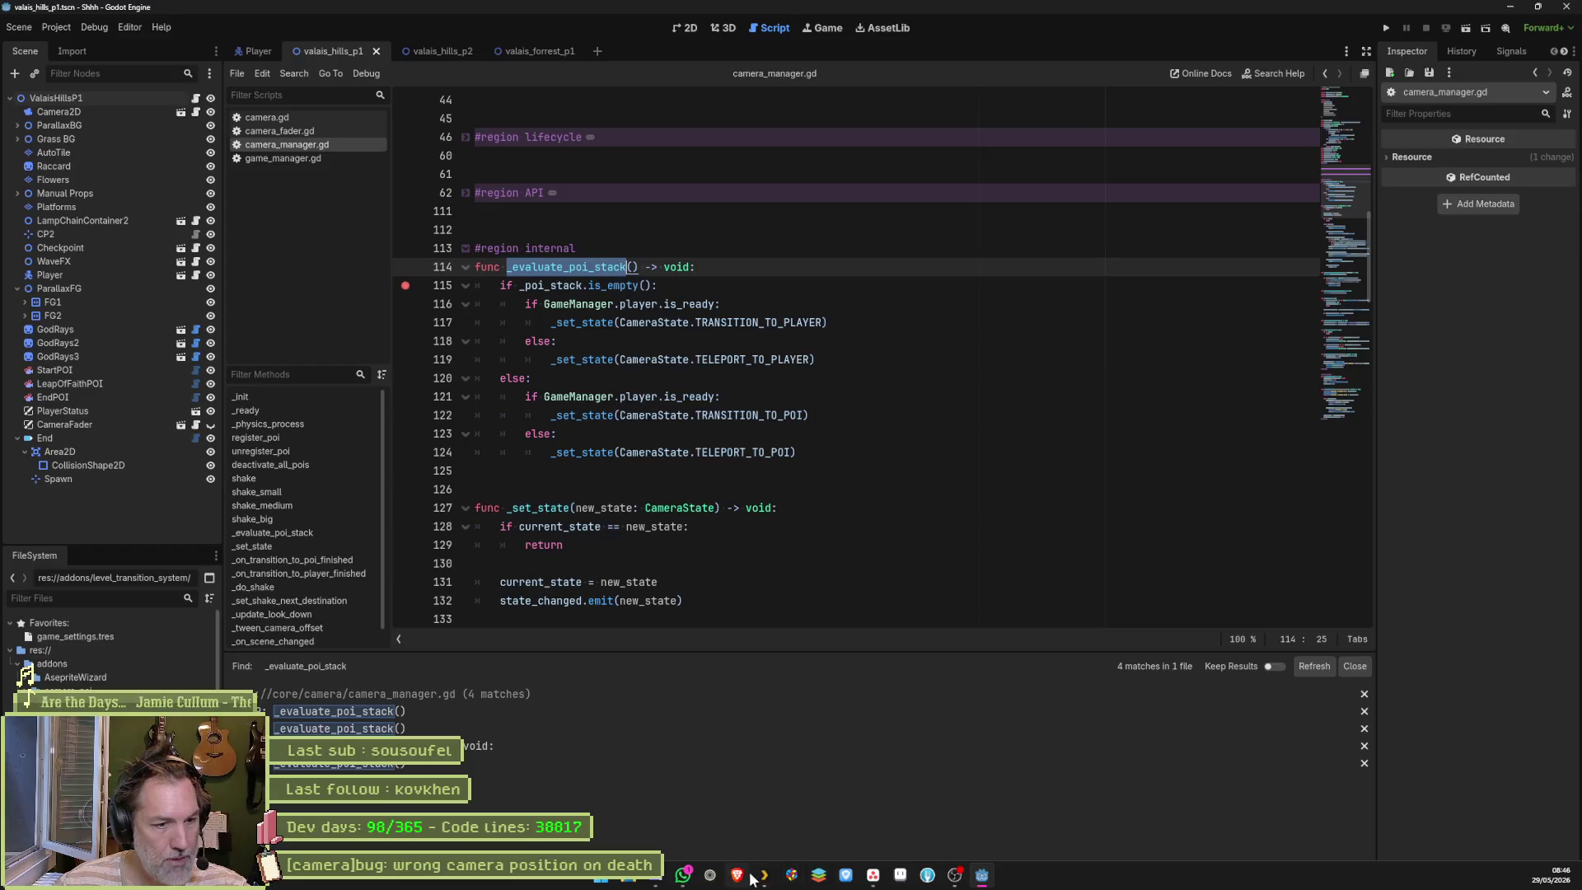
Step: Replace the Asana bug description with '_evaluate_poi_stack is not fully functional... missing cases like death'
left_click(873, 875)
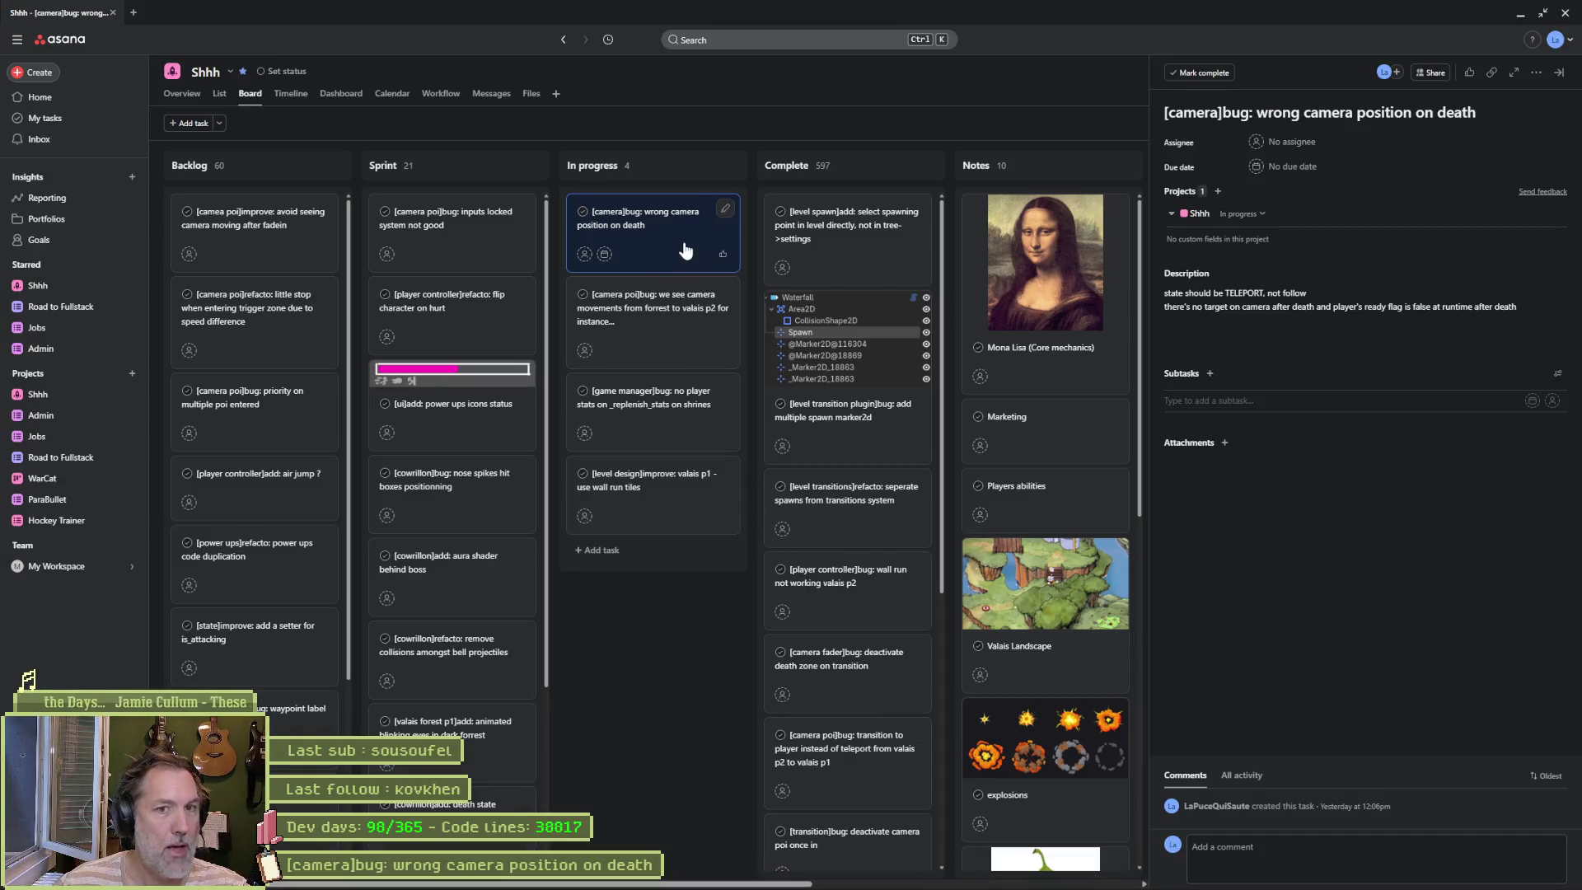
mouse_move(712, 171)
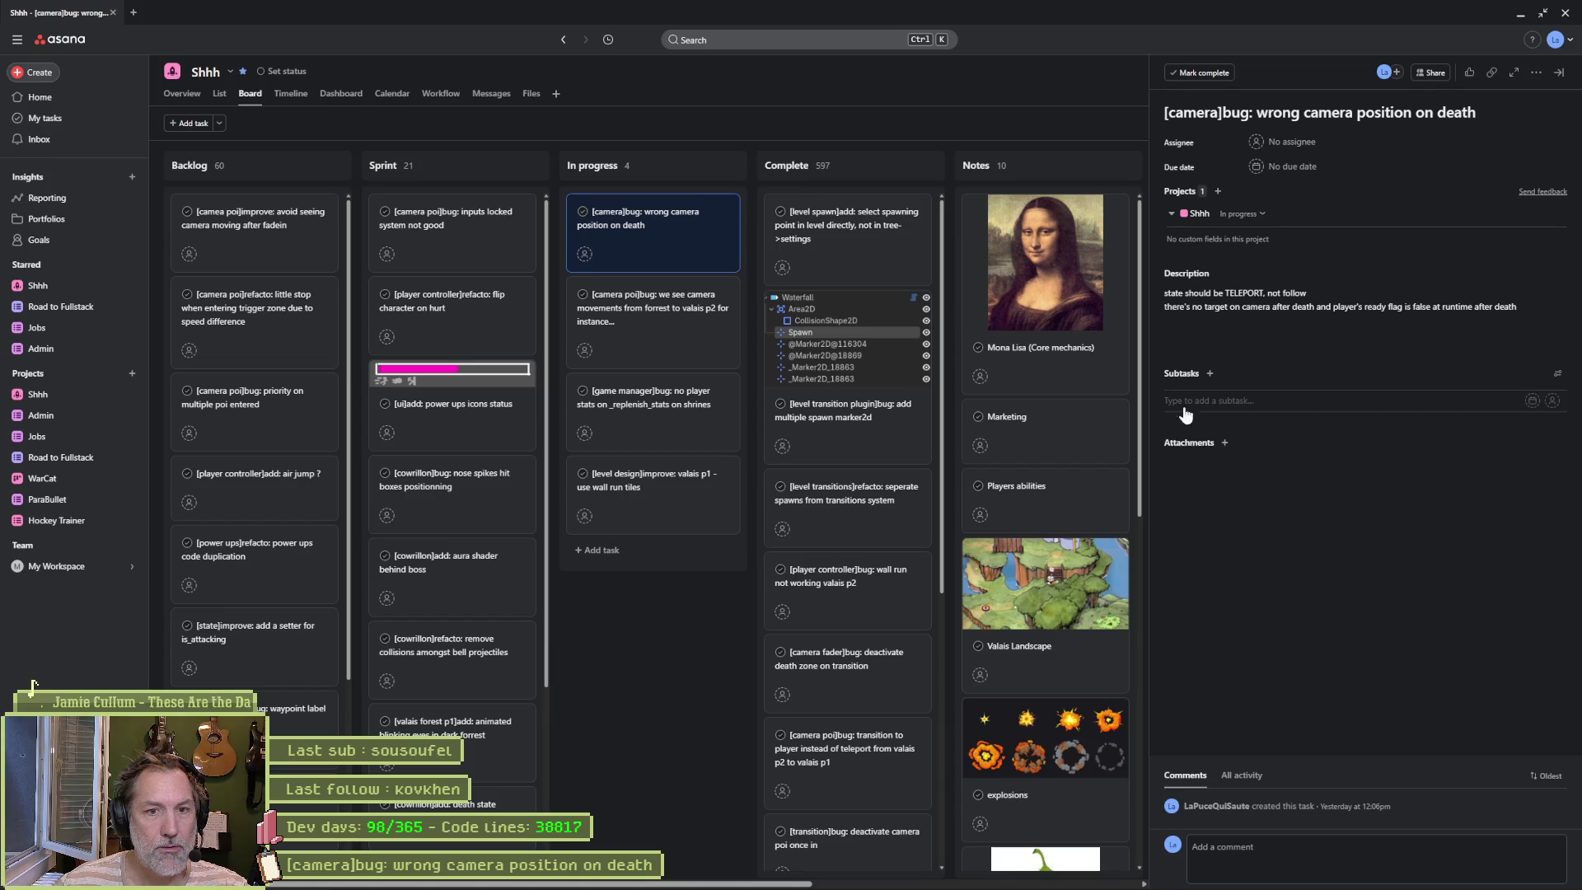
left_click(1245, 342)
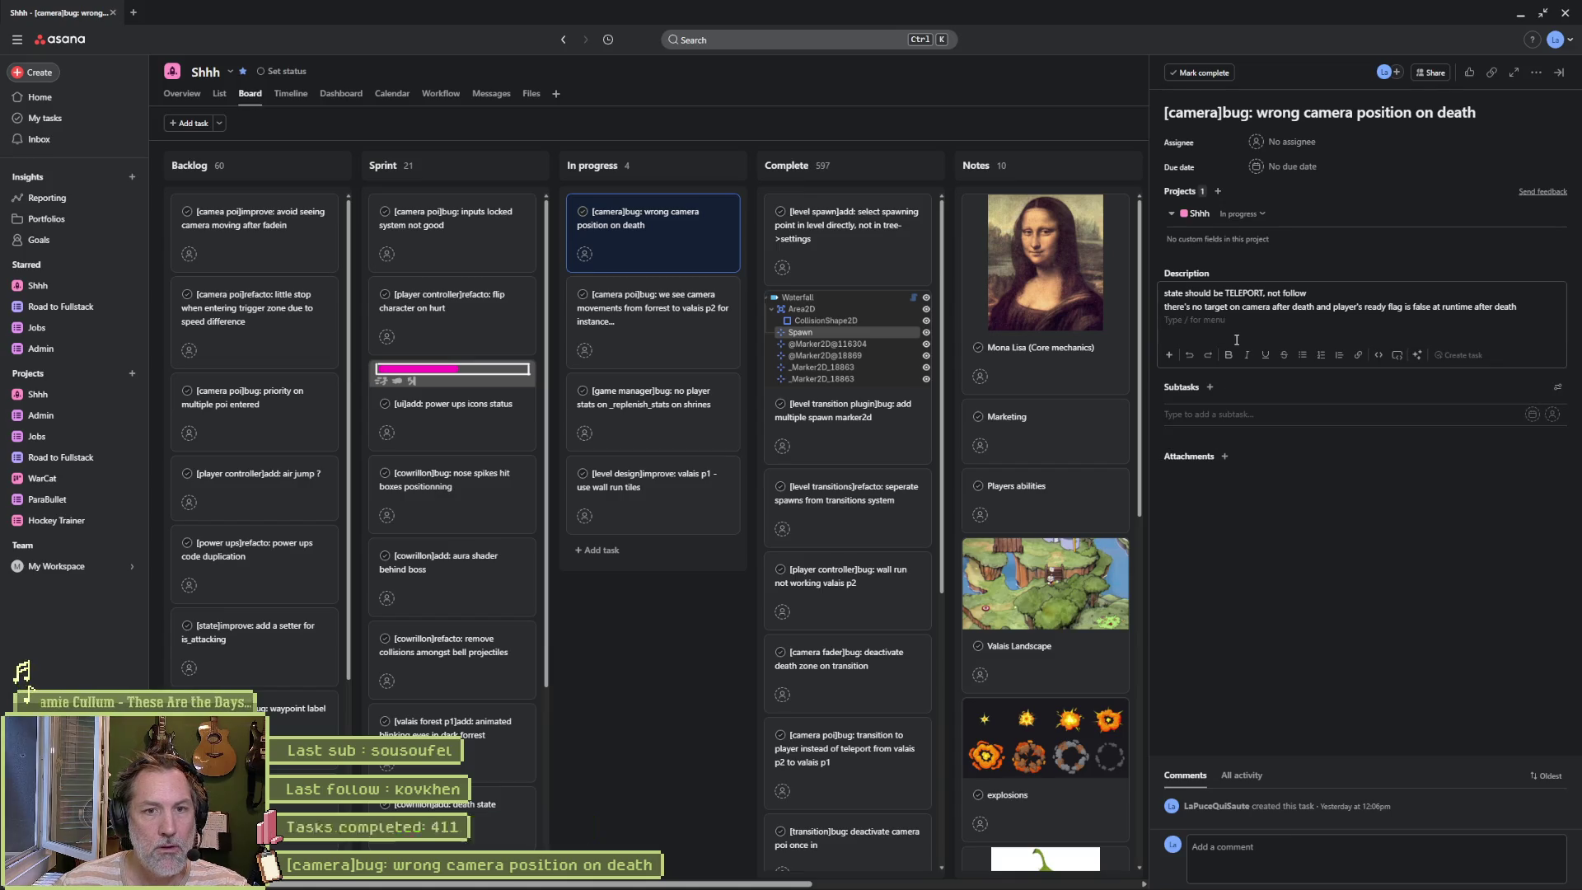
key("ctrl+a")
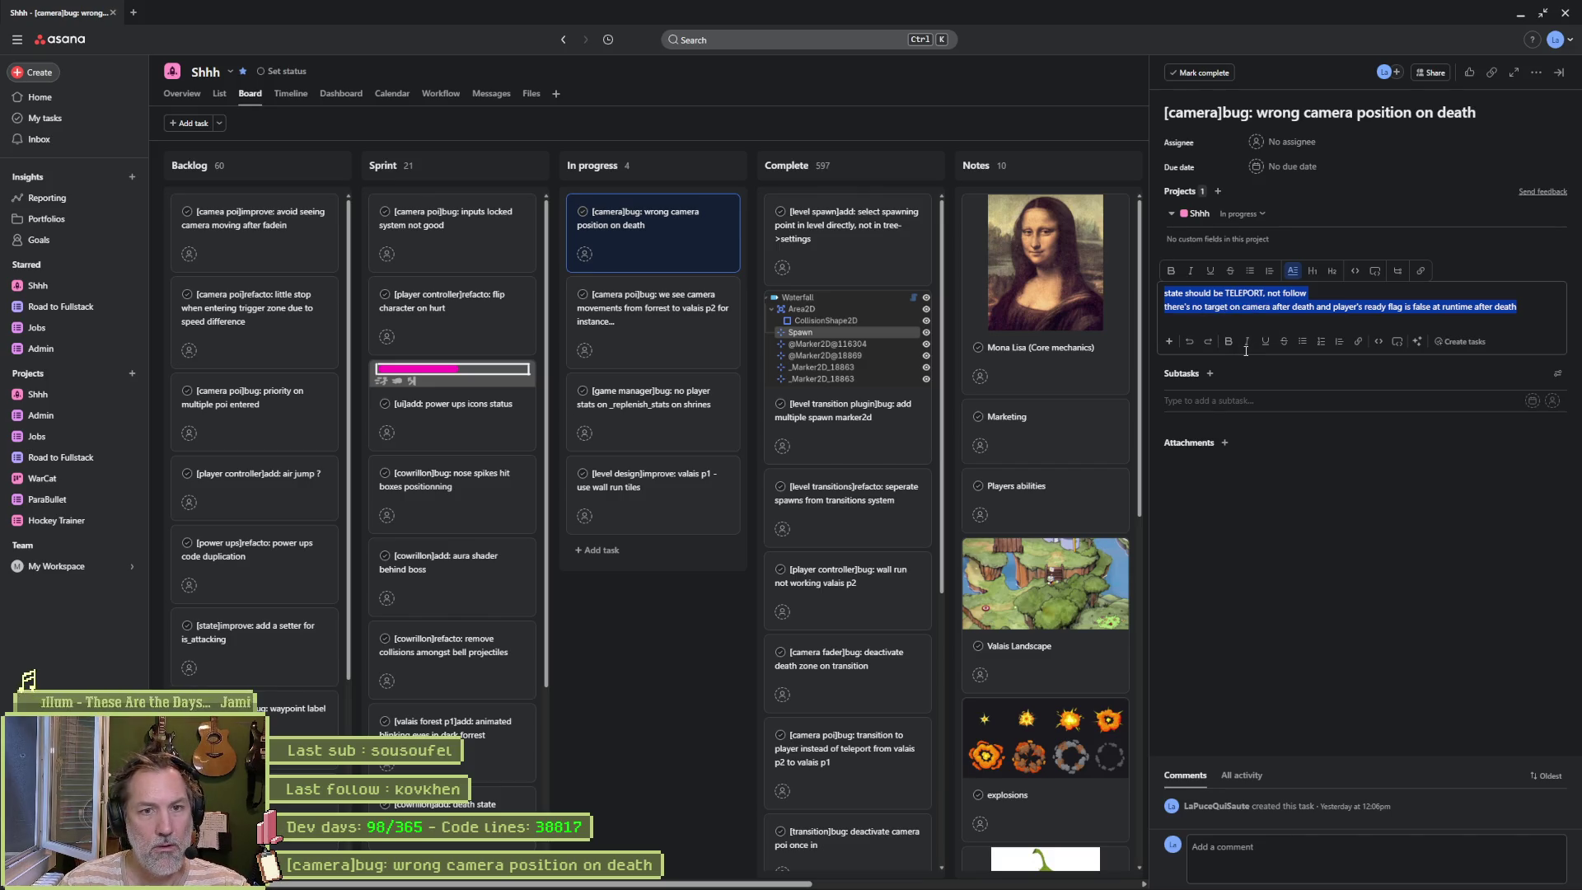
type("_evaluate_poi_stack")
type("is not c")
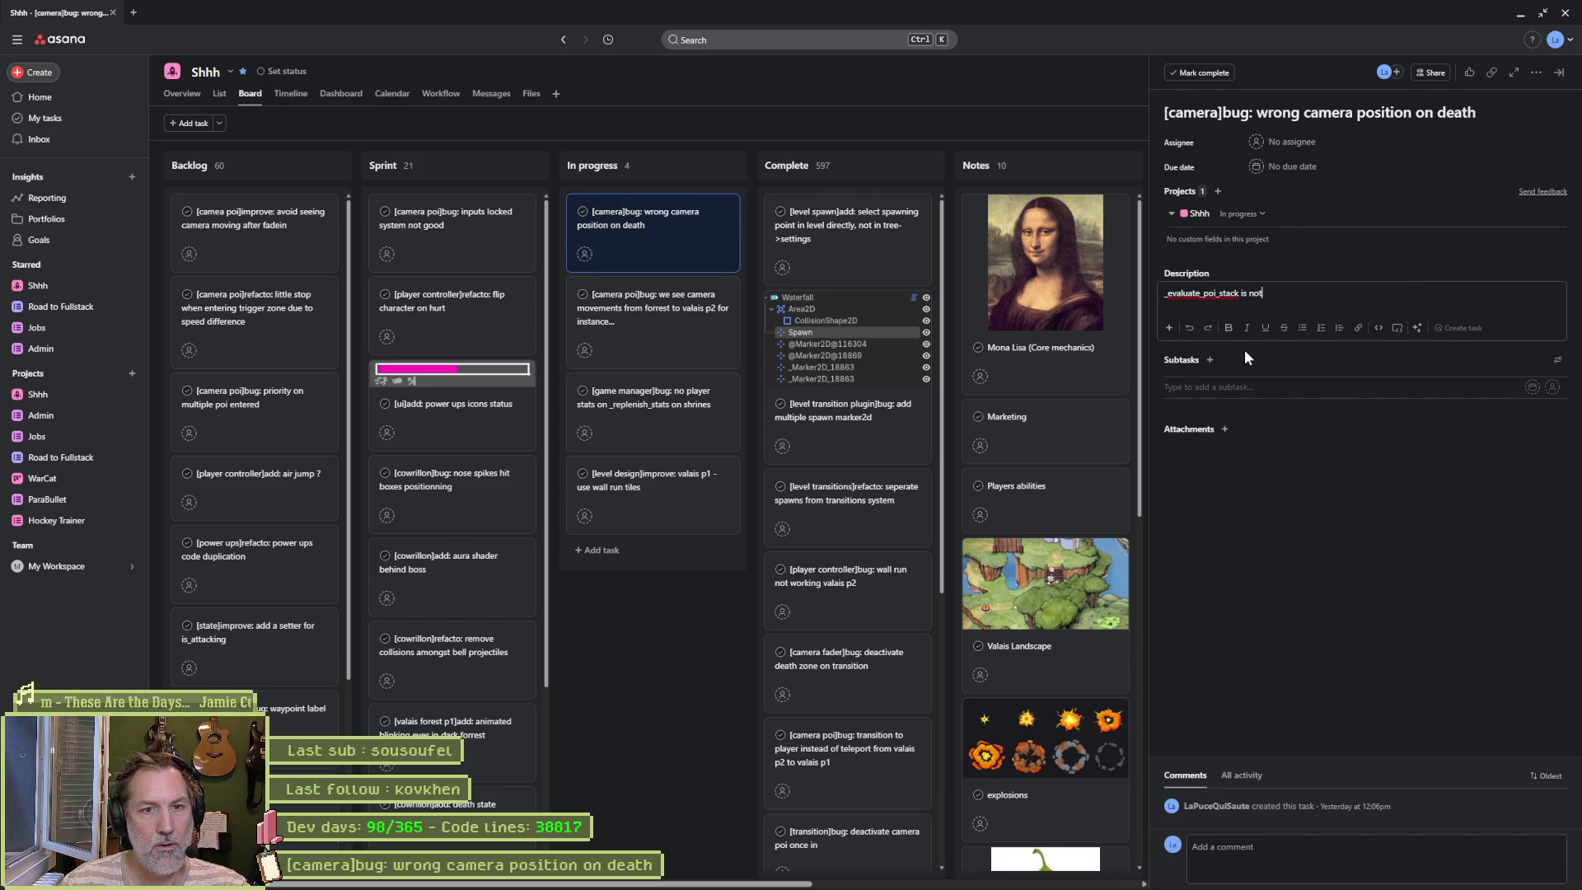
key("BackSpace")
type("fully ")
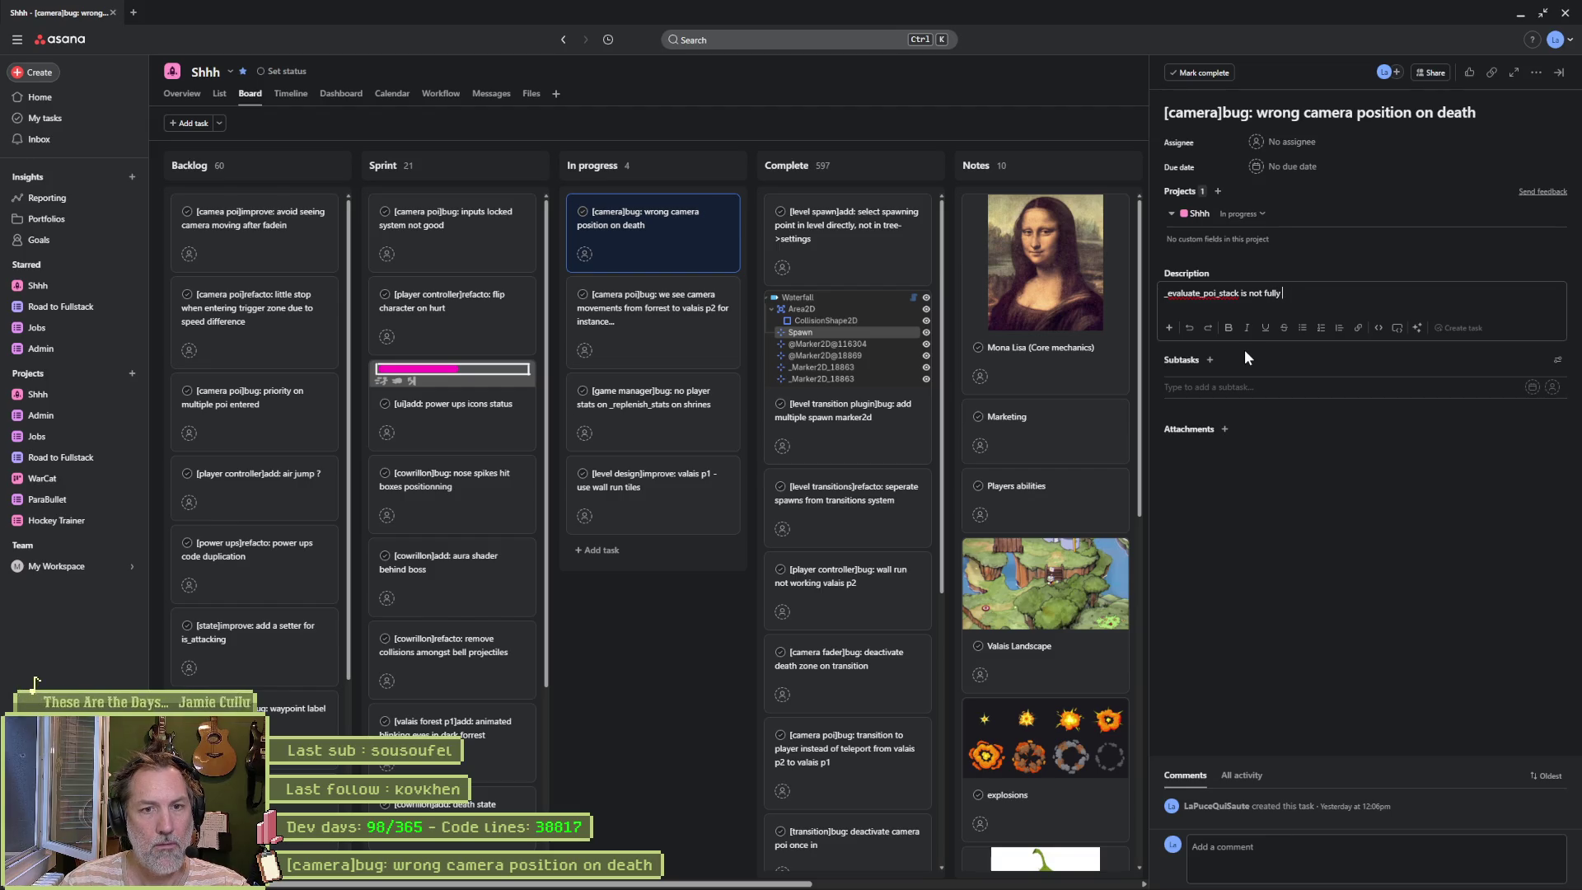
type("functional")
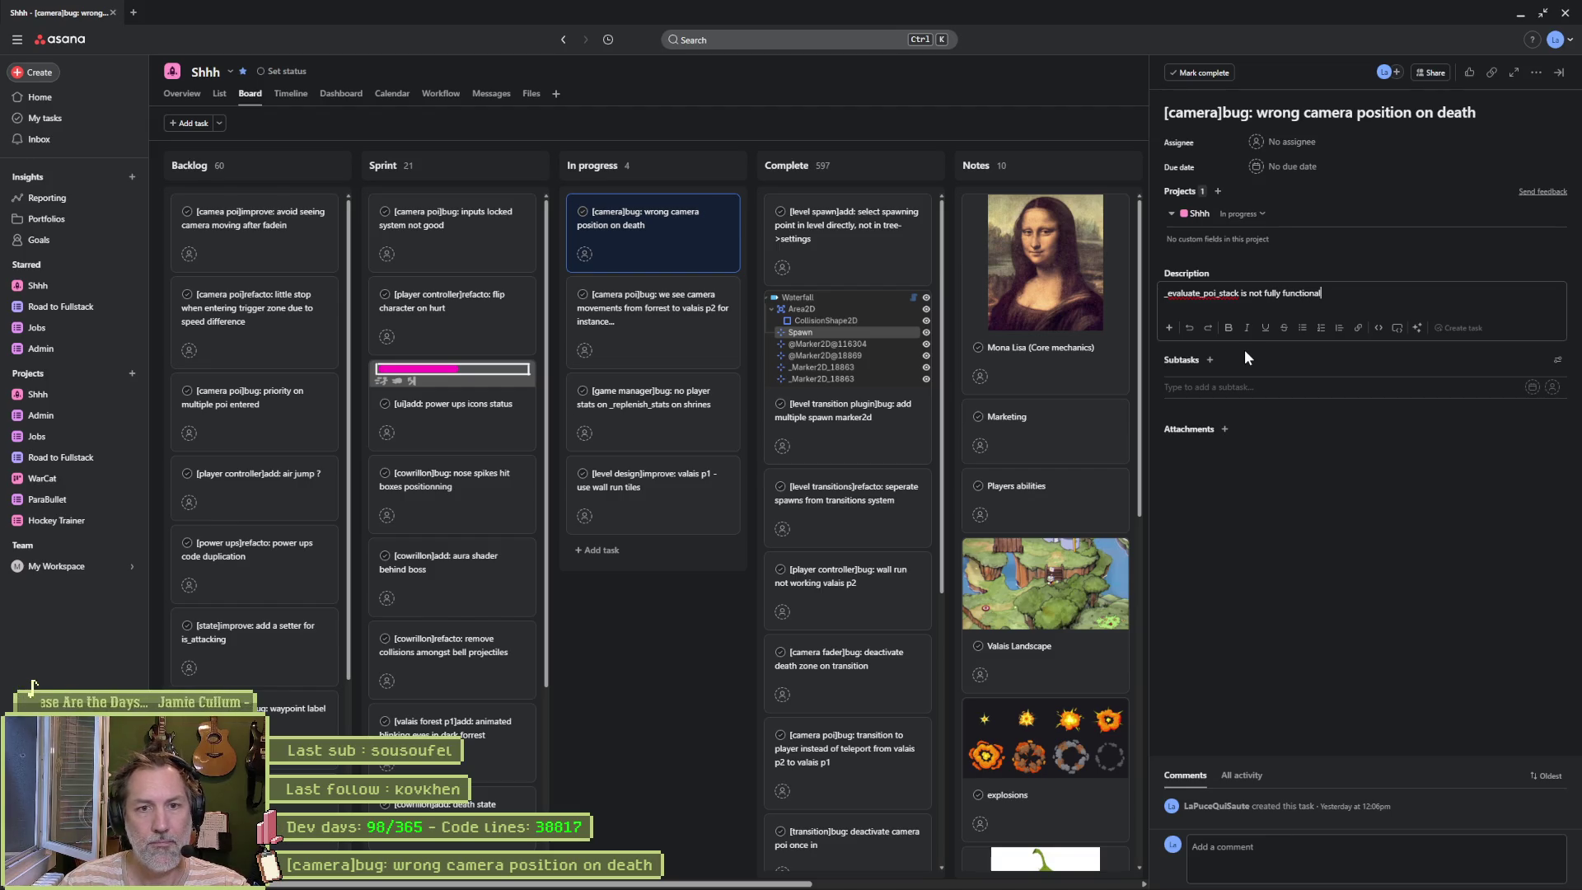
type("... missing cases")
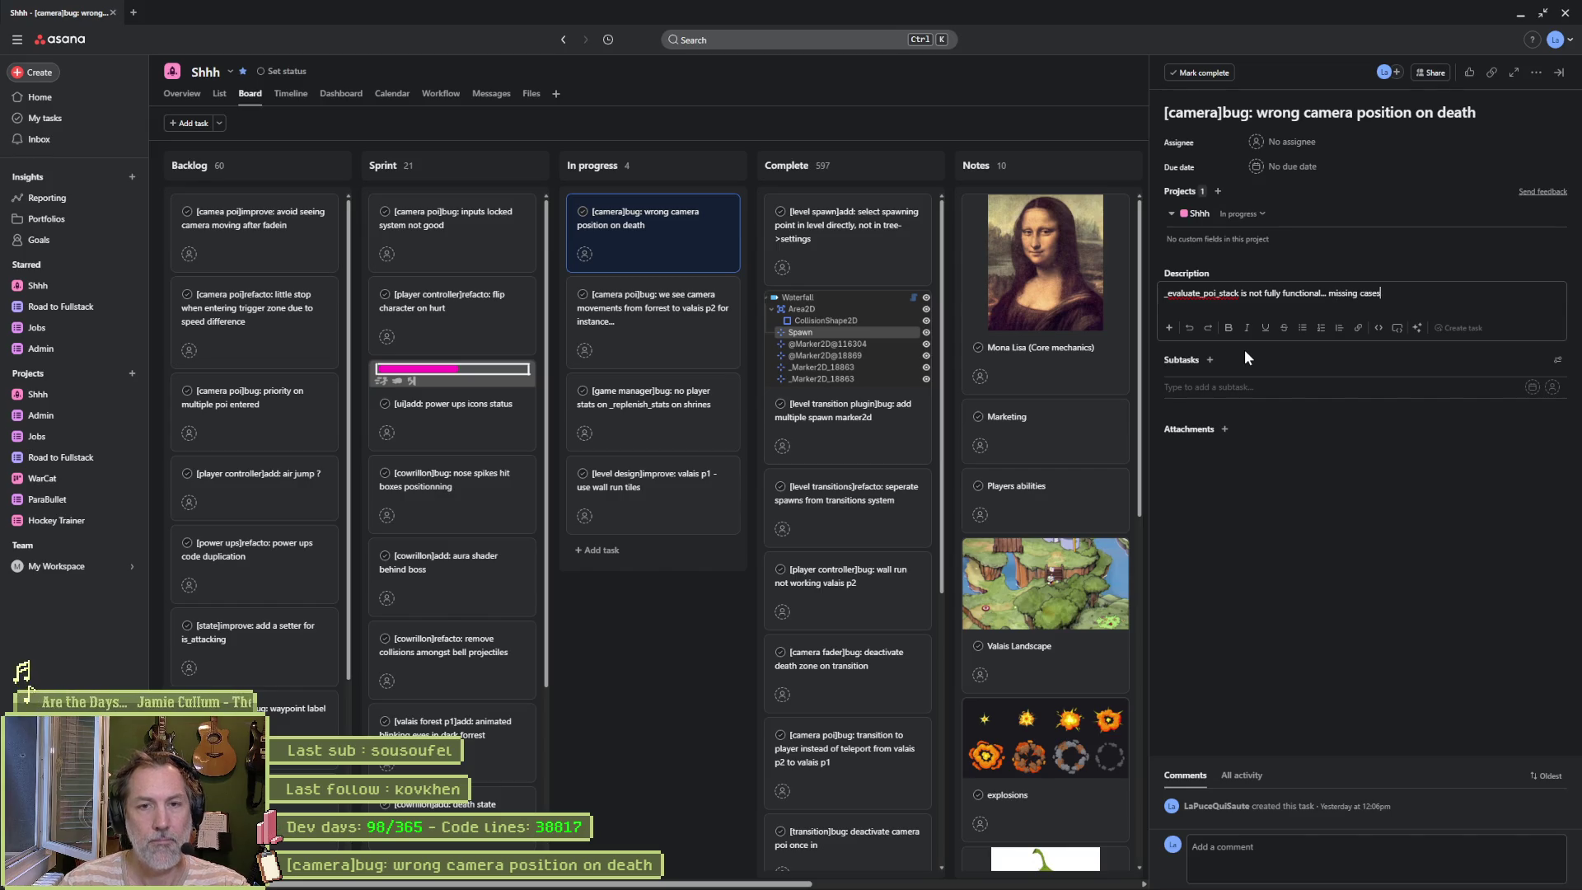
type(" like death")
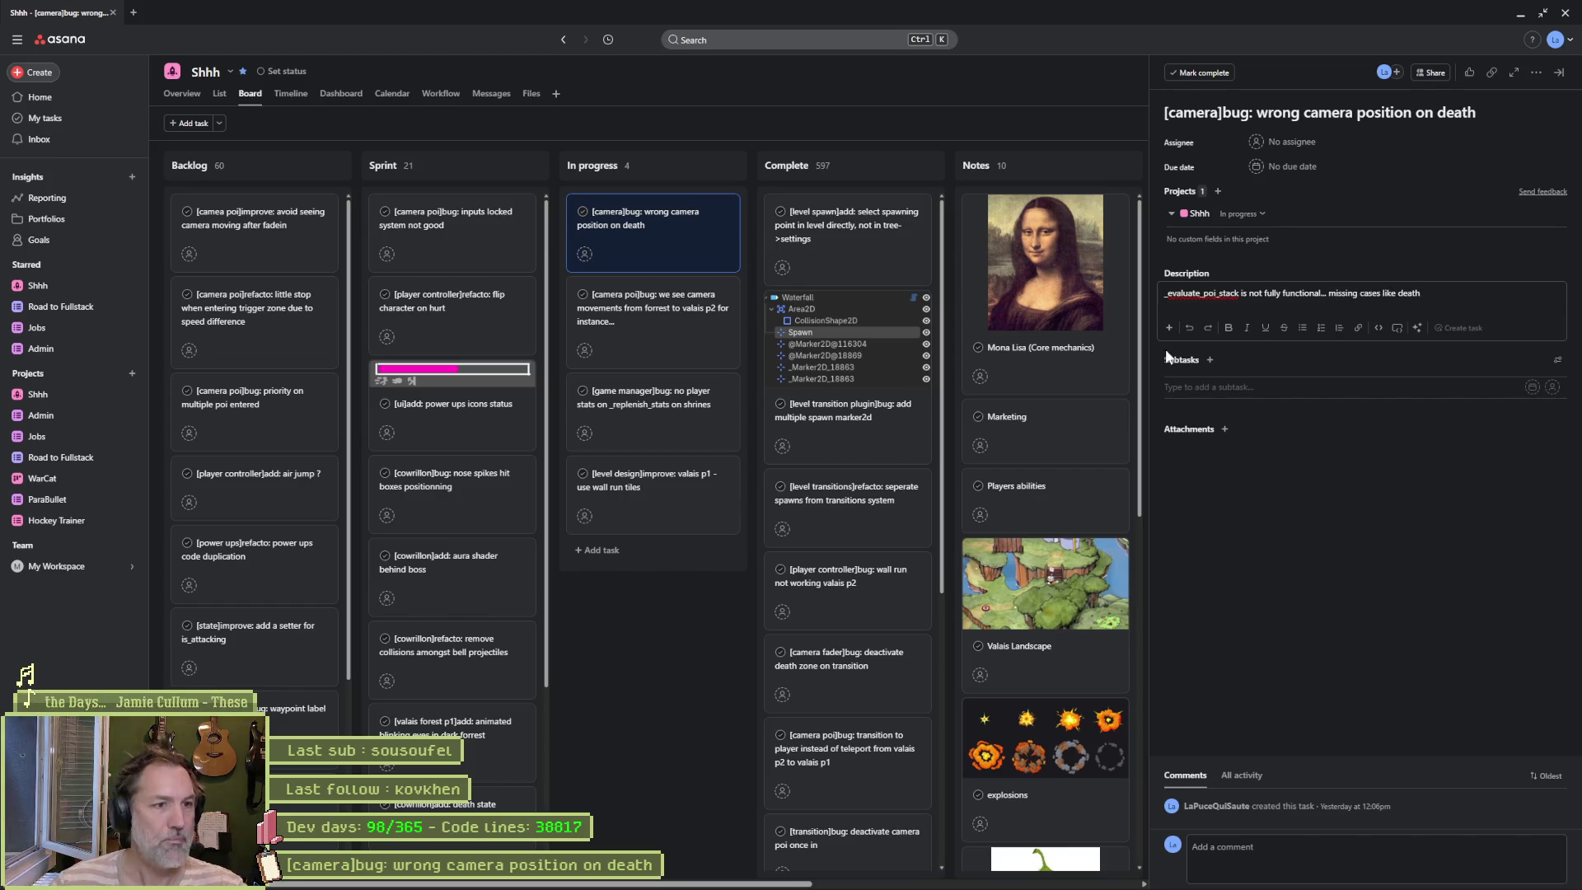
left_click(752, 519)
left_click(1520, 14)
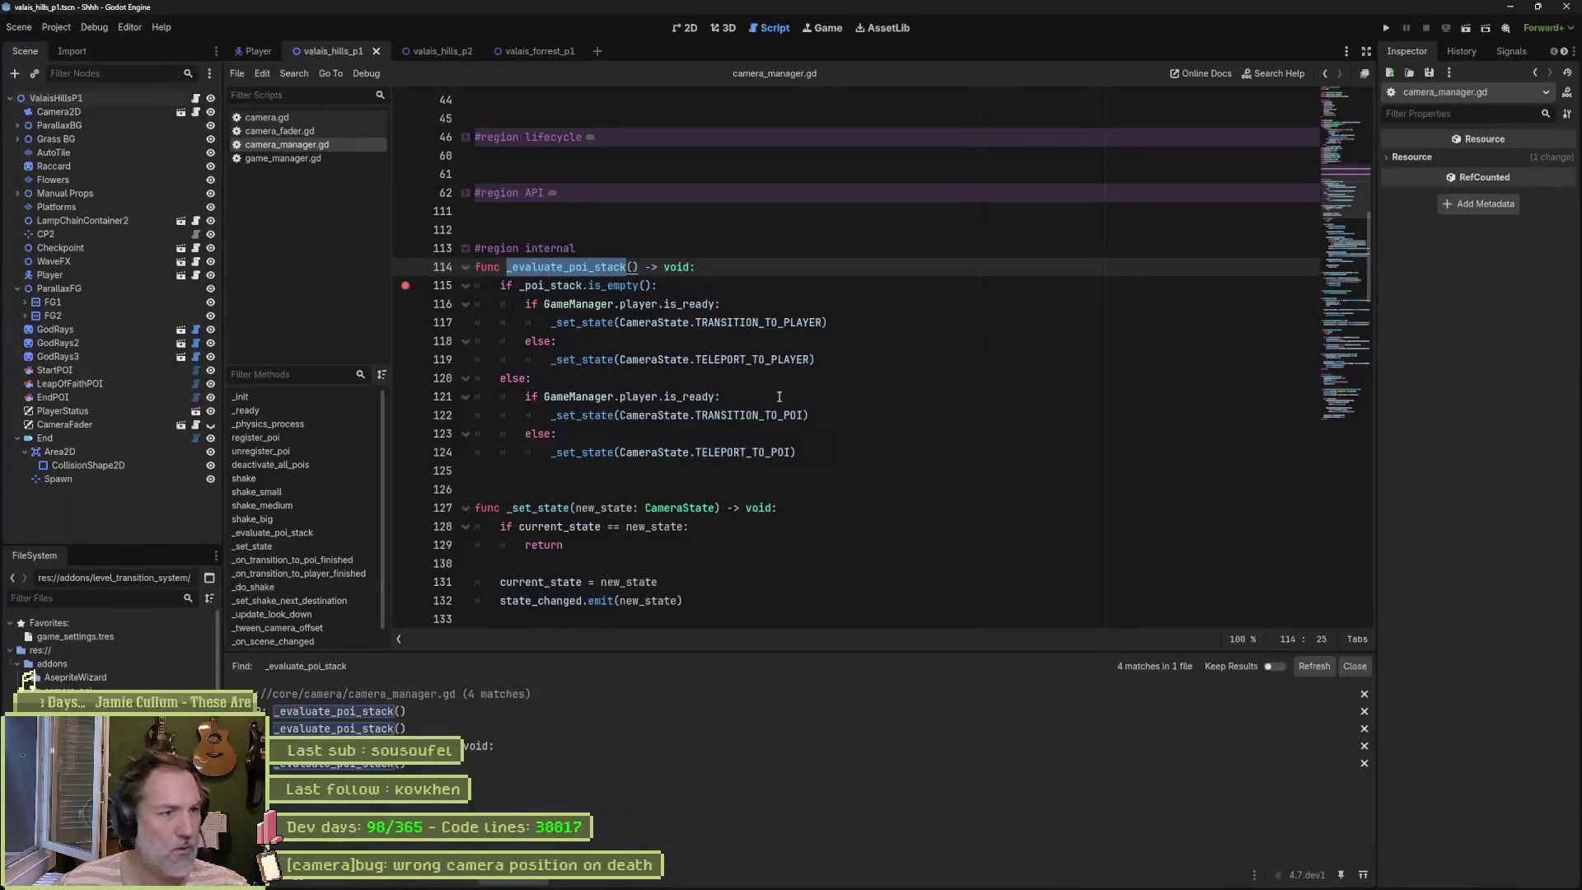
left_click(389, 710)
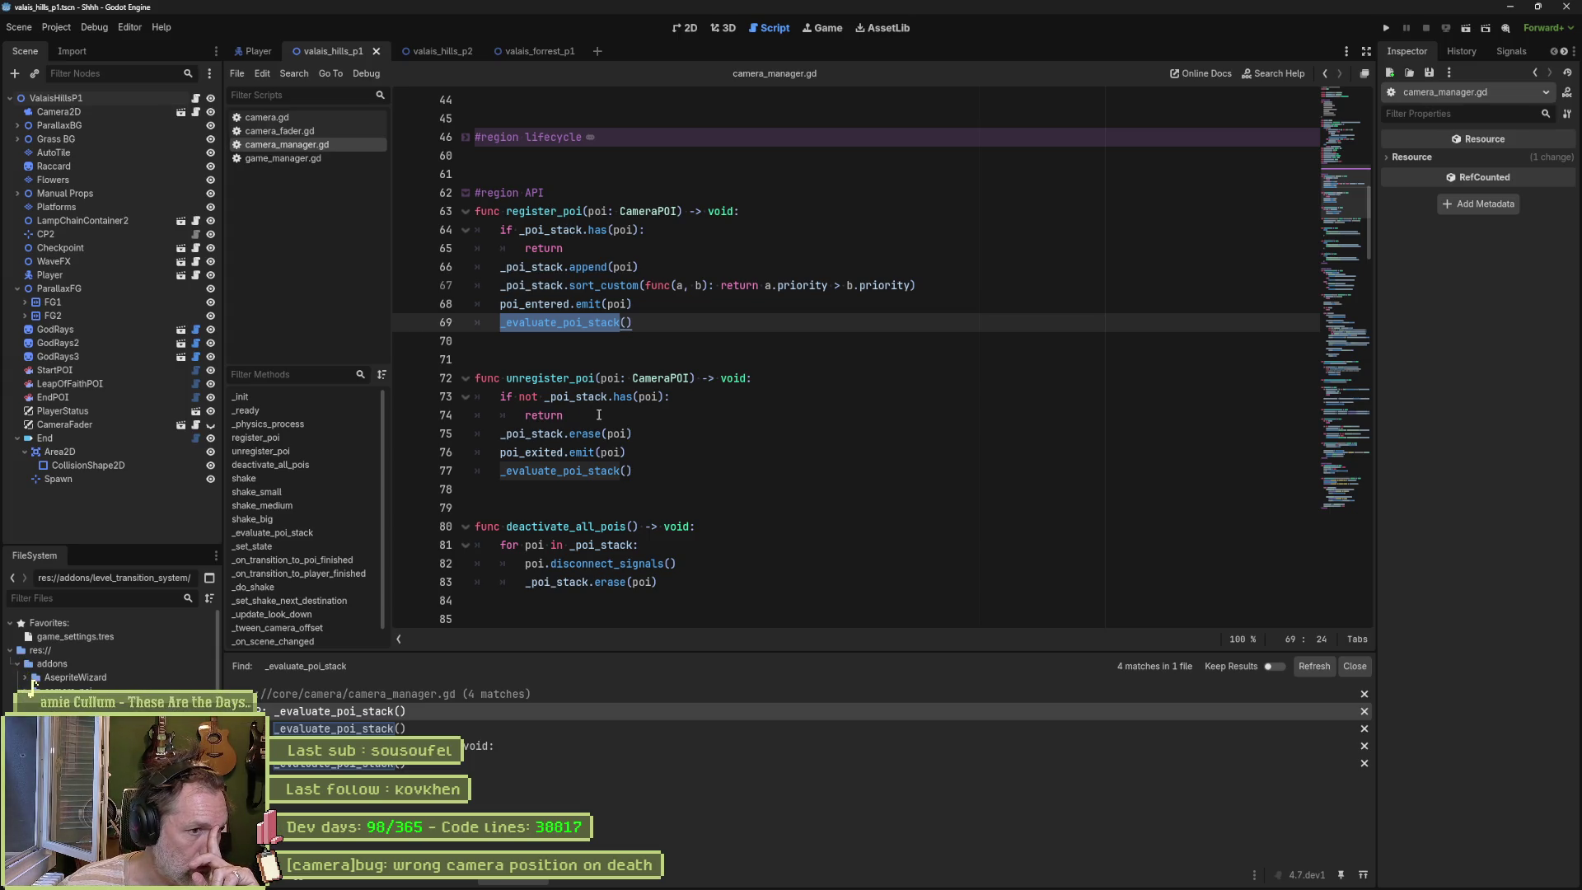
key("Down")
key("Down")
key("Down")
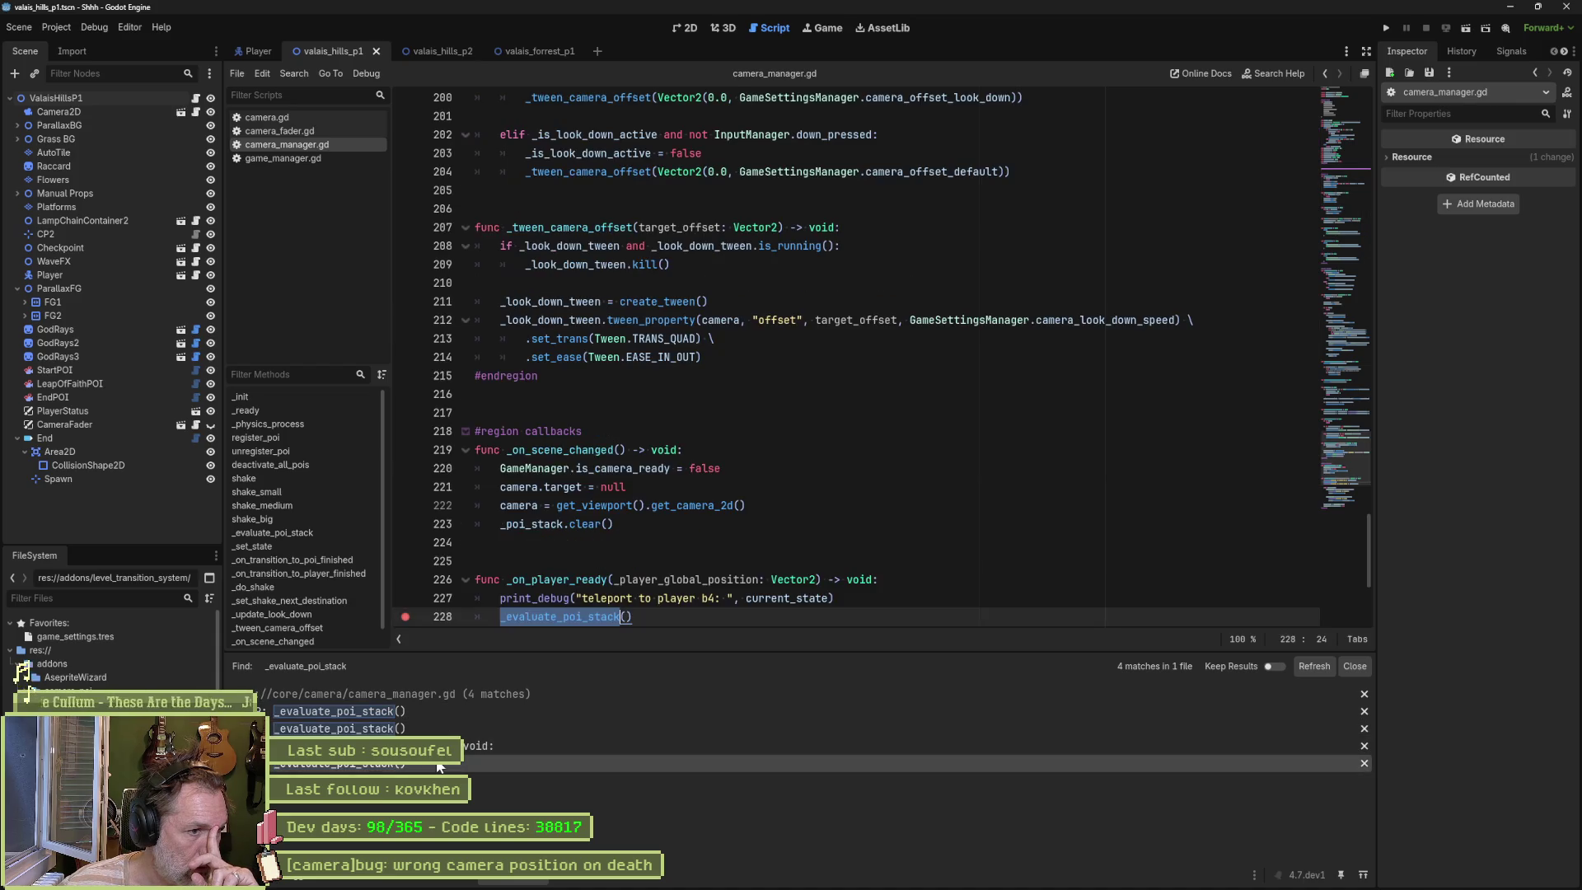
scroll(980, 459, "down", 2)
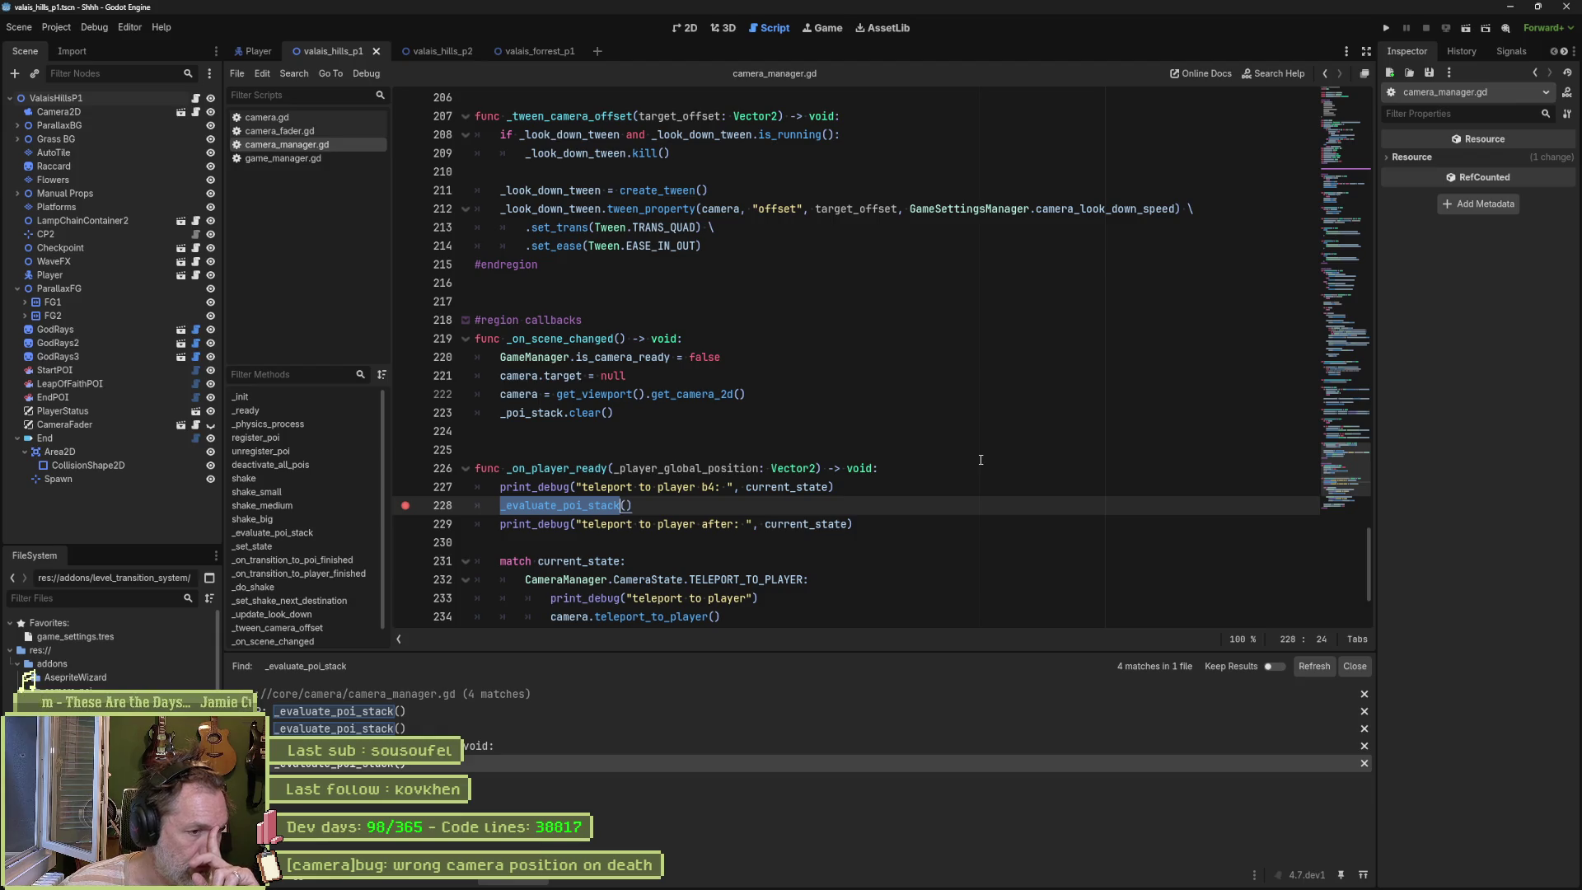
left_click(503, 743)
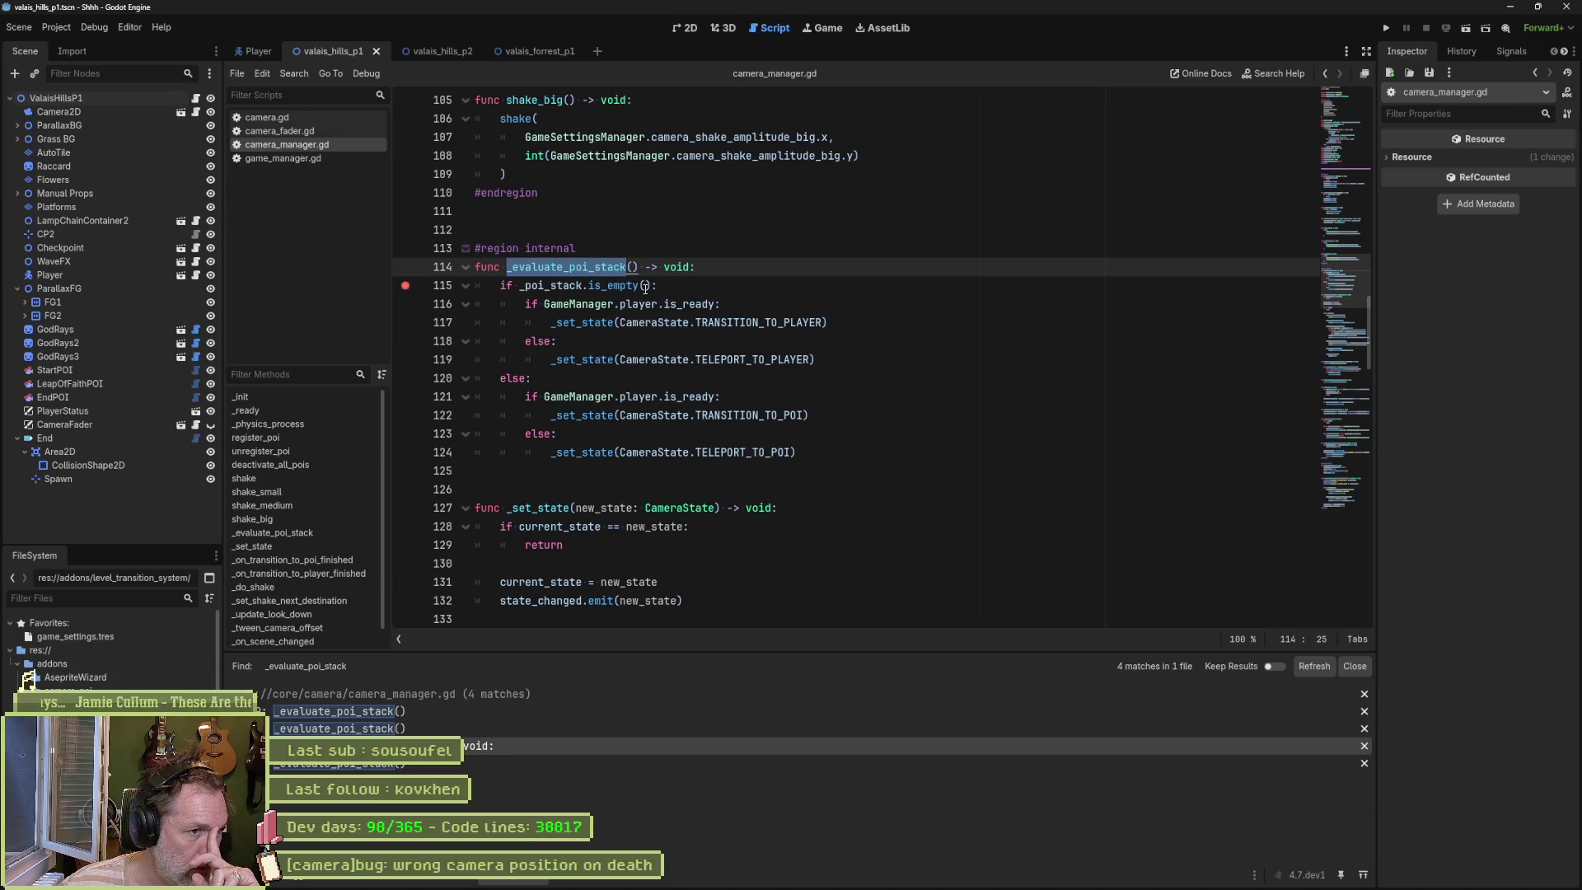
double_click(553, 290)
left_click(608, 397)
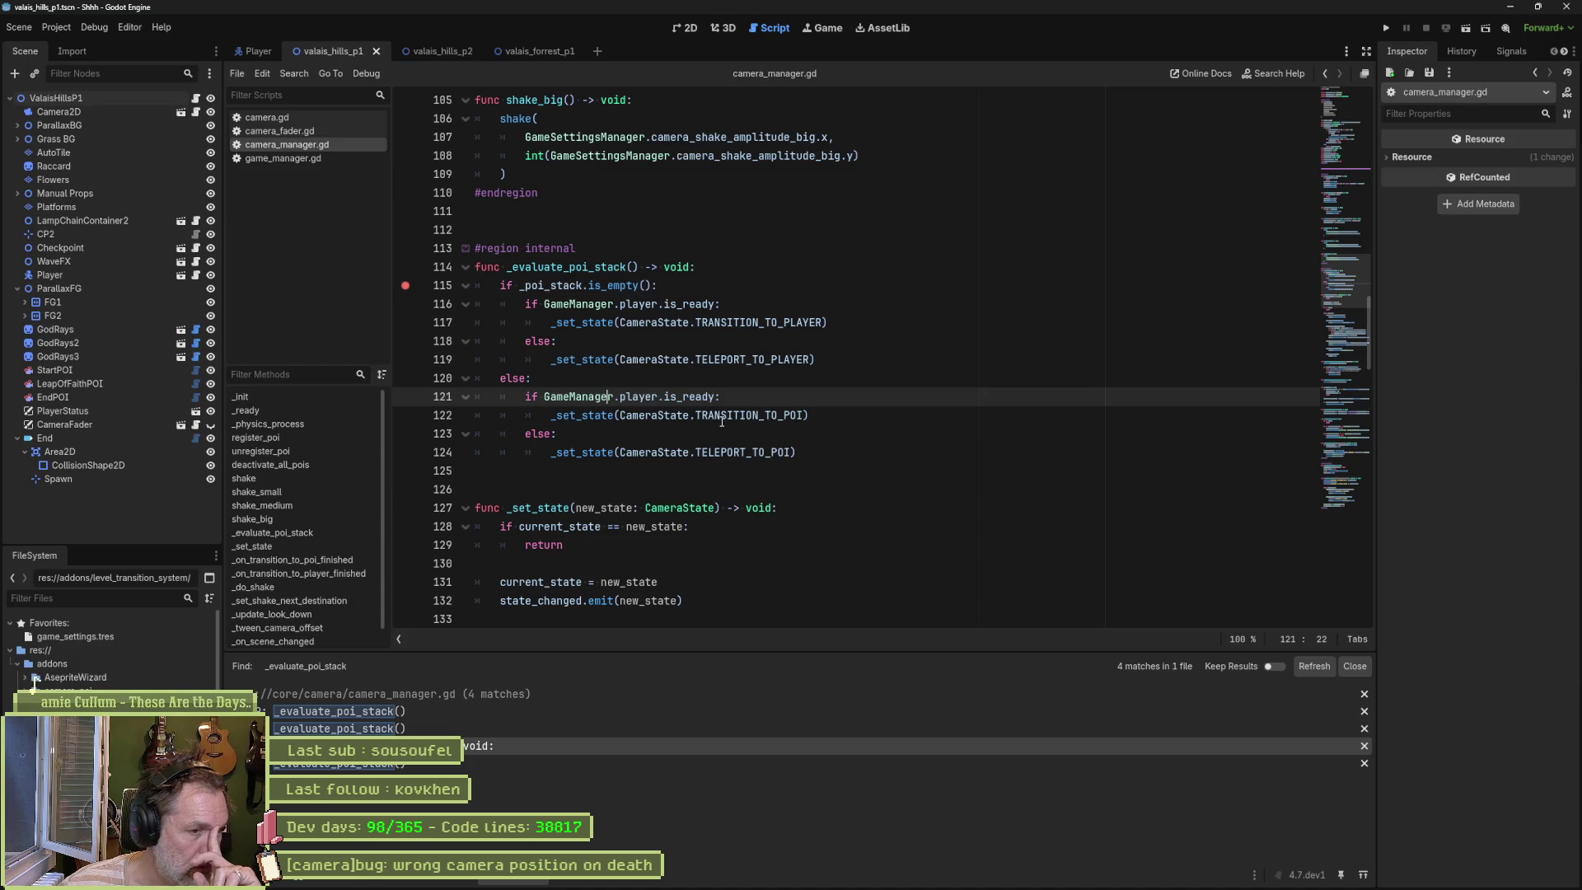
mouse_move(722, 422)
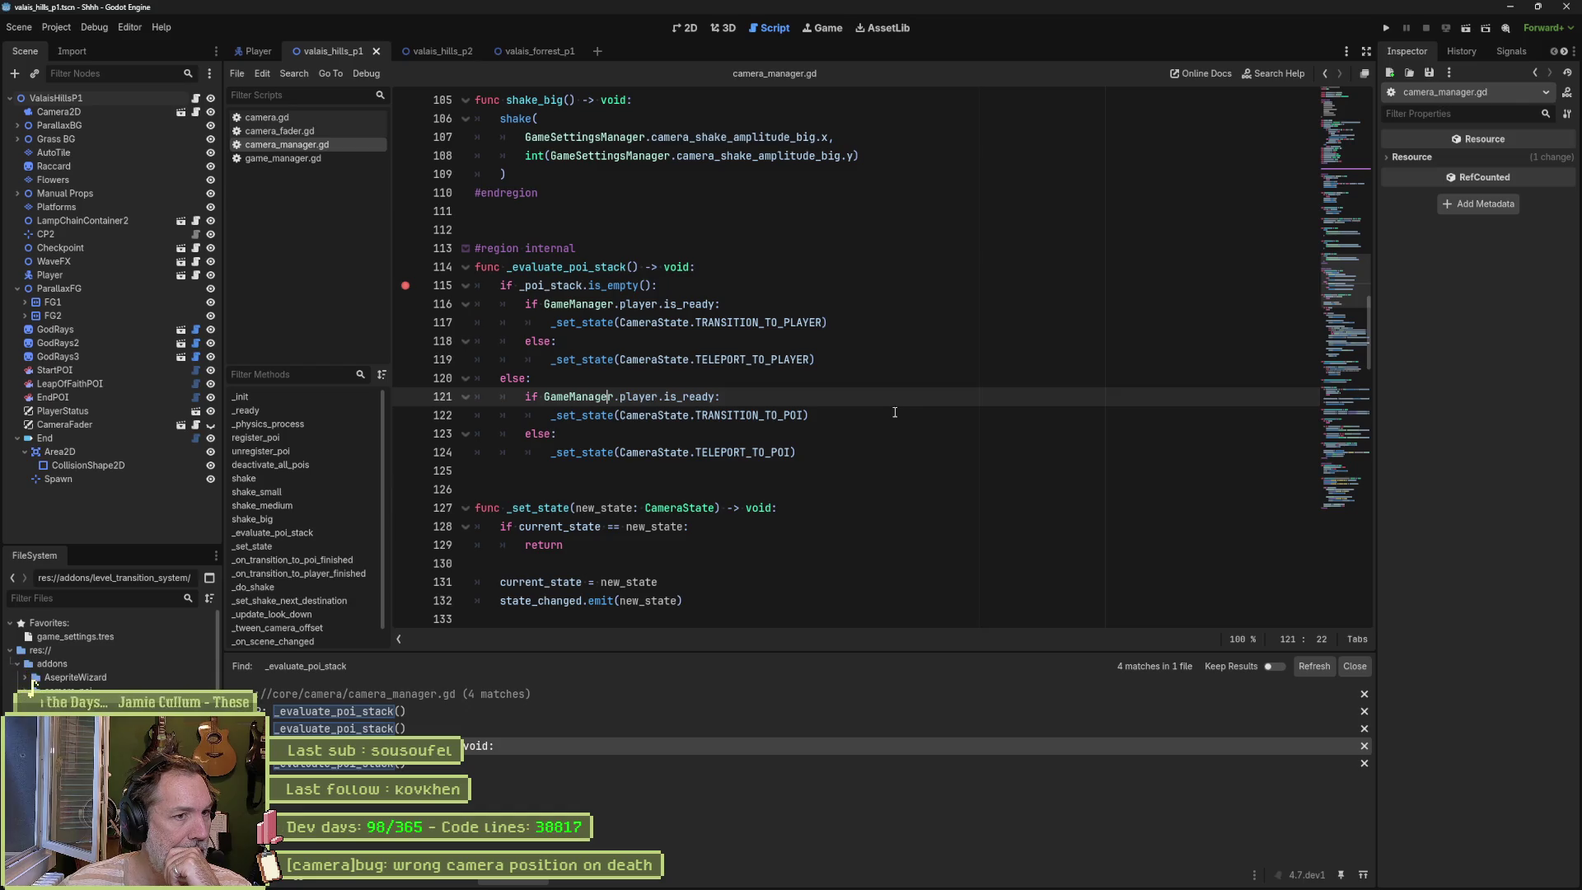
left_click(717, 304)
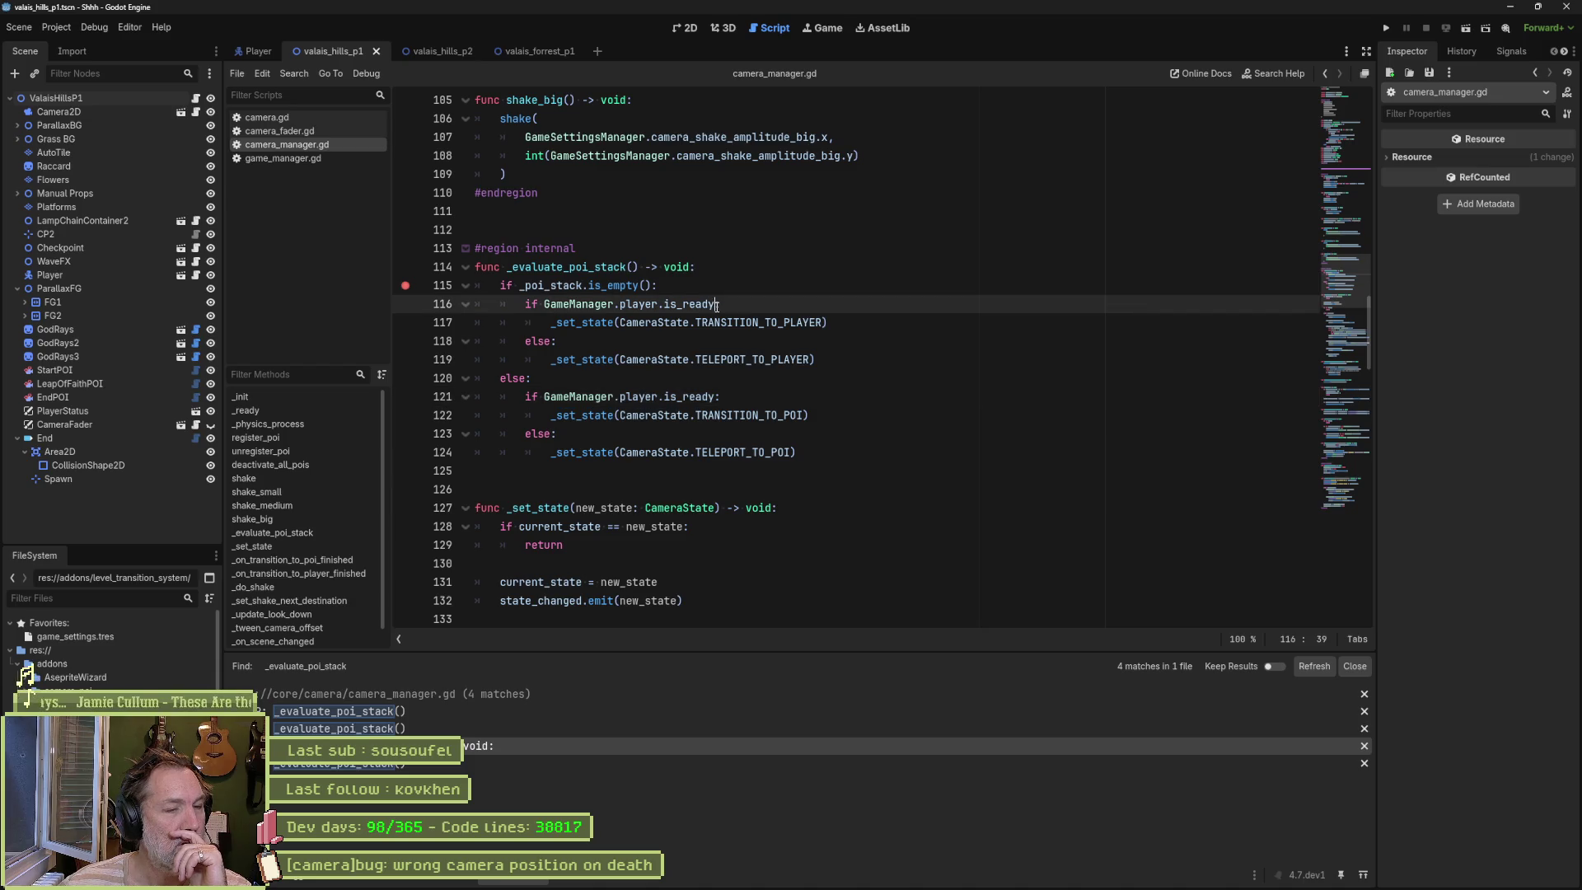
type(":")
left_click_drag(815, 359, 527, 341)
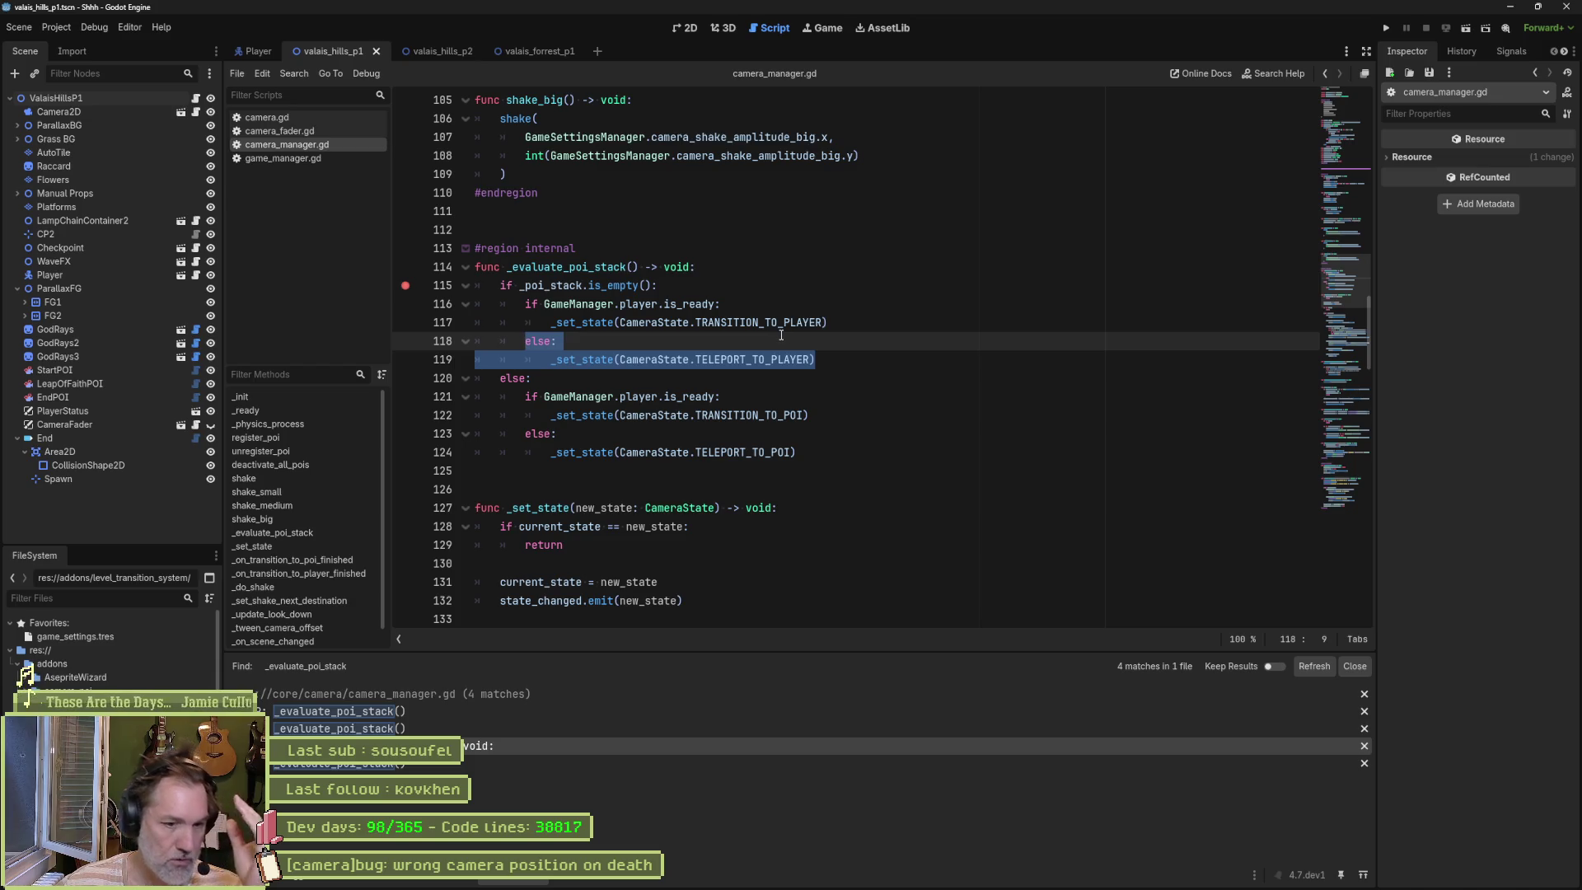
left_click(758, 360)
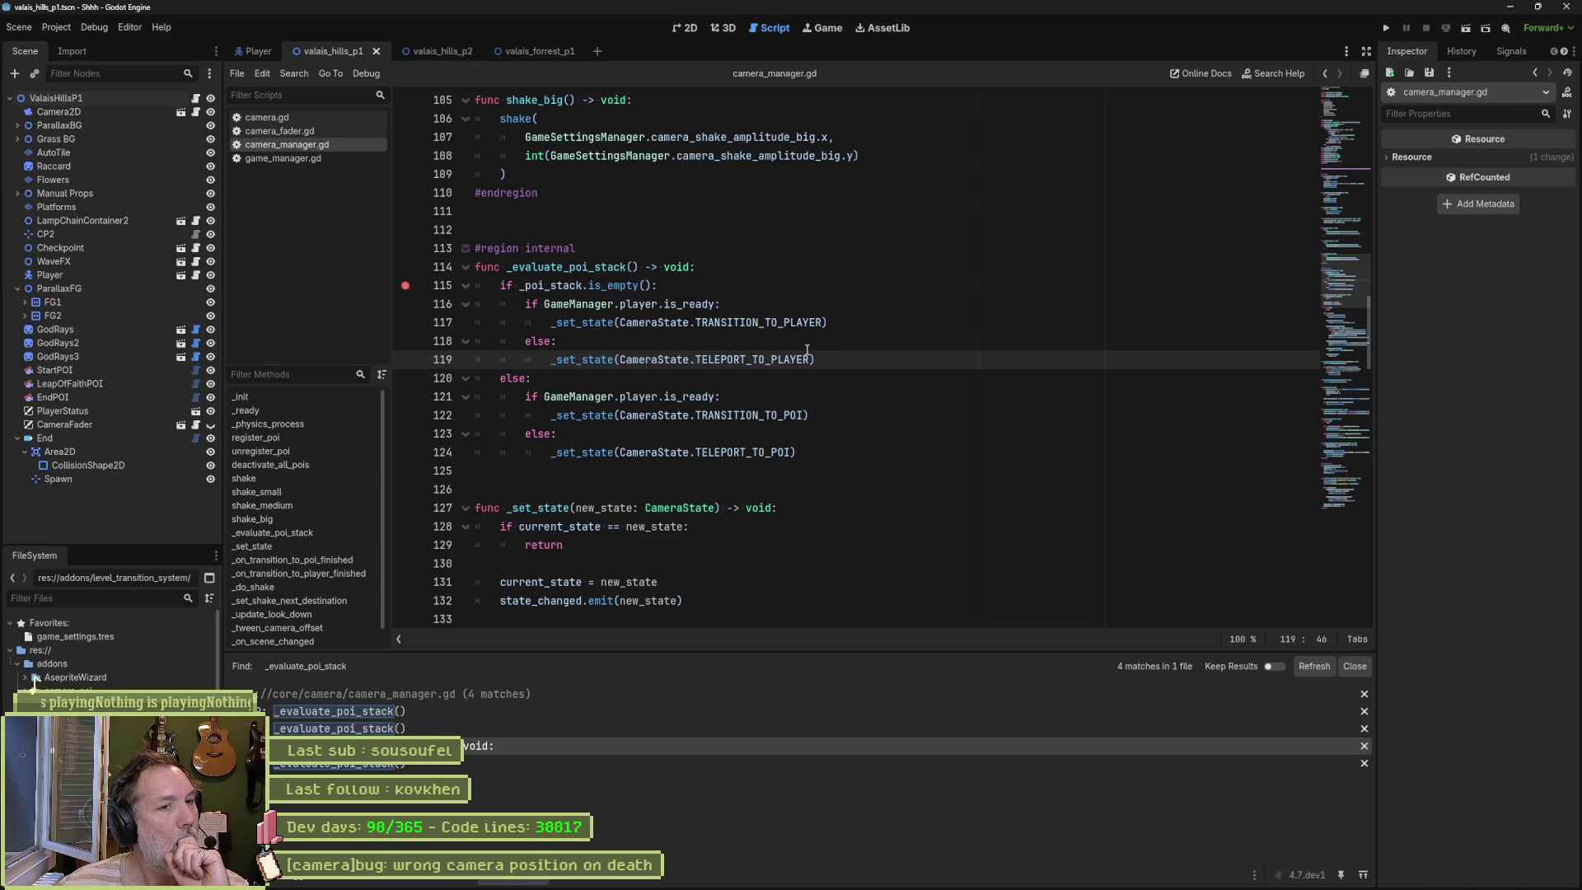
left_click(607, 287)
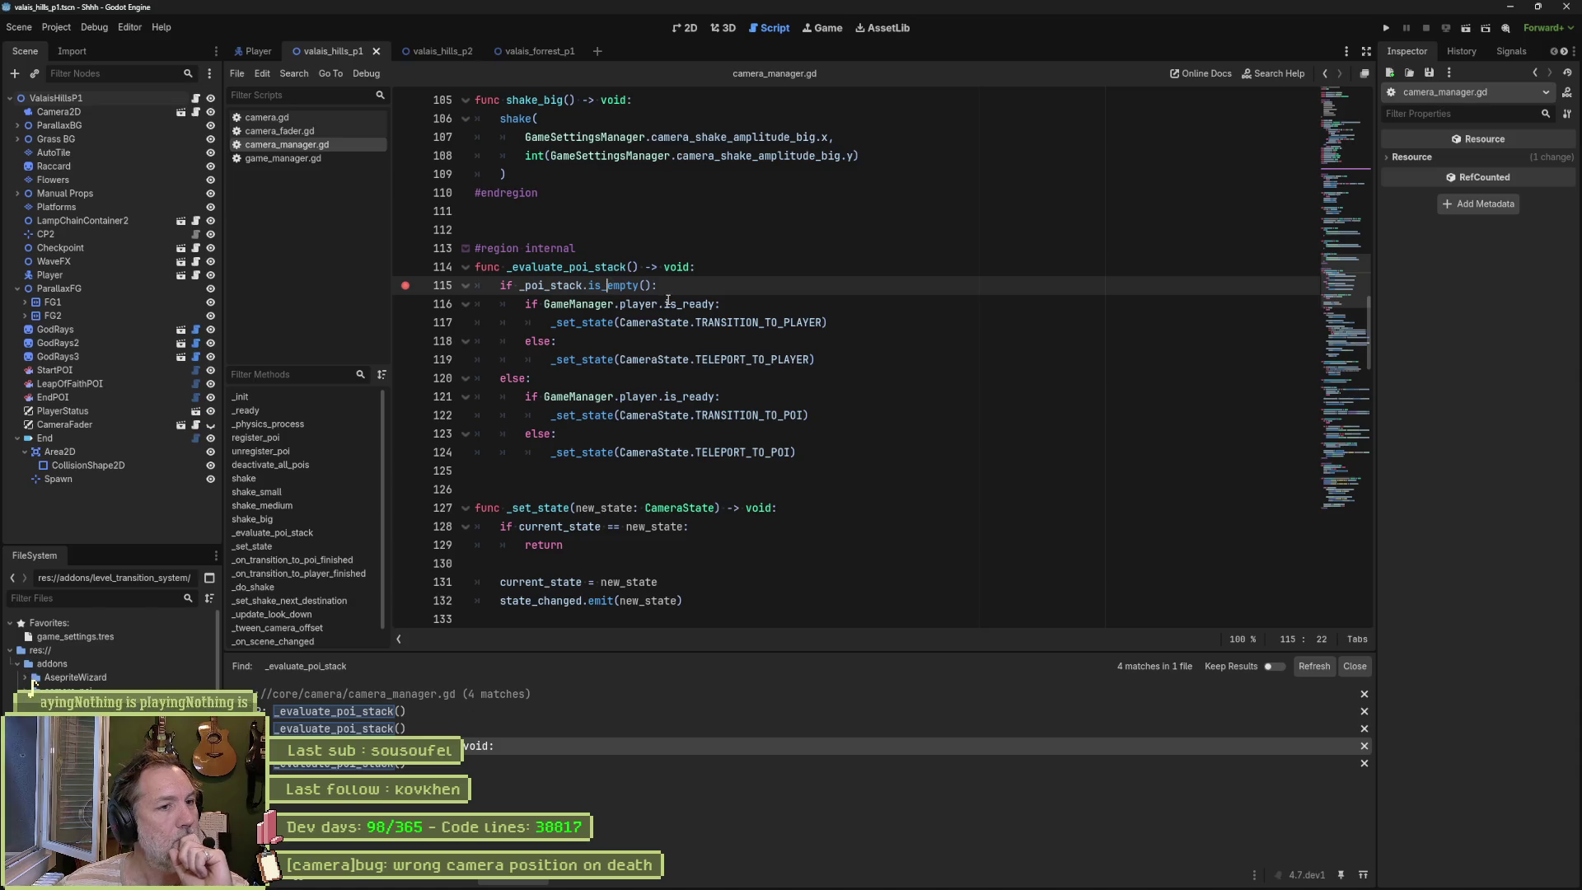
left_click(669, 303)
left_click_drag(834, 323, 551, 322)
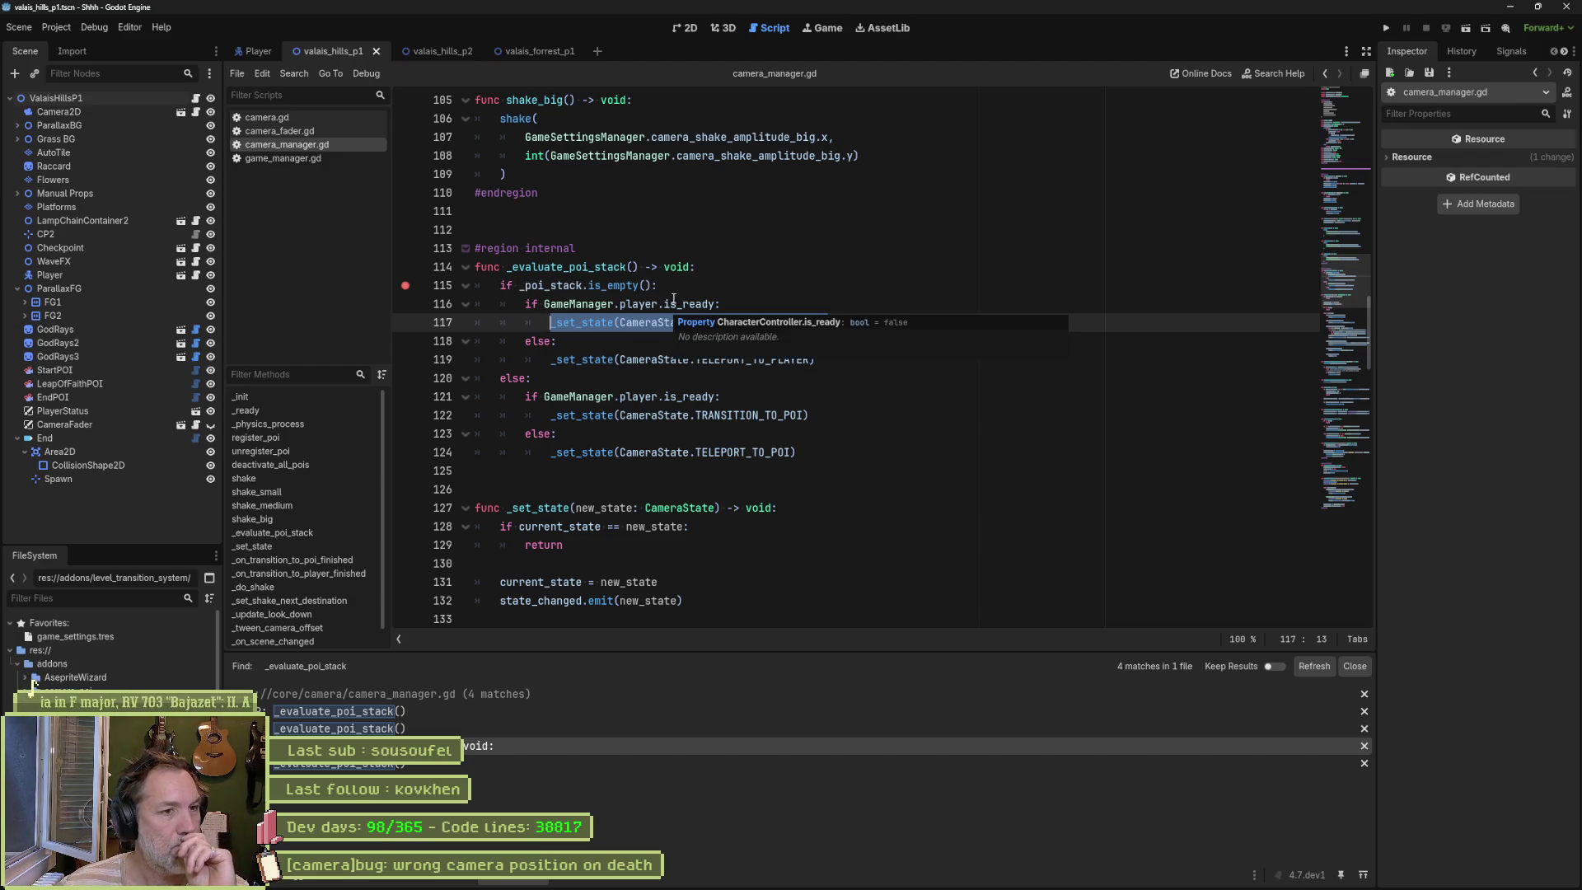
mouse_move(717, 304)
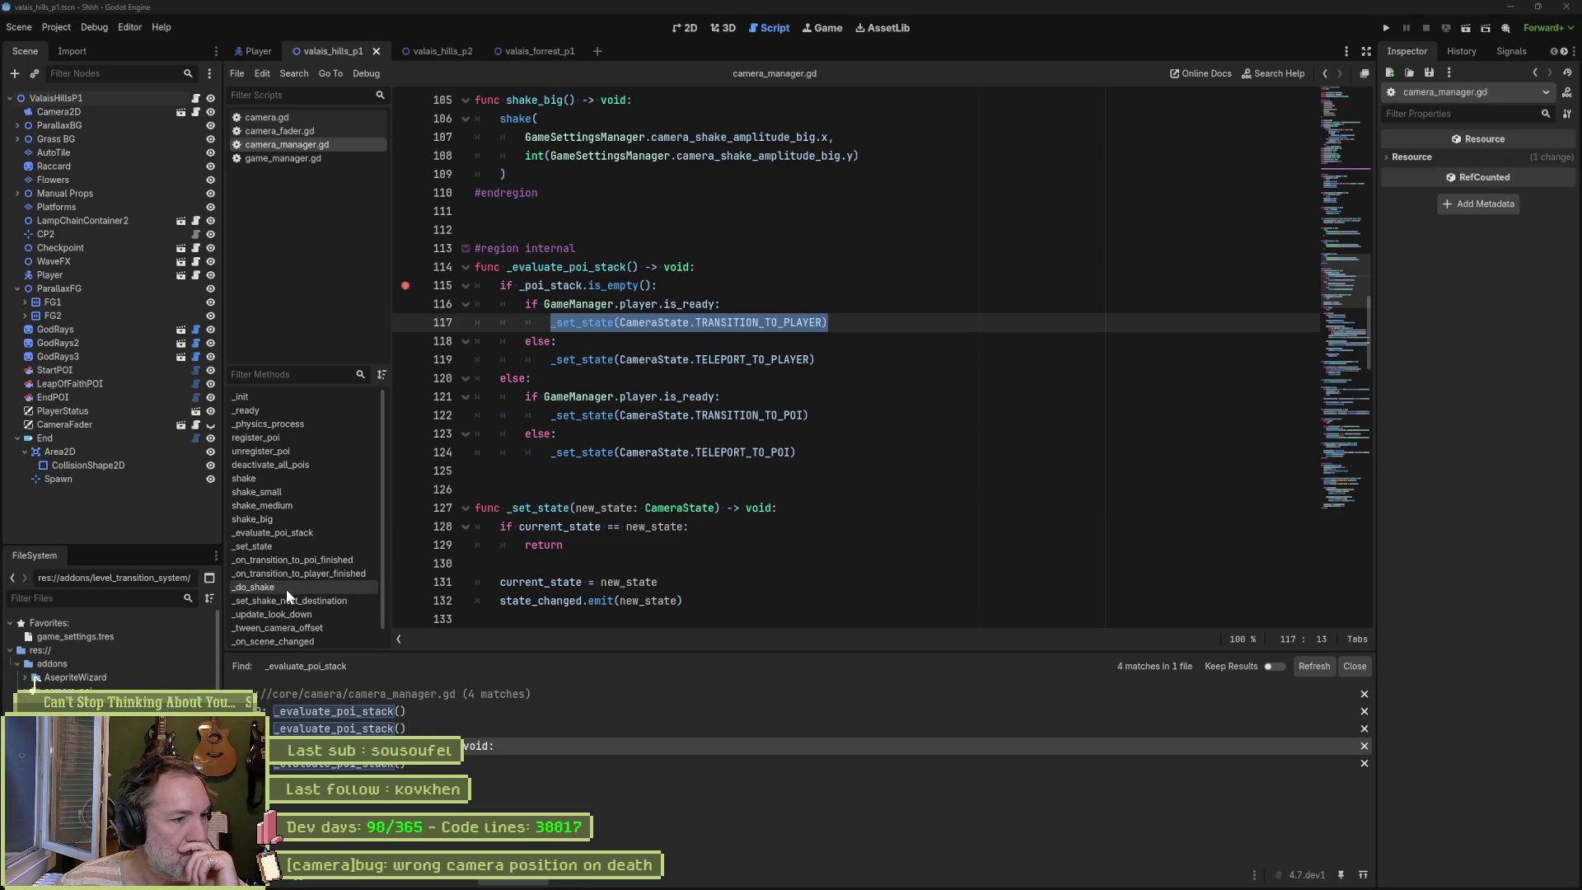
Step: Jump to _on_scene_changed in camera_manager.gd and scroll down to _on_player_ready
scroll(280, 557, "down", 1)
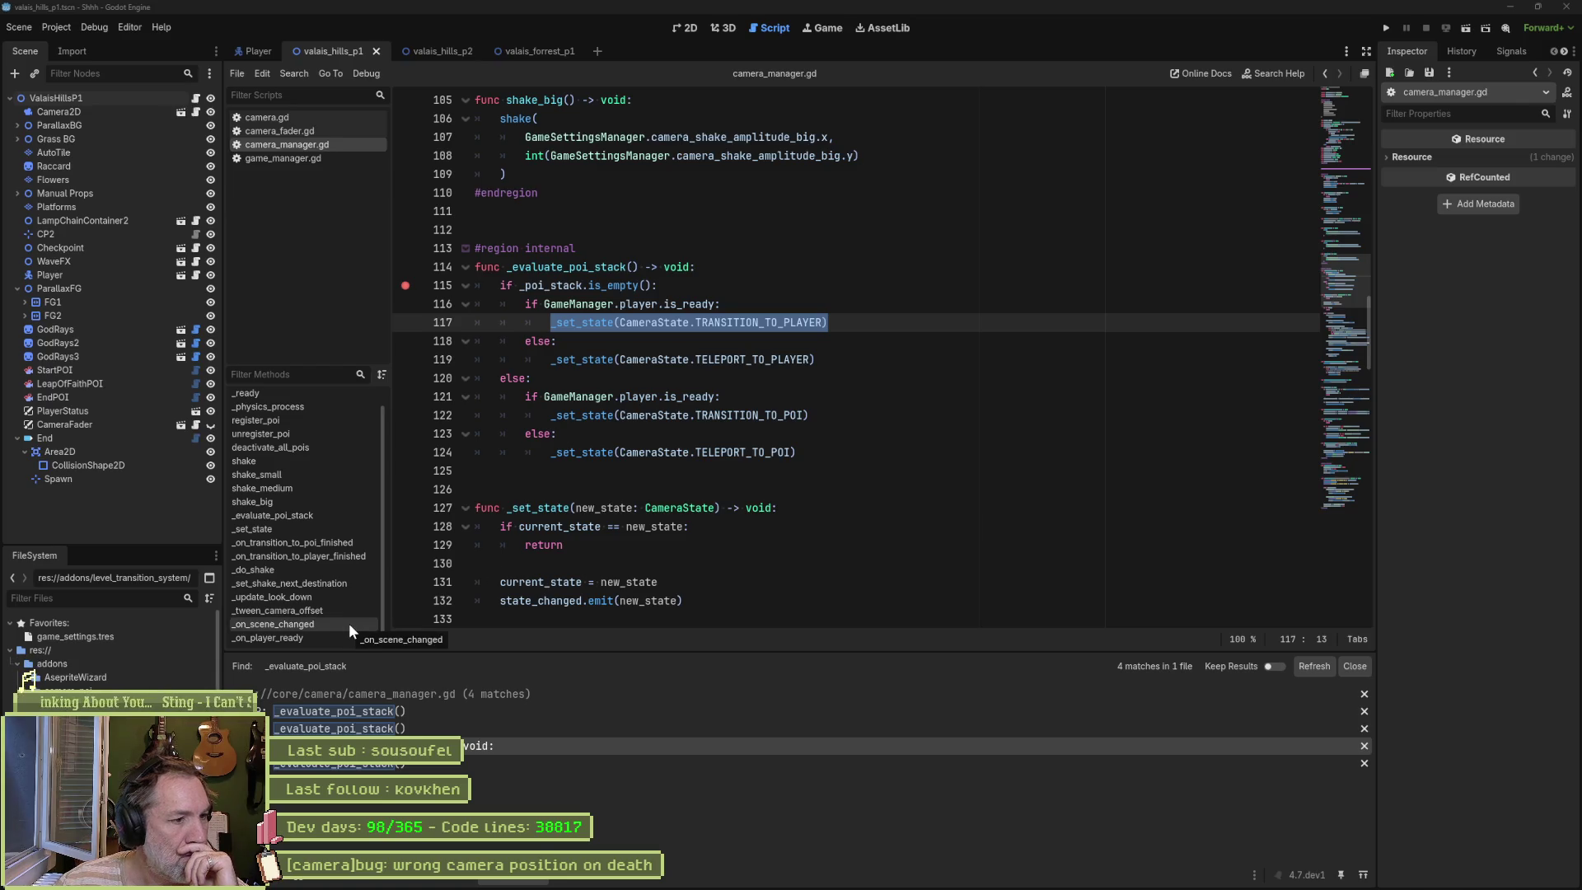
left_click(349, 623)
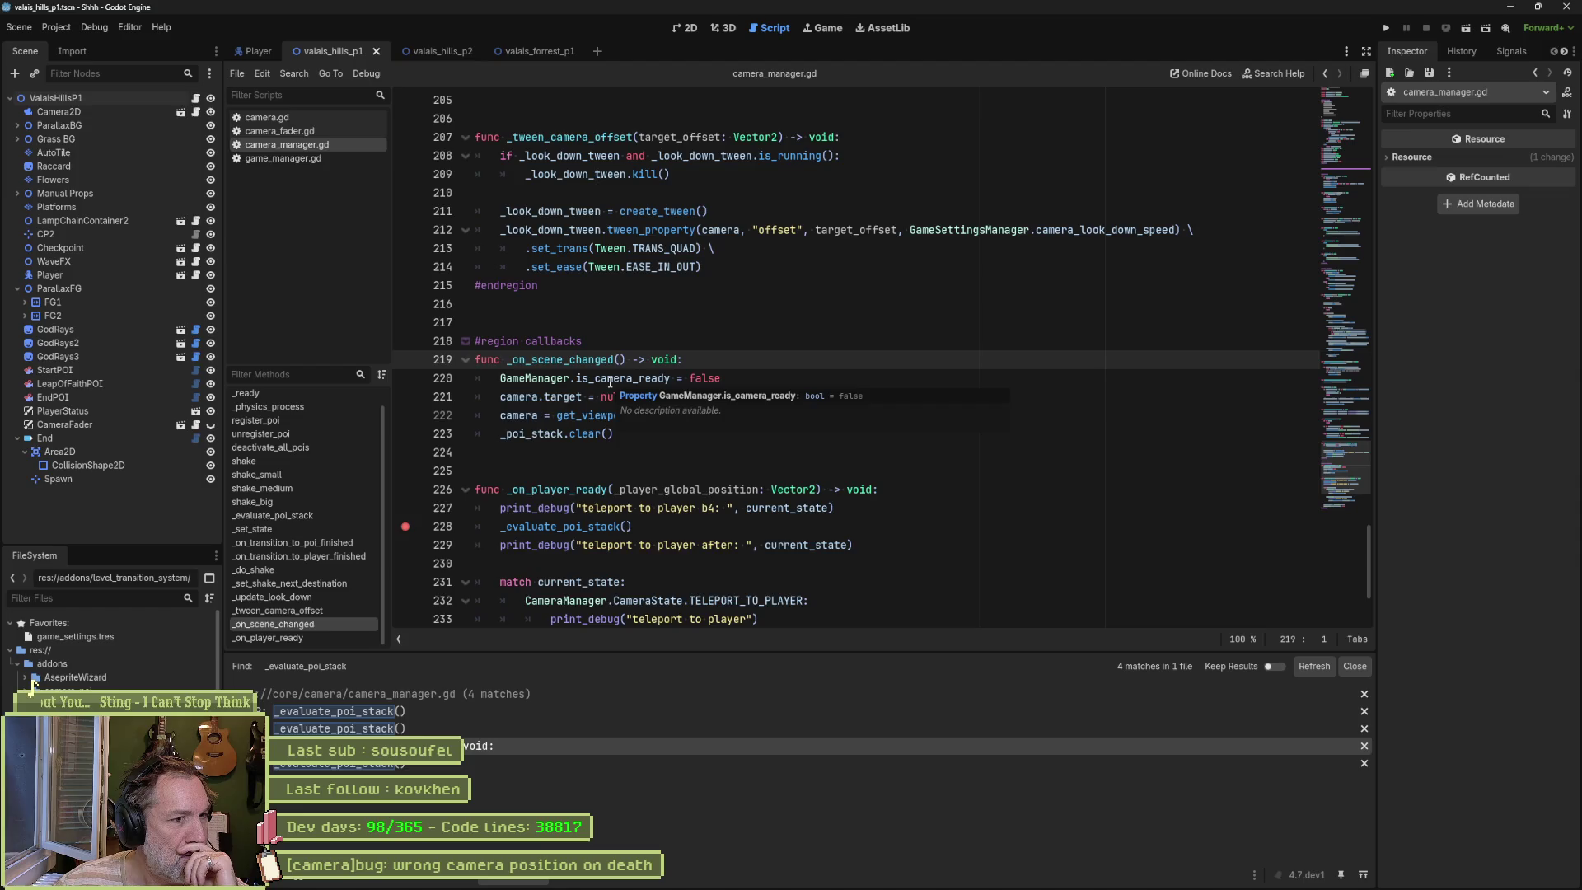
scroll(634, 408, "down", 2)
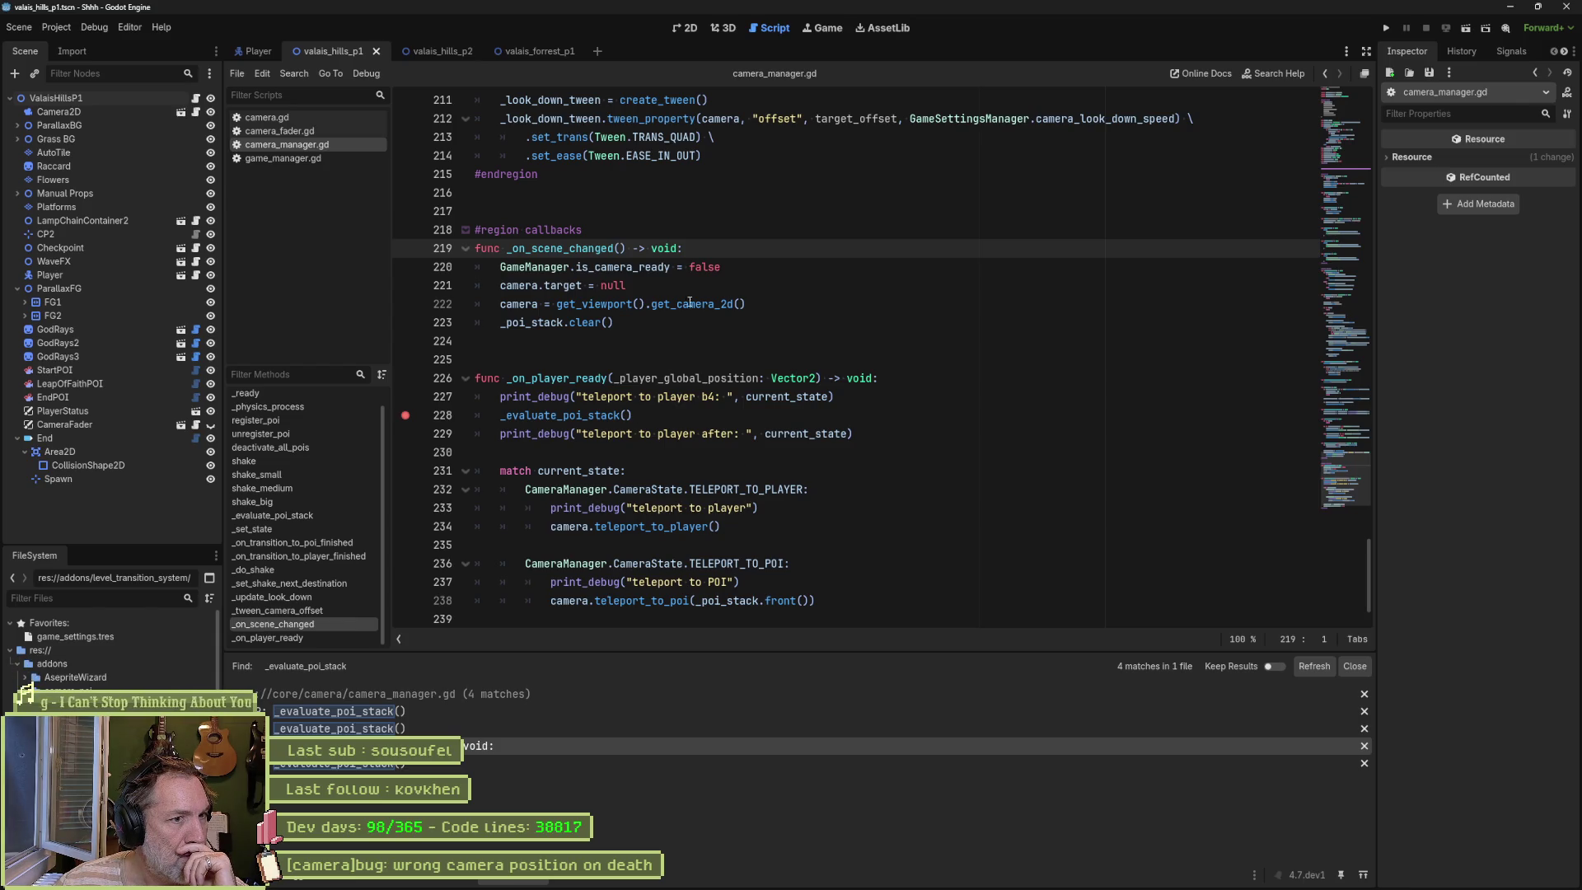
scroll(742, 484, "down", 1)
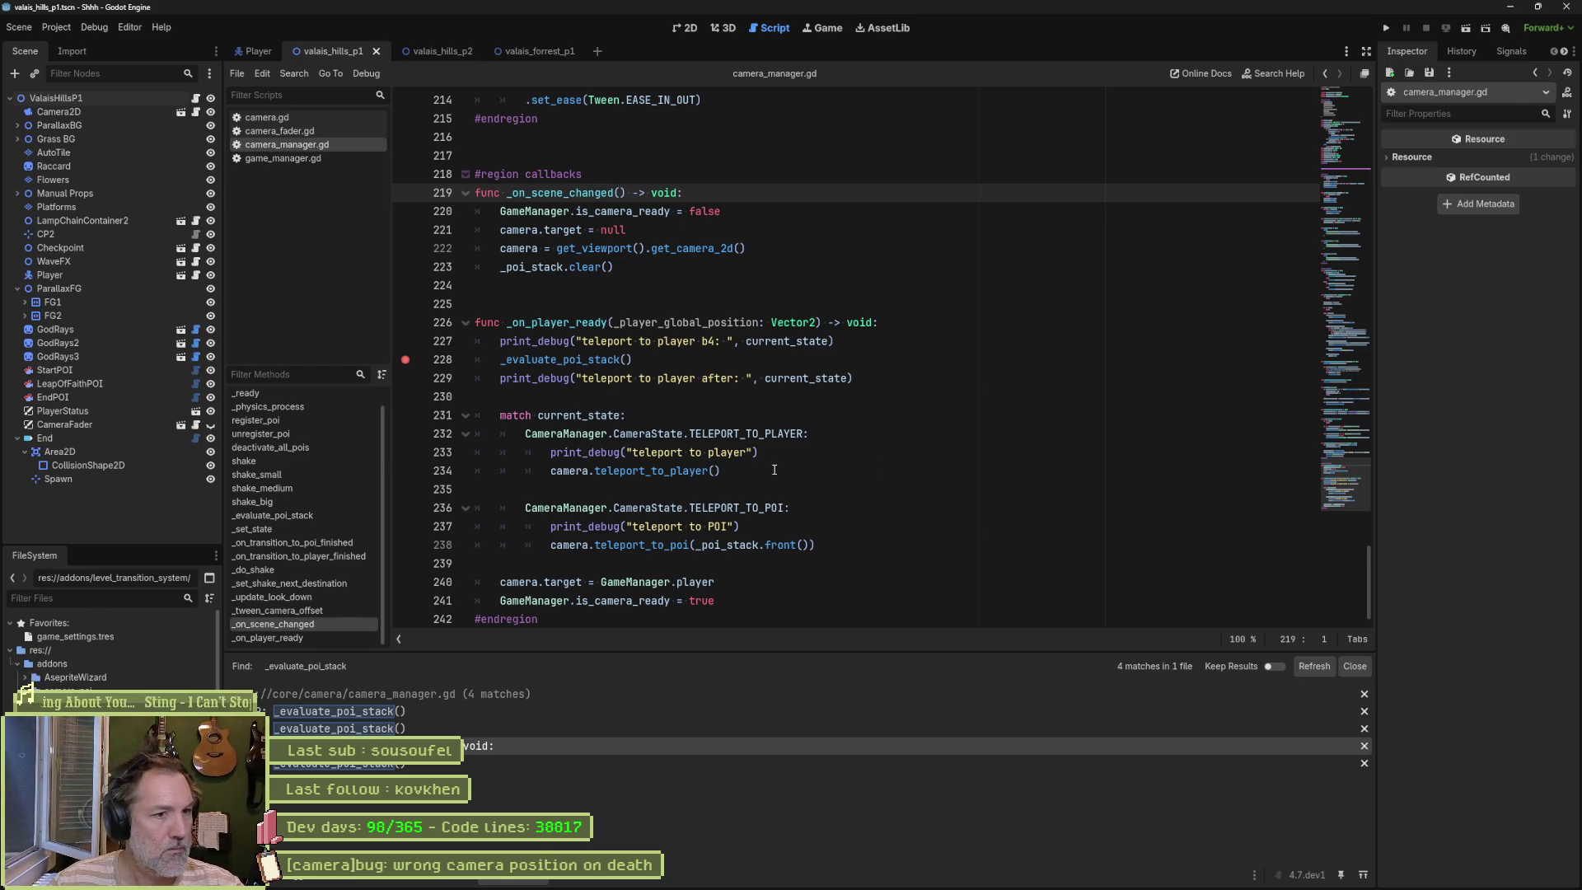
Step: Select, then deselect, the teleport-to-player lines 233–234 in _on_player_ready
left_click_drag(772, 466, 786, 458)
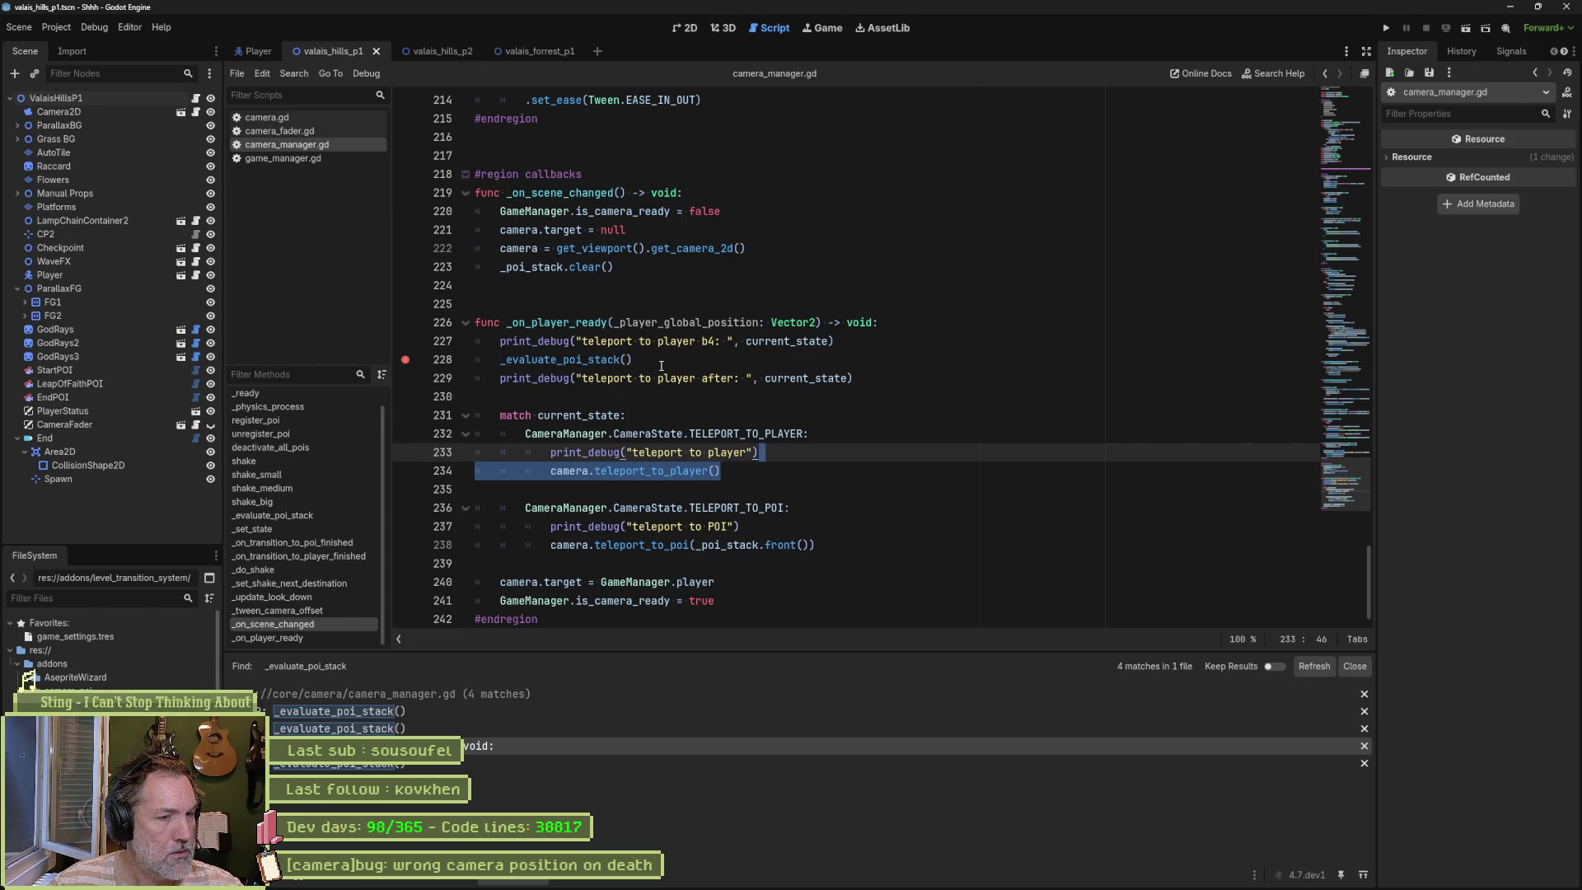
left_click(526, 433)
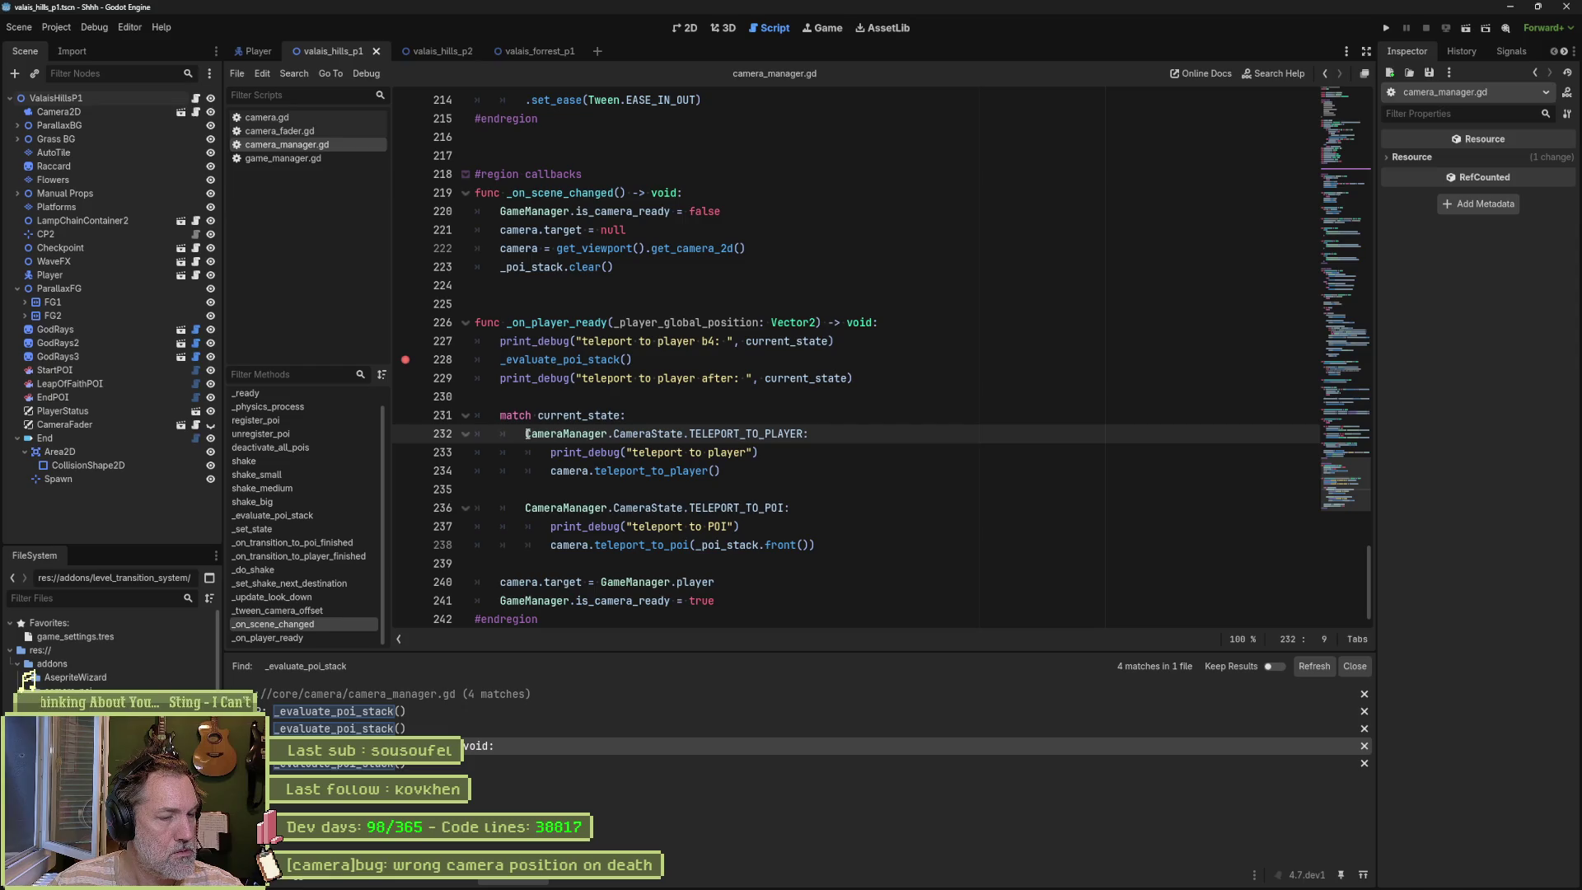
mouse_move(527, 433)
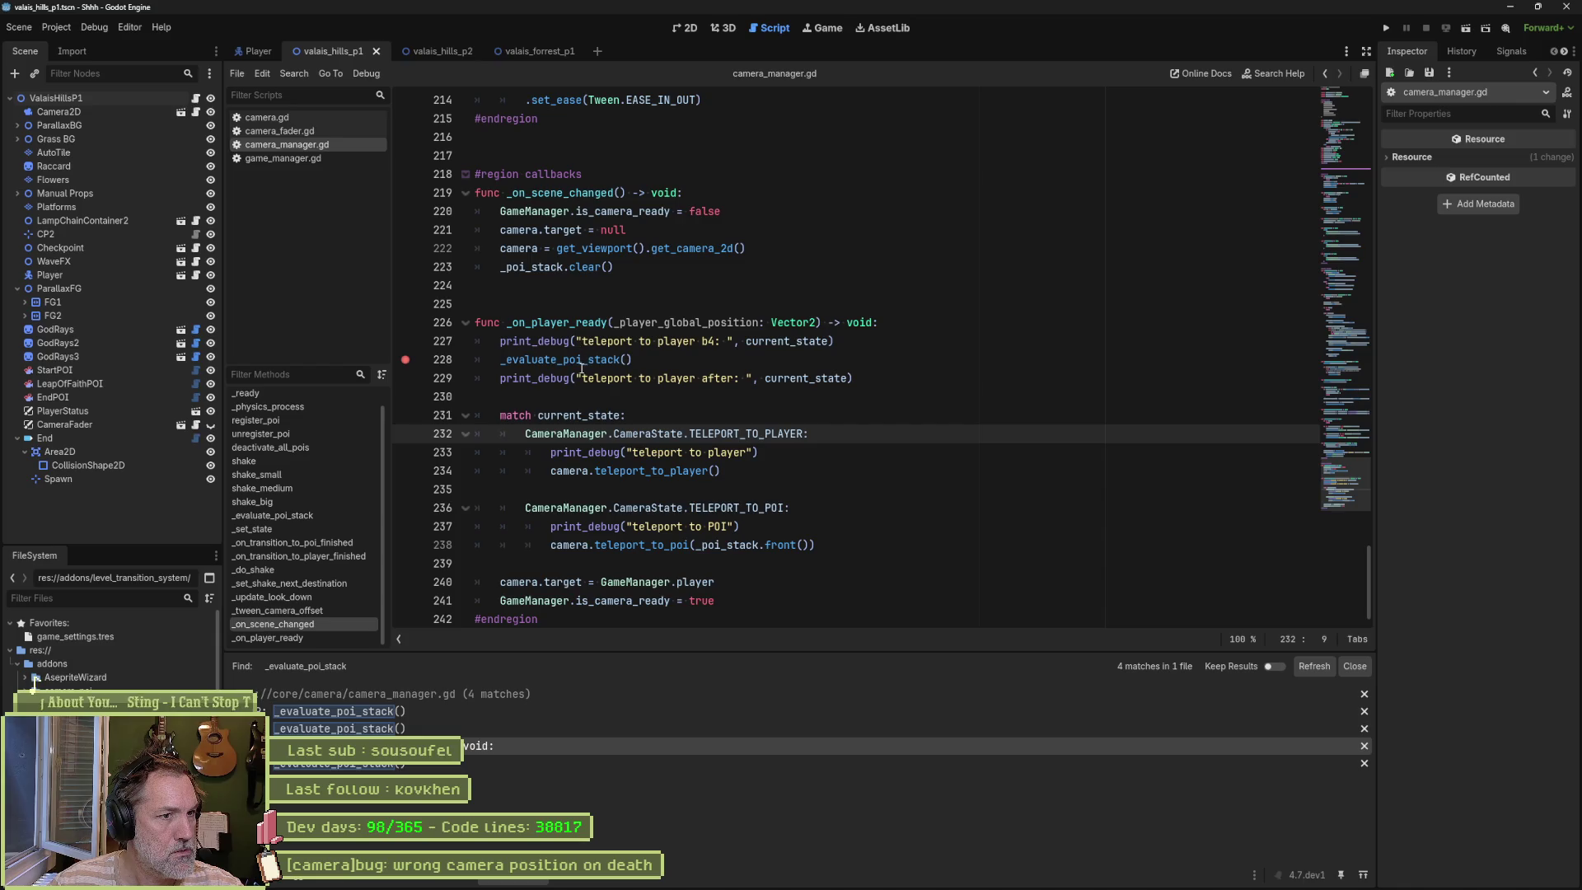
mouse_move(591, 352)
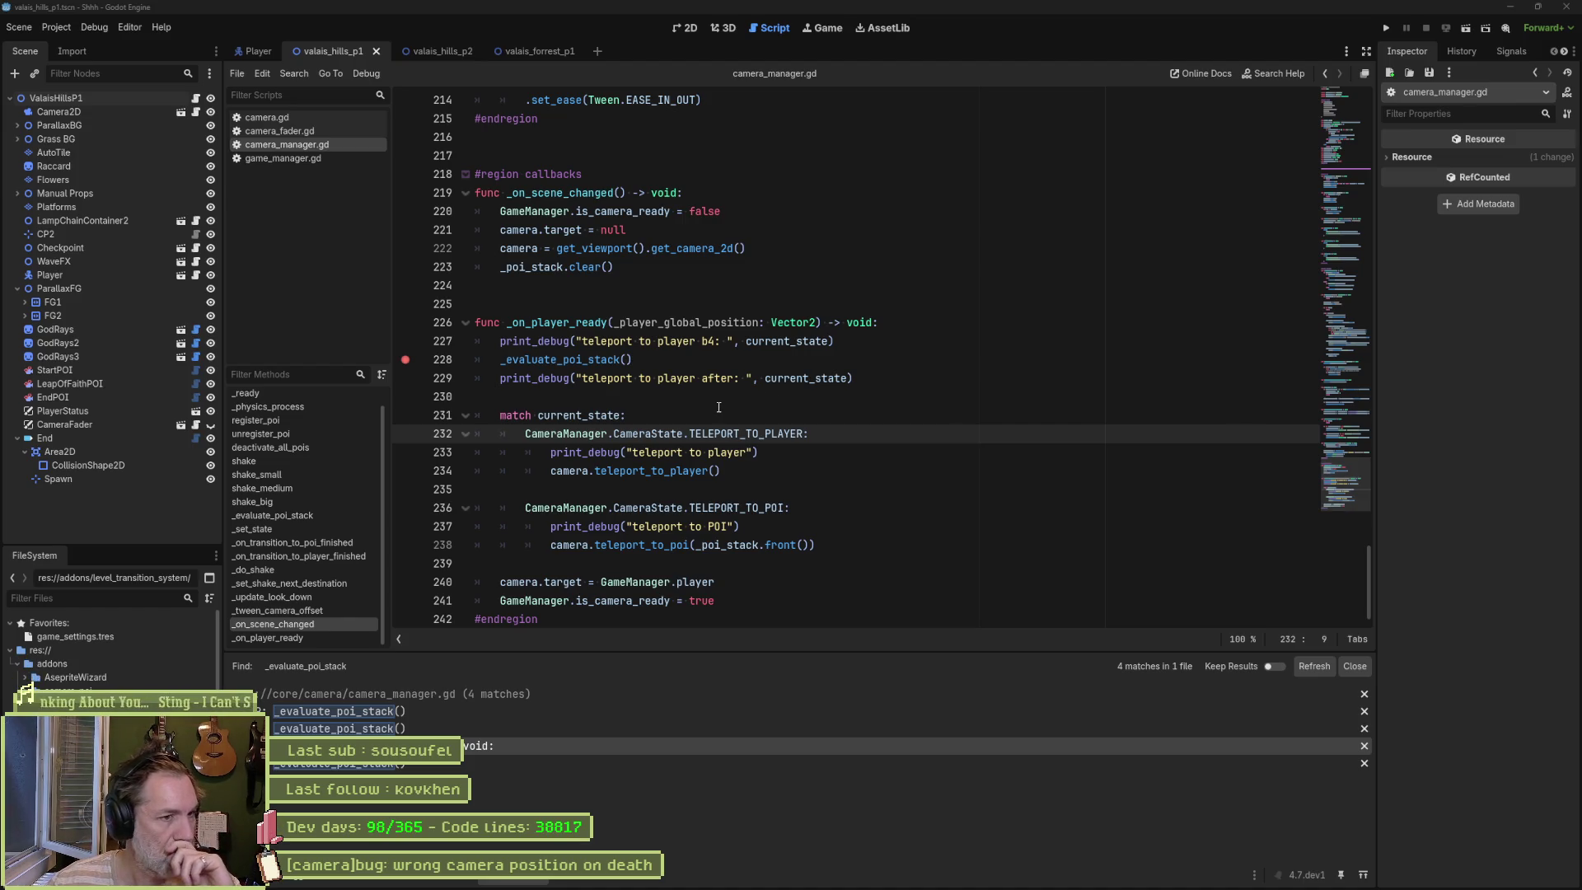
Step: Go to the _evaluate_poi_stack definition and highlight the TRANSITION_TO_PLAYER call on line 117
left_click(619, 360)
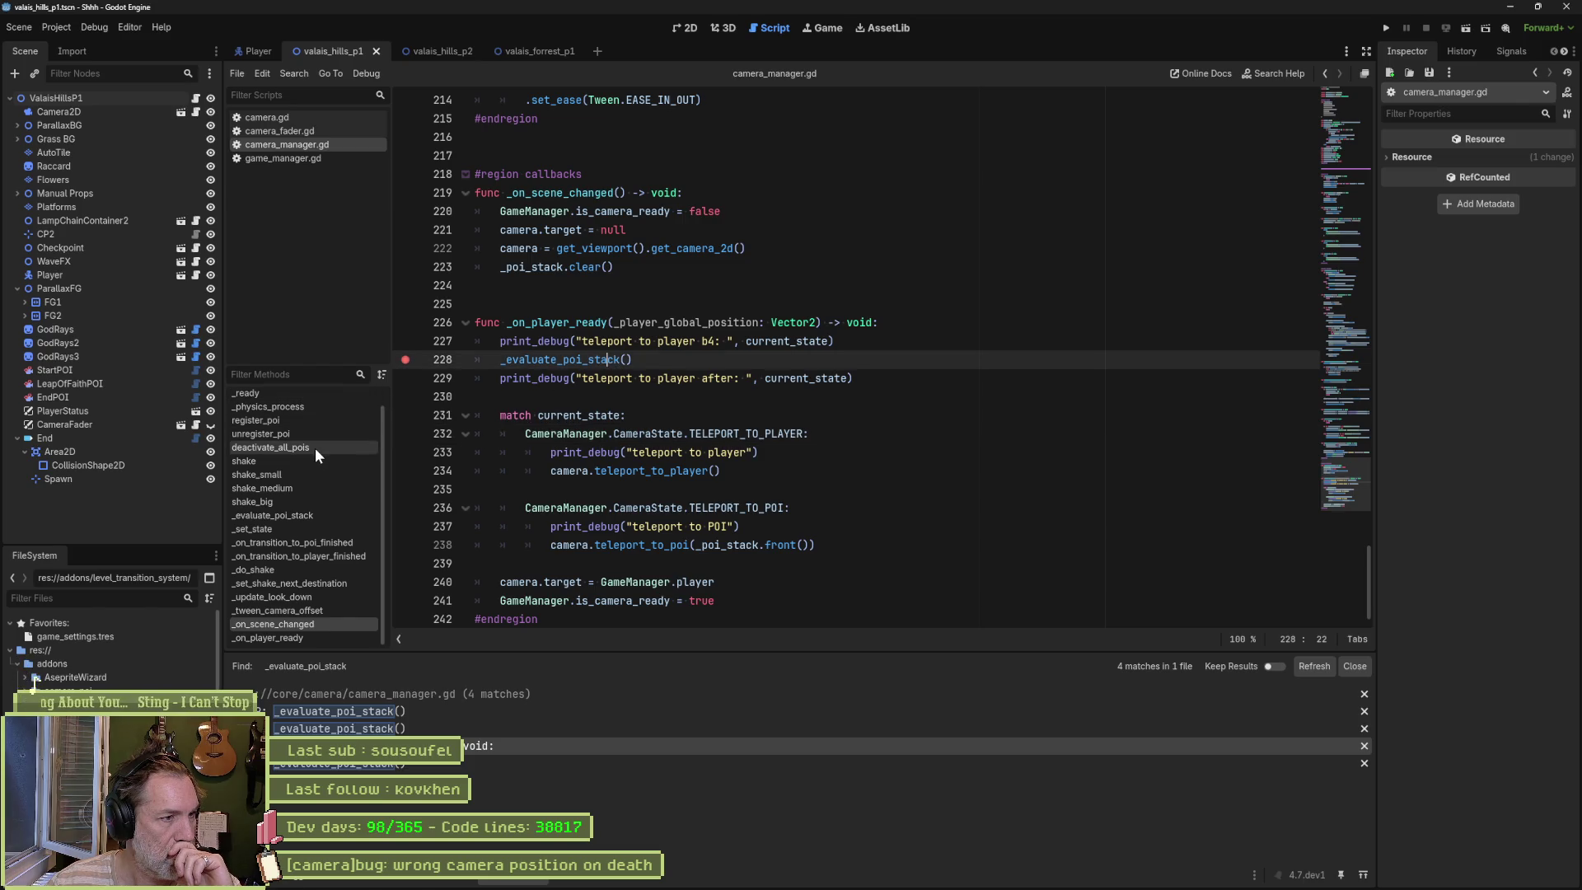
left_click(299, 515)
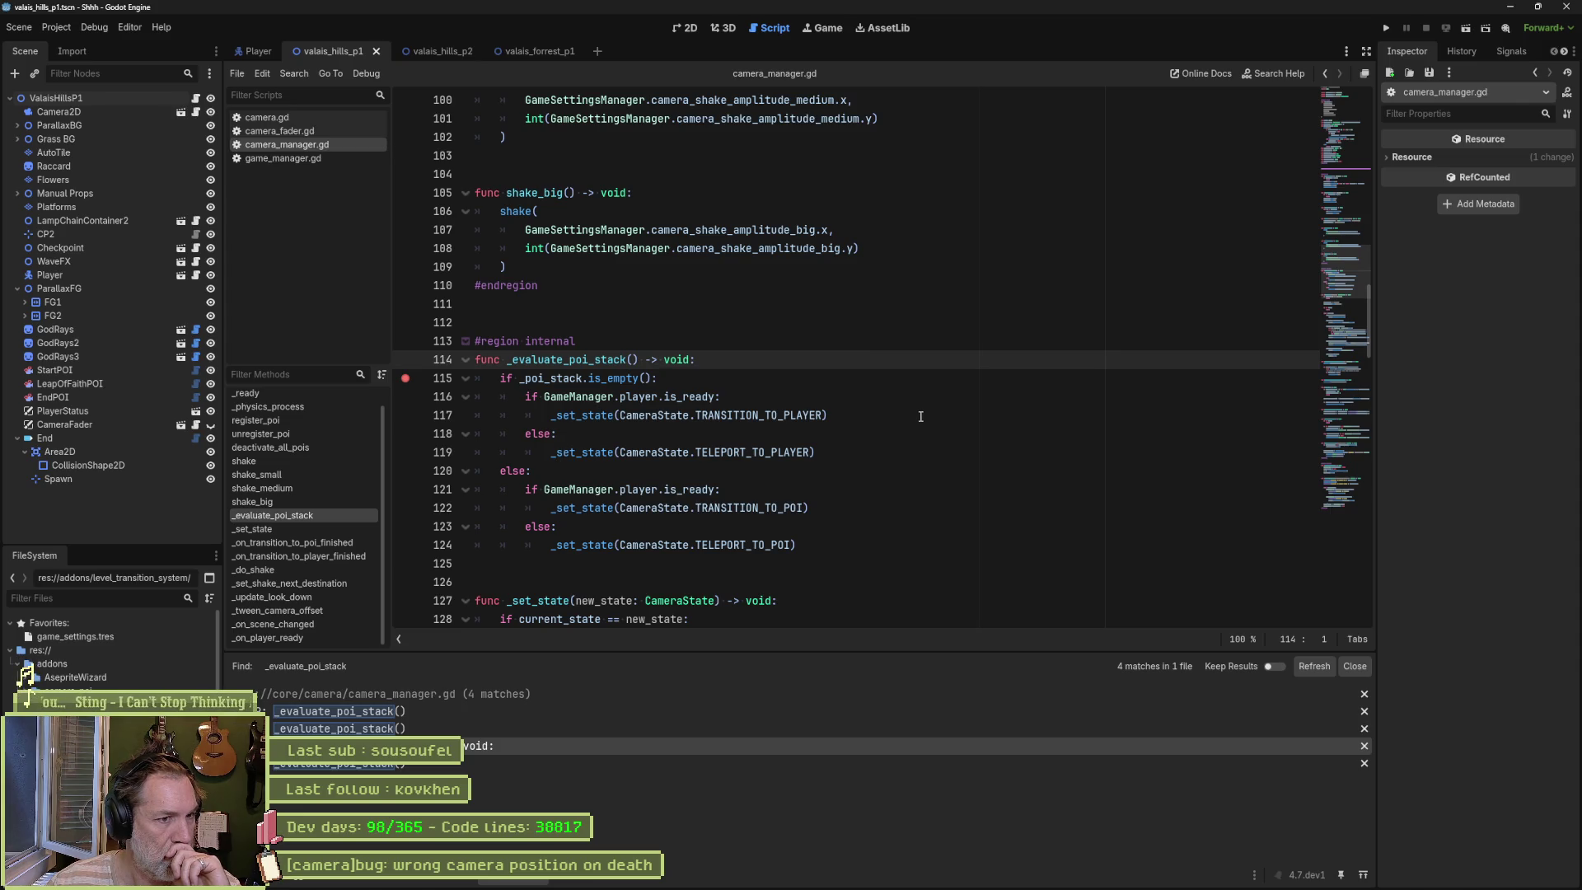
left_click_drag(832, 416, 550, 416)
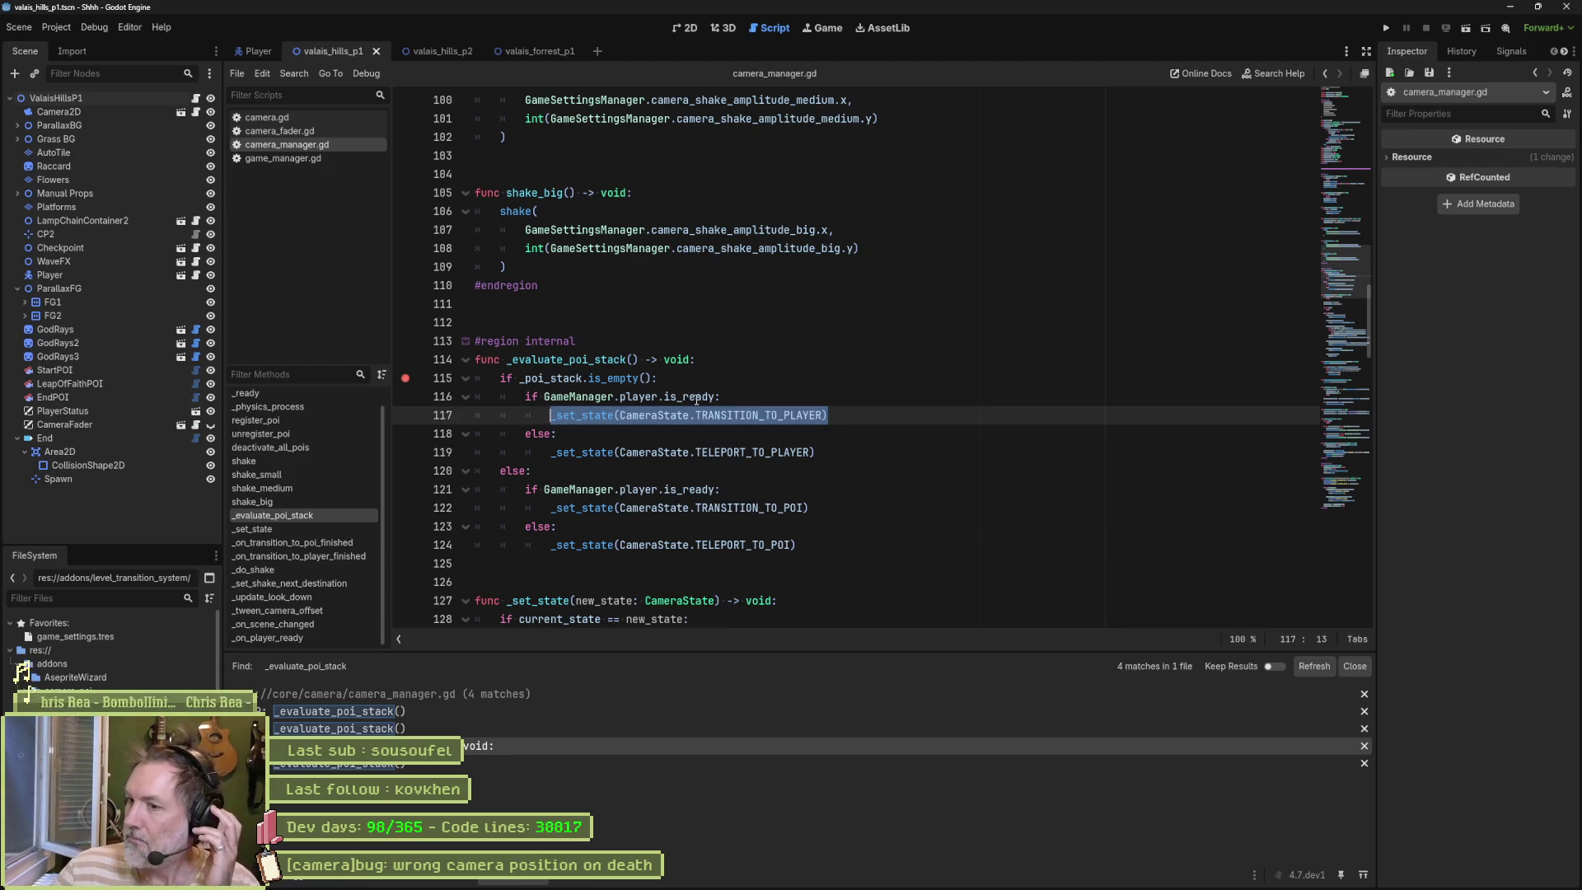
mouse_move(697, 398)
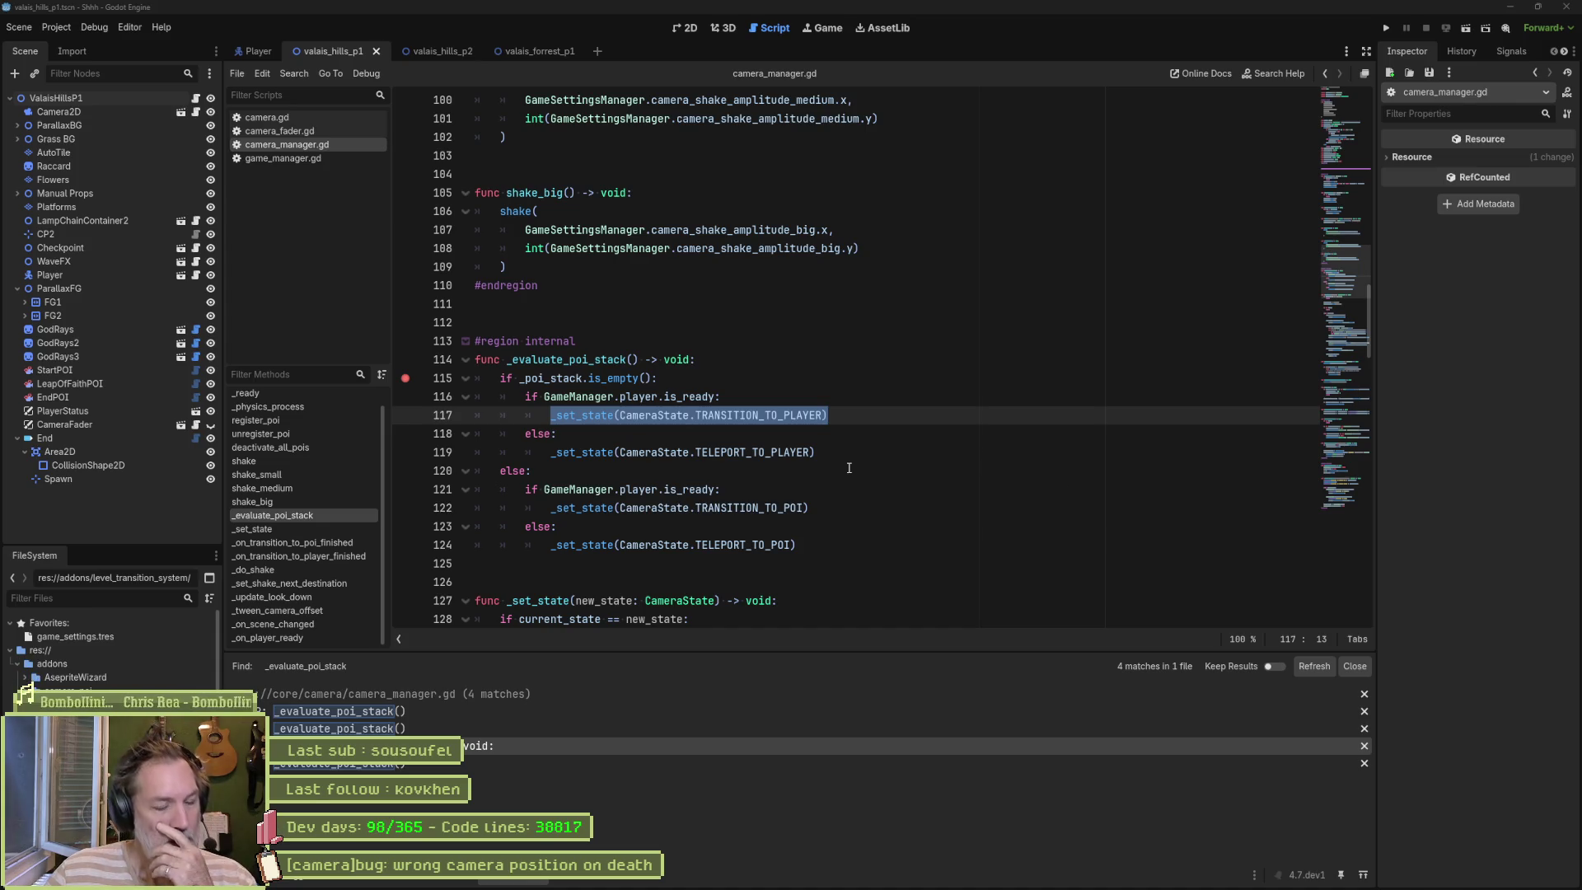
mouse_move(750, 416)
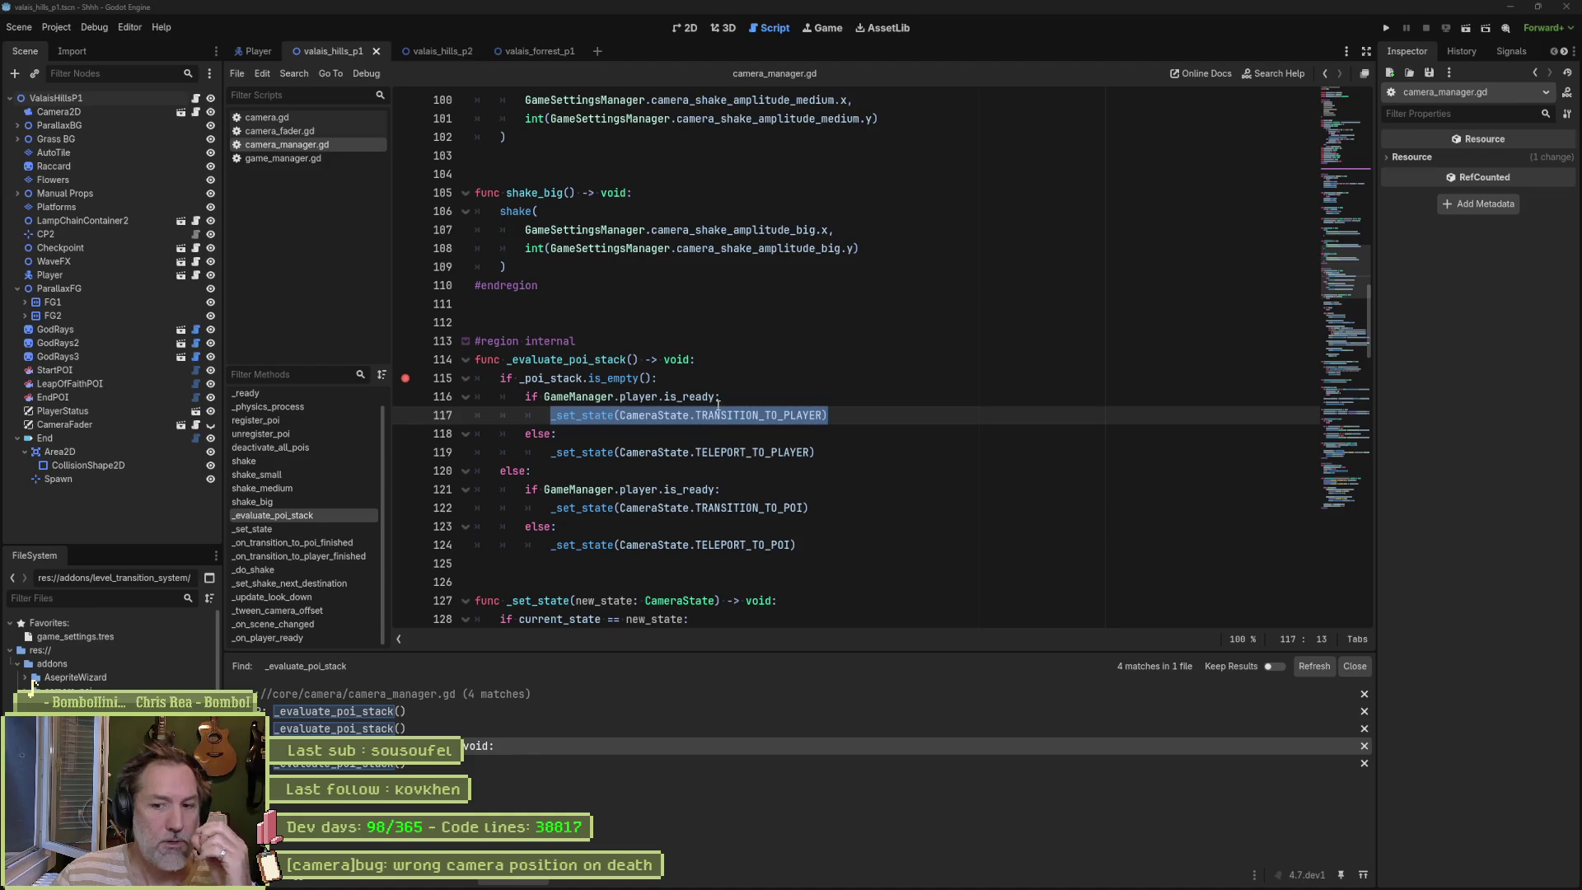
double_click(686, 397)
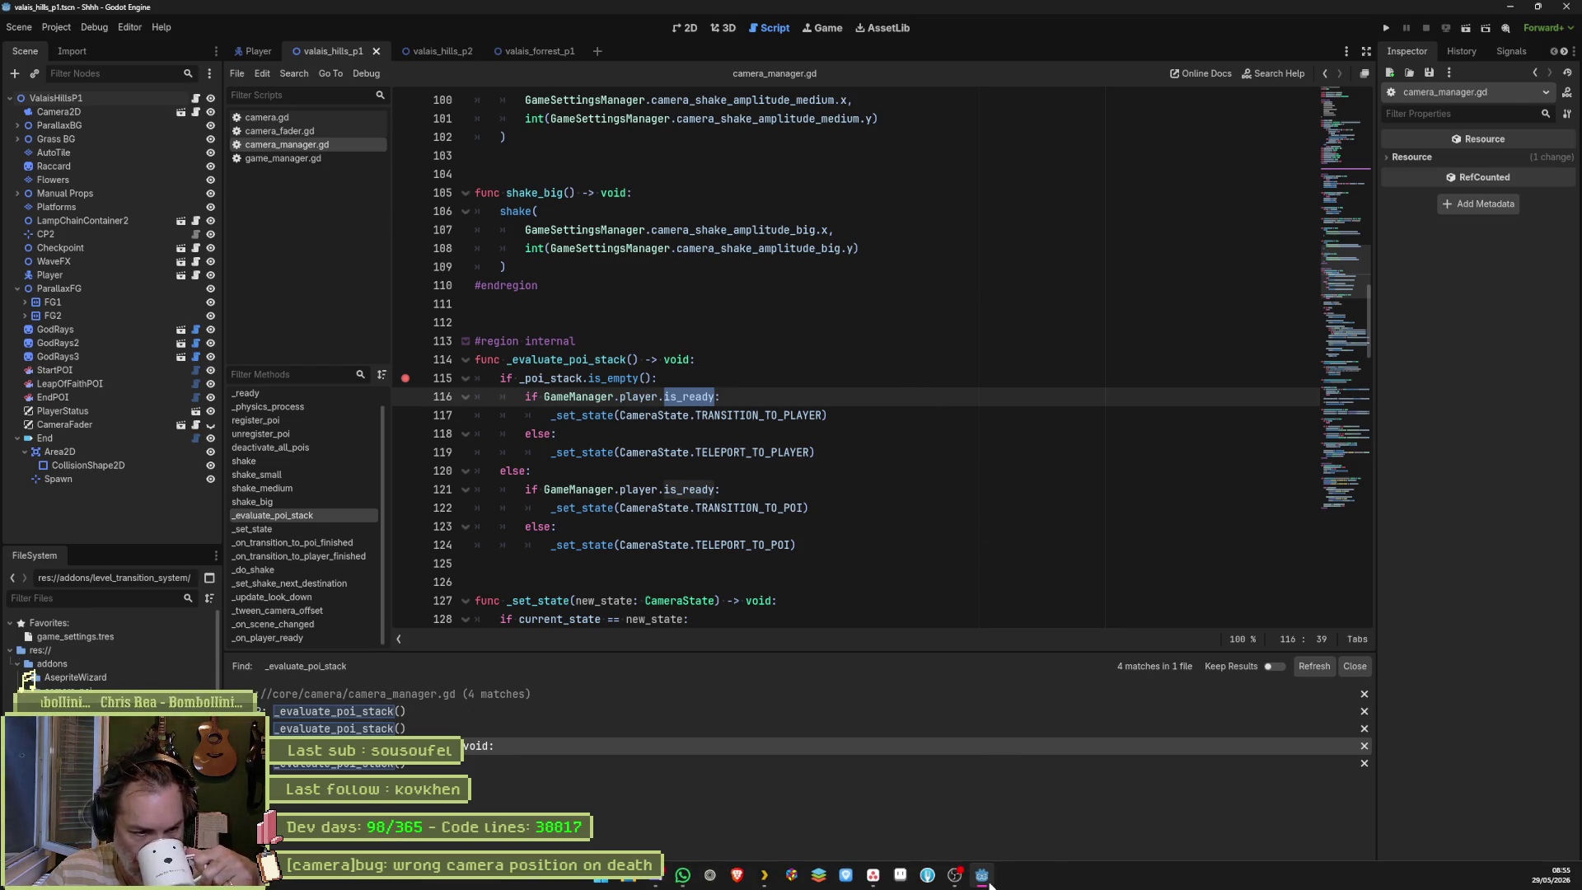
mouse_move(986, 879)
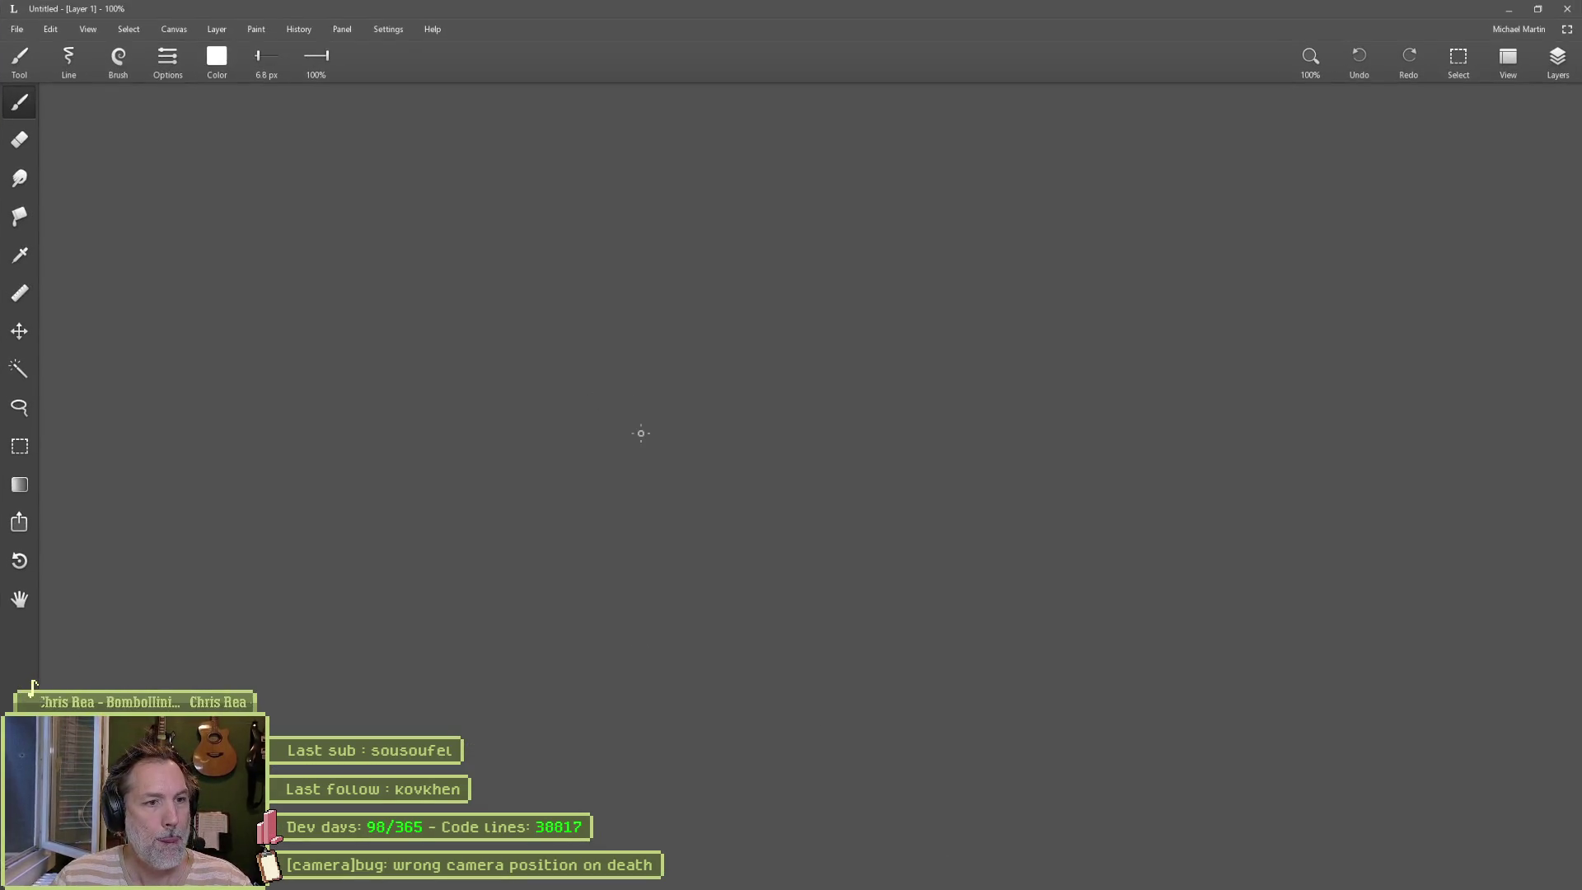
Step: Draw a magenta rectangle and a long green ground line, then set the colour back to white
left_click(218, 58)
mouse_move(261, 113)
left_mouse_down()
mouse_move(362, 131)
mouse_move(1370, 153)
left_mouse_up()
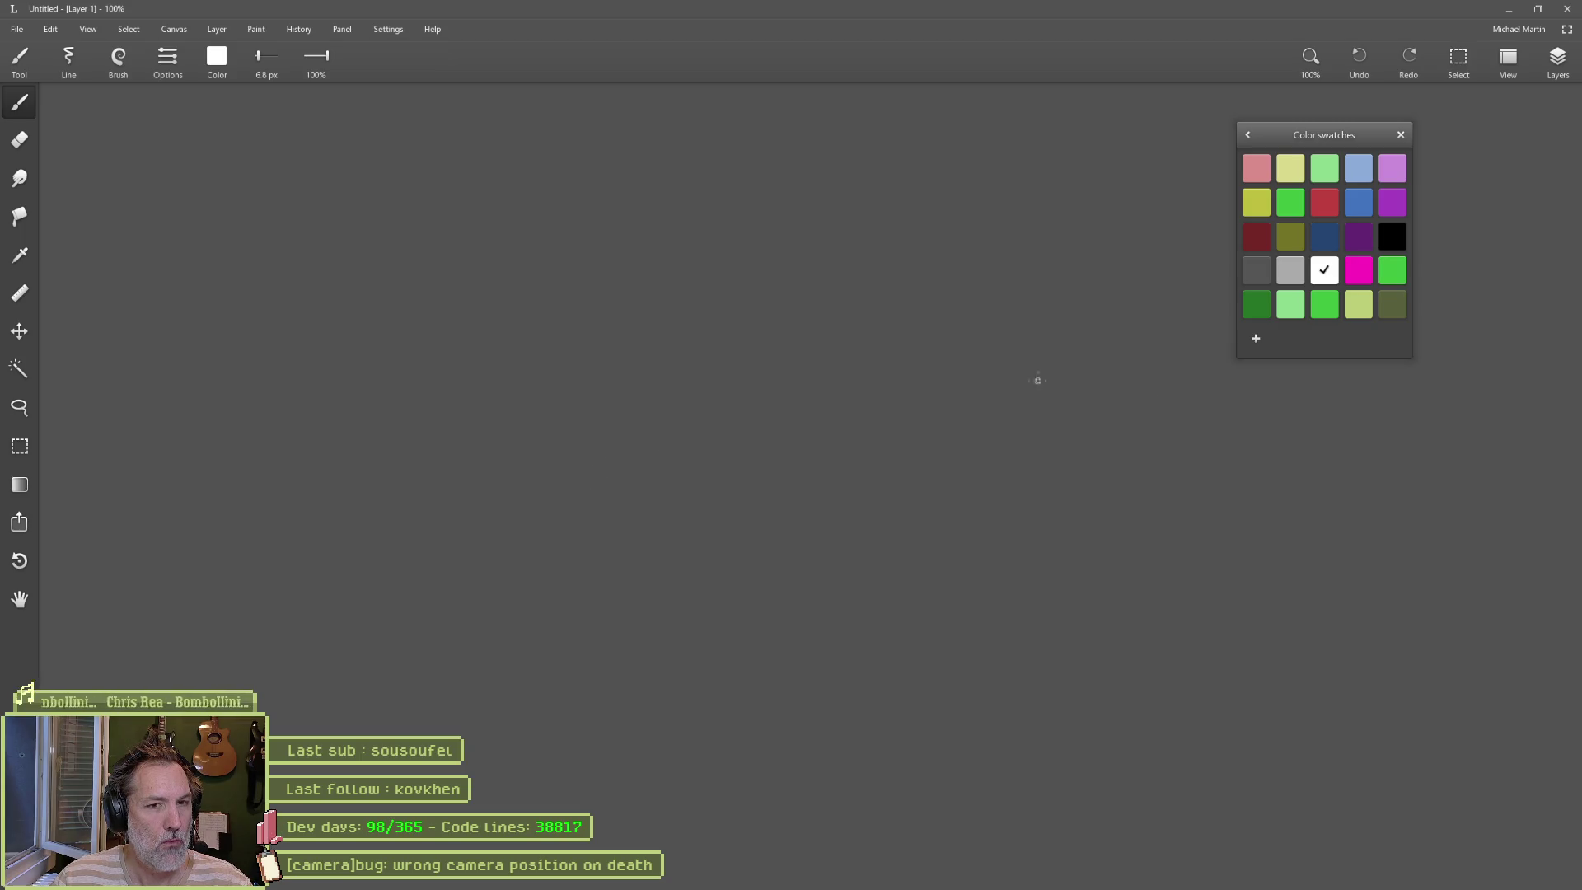
left_click(1358, 270)
mouse_move(356, 265)
left_mouse_down()
mouse_move(356, 358)
mouse_move(471, 255)
mouse_move(591, 257)
mouse_move(593, 367)
mouse_move(350, 368)
left_mouse_up()
left_click(1392, 269)
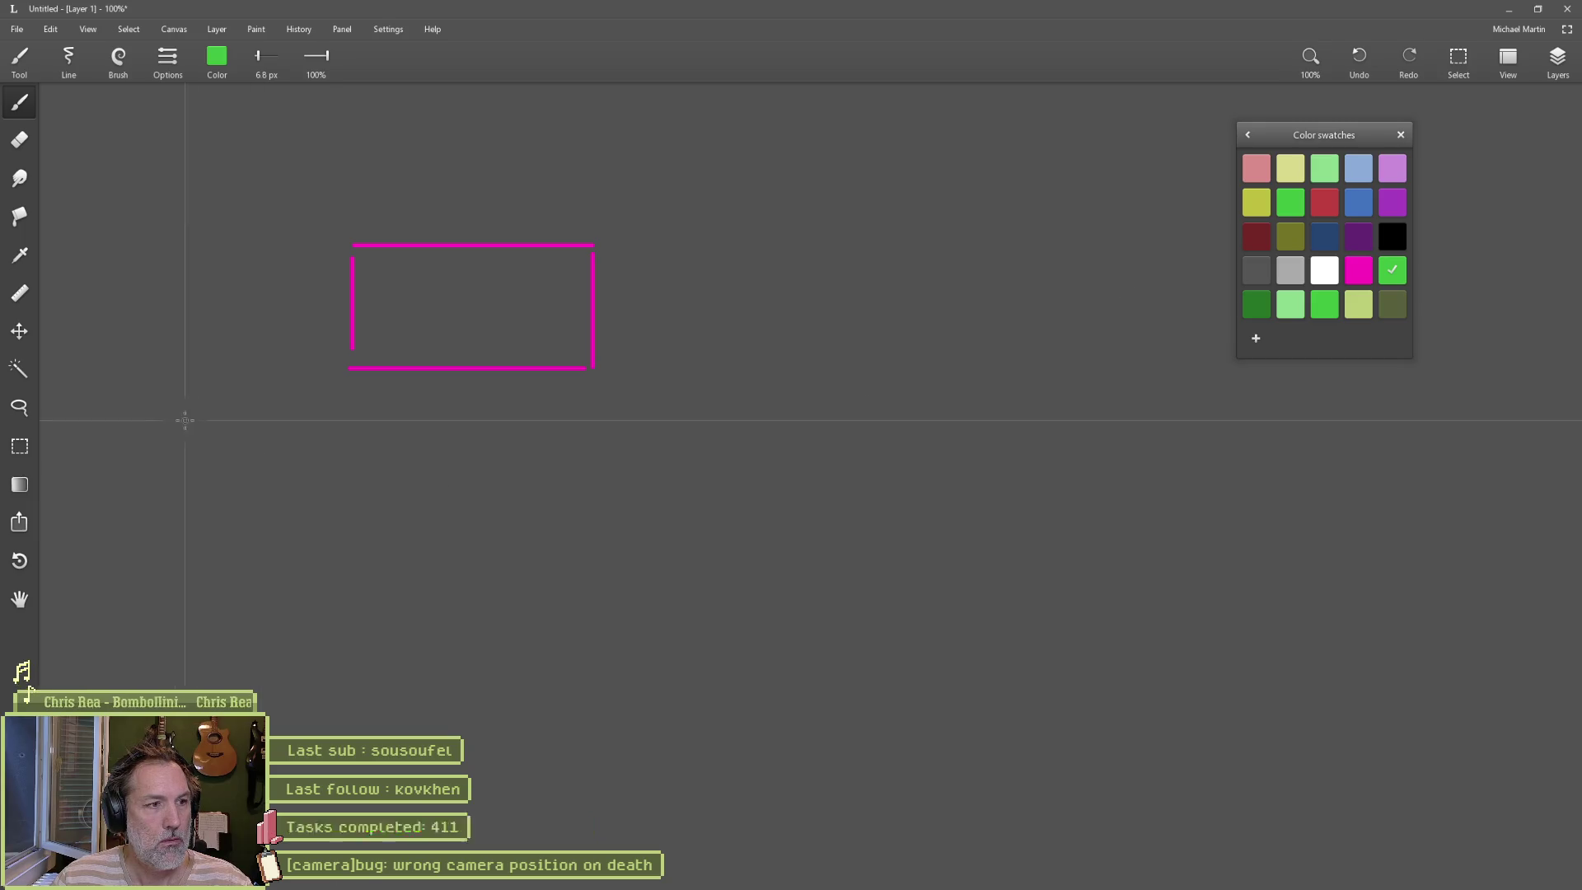
left_click_drag(159, 420, 1173, 420)
left_click(1323, 270)
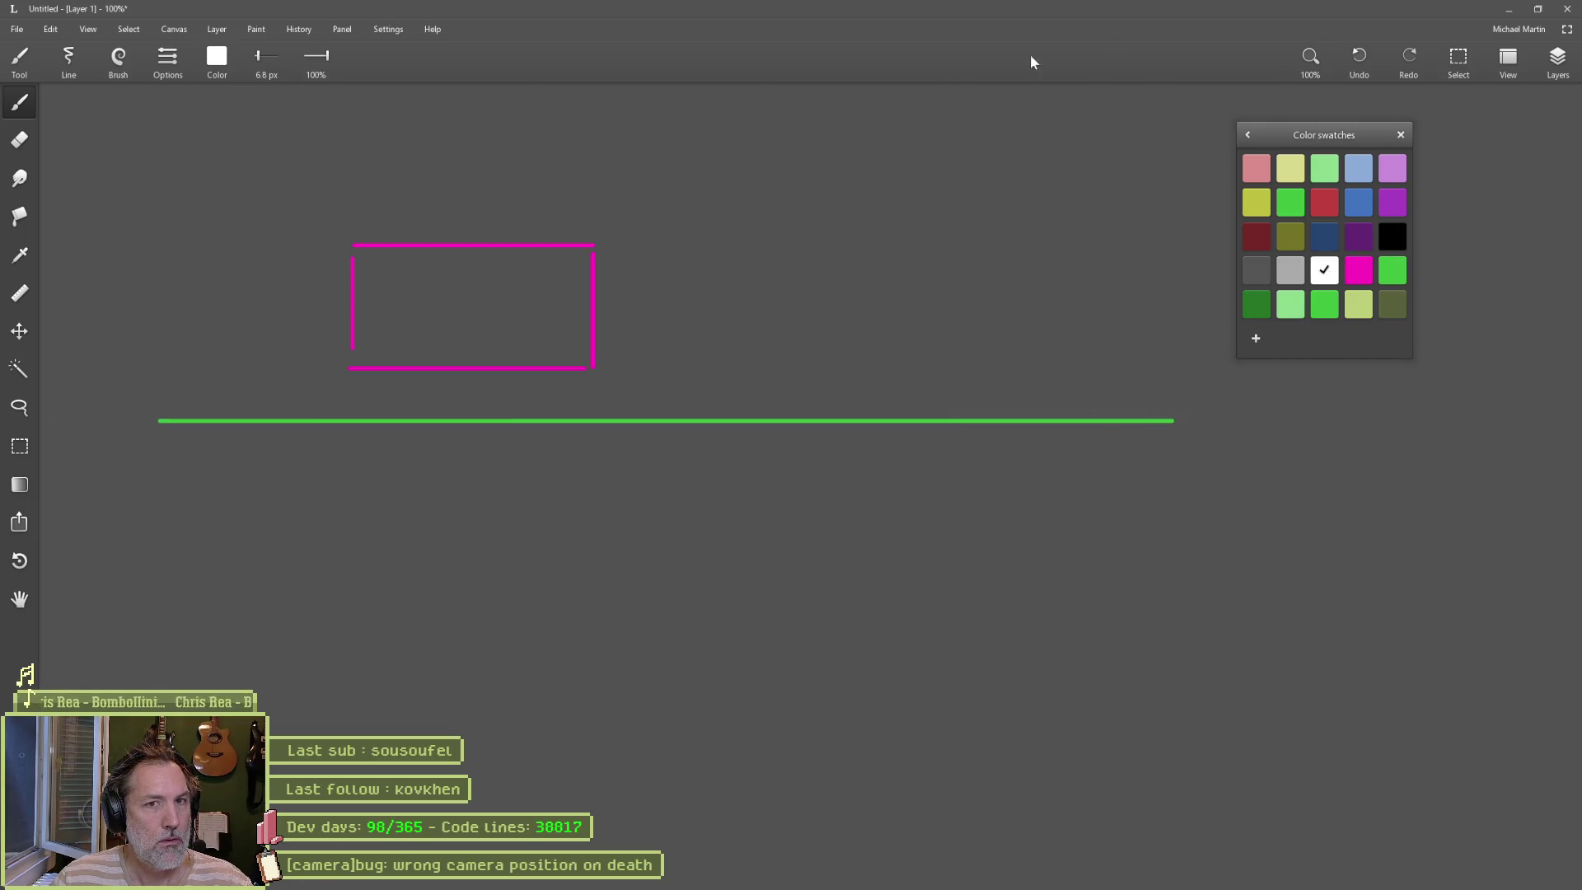
Step: Add Layer 2 and draw a white stick figure on it
left_click(1552, 62)
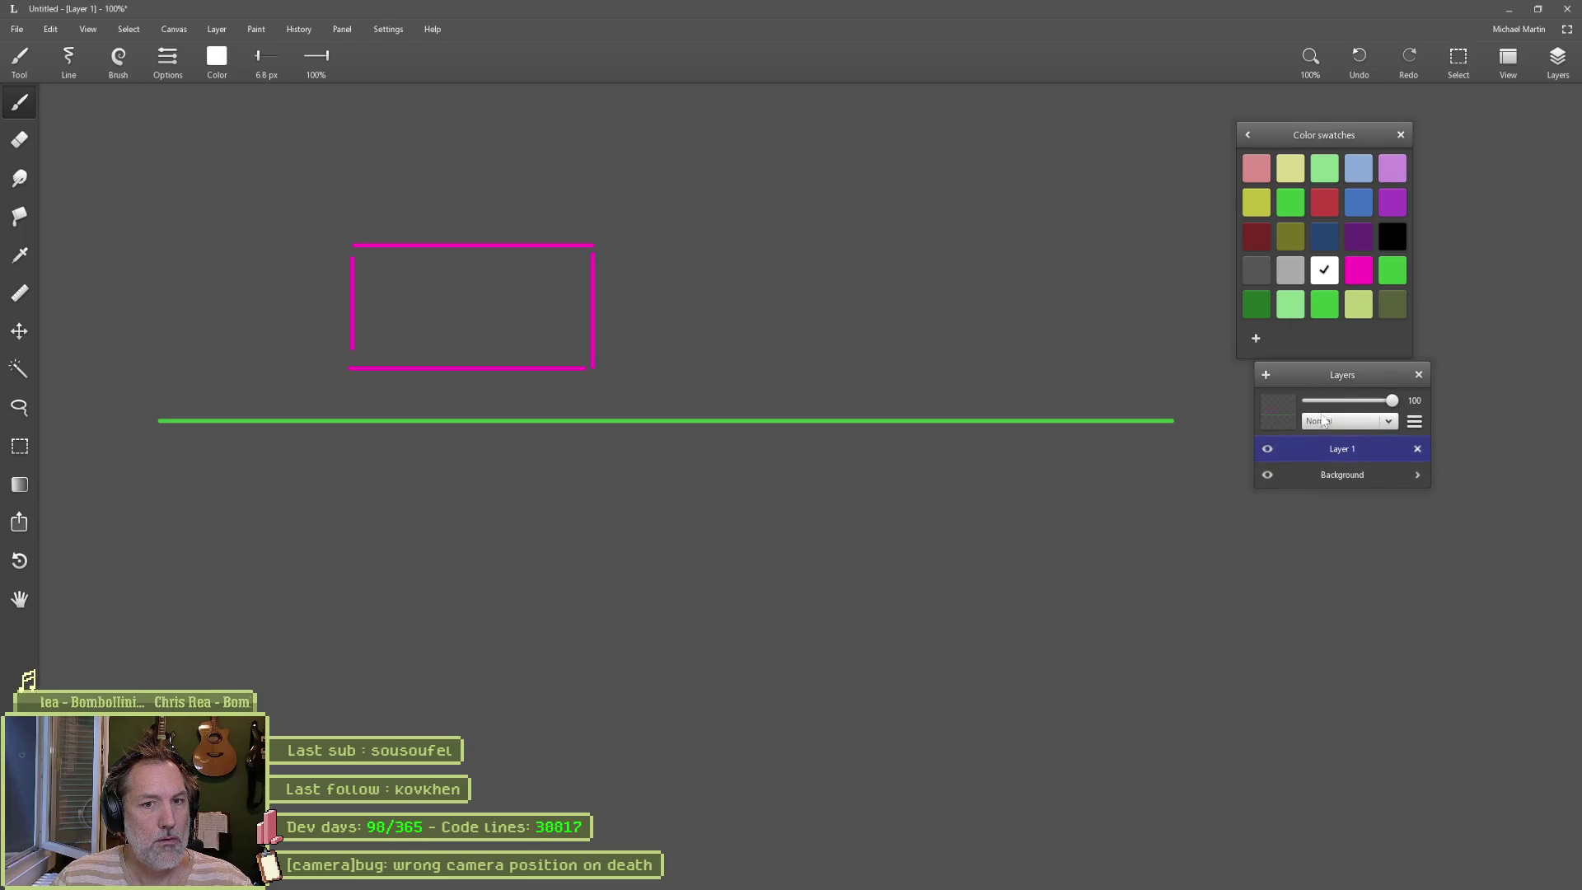
left_click(1351, 476)
left_click(1348, 449)
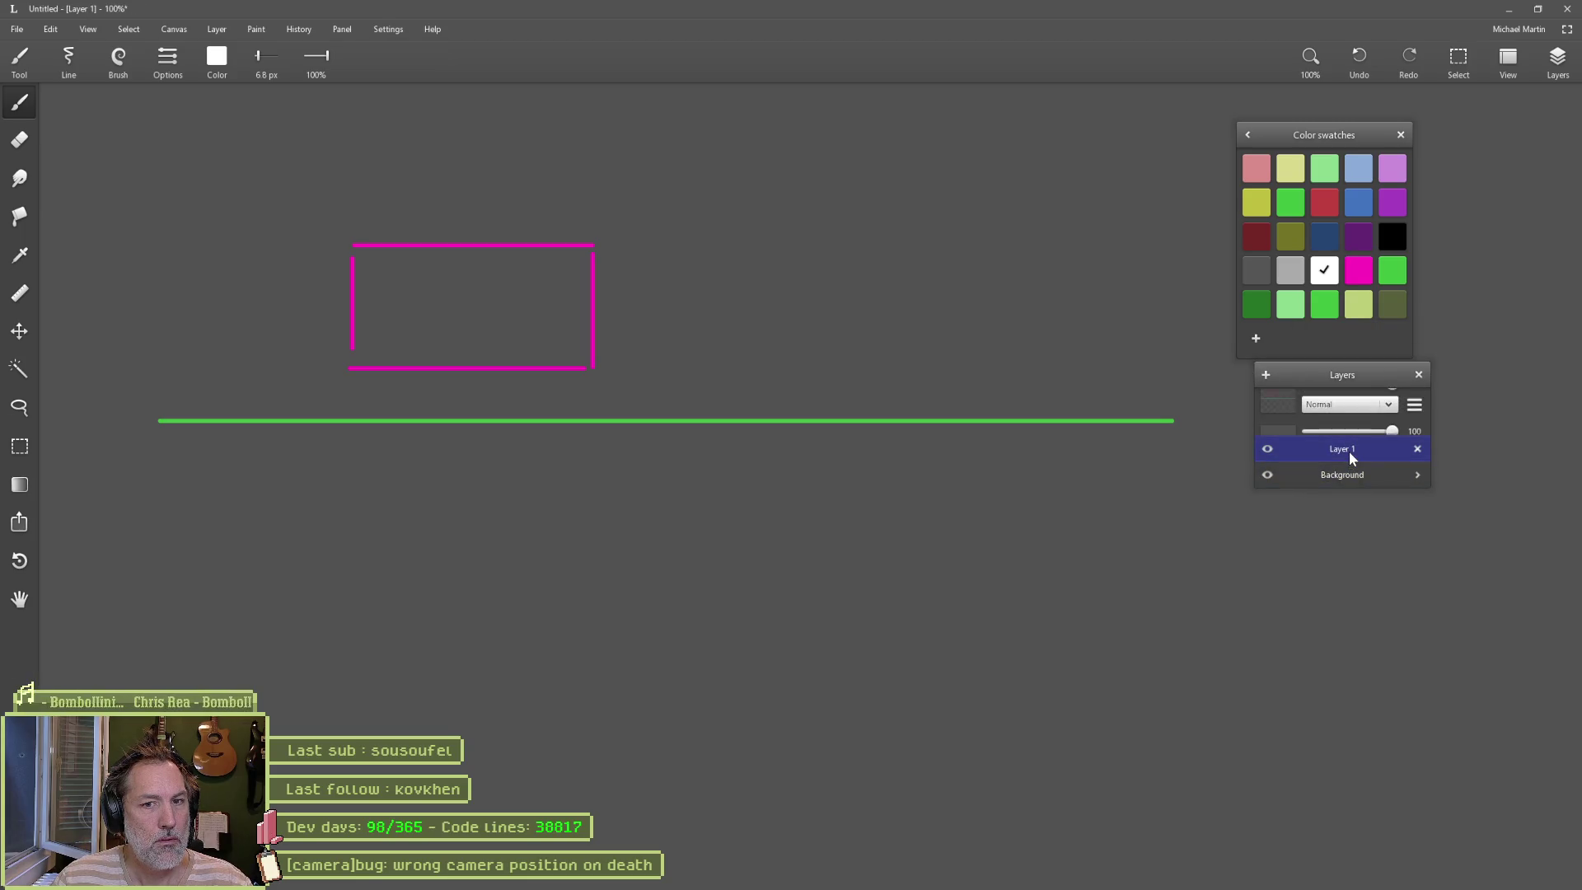
left_click(1265, 374)
left_click_drag(804, 202, 763, 278)
mouse_move(789, 251)
left_mouse_down()
mouse_move(812, 276)
mouse_move(819, 243)
mouse_move(720, 267)
mouse_move(502, 170)
mouse_move(522, 168)
left_mouse_up()
Step: Erase the right end of the green line on Layer 1 to form a ledge
key("v")
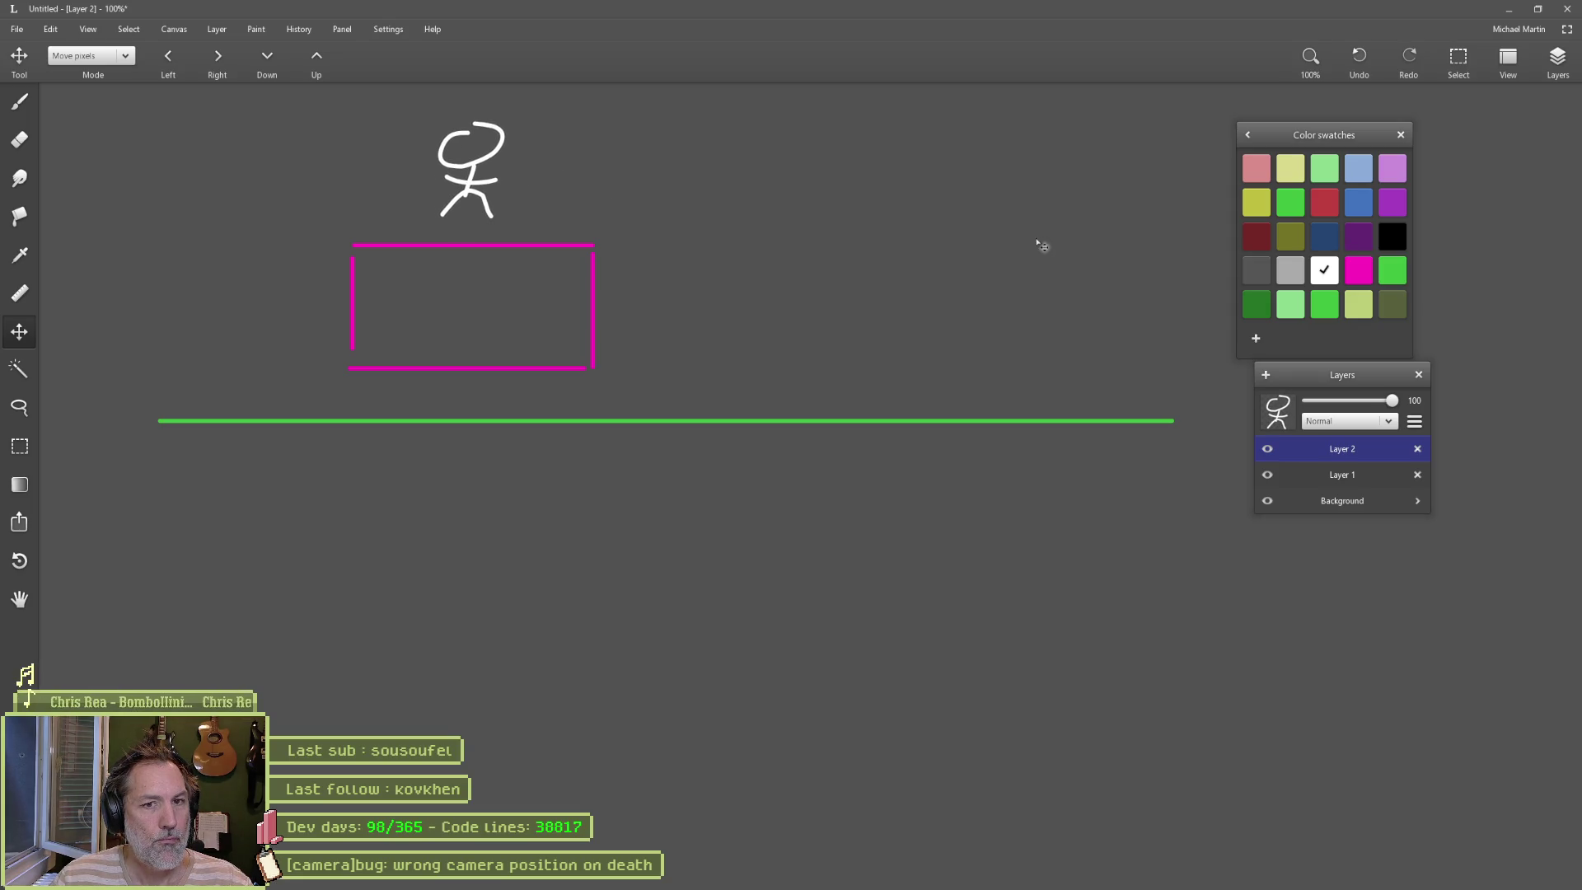
left_click(1337, 475)
key("e")
mouse_move(1186, 420)
left_mouse_down()
mouse_move(816, 420)
mouse_move(795, 529)
left_mouse_up()
key("b")
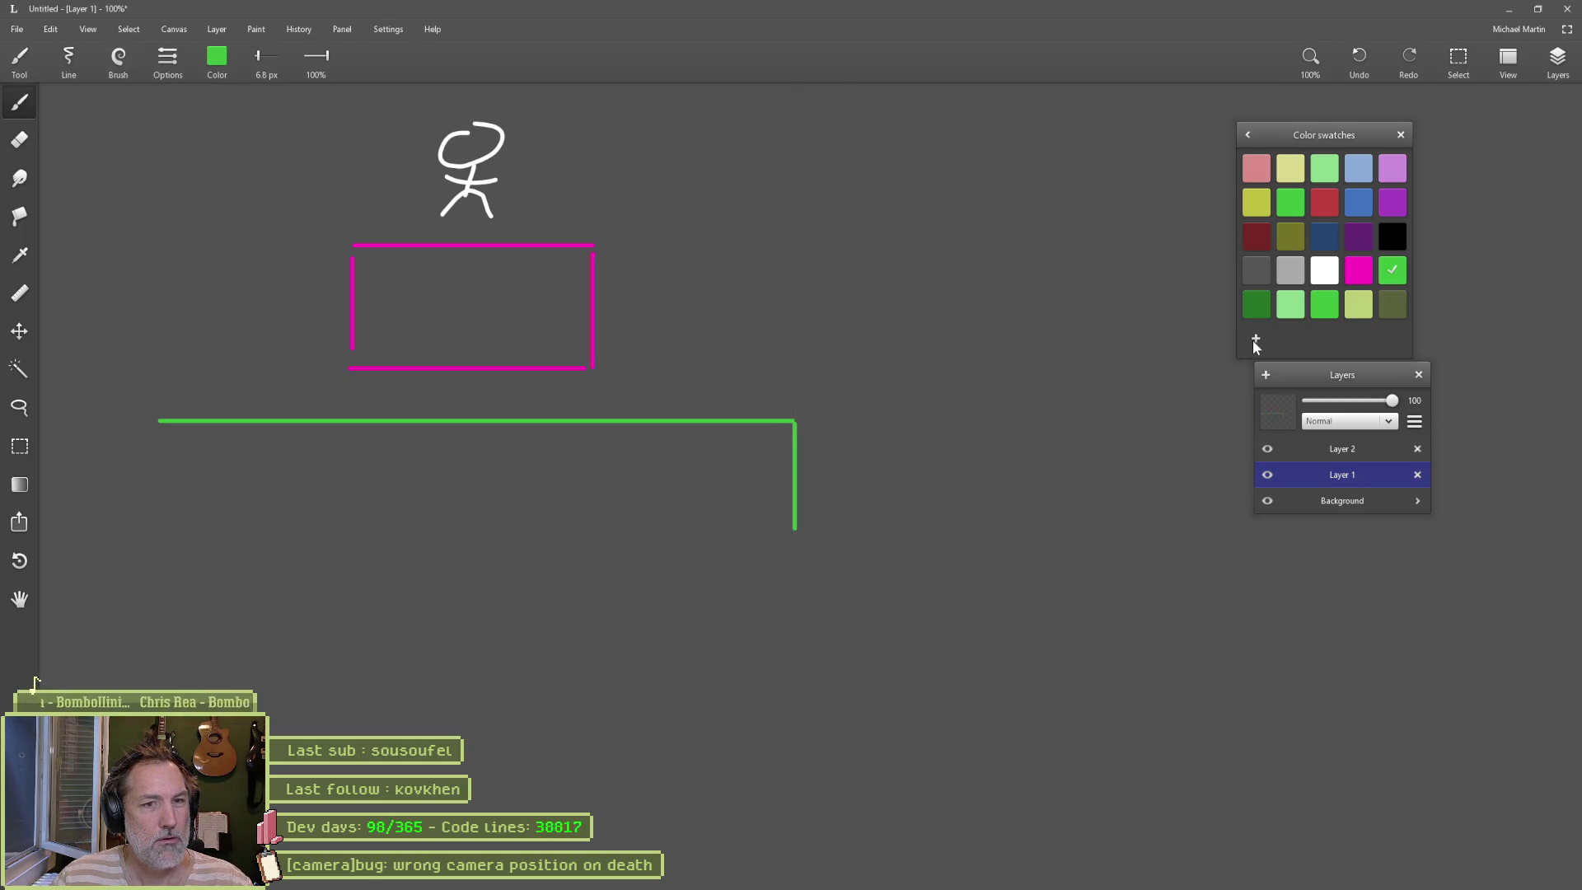
Step: Move the stick figure into the box, along the green line toward the ledge edge, then return to Godot
left_click(1356, 452)
key("v")
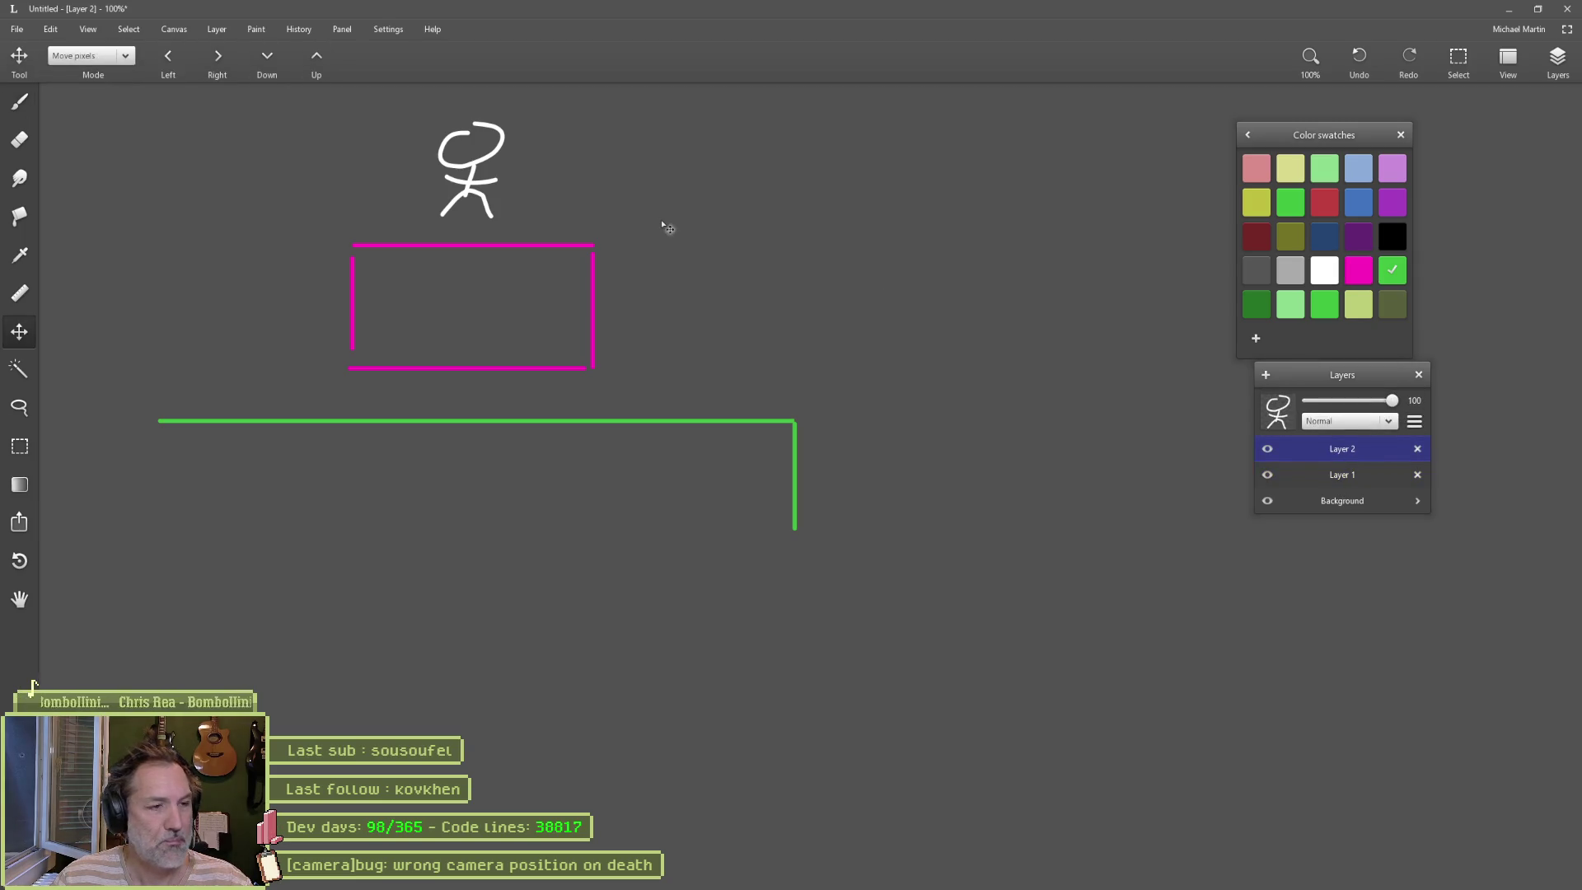
mouse_move(468, 153)
left_mouse_down()
mouse_move(495, 379)
mouse_move(497, 199)
mouse_move(495, 379)
left_mouse_up()
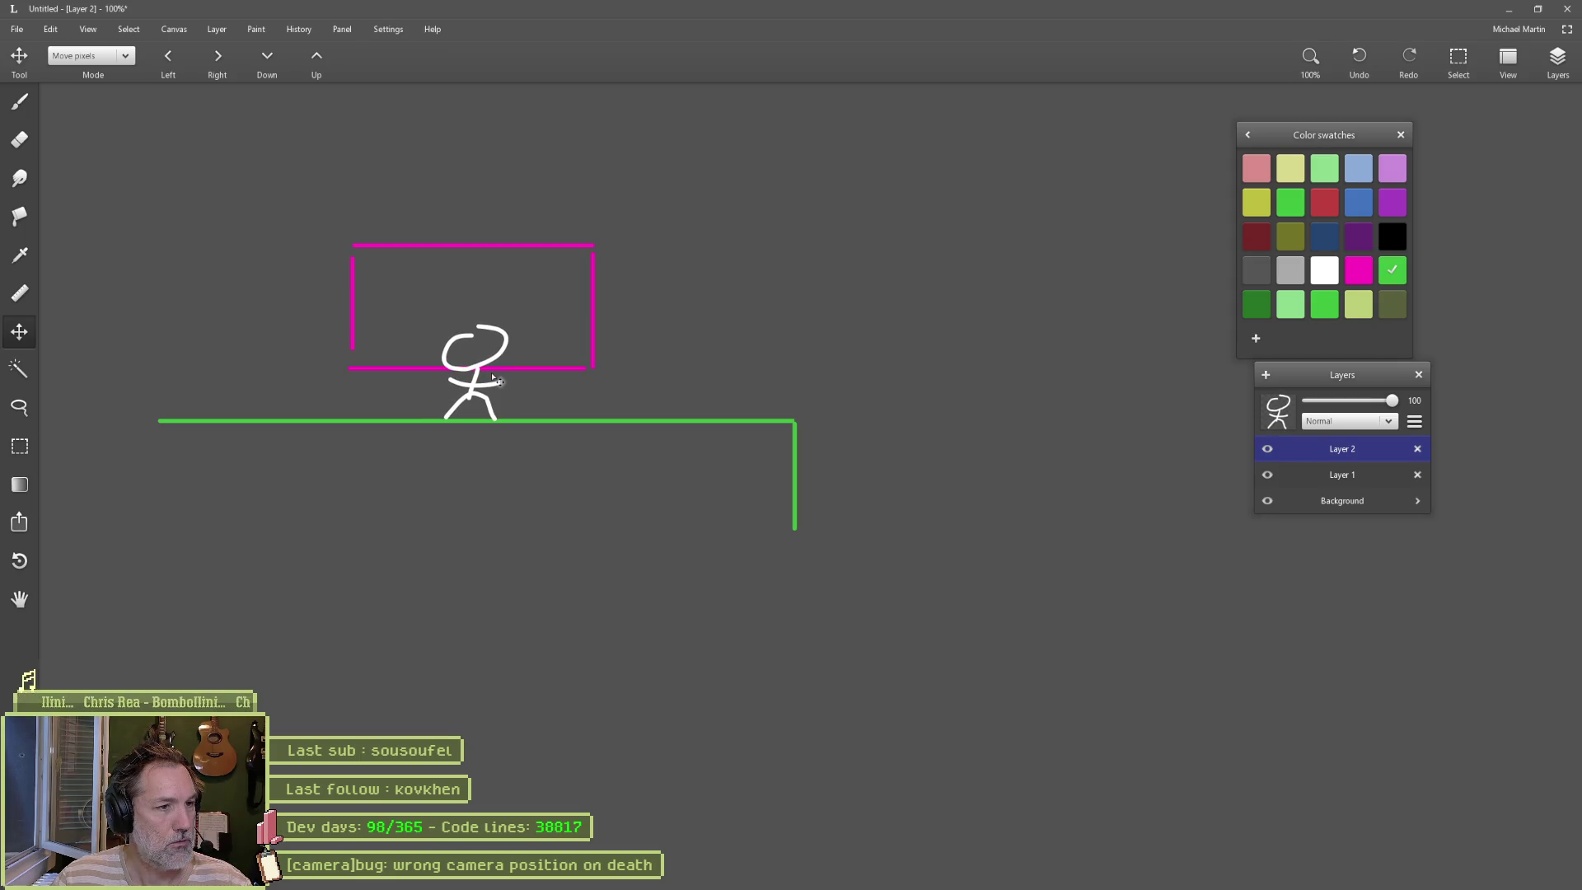
mouse_move(492, 377)
left_mouse_down()
mouse_move(832, 384)
mouse_move(873, 417)
mouse_move(911, 599)
mouse_move(979, 378)
mouse_move(967, 424)
left_mouse_up()
mouse_move(969, 409)
left_mouse_down()
mouse_move(969, 293)
mouse_move(774, 128)
mouse_move(701, 126)
mouse_move(676, 174)
mouse_move(673, 339)
mouse_move(496, 226)
mouse_move(501, 356)
left_mouse_up()
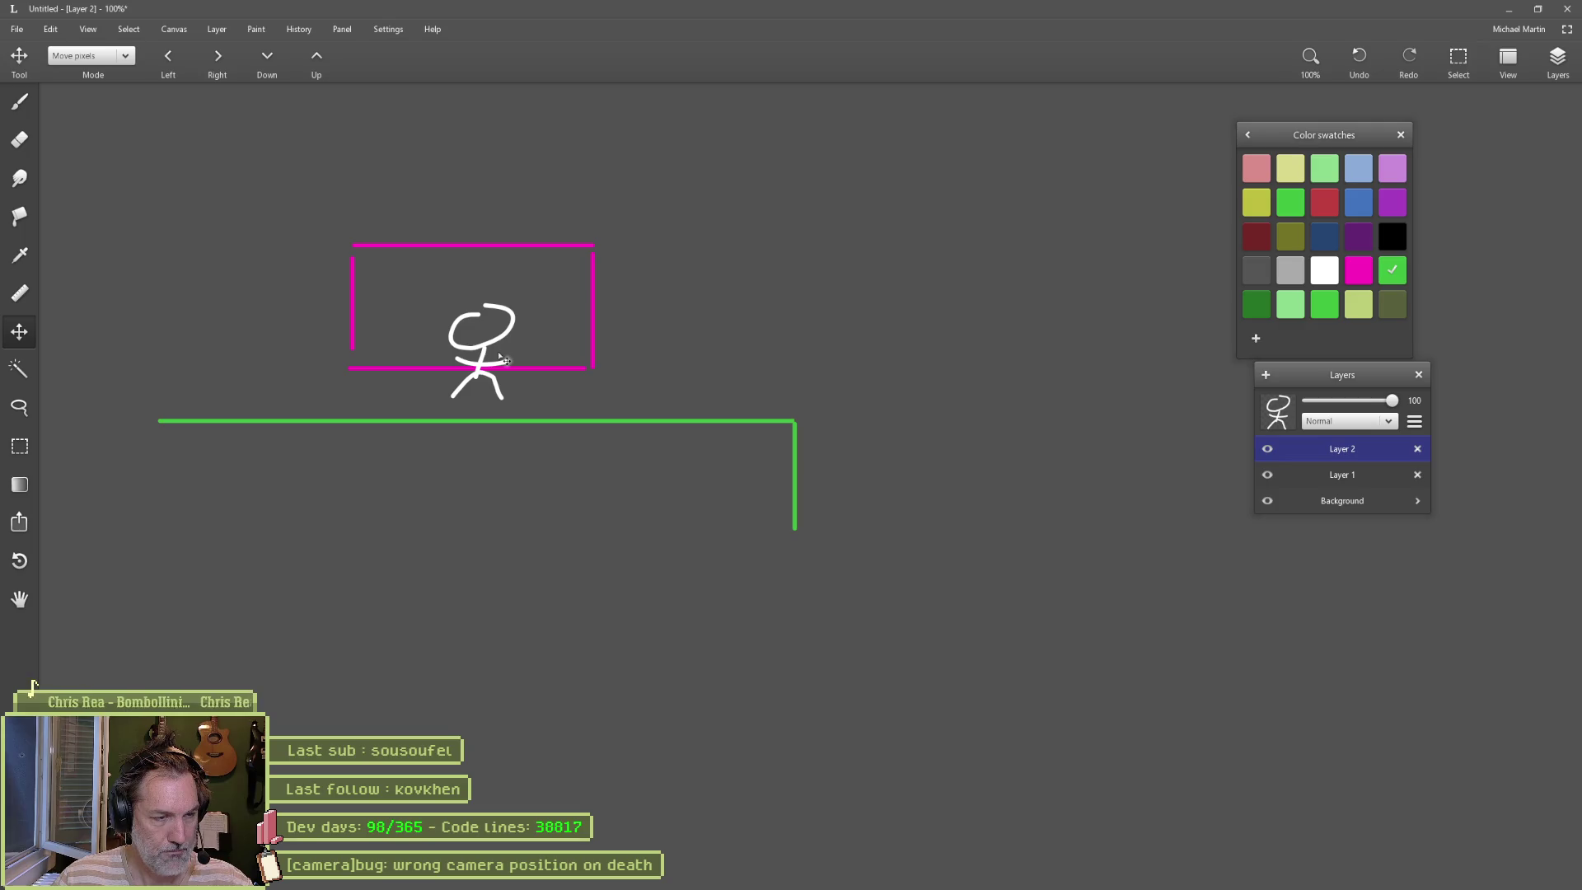
left_click_drag(498, 355, 503, 376)
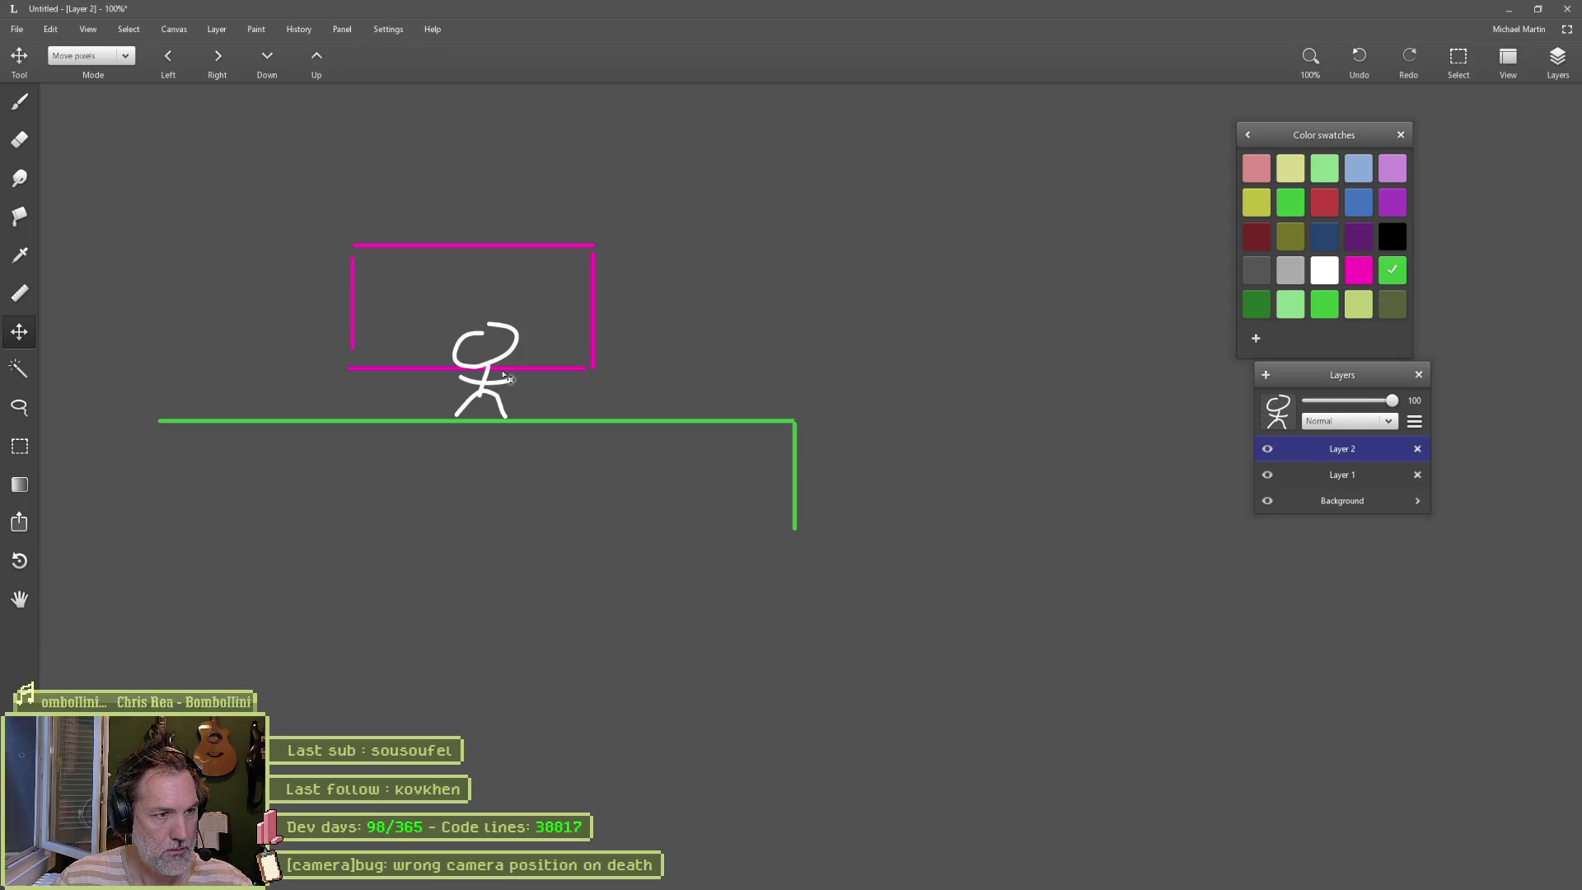
mouse_move(503, 375)
left_mouse_down()
mouse_move(746, 341)
mouse_move(725, 274)
mouse_move(730, 291)
mouse_move(555, 353)
mouse_move(729, 232)
mouse_move(729, 376)
left_mouse_up()
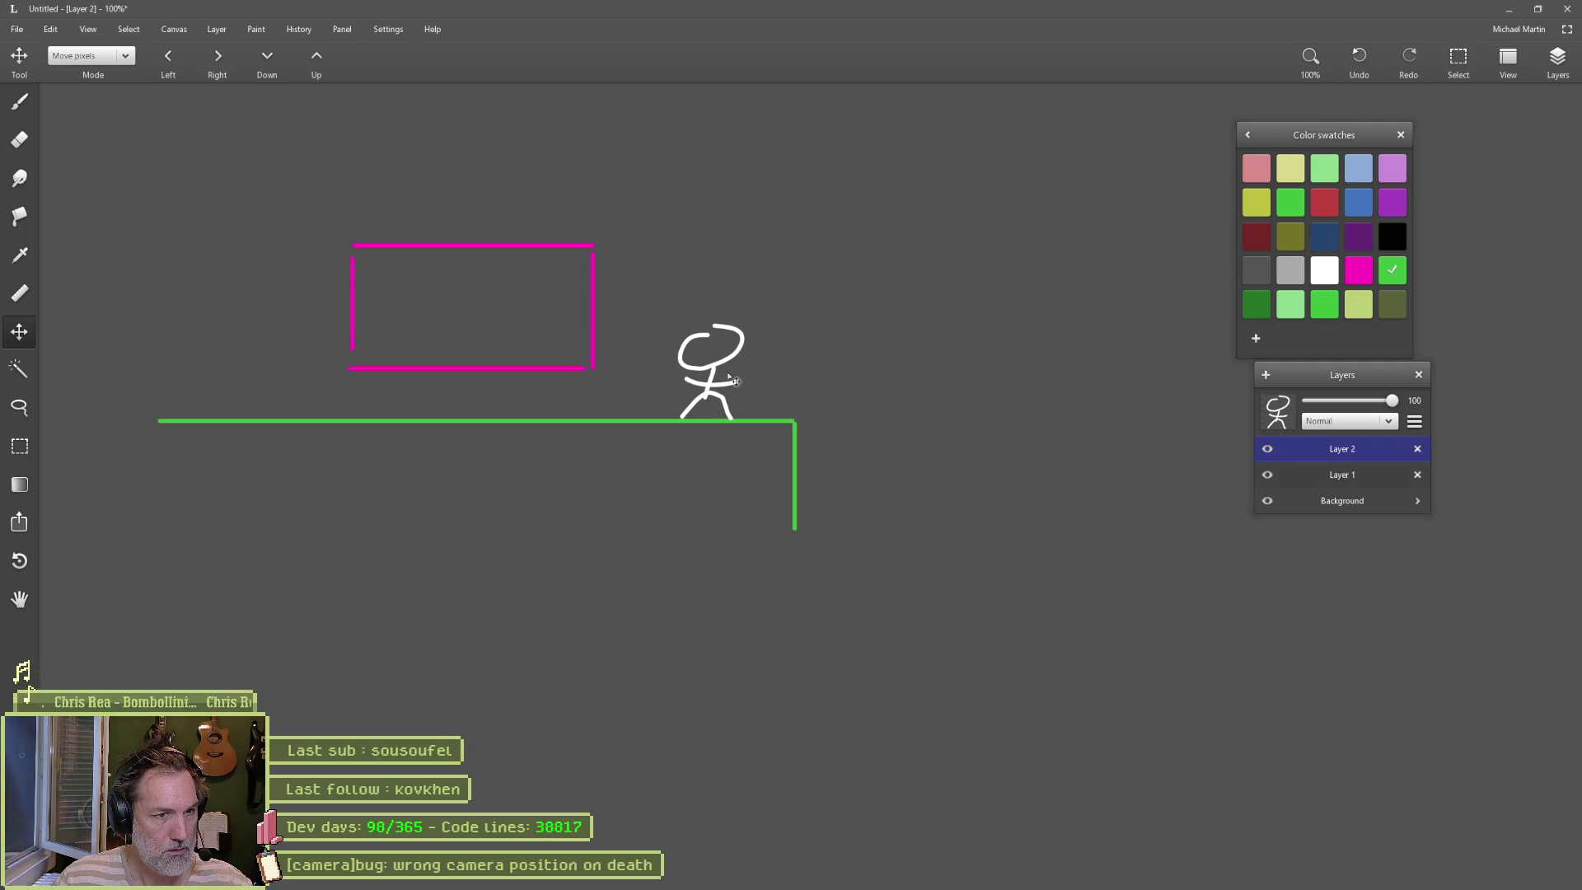
key("alt+Tab")
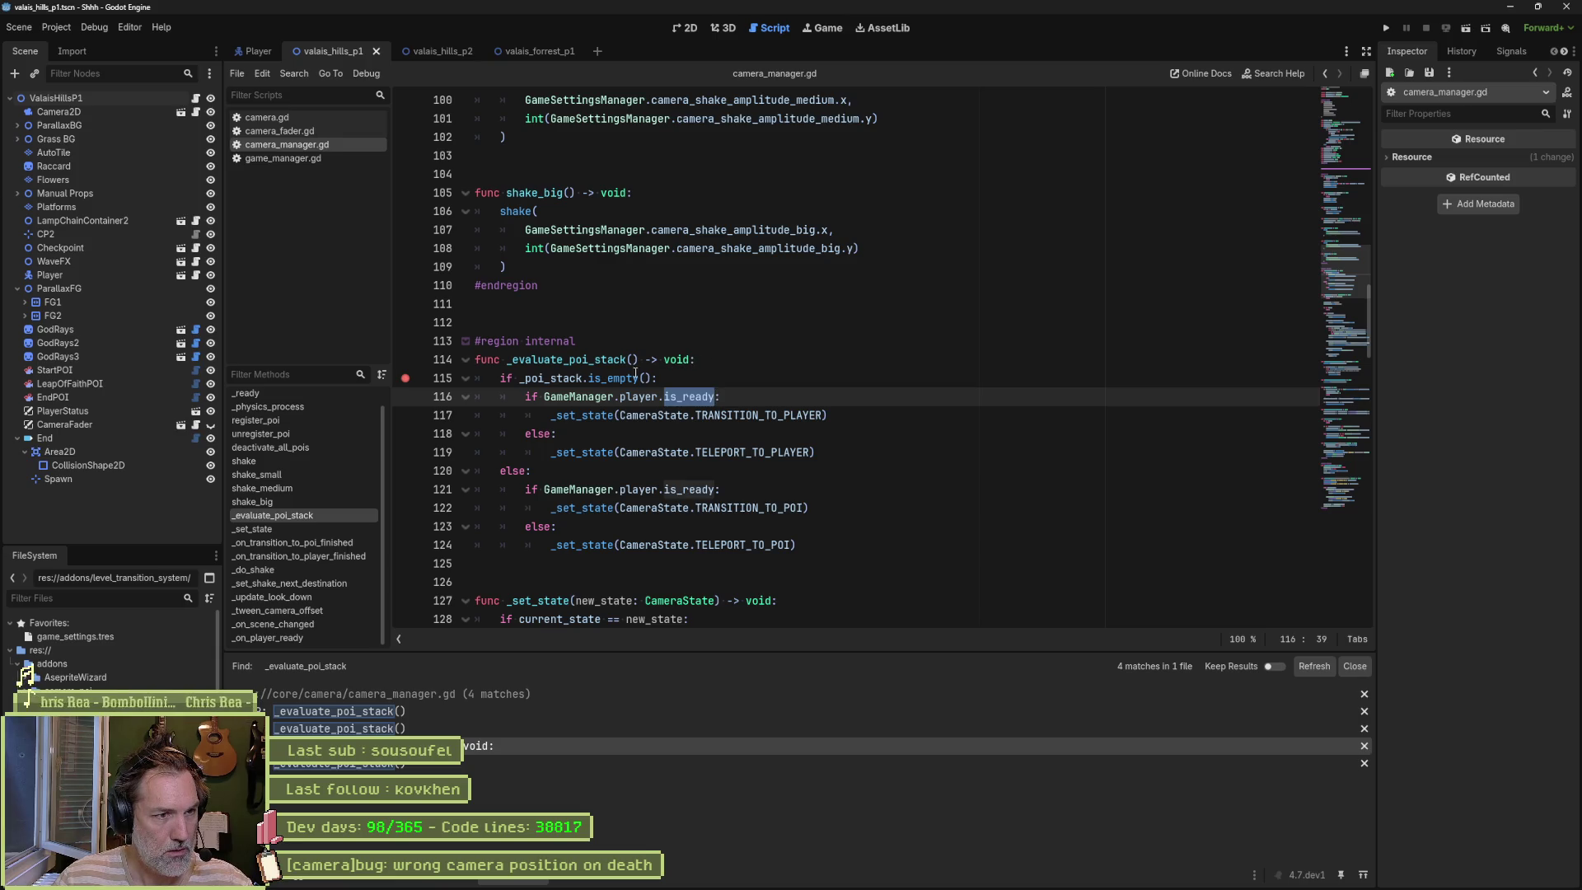
Step: Highlight the conditions on lines 115–117 of _evaluate_poi_stack, then jump to _on_player_ready
left_click_drag(666, 376, 530, 381)
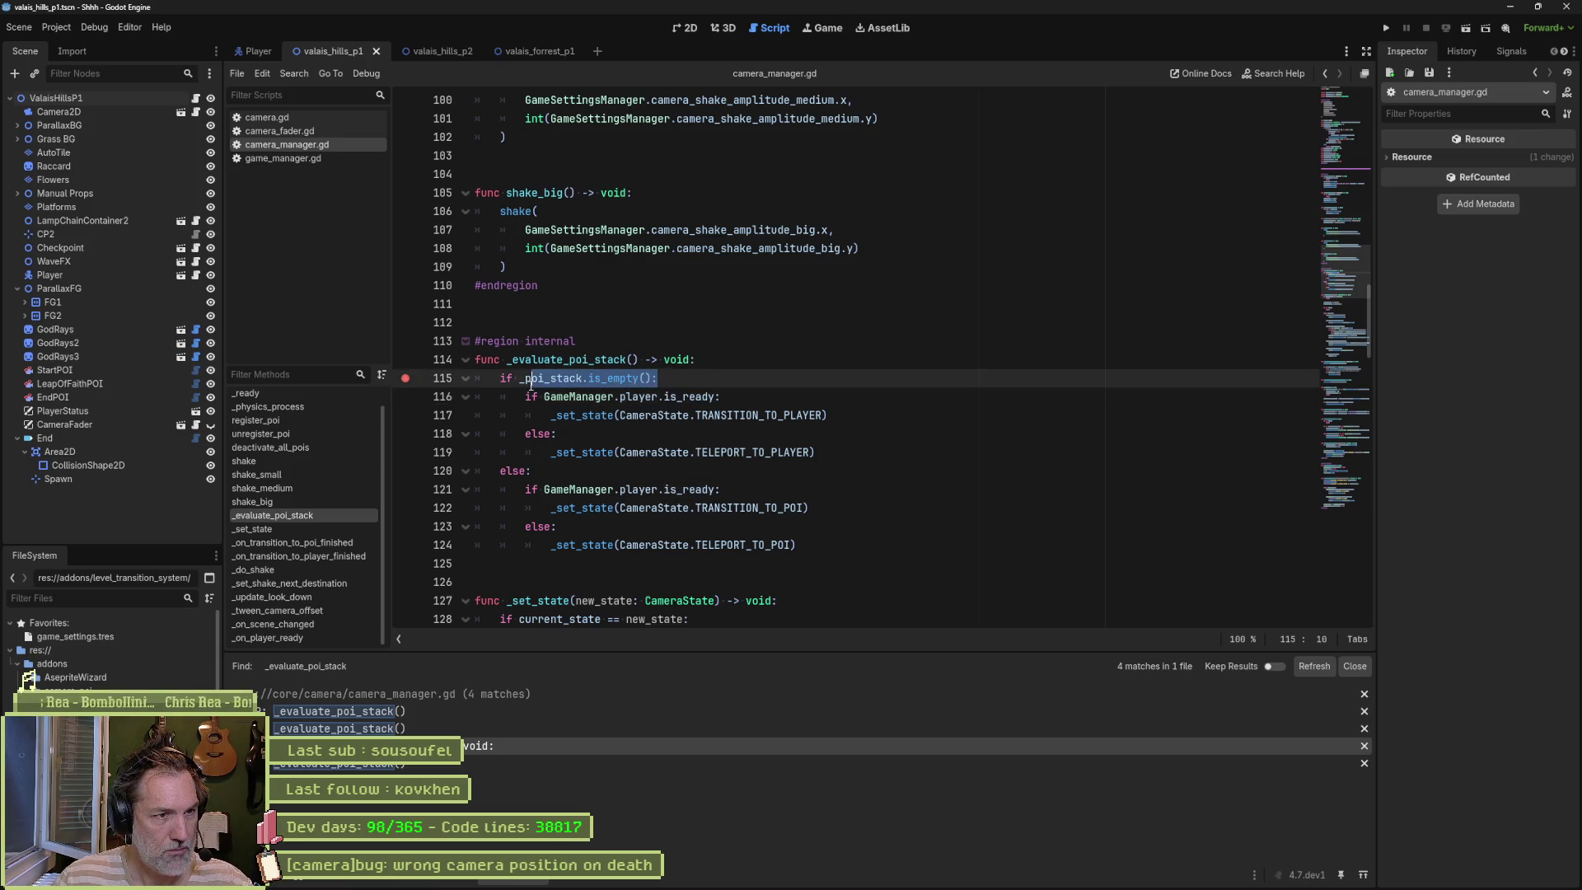
left_click_drag(719, 396, 525, 396)
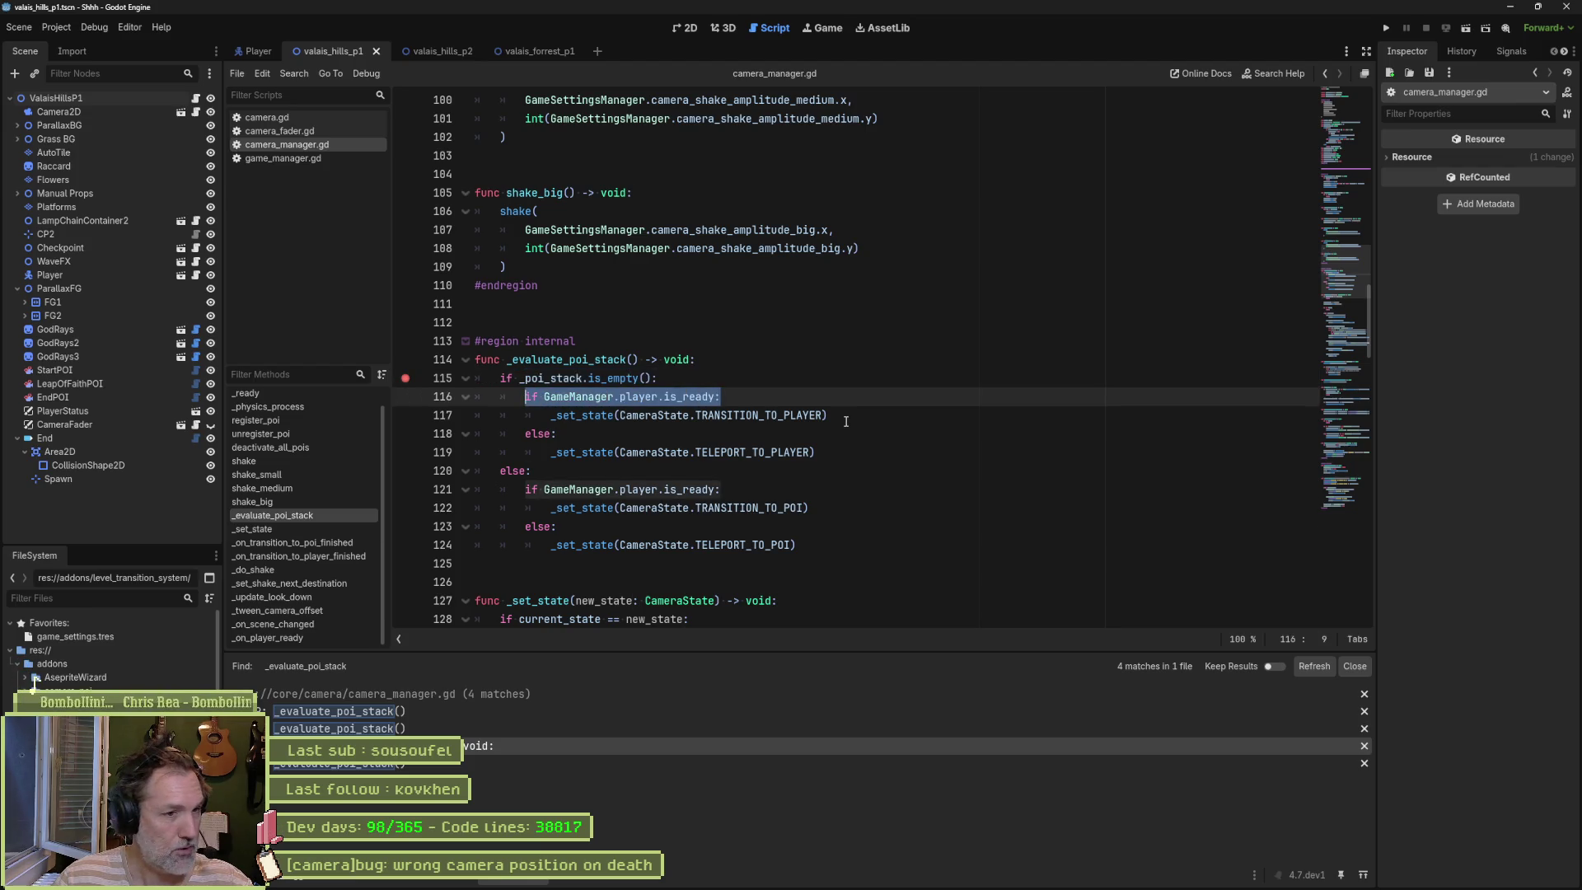
left_click_drag(834, 417, 551, 421)
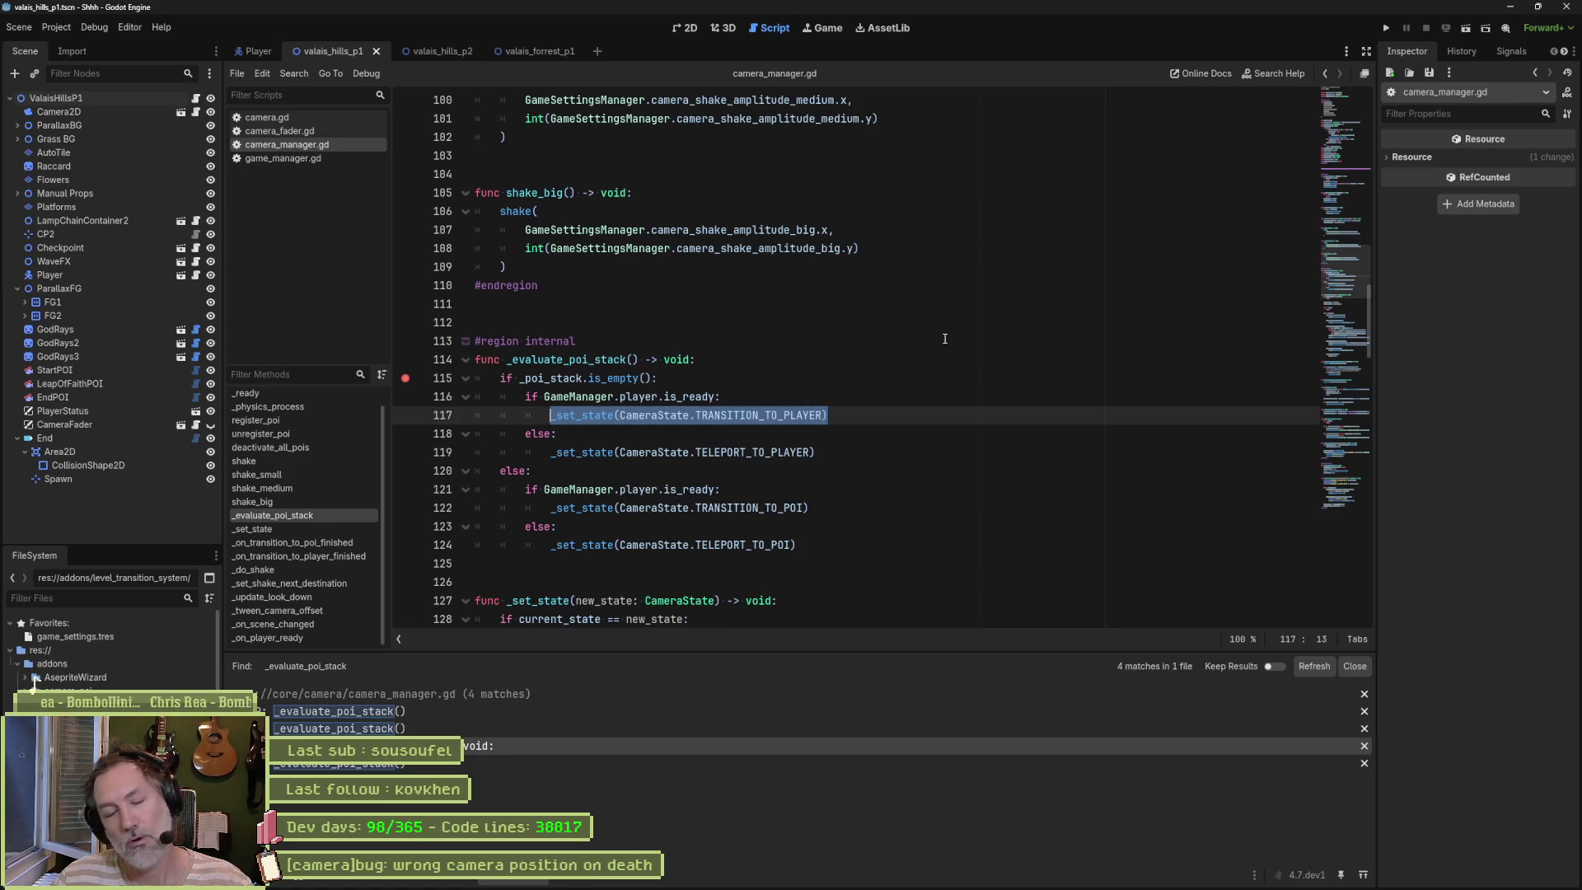
left_click(298, 638)
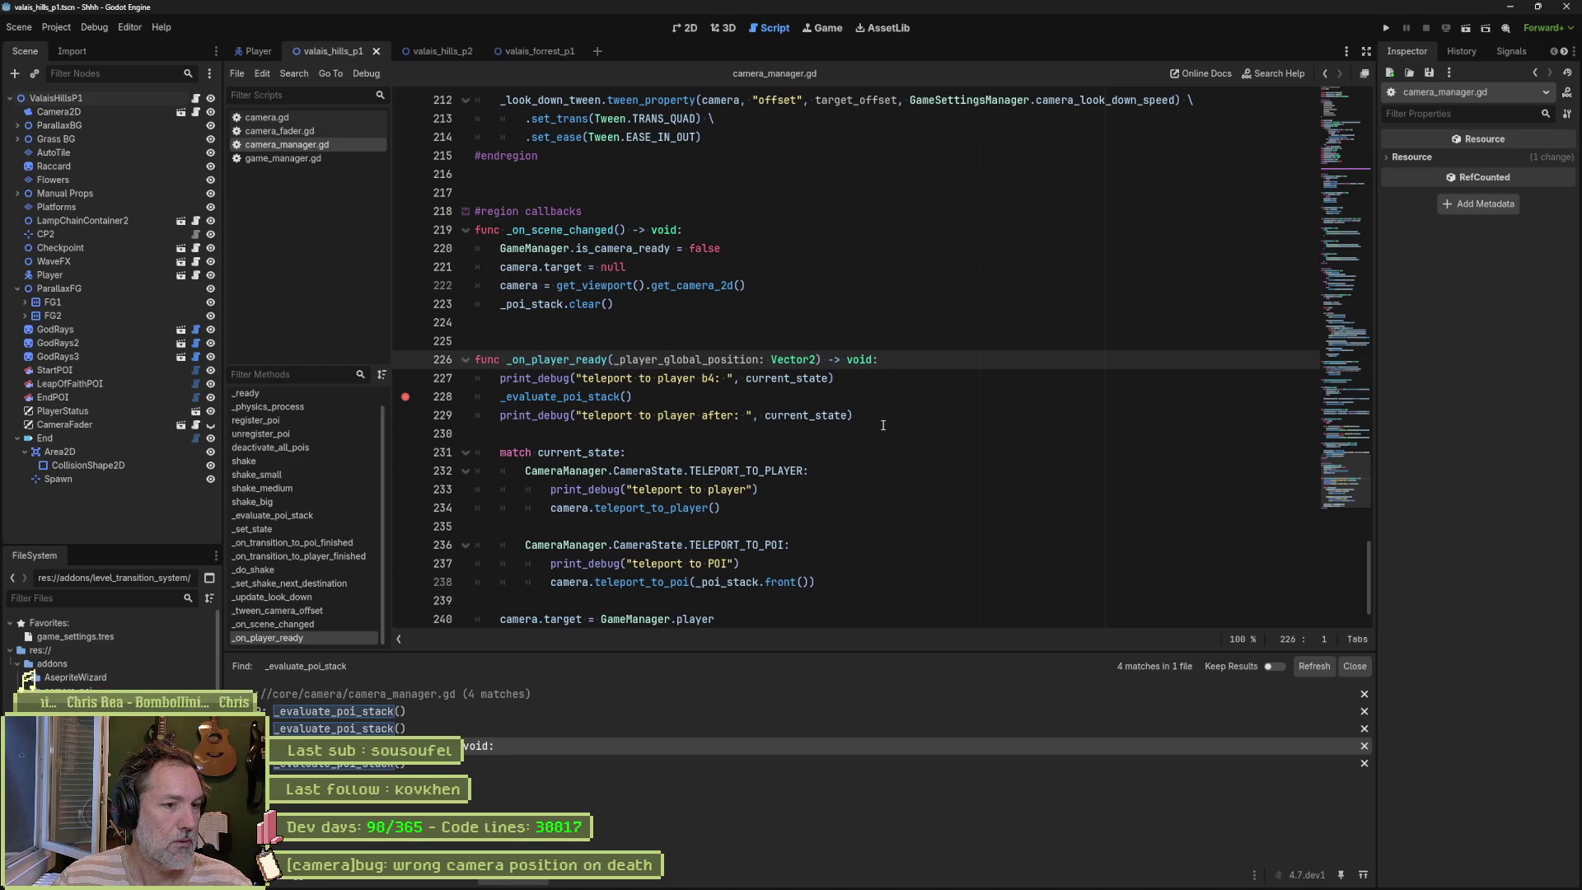
Step: Move between the _evaluate_poi_stack call at line 69 and its definition on line 114
left_click(424, 708)
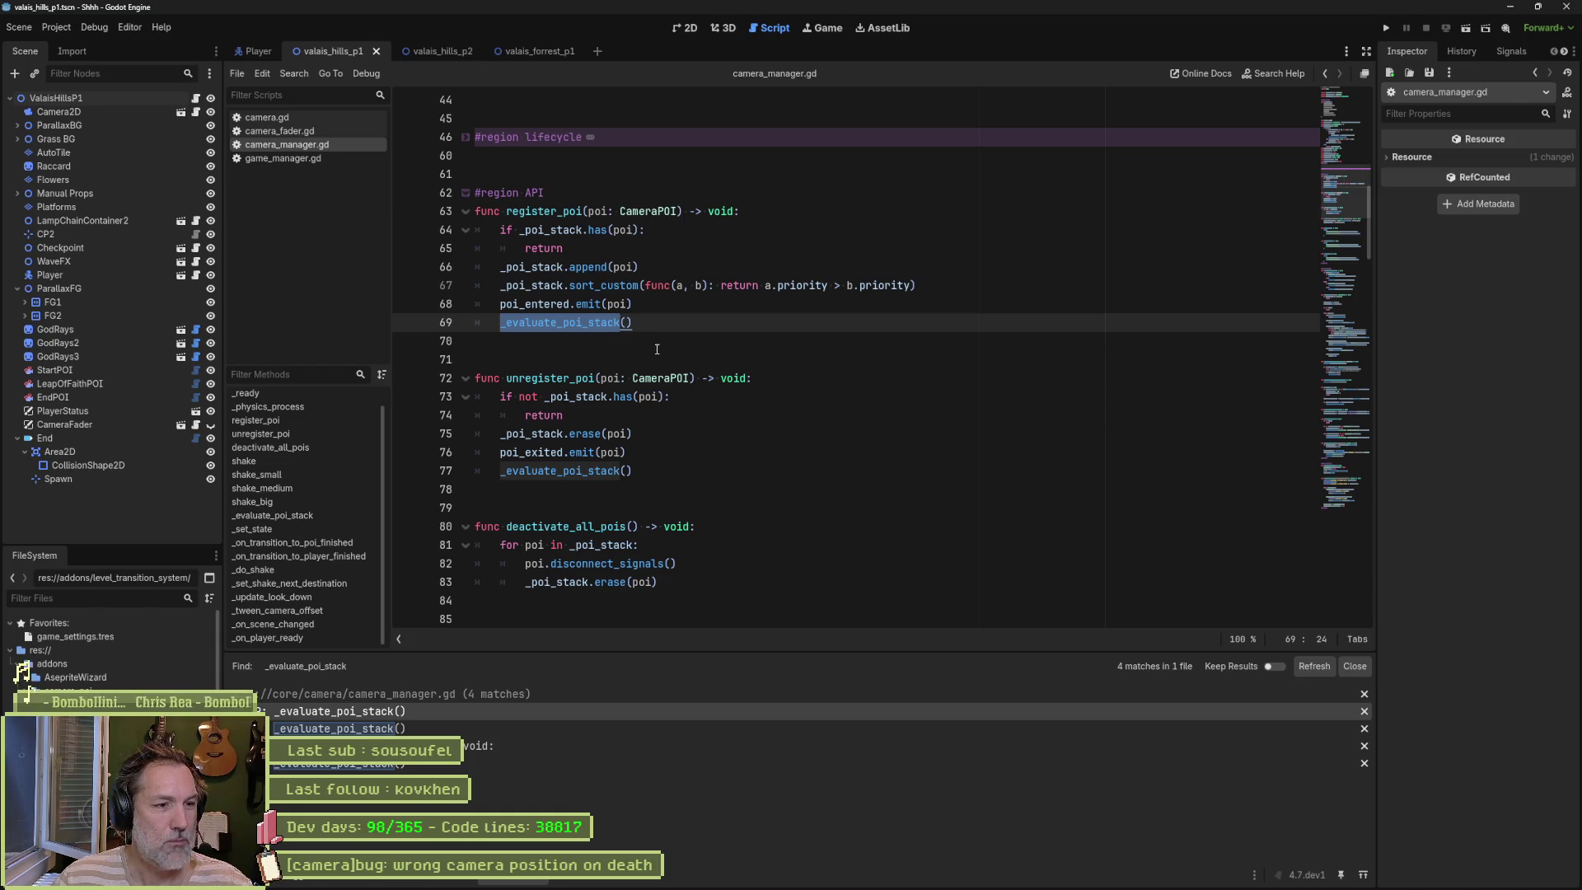
scroll(657, 349, "down", 2)
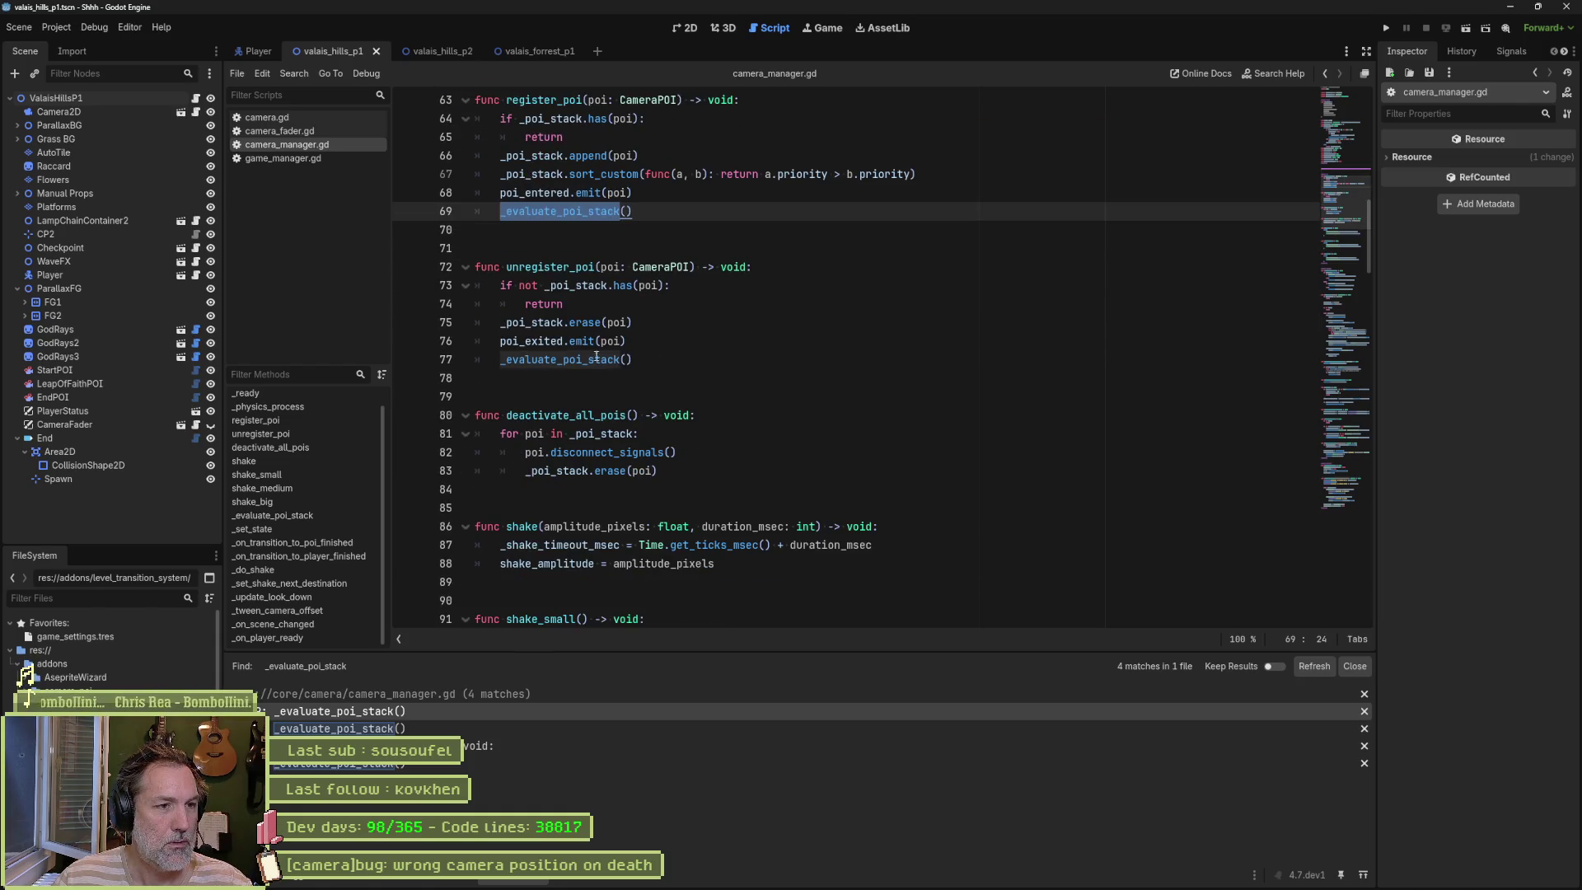
left_click(625, 359, "ctrl")
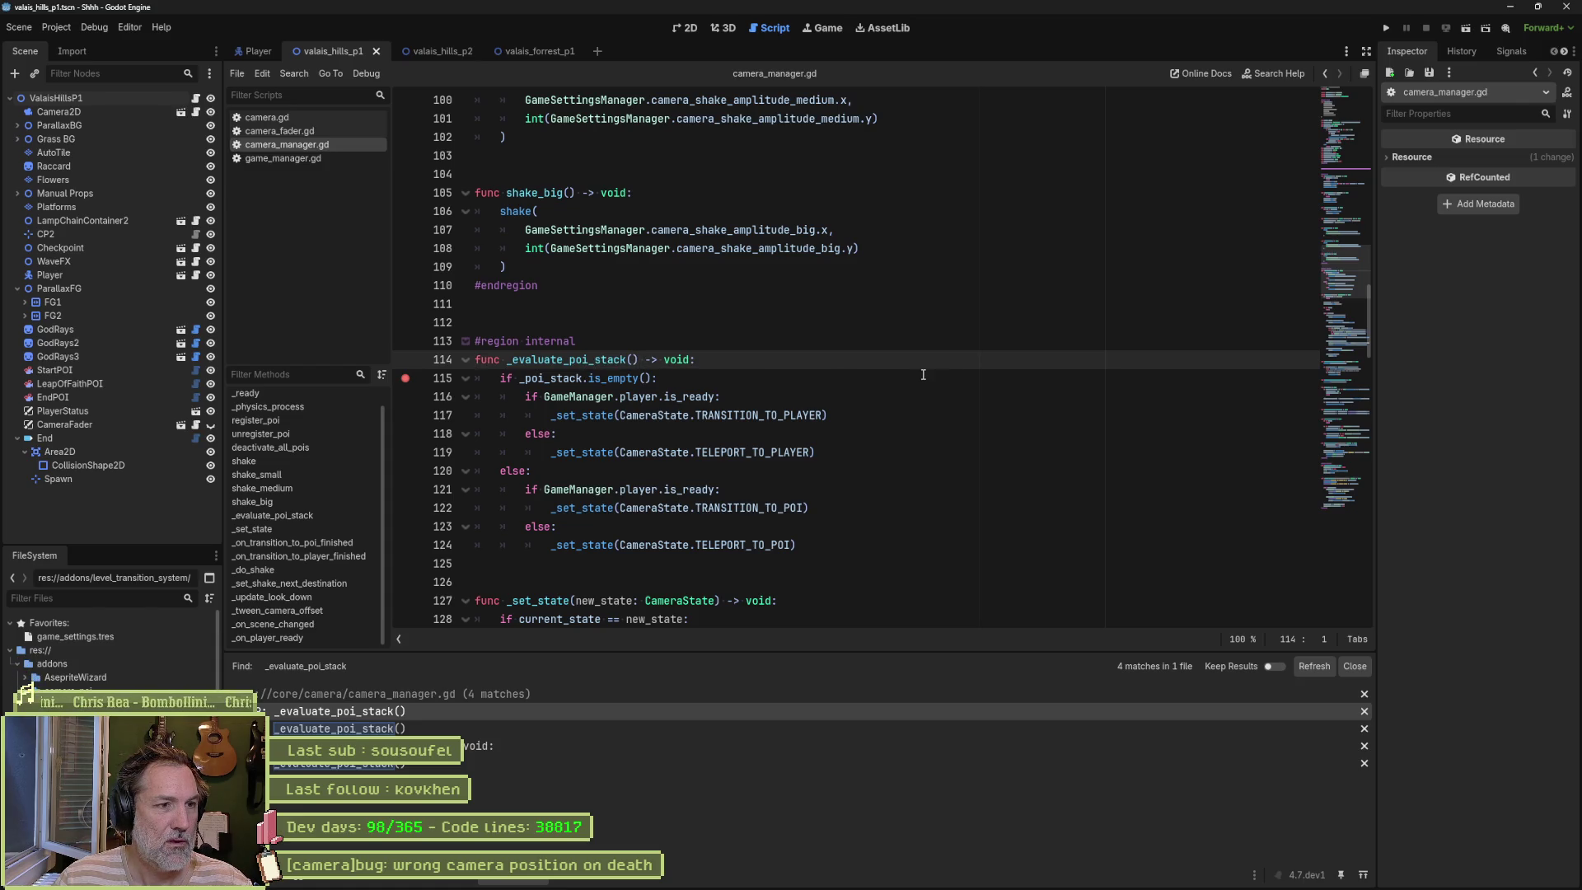
left_click(430, 714)
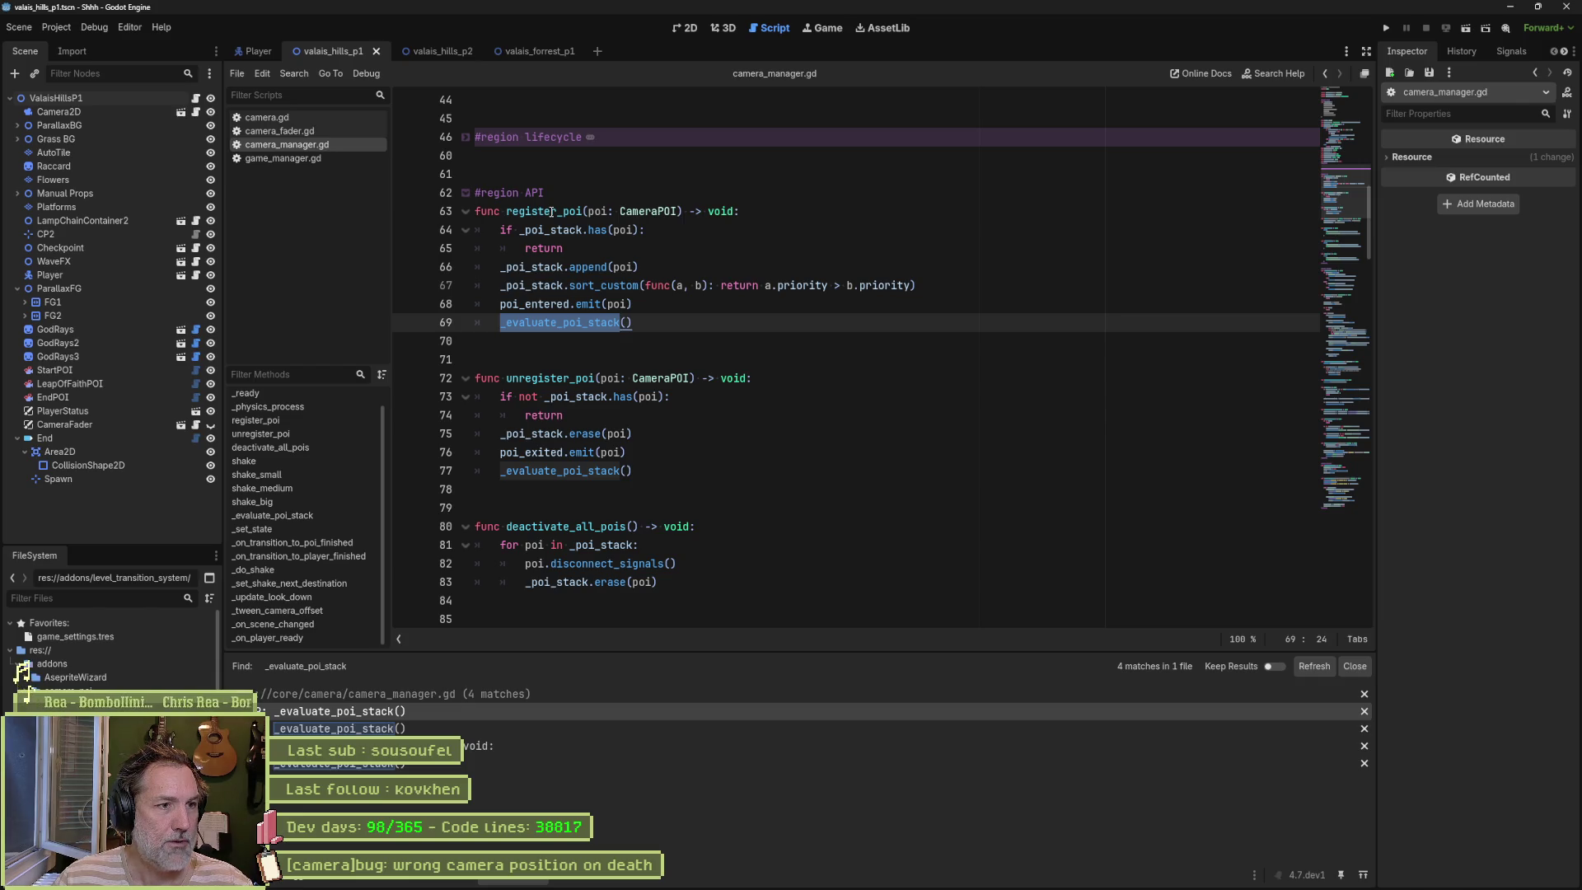
mouse_move(623, 290)
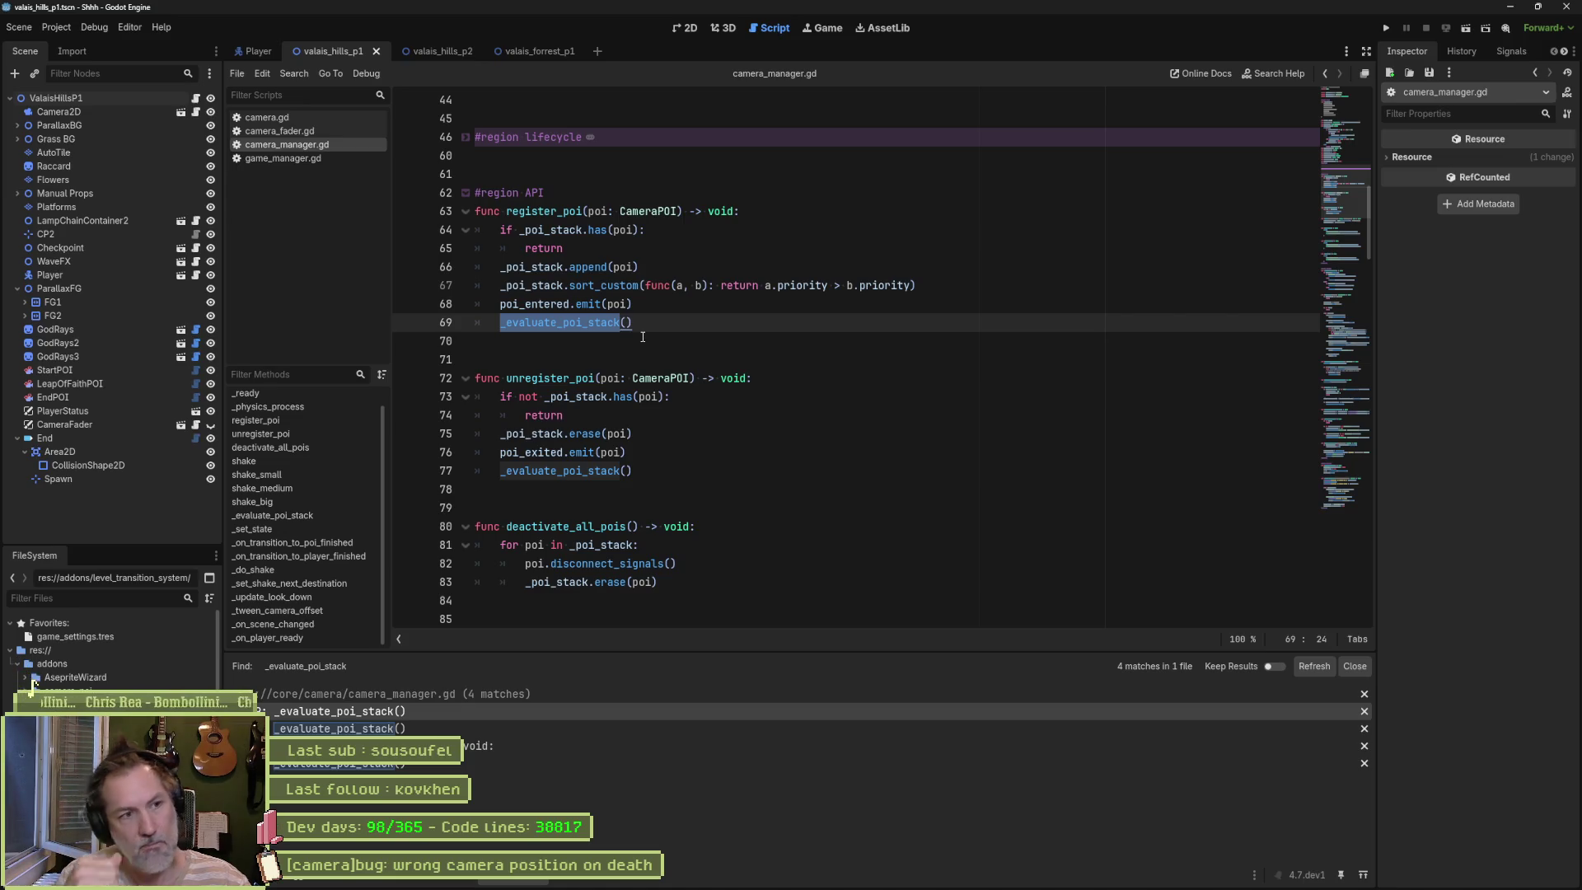
left_click(568, 323, "ctrl")
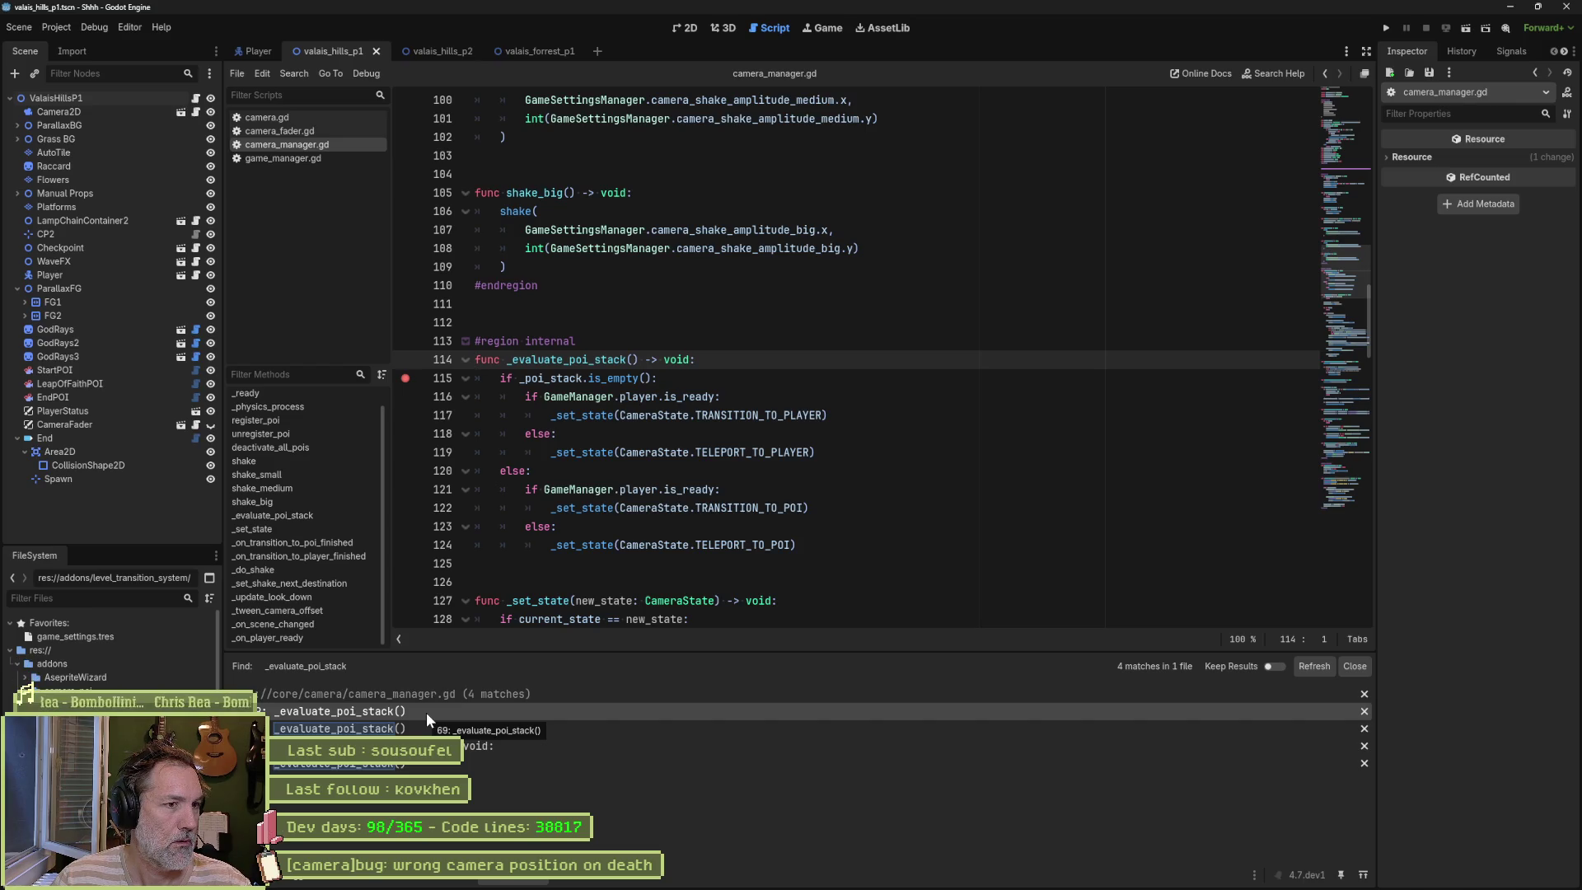
Step: Paste a copy of _evaluate_poi_stack below it and rename the copy to _enter_poi
left_click_drag(834, 544, 856, 341)
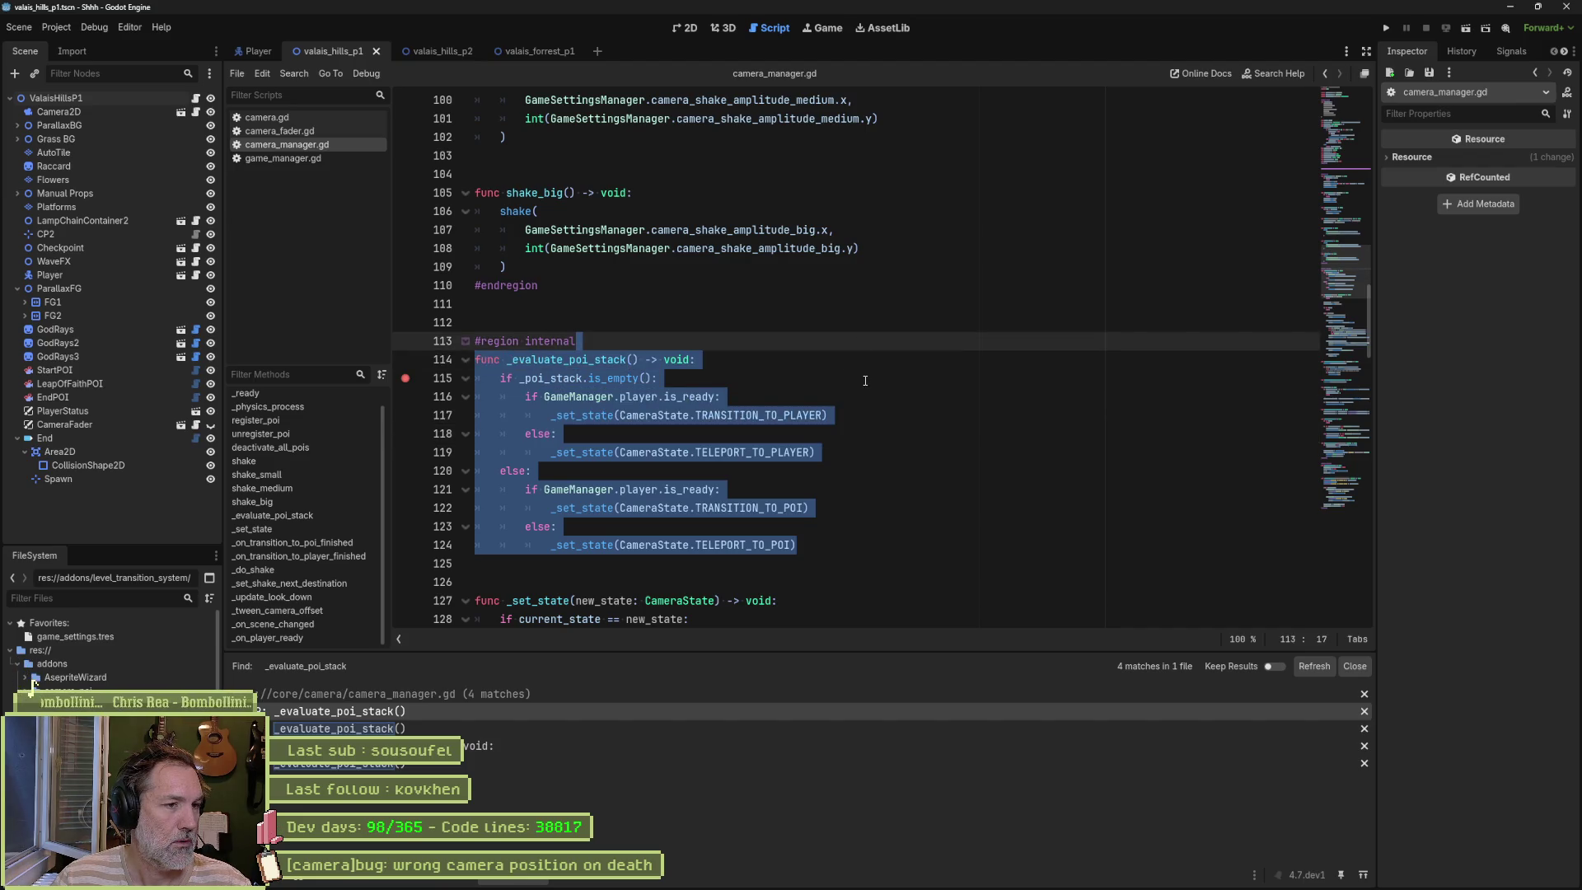
key("ctrl+c")
left_click(811, 545)
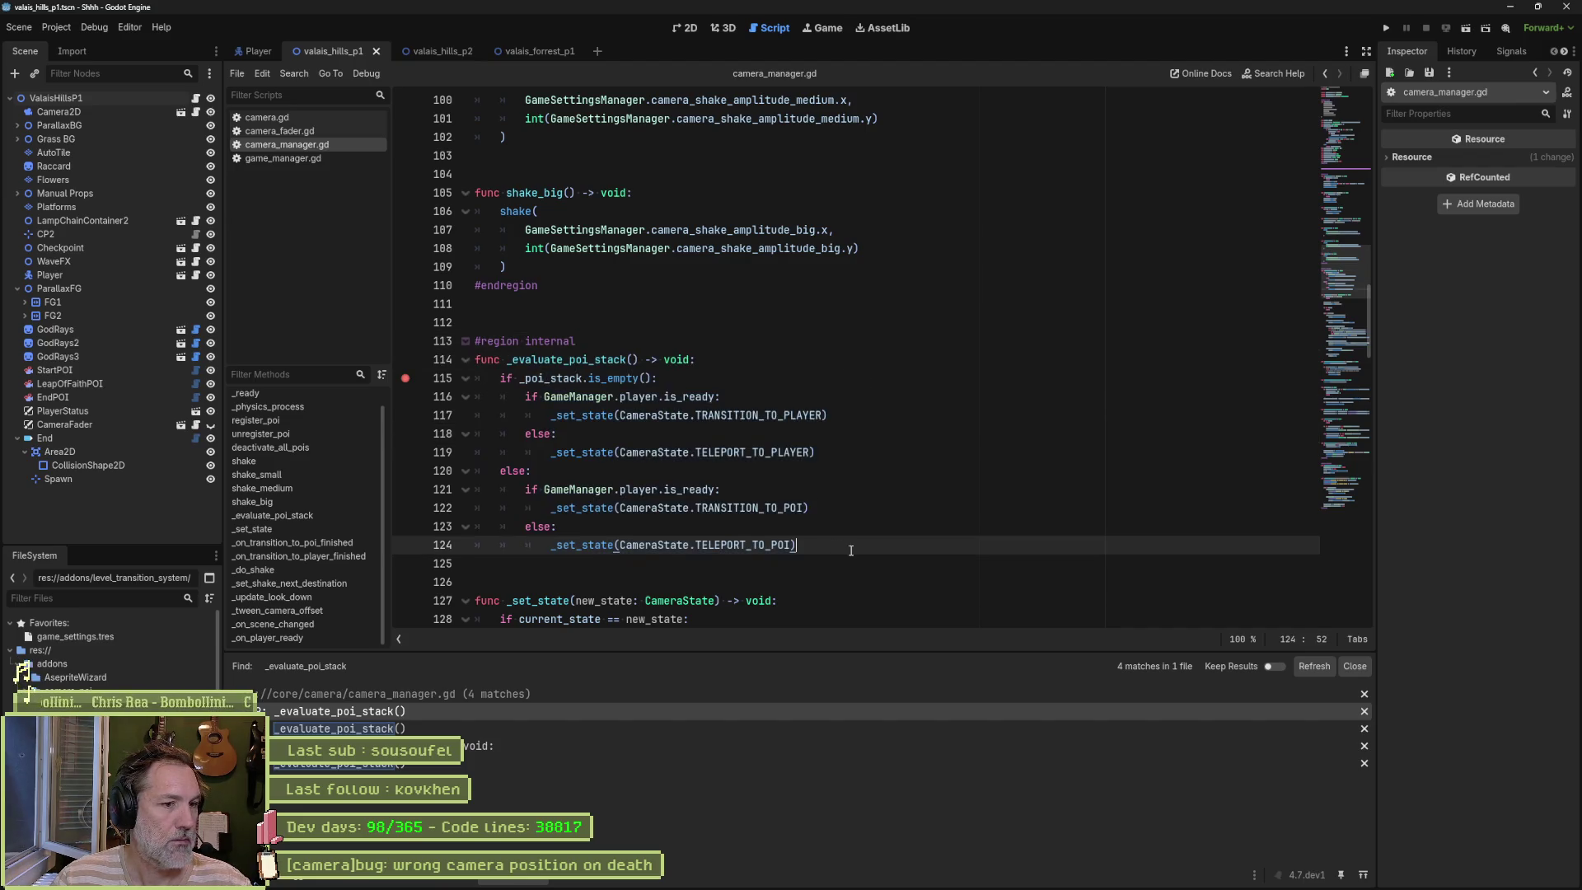
key("ctrl+v")
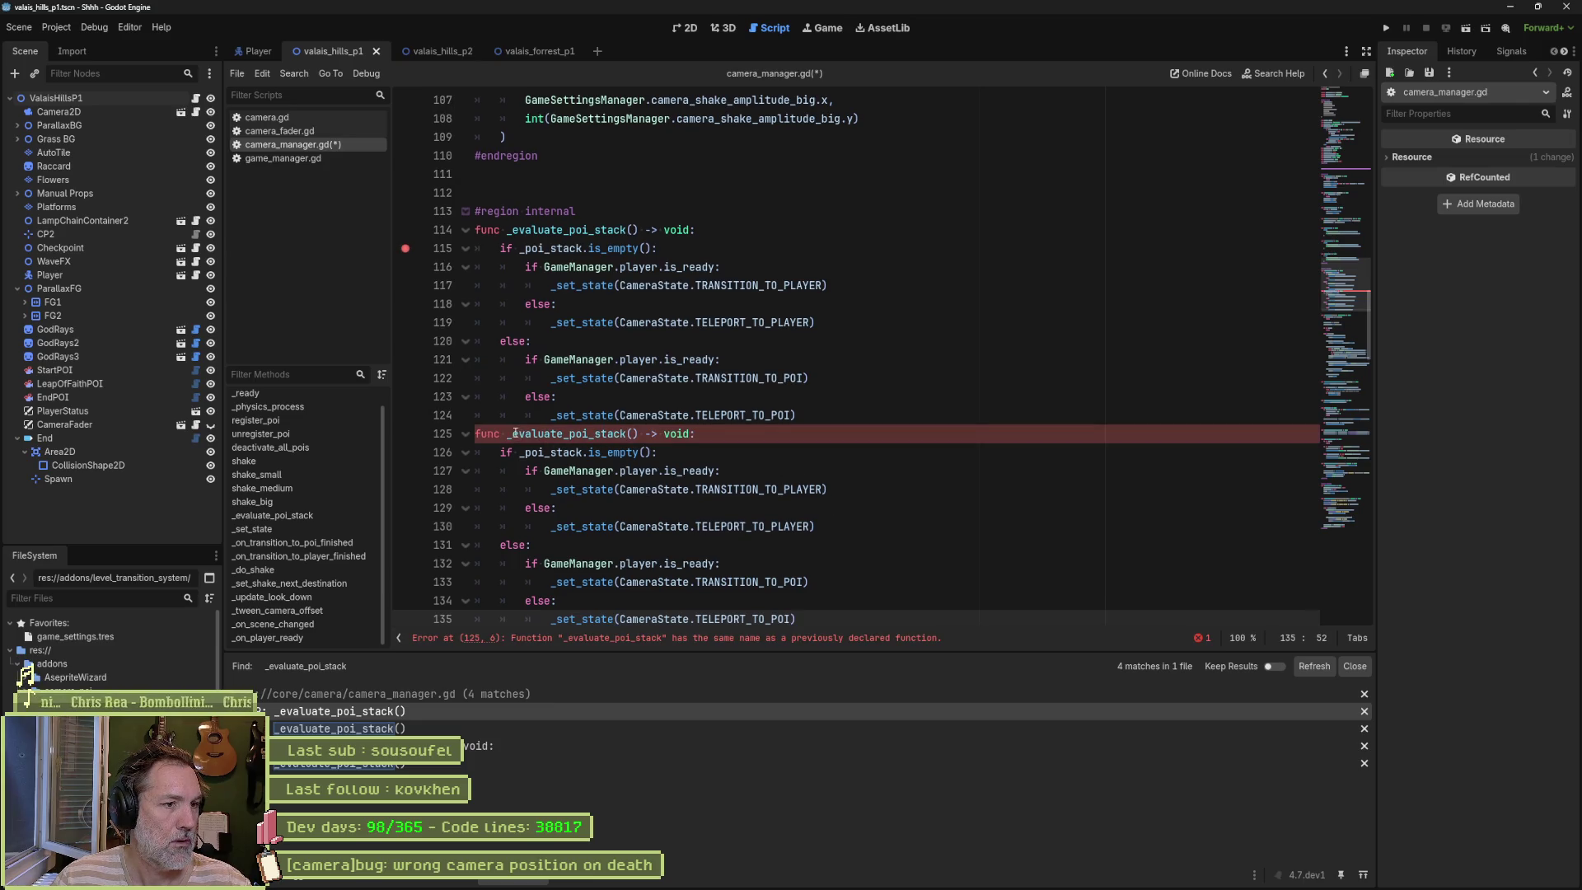
left_click_drag(513, 433, 562, 436)
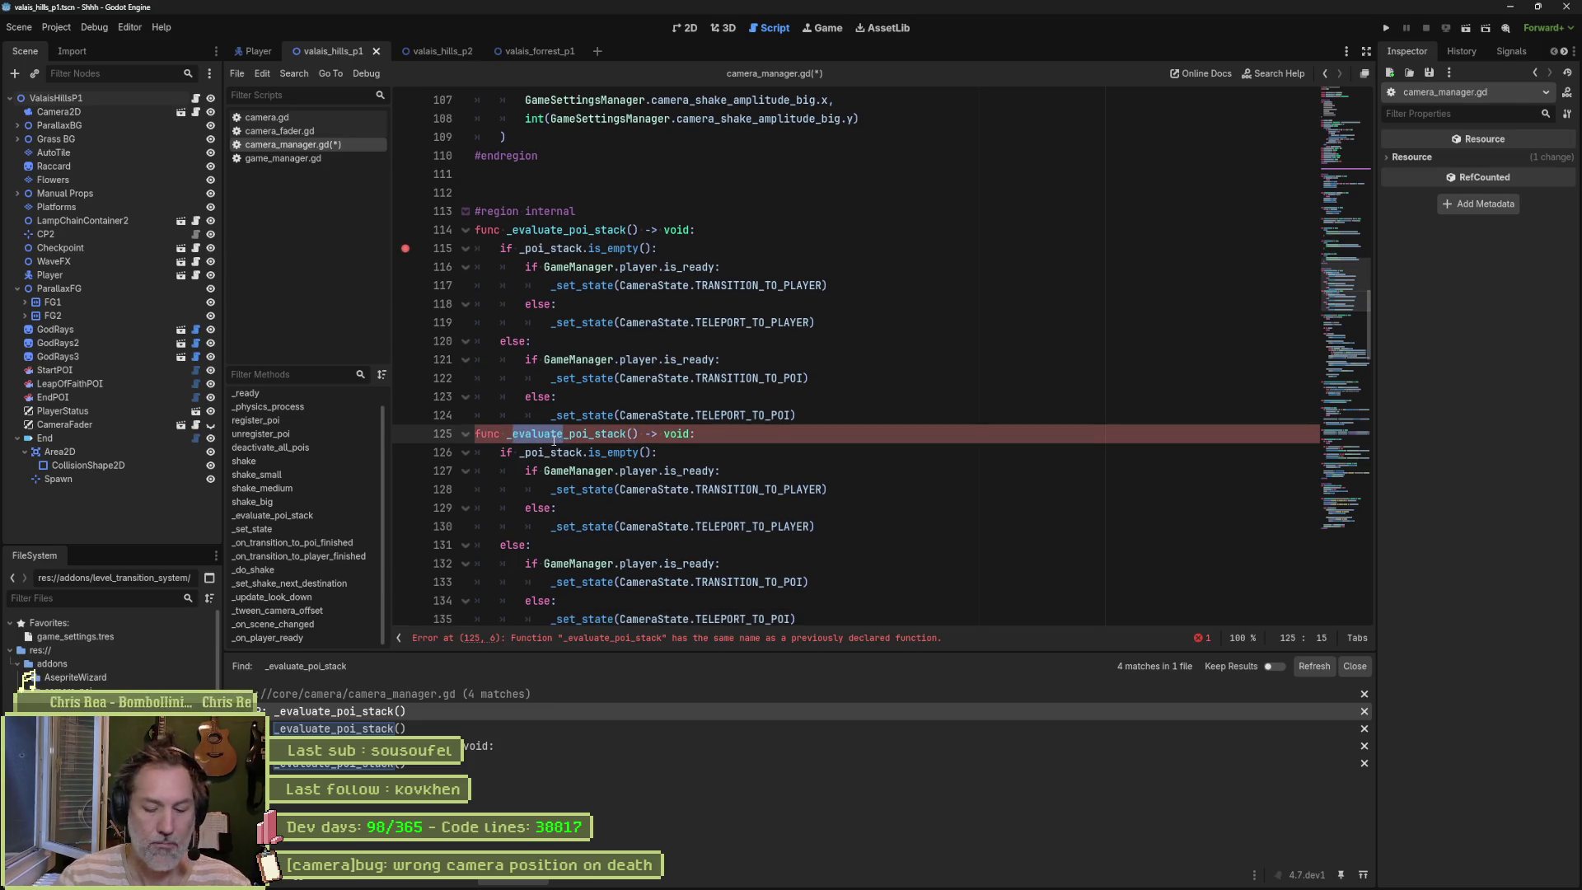
type("enter")
key("ctrl+Right")
key("BackSpace")
key("BackSpace")
key("BackSpace")
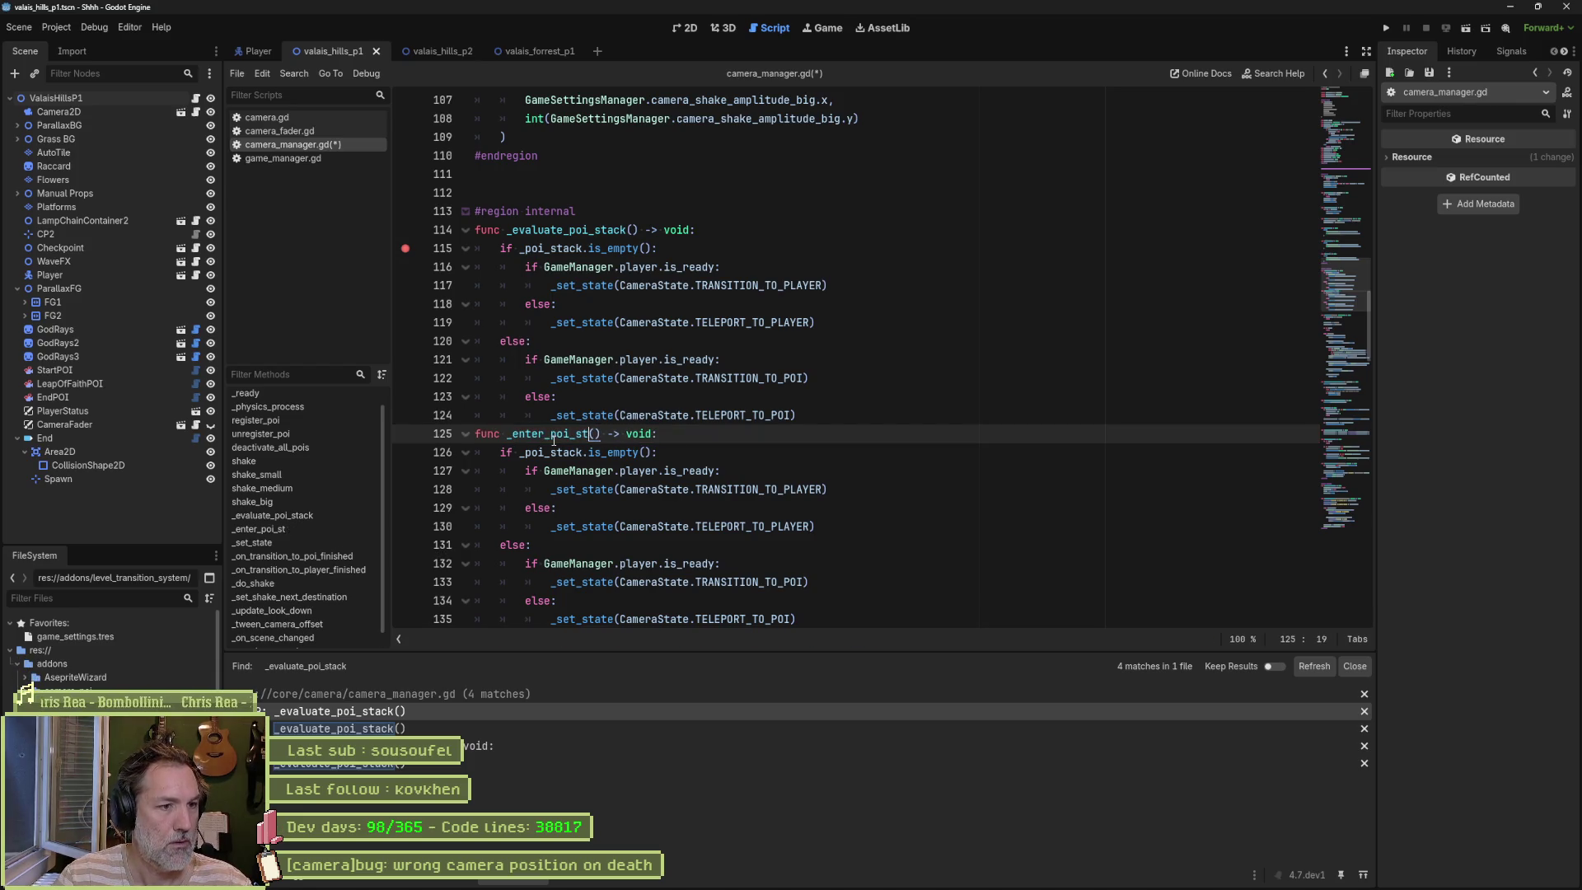
key("BackSpace")
key("BackSpace")
left_click(830, 423)
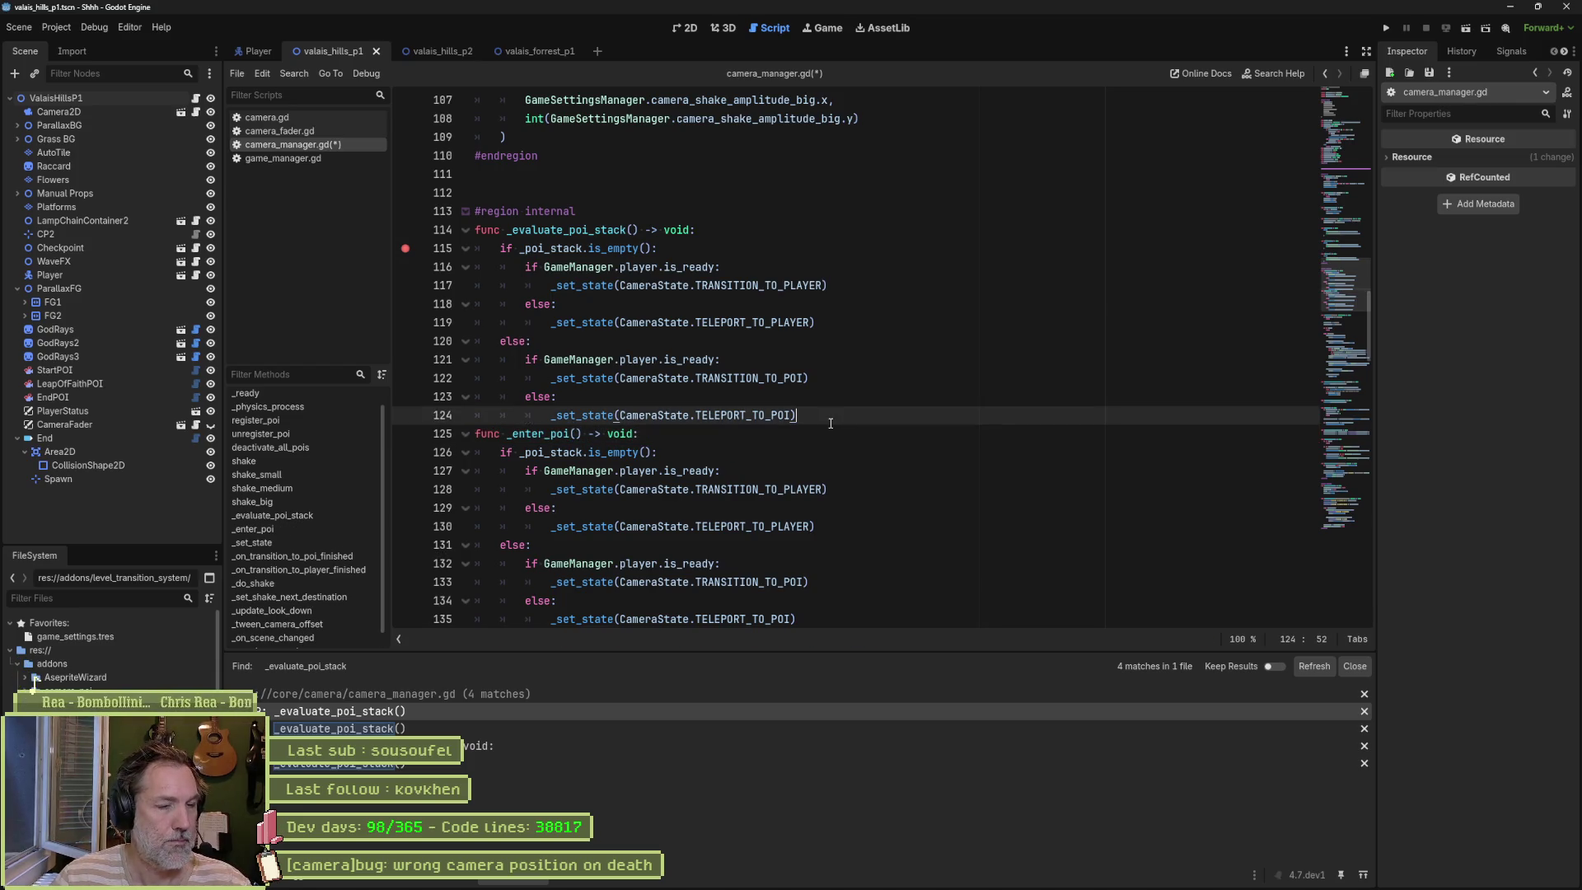
key("Return")
key("Return")
scroll(828, 428, "down", 4)
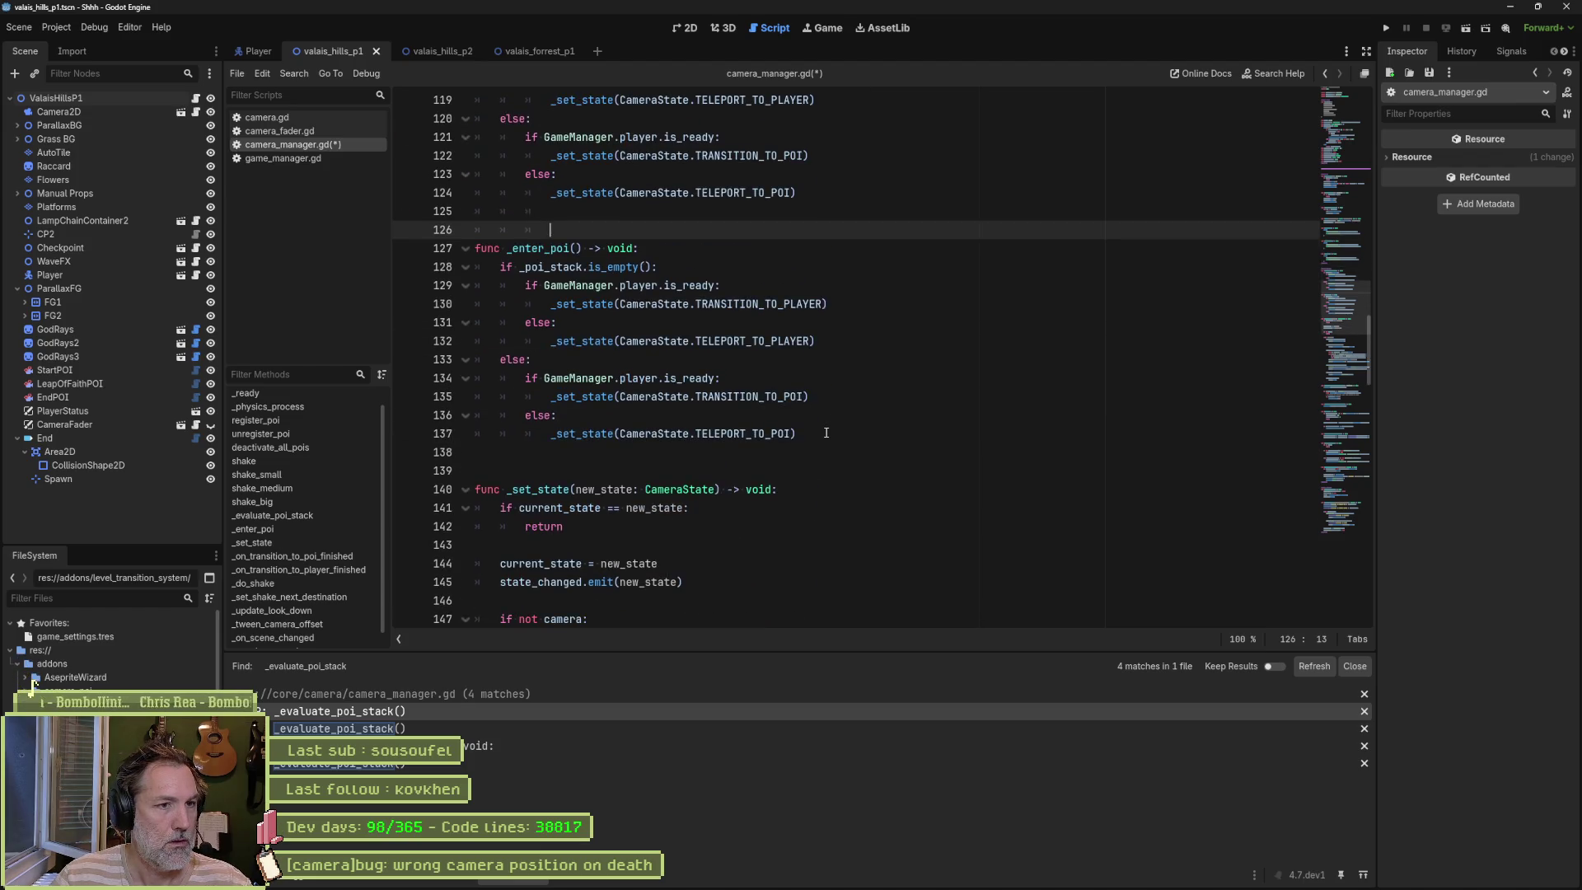
Step: Duplicate _enter_poi as a second copy and rename the two to _entered_poi and _exited_poi
left_click_drag(826, 433, 843, 196)
key("ctrl+shift+d")
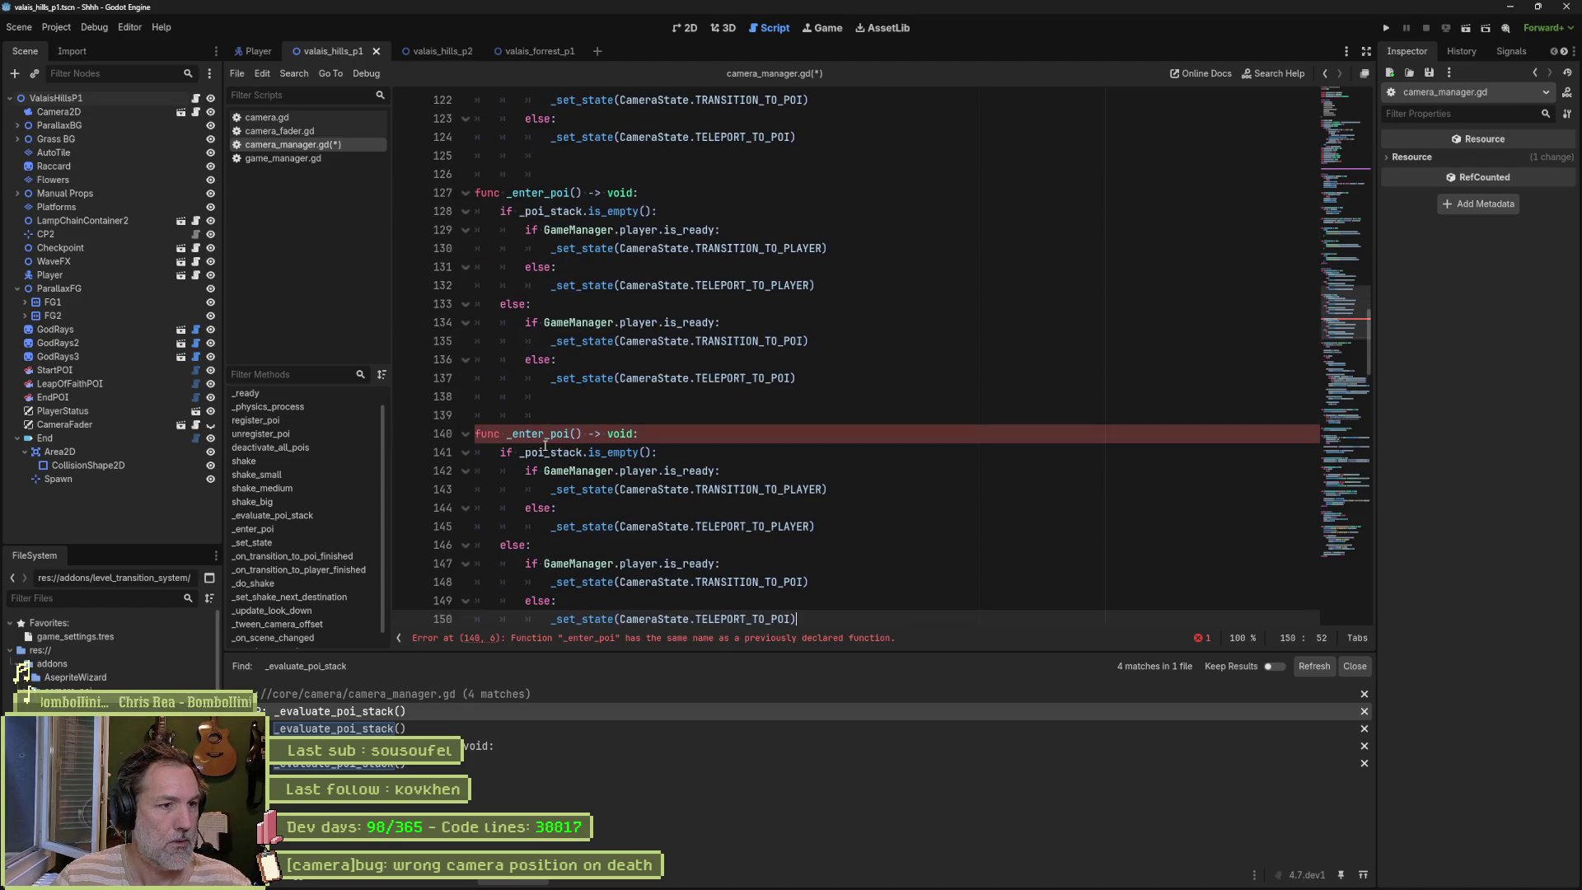
left_click_drag(513, 433, 543, 434)
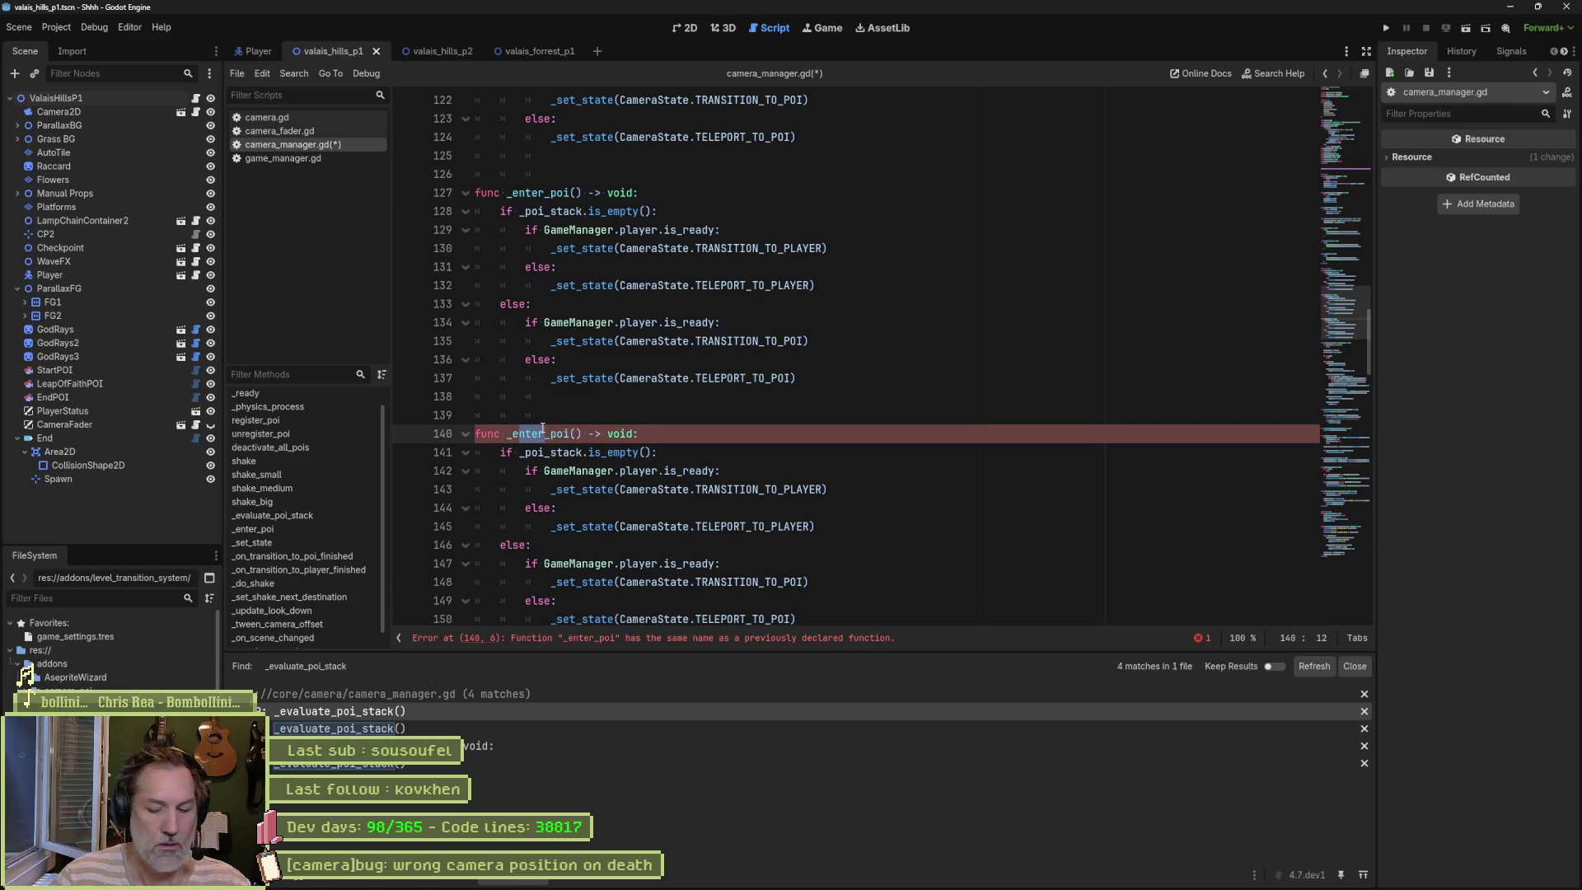
type("exit")
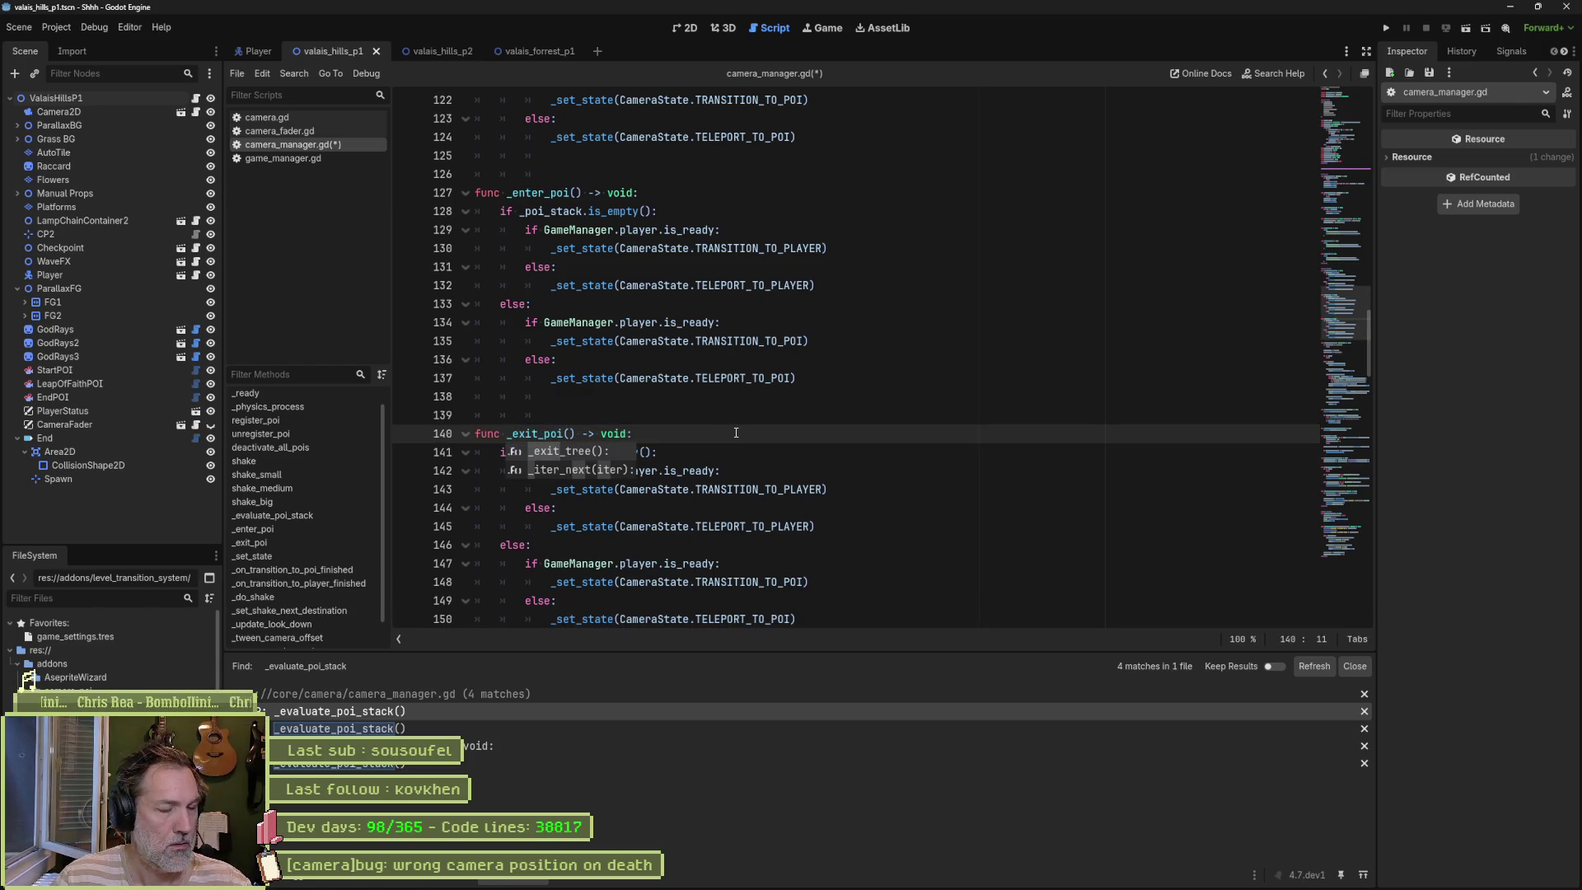
left_click(543, 192)
type("ed")
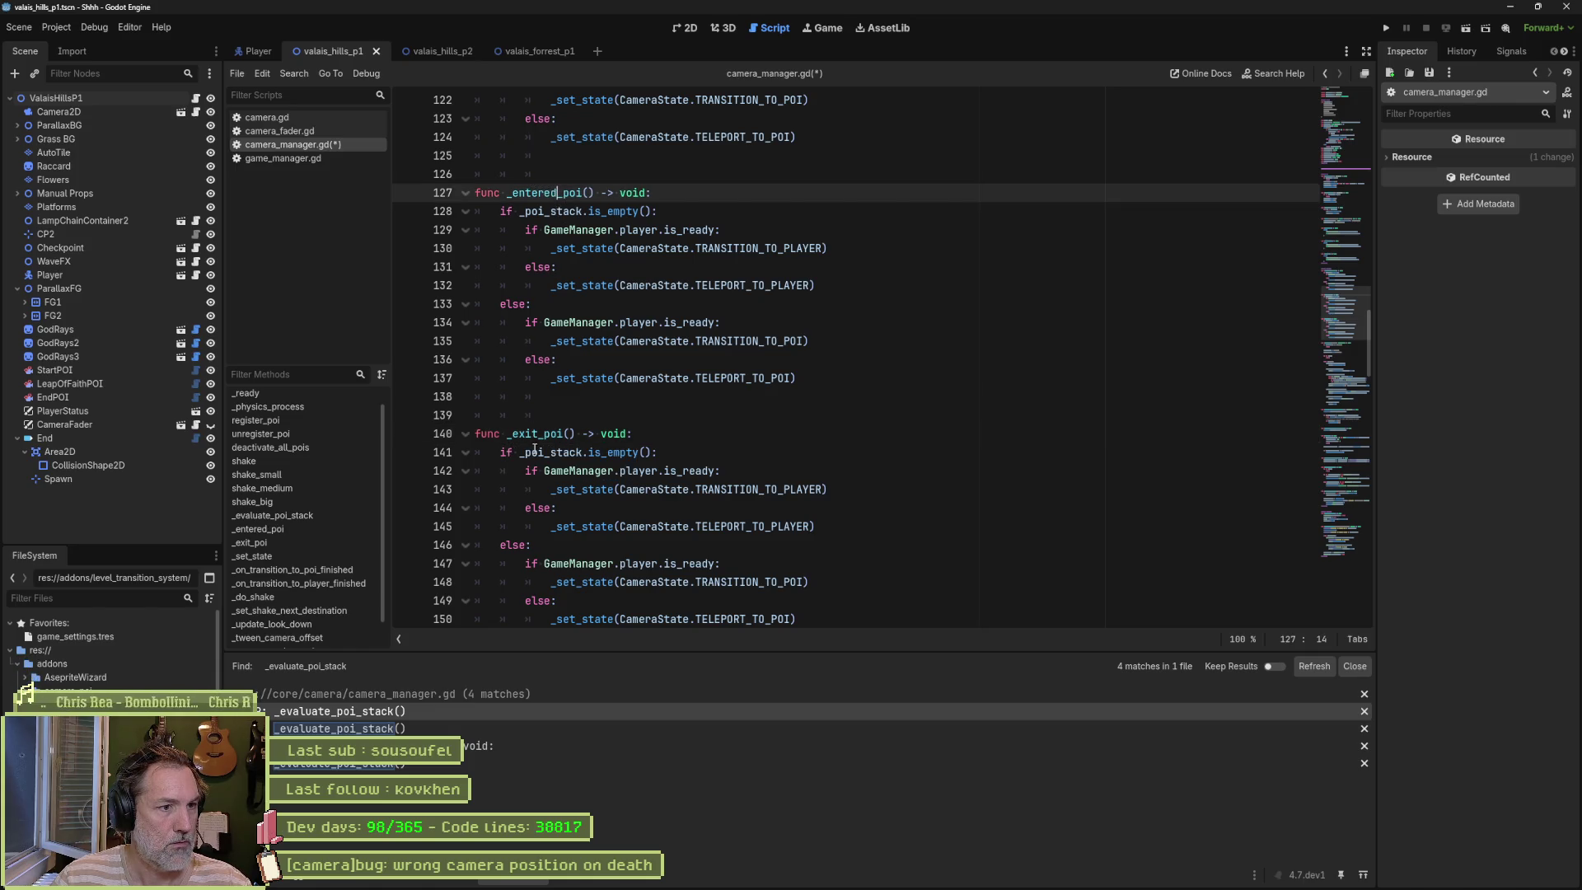
left_click(538, 436)
type("edd")
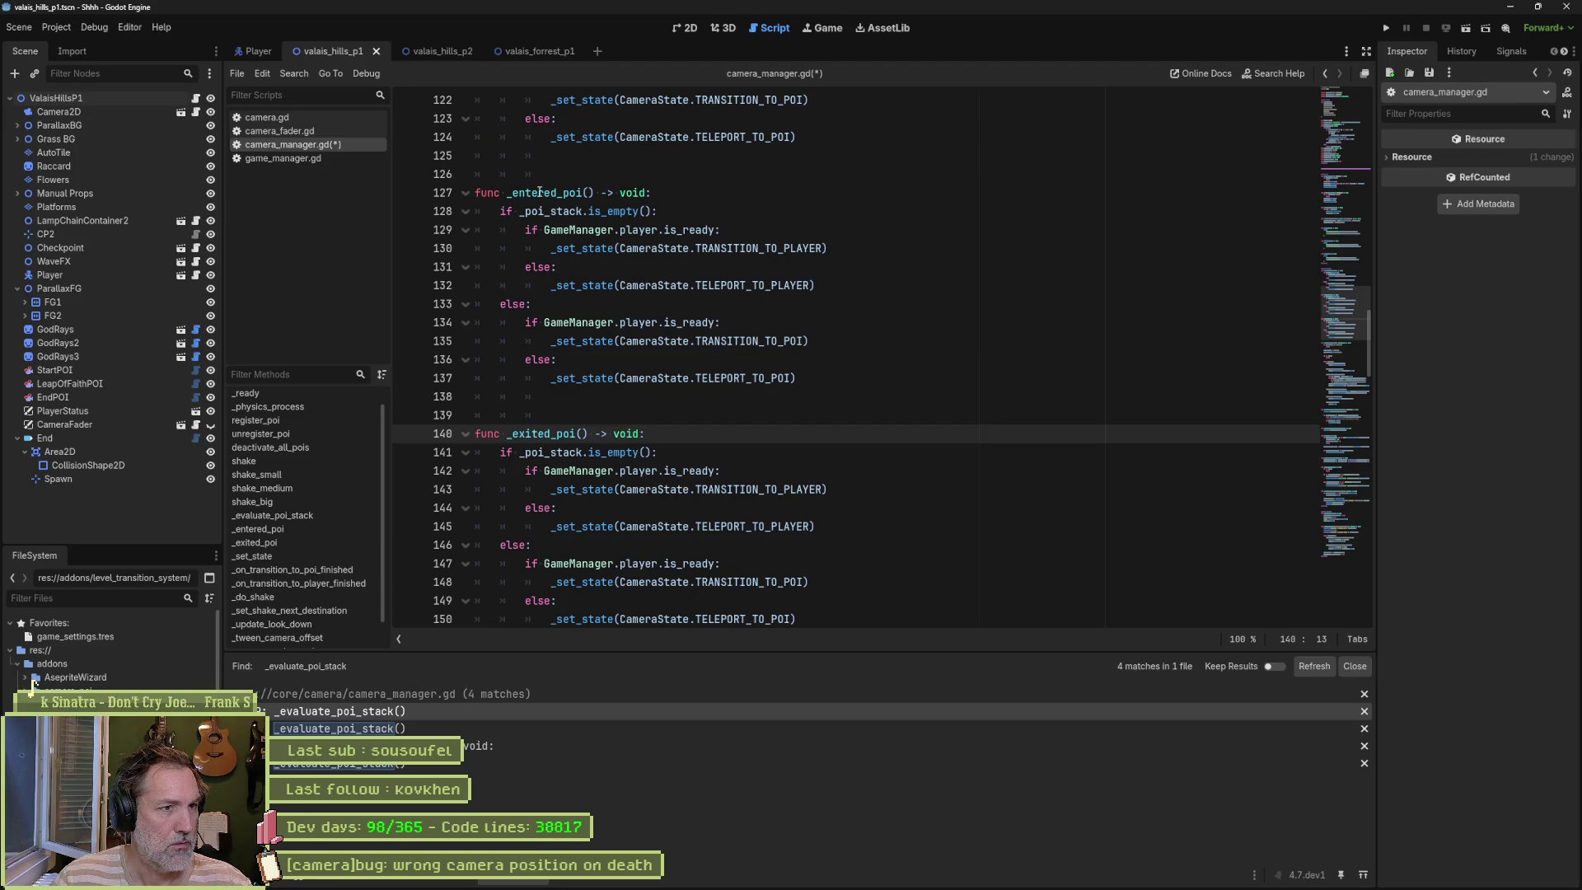
Step: Delete the empty-stack branch from _entered_poi and outdent the remaining branch
left_click(625, 224)
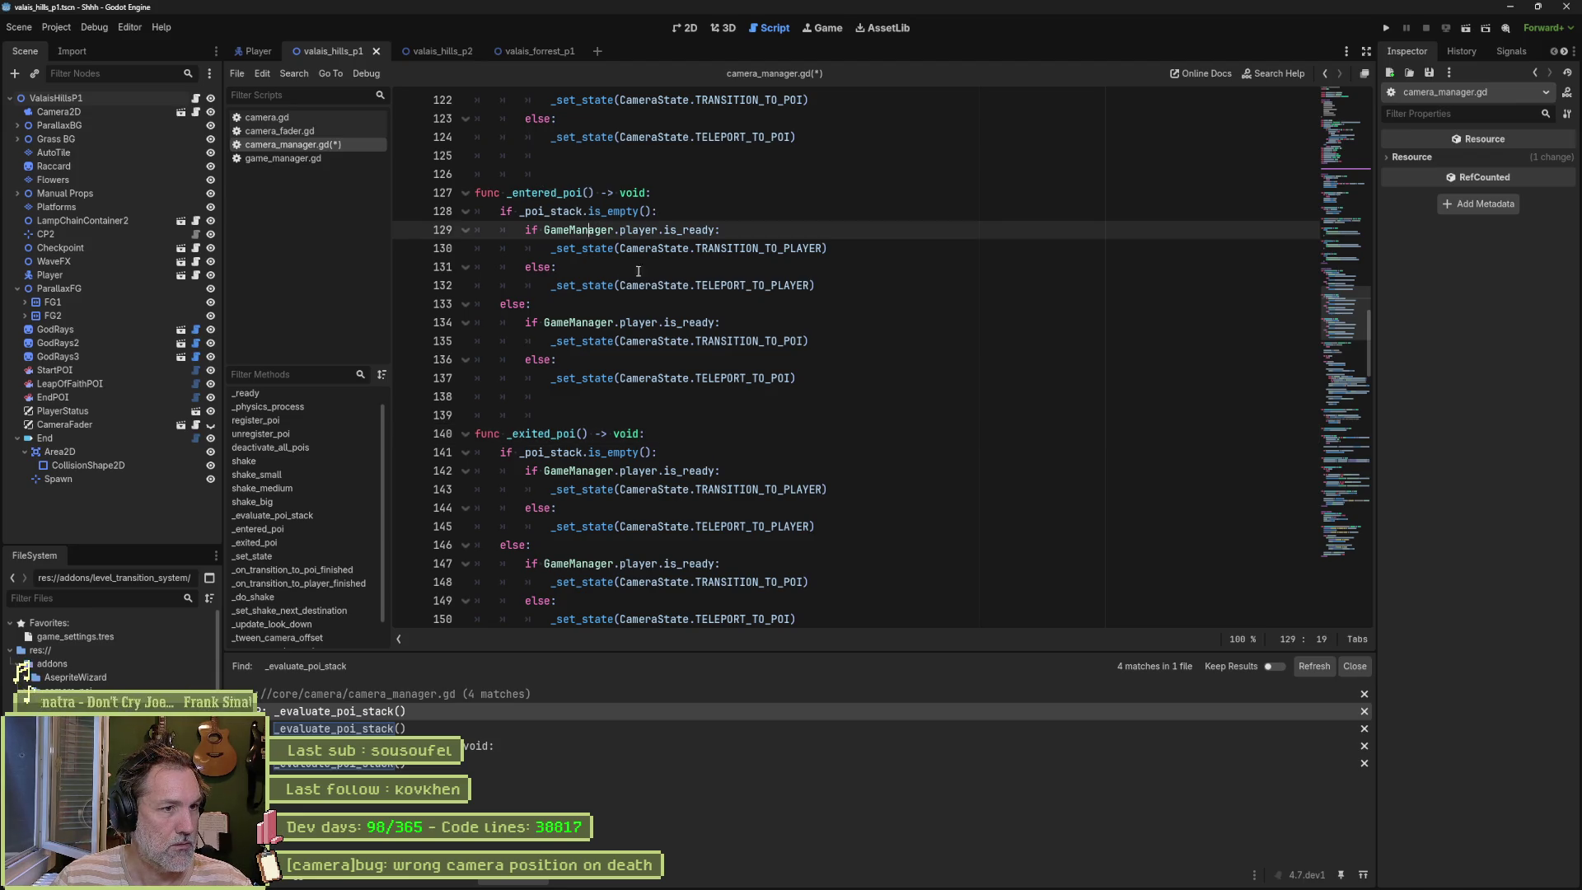
left_click_drag(673, 311, 706, 198)
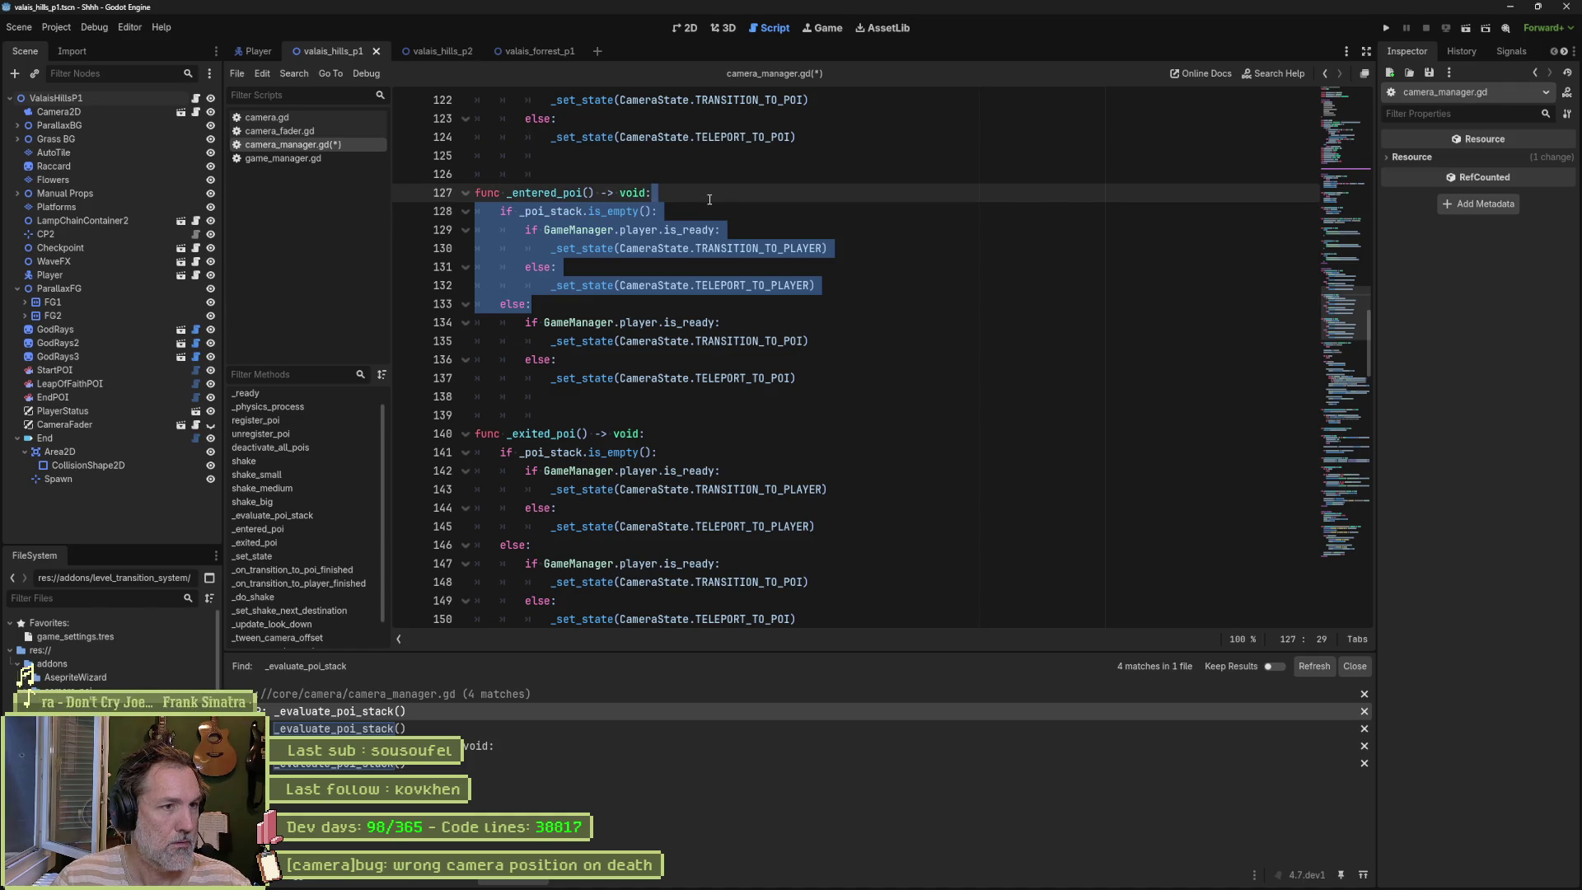
key("BackSpace")
key("Down")
key("shift+Down")
key("shift+Down")
key("shift+Down")
key("shift+Tab")
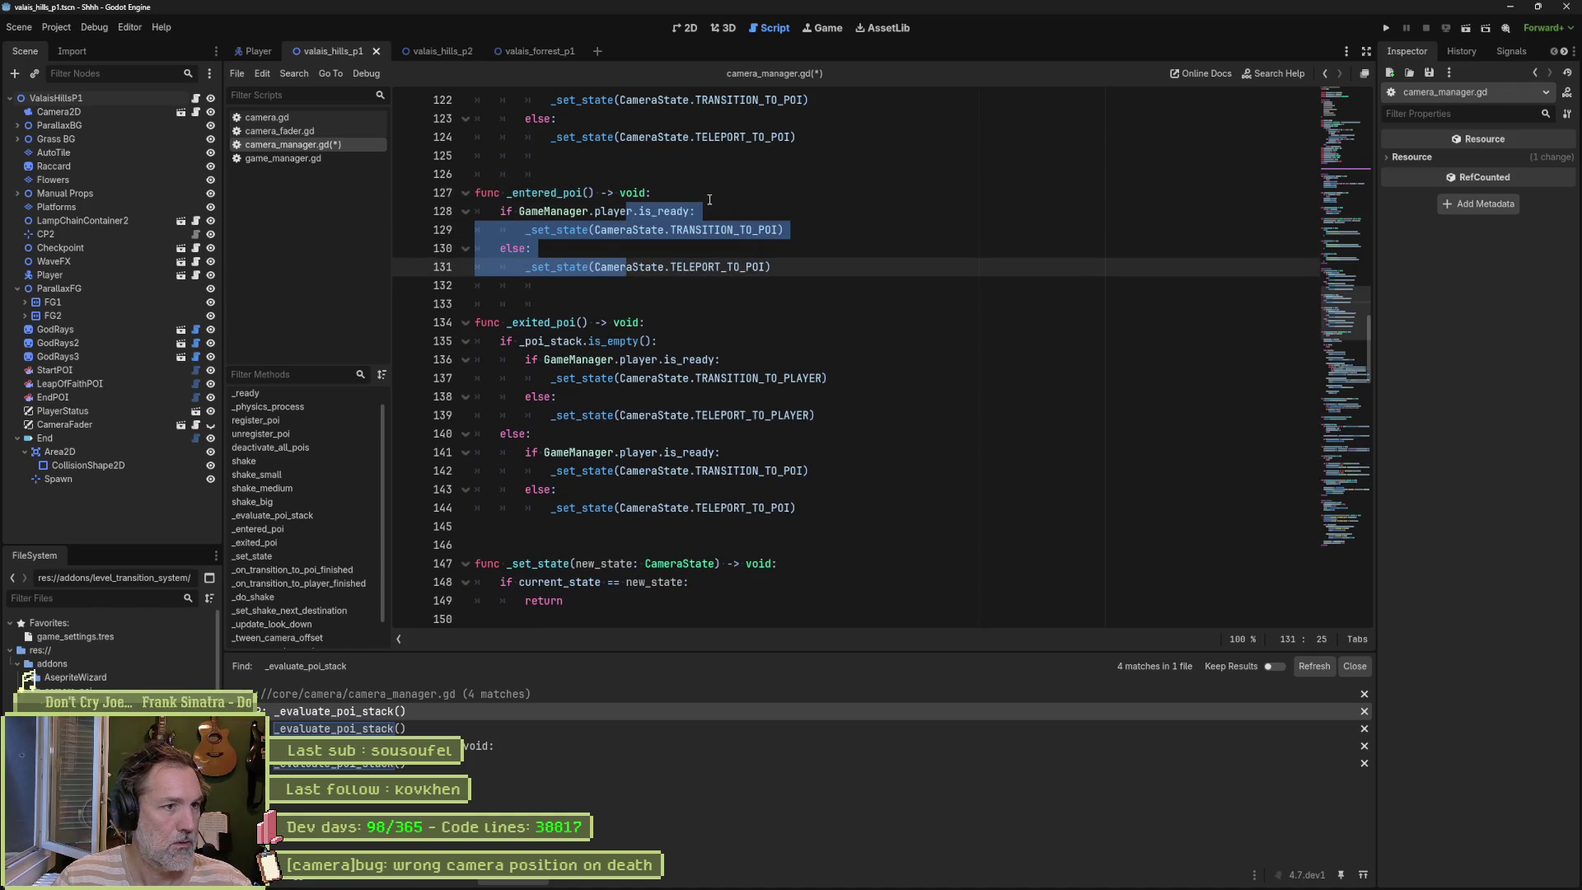
Step: Delete the non-empty else branch from _exited_poi
left_click(656, 359)
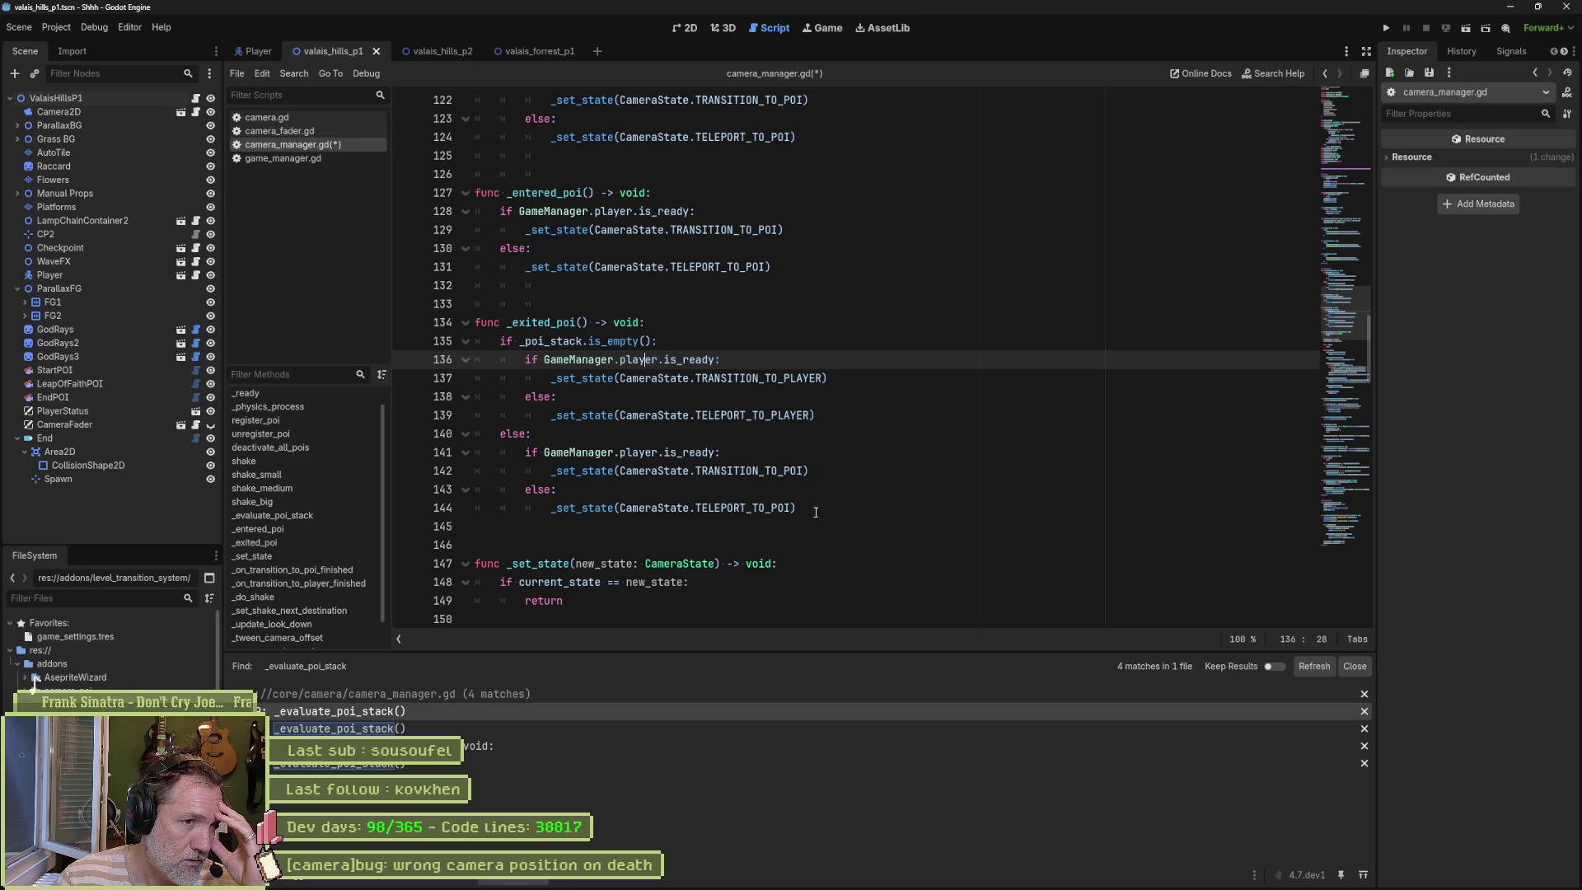
left_click_drag(815, 512, 863, 417)
key("Delete")
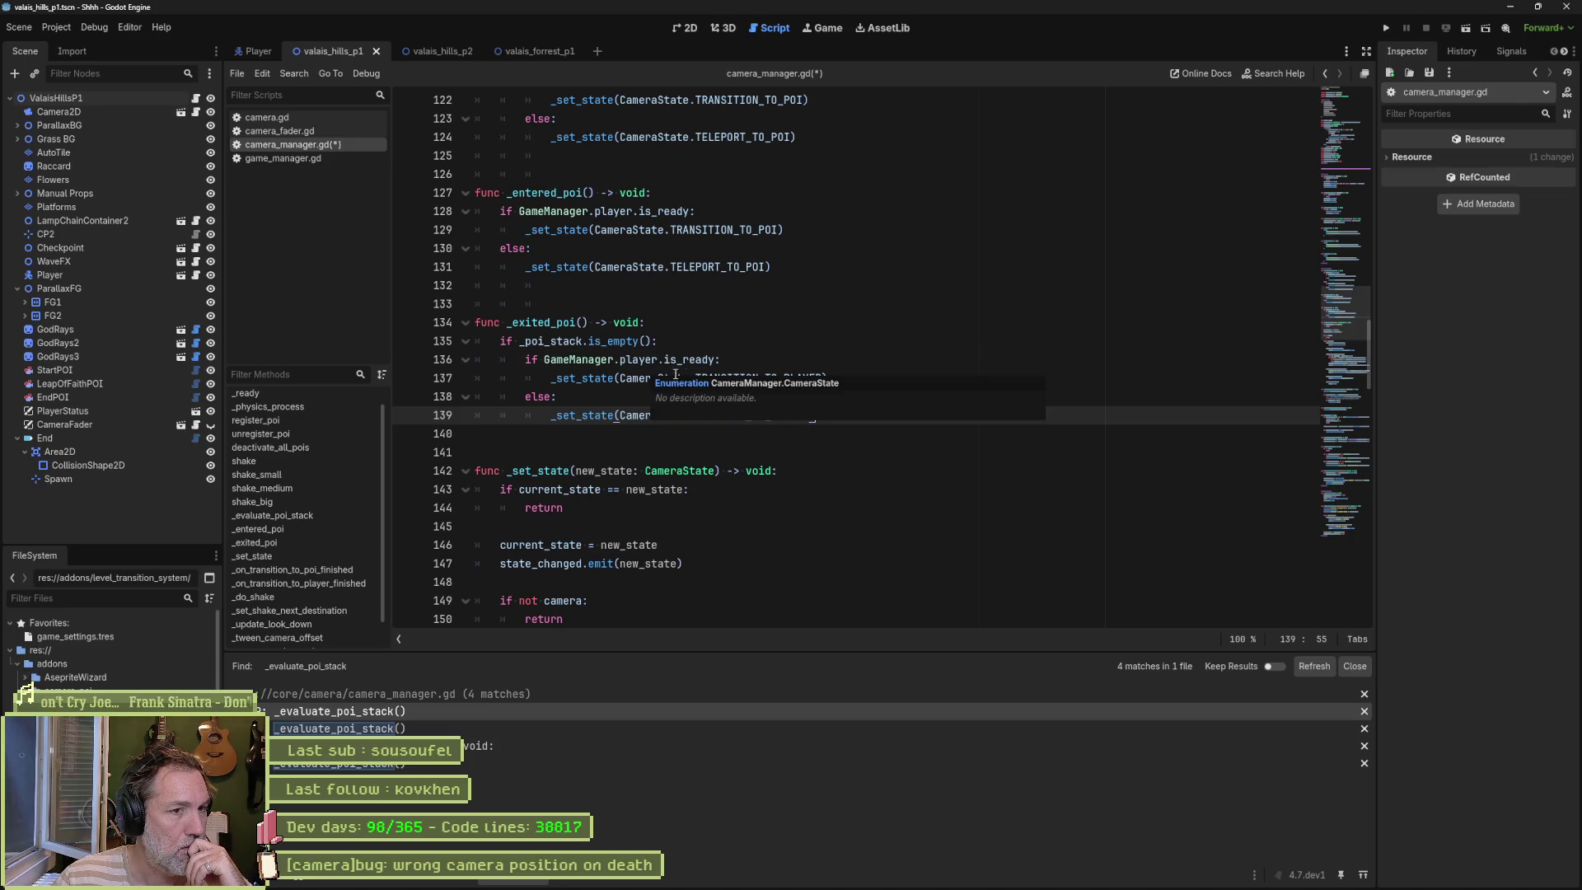
Step: Check the is_ready test and the TRANSITION_TO_PLAYER and TELEPORT_TO_PLAYER states on lines 137 and 139
left_click(701, 361)
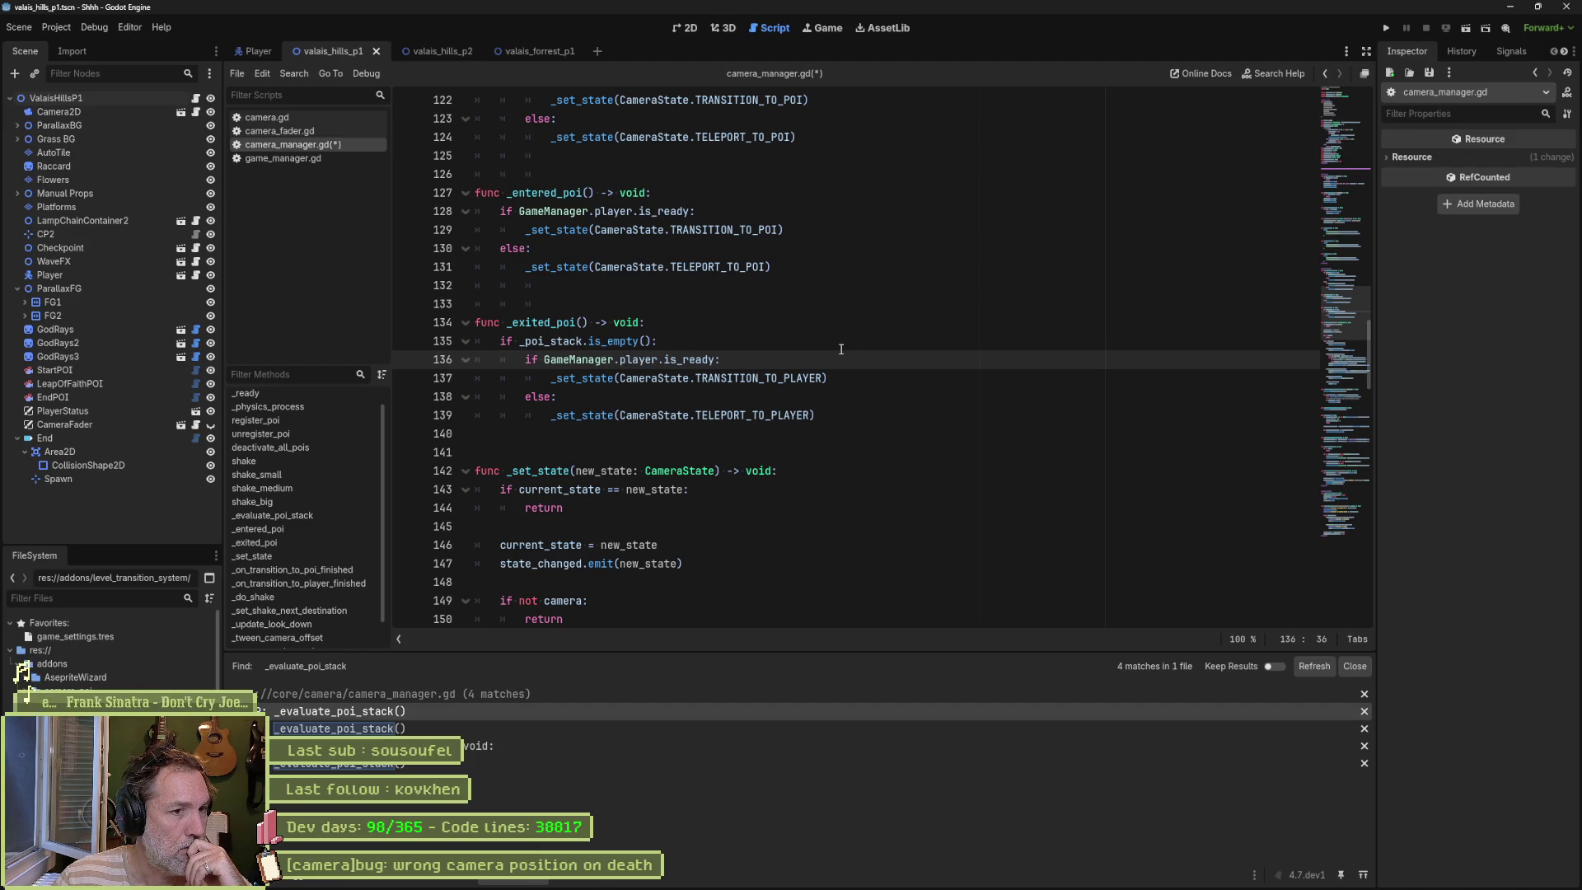
left_click_drag(696, 378, 824, 379)
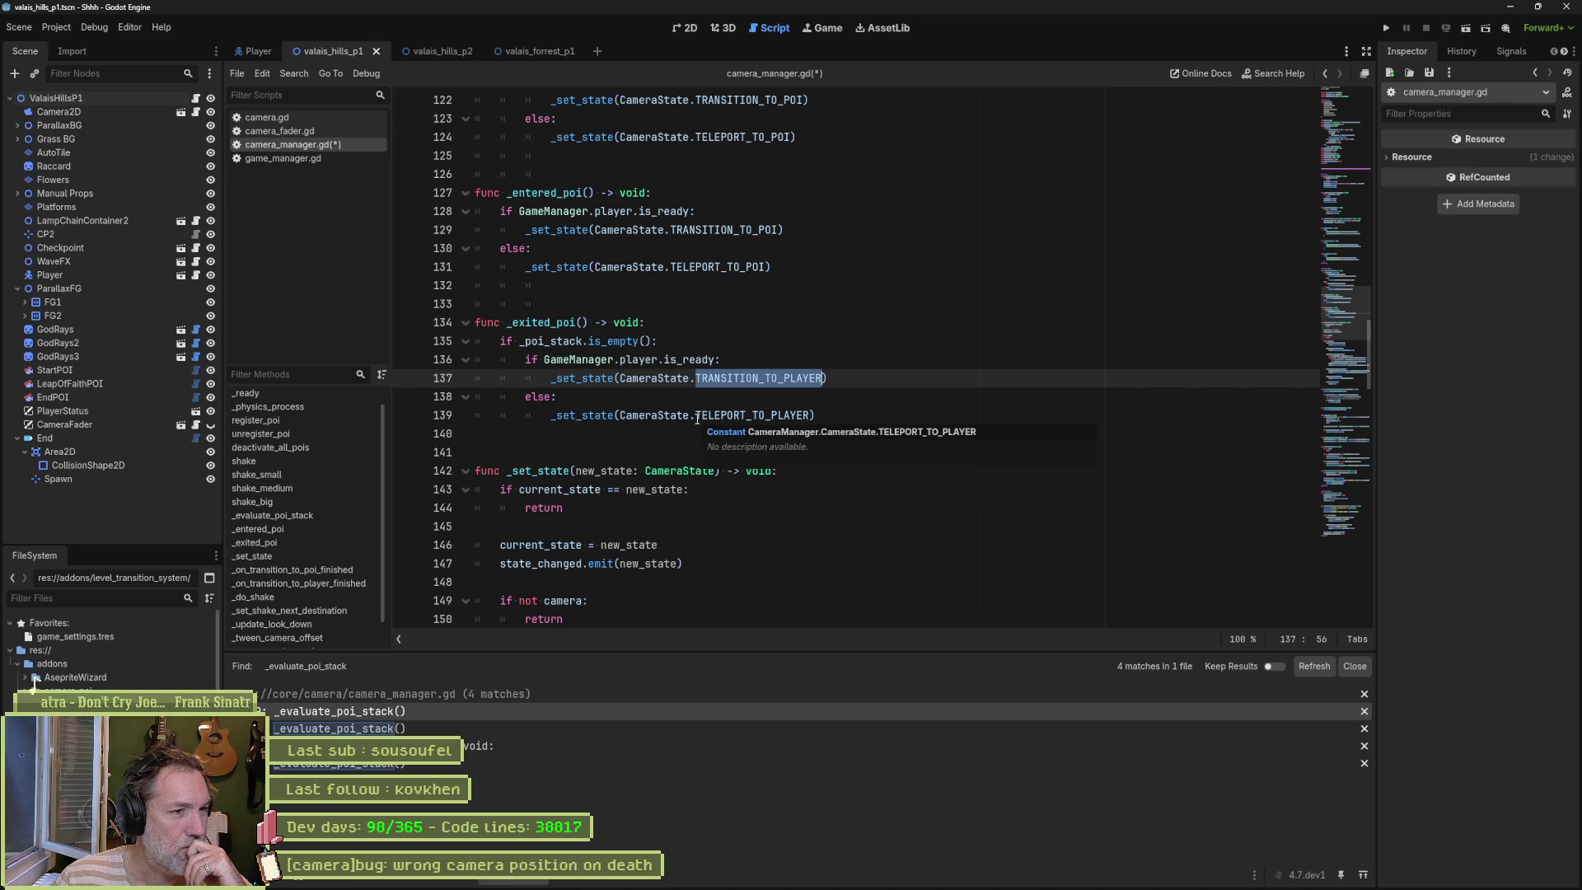
left_click_drag(697, 416, 813, 416)
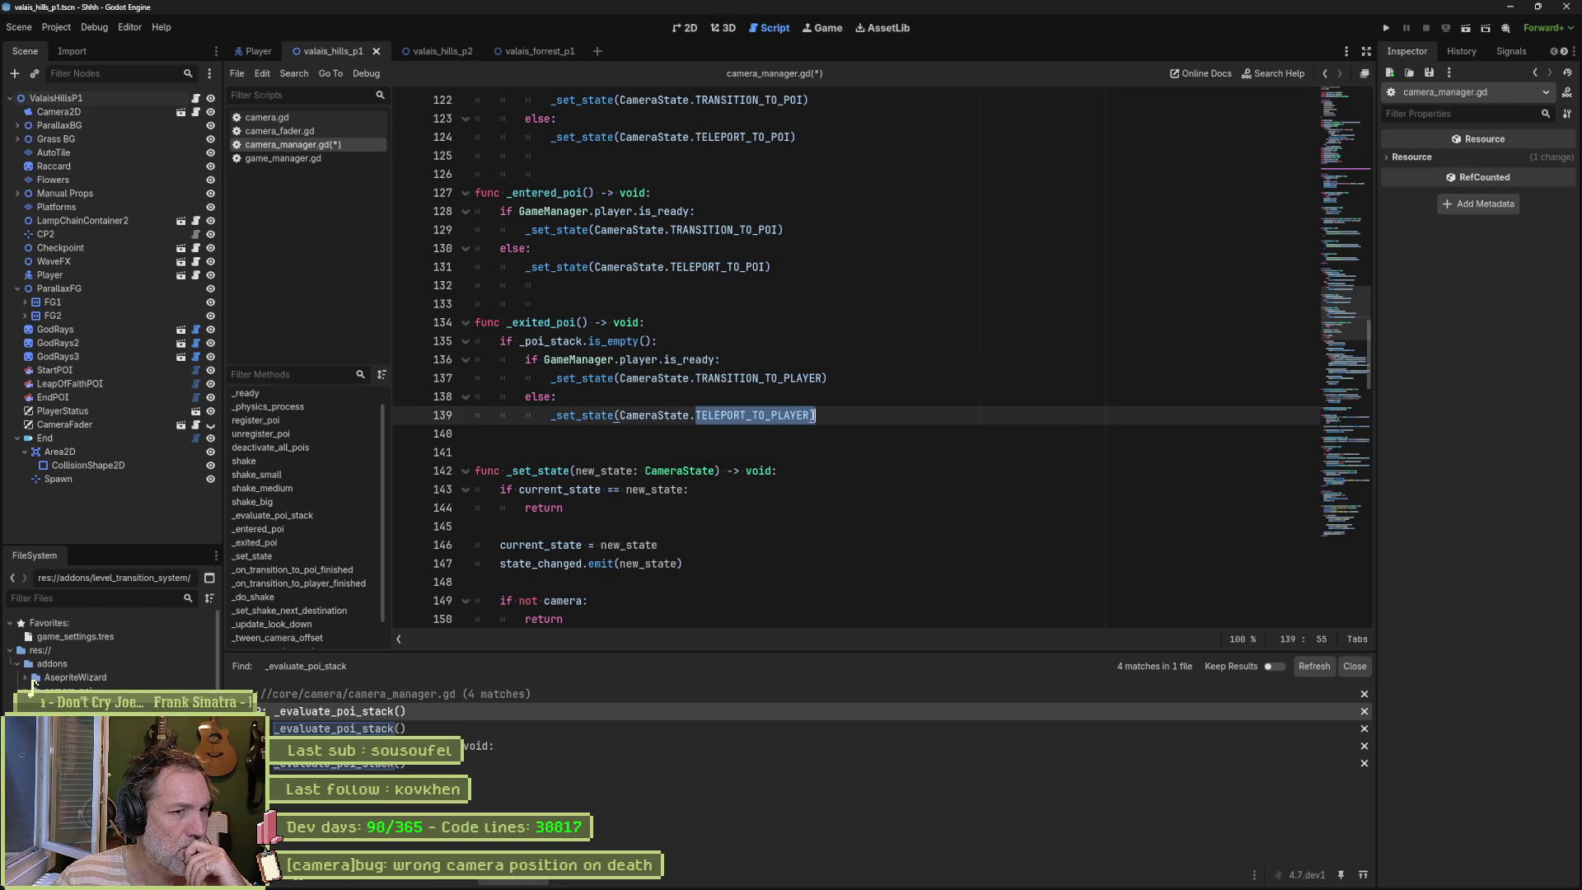
scroll(810, 405, "up", 3)
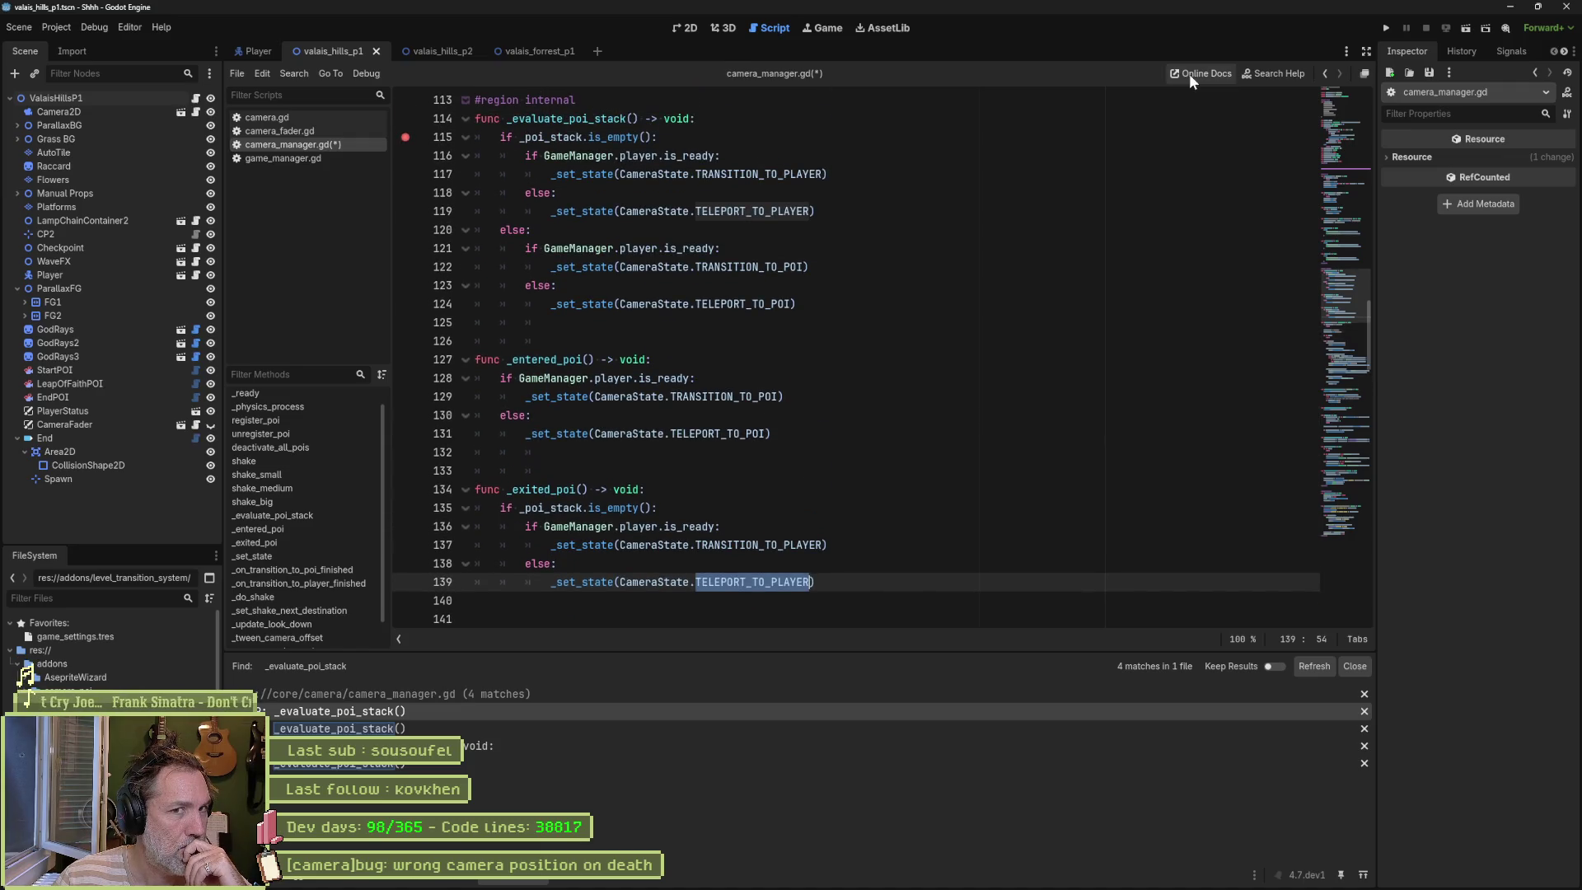
Step: Close the _evaluate_poi_stack find-in-files results and switch to the stick-figure drawing app
left_click(1366, 51)
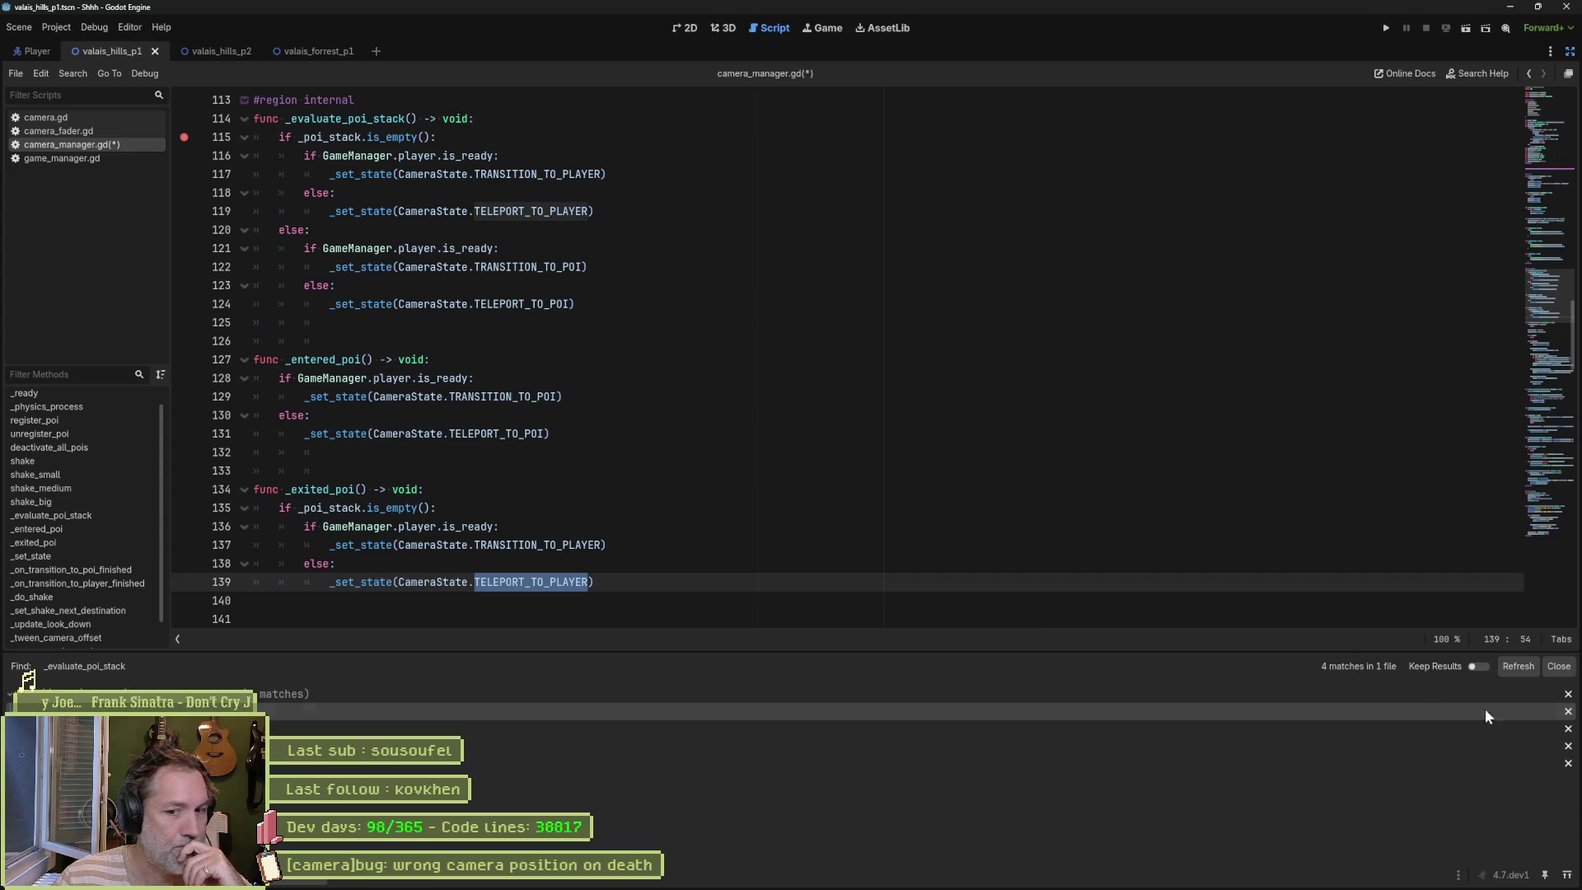
left_click(1557, 666)
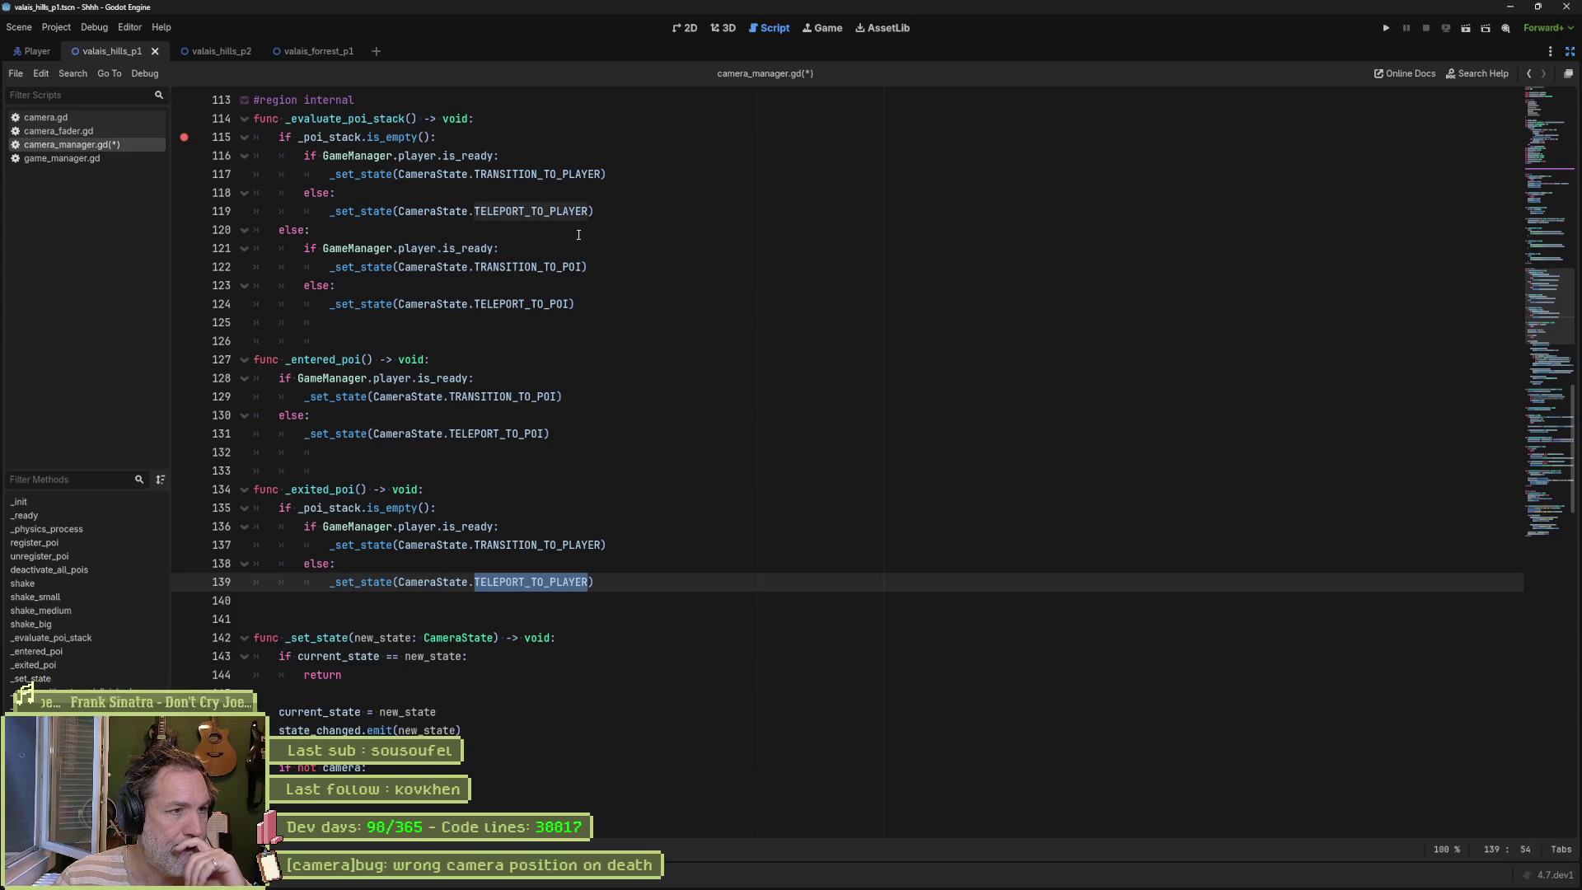
left_click(1569, 51)
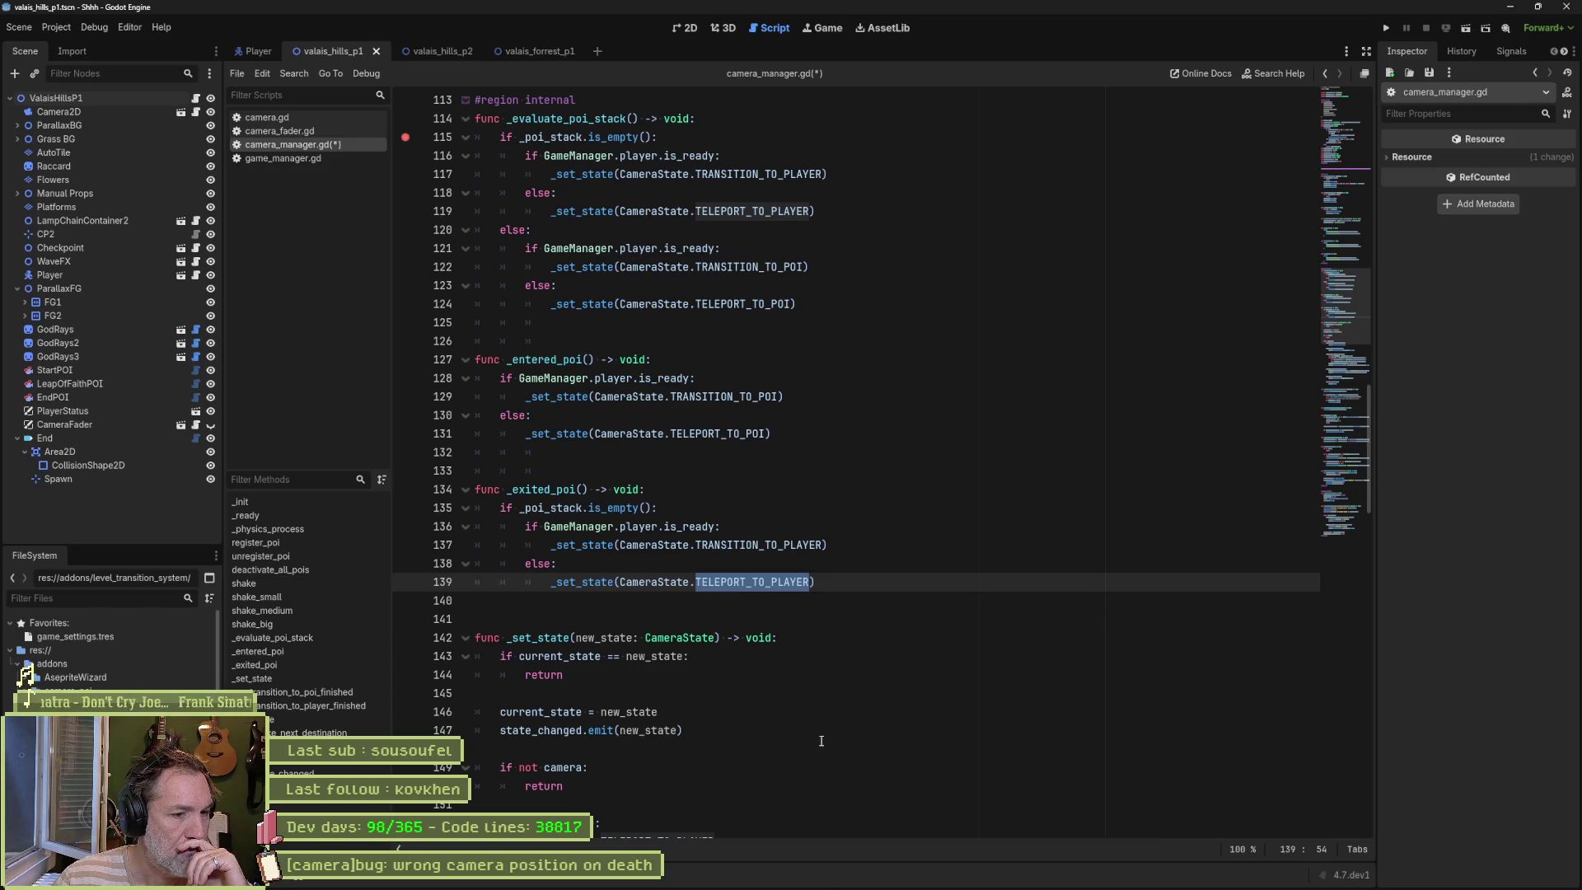
mouse_move(866, 880)
left_click(993, 877)
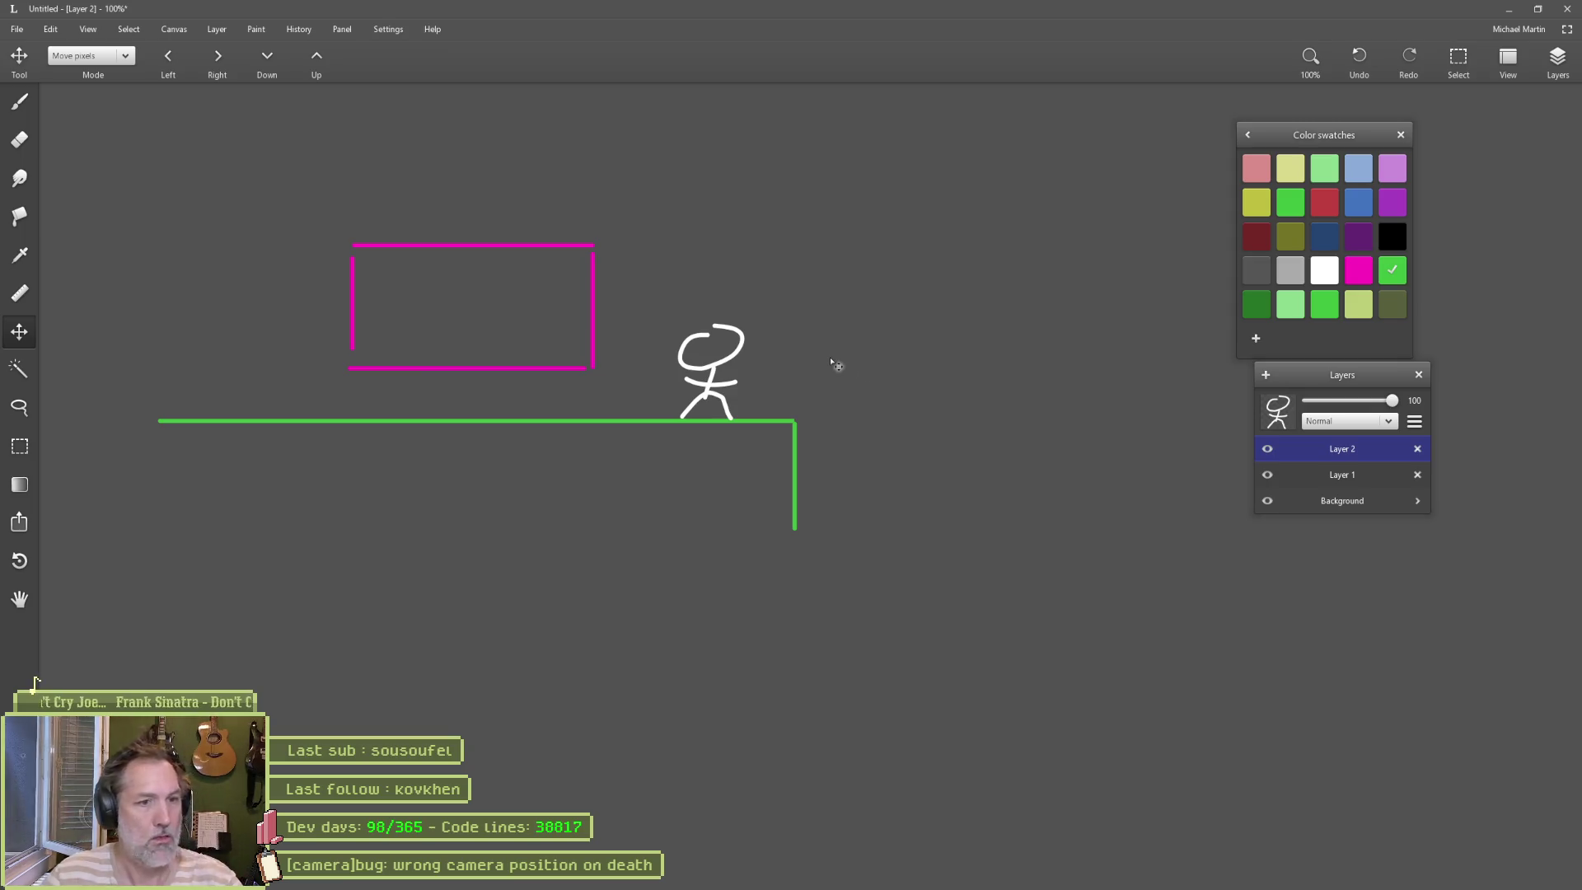
Step: Move the stick figure on Layer 2 up and to the right, beside the rectangle's top-right corner
key("b")
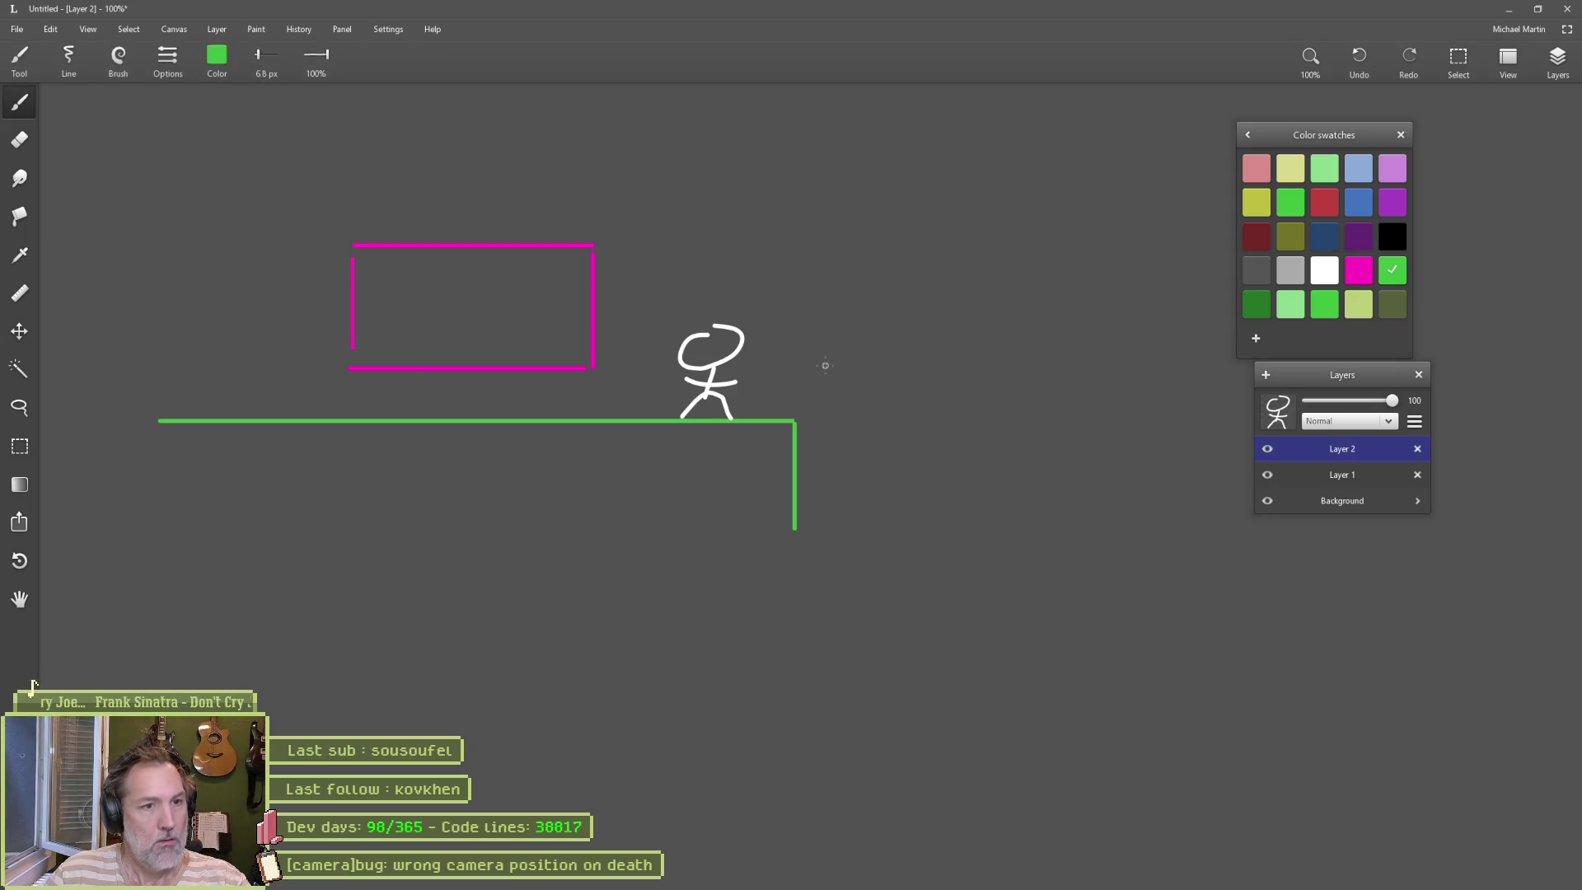
left_click(1369, 475)
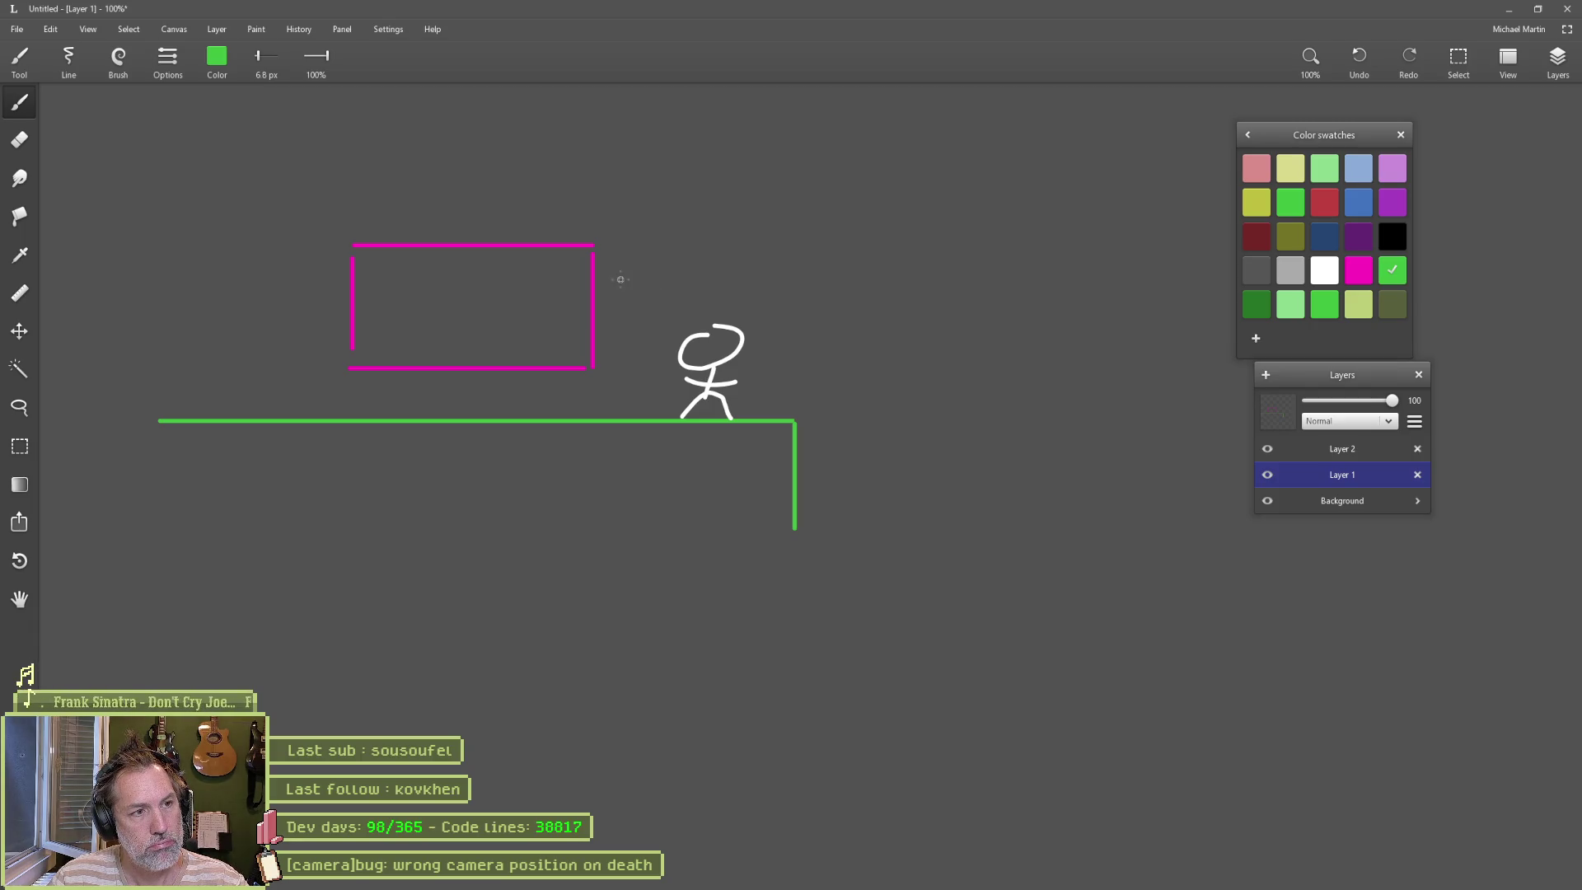
key("v")
left_click(1355, 452)
mouse_move(785, 332)
left_mouse_down()
mouse_move(587, 102)
mouse_move(583, 143)
left_mouse_up()
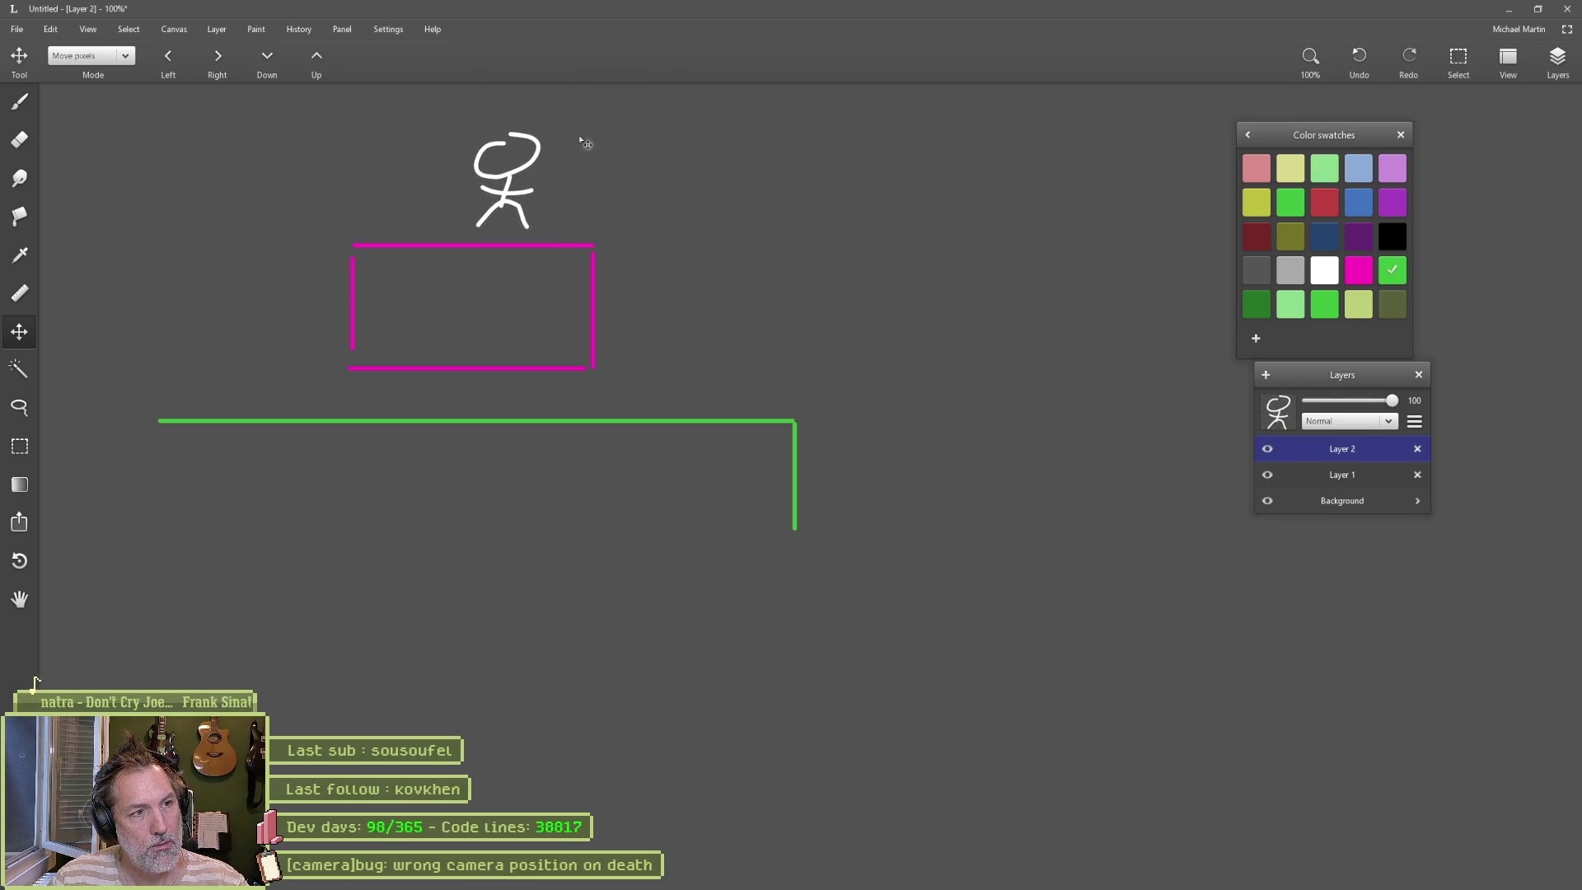
left_click_drag(579, 137, 574, 156)
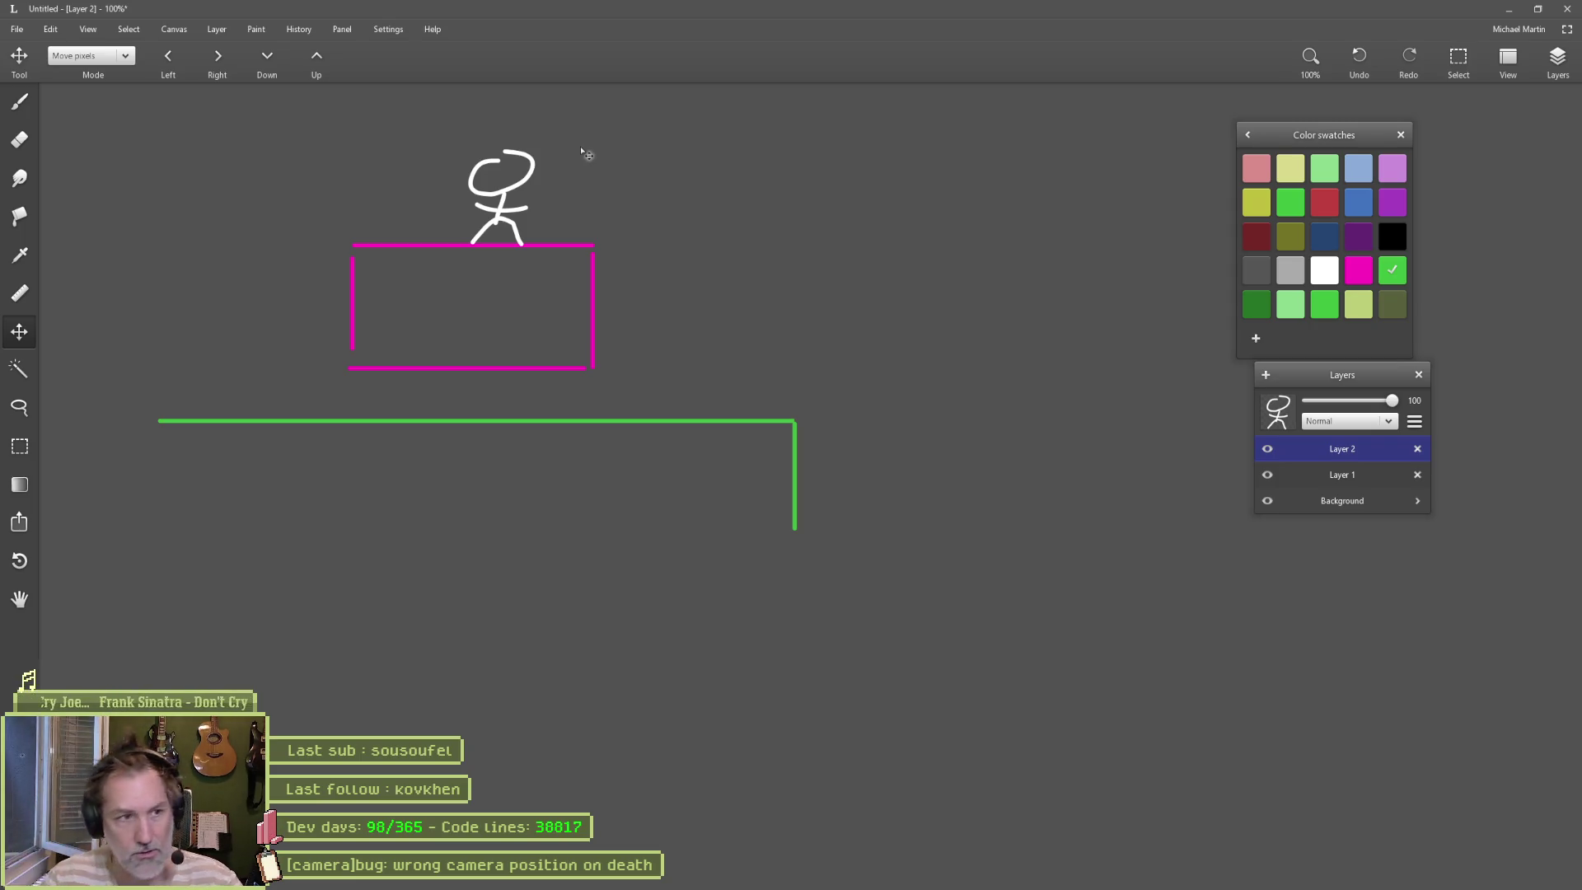
left_click_drag(730, 141, 1272, 353)
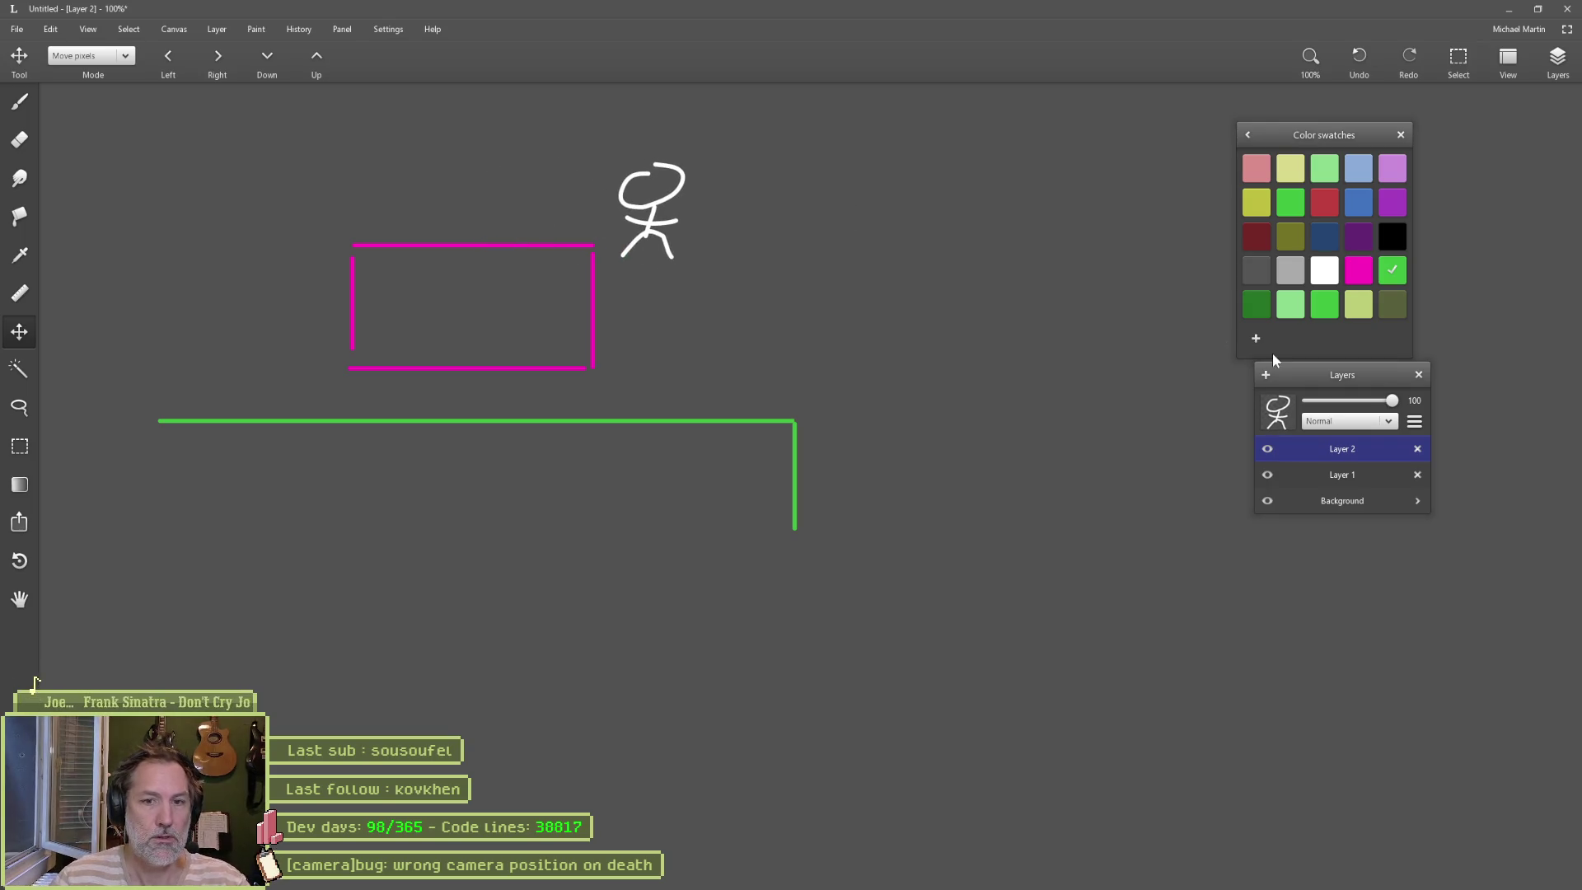
Step: On Layer 1, zoom out and brush the white label "Faded out" at the top
left_click(1350, 481)
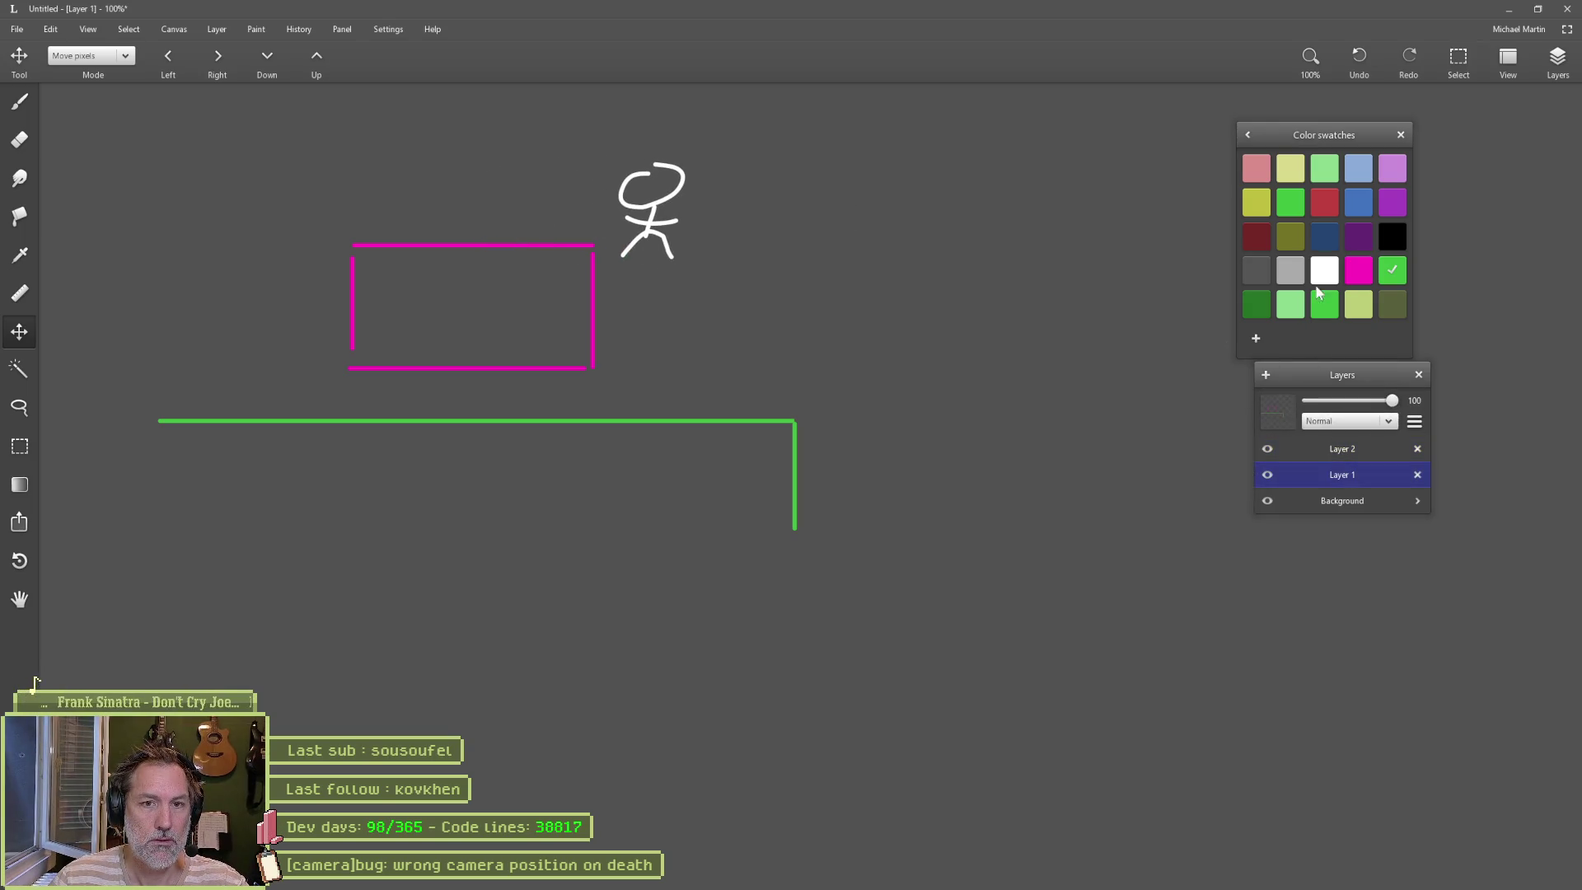
scroll(879, 428, "down", 2)
scroll(879, 427, "down", 1)
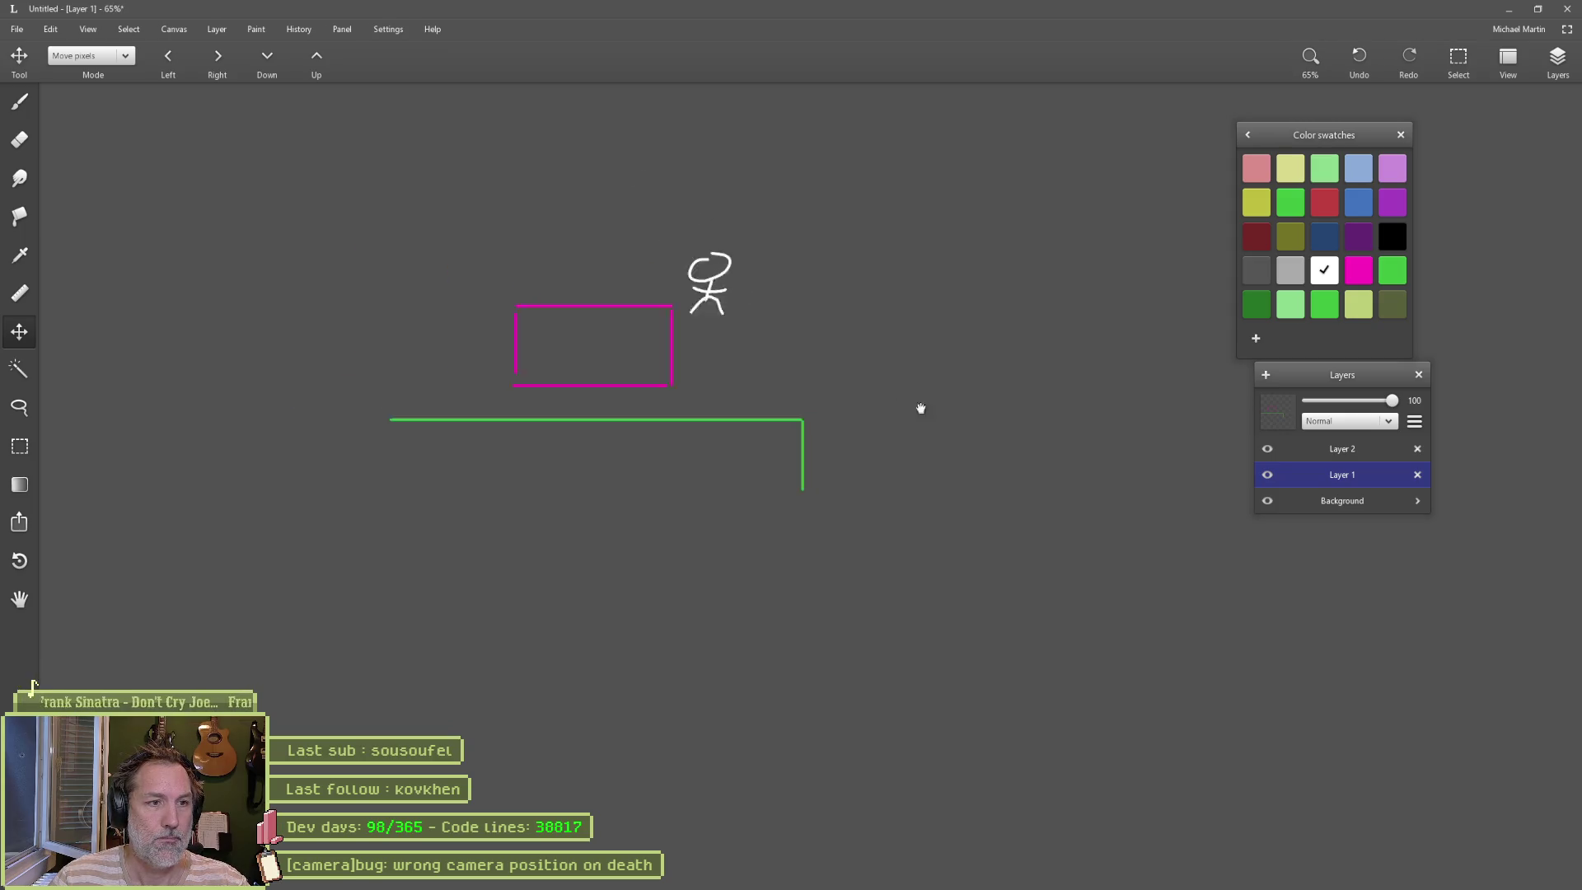
key("b")
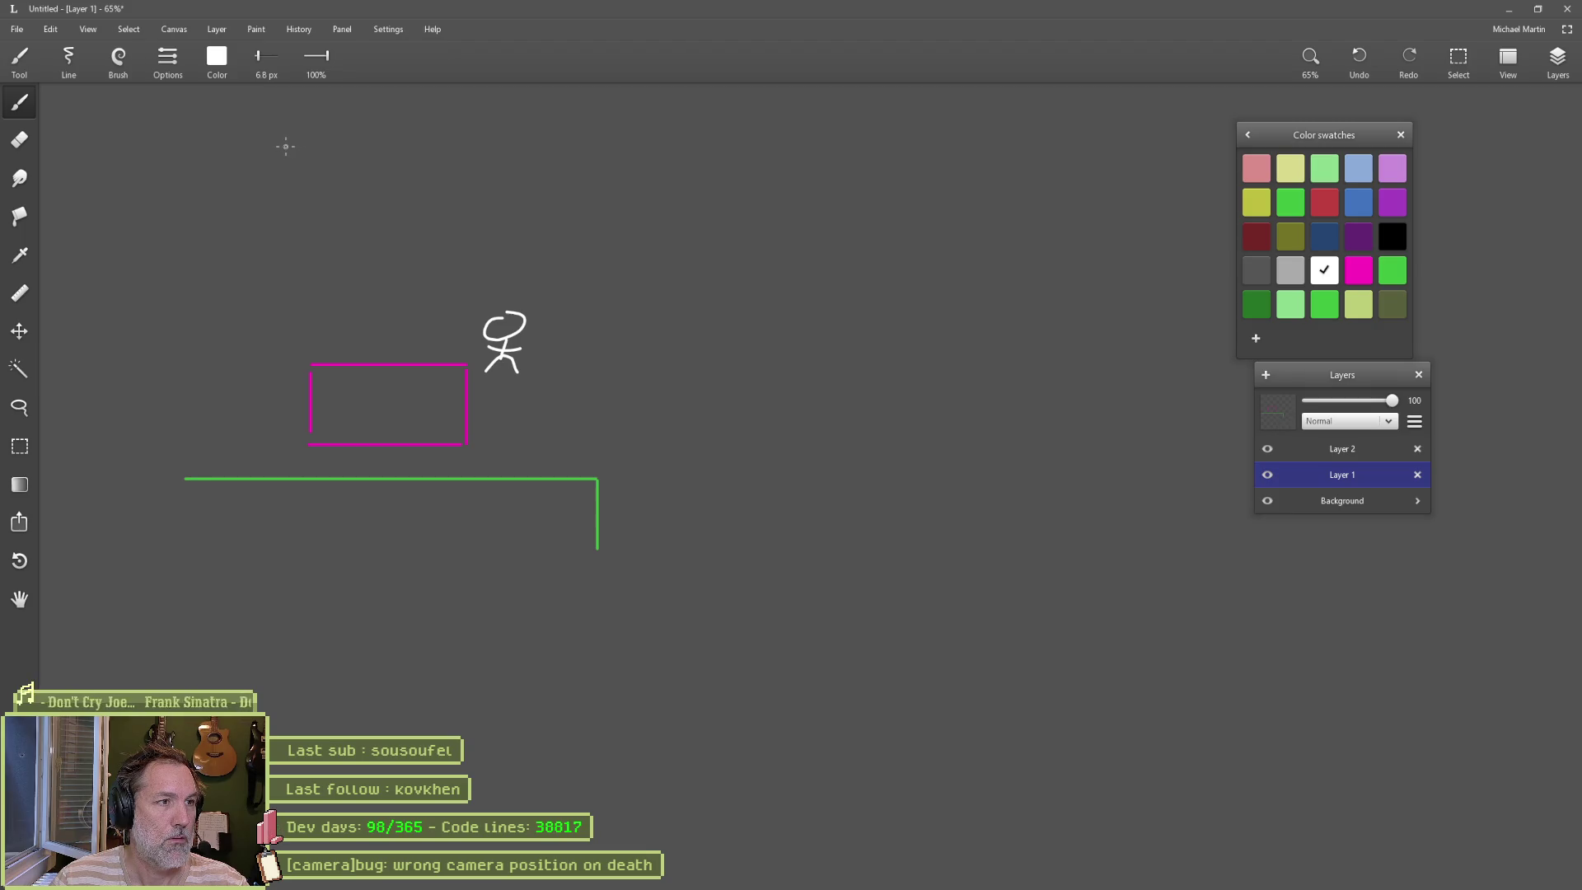
left_click_drag(285, 146, 409, 162)
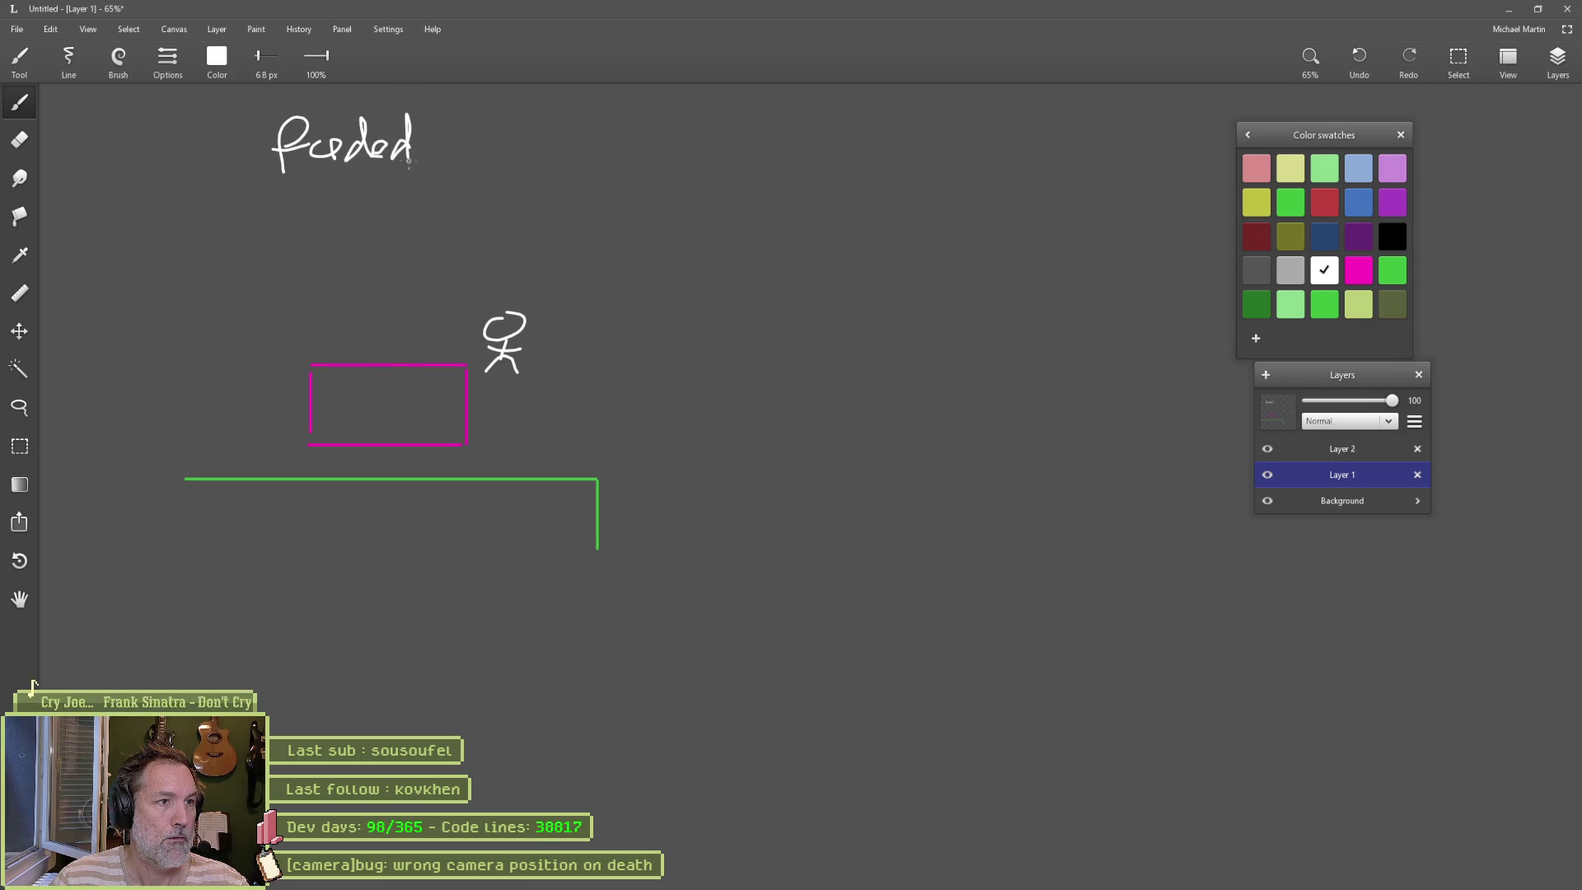
left_click_drag(504, 124, 504, 172)
left_click_drag(491, 155, 548, 158)
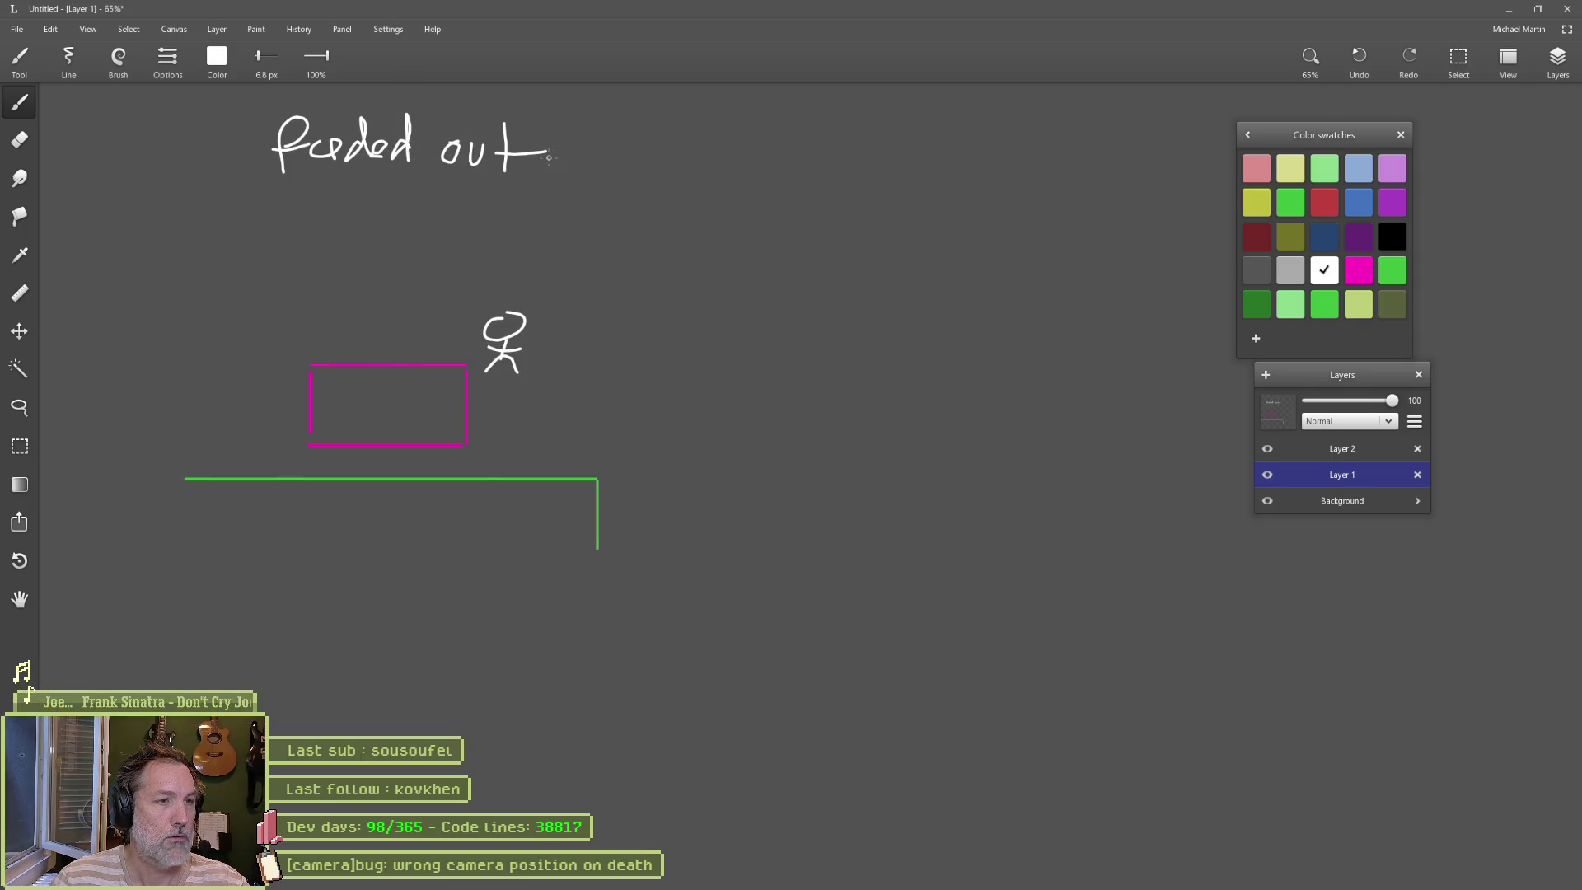
Step: Copy the labelled scene into a new Copy layer and place it on the right
key("m")
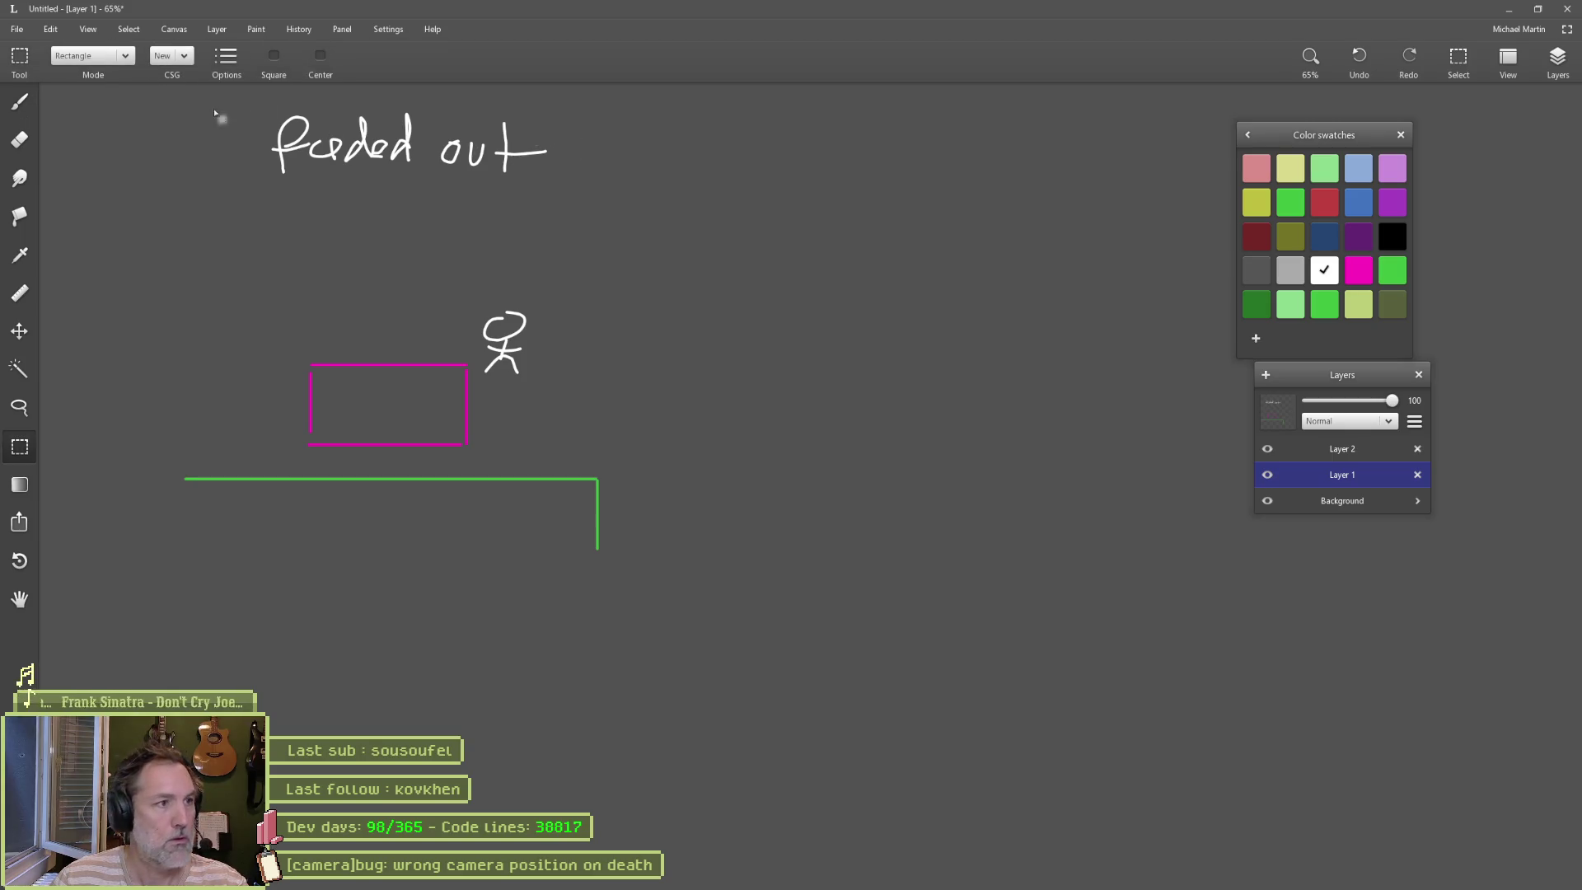
mouse_move(112, 97)
left_mouse_down()
mouse_move(301, 167)
mouse_move(674, 609)
left_mouse_up()
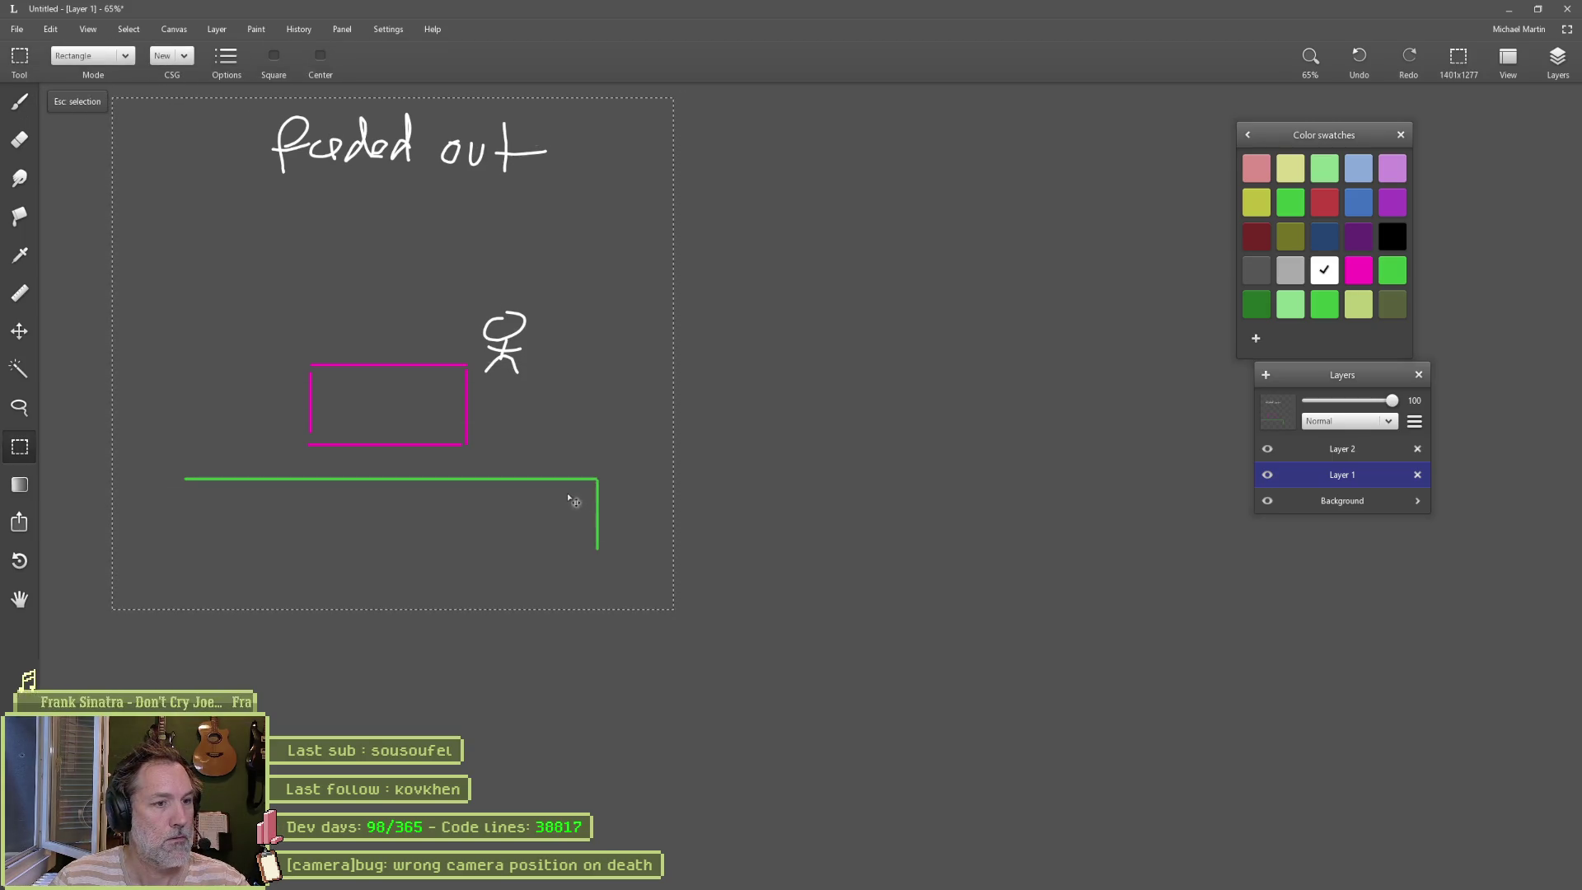
key("Escape")
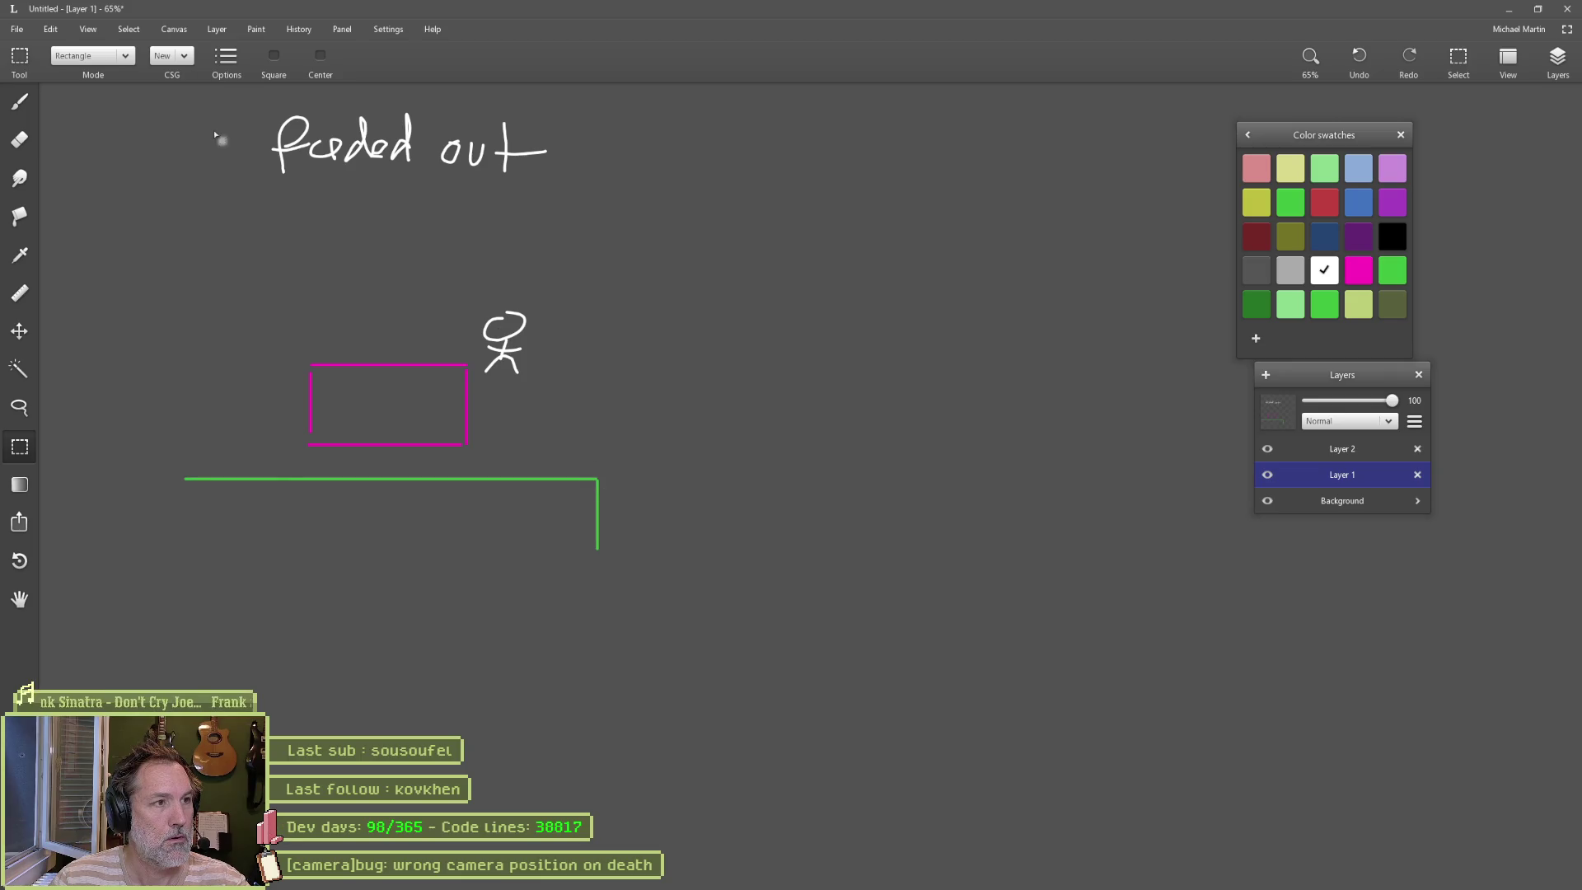
mouse_move(162, 112)
left_mouse_down()
mouse_move(452, 300)
mouse_move(665, 539)
mouse_move(568, 528)
left_mouse_up()
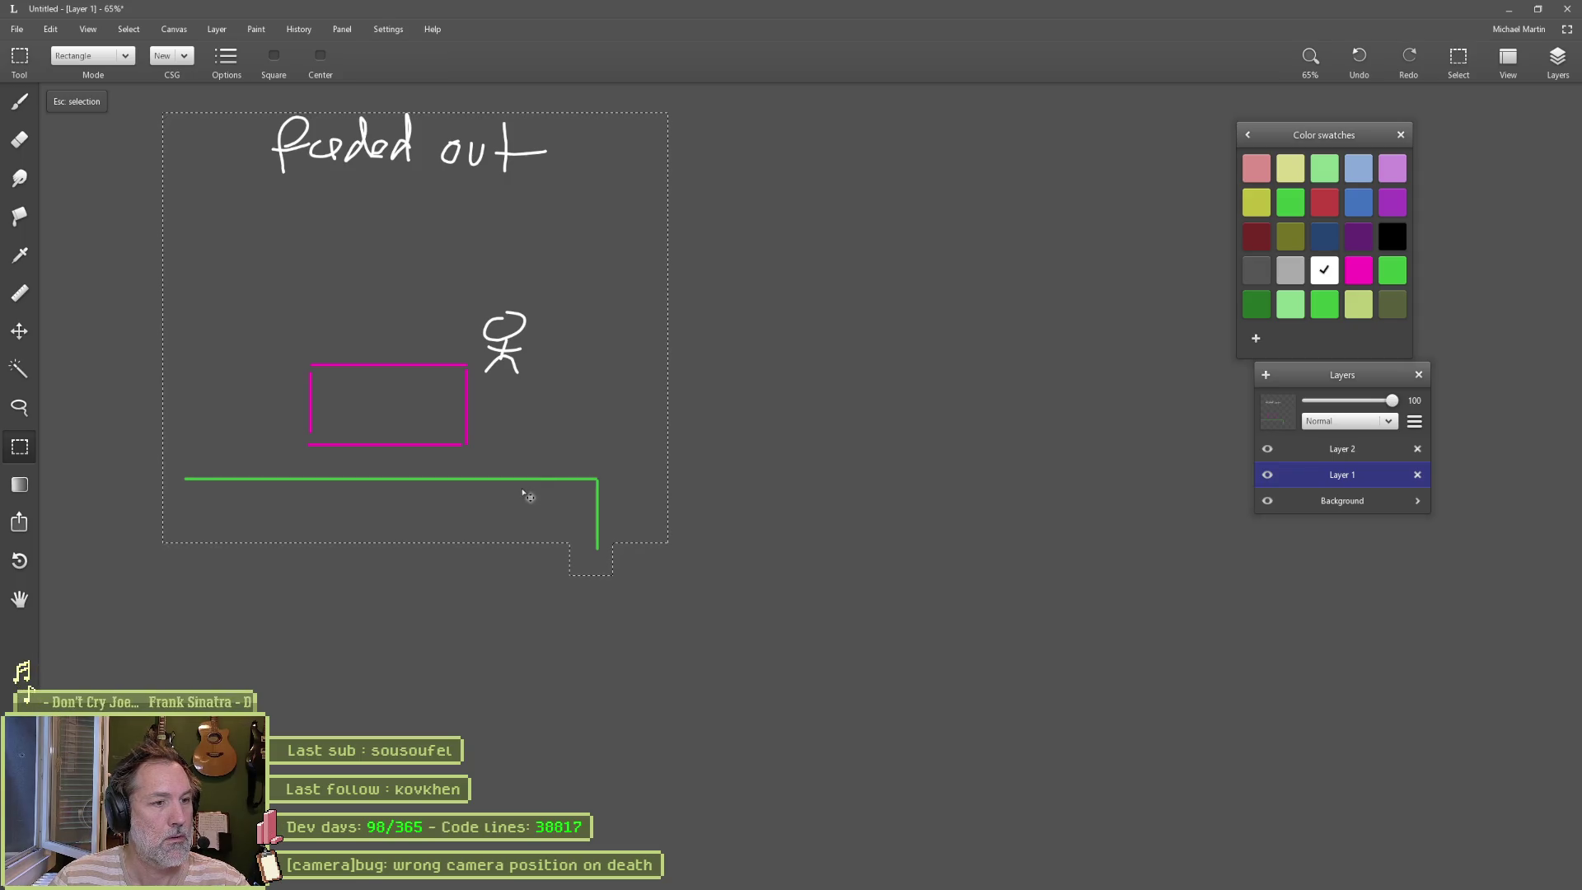
mouse_move(529, 486)
left_mouse_down()
mouse_move(734, 491)
mouse_move(495, 477)
left_mouse_up()
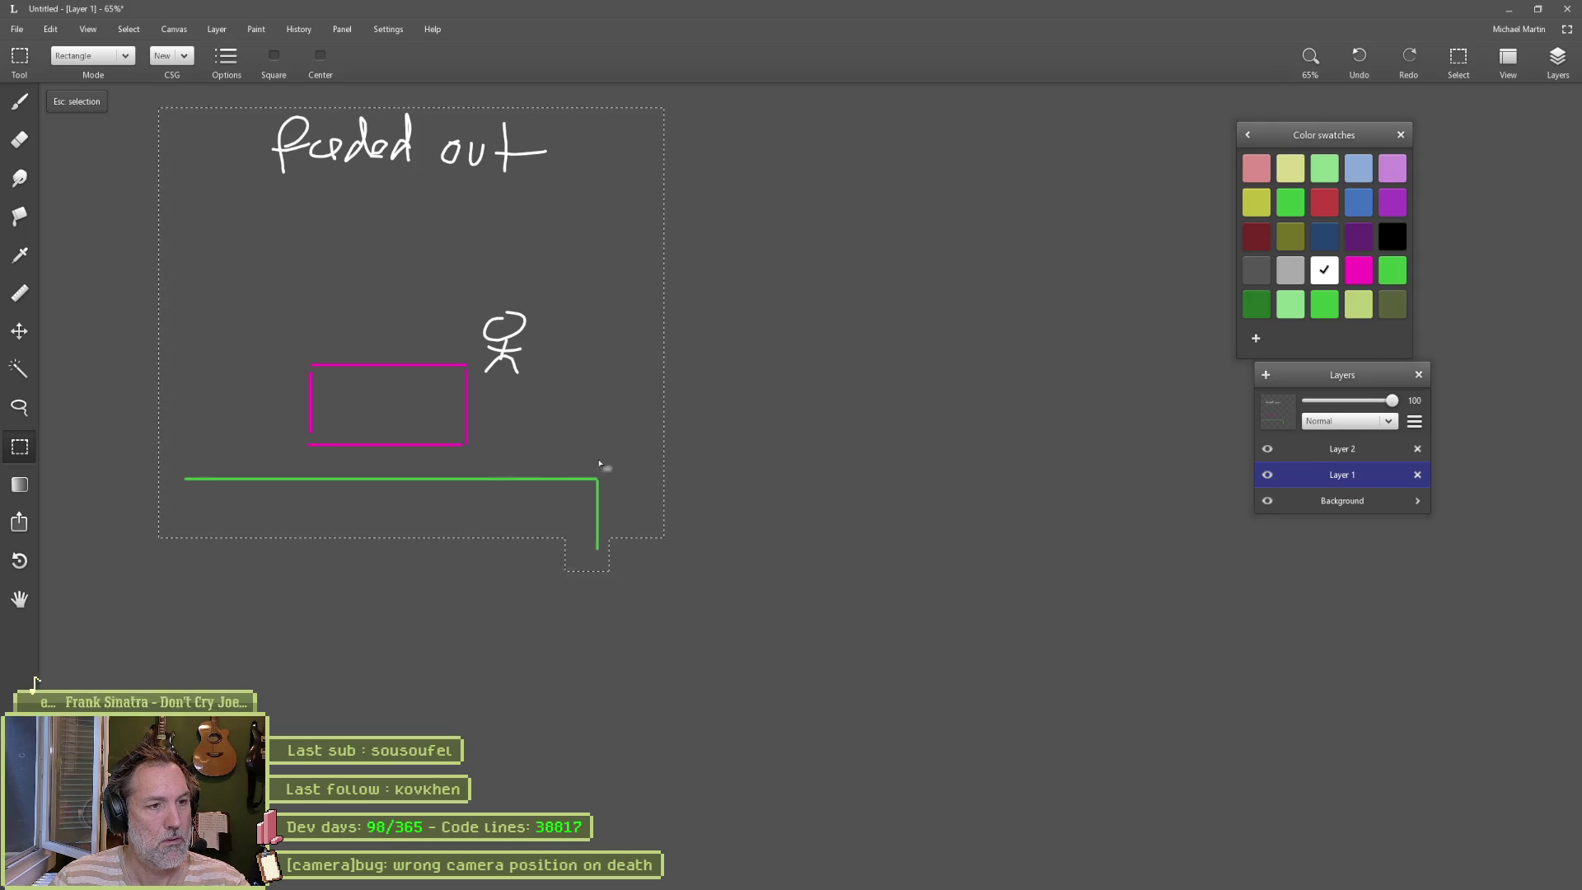
key("ctrl+c")
key("ctrl+shift+v")
left_click_drag(617, 482, 1148, 487)
Step: Erase "out" from the right copy and move the stick figure down beside the left rectangle
key("e")
mouse_move(1075, 149)
left_mouse_down()
mouse_move(975, 156)
mouse_move(1024, 170)
mouse_move(987, 159)
mouse_move(1042, 121)
left_mouse_up()
key("b")
key("v")
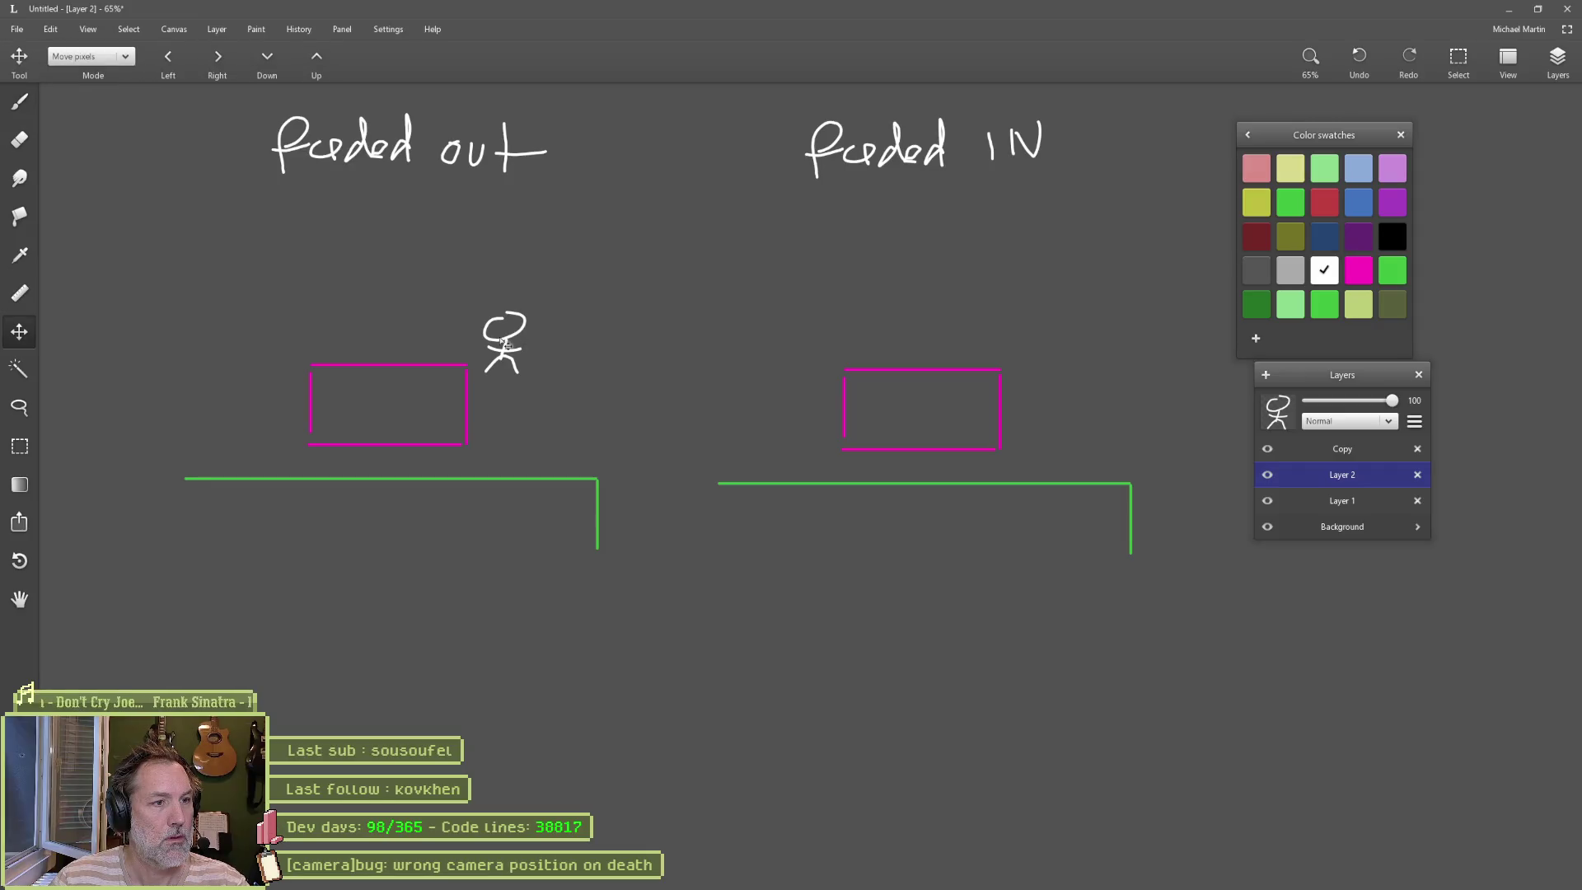
mouse_move(504, 346)
left_mouse_down()
mouse_move(420, 349)
mouse_move(413, 292)
mouse_move(394, 394)
mouse_move(570, 459)
mouse_move(375, 412)
mouse_move(519, 396)
left_mouse_up()
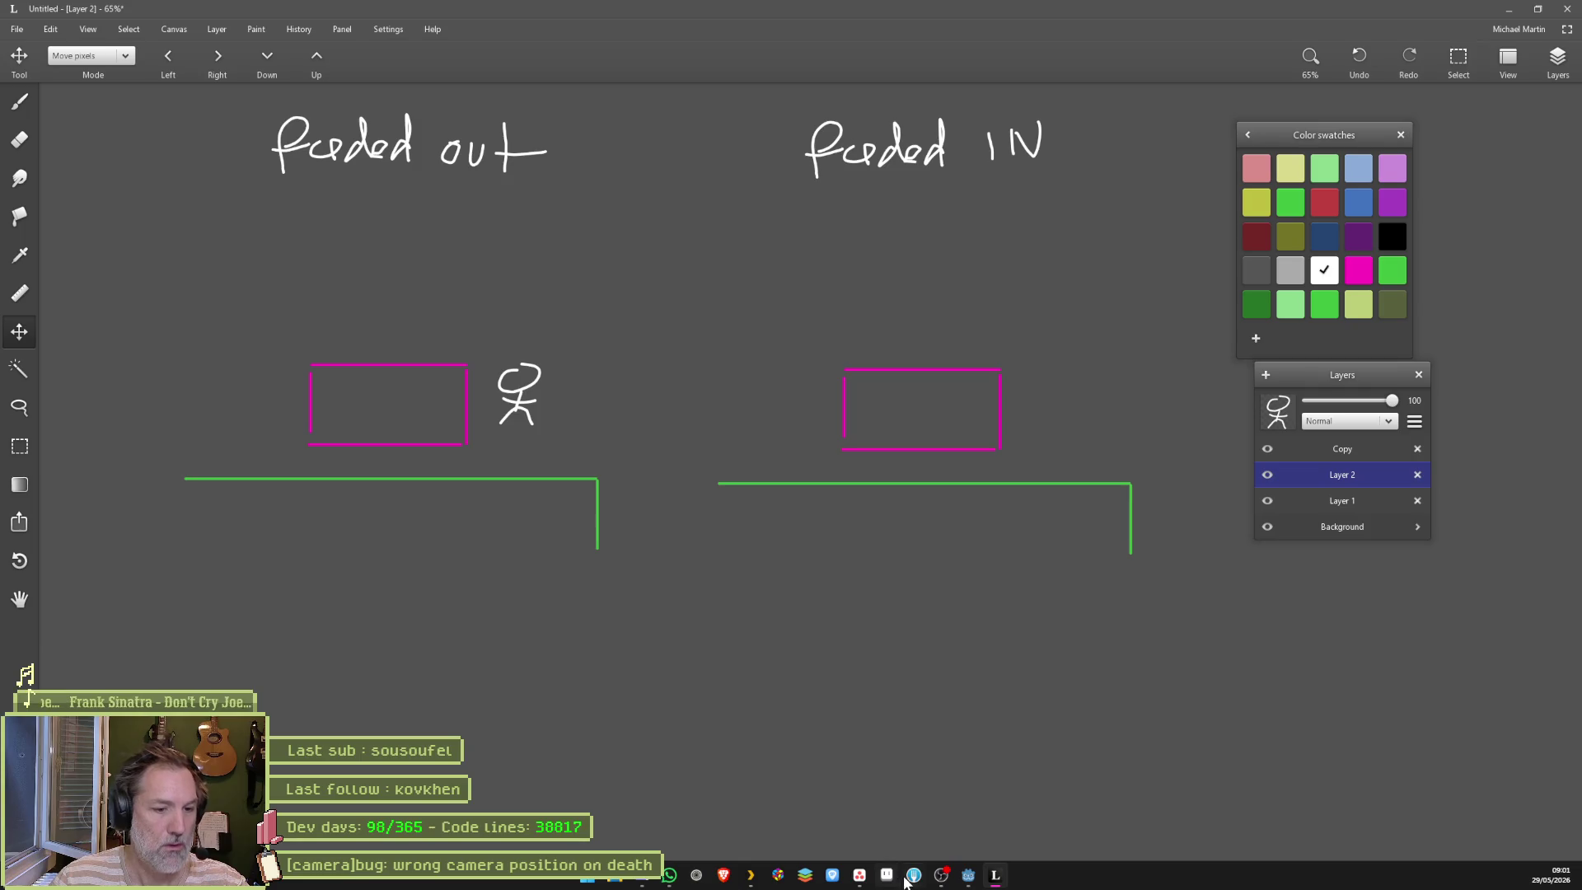
Step: Back in Godot, open camera.gd and then camera_fader.gd from the Scripts list
left_click(968, 876)
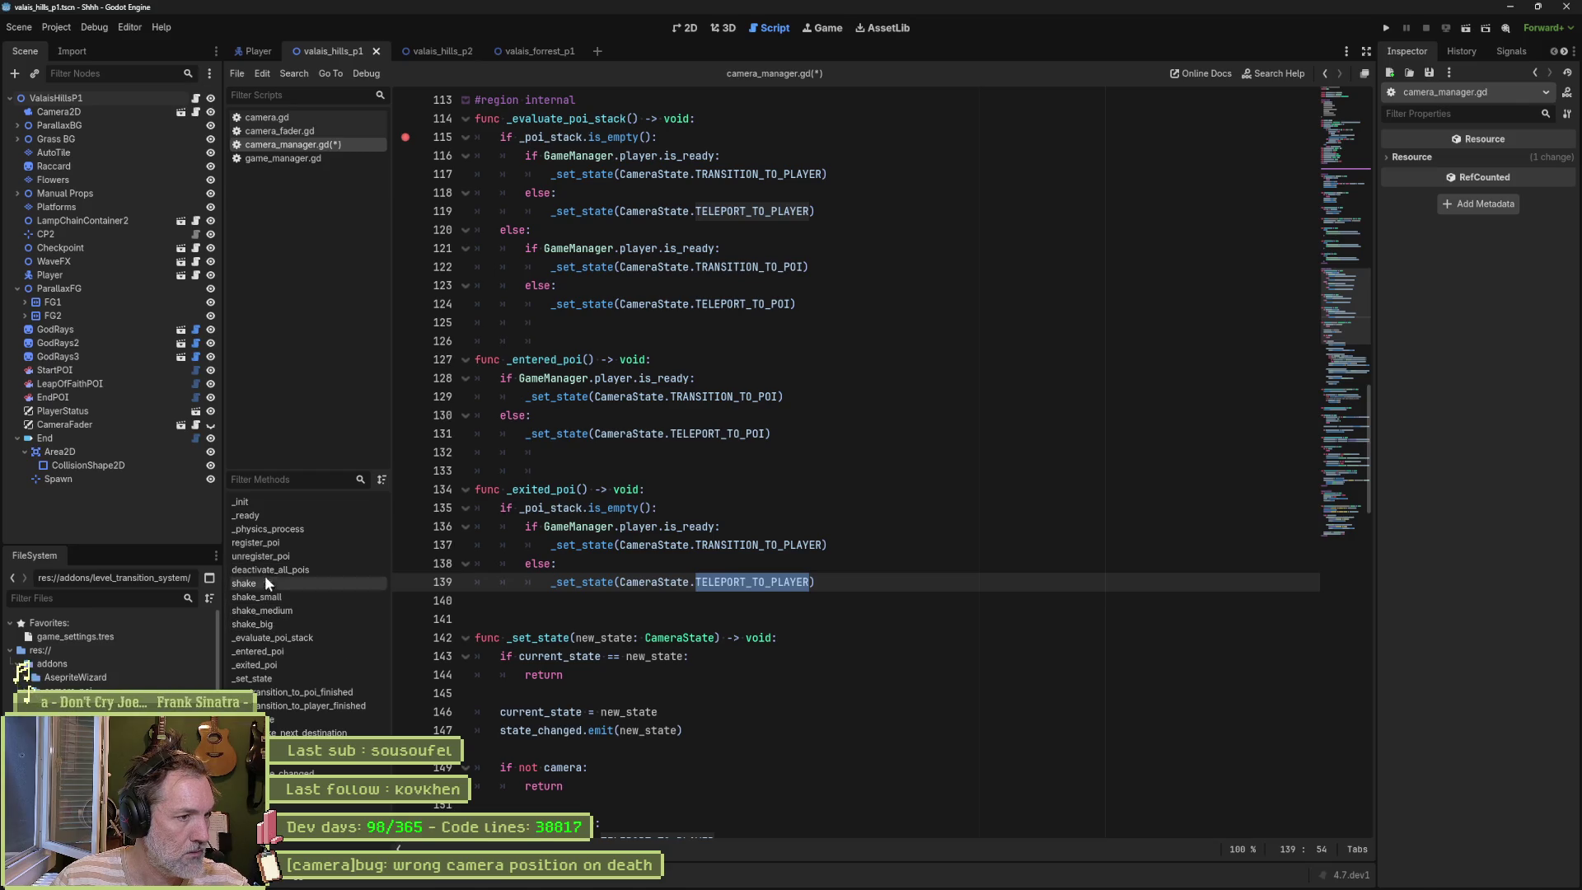
left_click(290, 119)
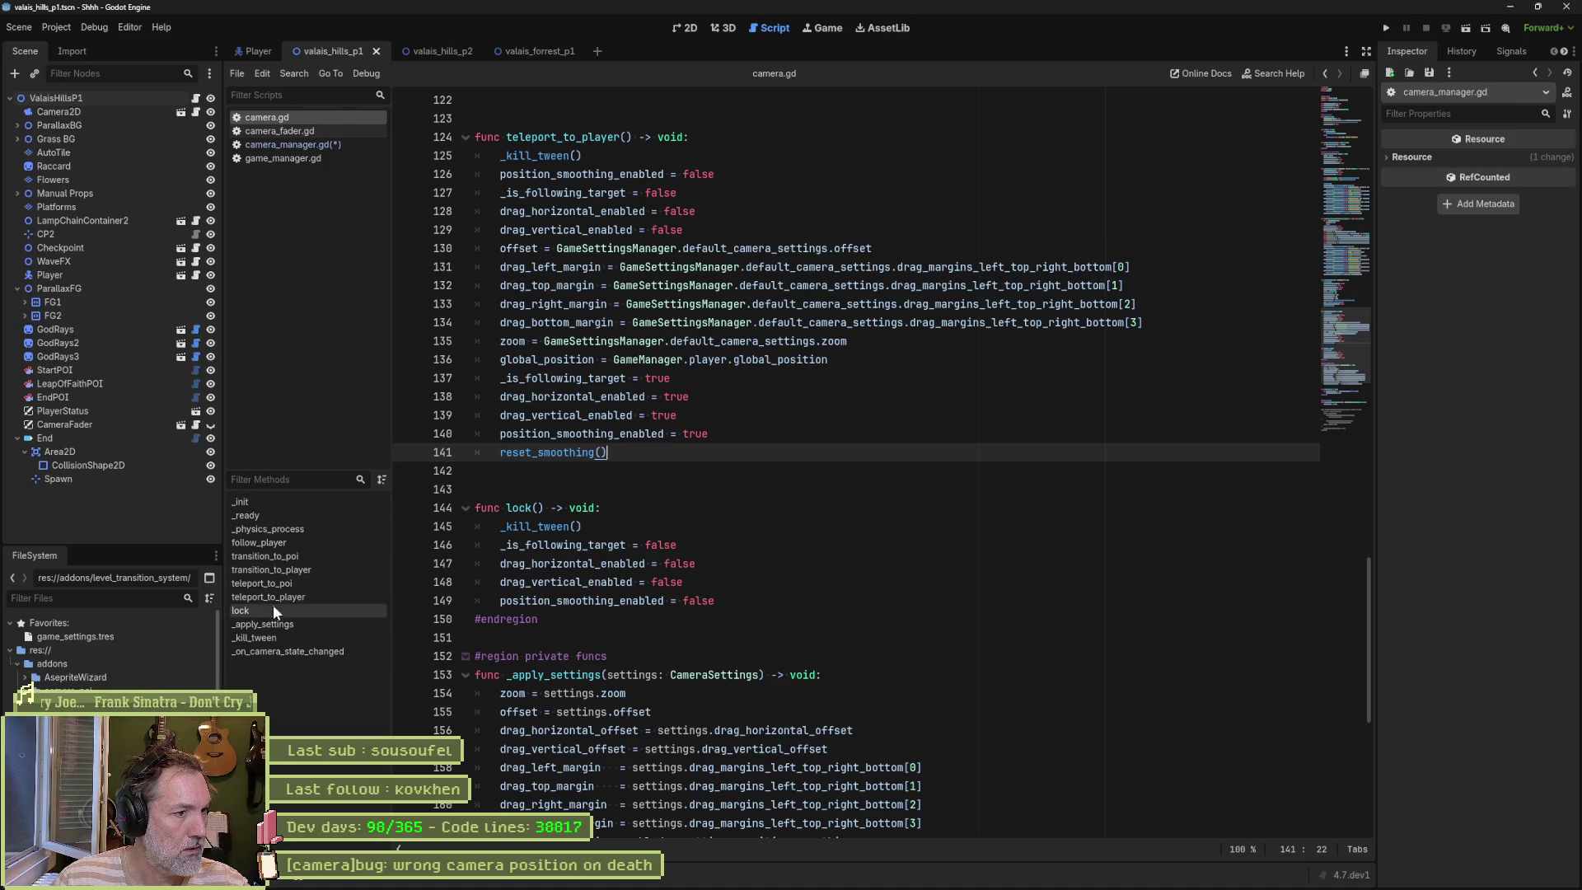
left_click(313, 130)
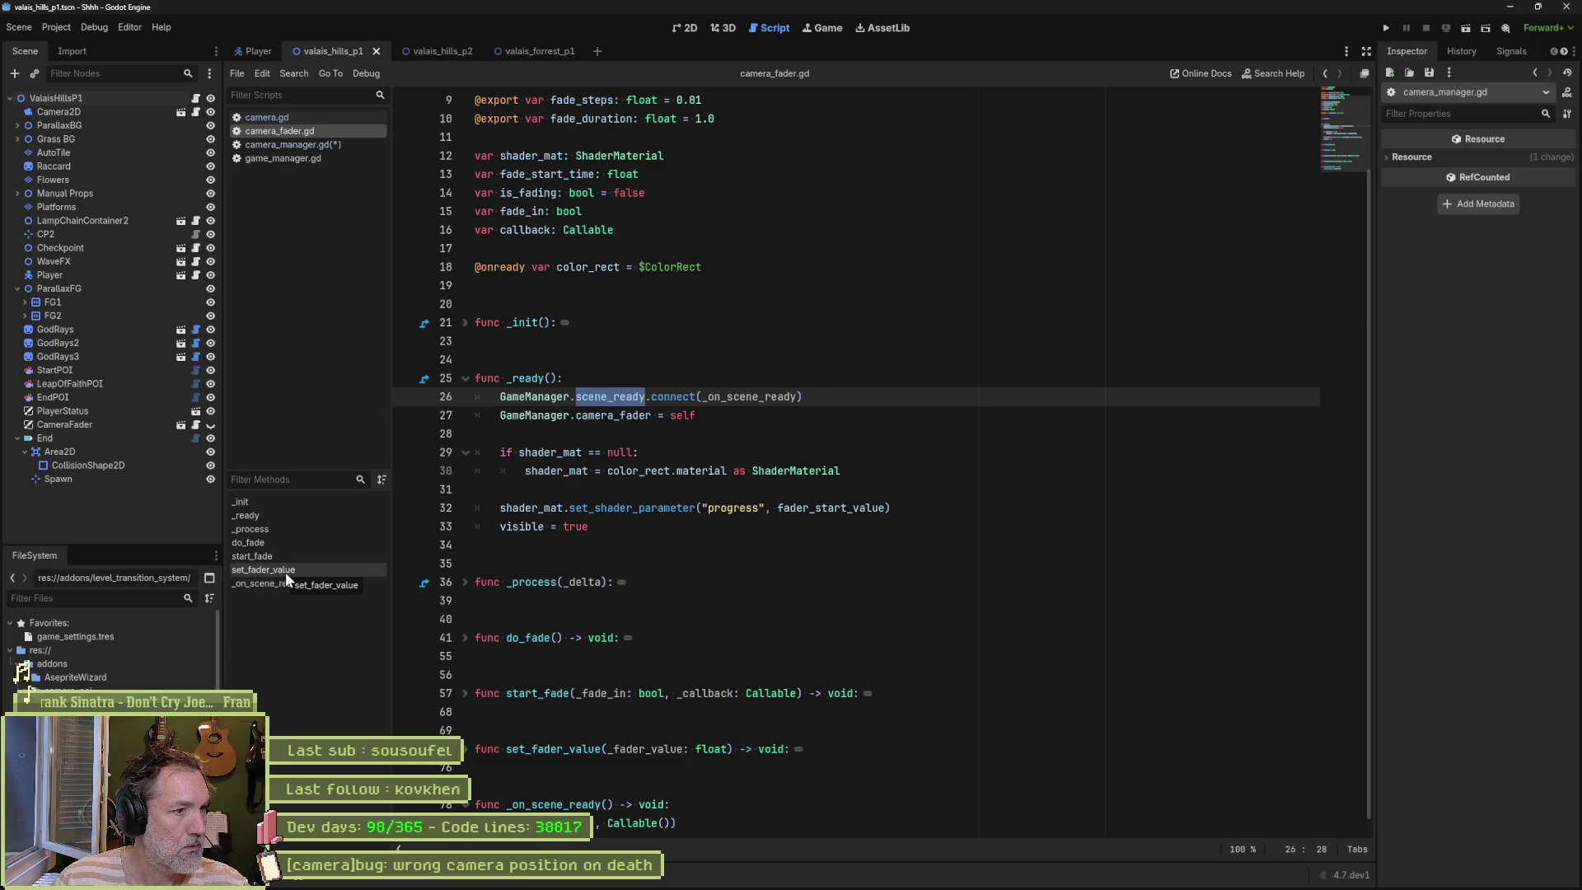
Step: Search all project files for fade_in, yielding 8 matches across 3 files
double_click(566, 269)
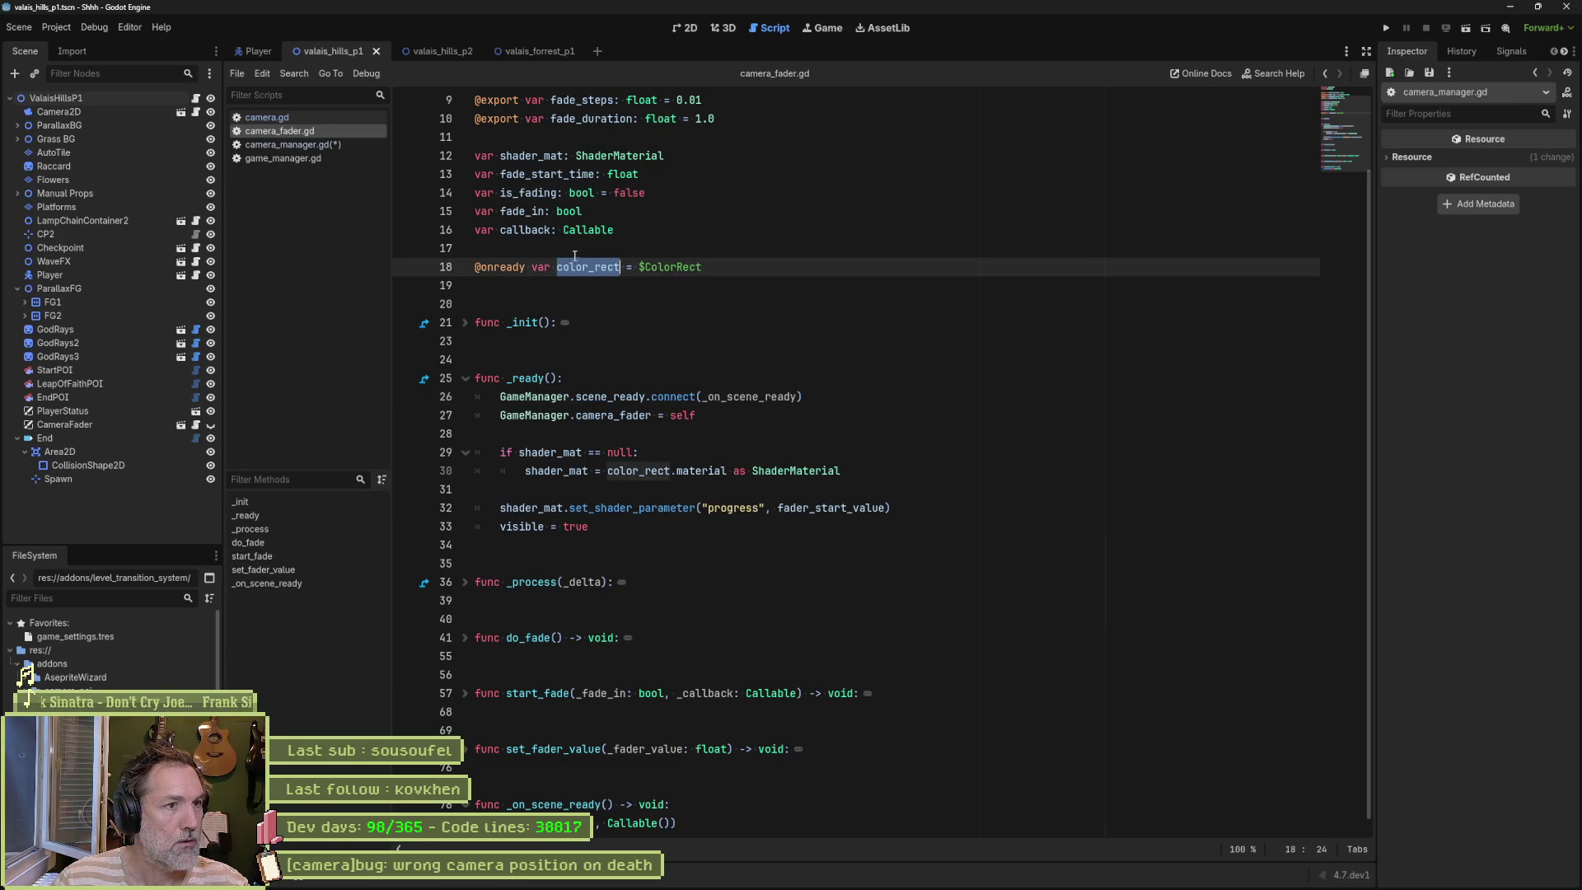
double_click(534, 213)
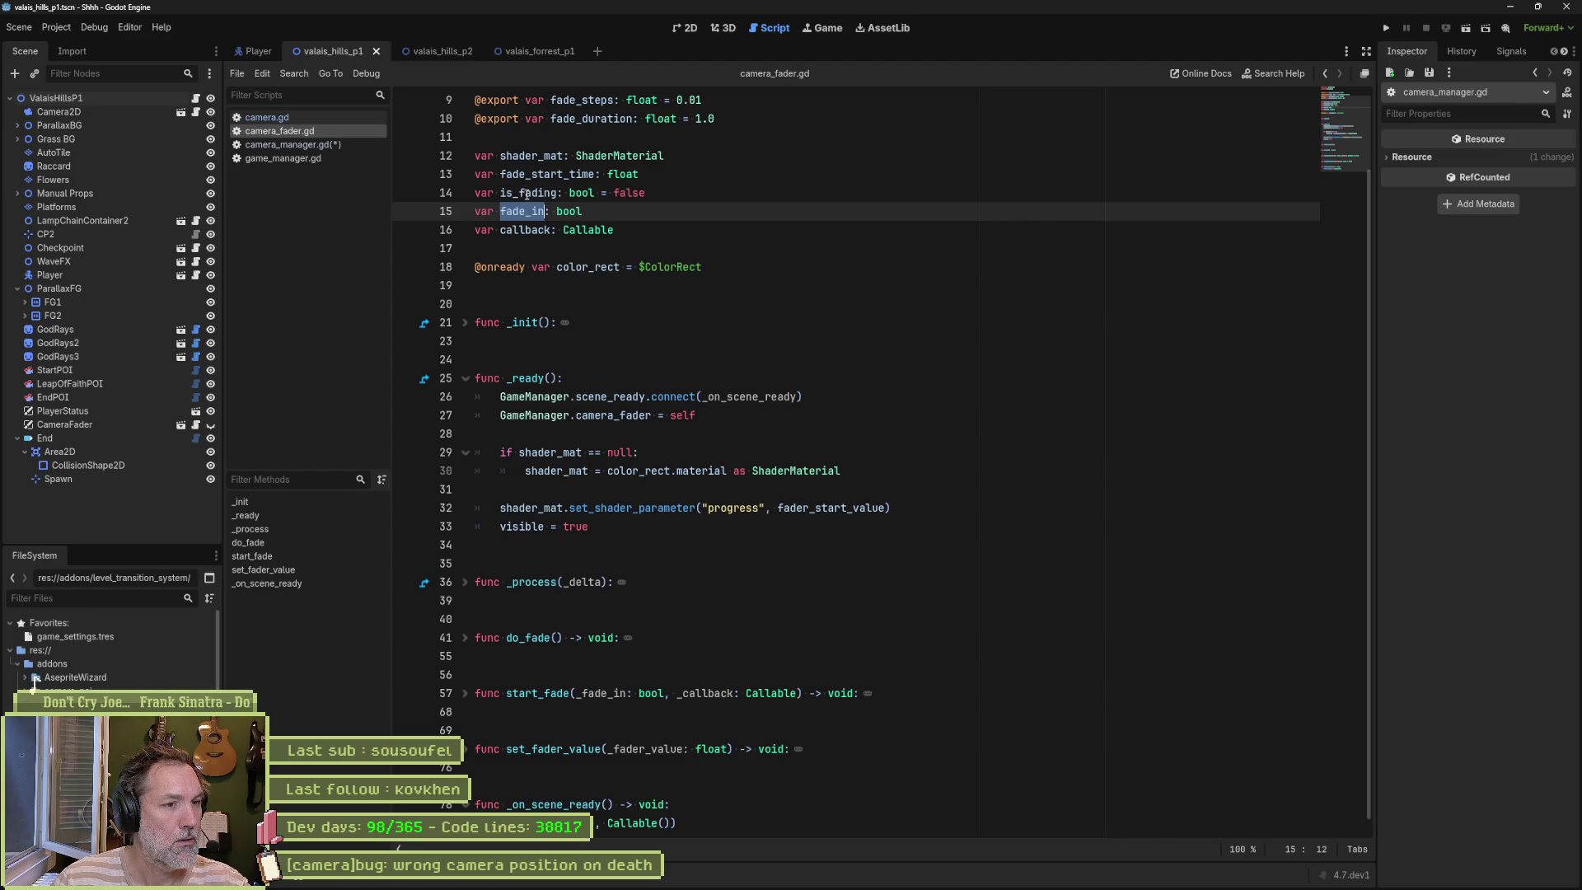
key("ctrl+shift+f")
left_click(811, 505)
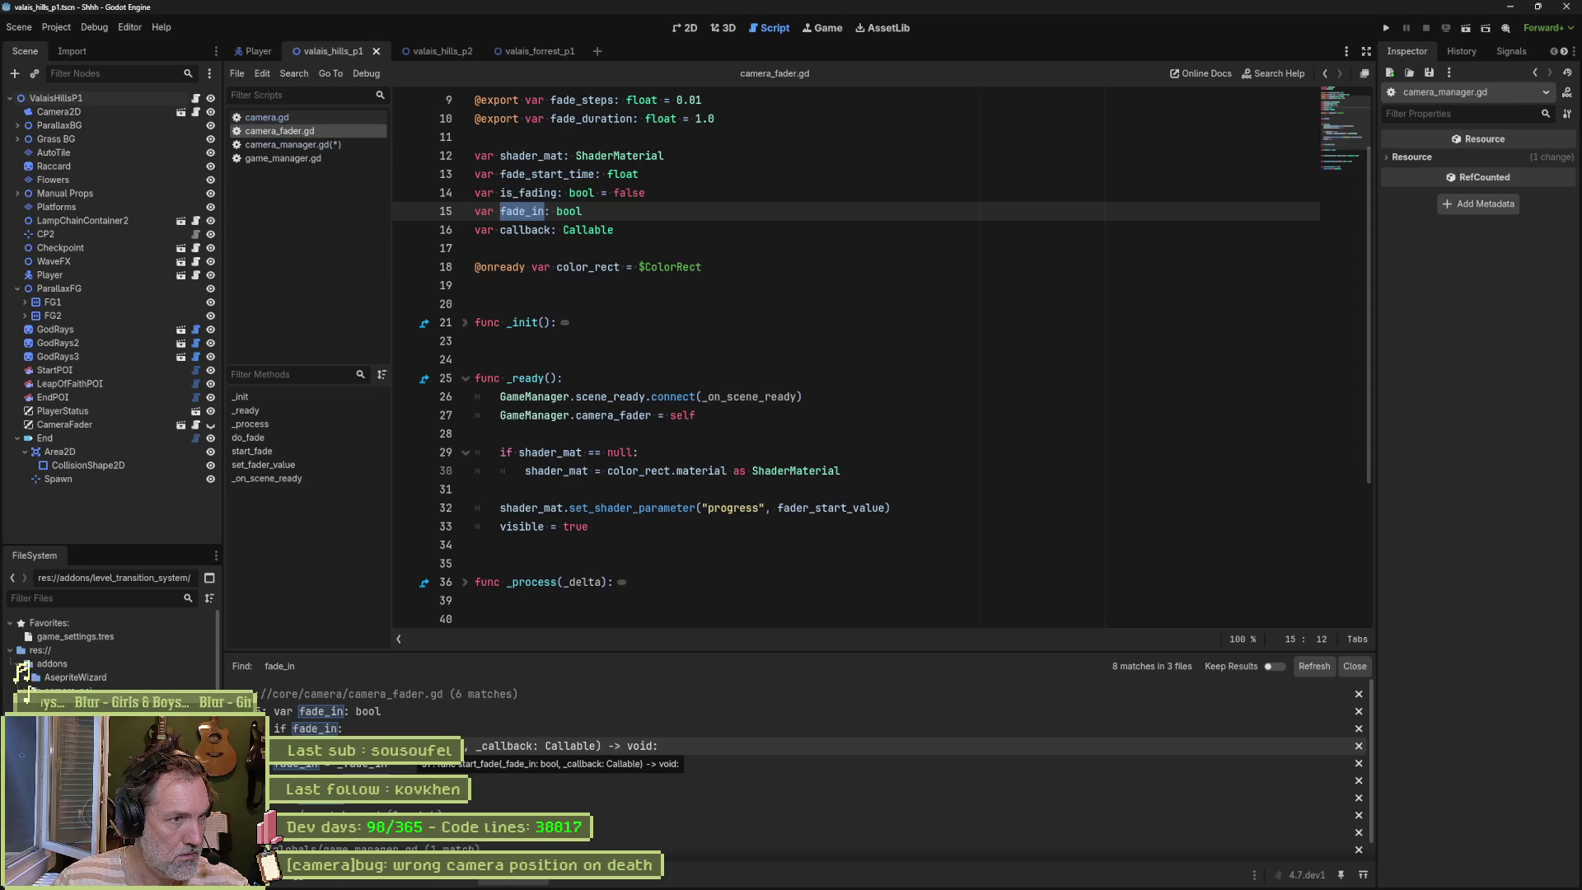
Step: Search the project for is_fading and jump to its if is_fading check
double_click(527, 193)
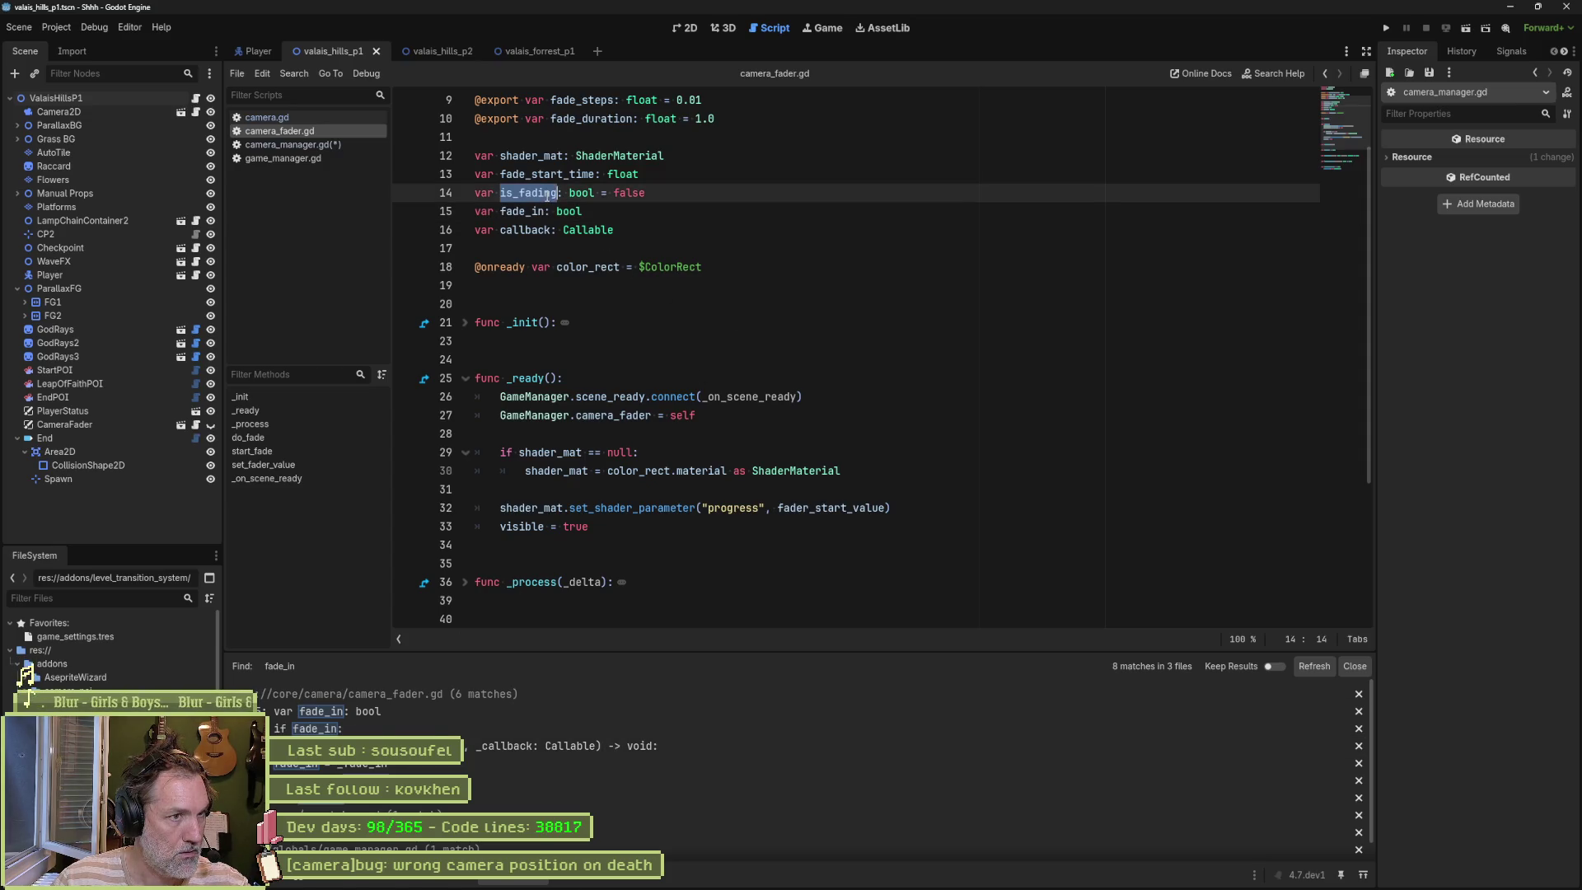
key("ctrl+shift+f")
left_click(790, 505)
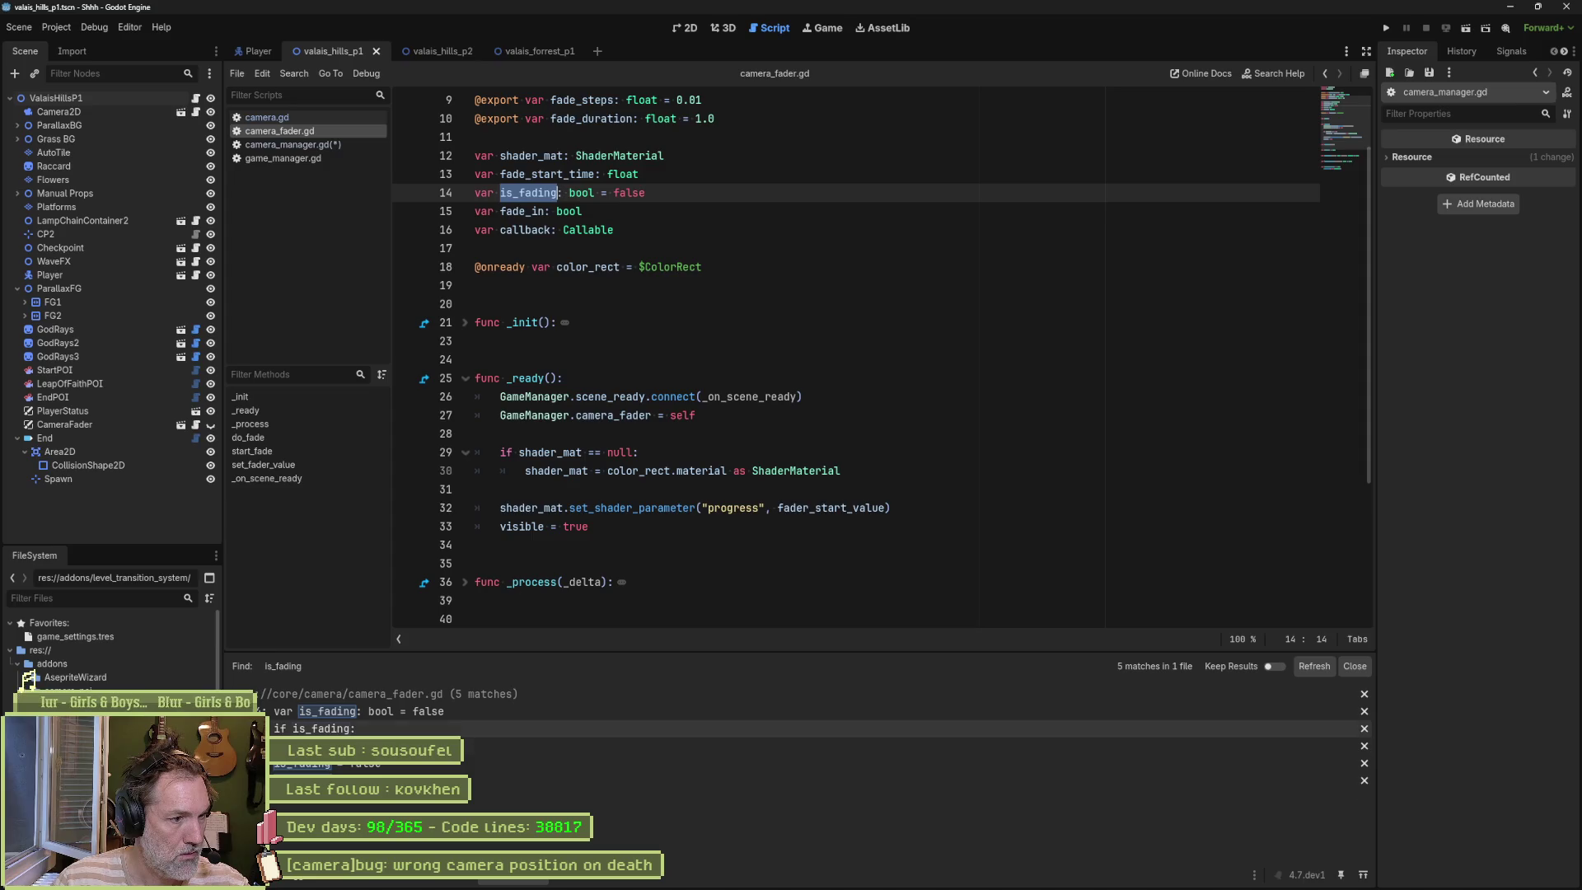
left_click(425, 730)
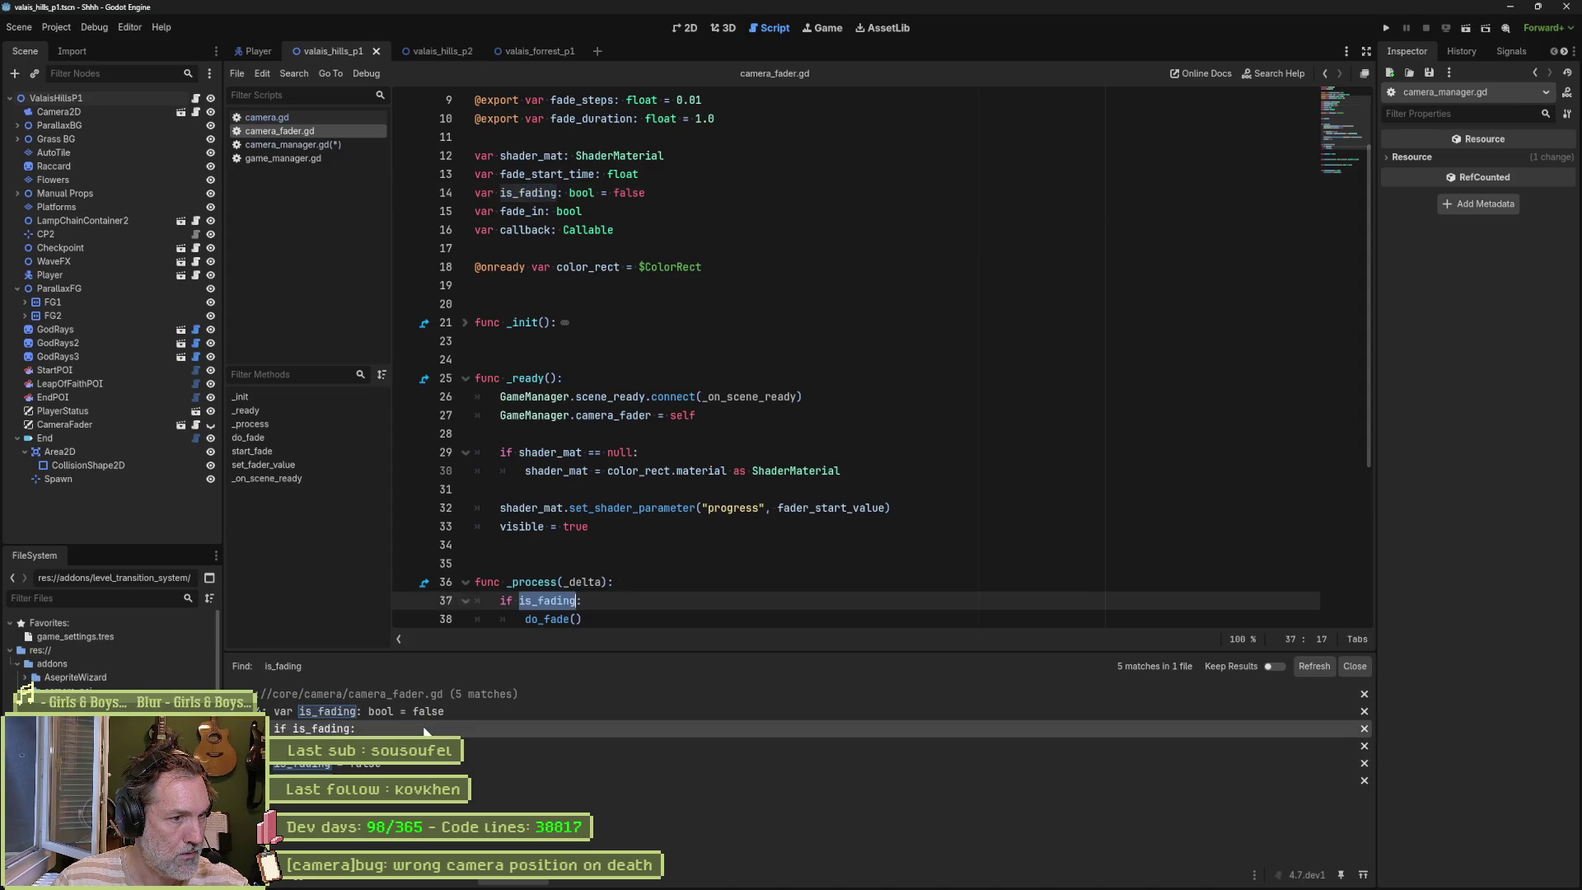
scroll(564, 543, "down", 2)
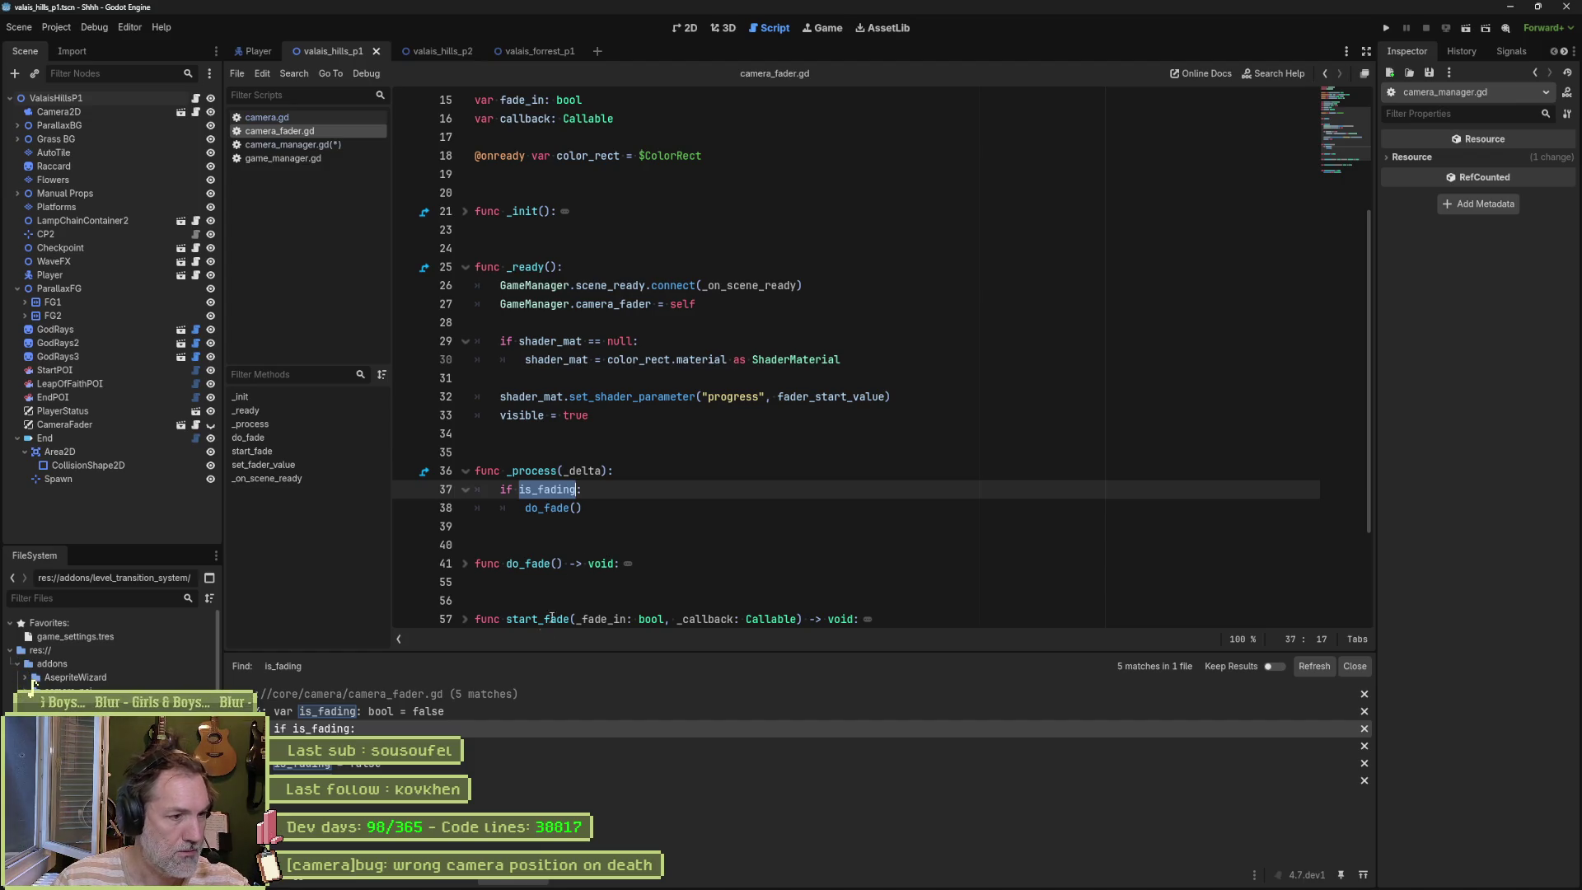
scroll(557, 545, "up", 2)
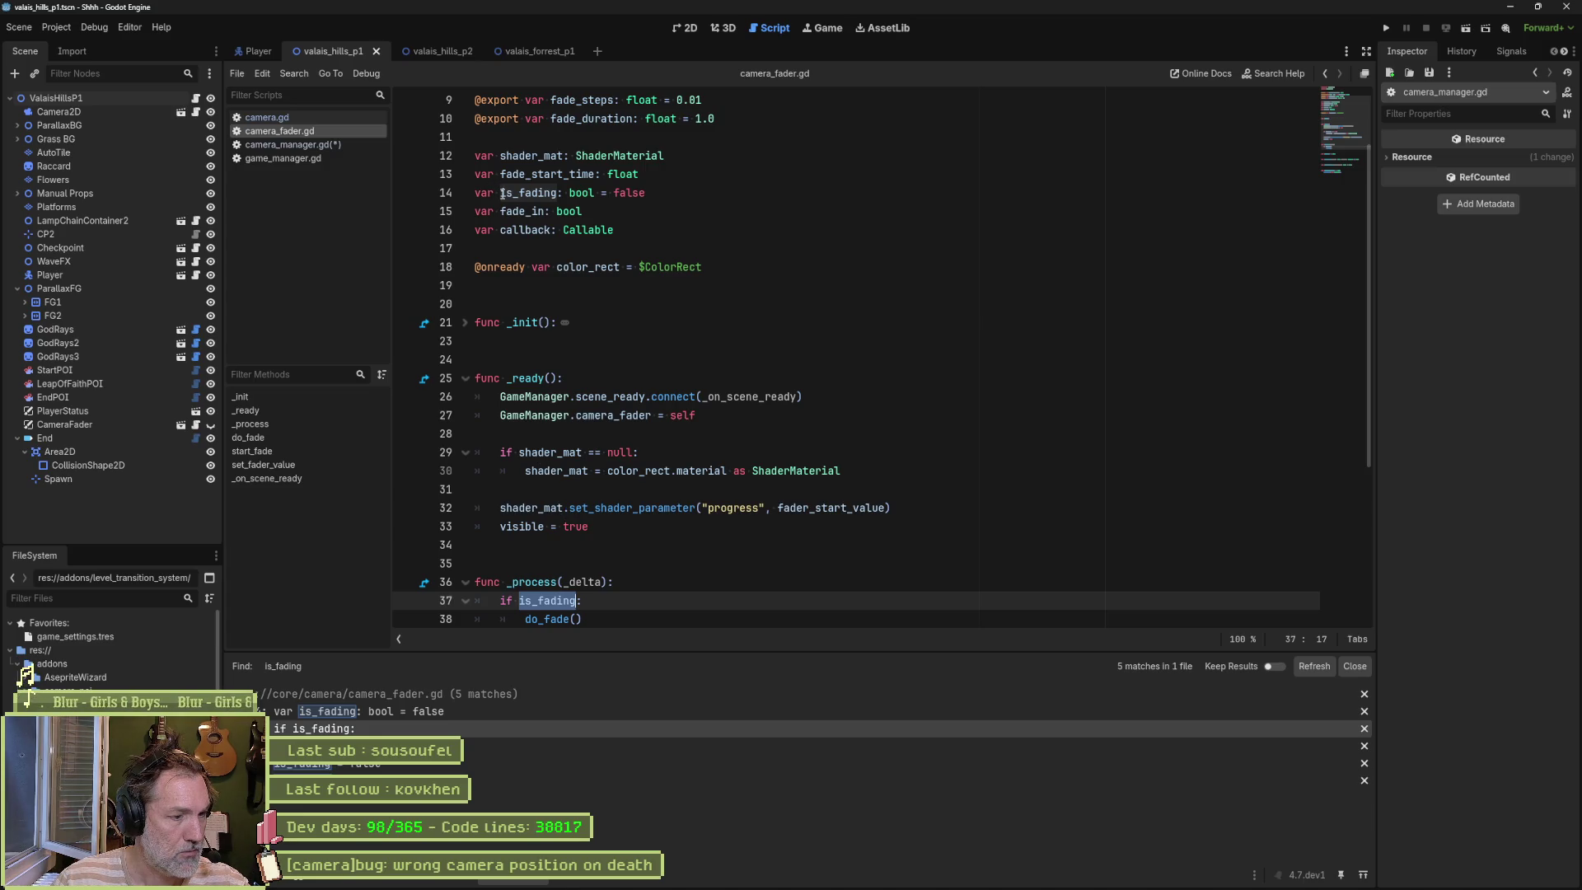
Step: Replace is_fading with _is_fading in all files and close the results
key("ctrl+shift+r")
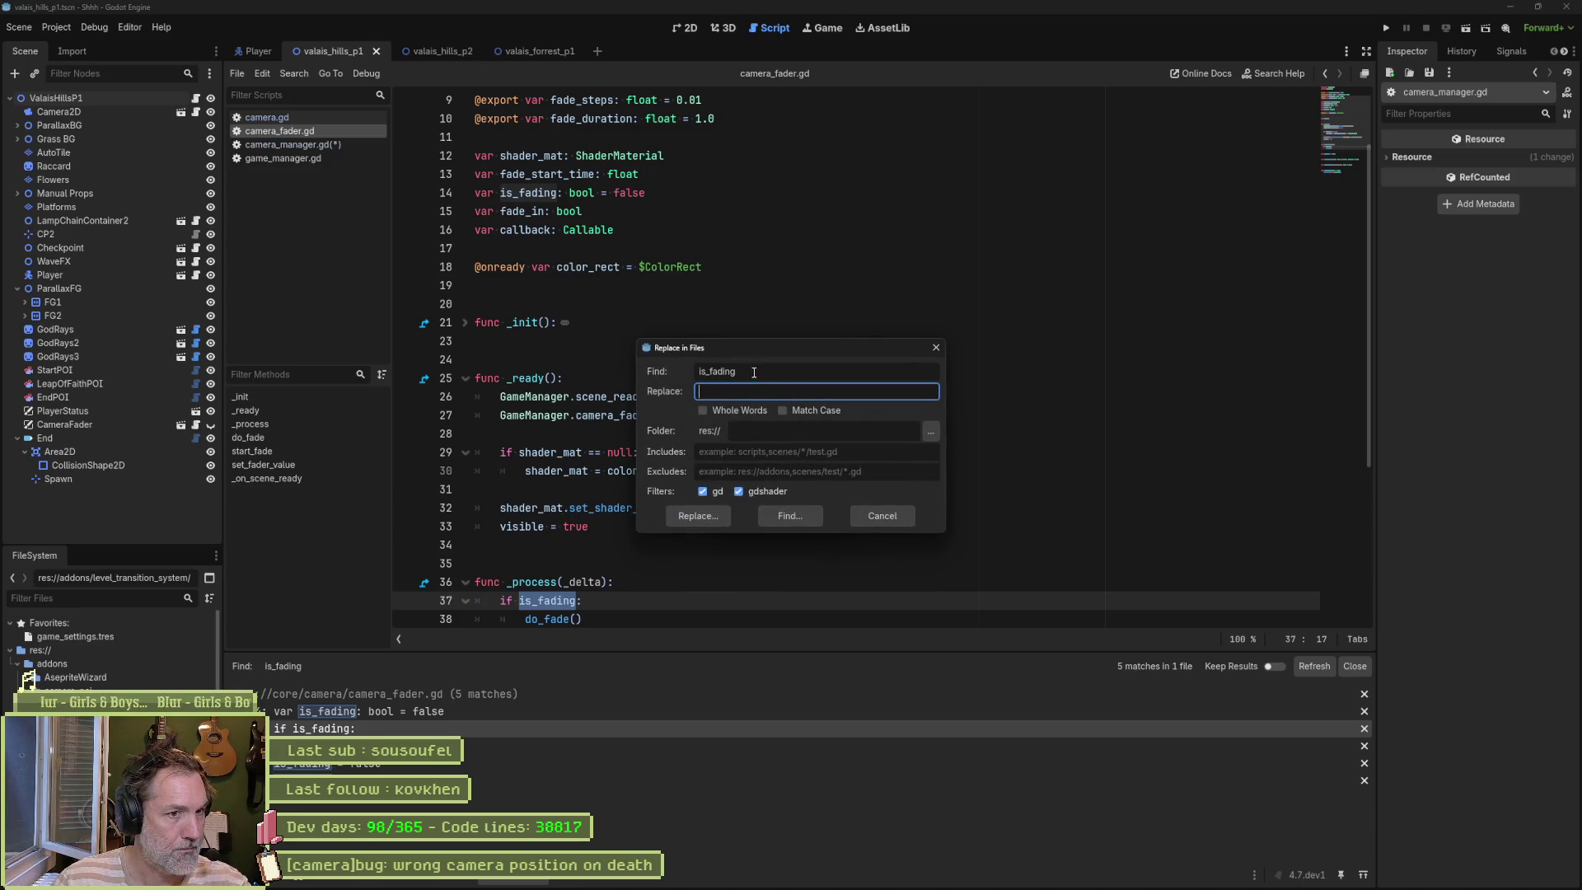
left_click(753, 372)
left_click(737, 393)
type("_is_fading")
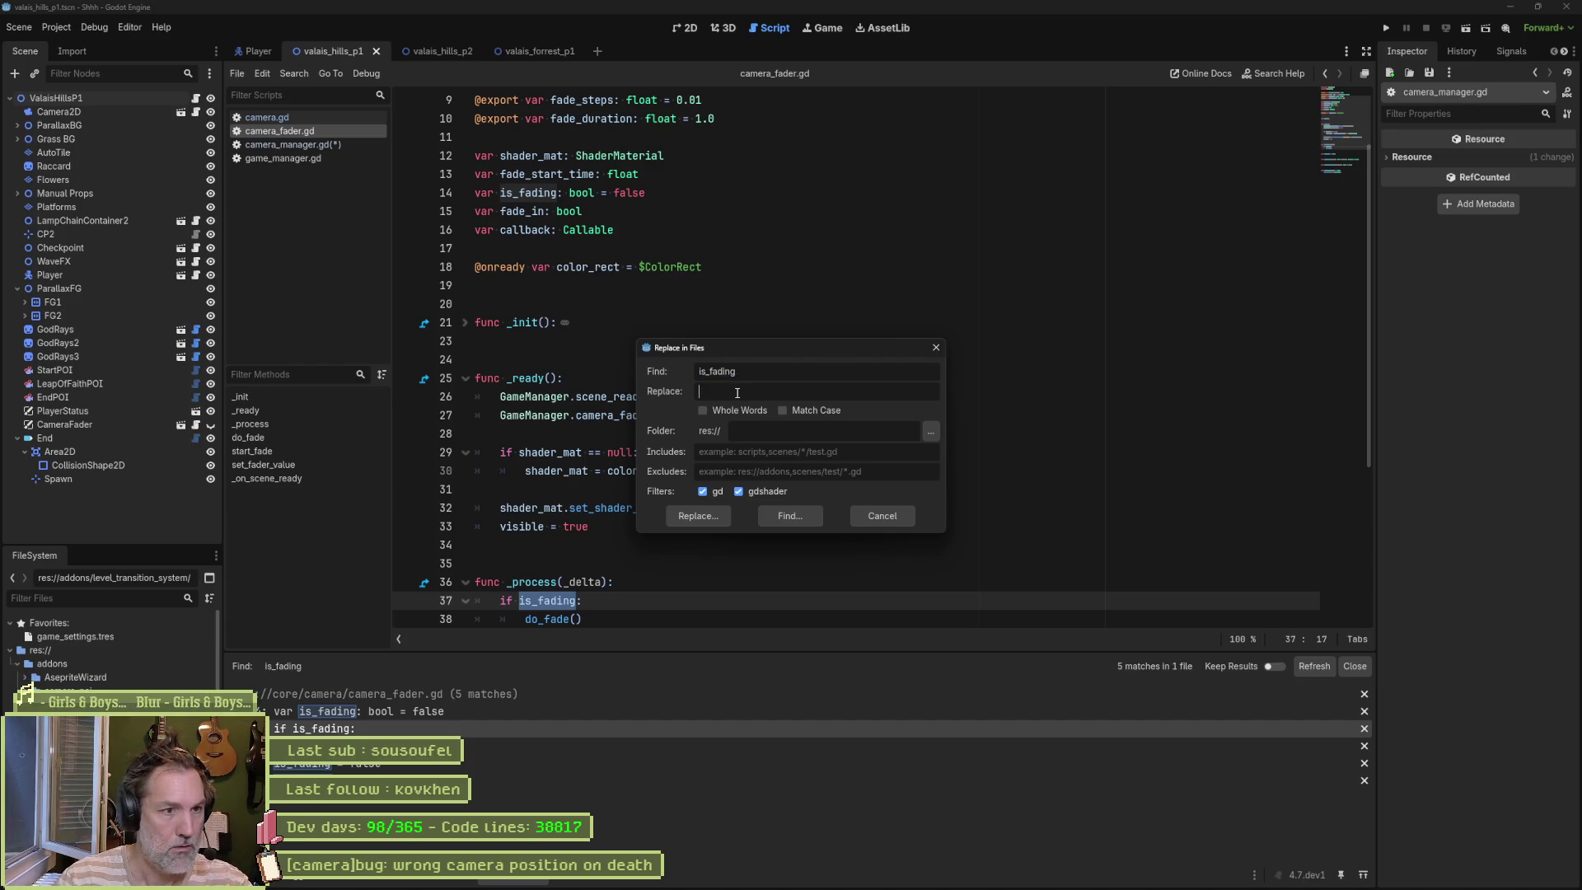
left_click(698, 516)
left_click(1321, 851)
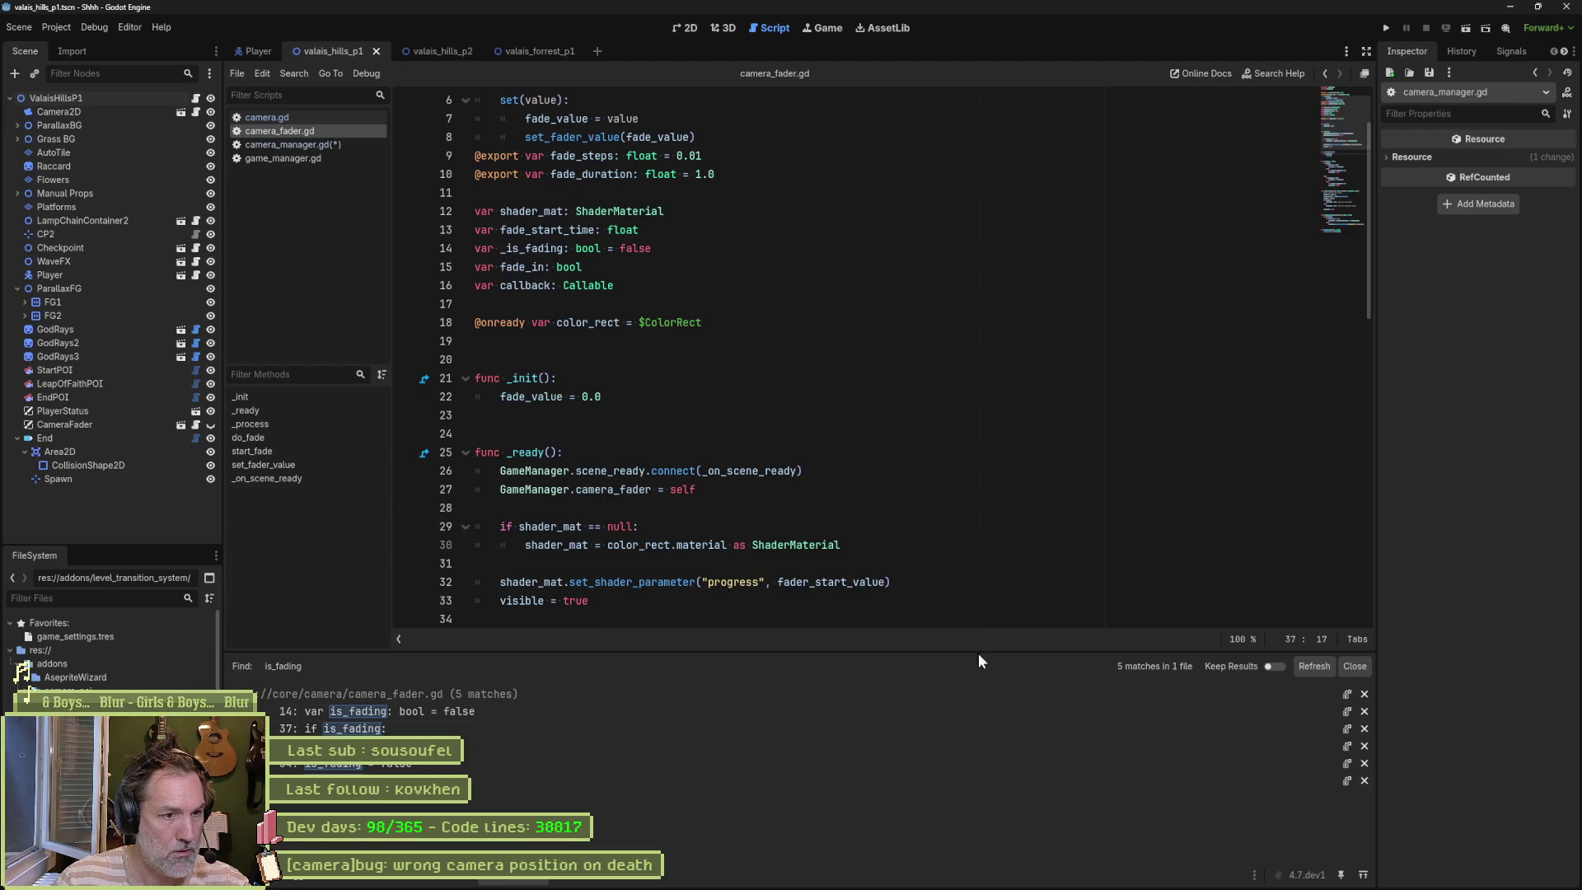
left_click(1354, 666)
Step: Move the _is_fading declaration down below the callback variable
scroll(728, 509, "up", 2)
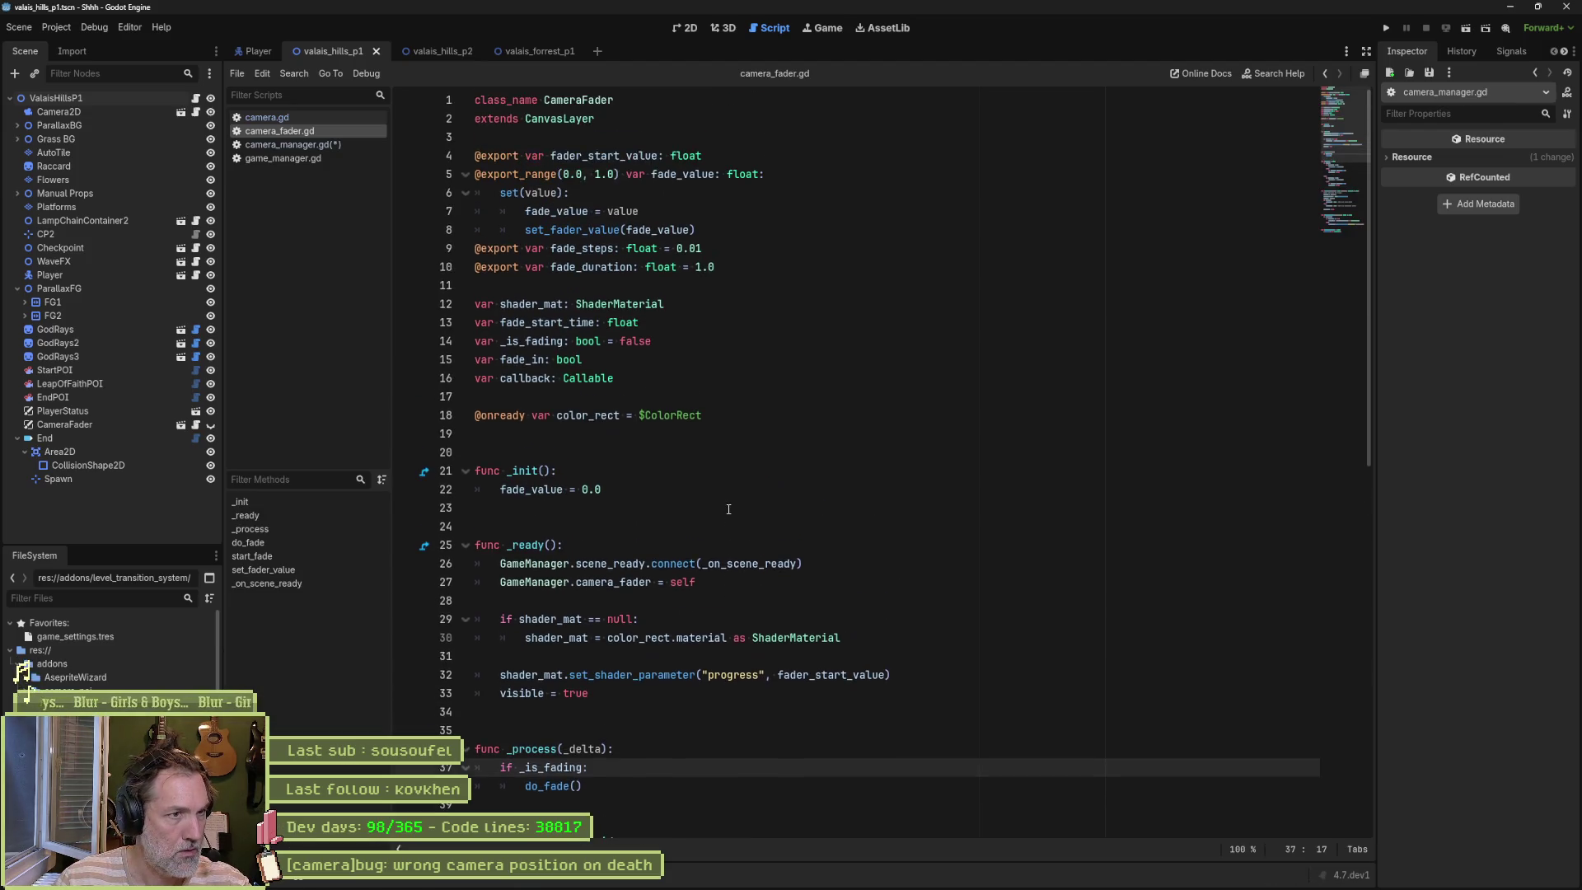
left_click(702, 336)
key("alt+Down")
key("alt+Down")
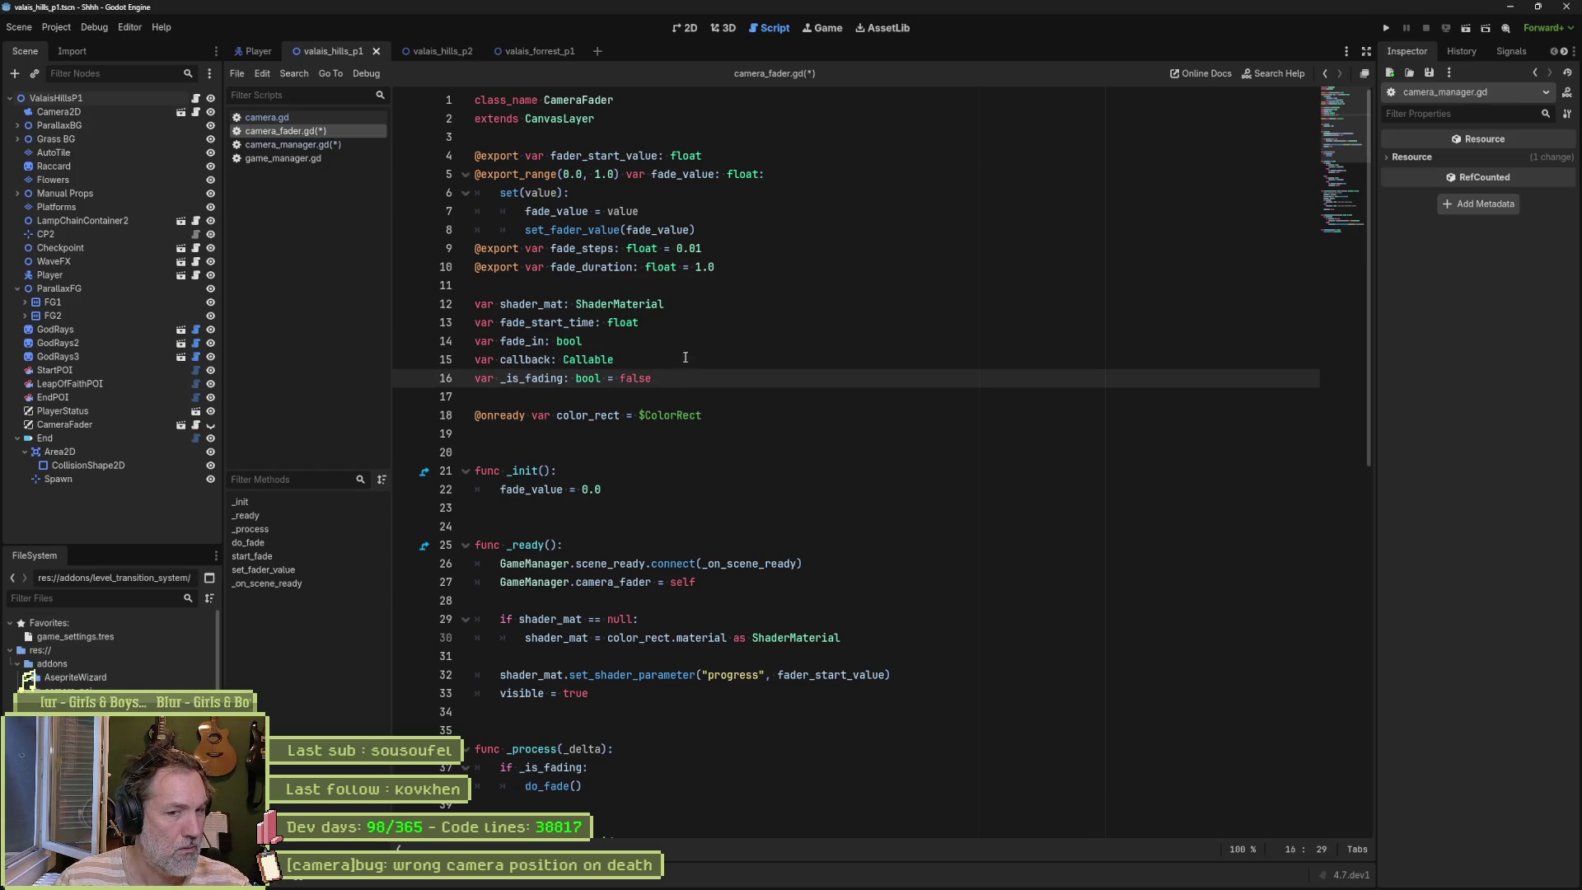
double_click(524, 341)
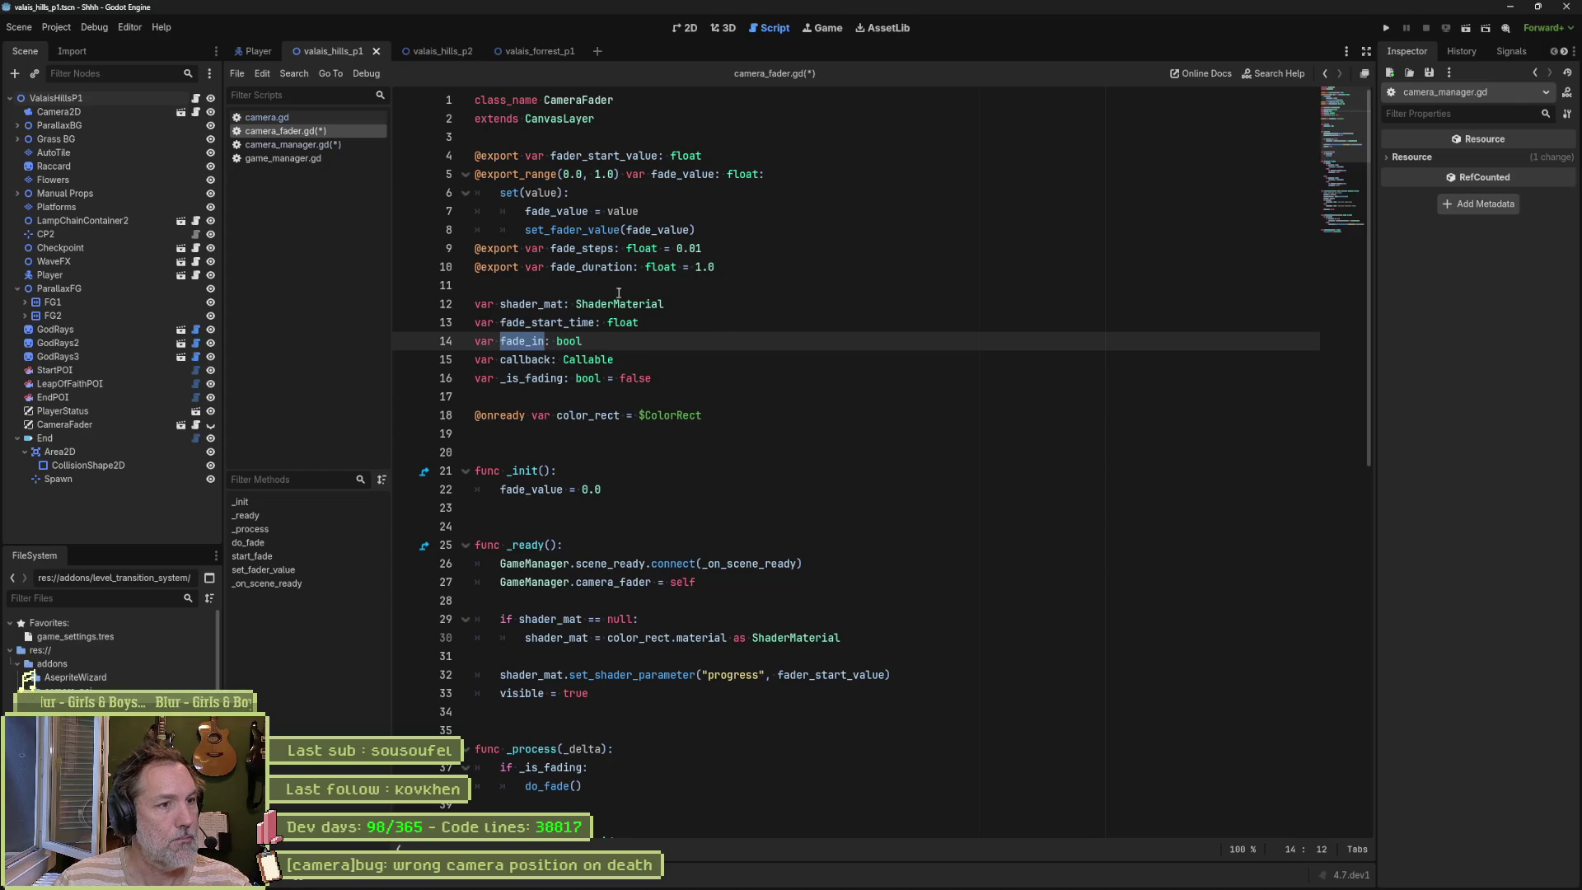
double_click(531, 304)
scroll(874, 437, "down", 3)
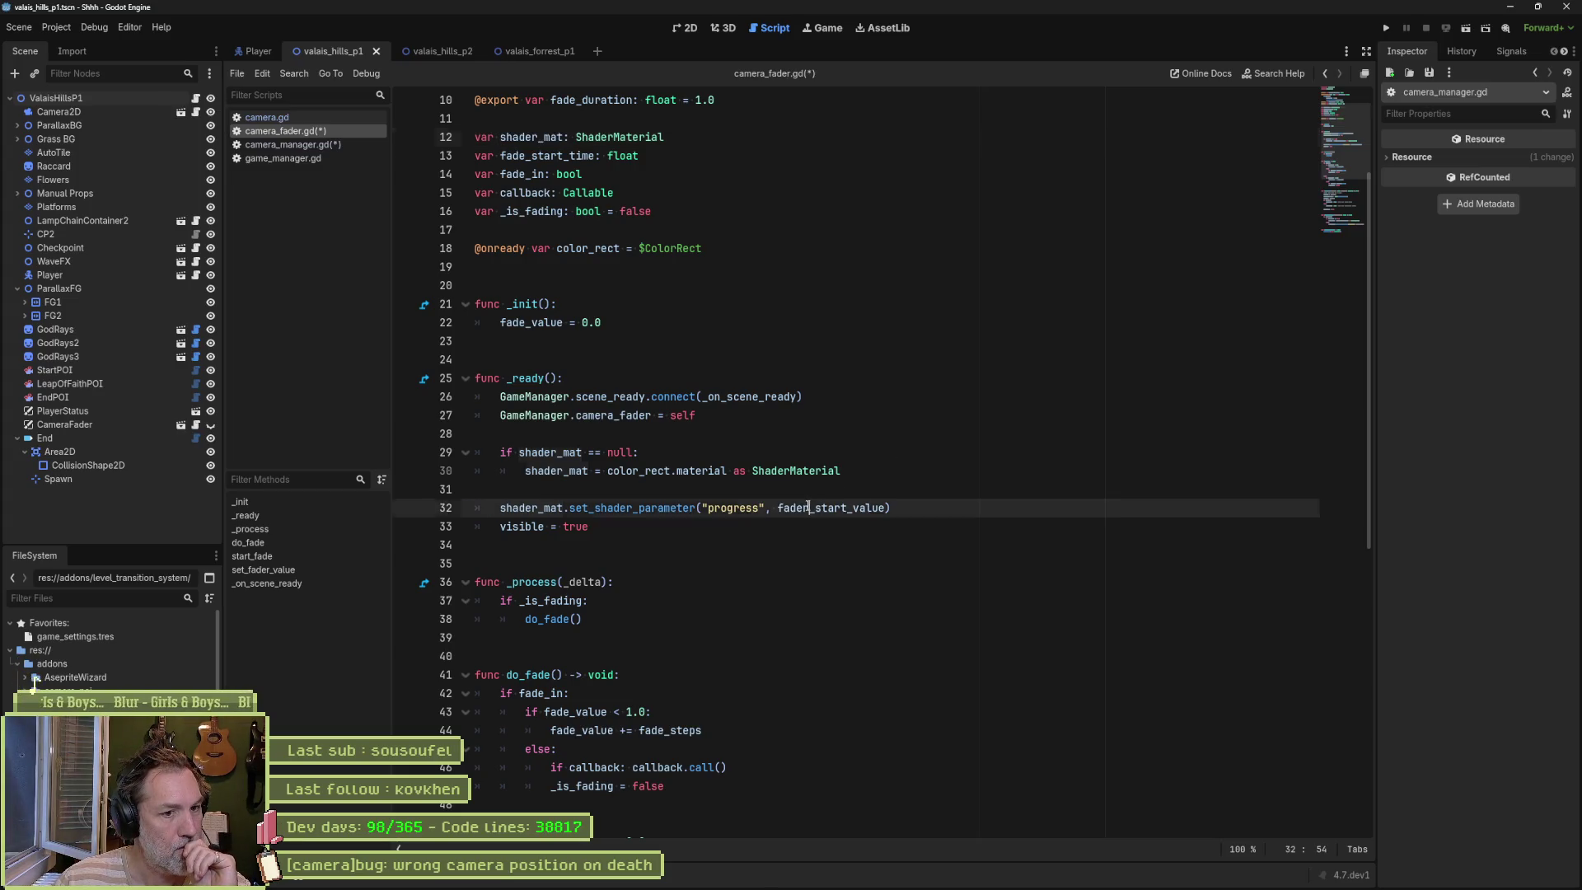
double_click(778, 509)
scroll(991, 487, "up", 3)
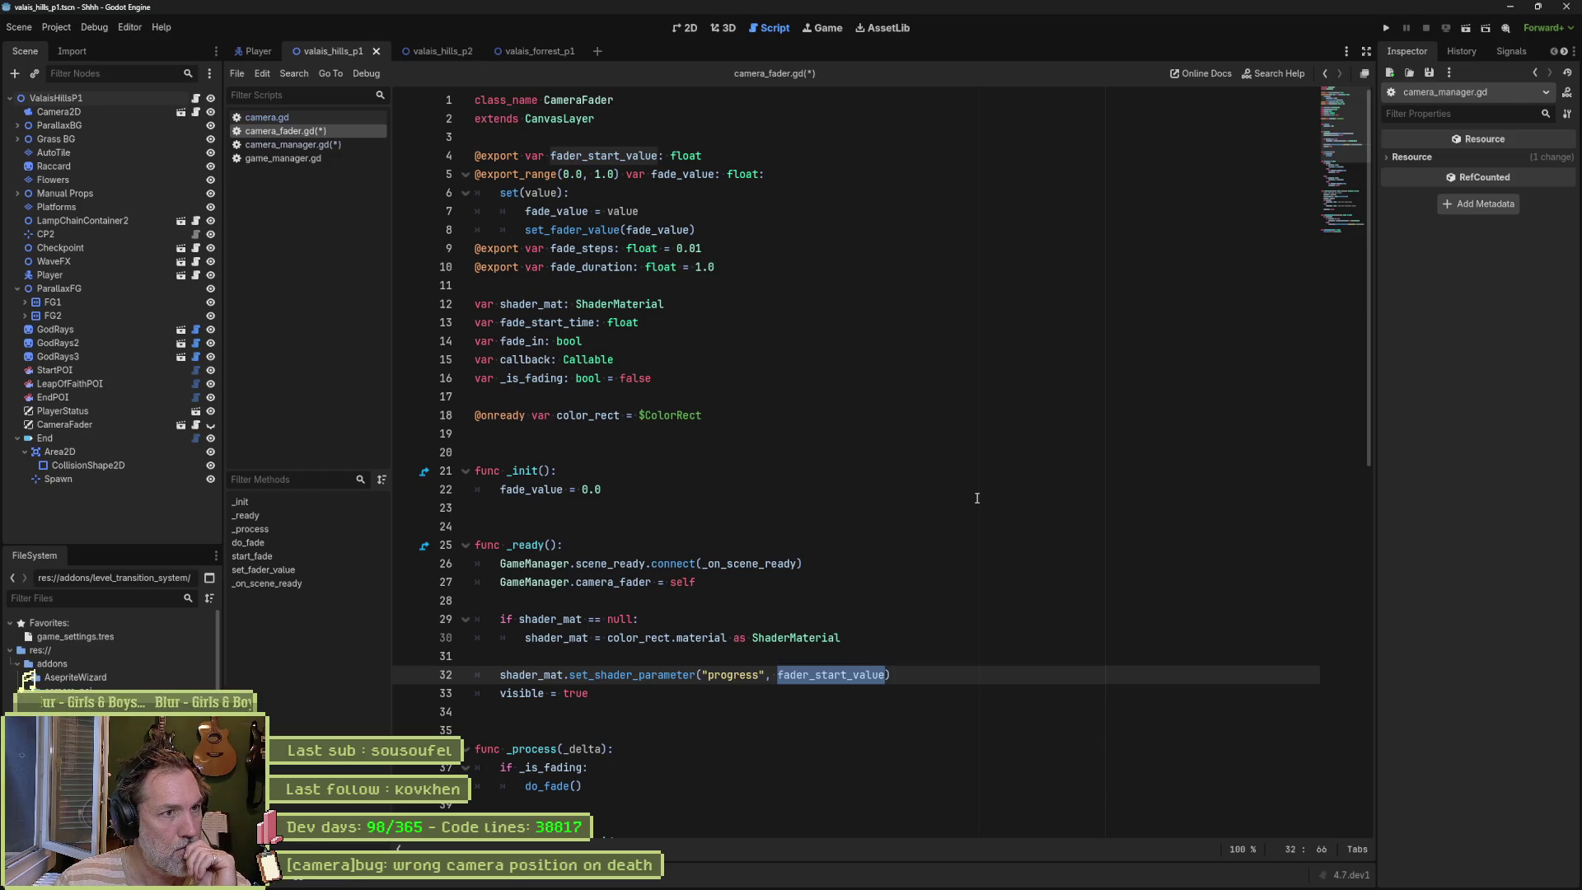
scroll(977, 498, "down", 9)
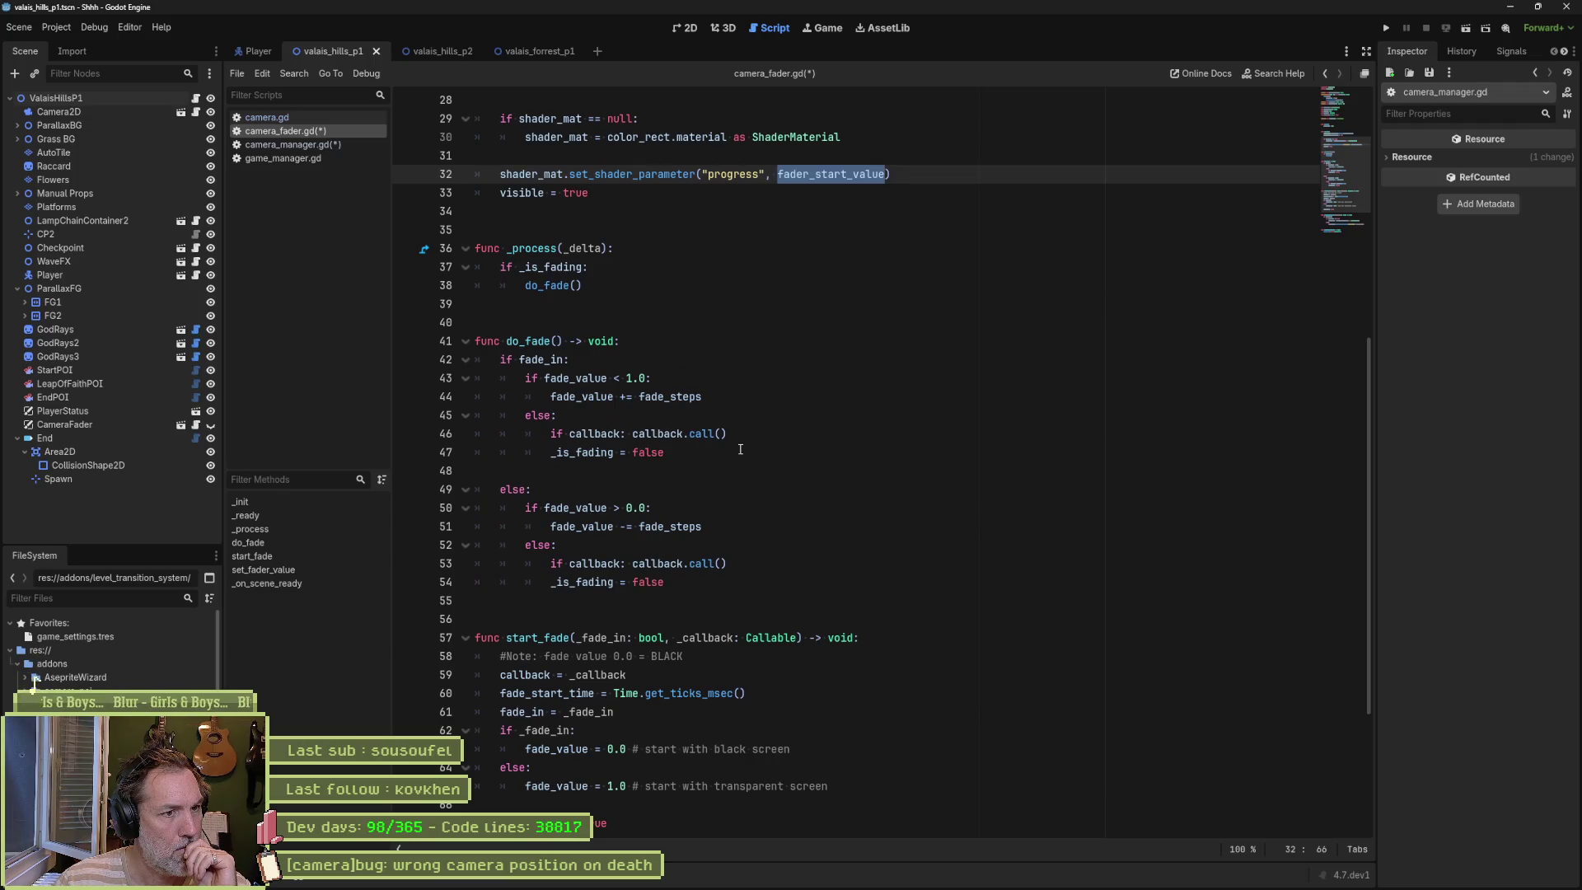
double_click(585, 398)
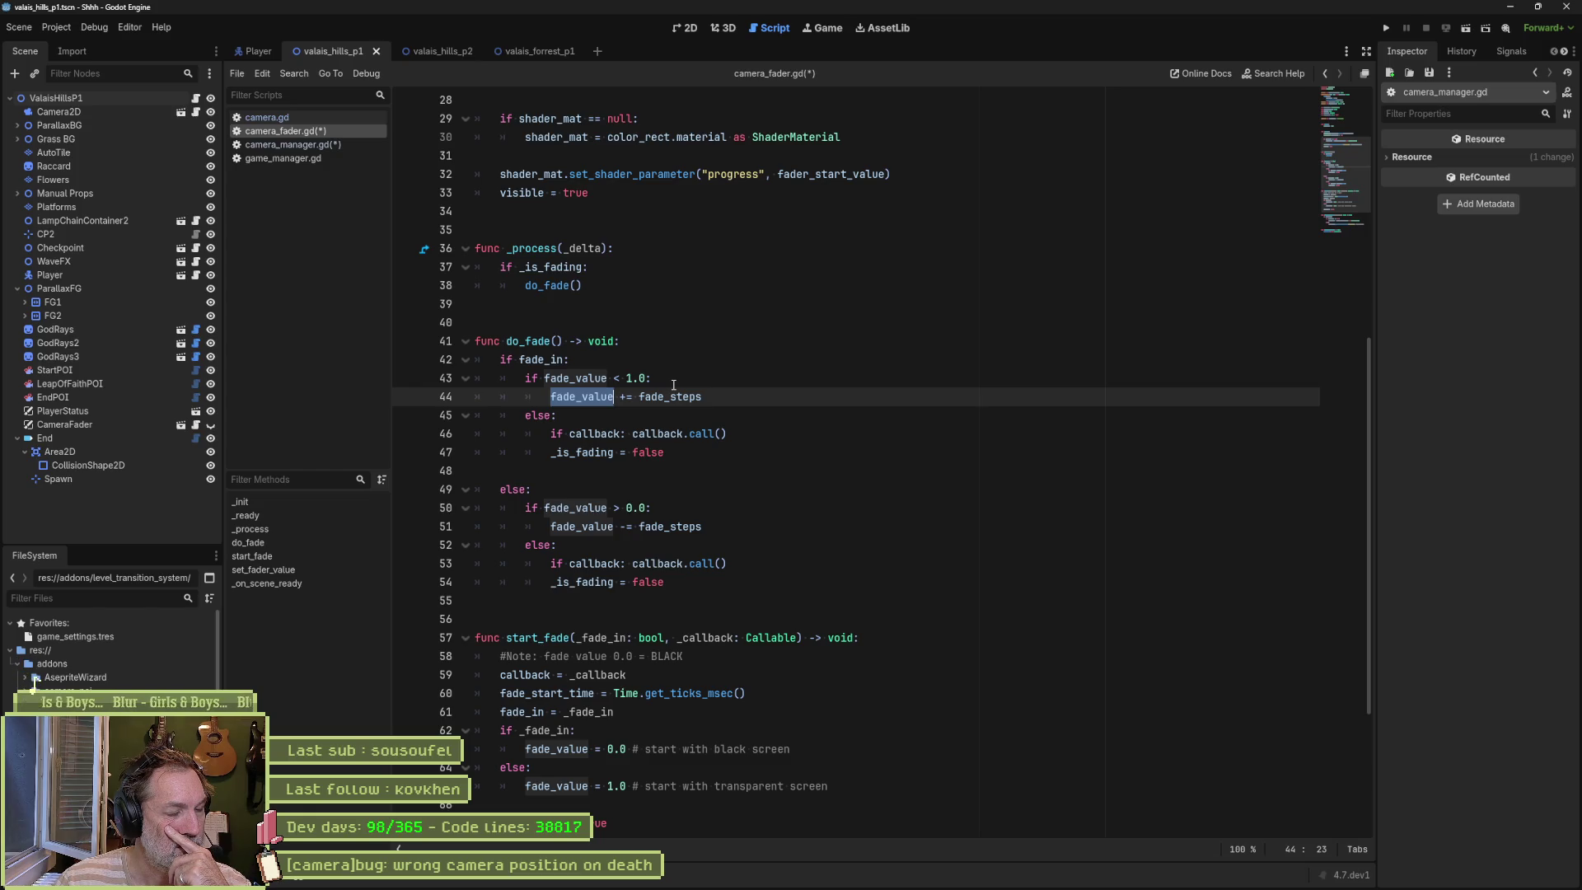
double_click(604, 451)
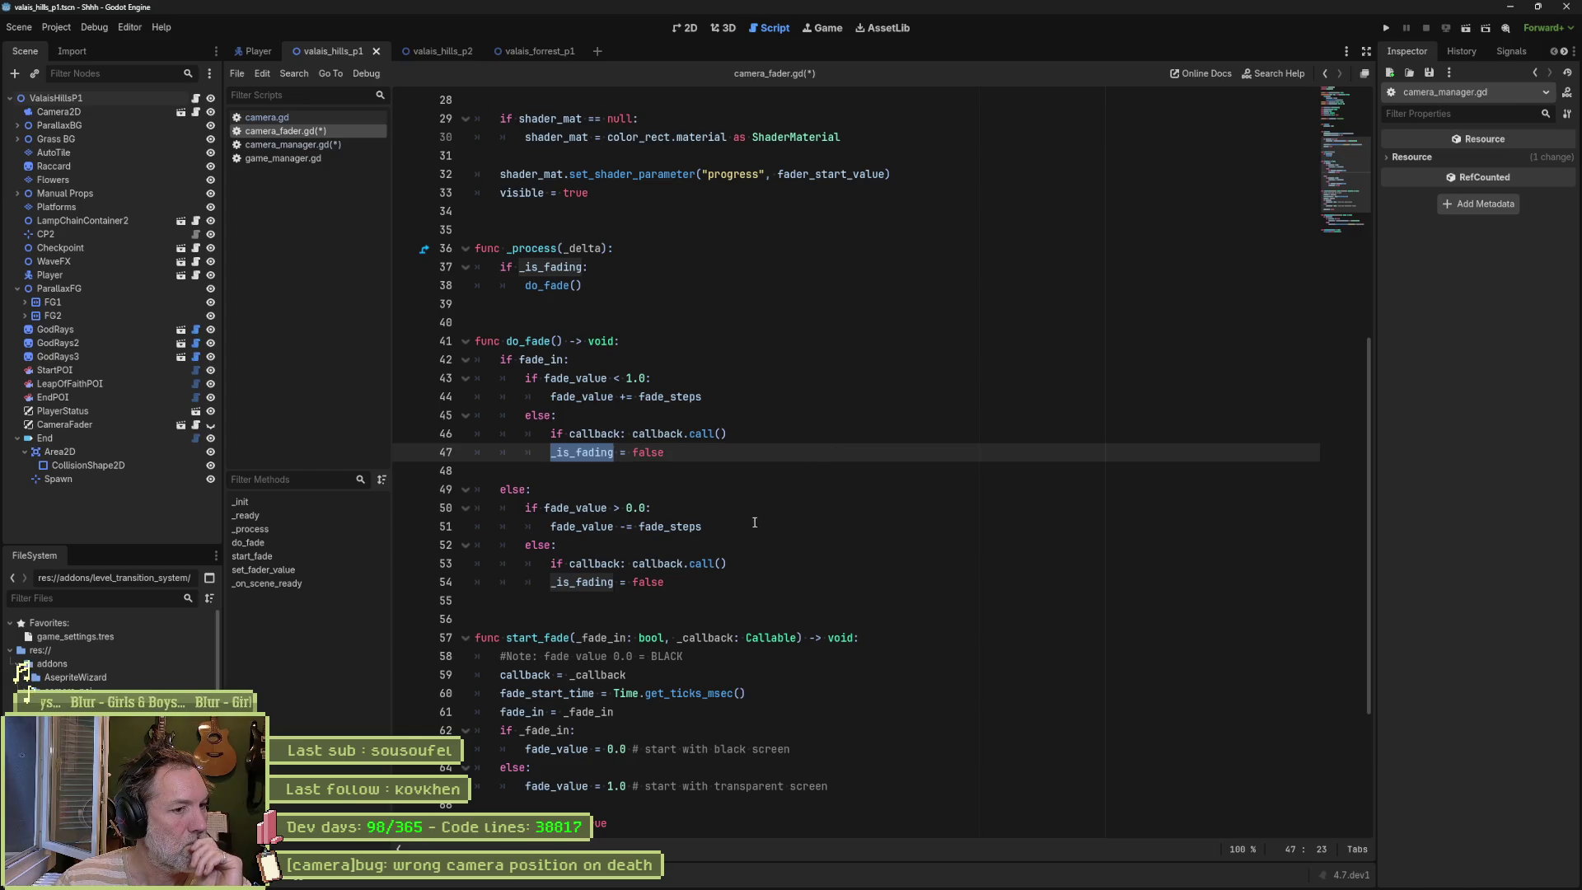
scroll(636, 636, "down", 2)
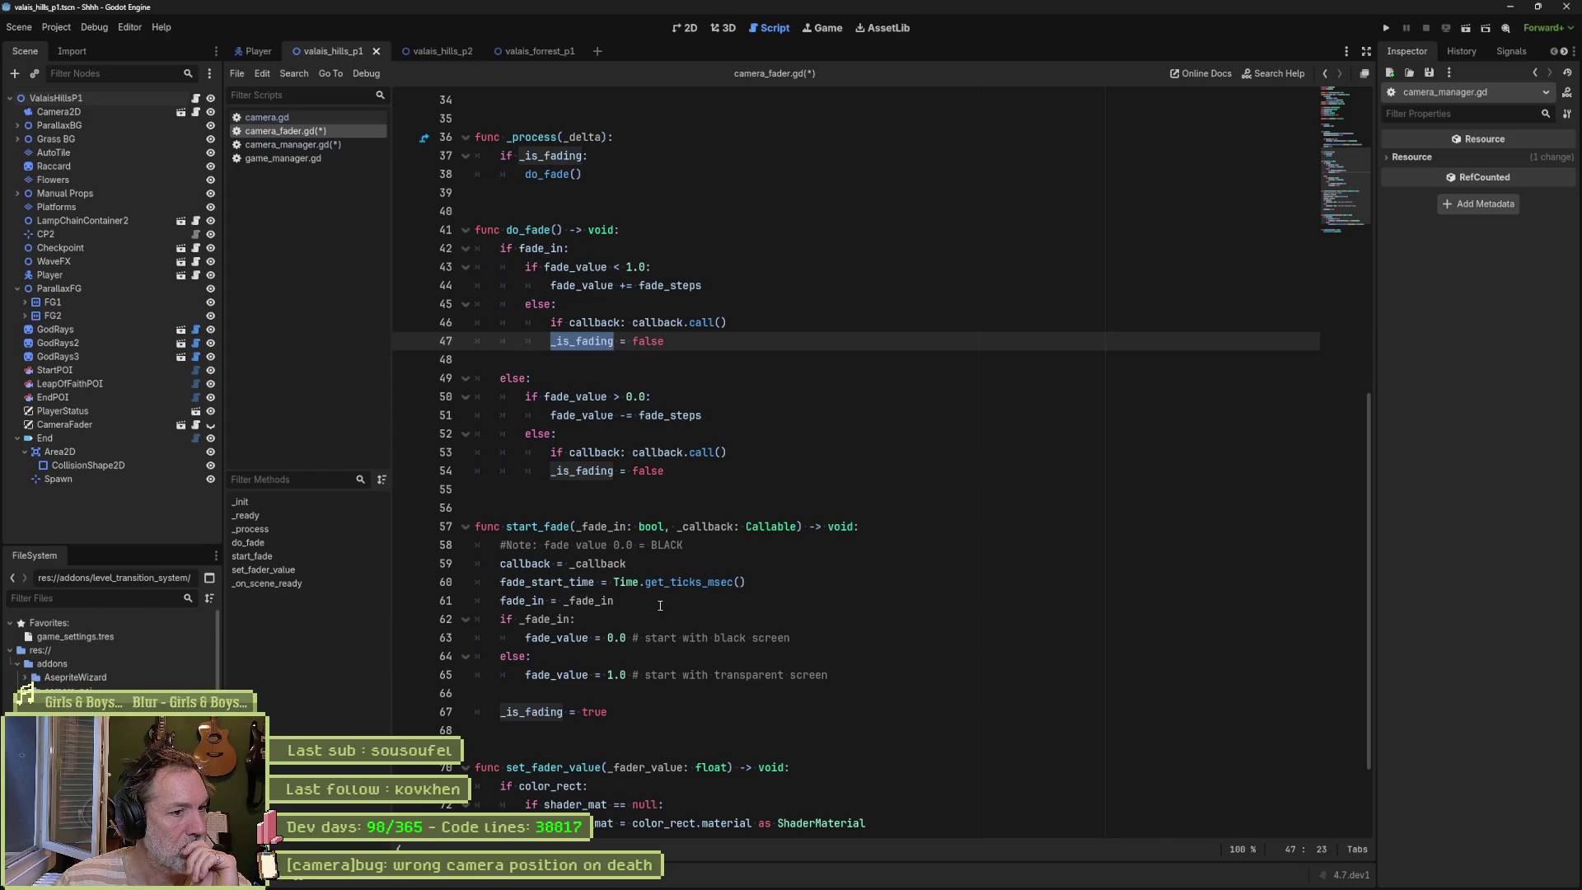
double_click(521, 601)
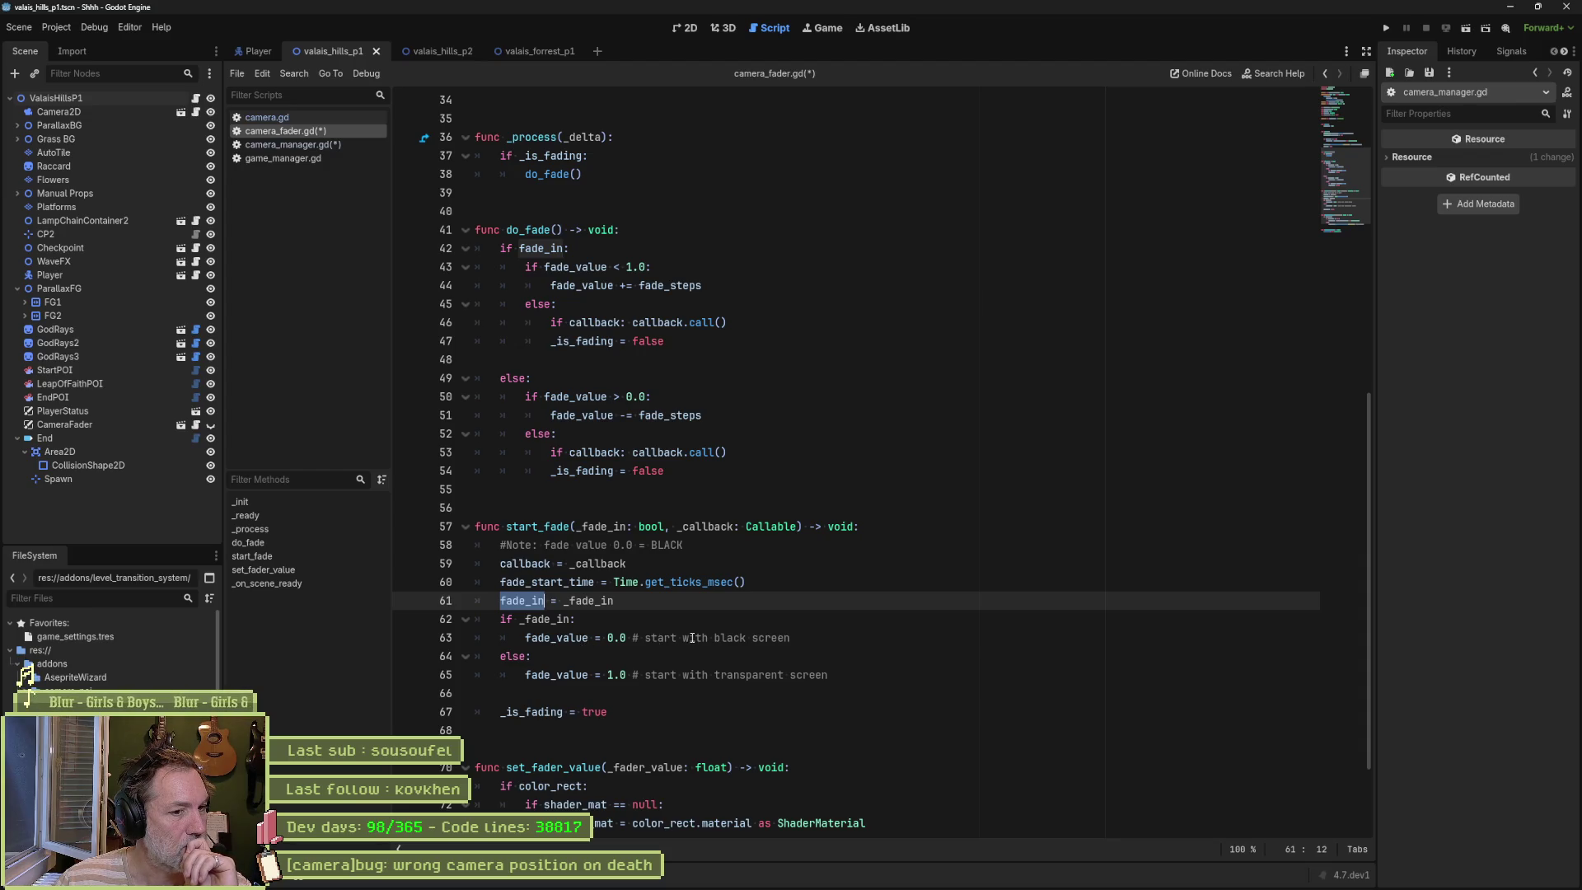
left_click(713, 675)
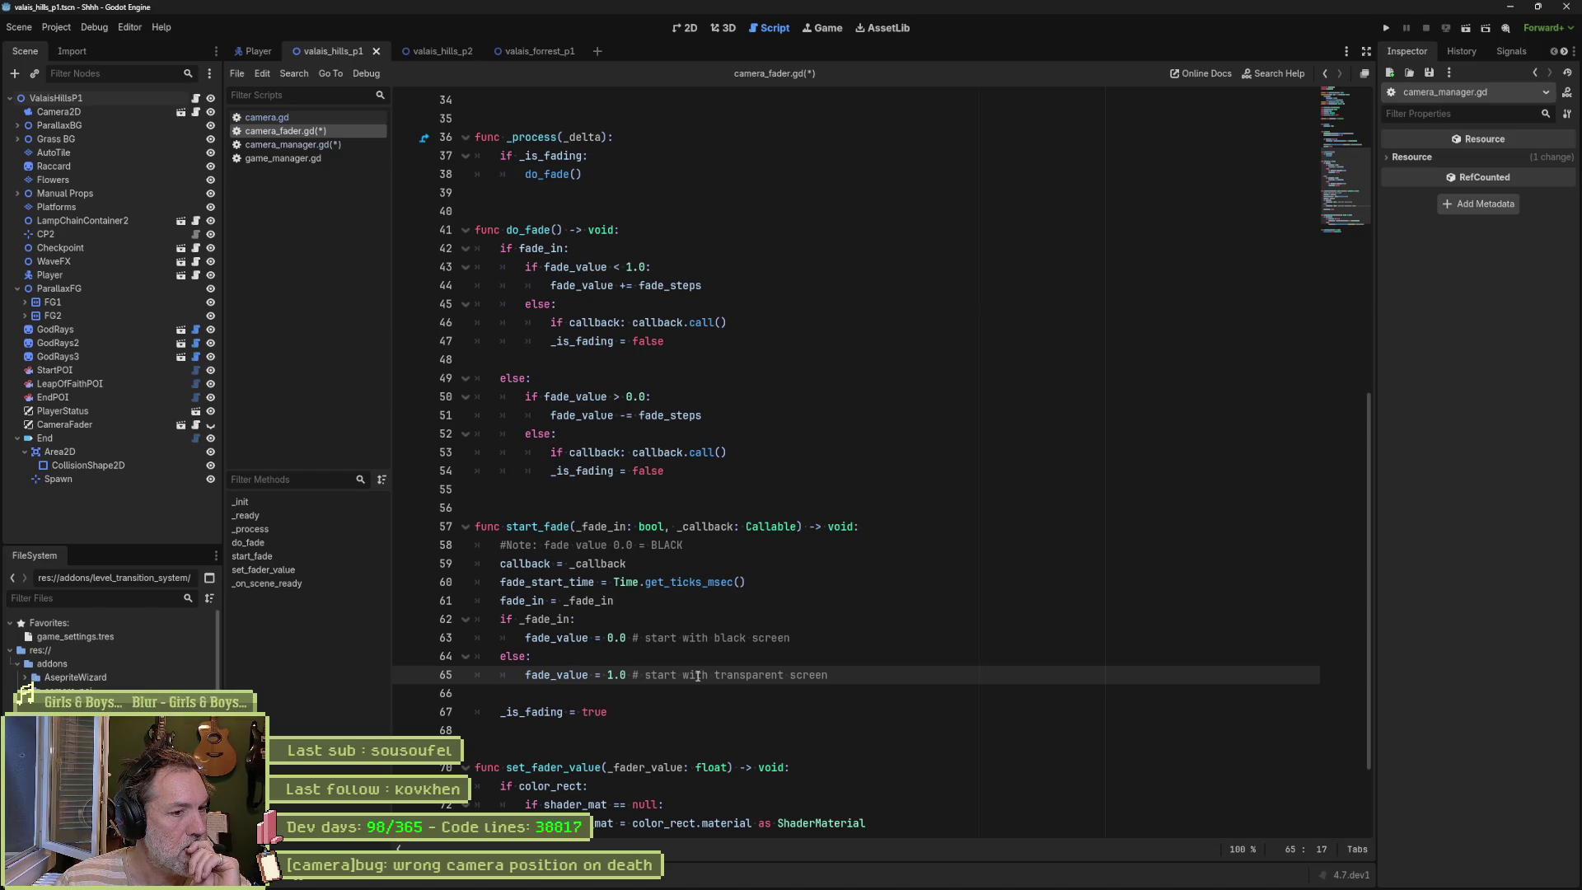
scroll(698, 676, "down", 1)
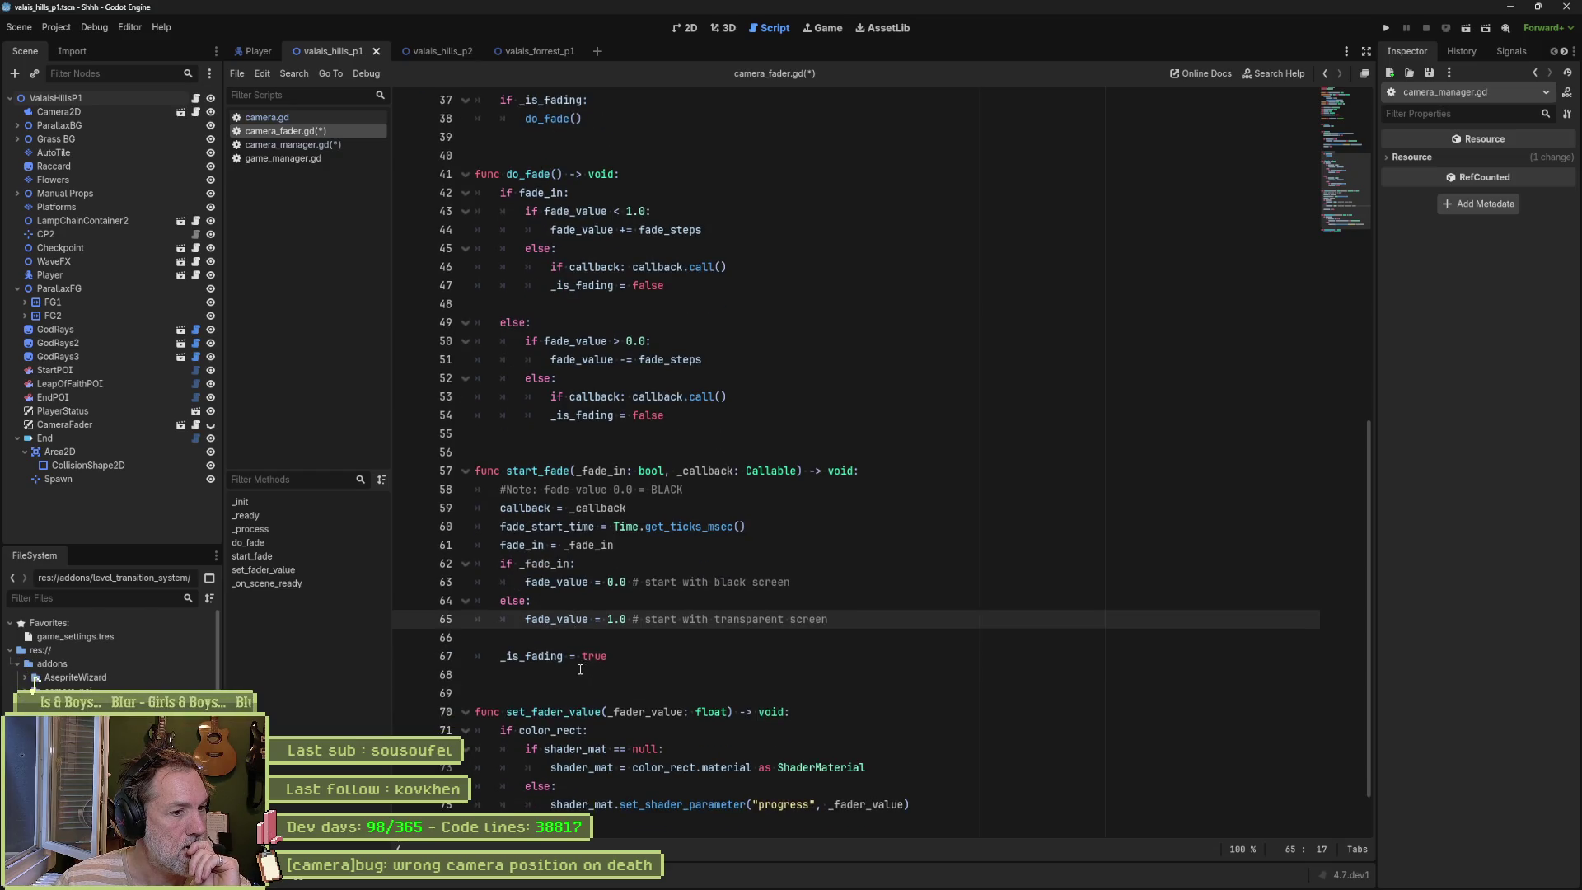
left_click(841, 619)
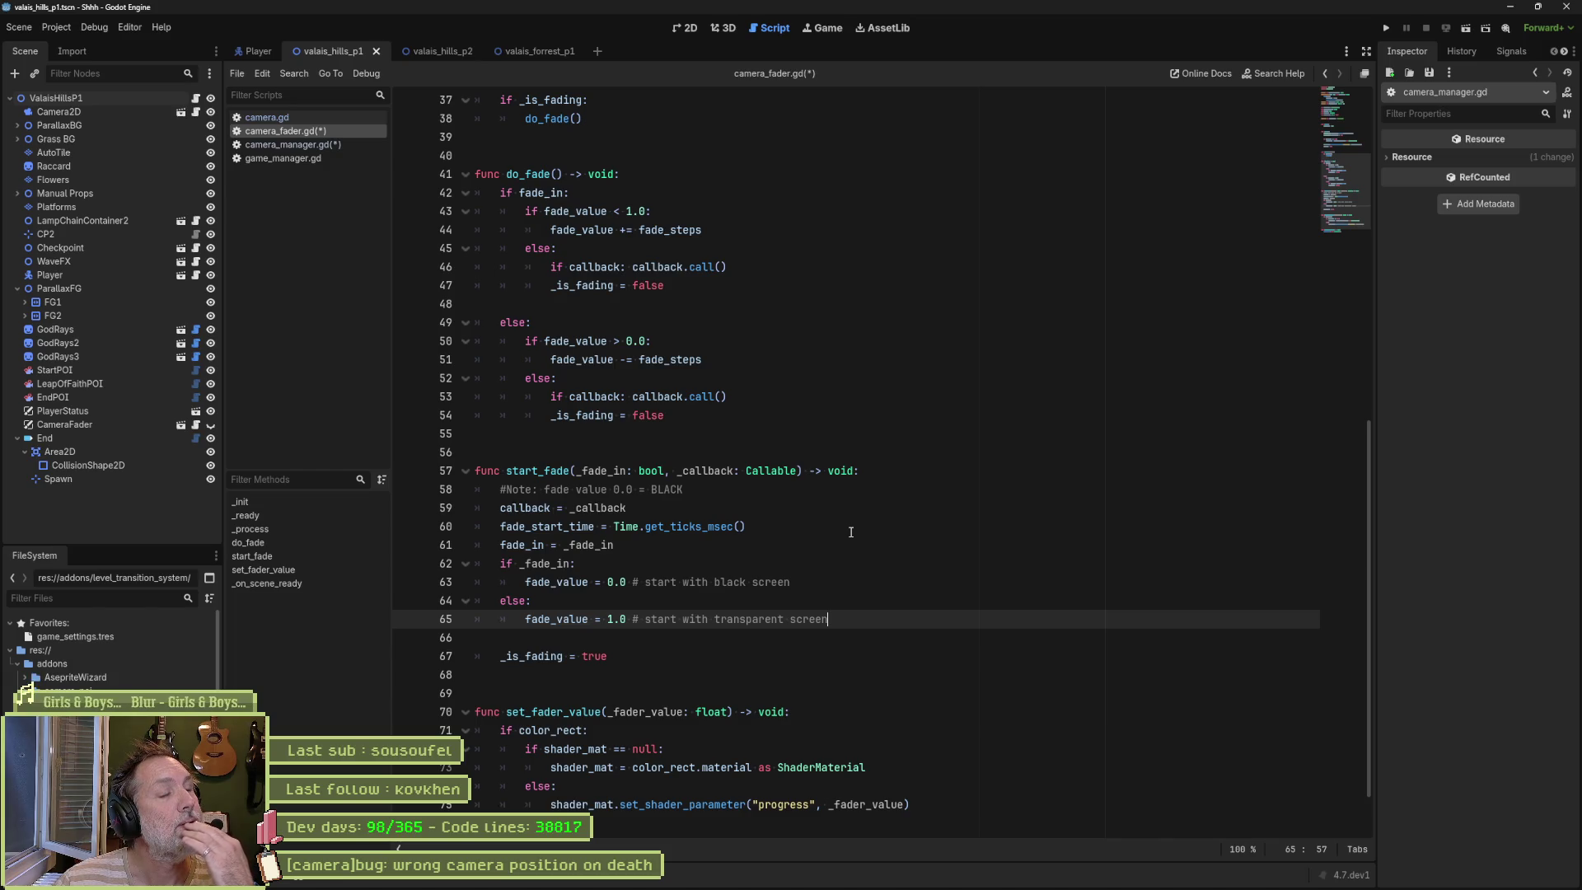
double_click(545, 471)
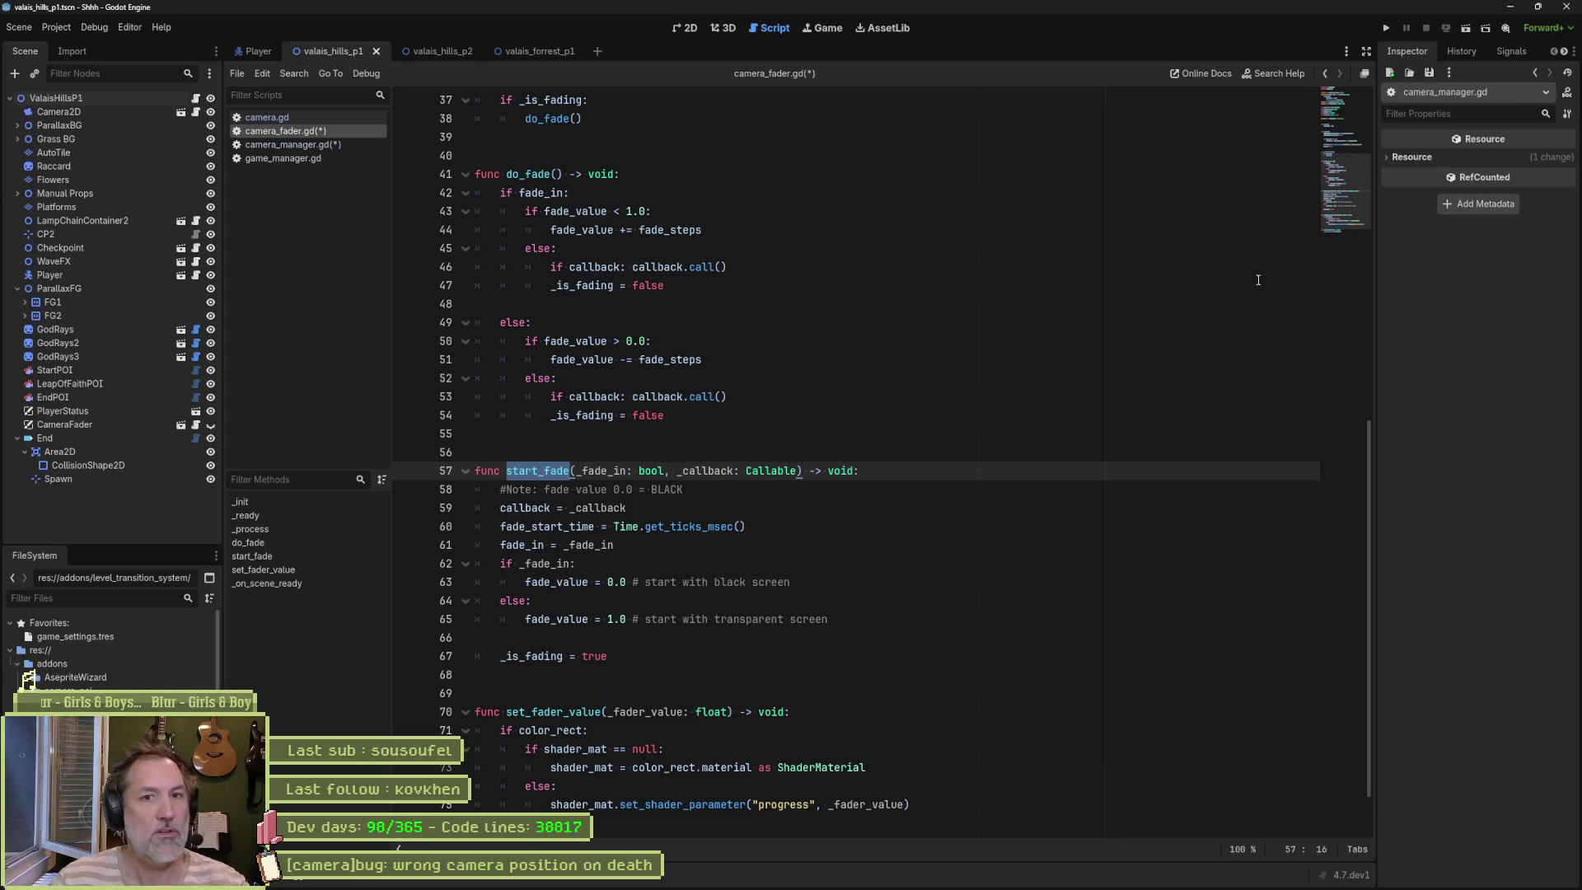
scroll(819, 212, "up", 10)
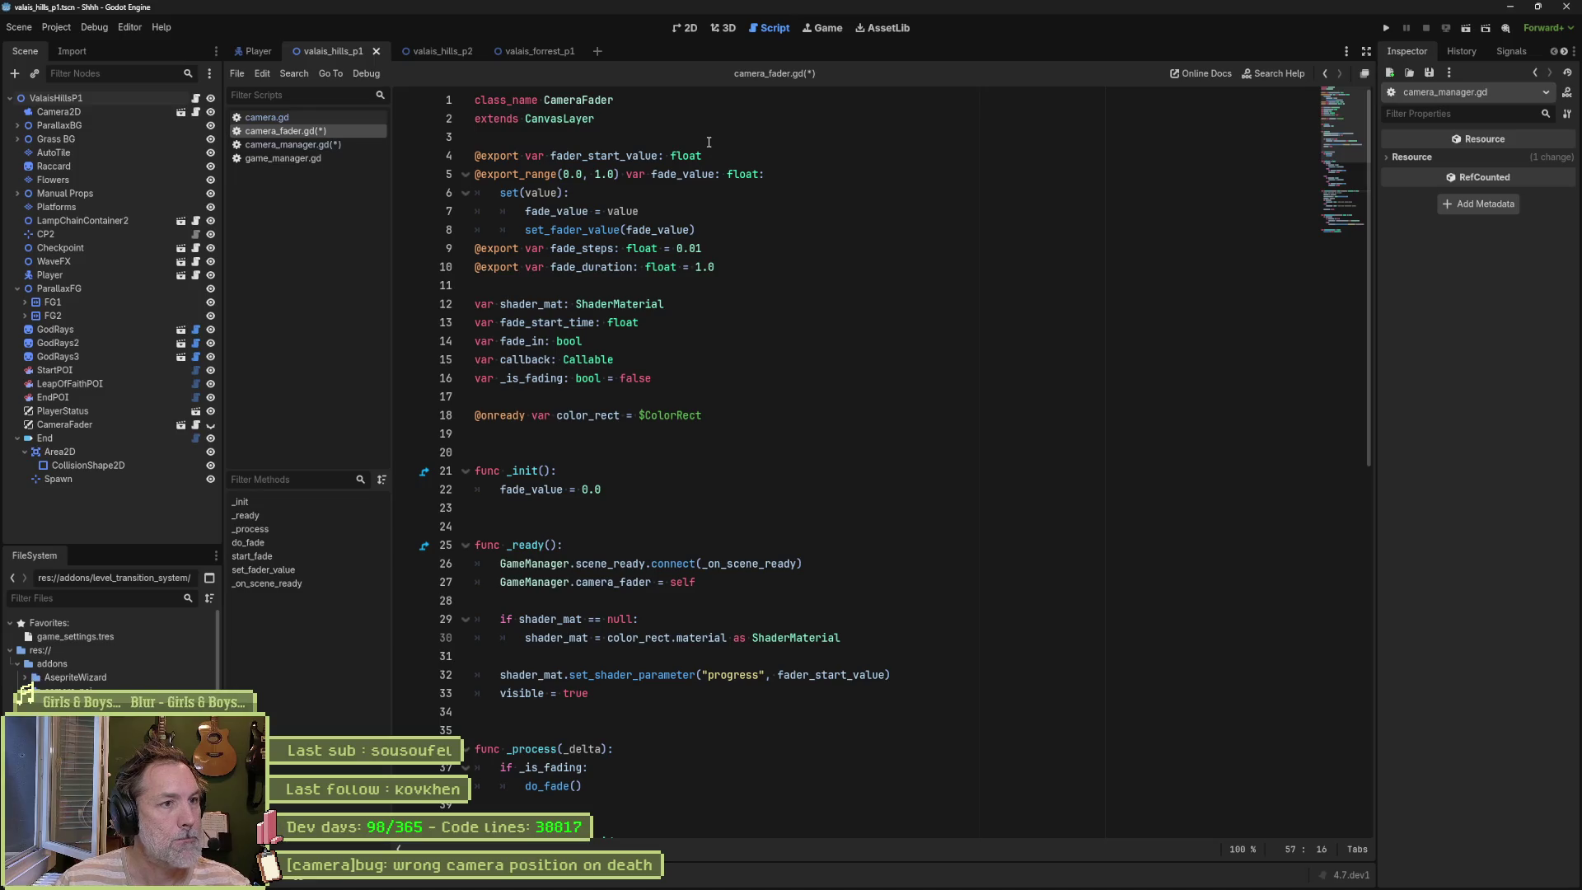
Step: Add a signal fade_in_start line below extends CanvasLayer and duplicate it three times
left_click(708, 142)
key("Return")
key("Return")
key("Up")
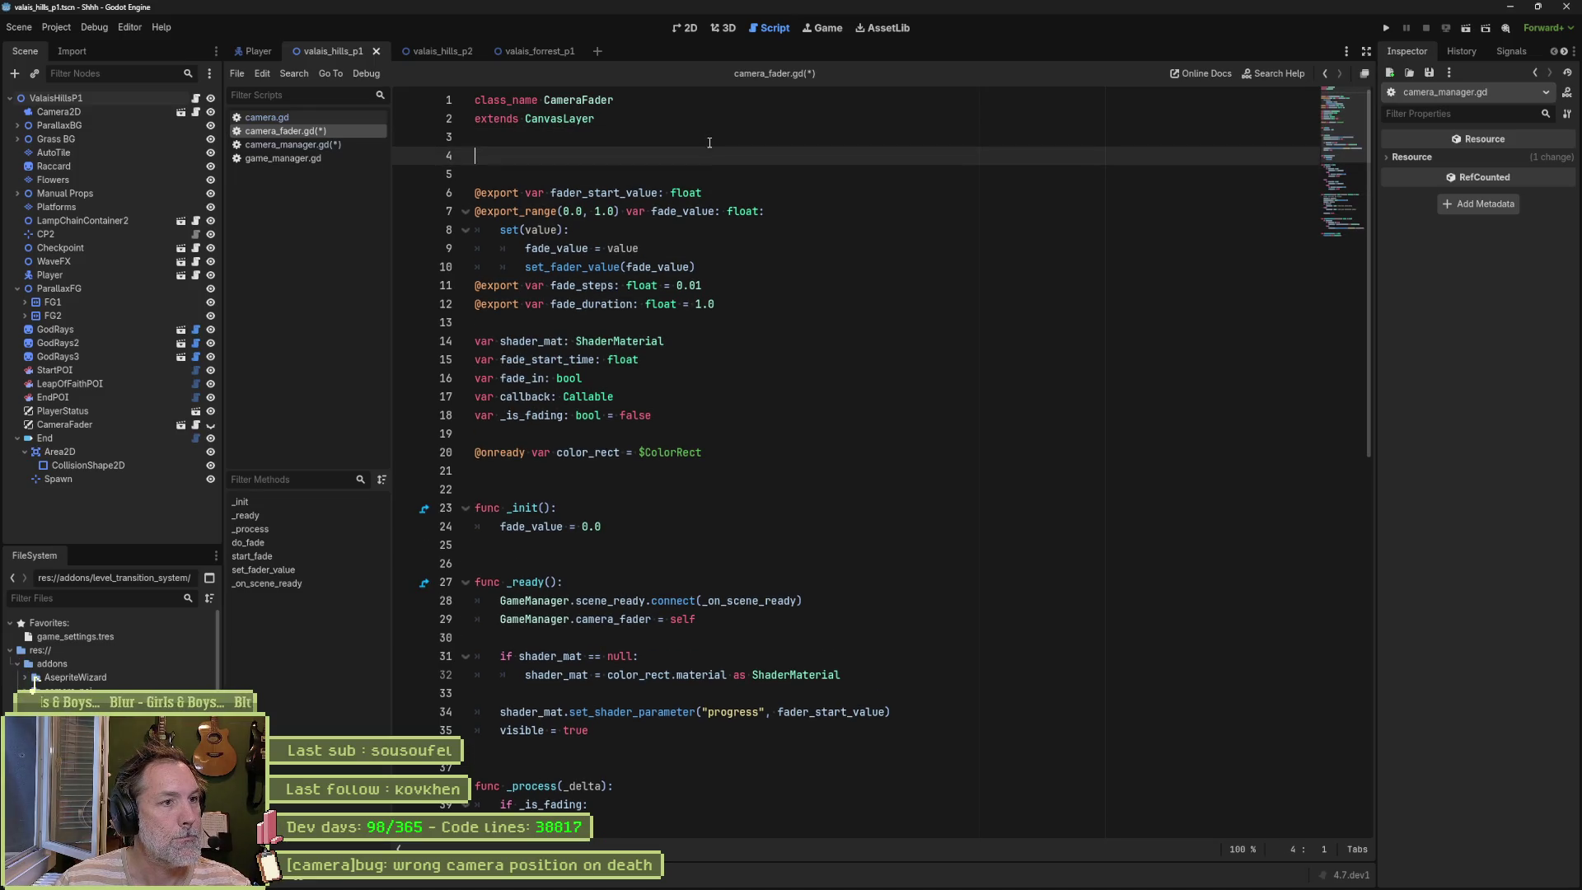
type("signal")
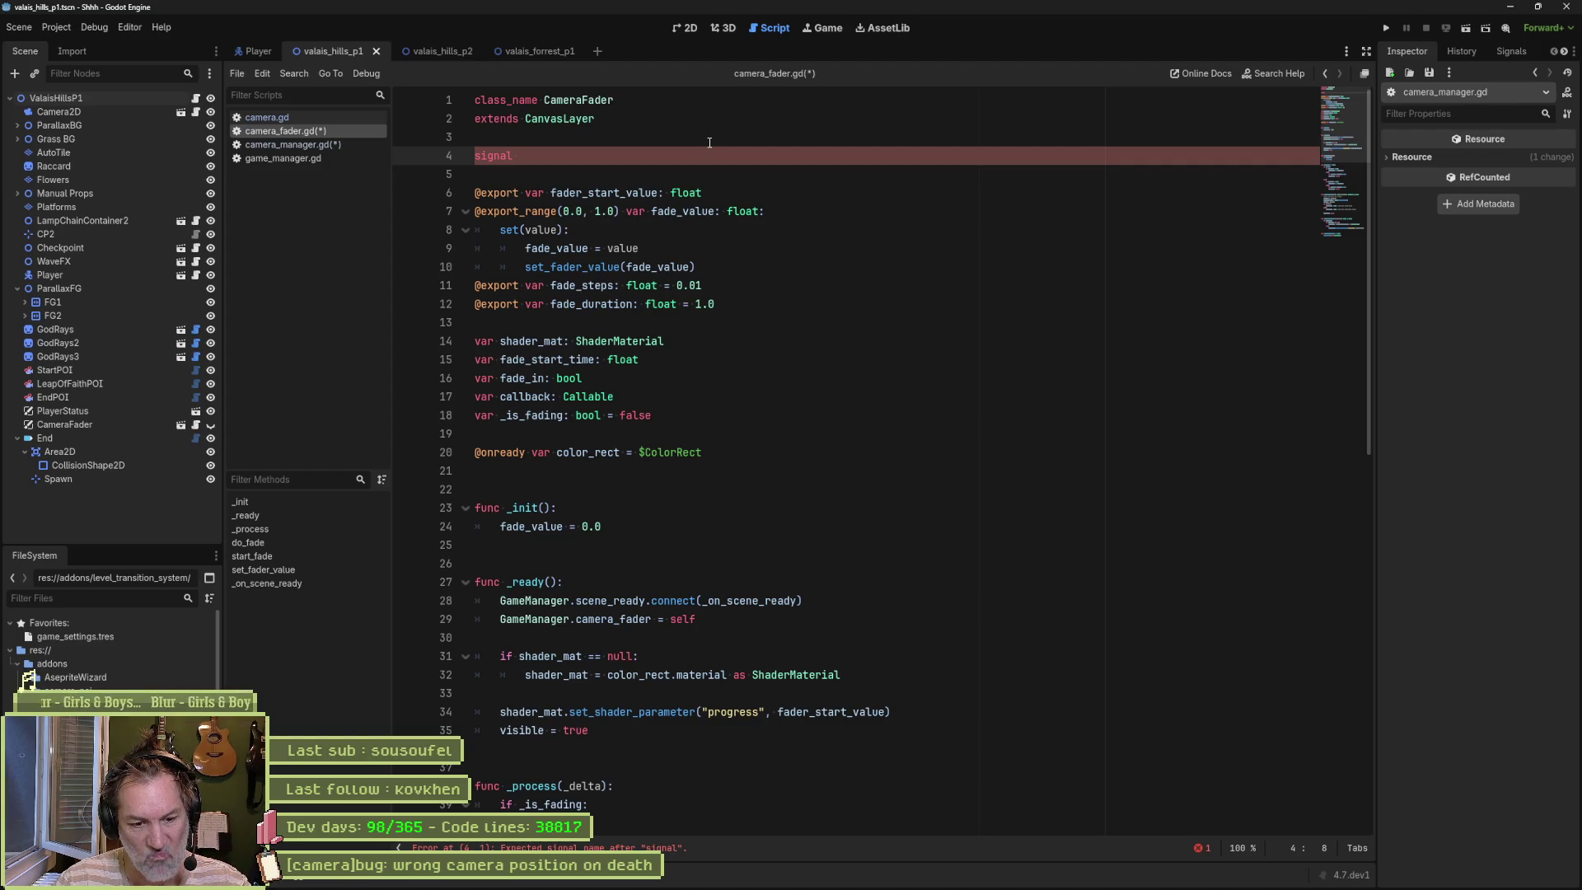
type(" fade")
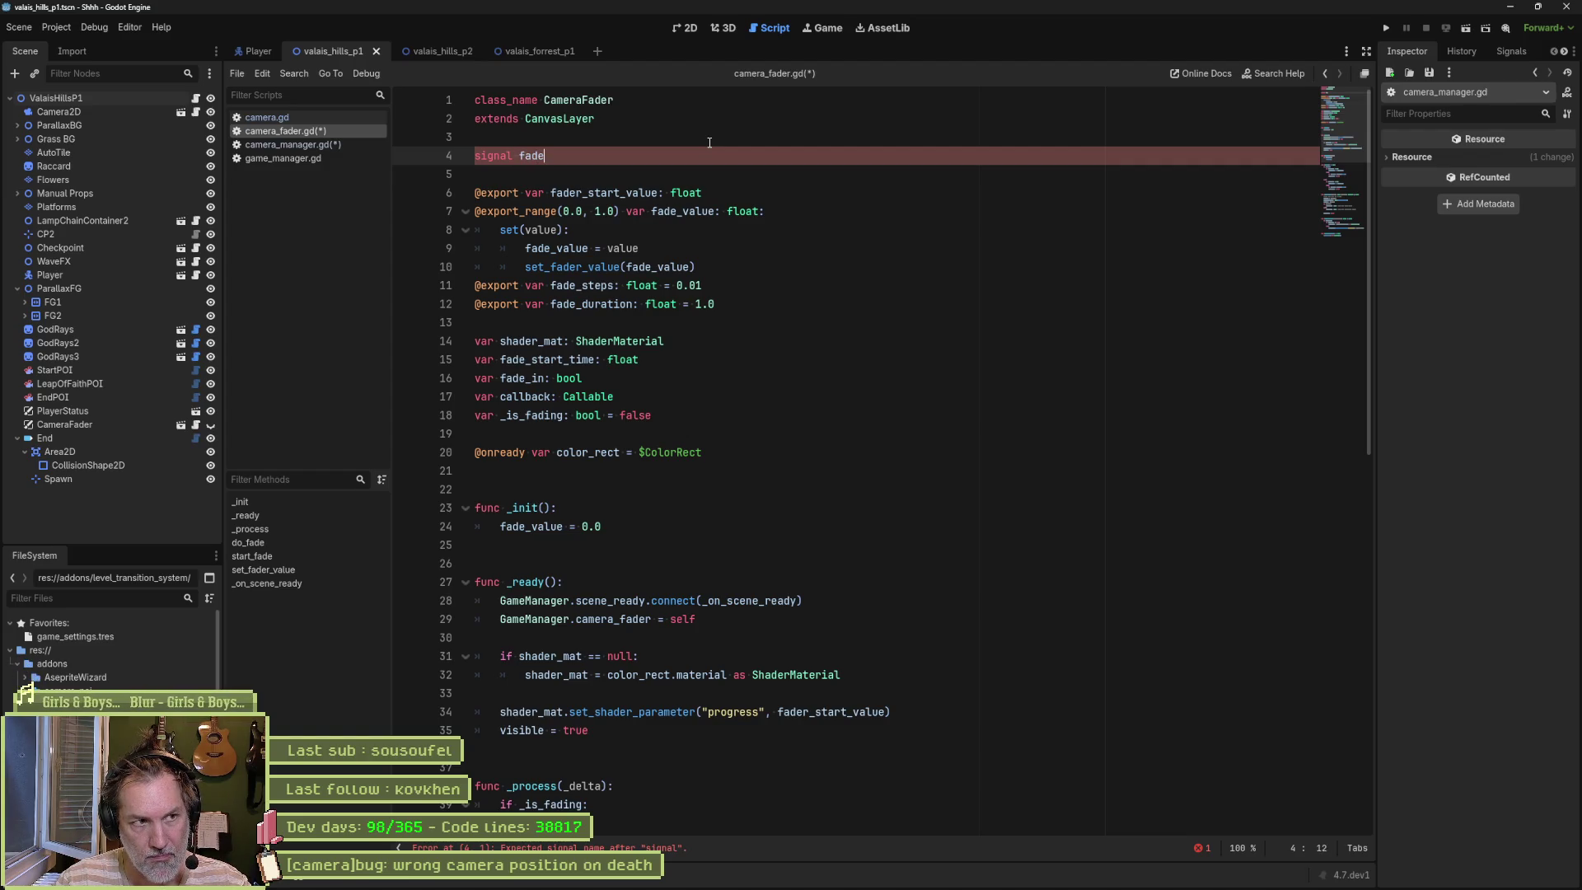
type("_in_start")
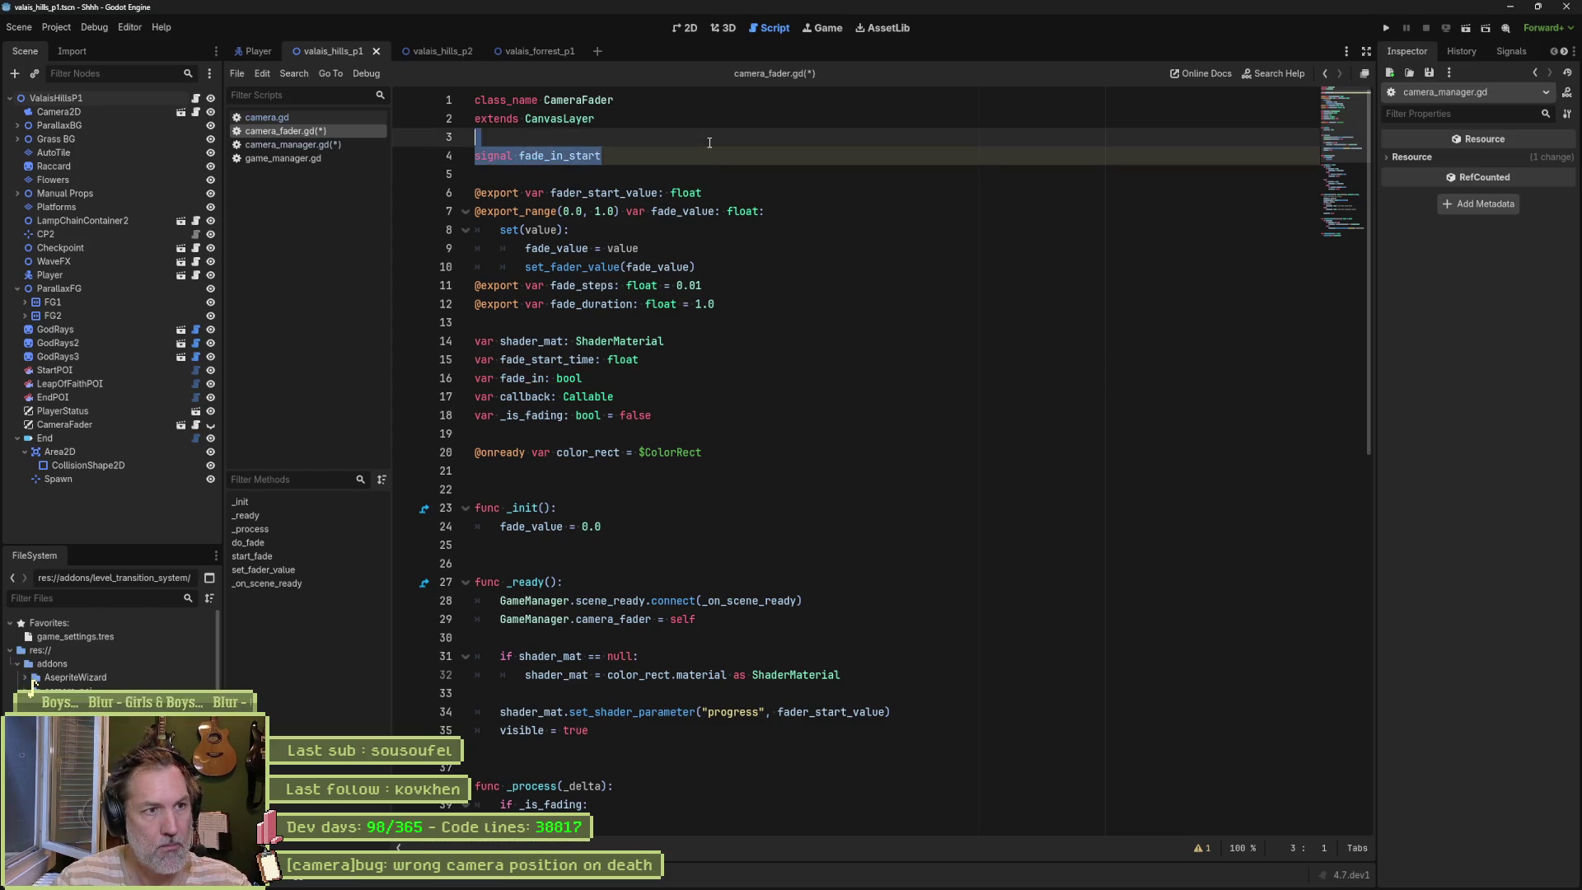
key("ctrl+shift+d")
key("ctrl+shift+d")
key("ctrl+shift+d")
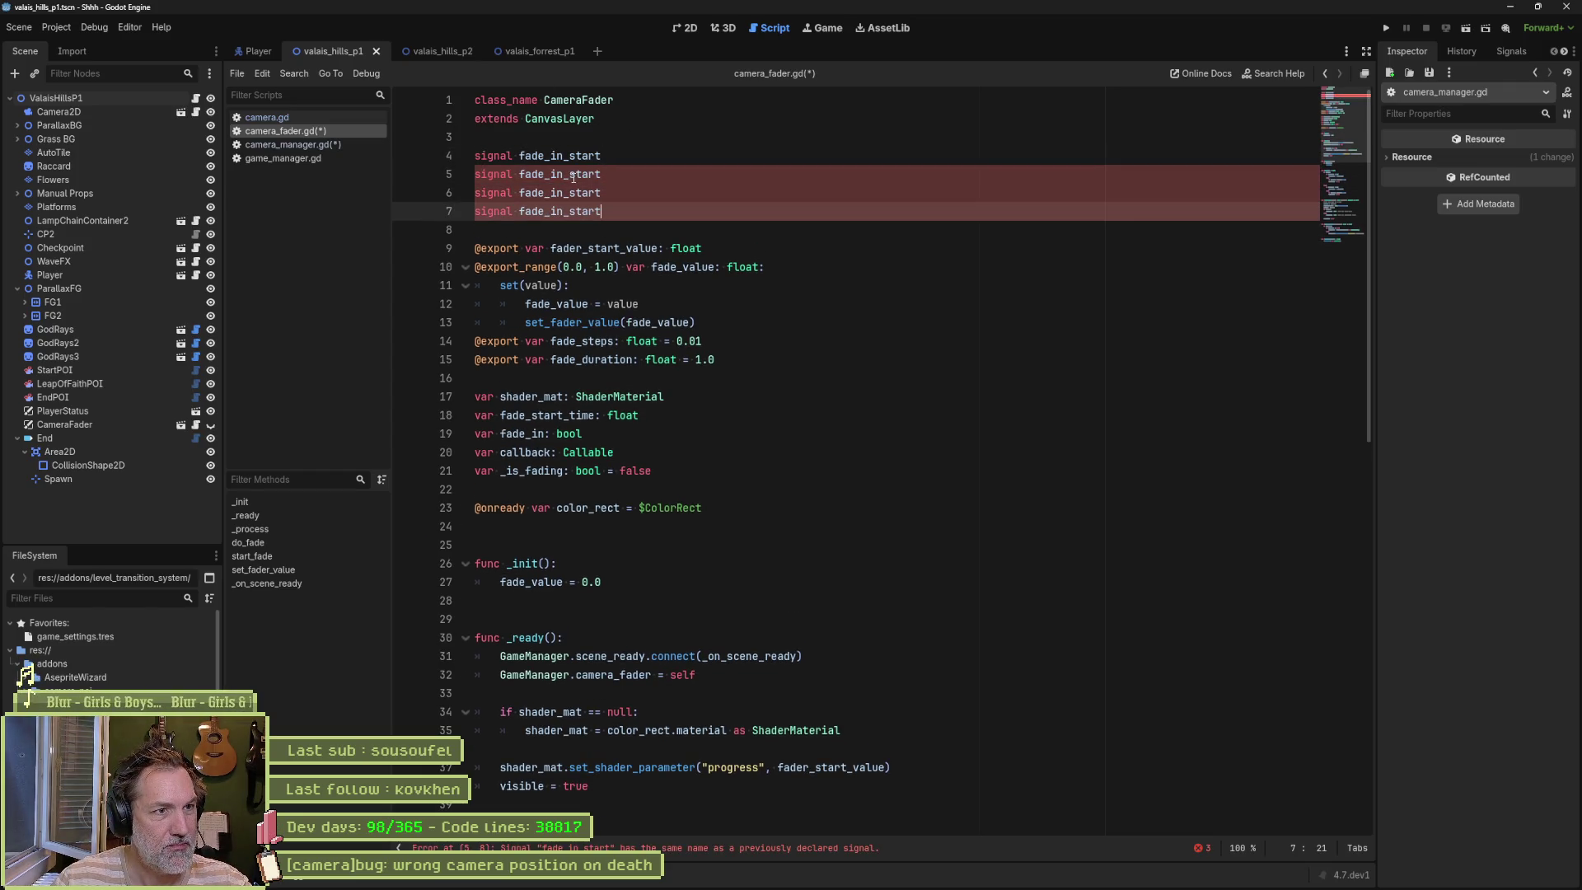
Step: Rename the first two signals to fade_in_started and fade_in_completed
left_click_drag(581, 174, 602, 175)
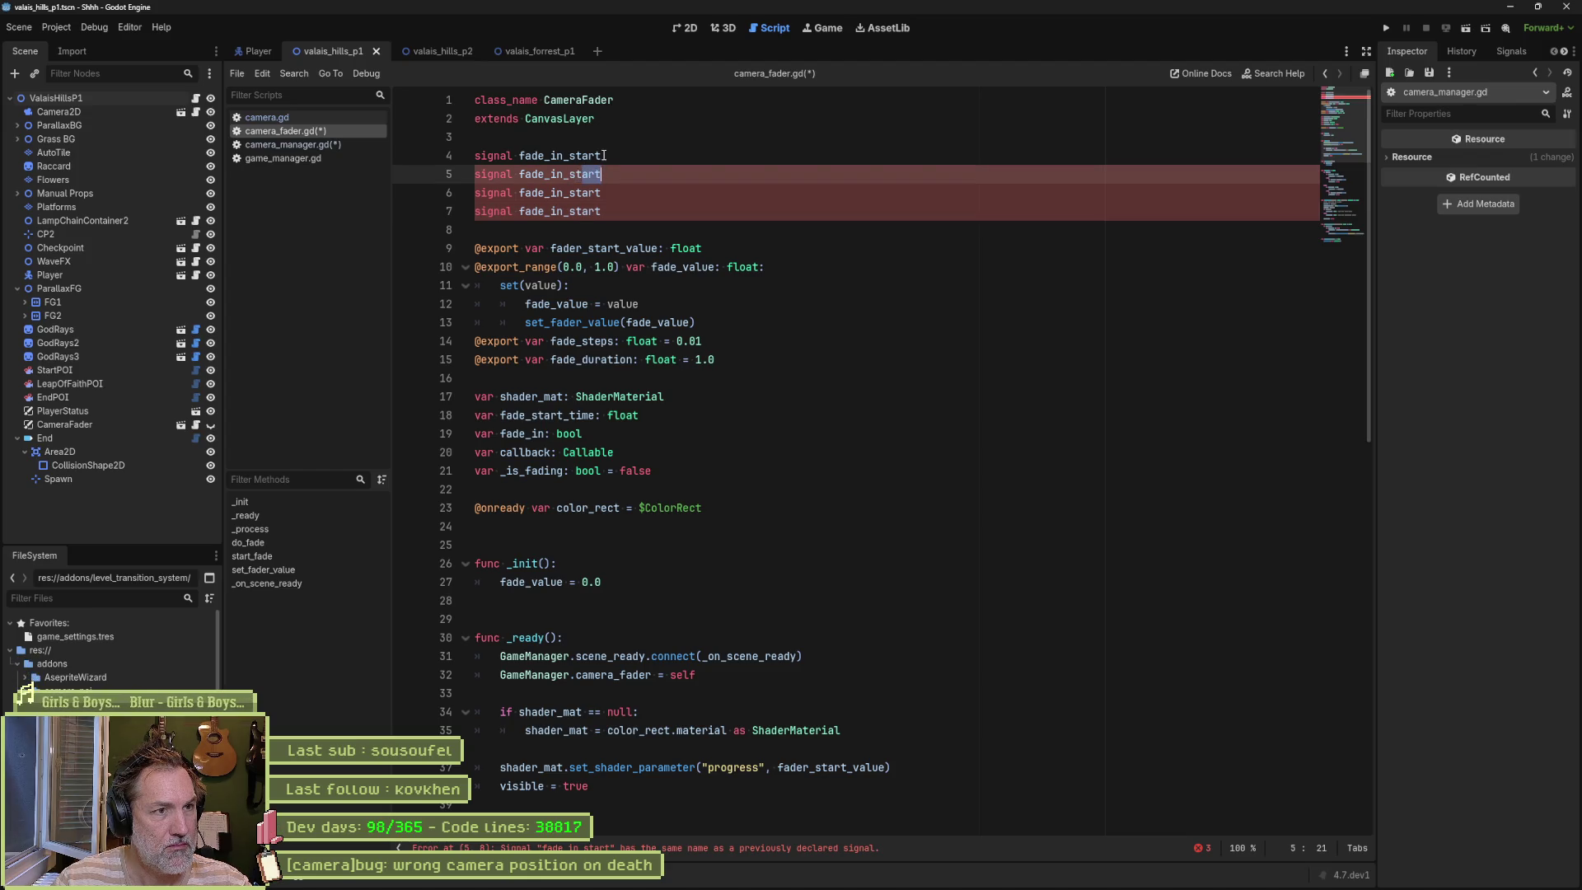
key("Up")
type("ed")
left_click_drag(569, 174, 599, 174)
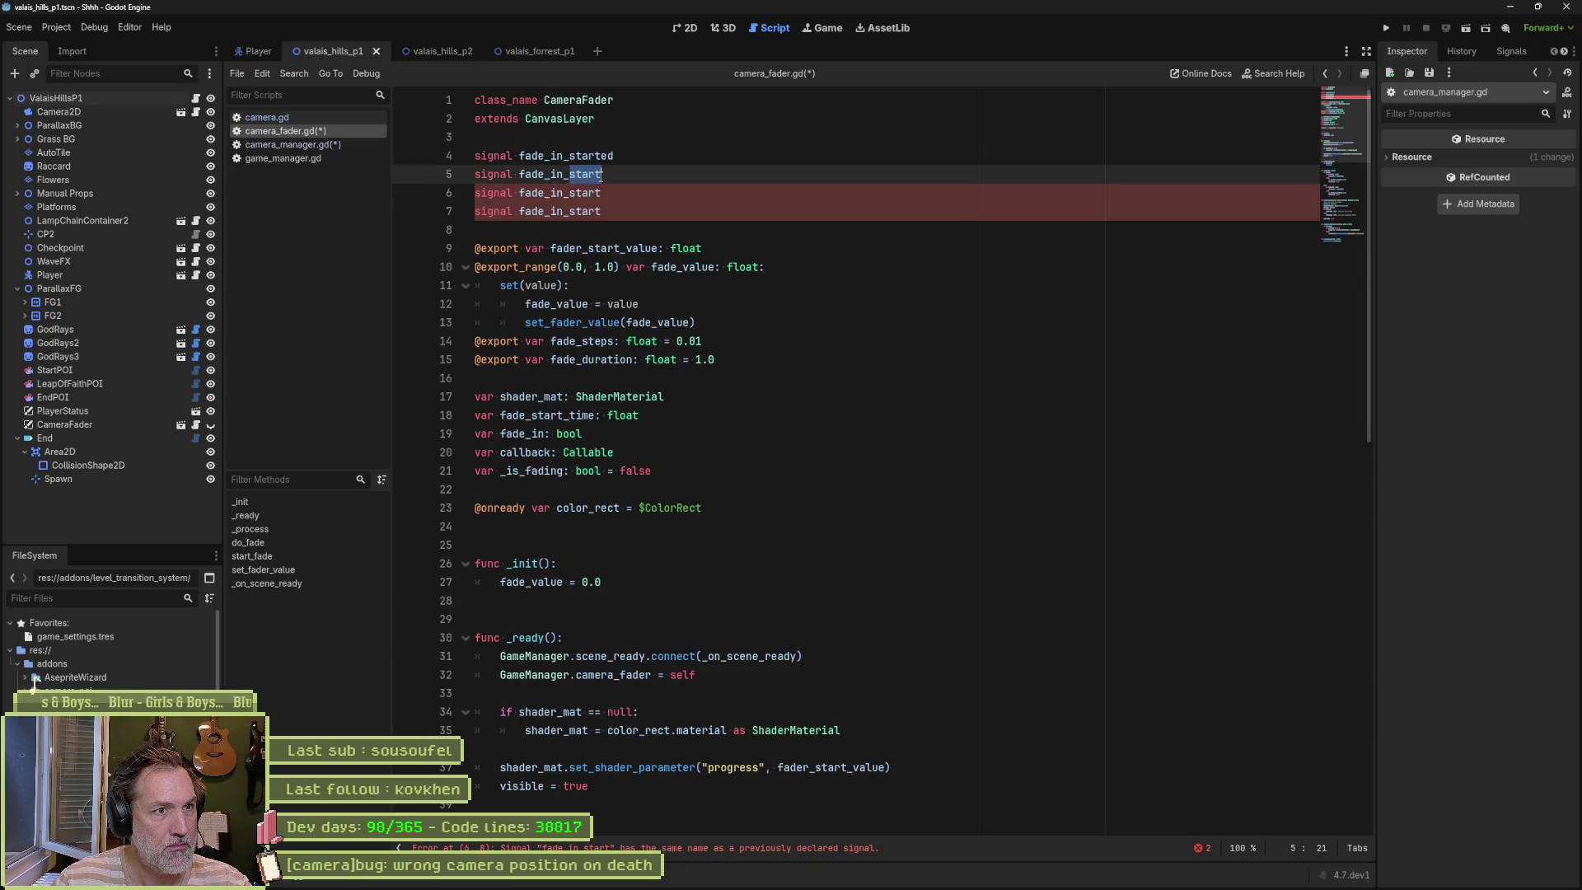
type("cop")
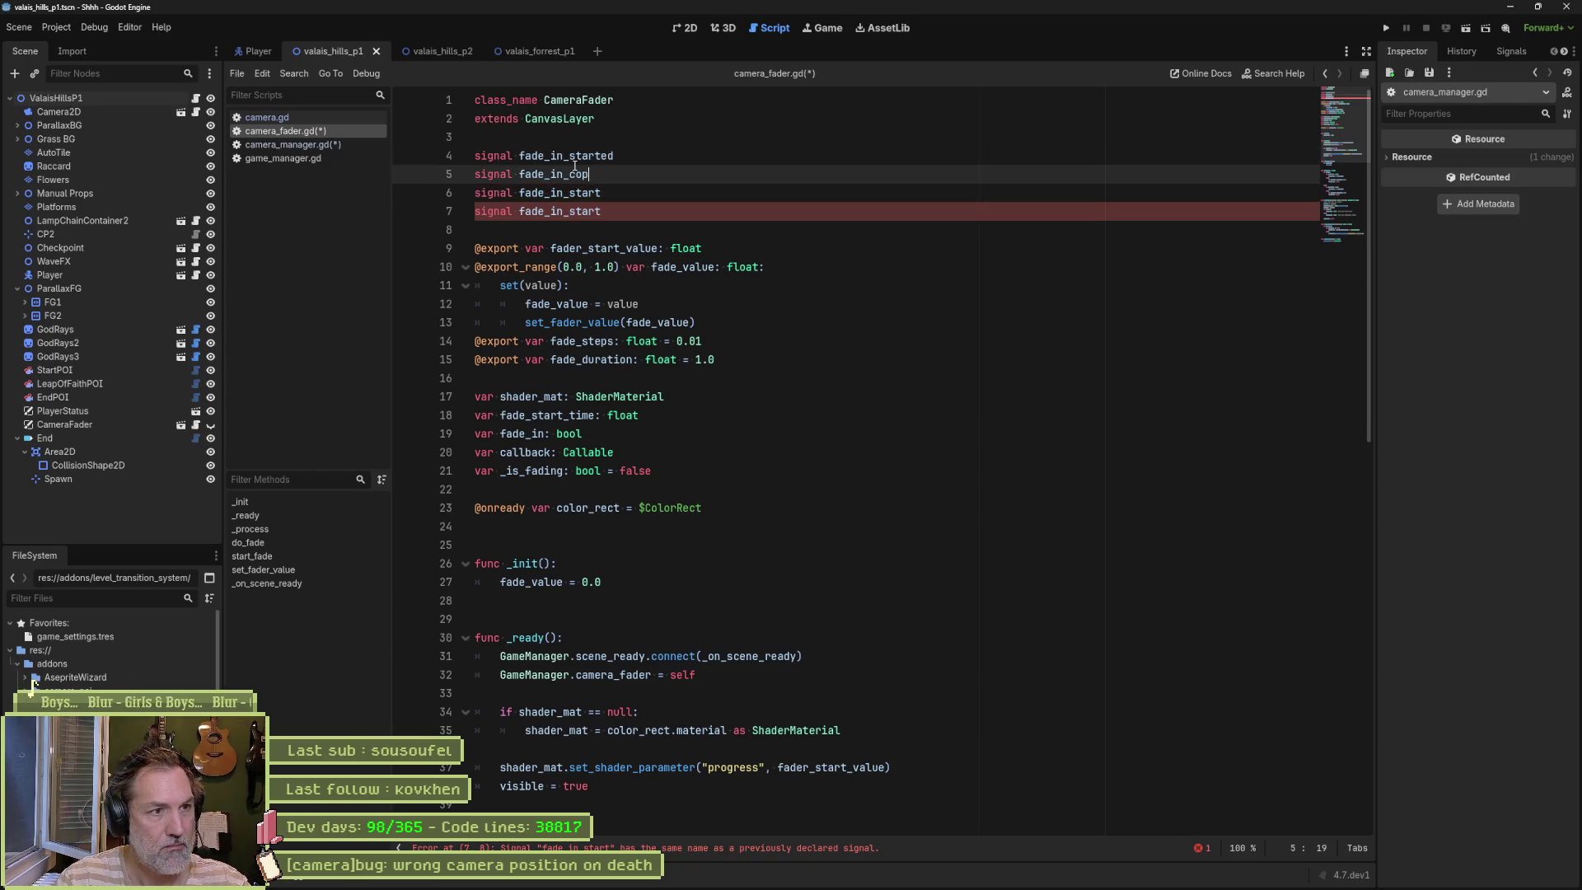
key("BackSpace")
type("mplete")
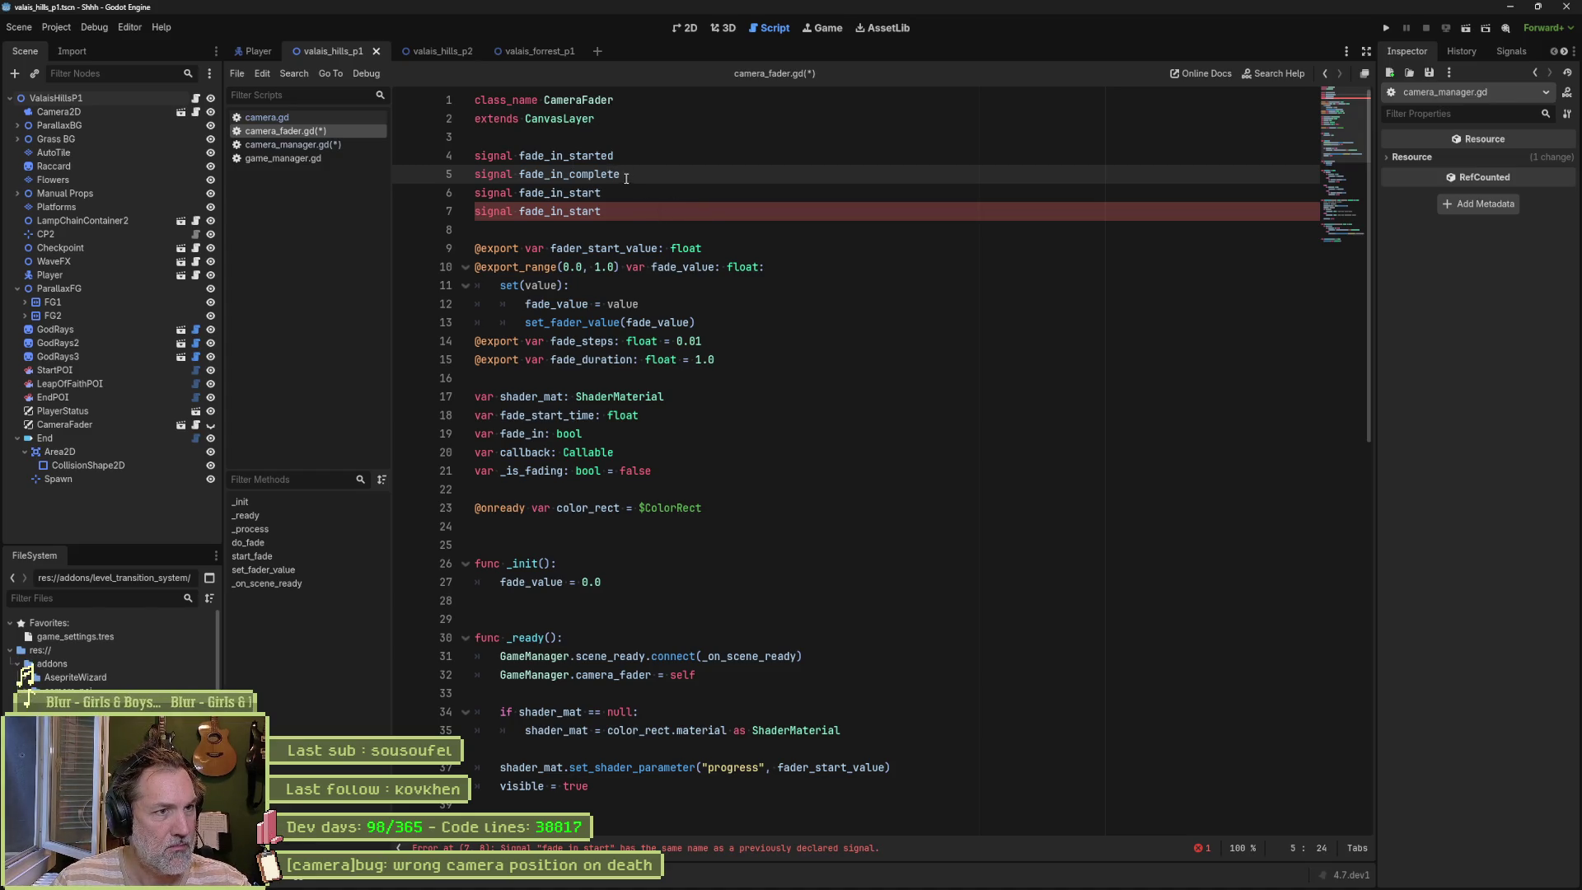
left_click(620, 155)
key("BackSpace")
key("BackSpace")
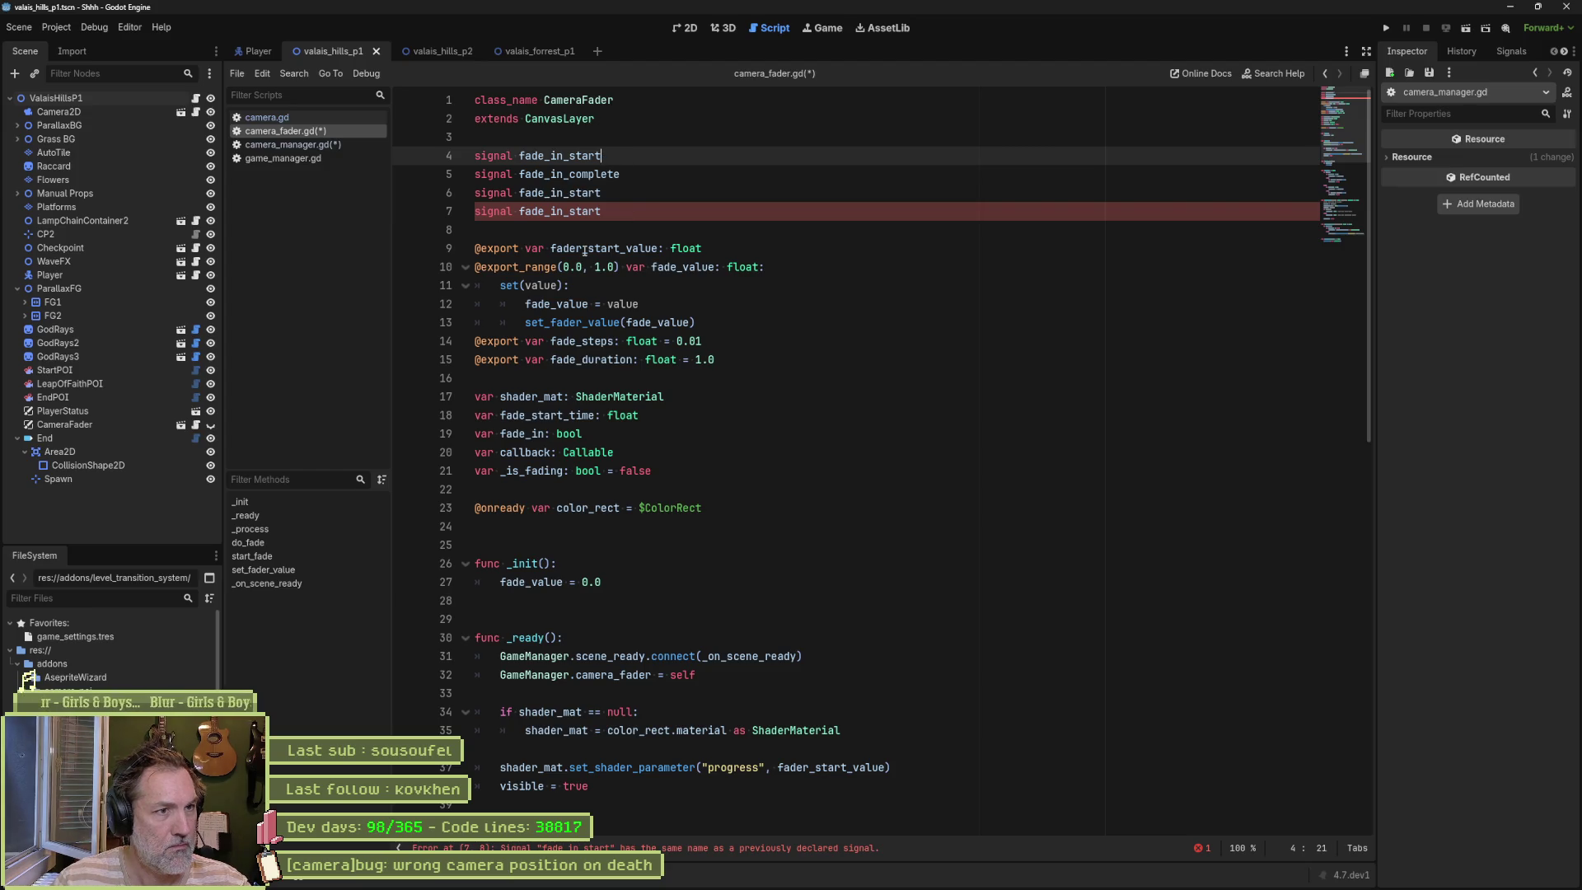
type("d")
left_click(631, 173)
type("d")
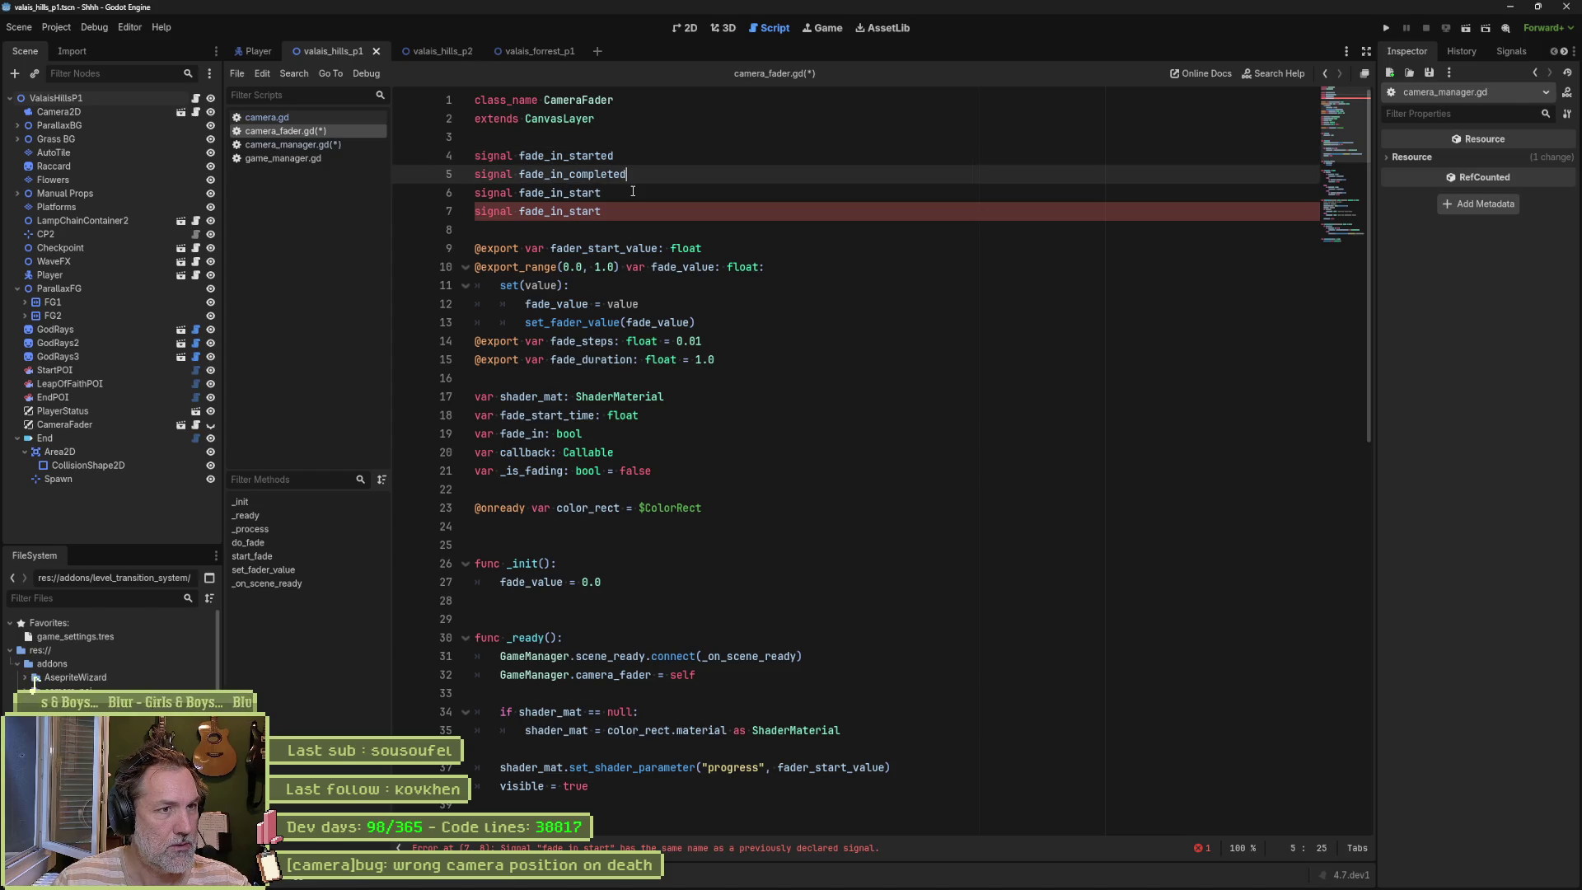
Step: Turn the other two into fade_out_started and fade_out_completed, then save
left_click_drag(646, 178, 646, 144)
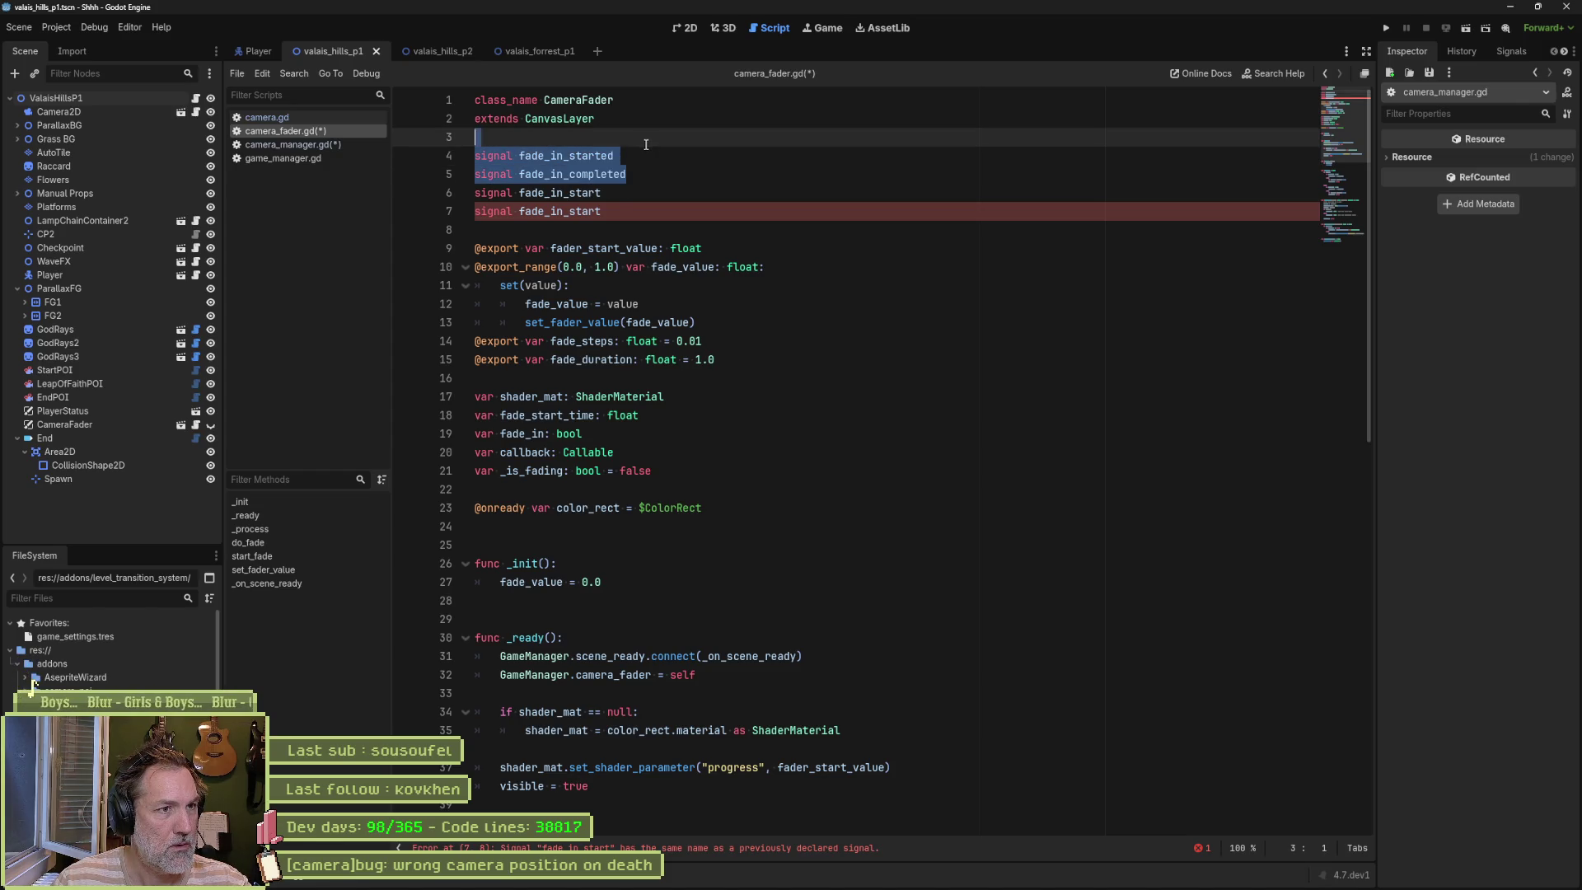
key("ctrl+c")
left_click_drag(478, 192, 638, 212)
key("ctrl+v")
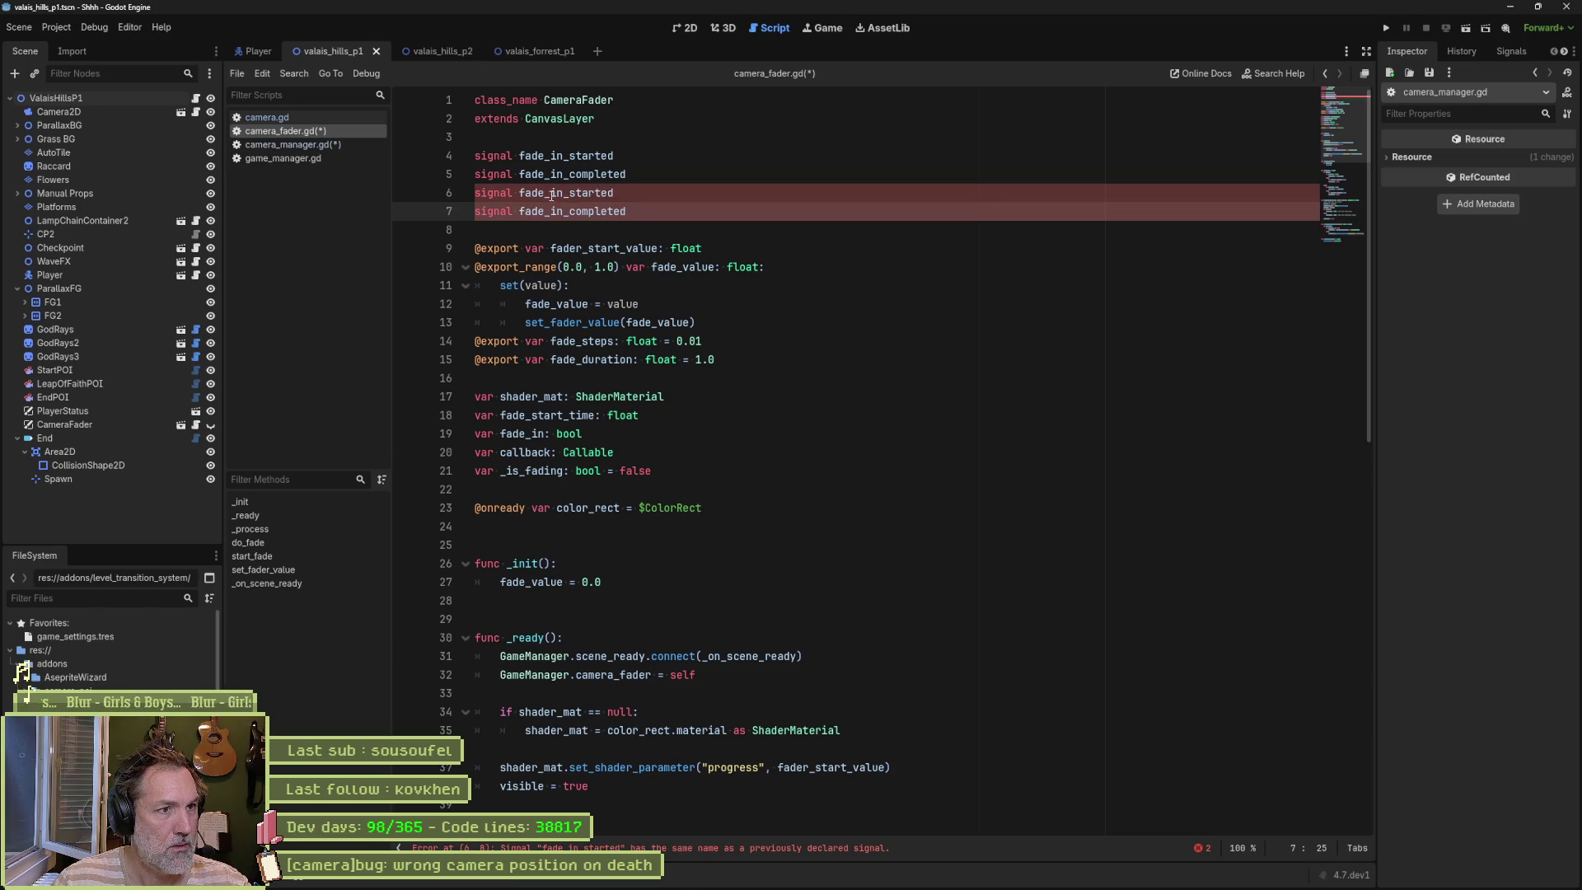
left_click(555, 192)
left_click(553, 210, "alt")
key("BackSpace")
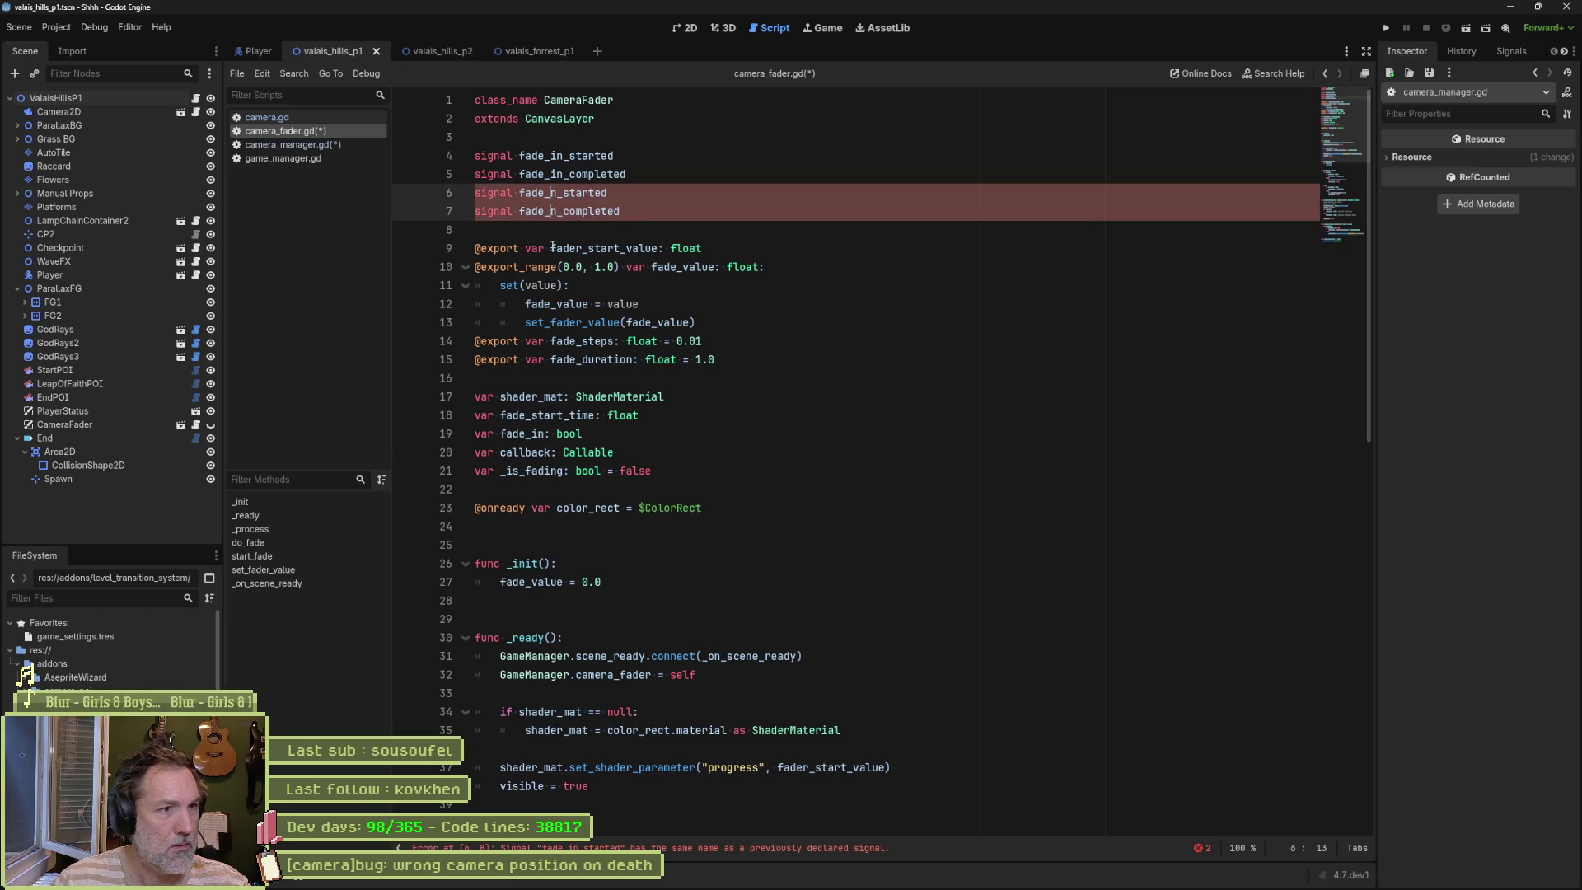
key("Delete")
type("out")
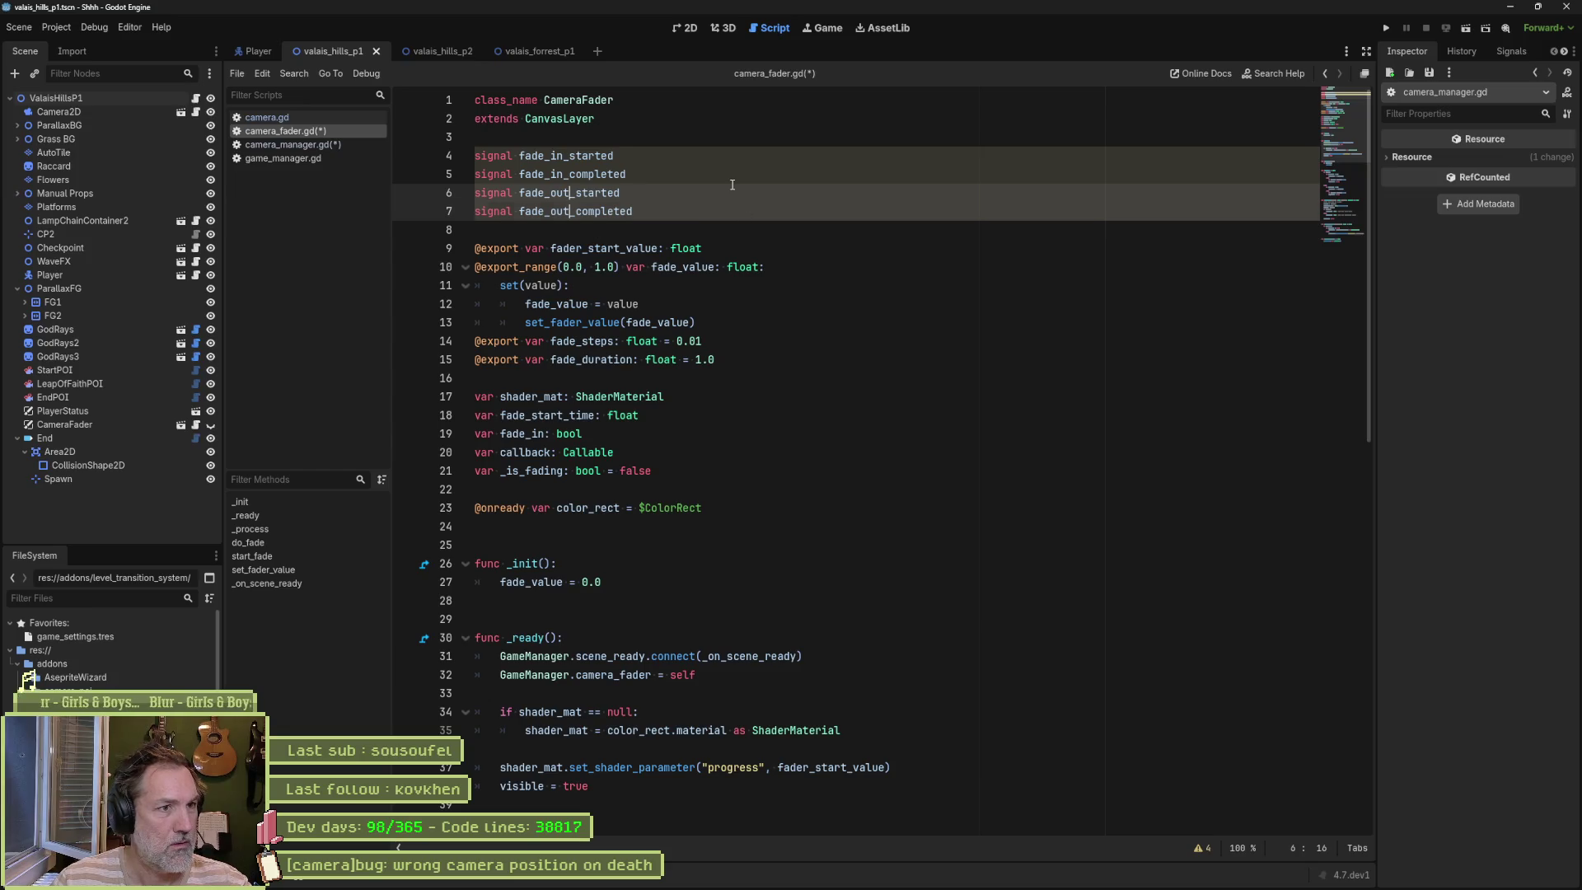
left_click(732, 184)
key("ctrl+s")
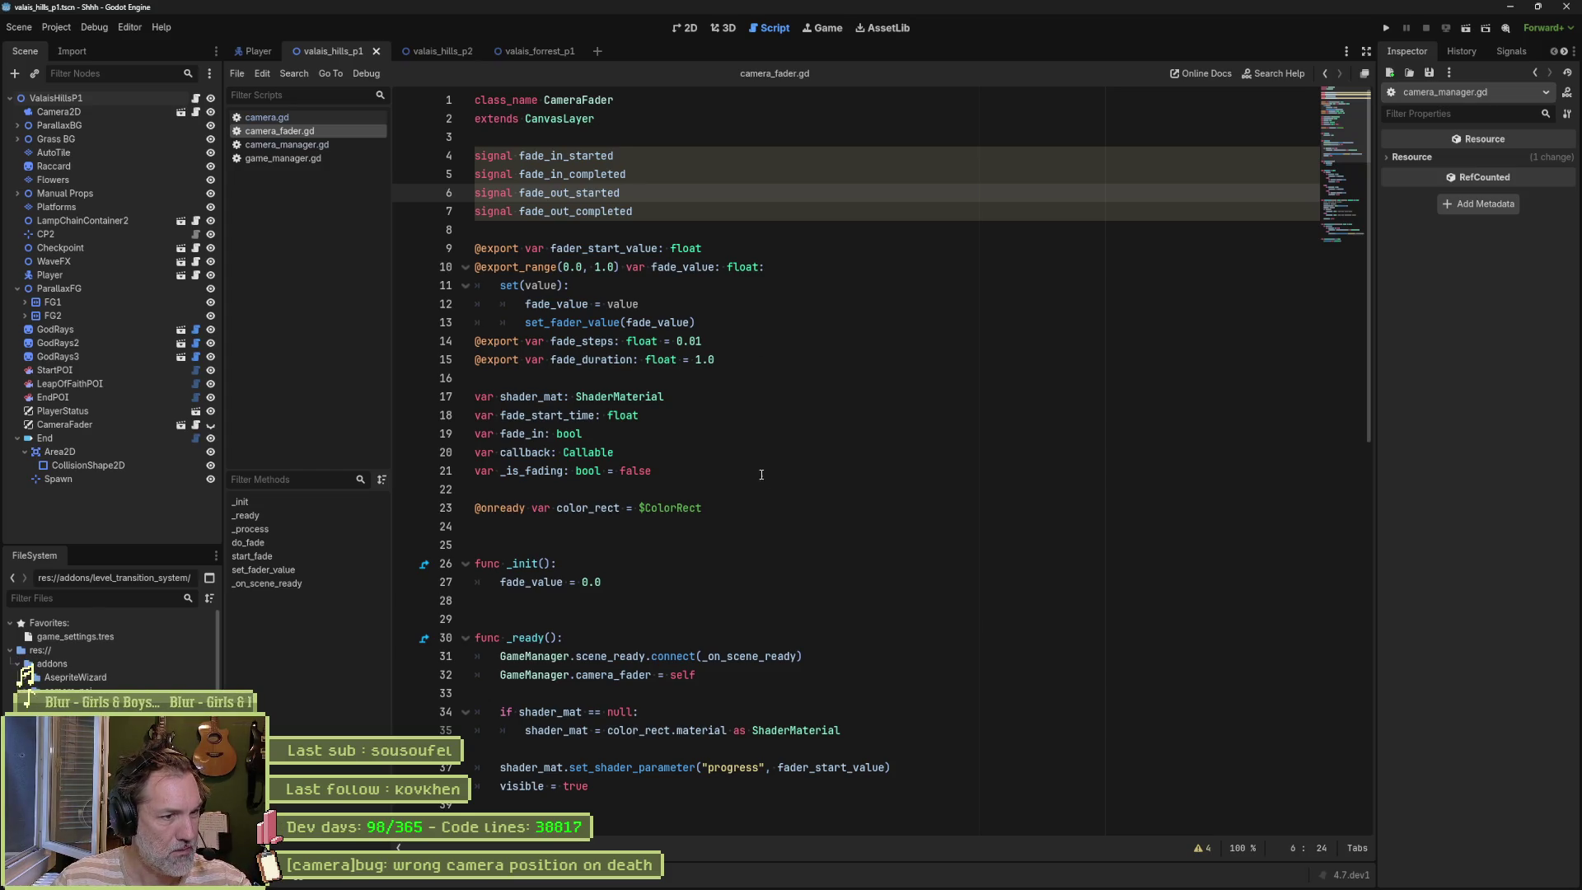
scroll(775, 471, "down", 1)
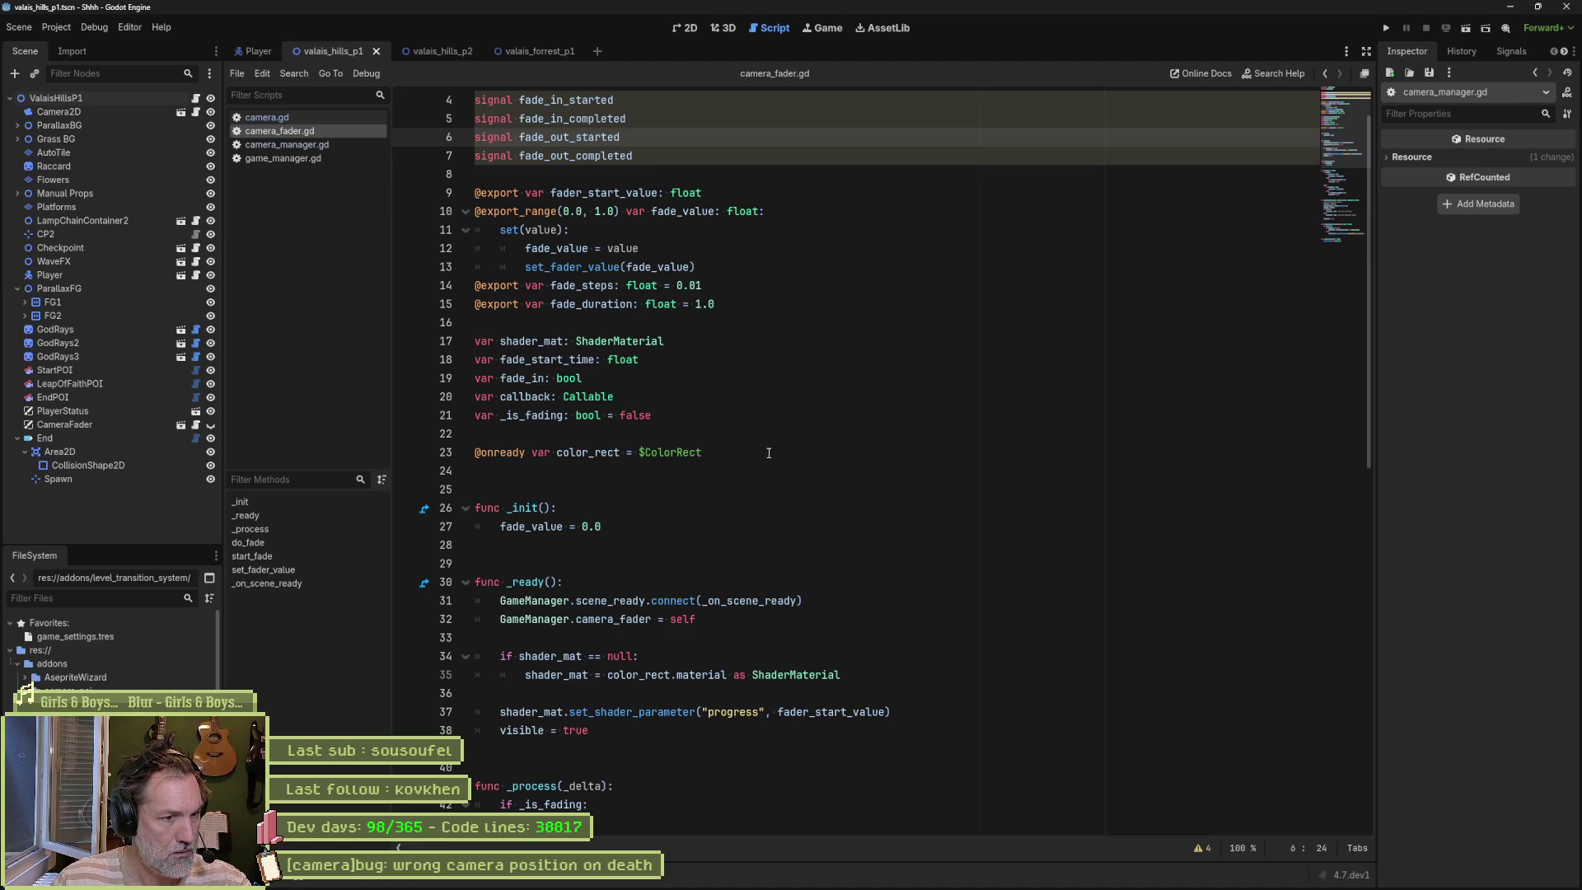
scroll(769, 453, "down", 7)
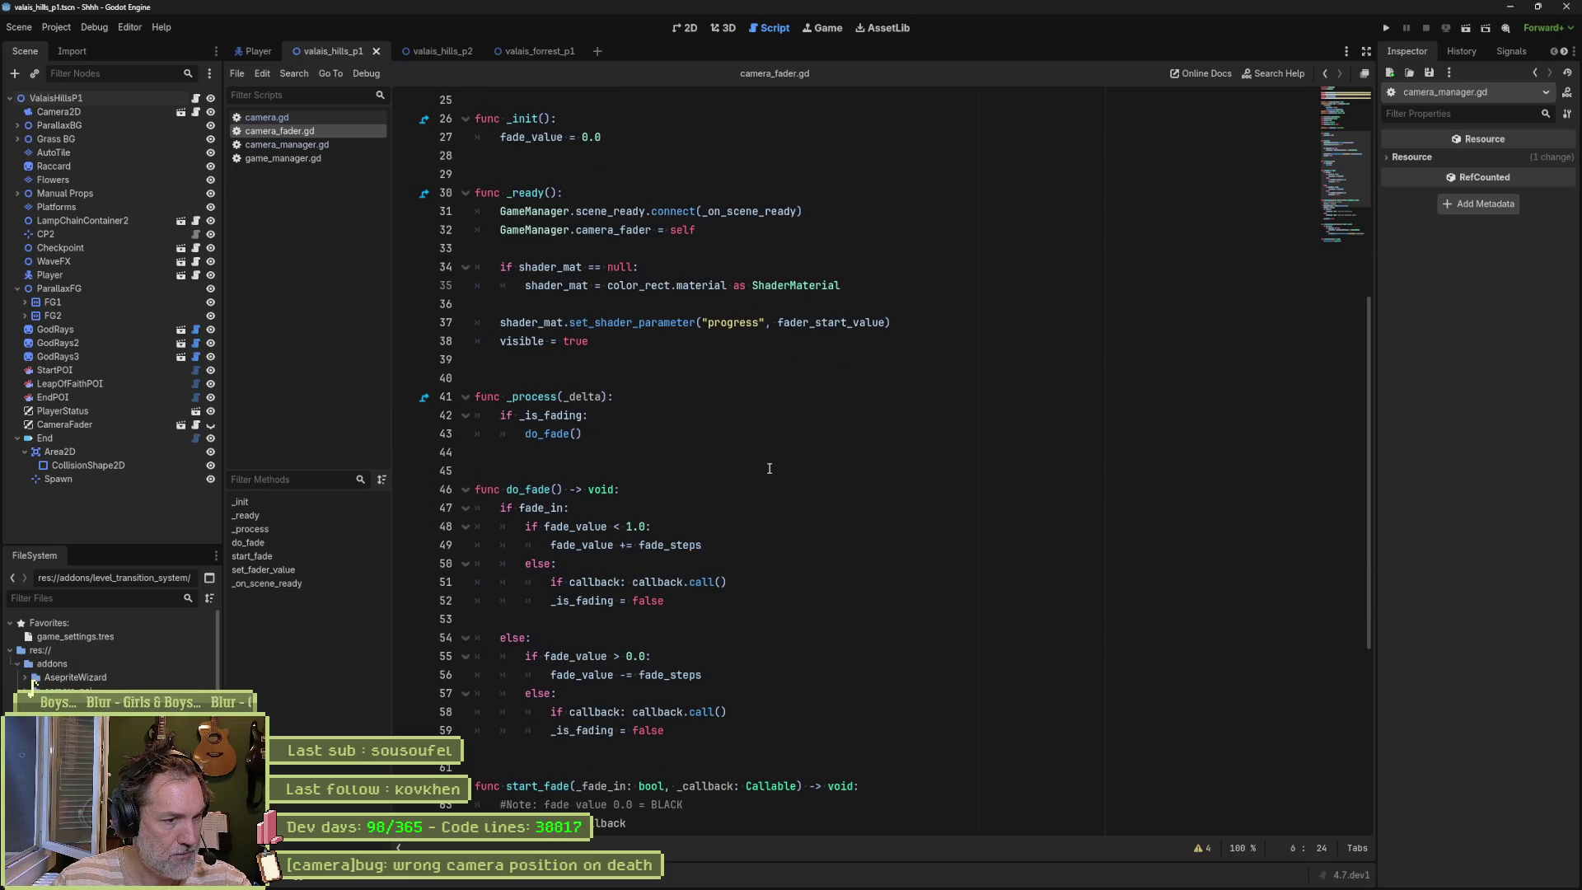
scroll(769, 468, "down", 1)
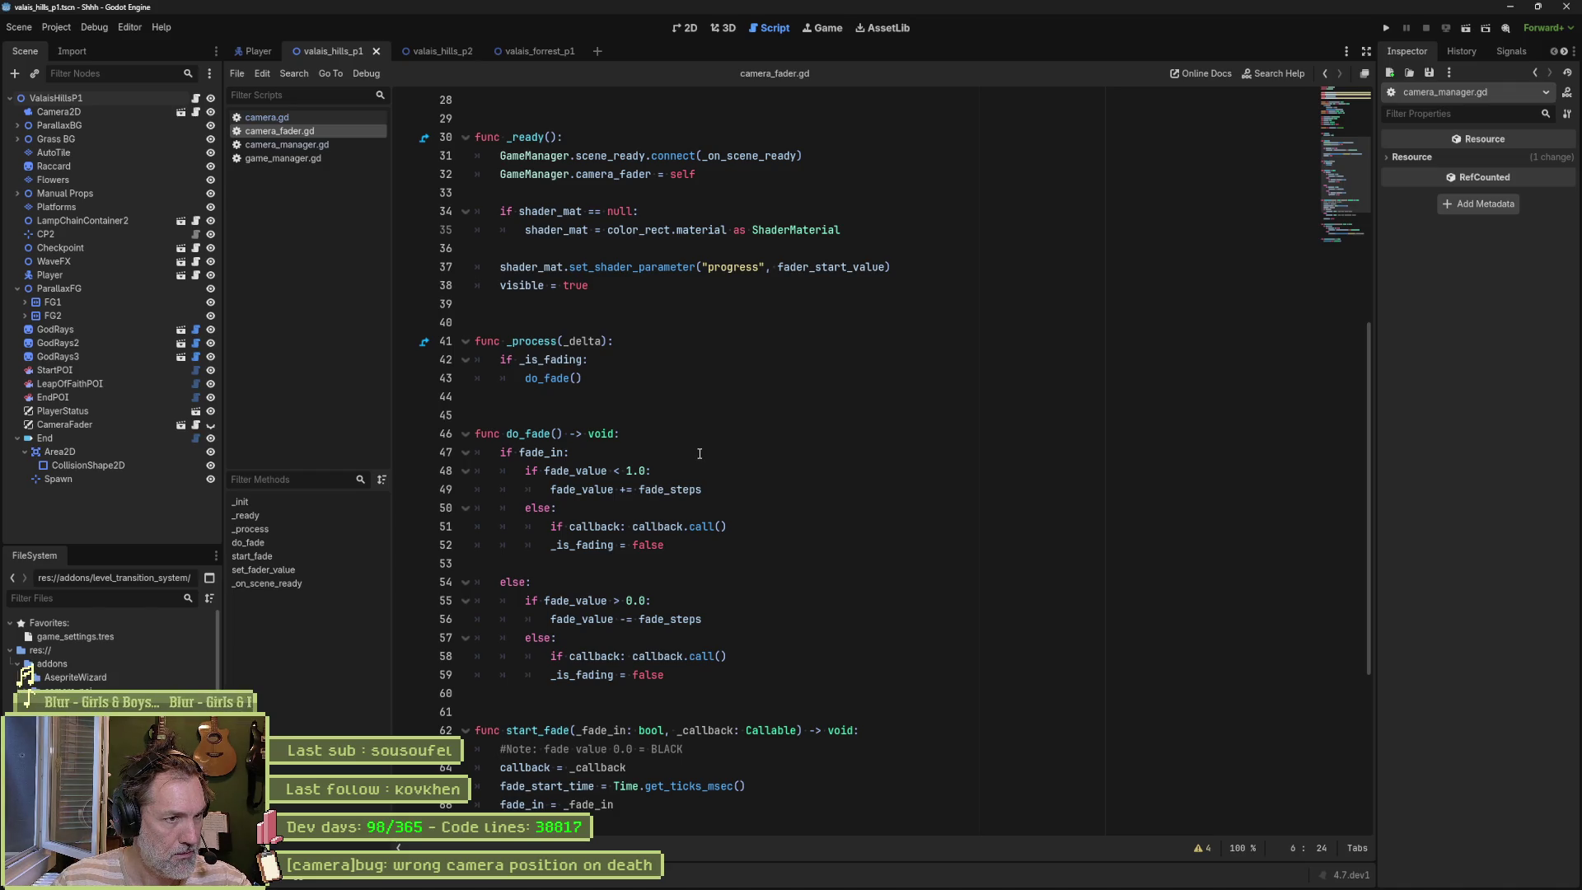
scroll(700, 453, "down", 4)
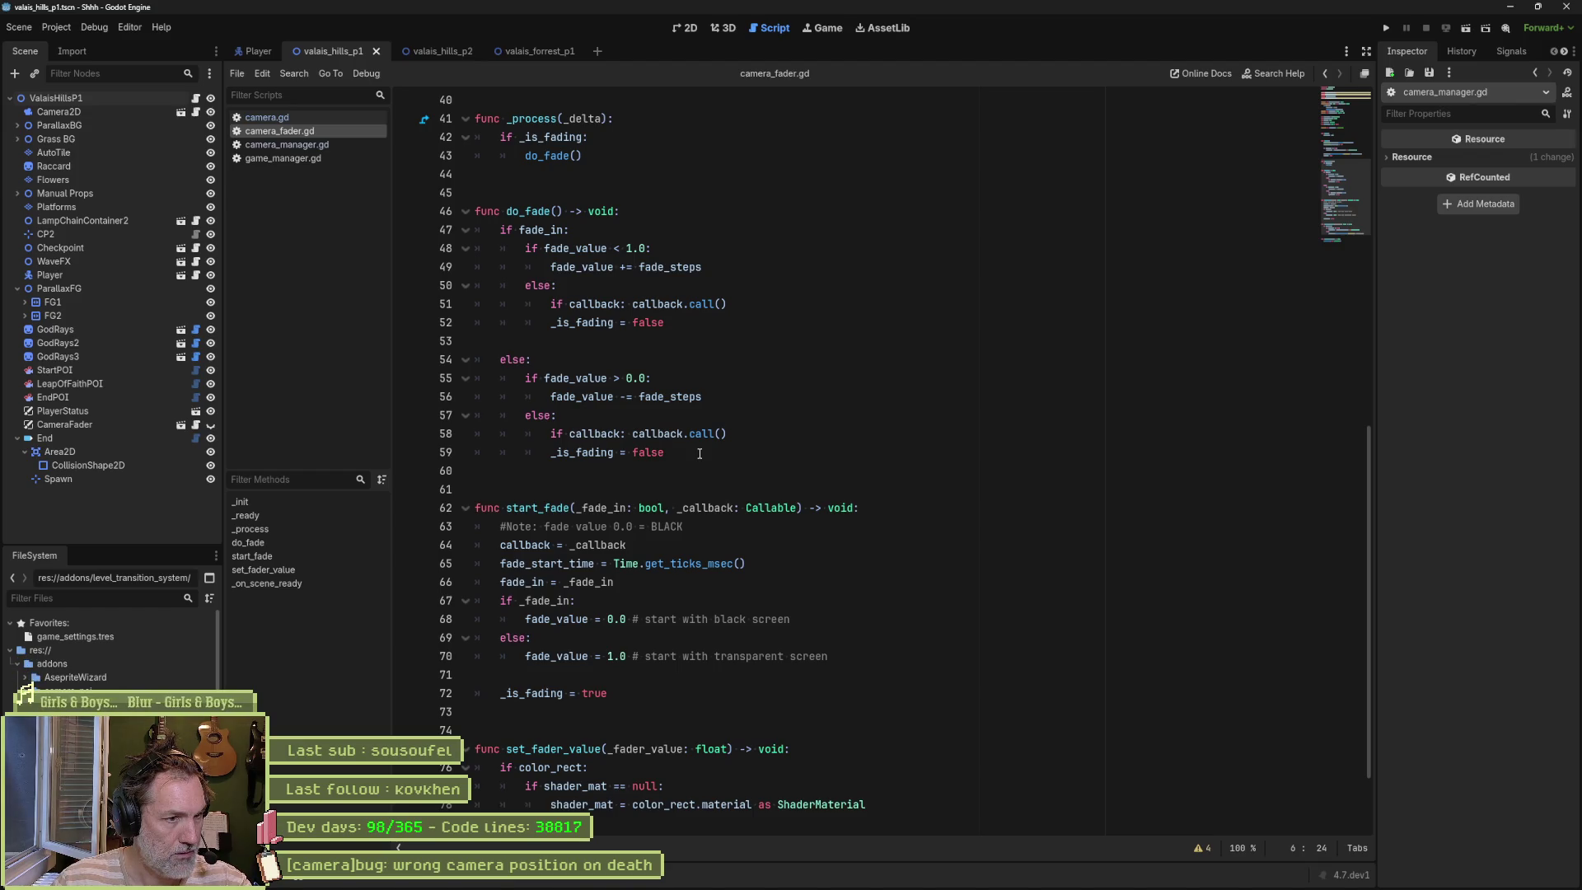
double_click(537, 508)
scroll(561, 503, "down", 2)
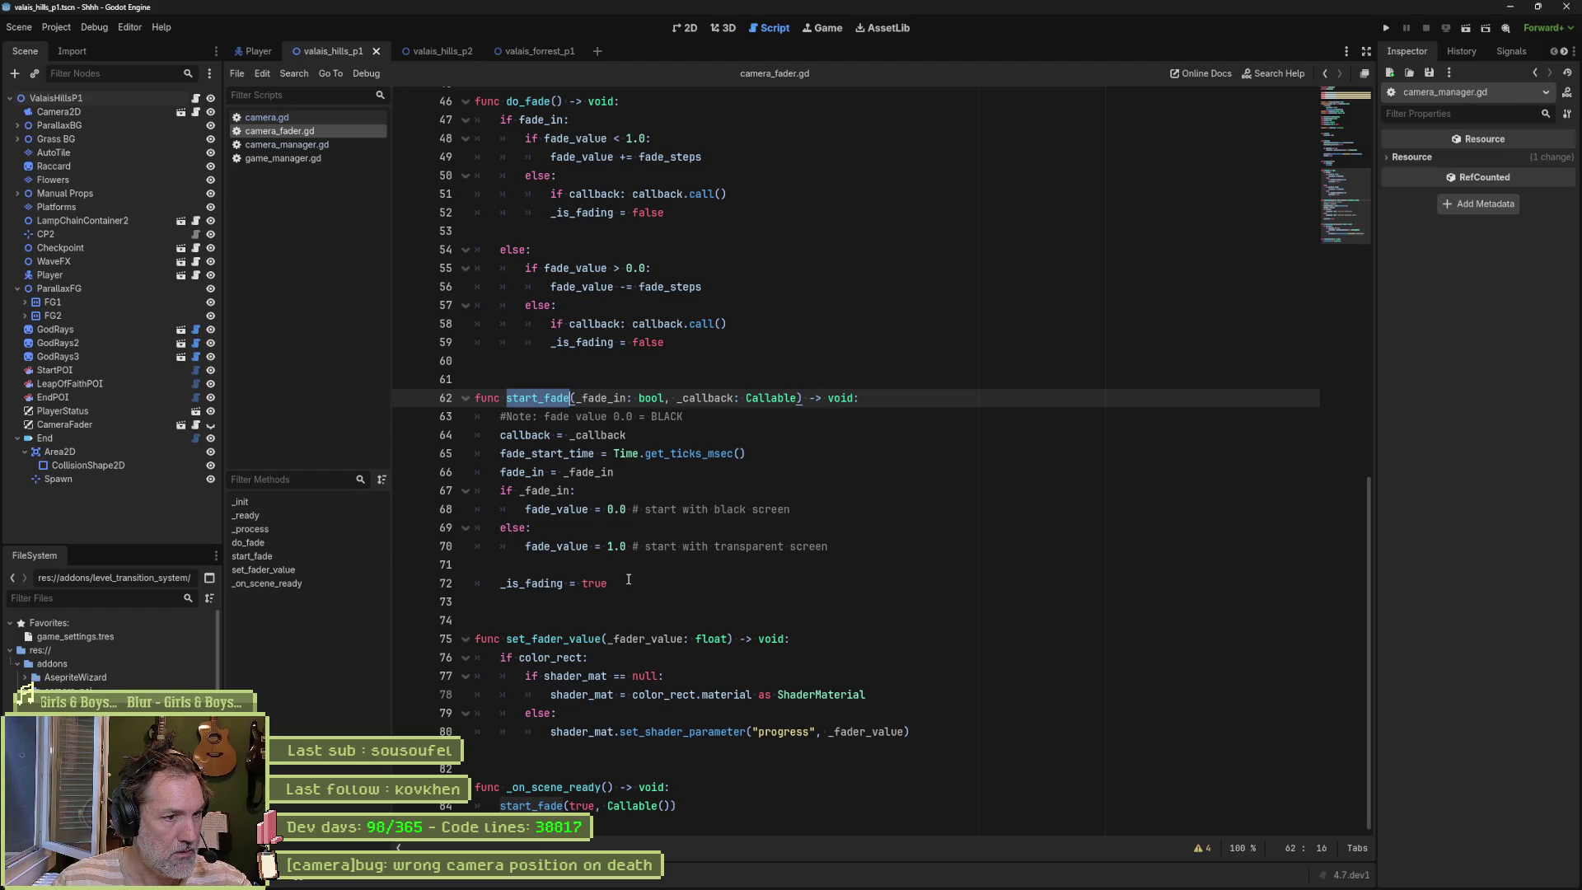
left_click(657, 583)
Step: Below _is_fading = true, type fade_in_started.emit( and discard a trial inline if/else
key("Return")
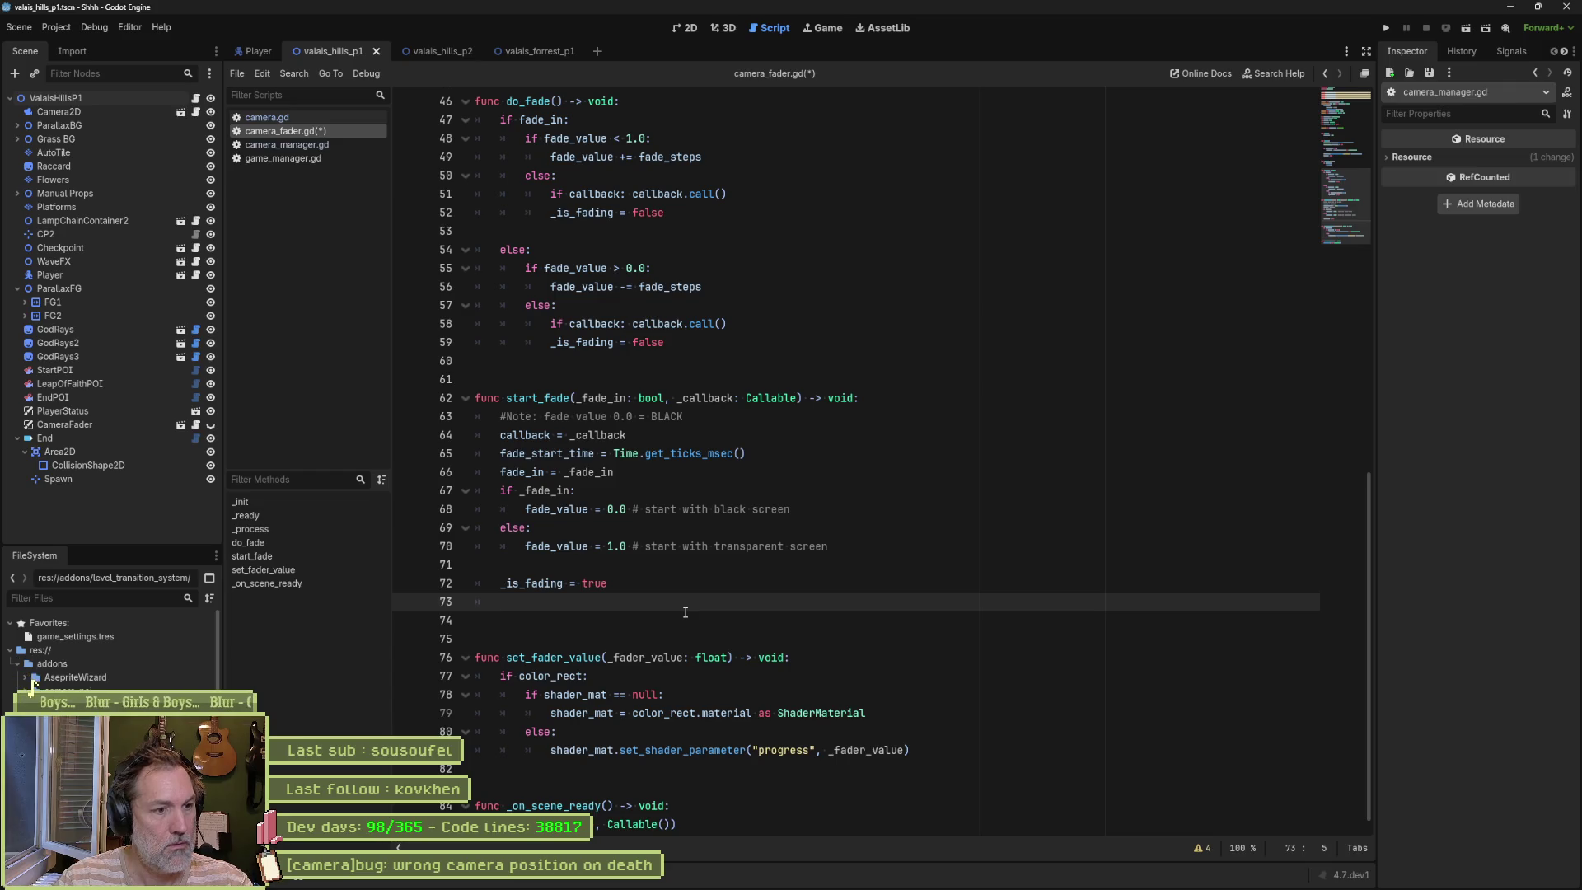
key("Return")
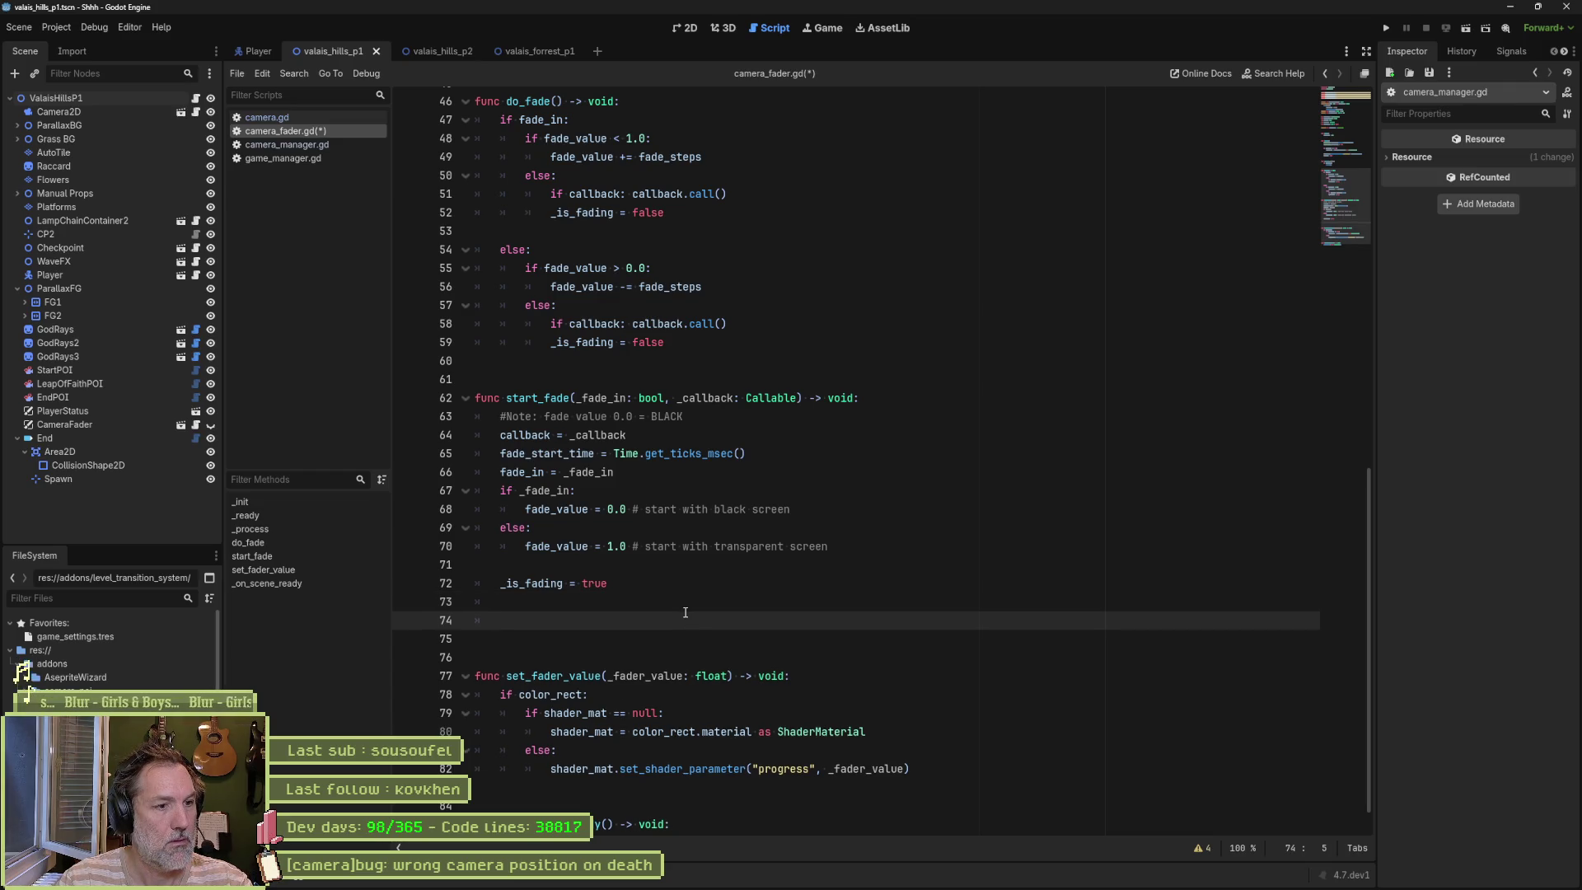
type("fa")
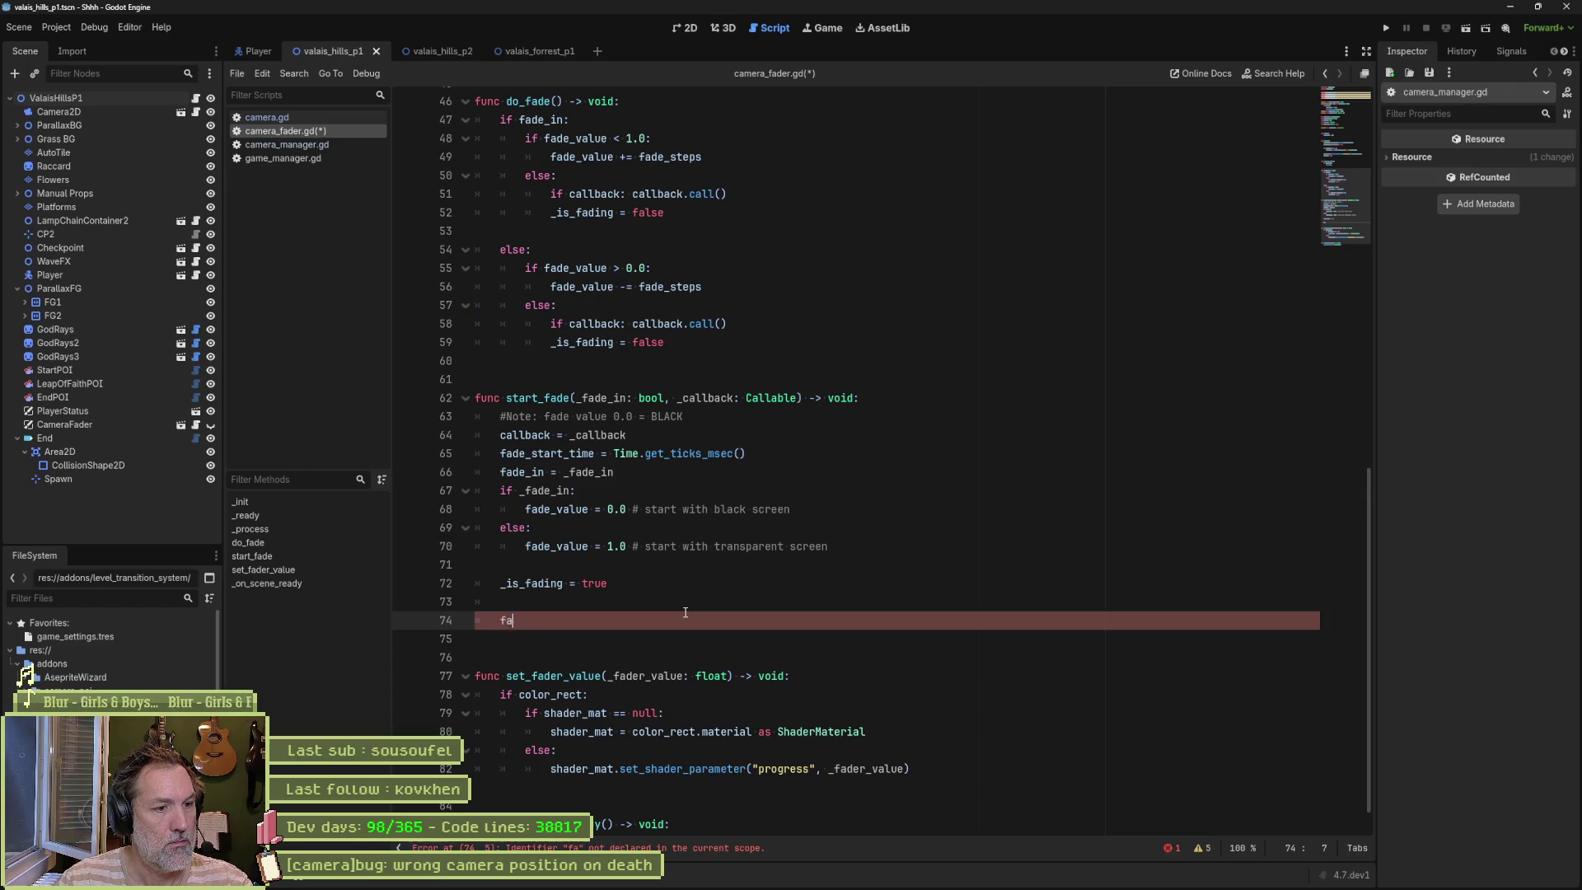
type("de_in")
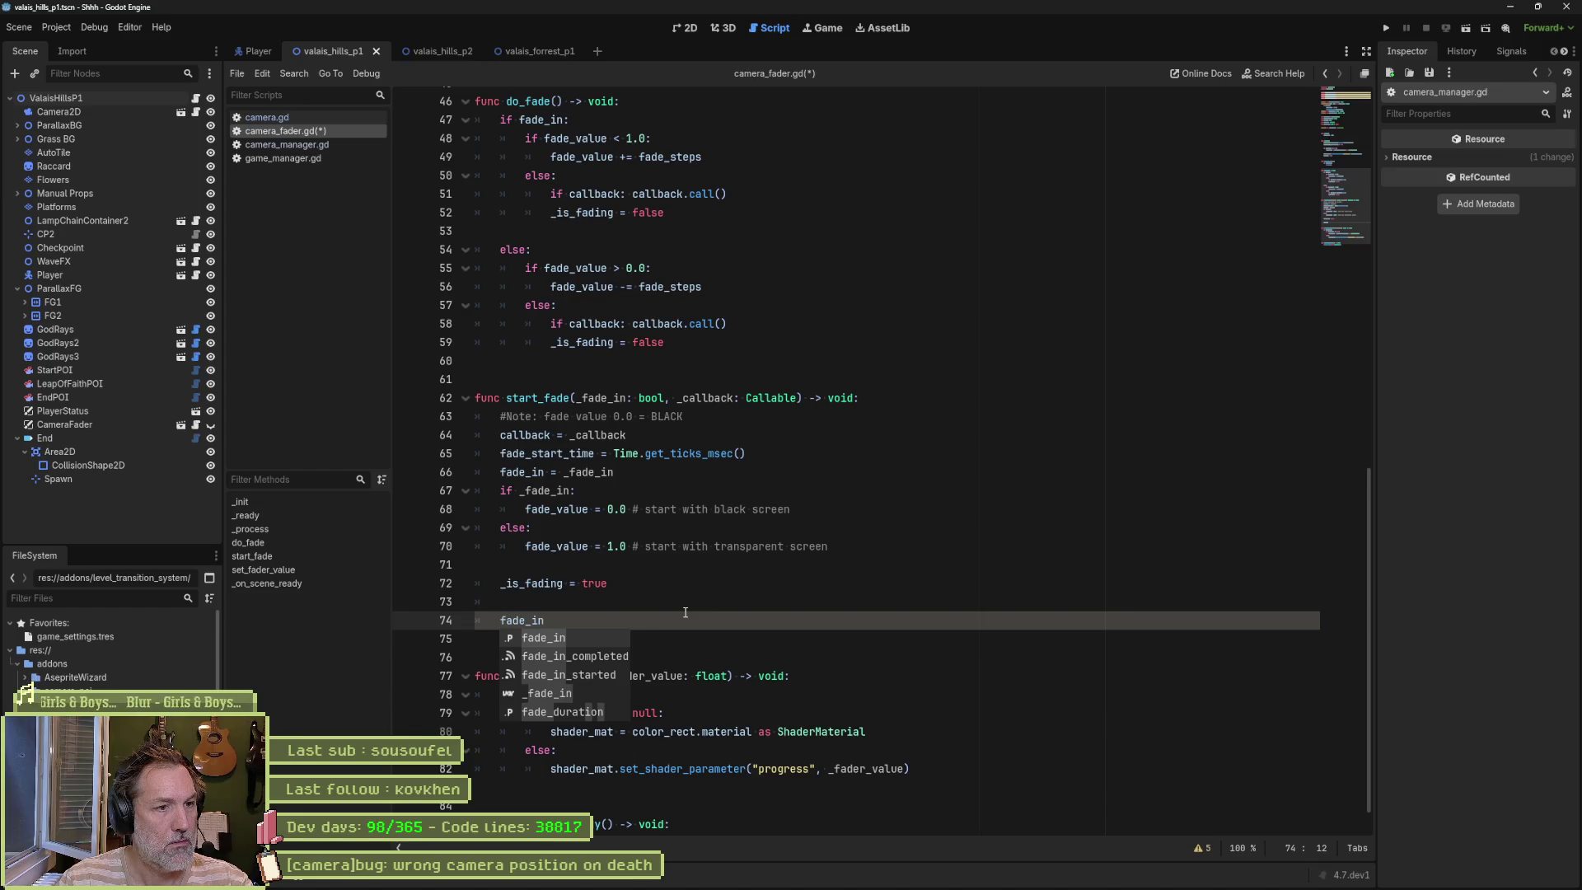
type("_st")
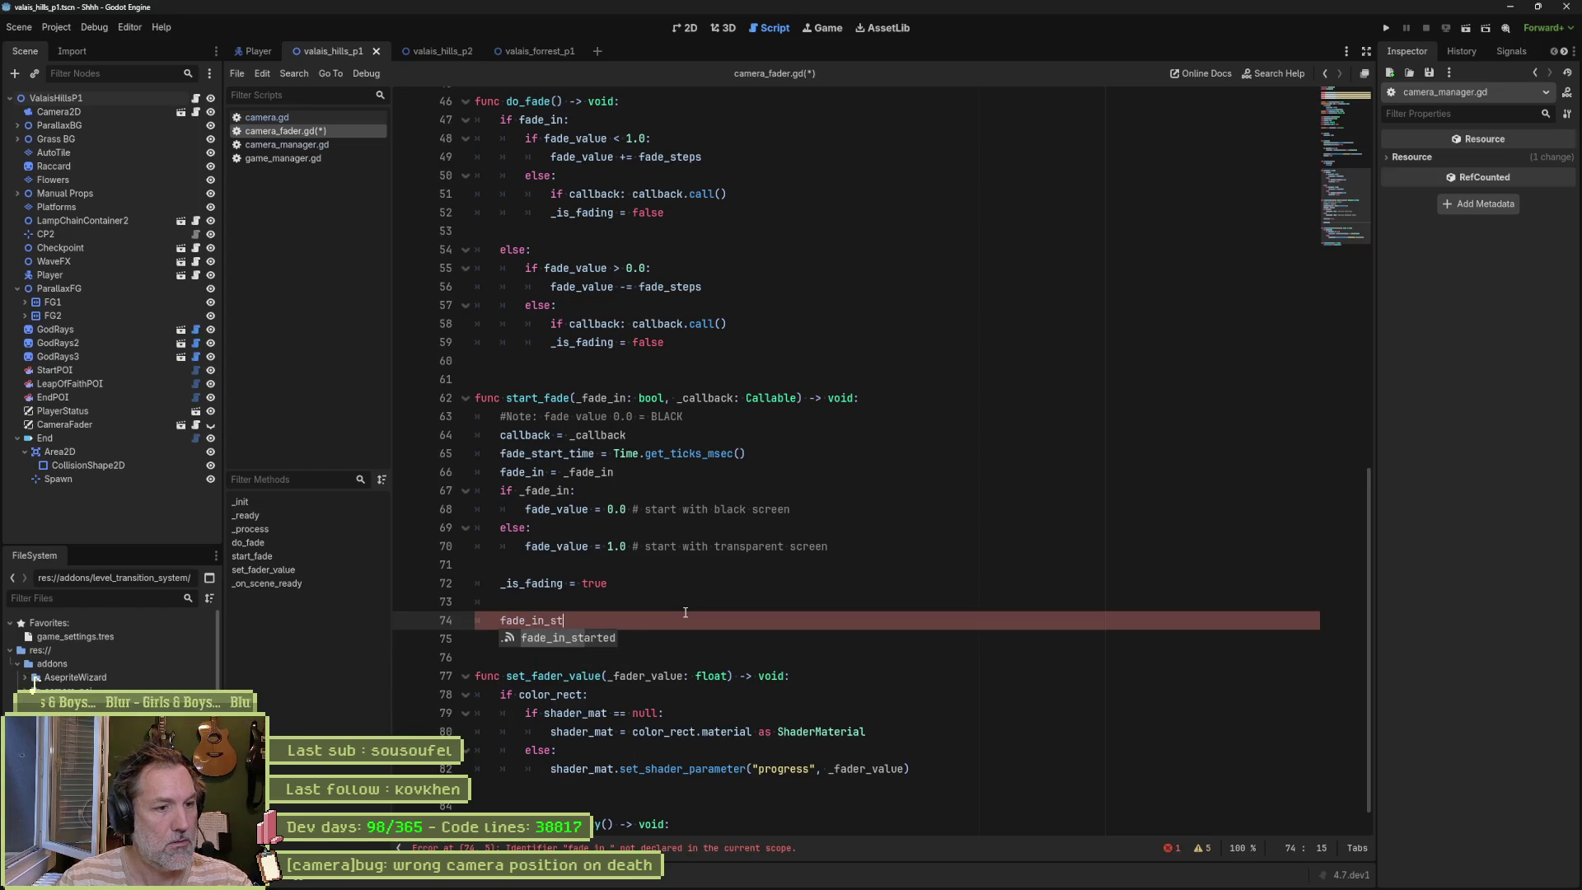
key("Return")
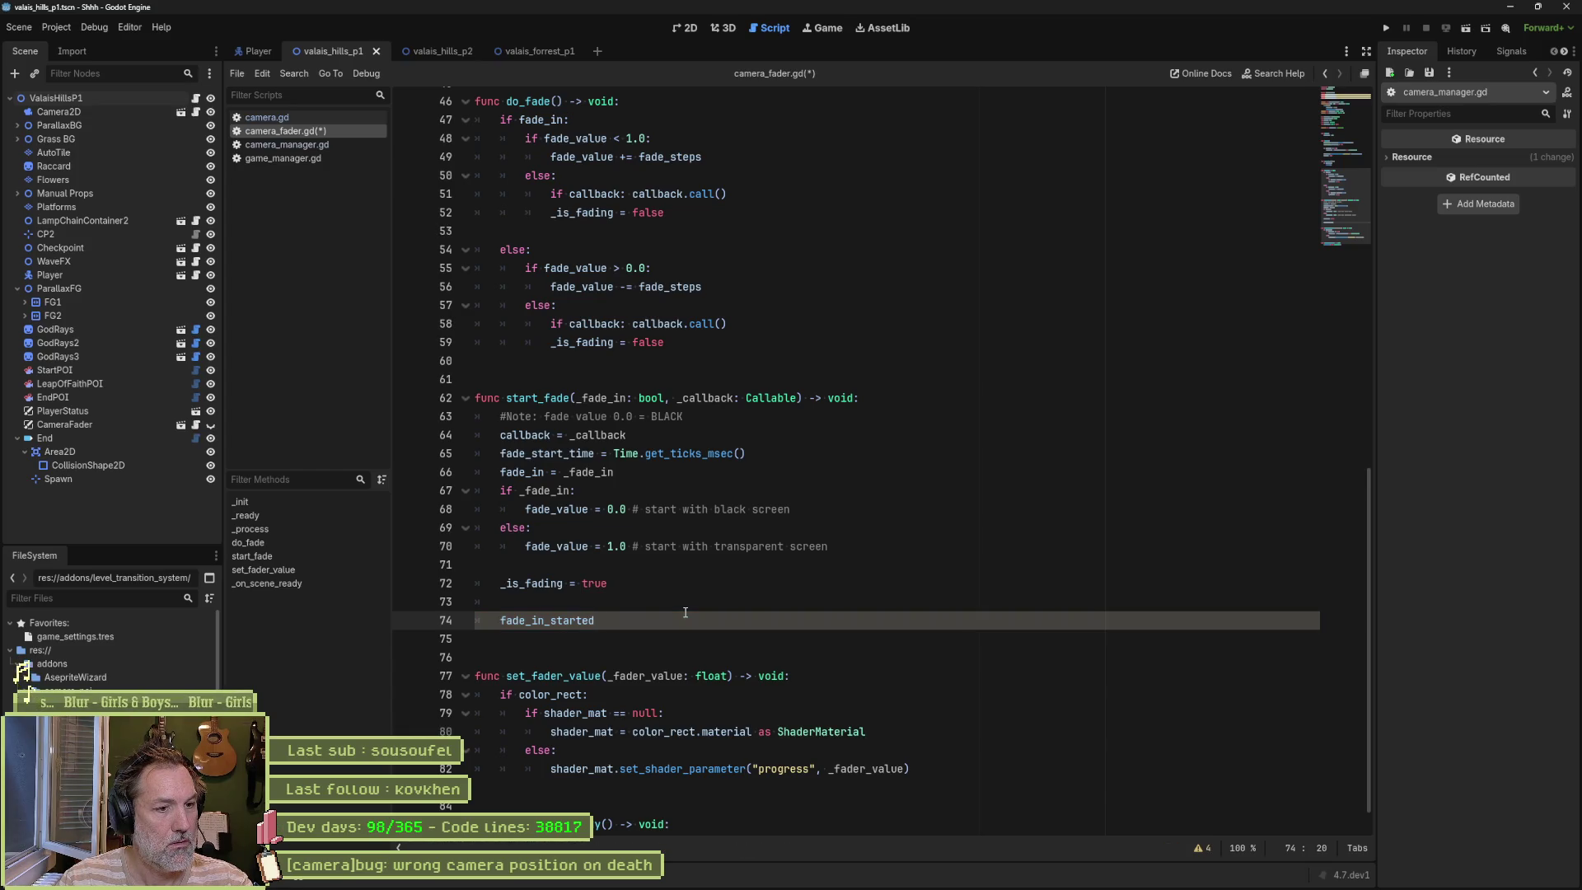
type(".emit (")
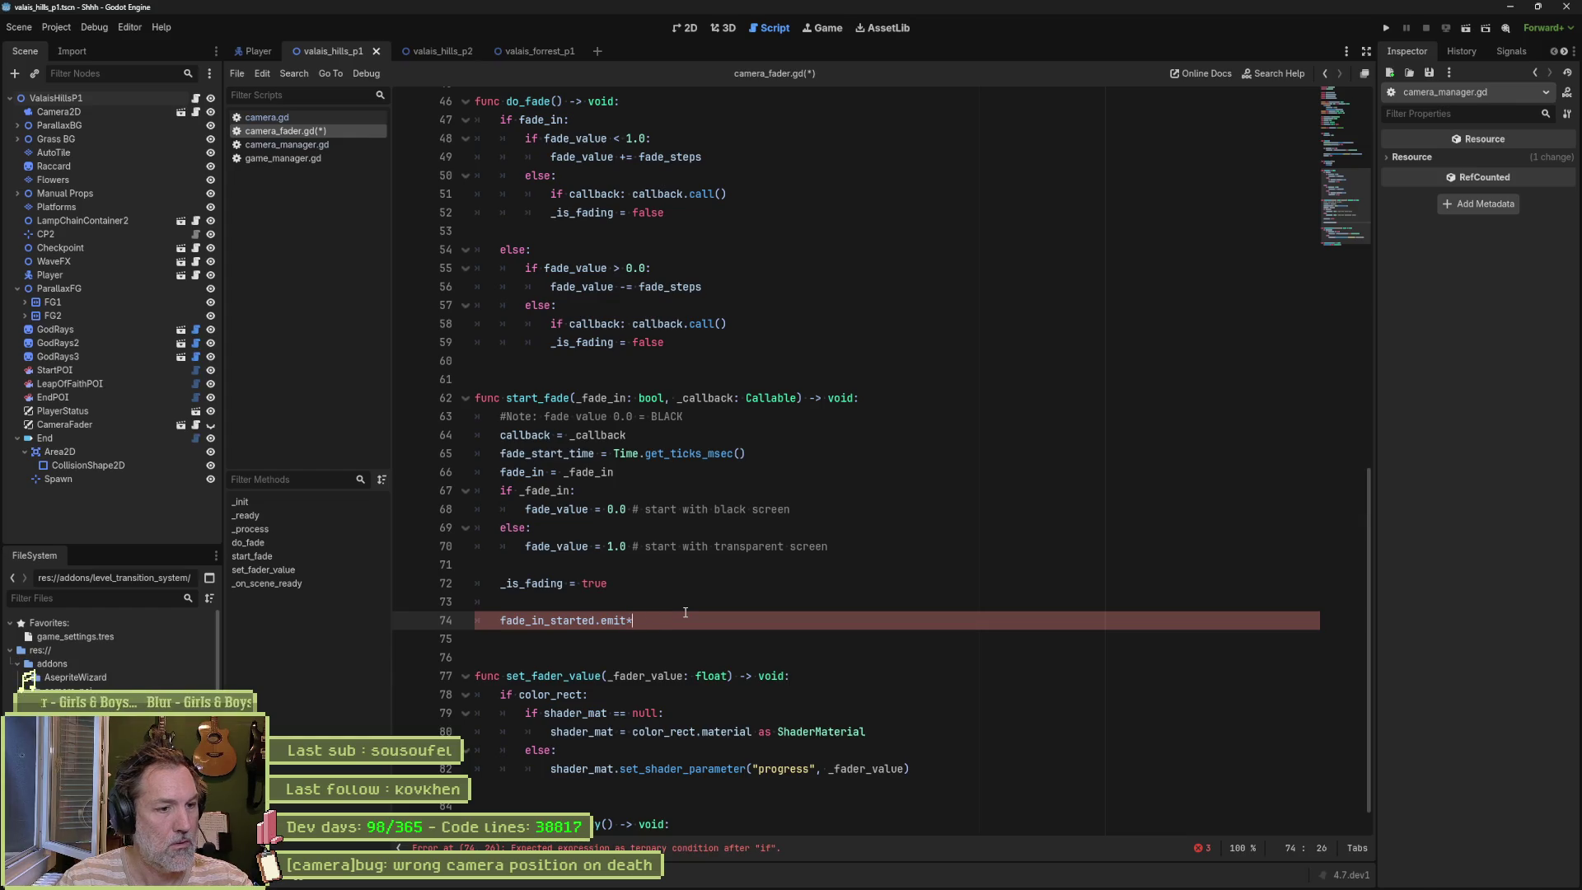
type(") if ")
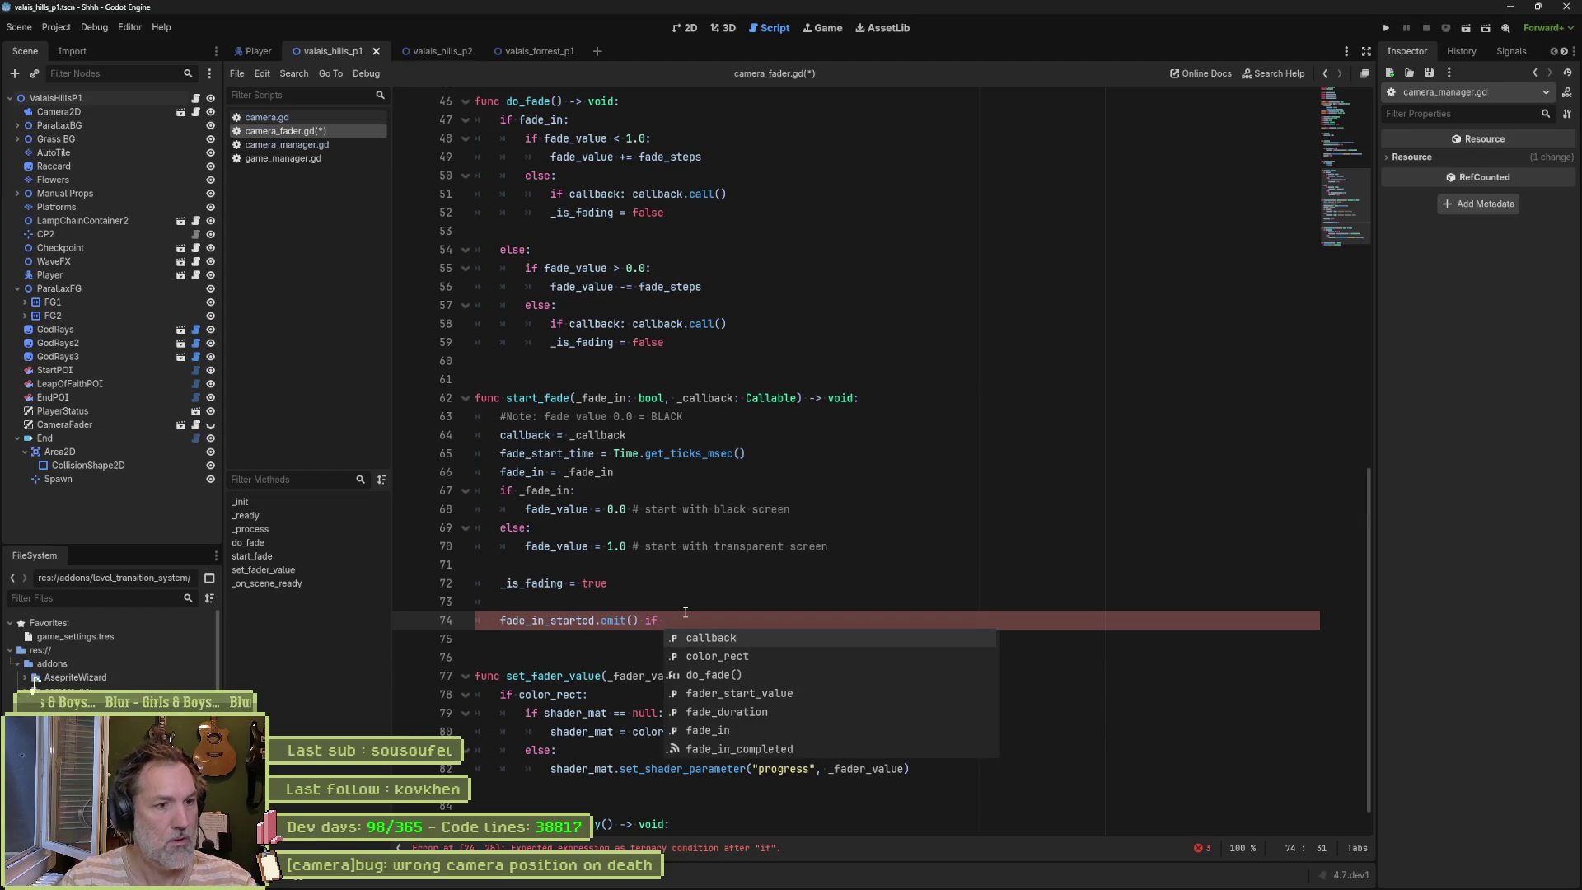
type("_fa")
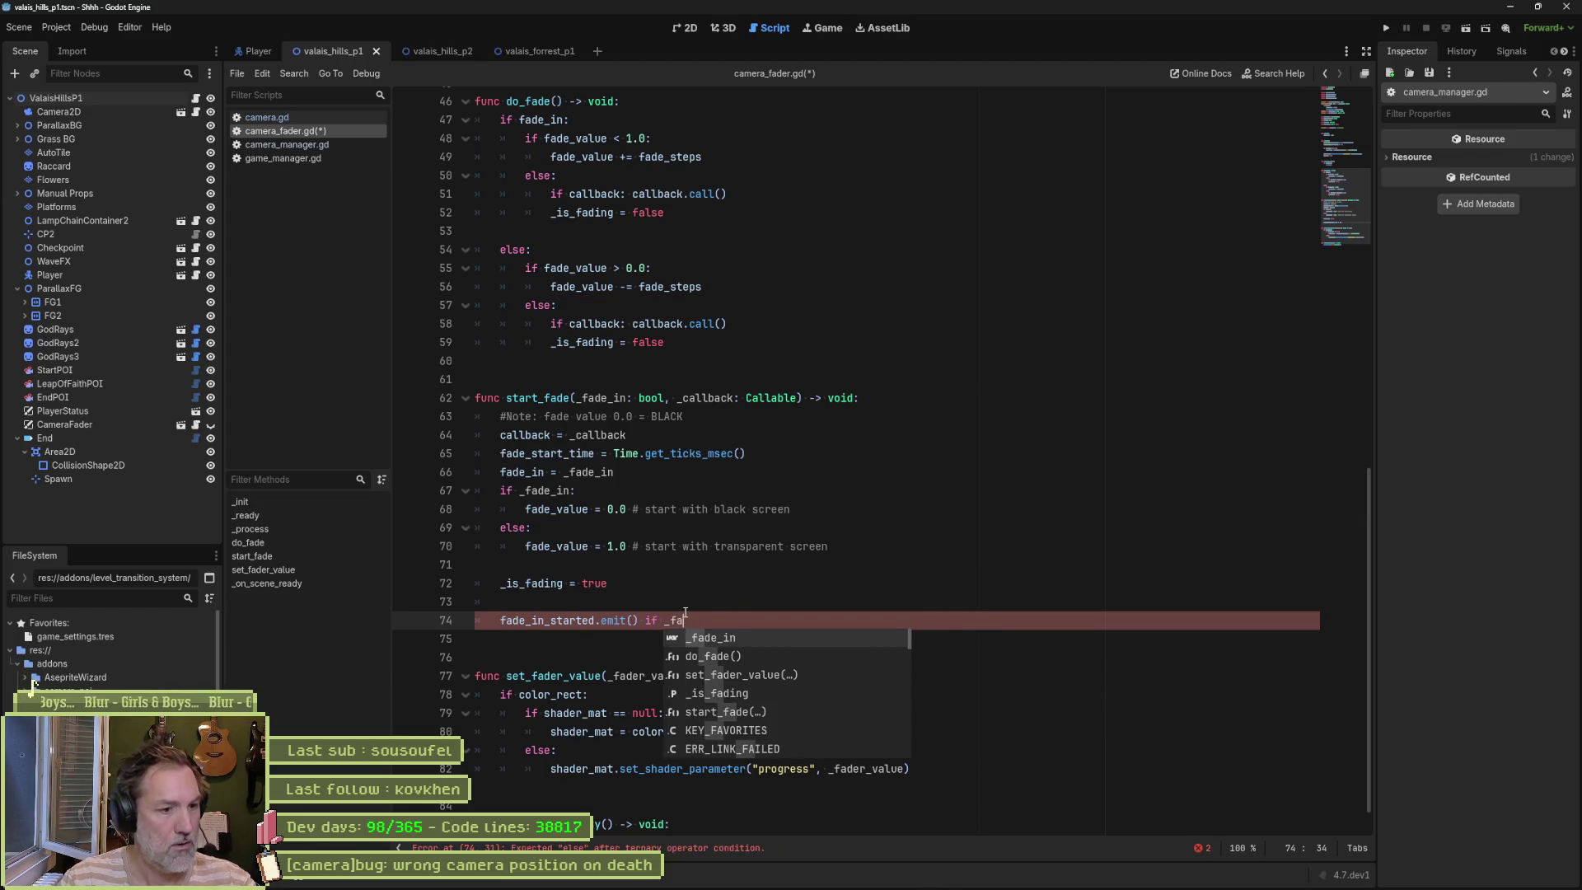
key("Return")
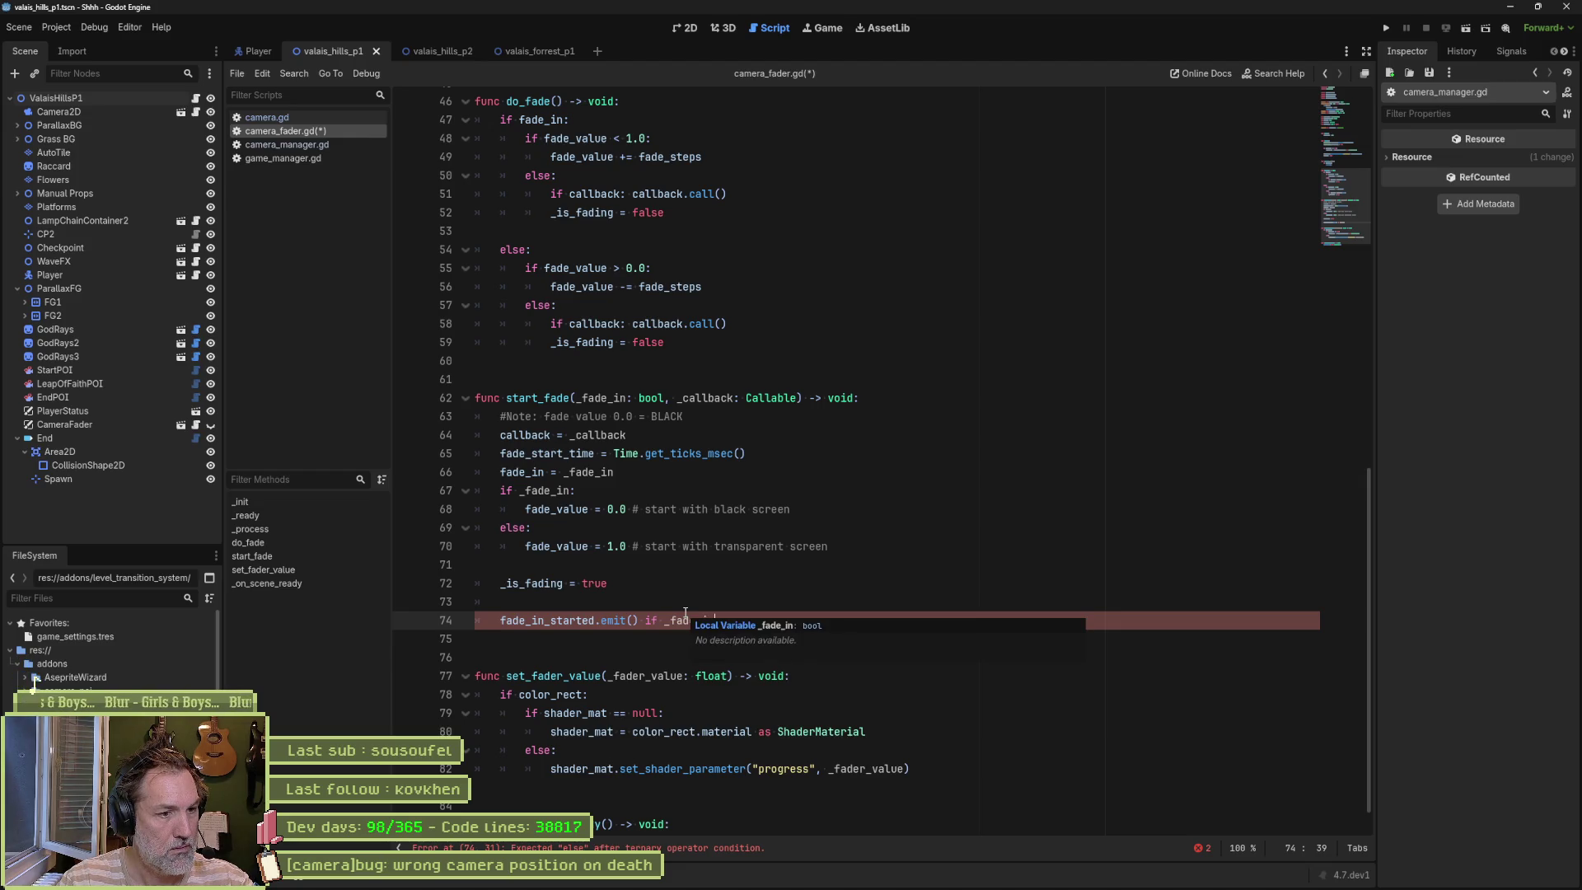
type(" else")
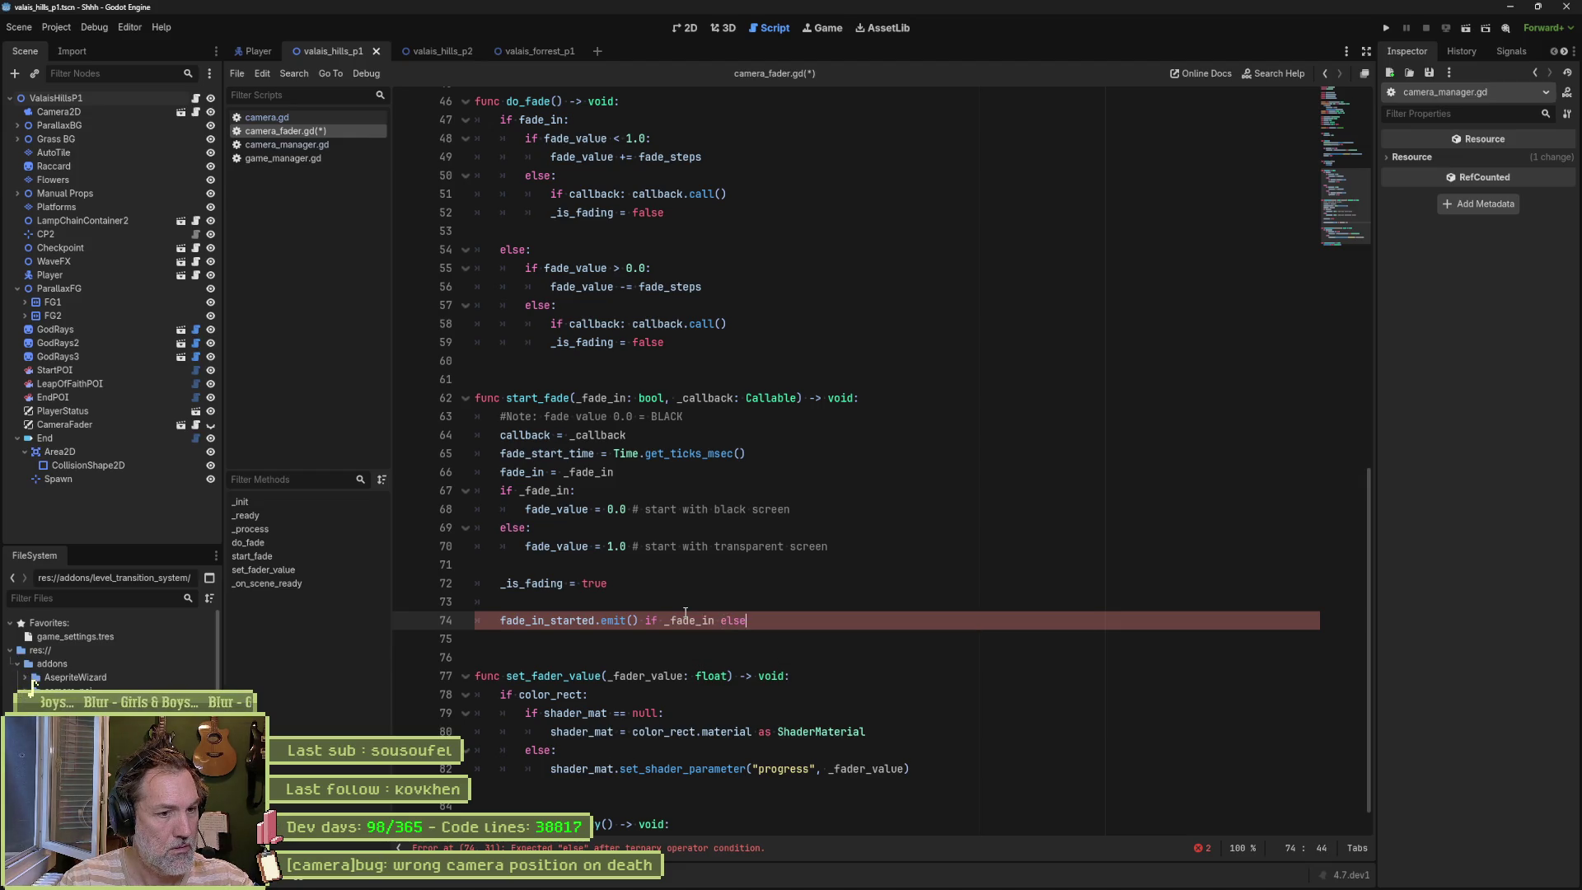
key("BackSpace")
key("BackSpace")
key("BackSpace")
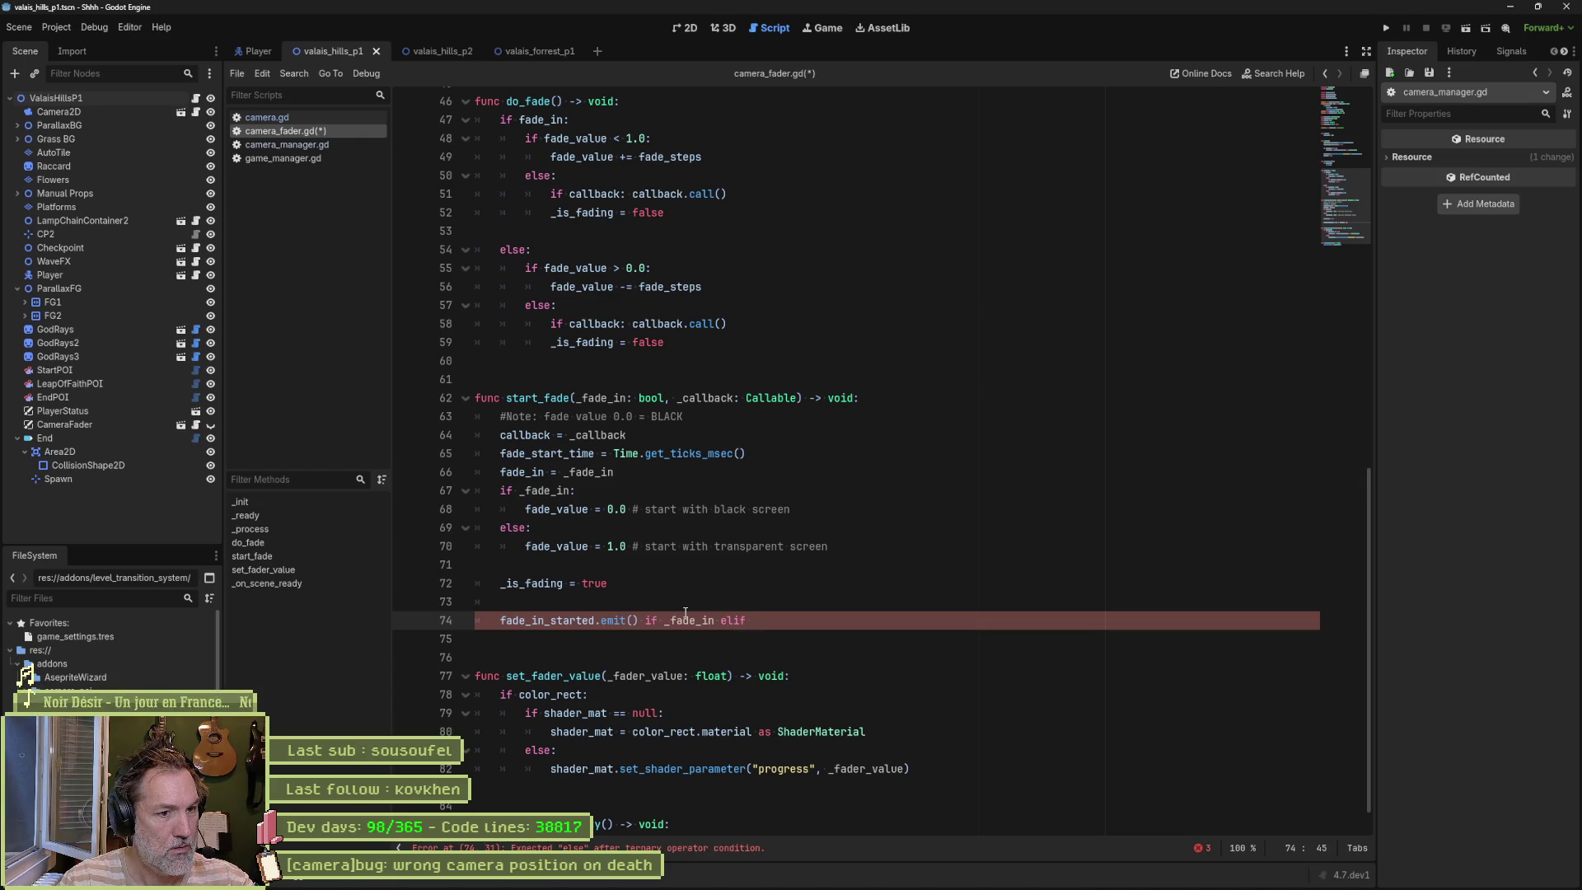
key("BackSpace")
key("BackSpace")
key("BackSpace")
type("se")
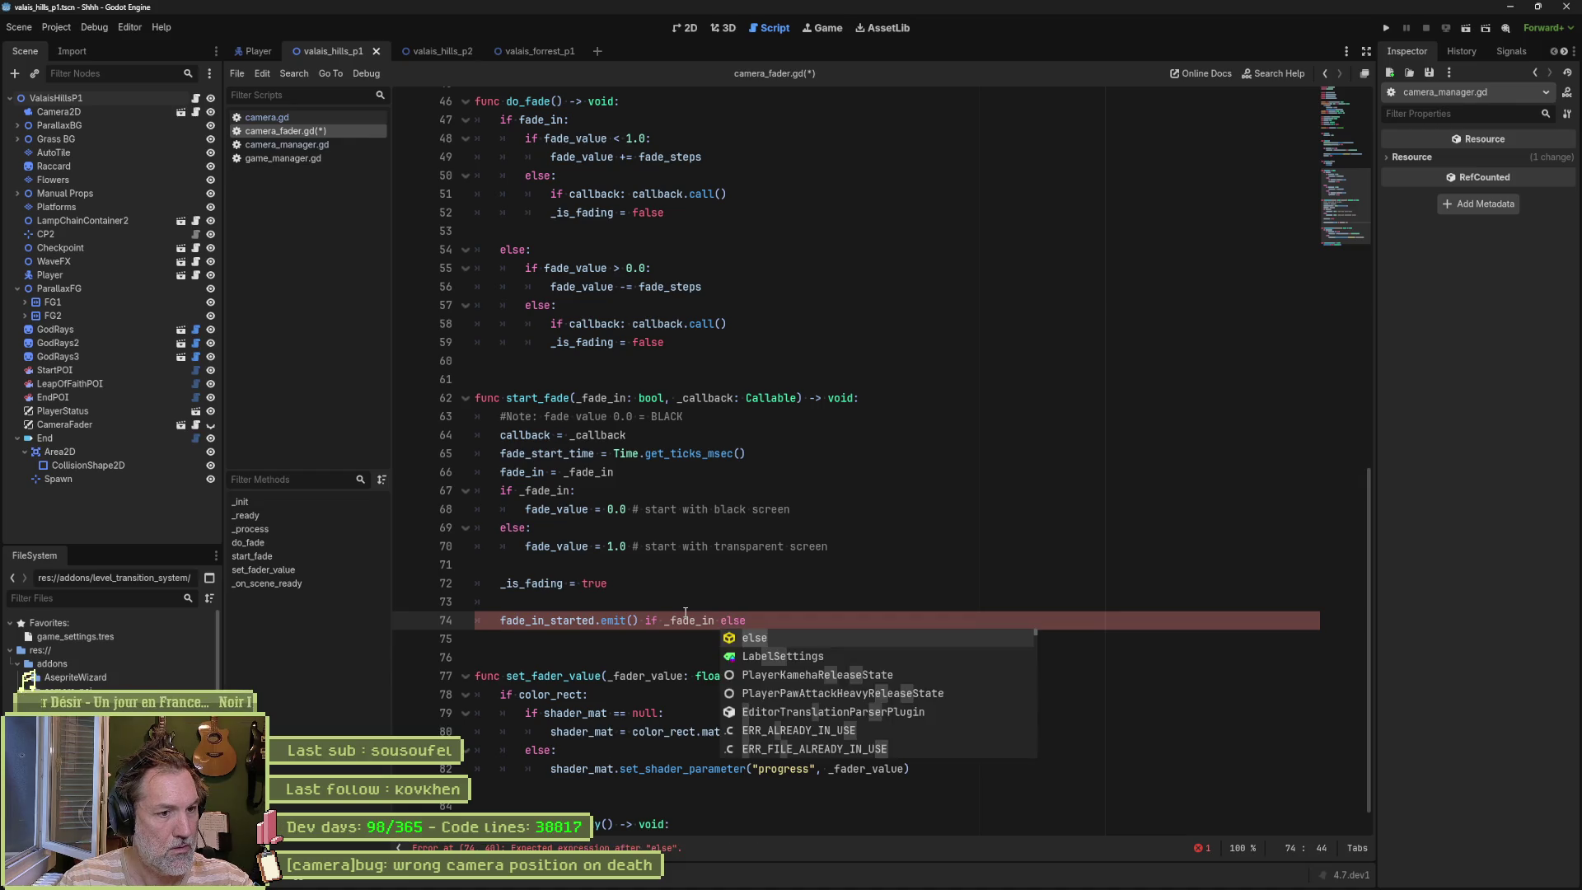
key("BackSpace")
key("BackSpace")
key("BackSpace")
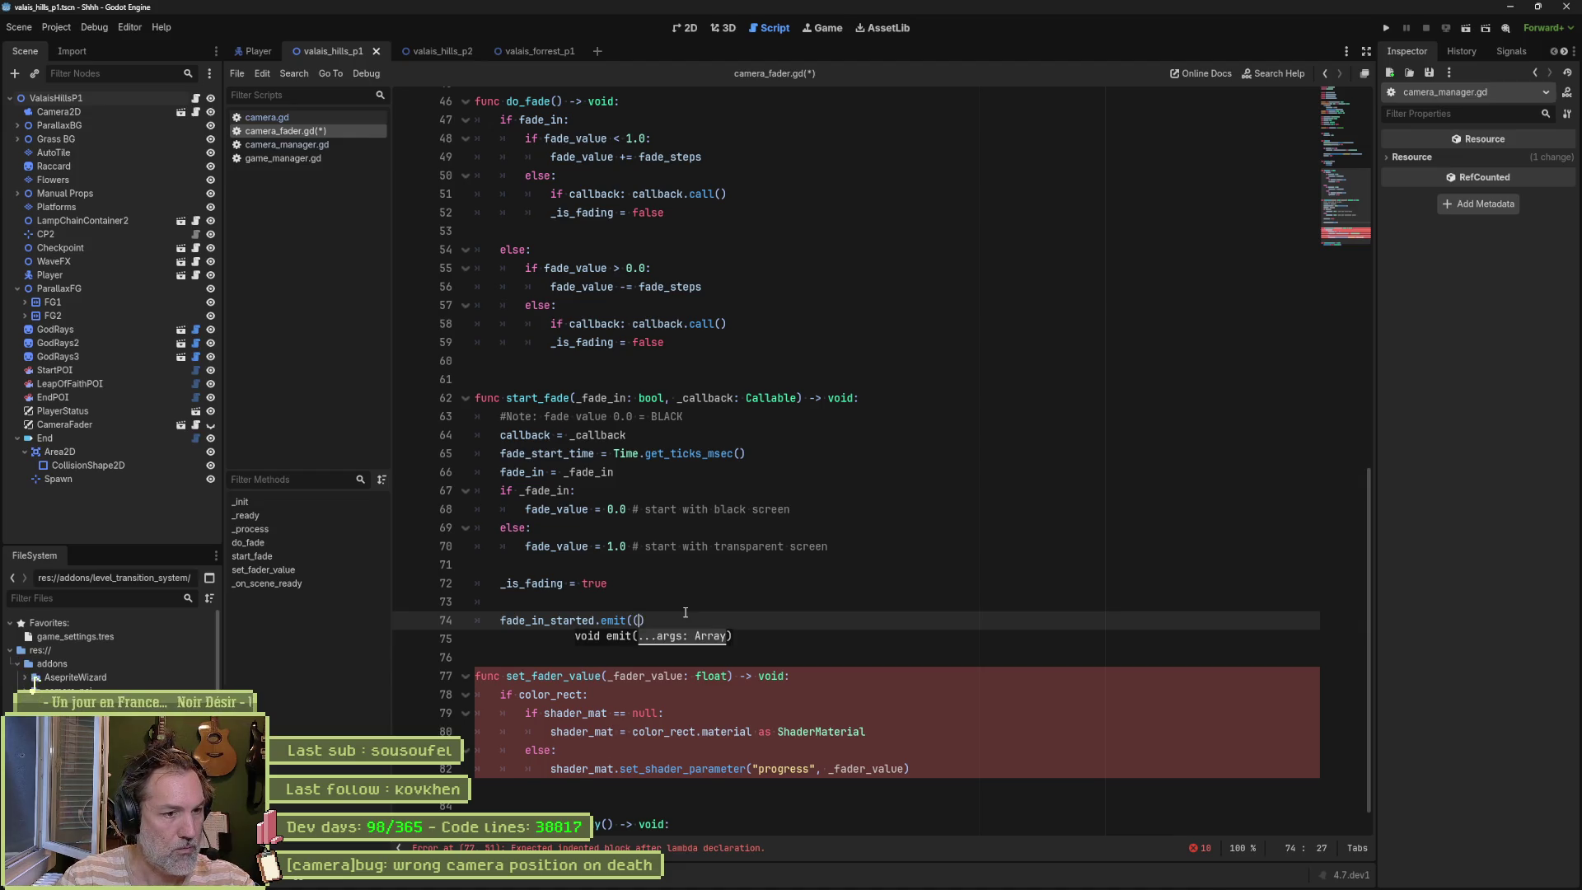
Step: Wrap the fade_in_started.emit() call under an if _fade_in: condition
type(")")
key("ctrl+shift+Return")
type("if")
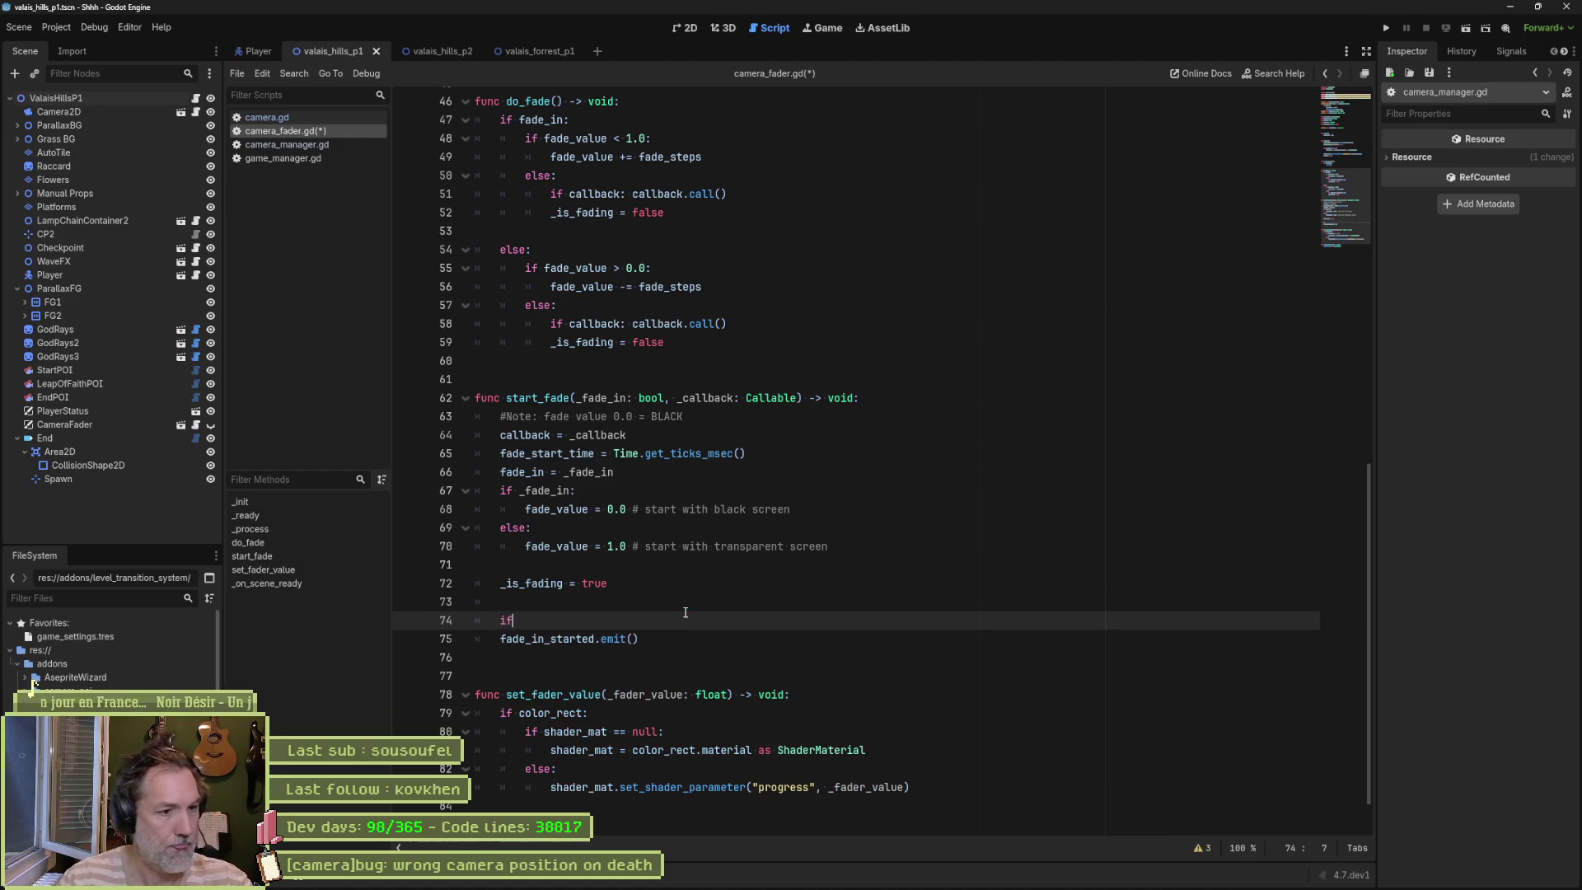
type(" _fade")
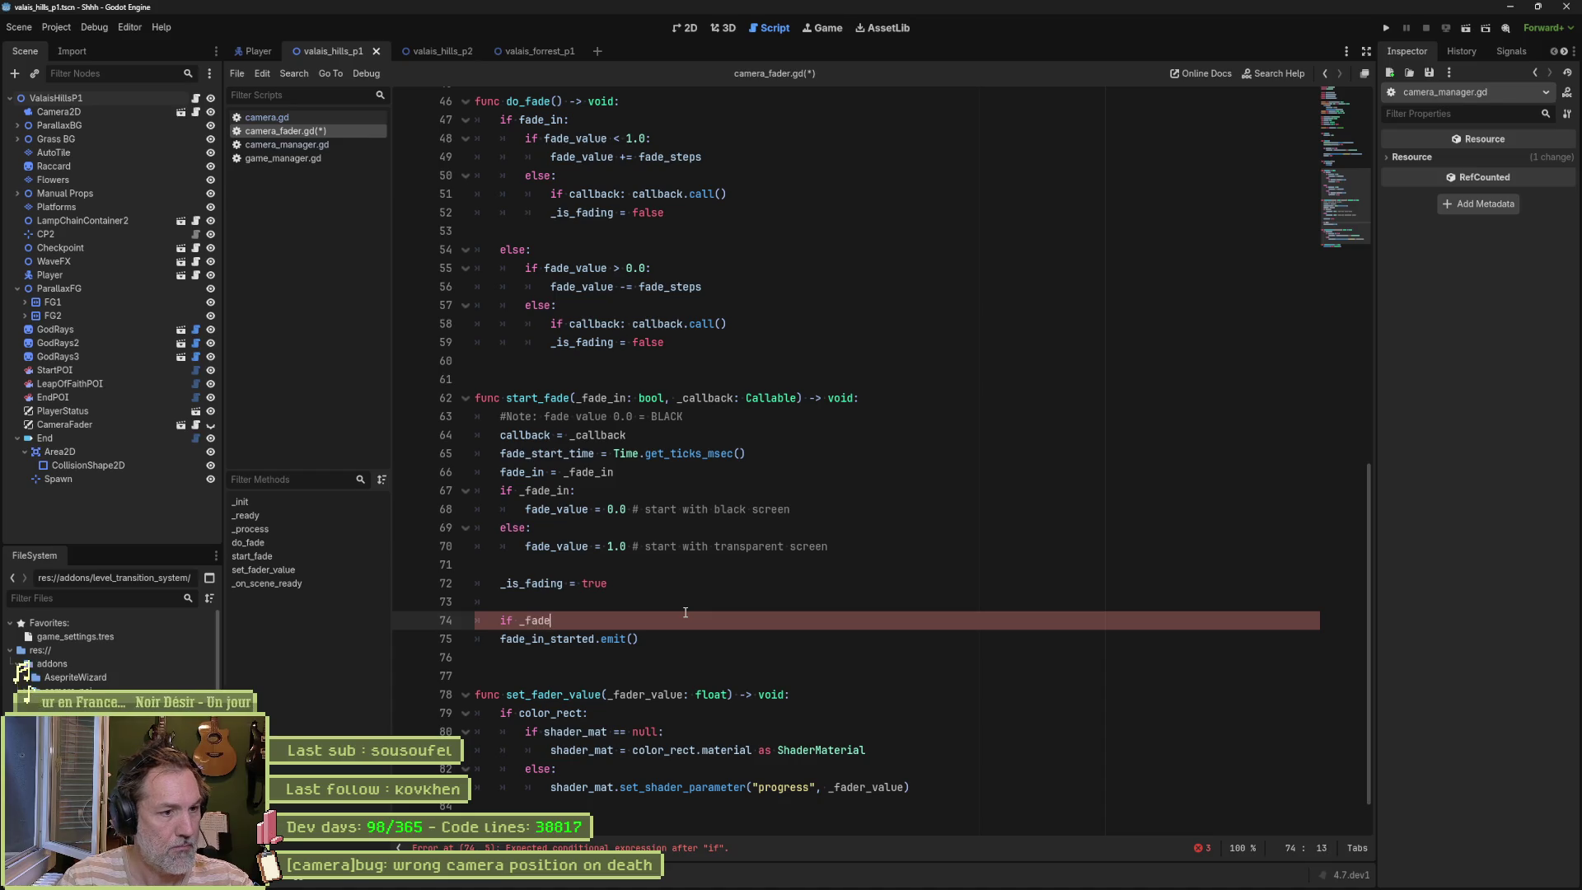
type("_in:")
key("Down")
key("Home")
key("Tab")
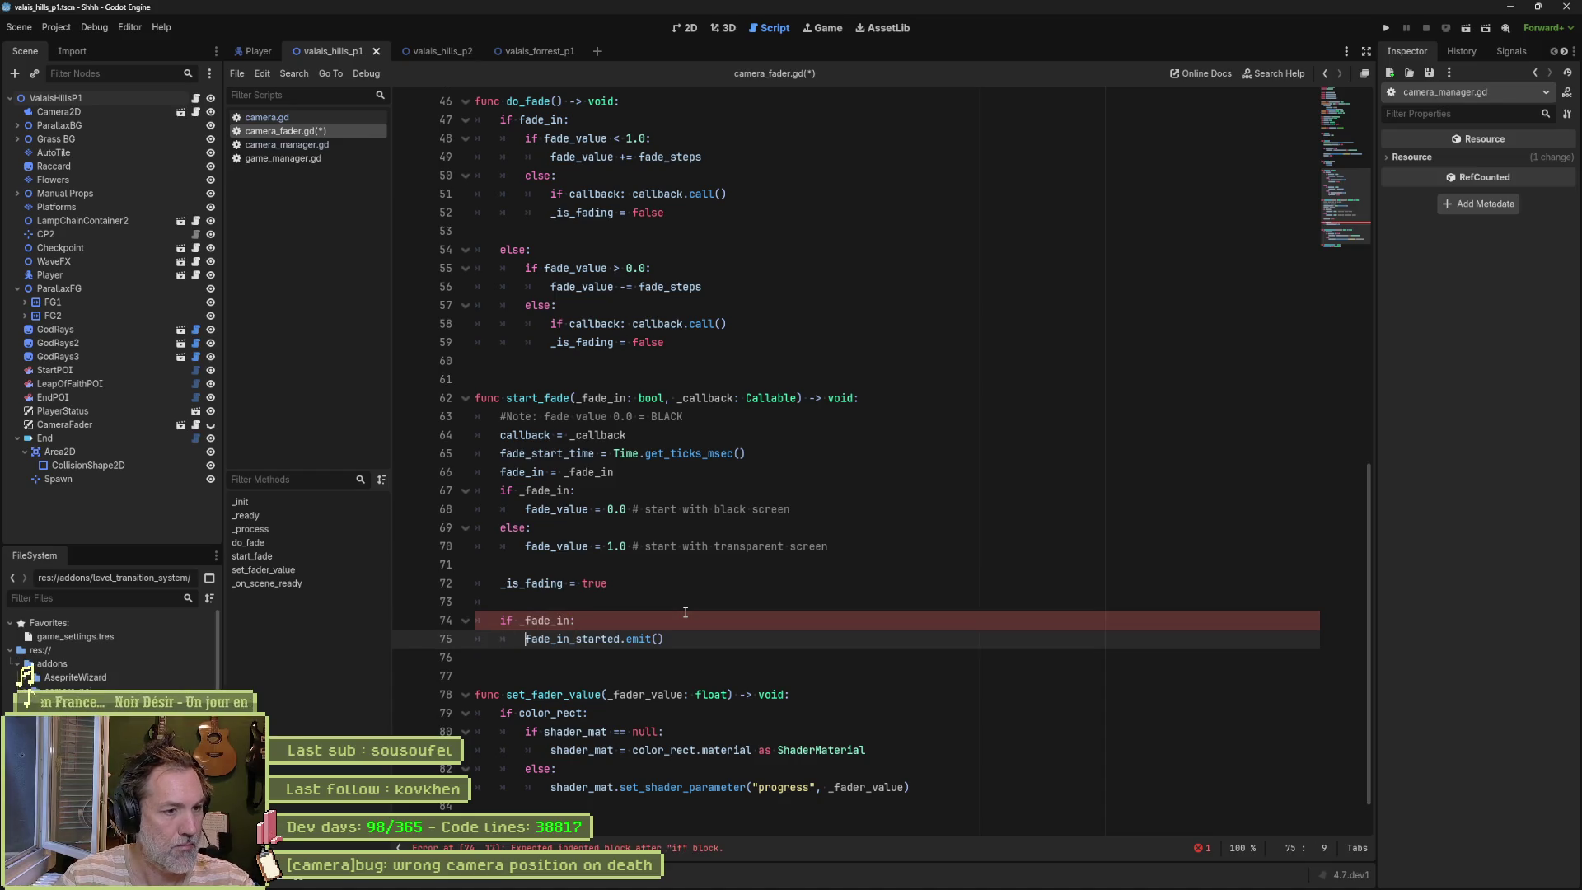
key("End")
key("shift+Up")
key("shift+Up")
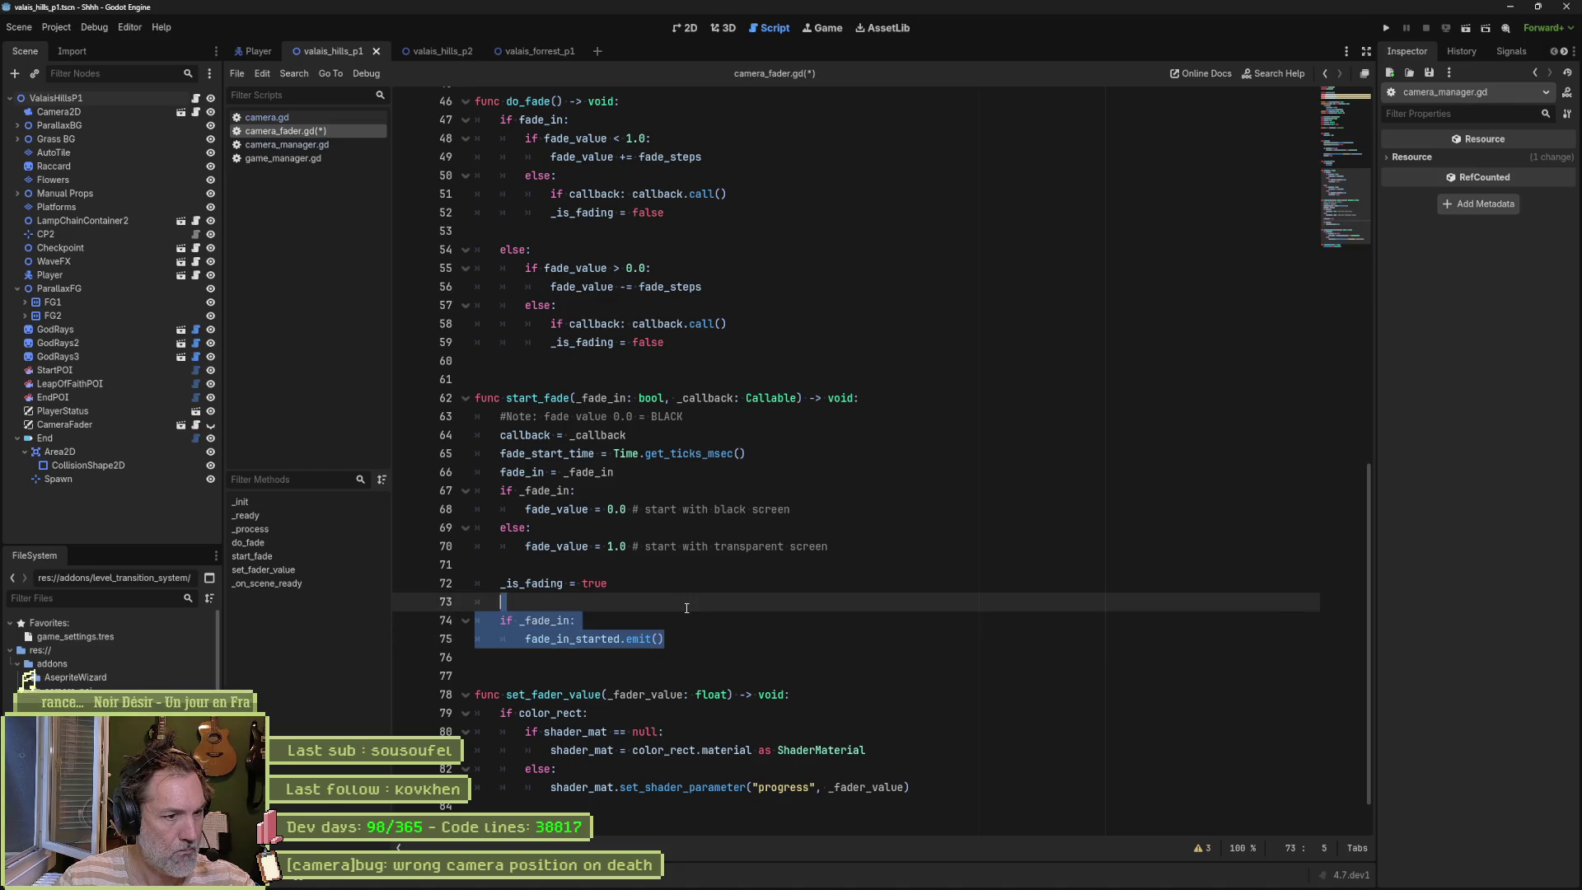
left_click(531, 621)
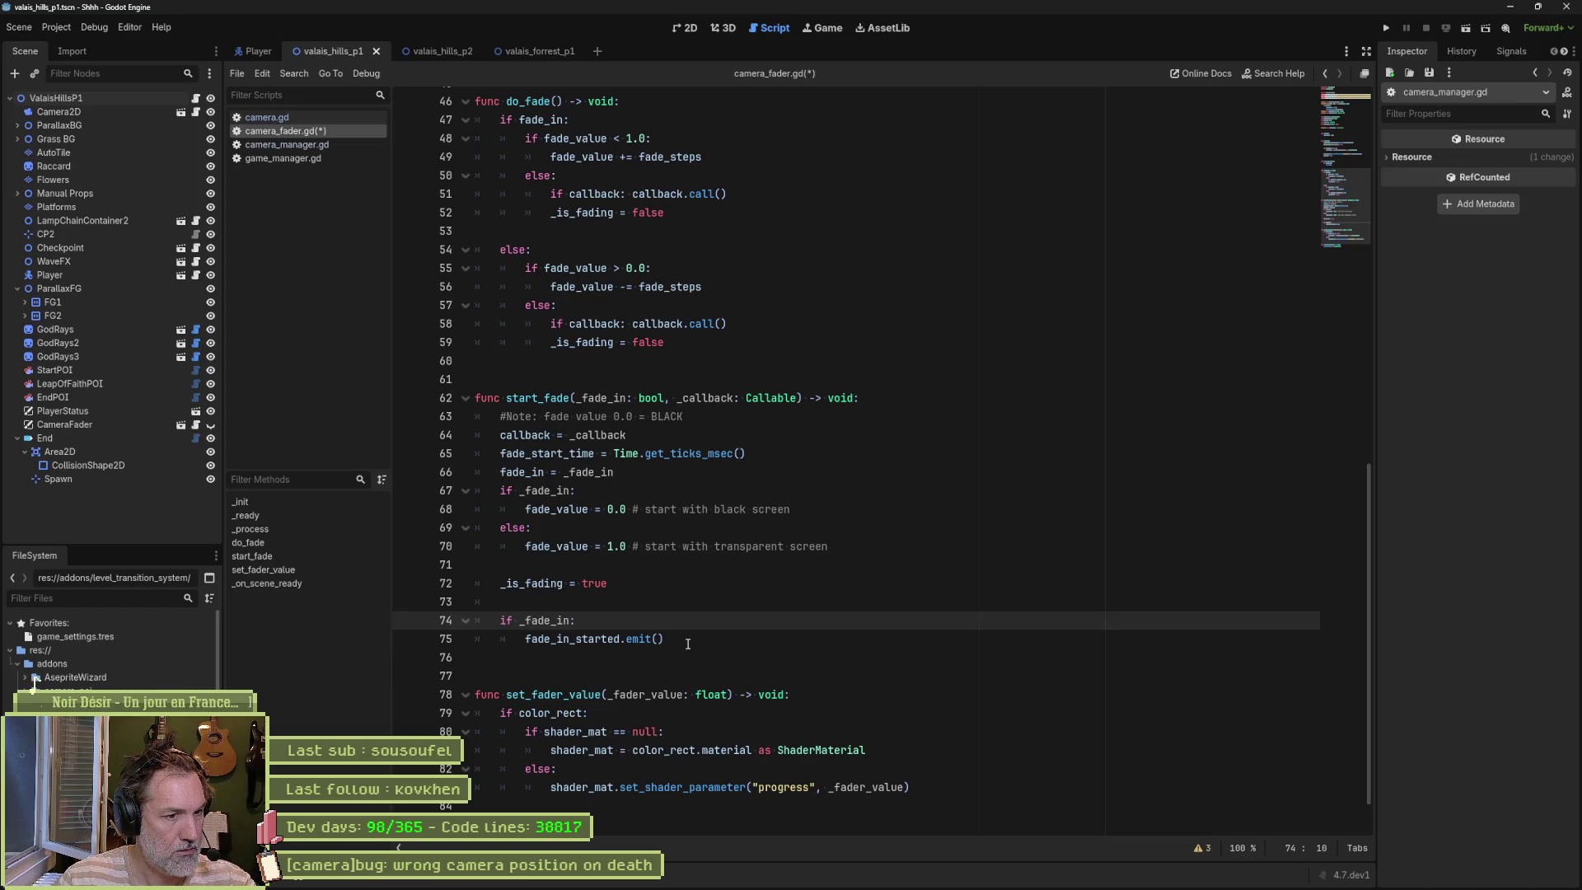
Step: Add an else branch emitting fade_out_started.emit() and save camera_fader.gd
key("shift+Down")
key("shift+End")
key("ctrl+alt+Down")
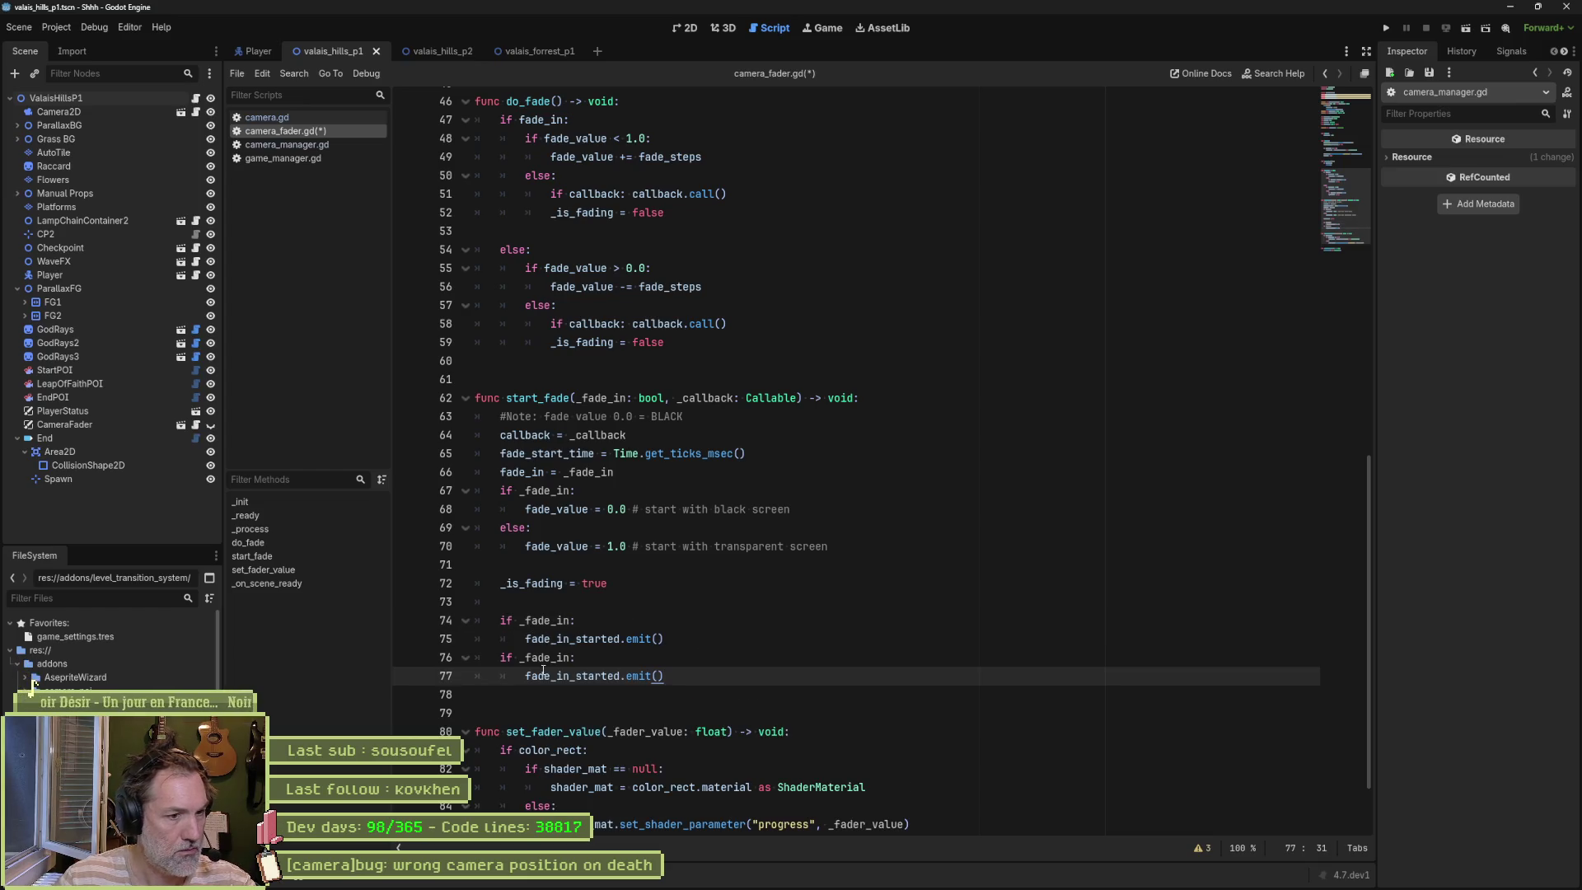
left_click(570, 658)
key("shift+Home")
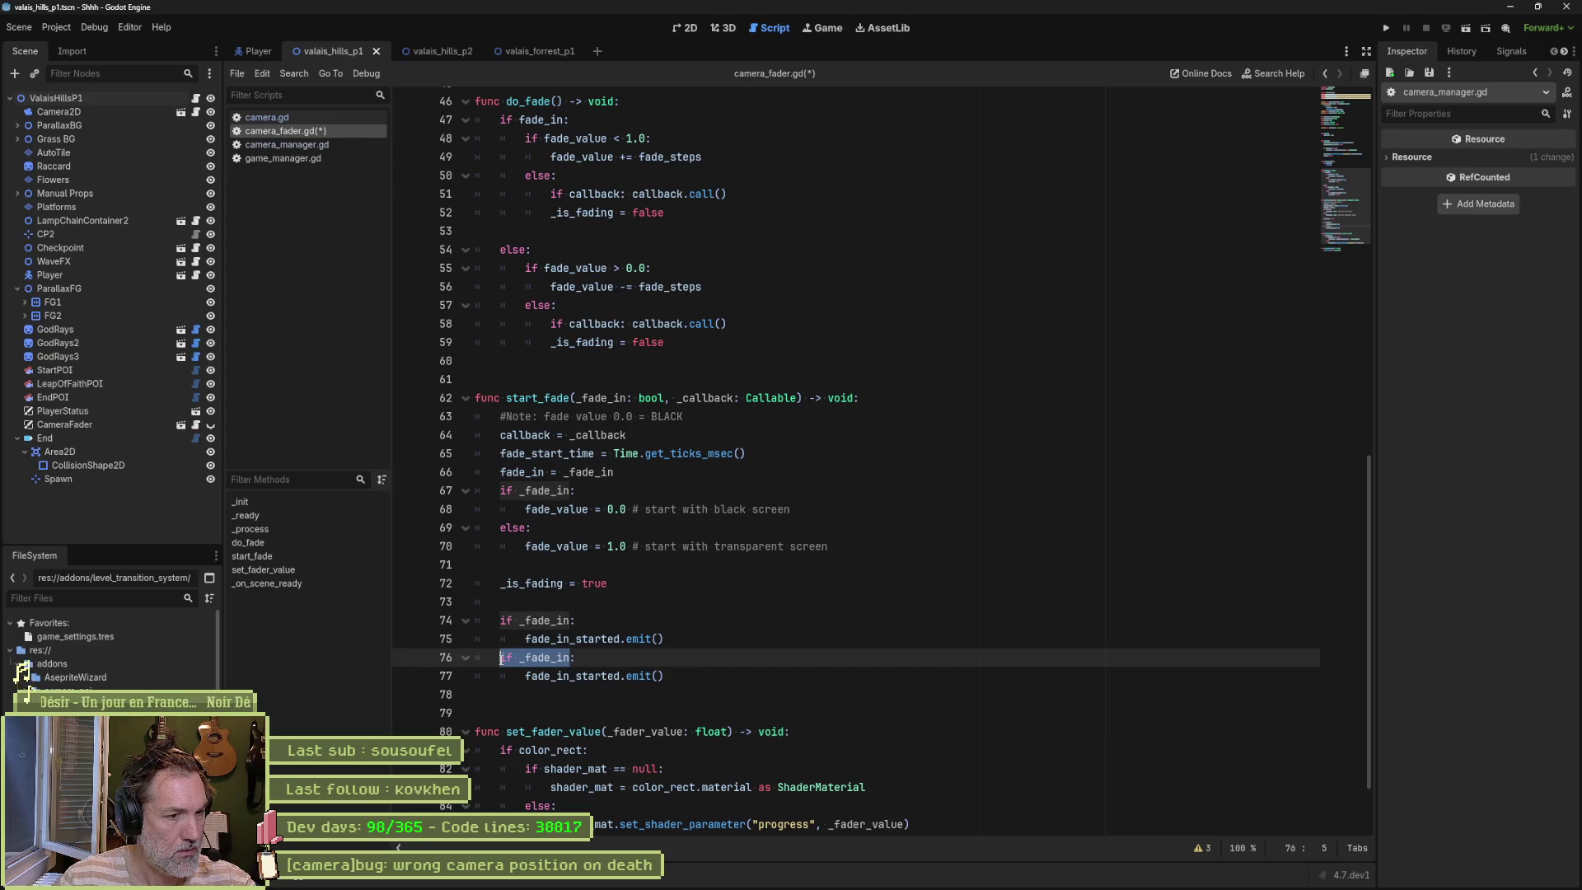
type("else:")
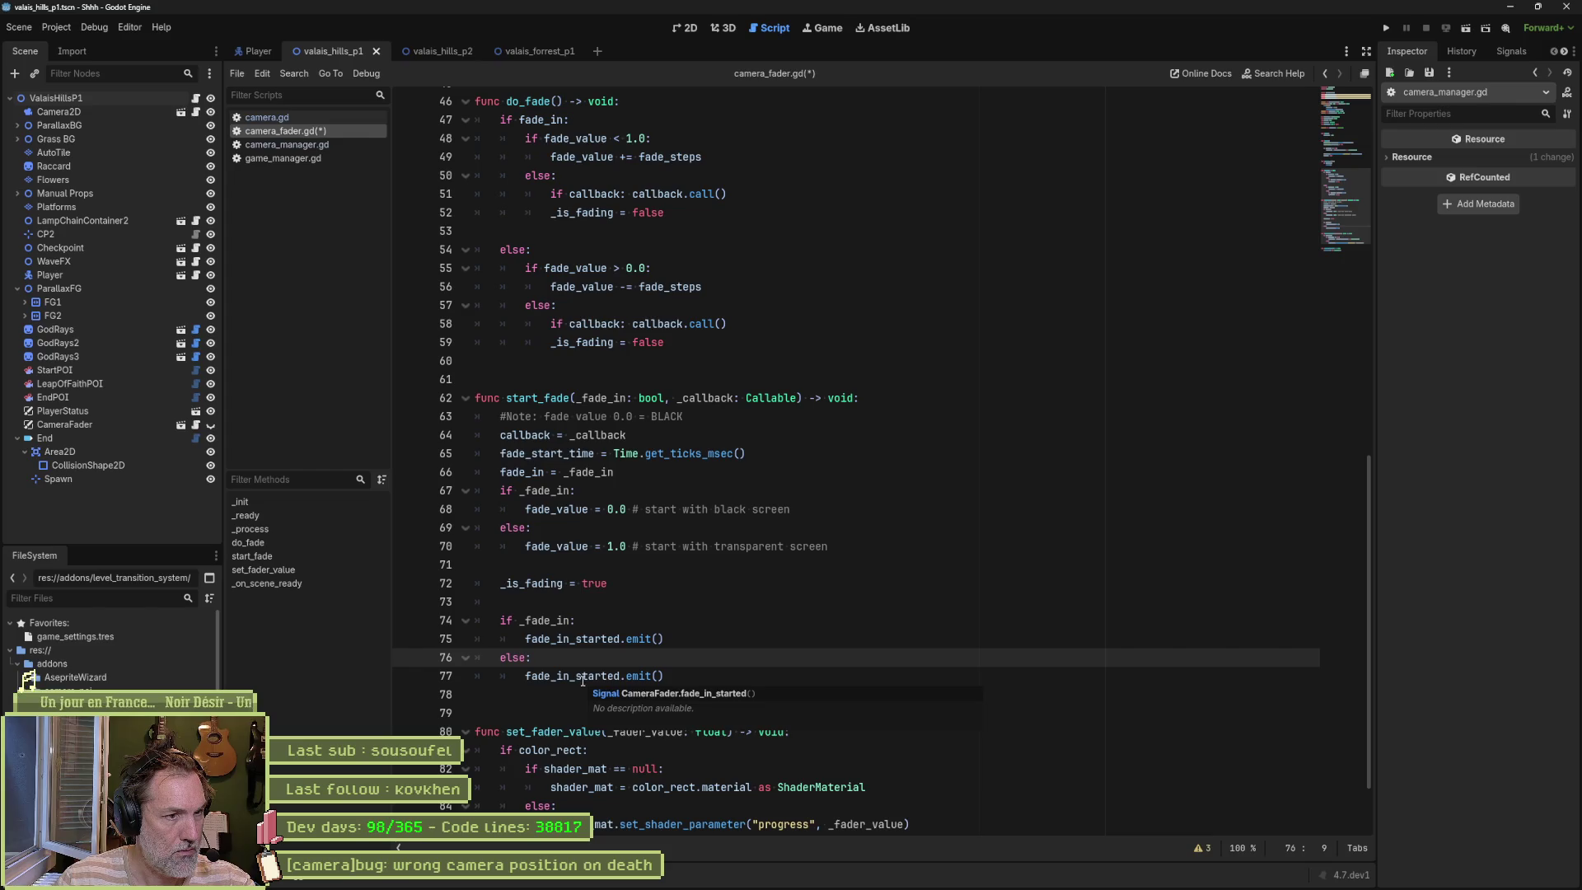
left_click_drag(555, 680, 569, 681)
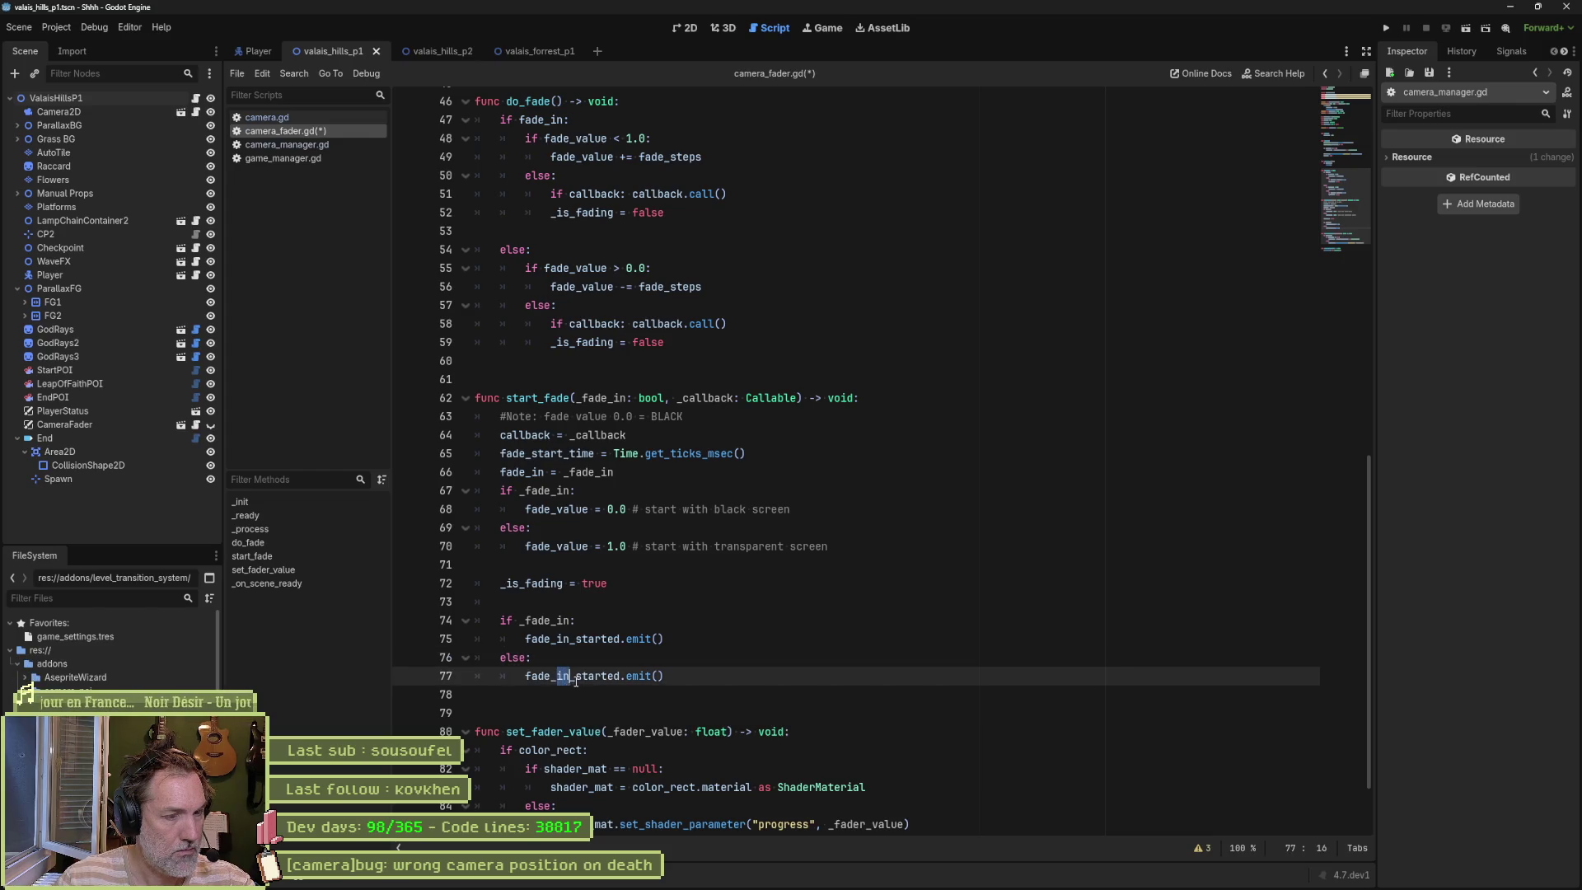
type("out")
left_click(740, 626)
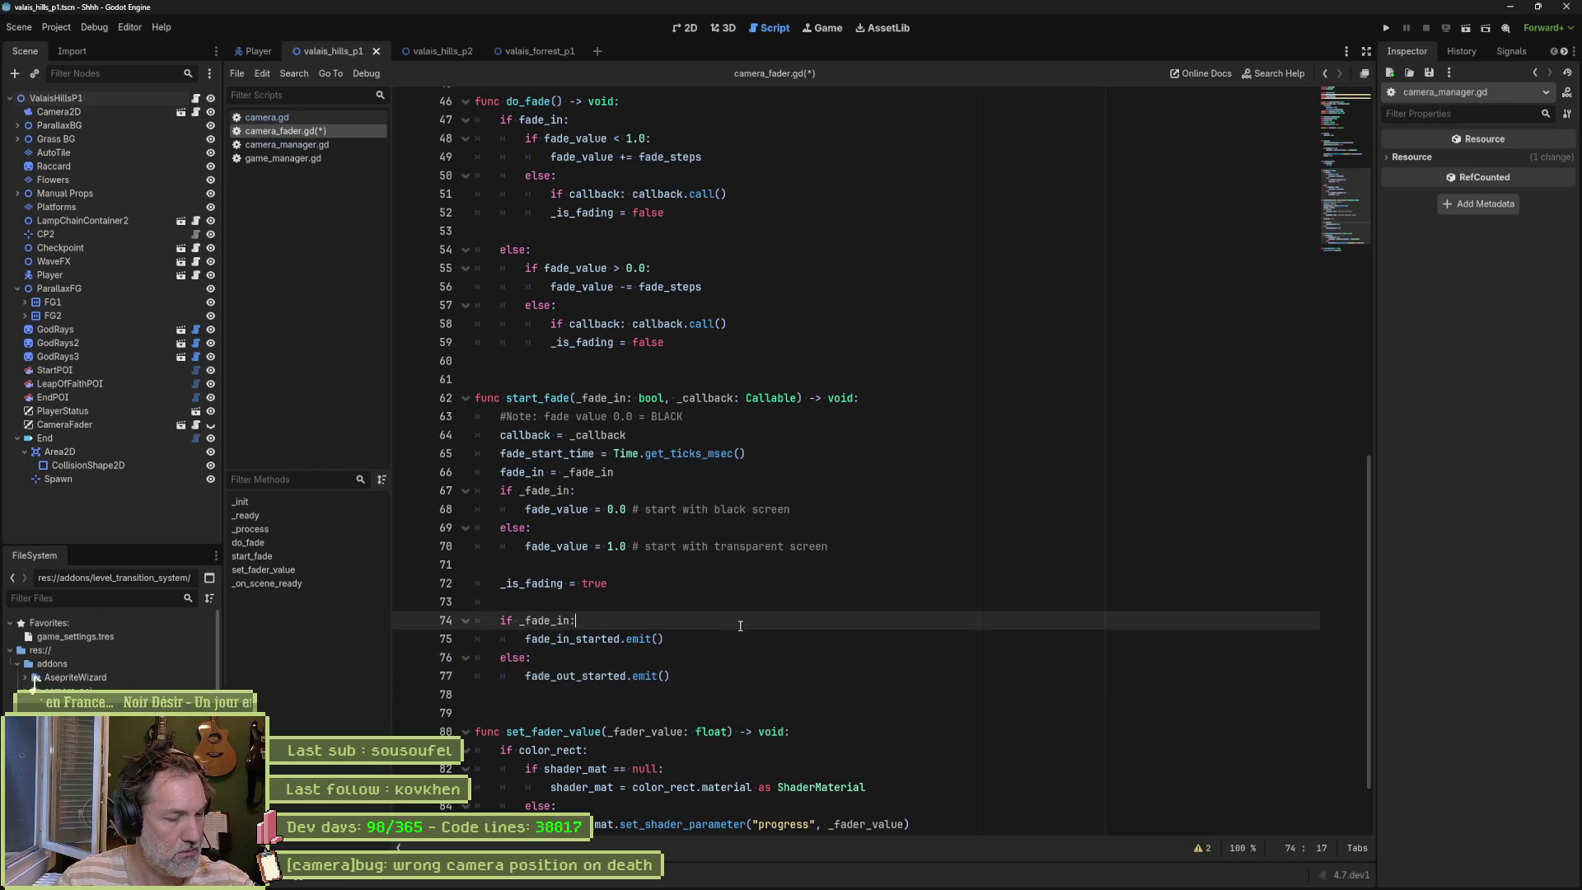
key("ctrl+s")
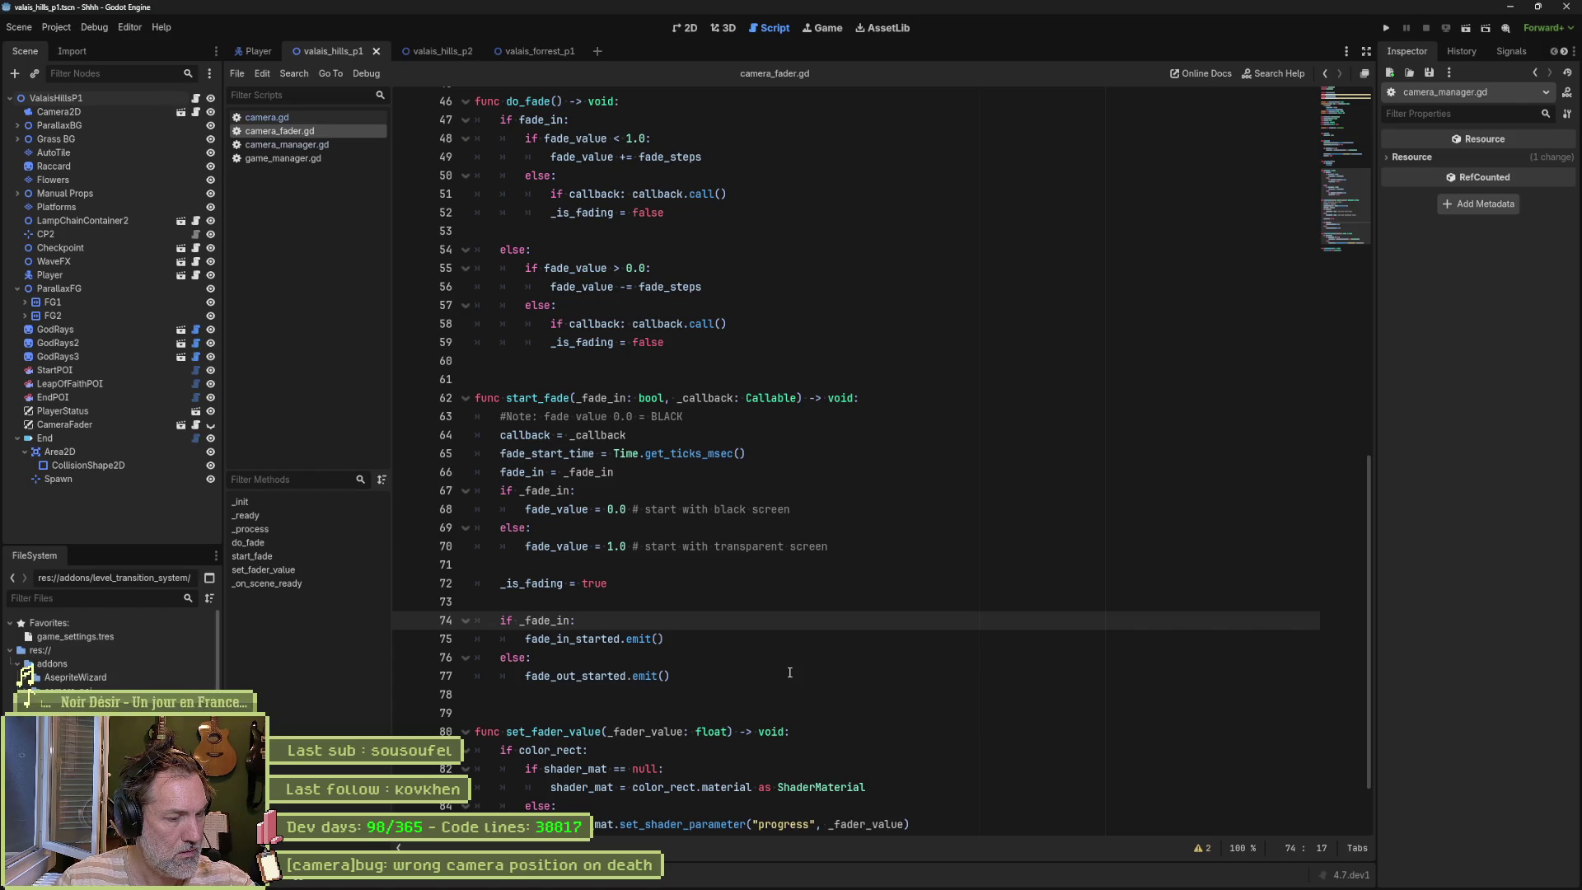
Step: Start line 73 as fade_in_started.emit() if _fade_in else
left_click(688, 604)
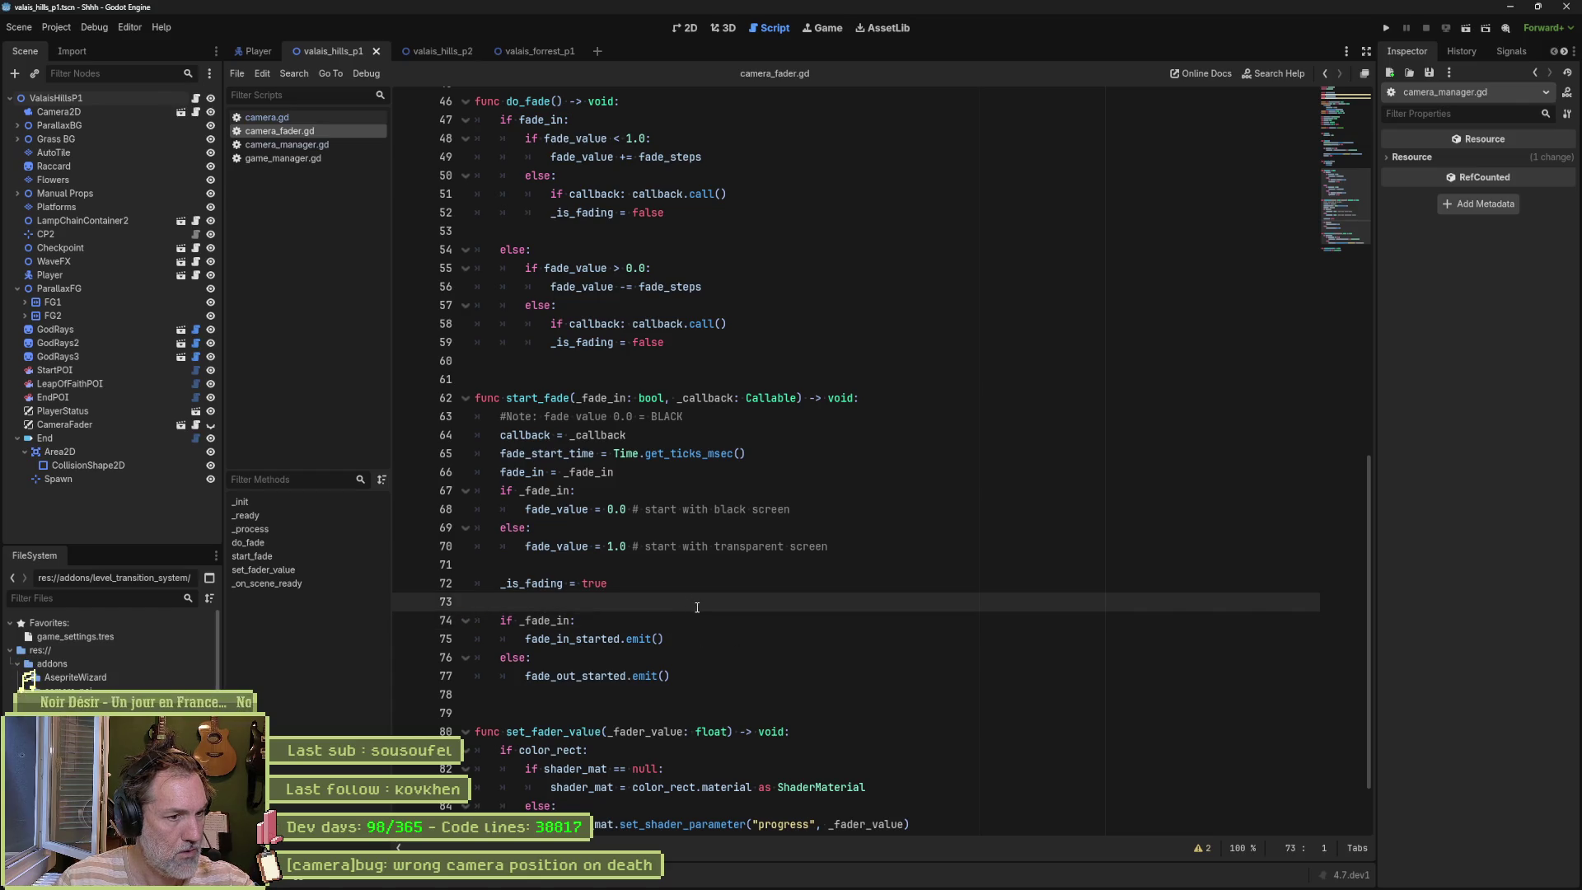
key("Tab")
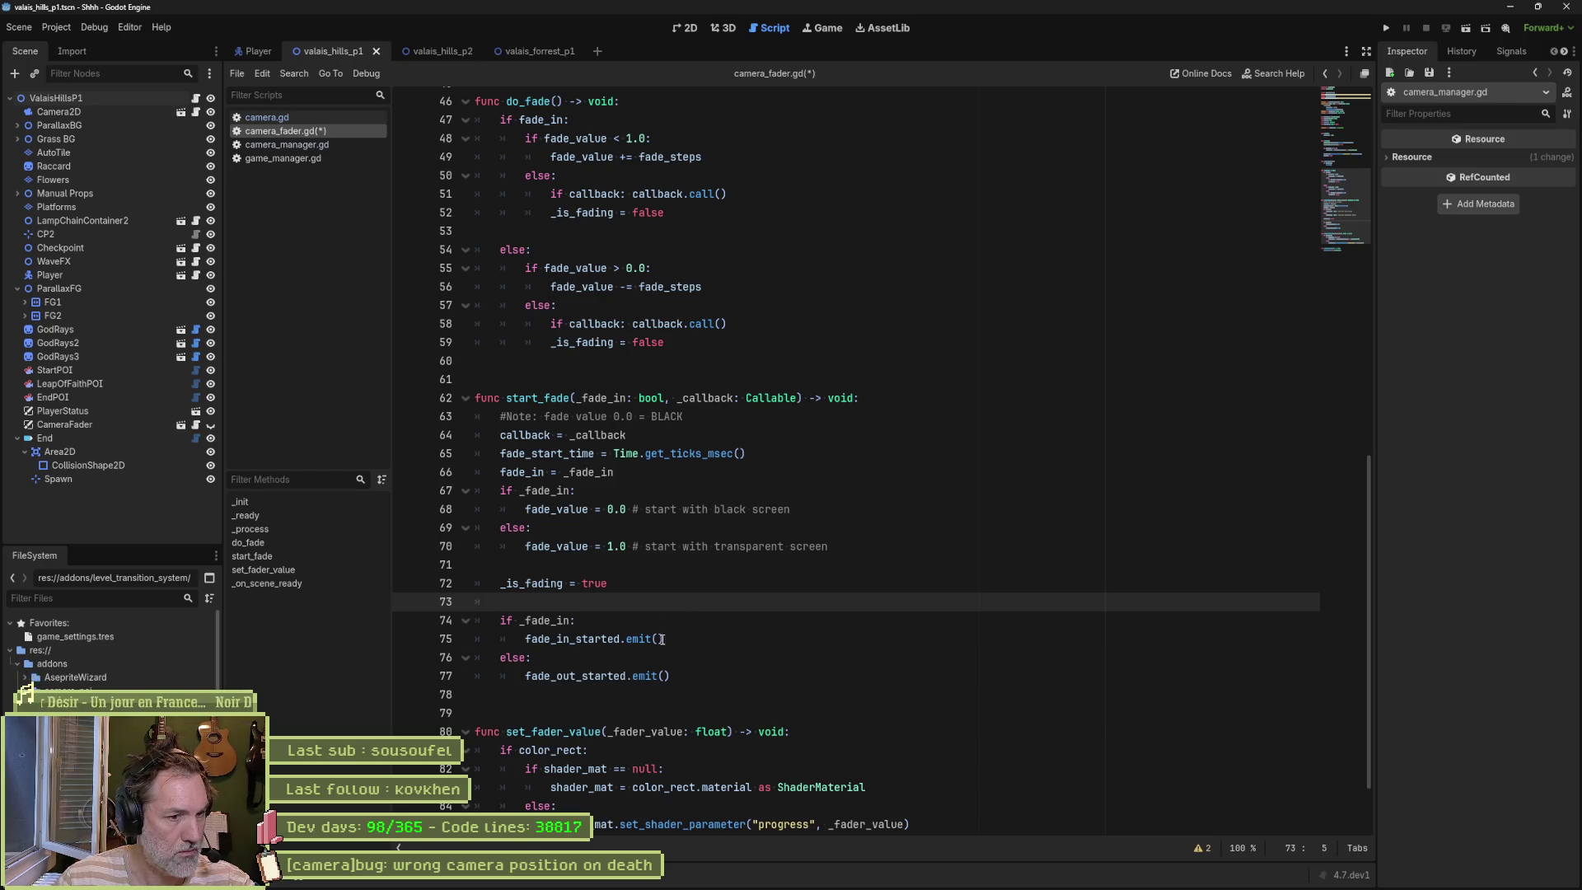
left_click_drag(664, 638, 525, 638)
key("ctrl+c")
left_click(688, 603)
key("ctrl+v")
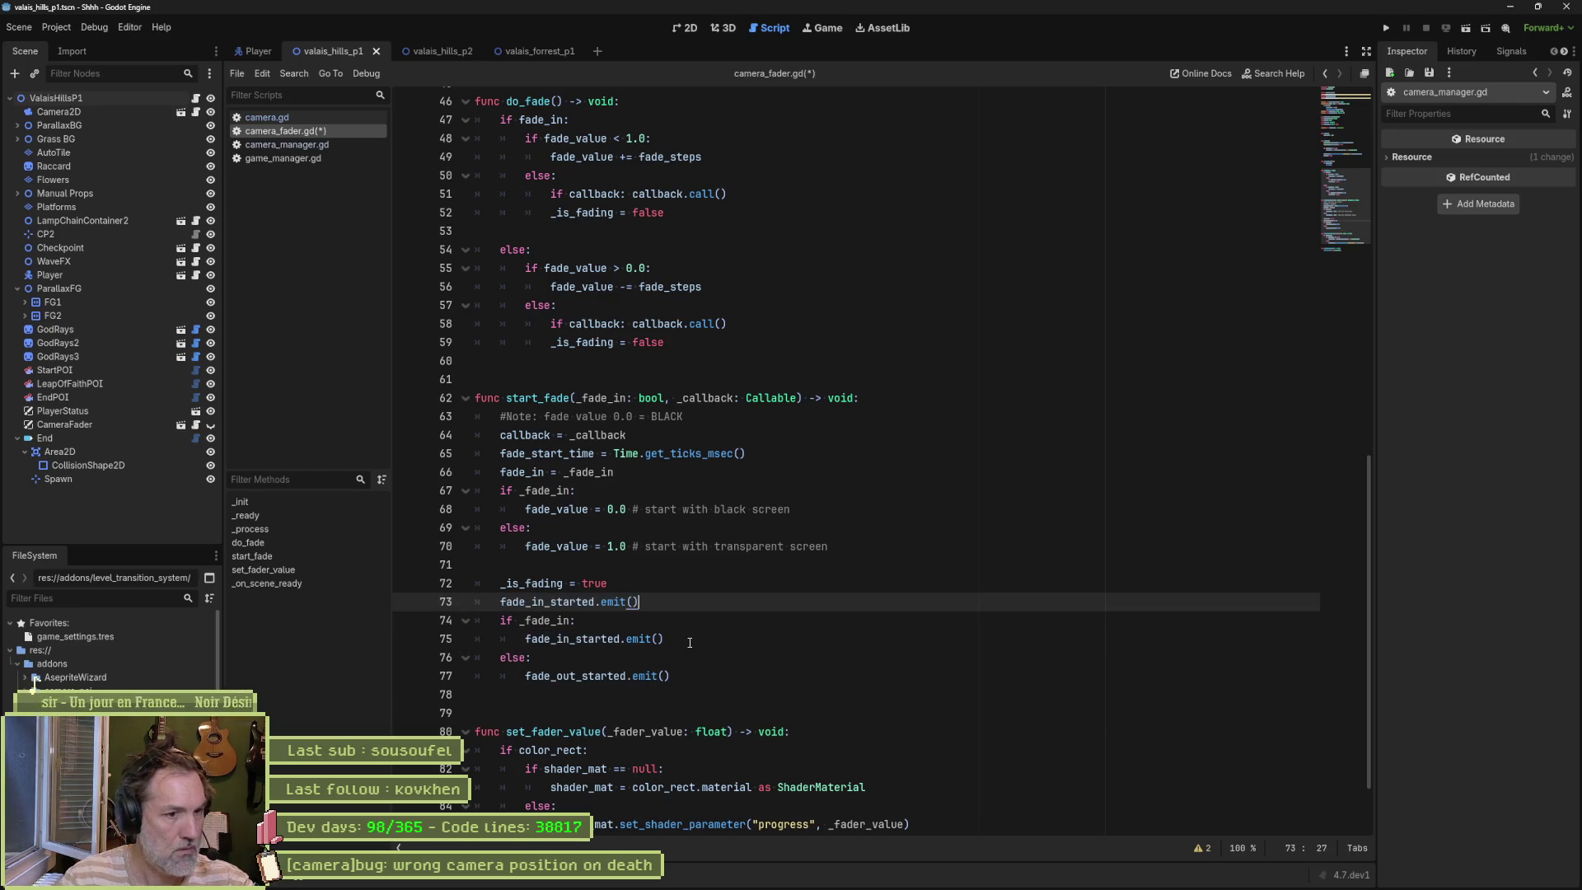
type("if _fade_")
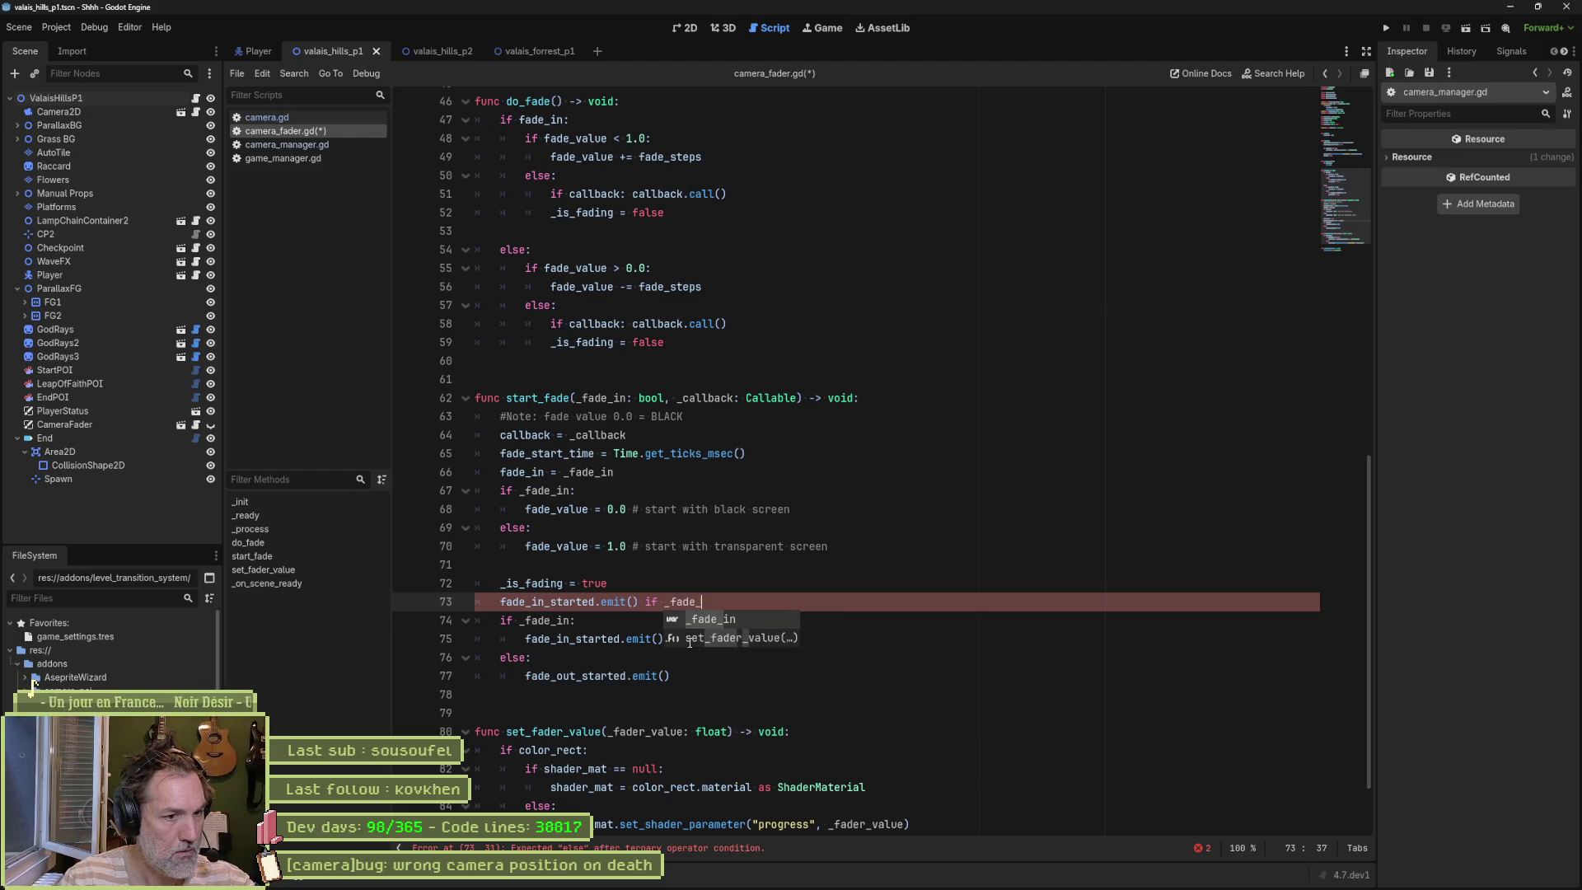
type("in else")
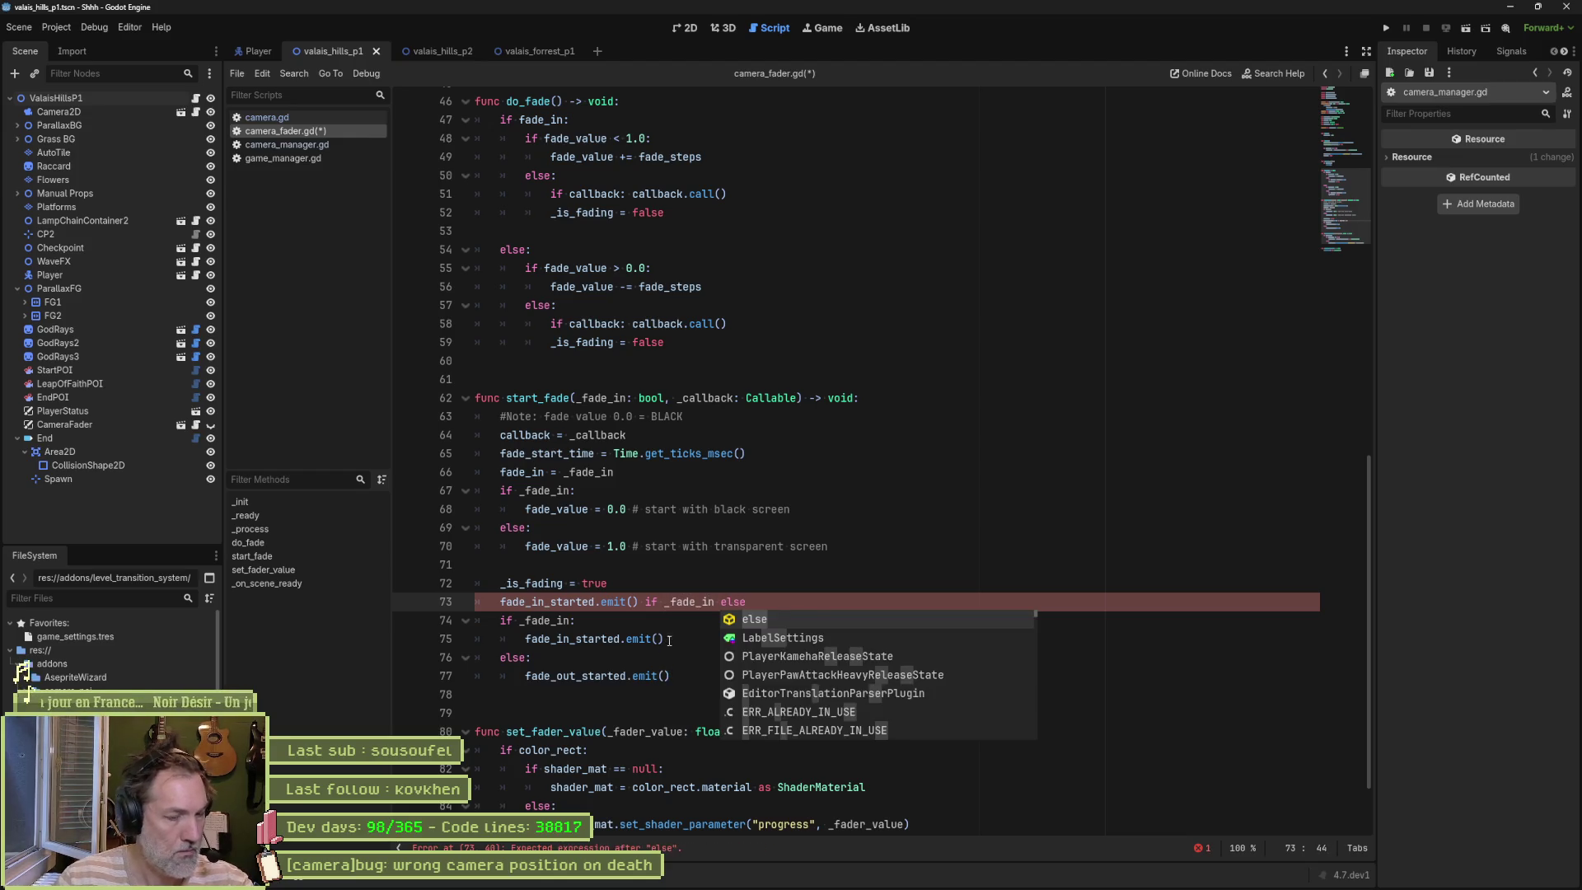
Step: Finish line 73 with fade_out_started.emit() and delete the redundant if/else block
left_click_drag(669, 676, 525, 676)
key("ctrl+c")
left_click(804, 603)
key("ctrl+v")
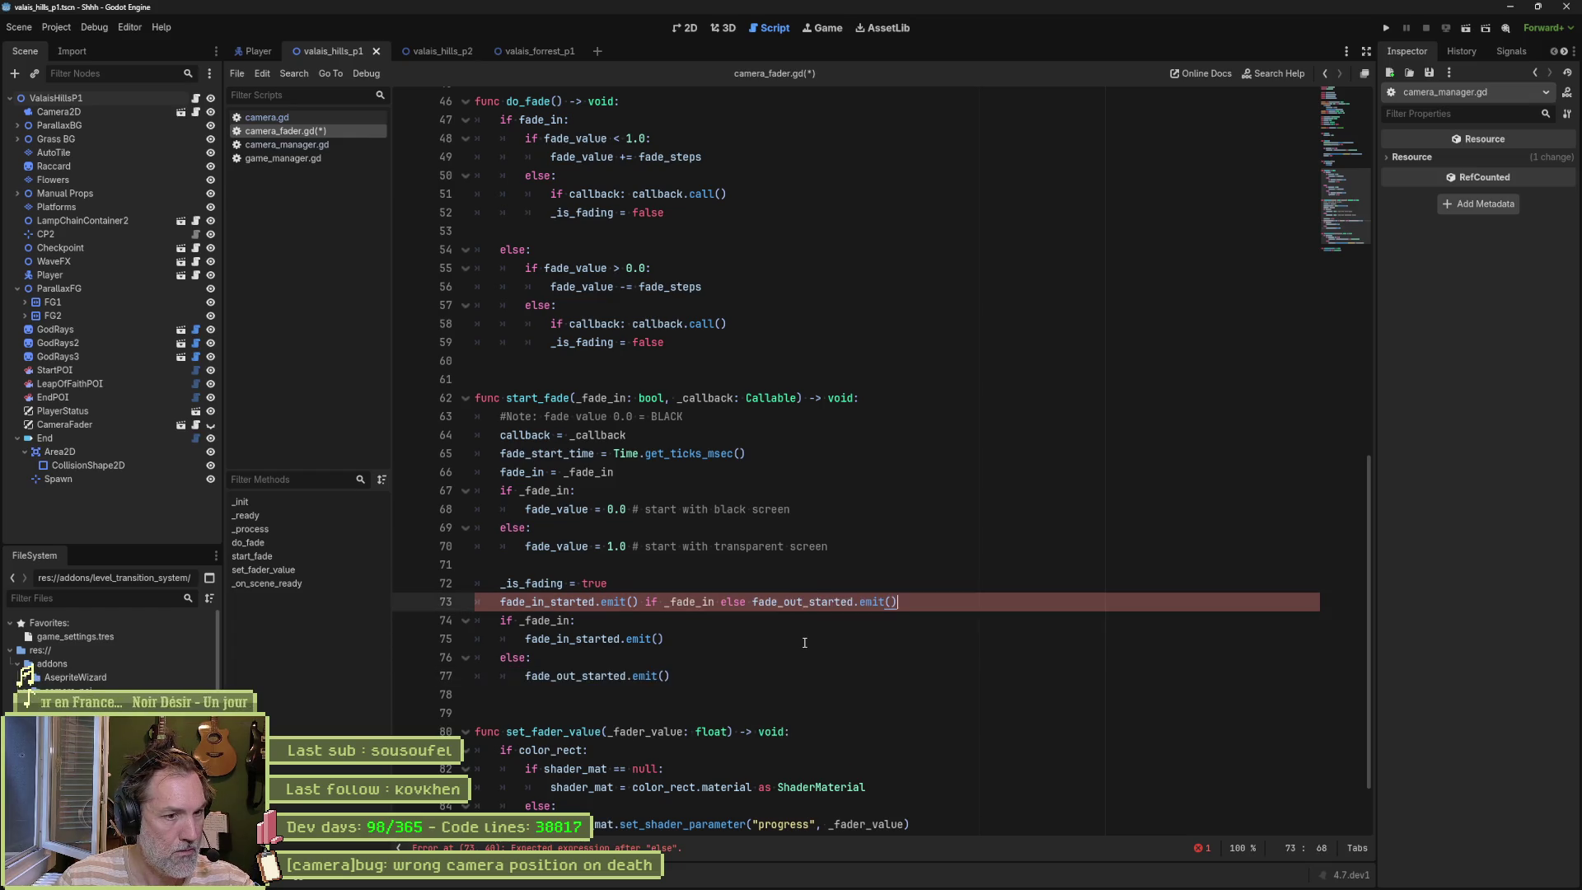
key("Down")
key("ctrl+shift+k")
key("ctrl+shift+k")
key("ctrl+shift+k")
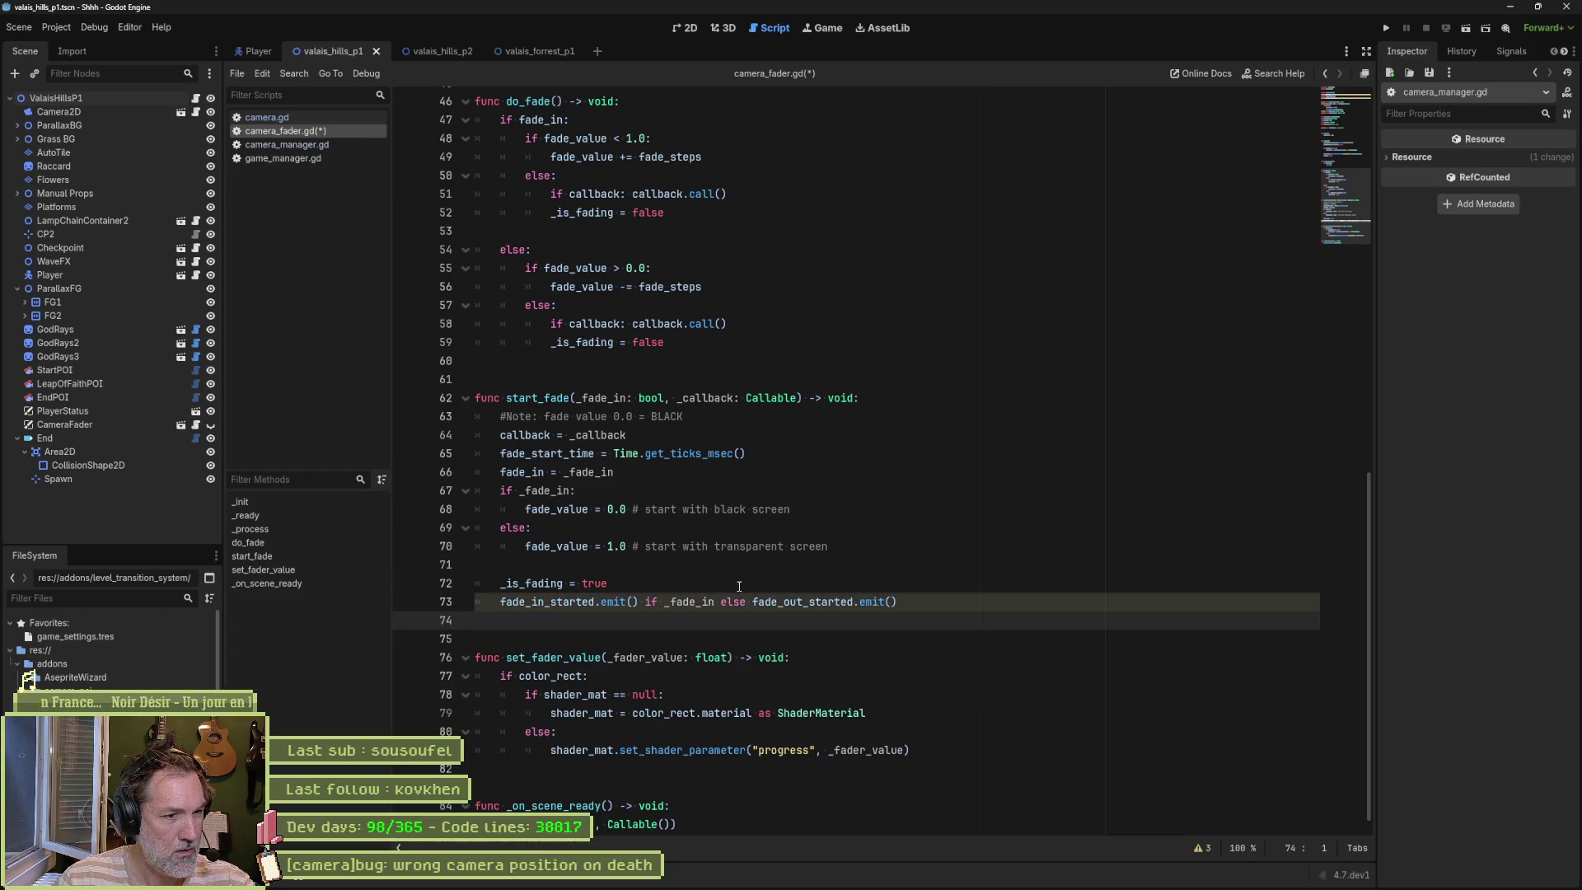
left_click(739, 586)
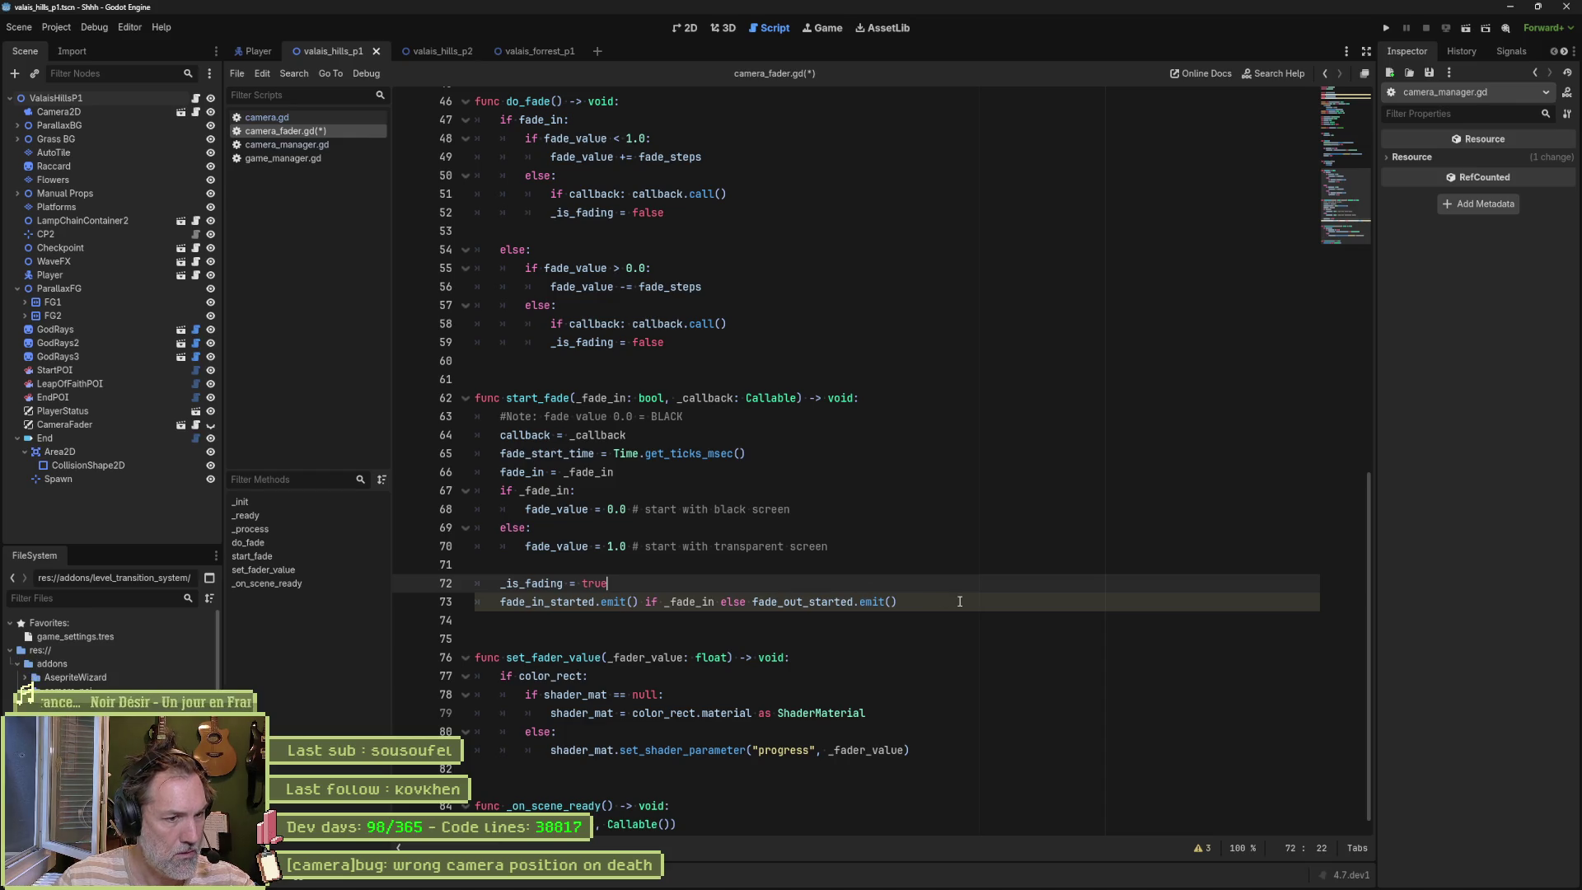
Step: Open the script warnings list and check it against line 73
left_click(1200, 848)
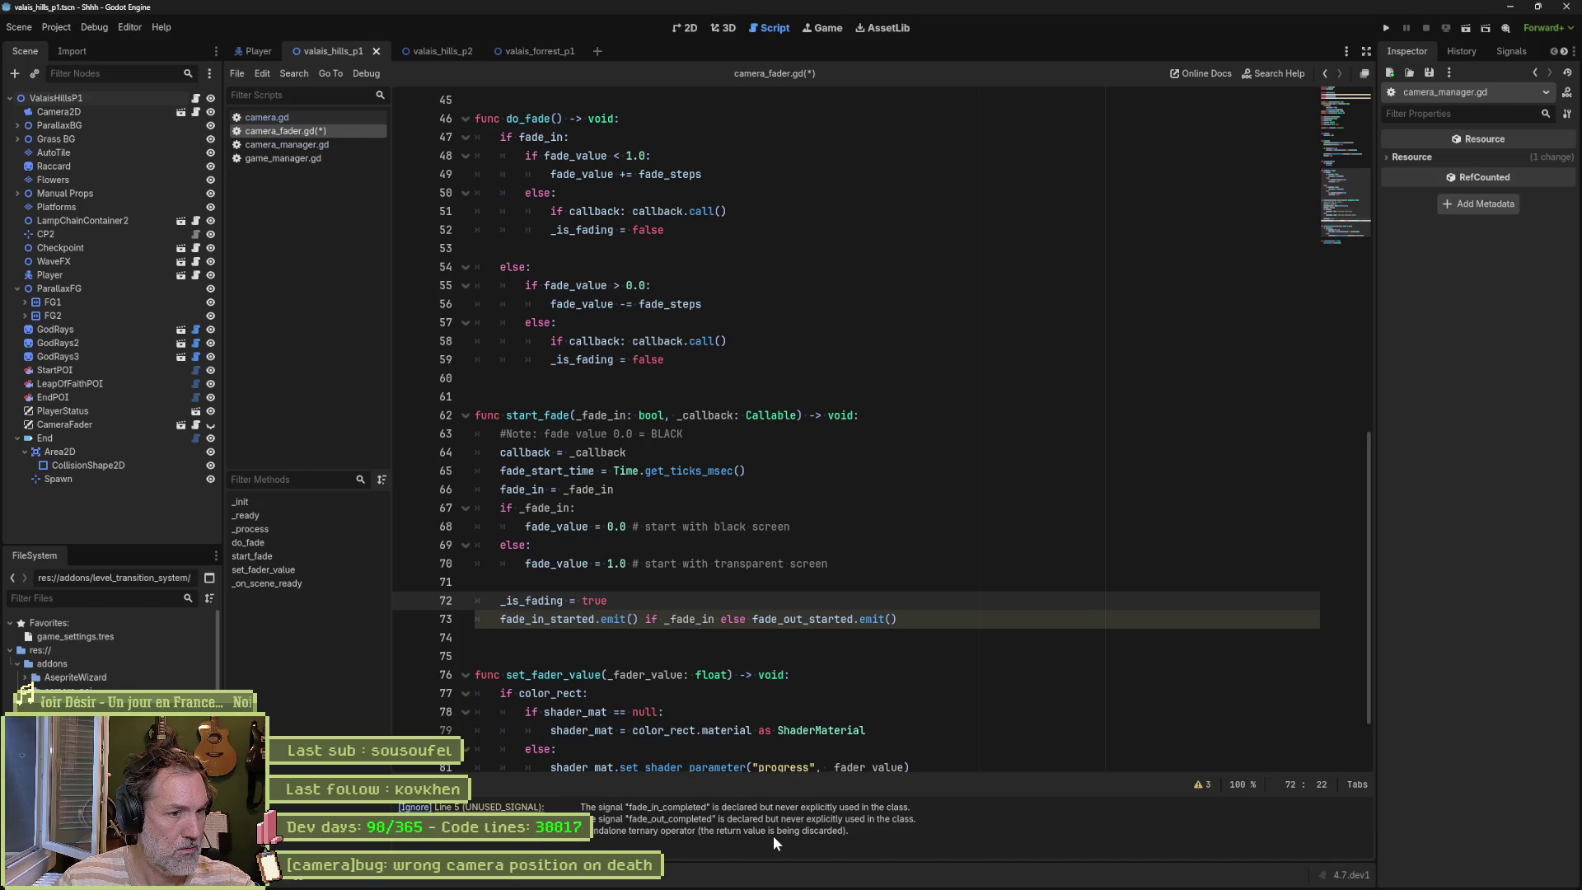
left_click(944, 619)
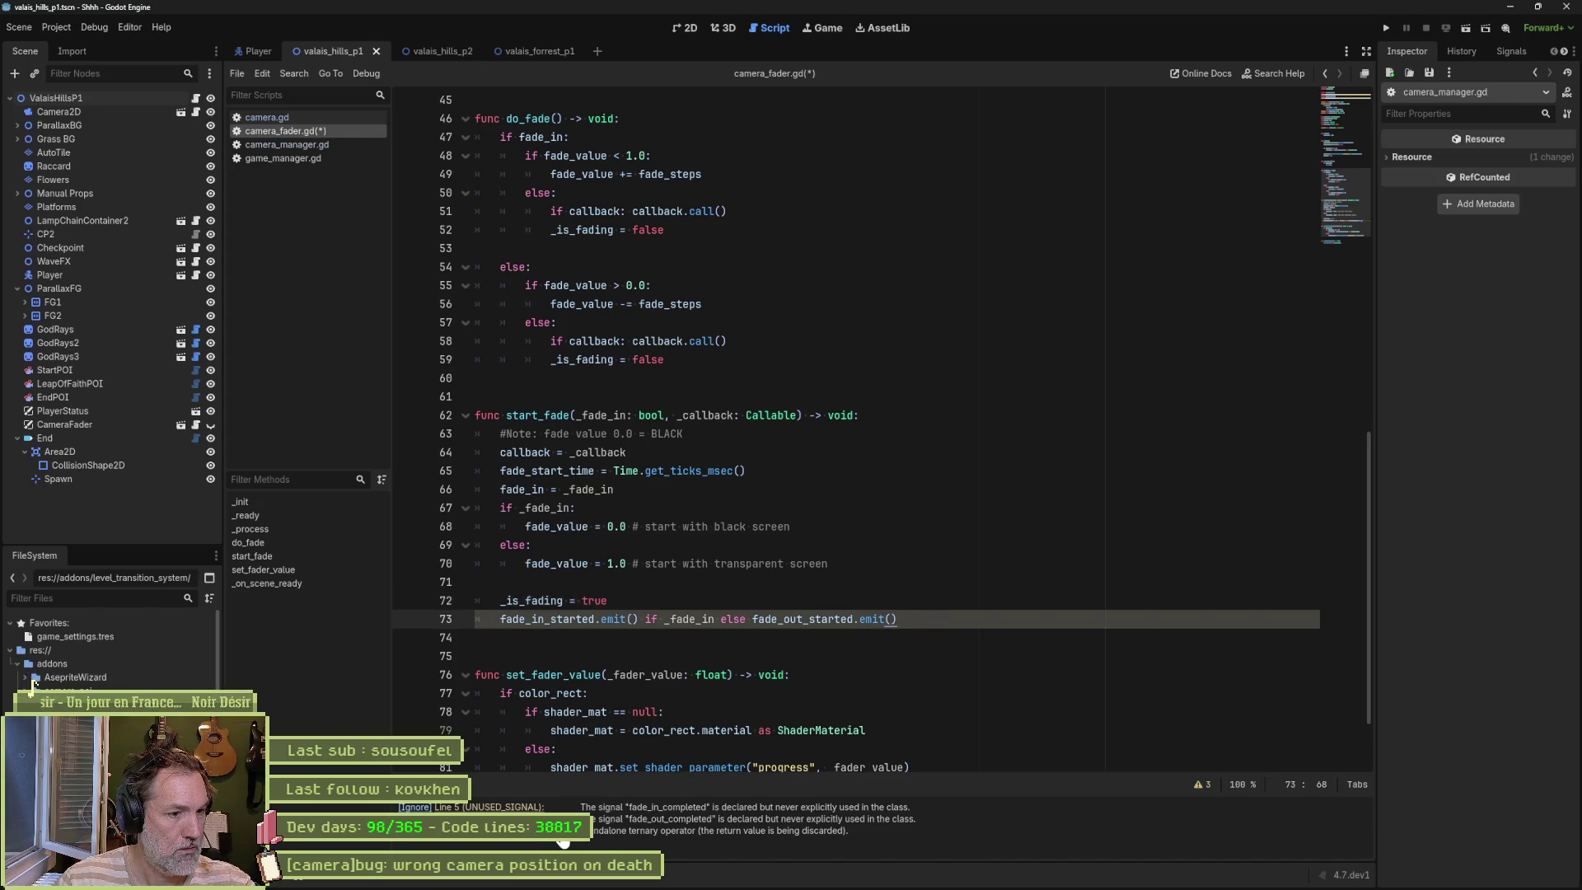
left_click(695, 830)
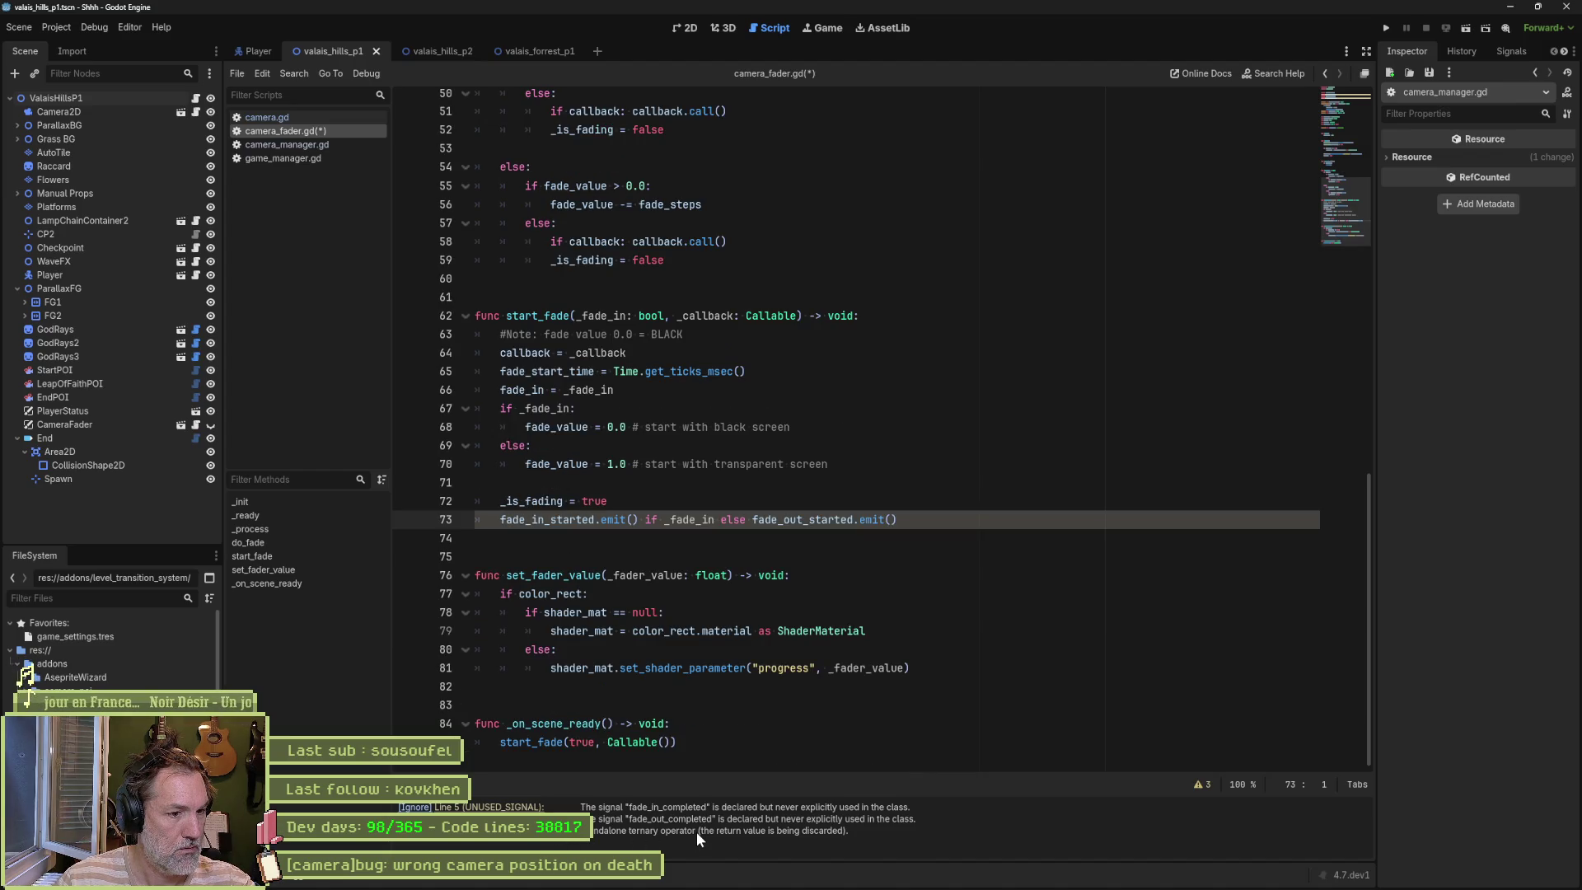
mouse_move(822, 880)
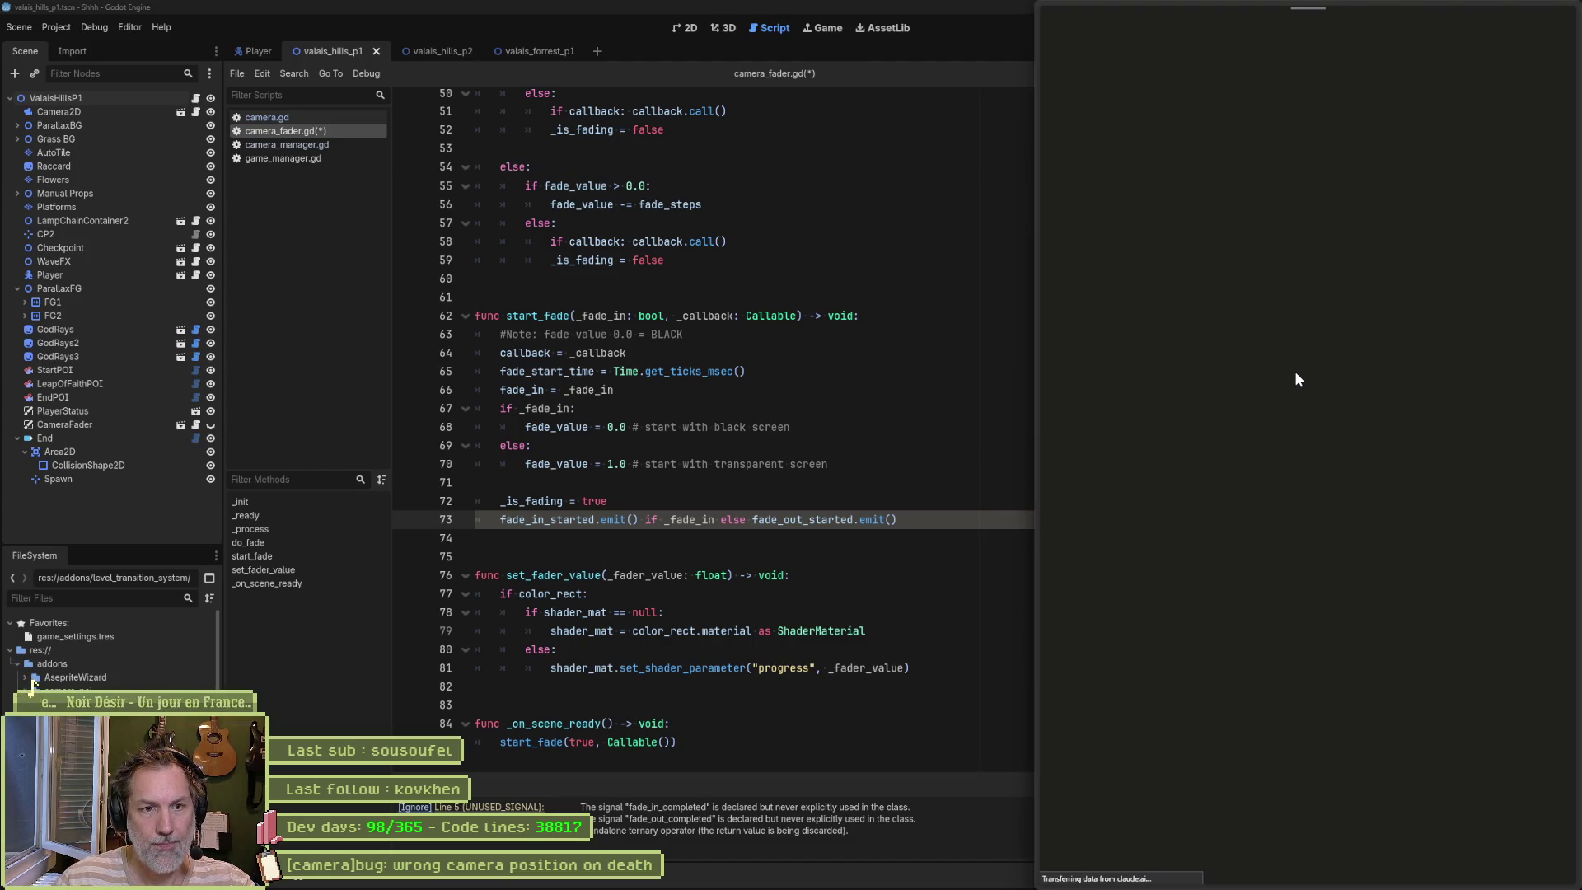
Step: Draft a Claude message saying line 73's conditional emit triggers a Godot warning, with the code pasted
left_click_drag(906, 519, 500, 522)
key("ctrl+c")
key("alt+Tab")
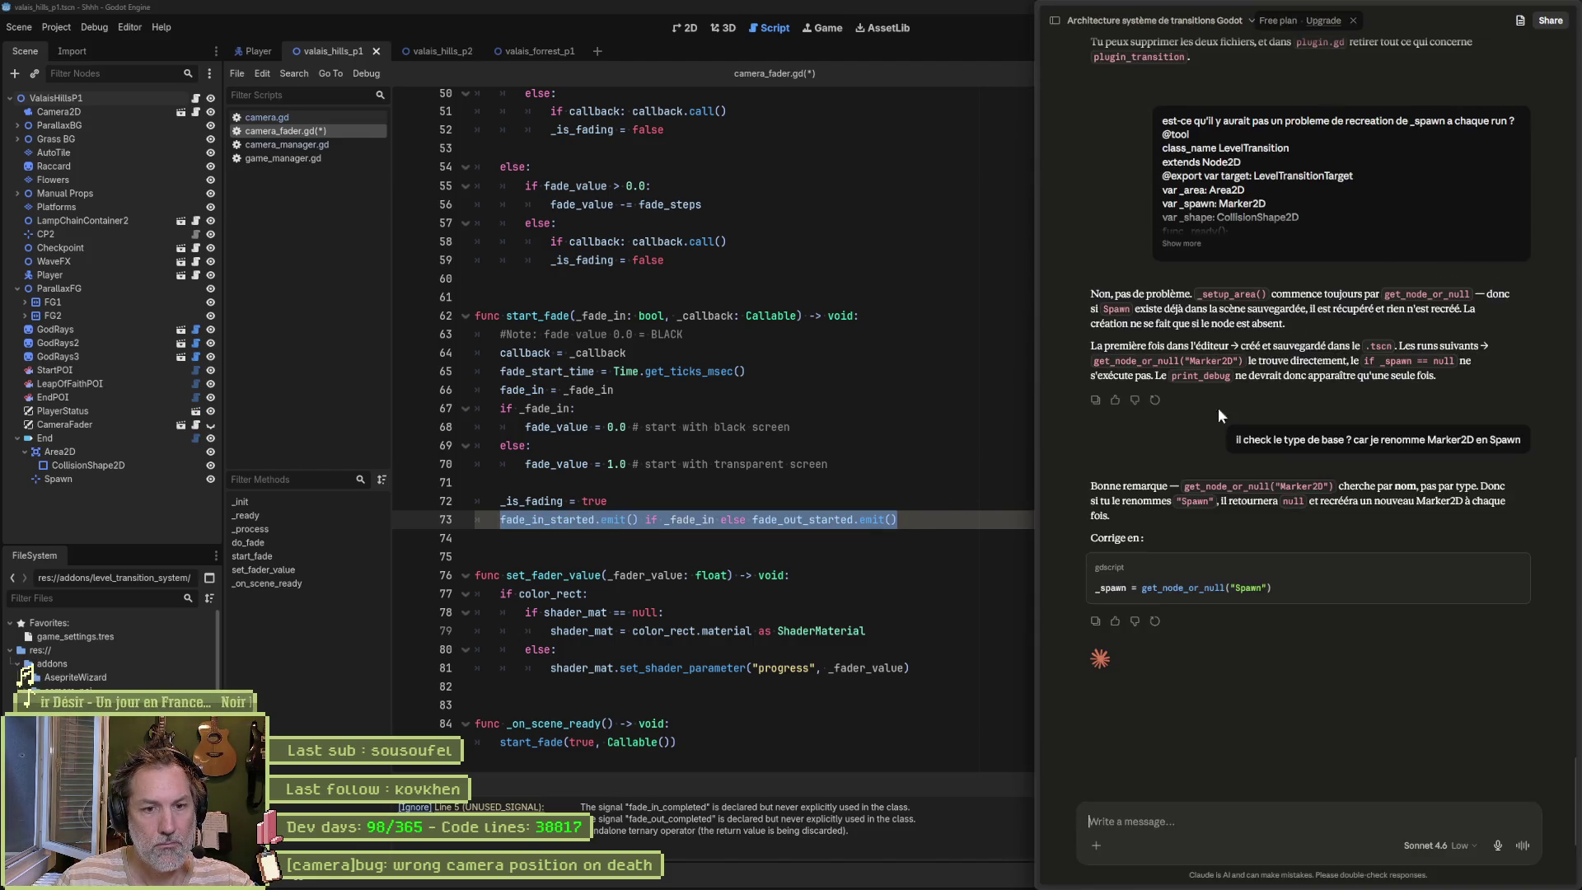
type("cette")
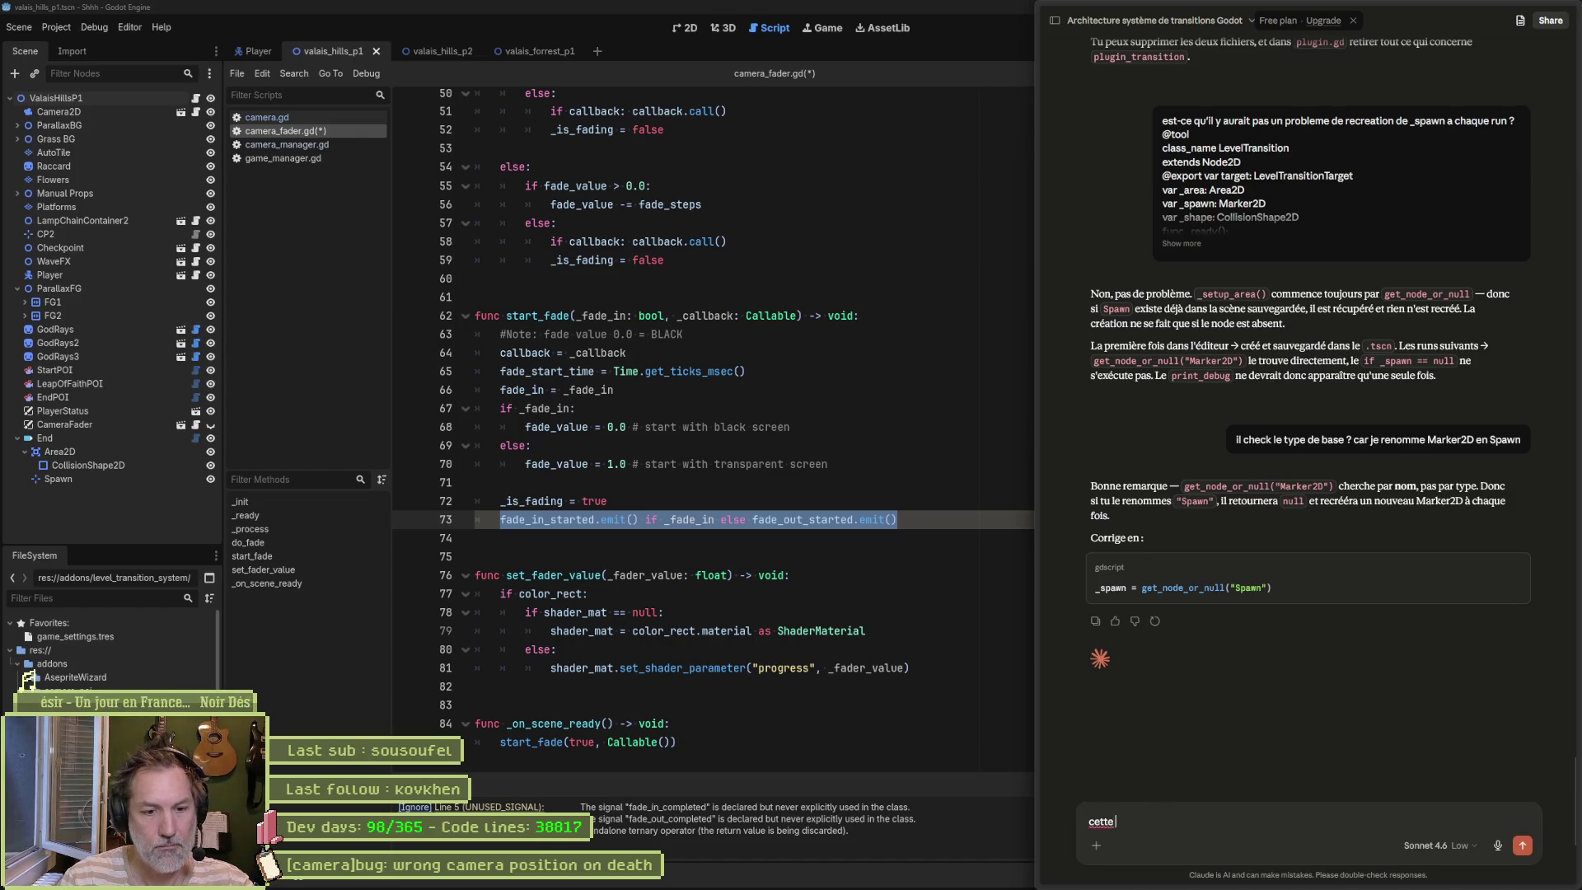
type(" instruction me donne u")
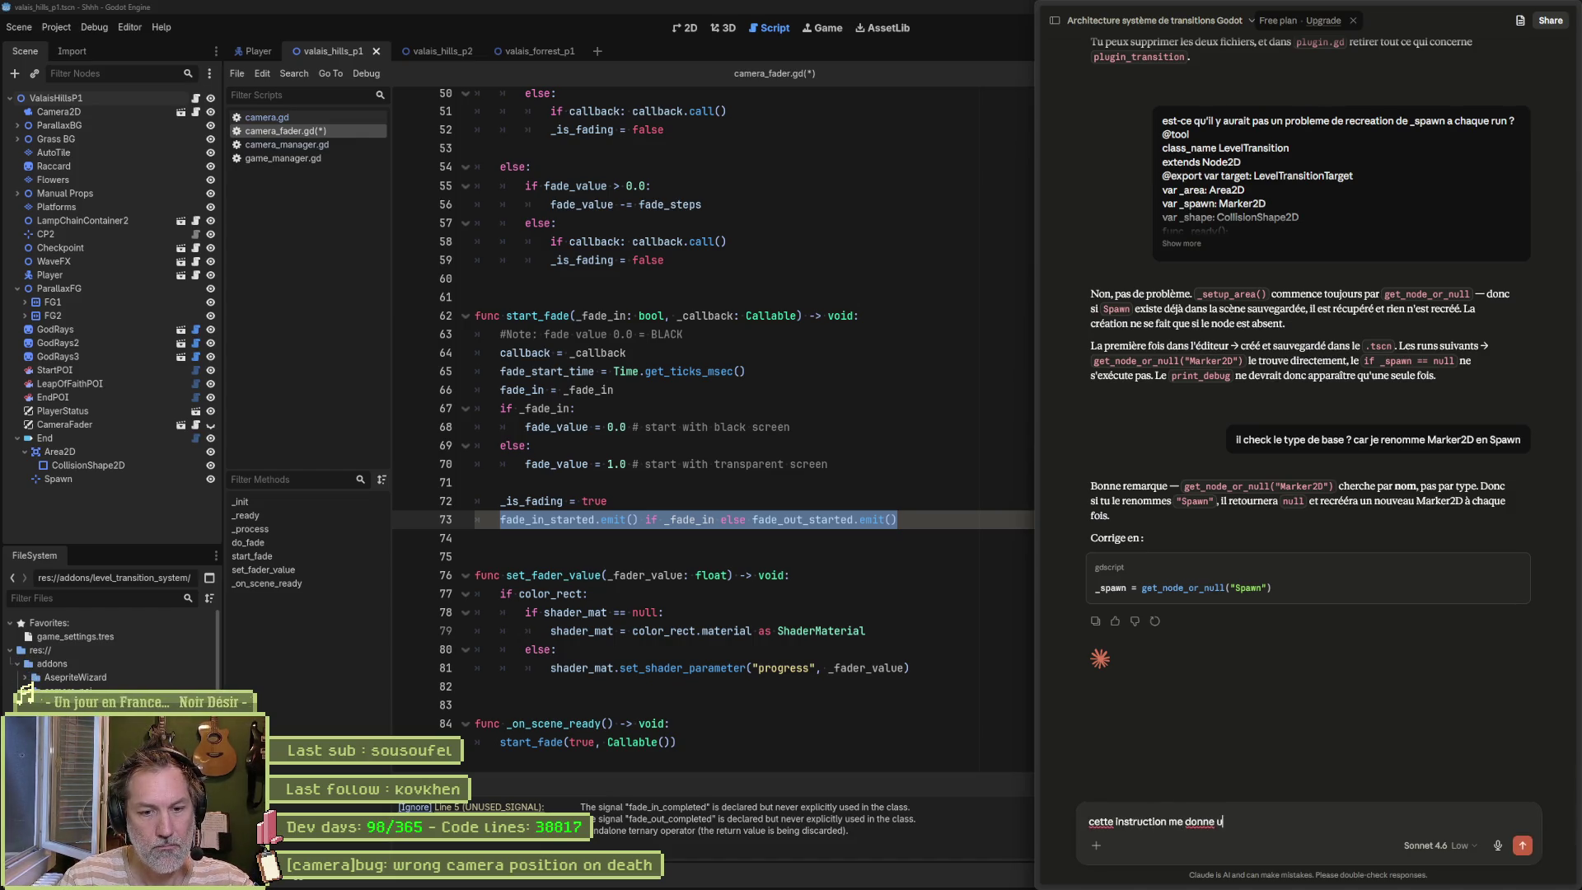
type("n warning dans godot")
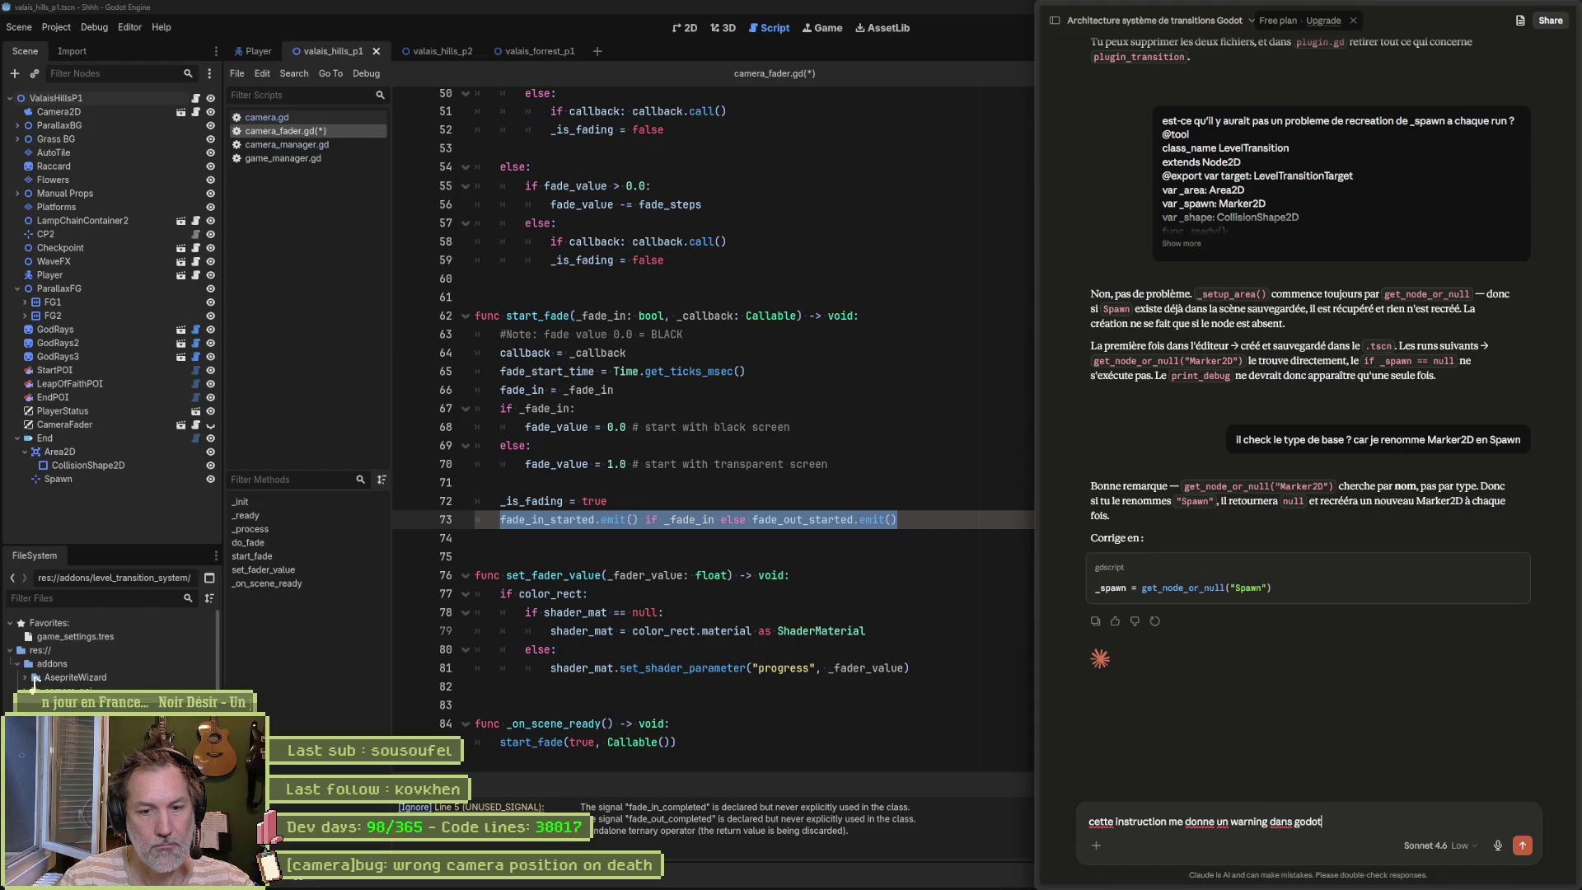
type(":")
key("shift+Return")
key("ctrl+v")
key("shift+Return")
type("le wa")
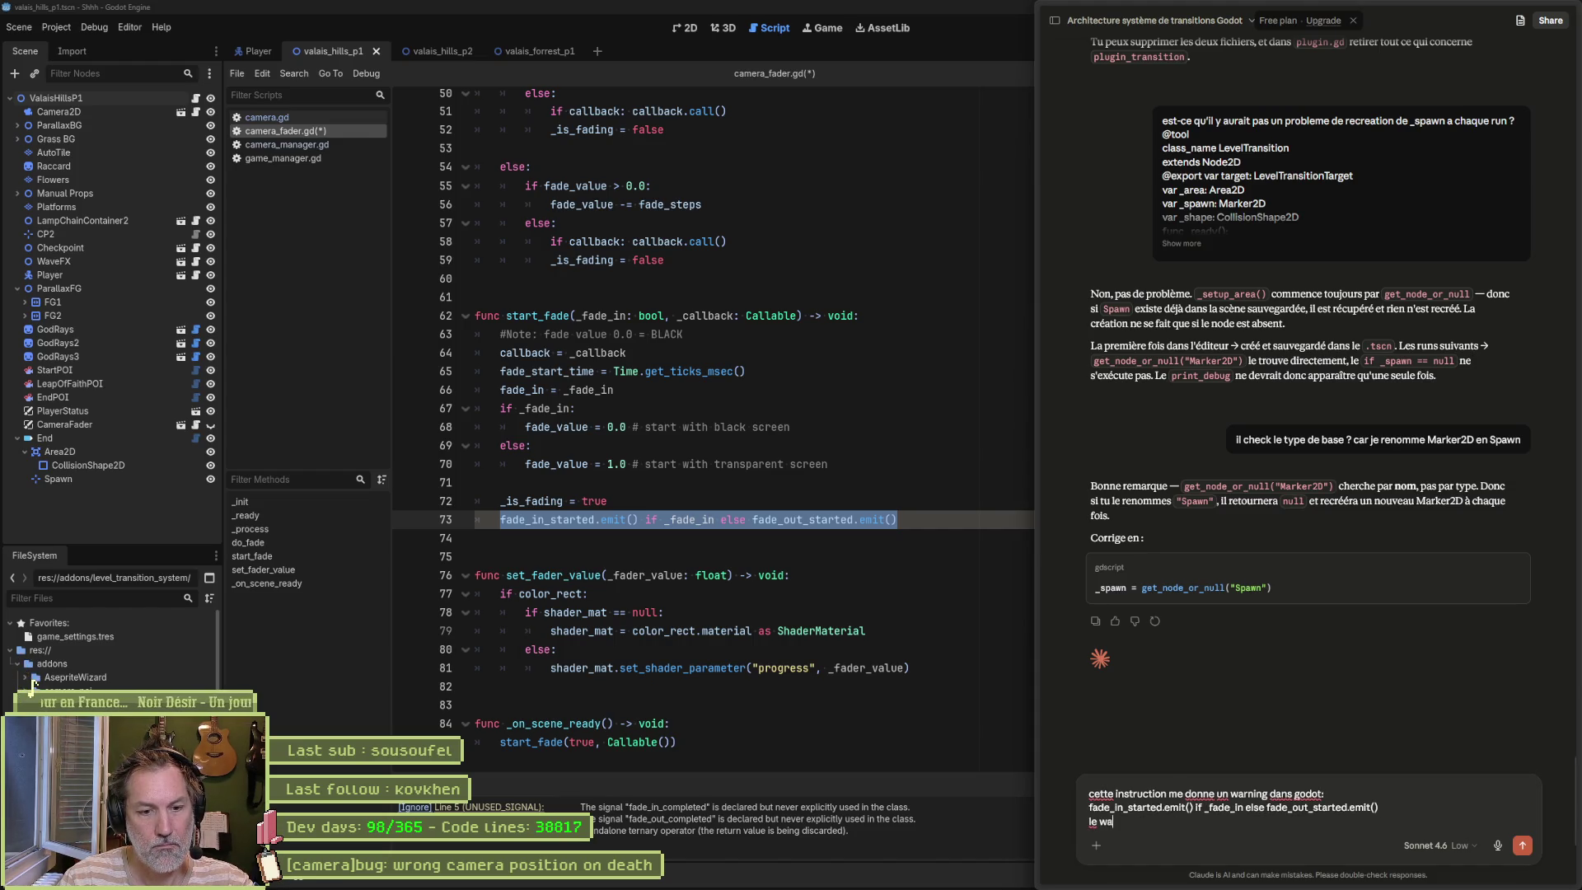
type("rning:")
key("shift+Return")
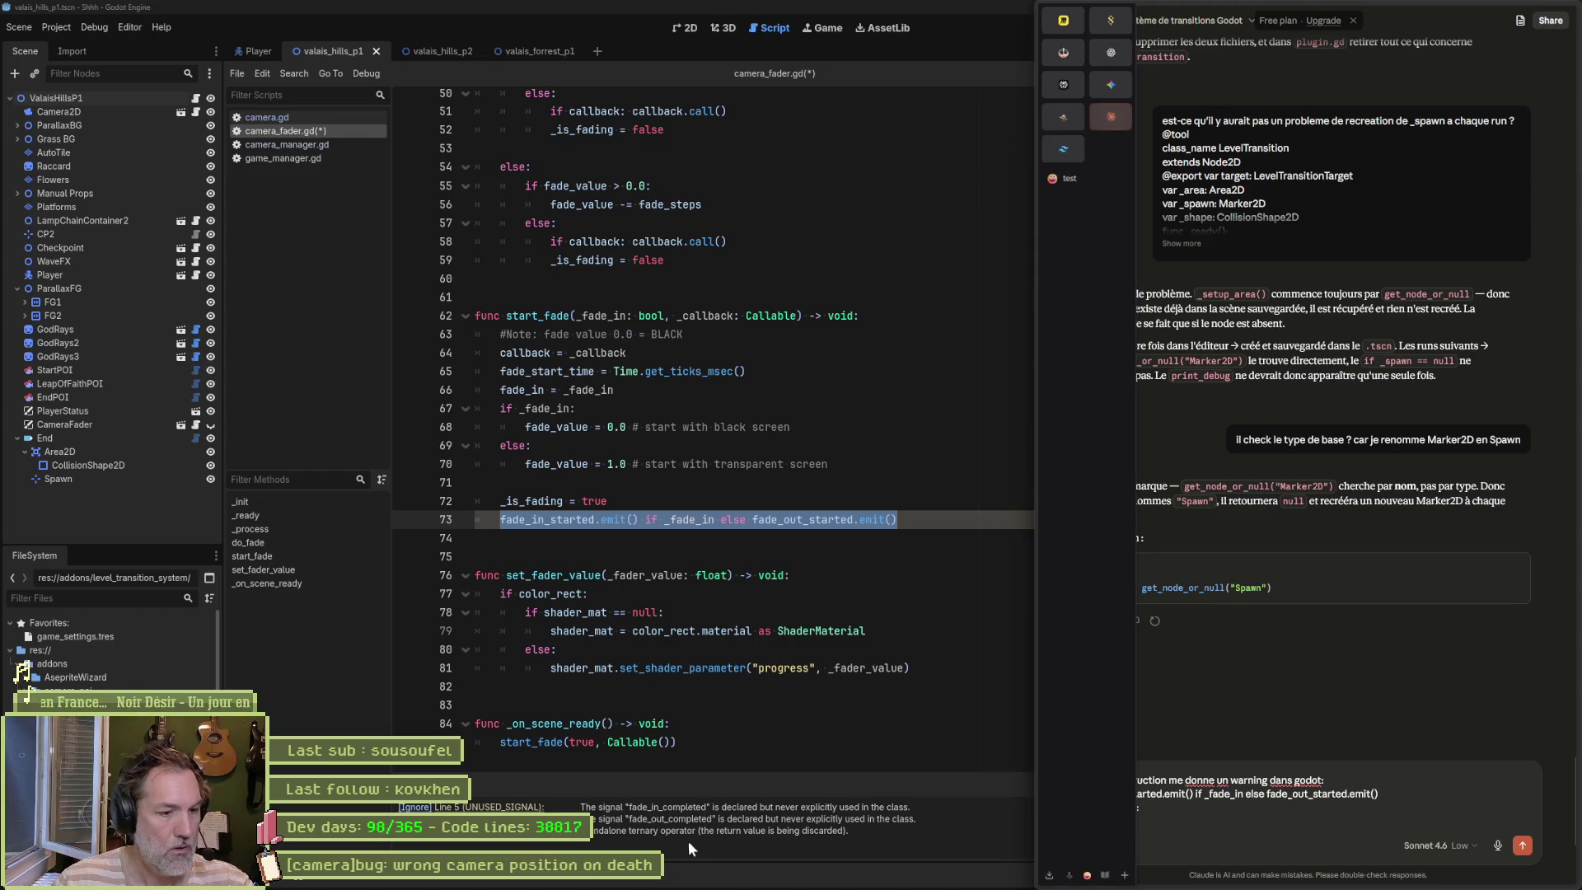
Step: Add the three copied Godot warnings to the message, send it, and return to Godot
left_click(734, 827)
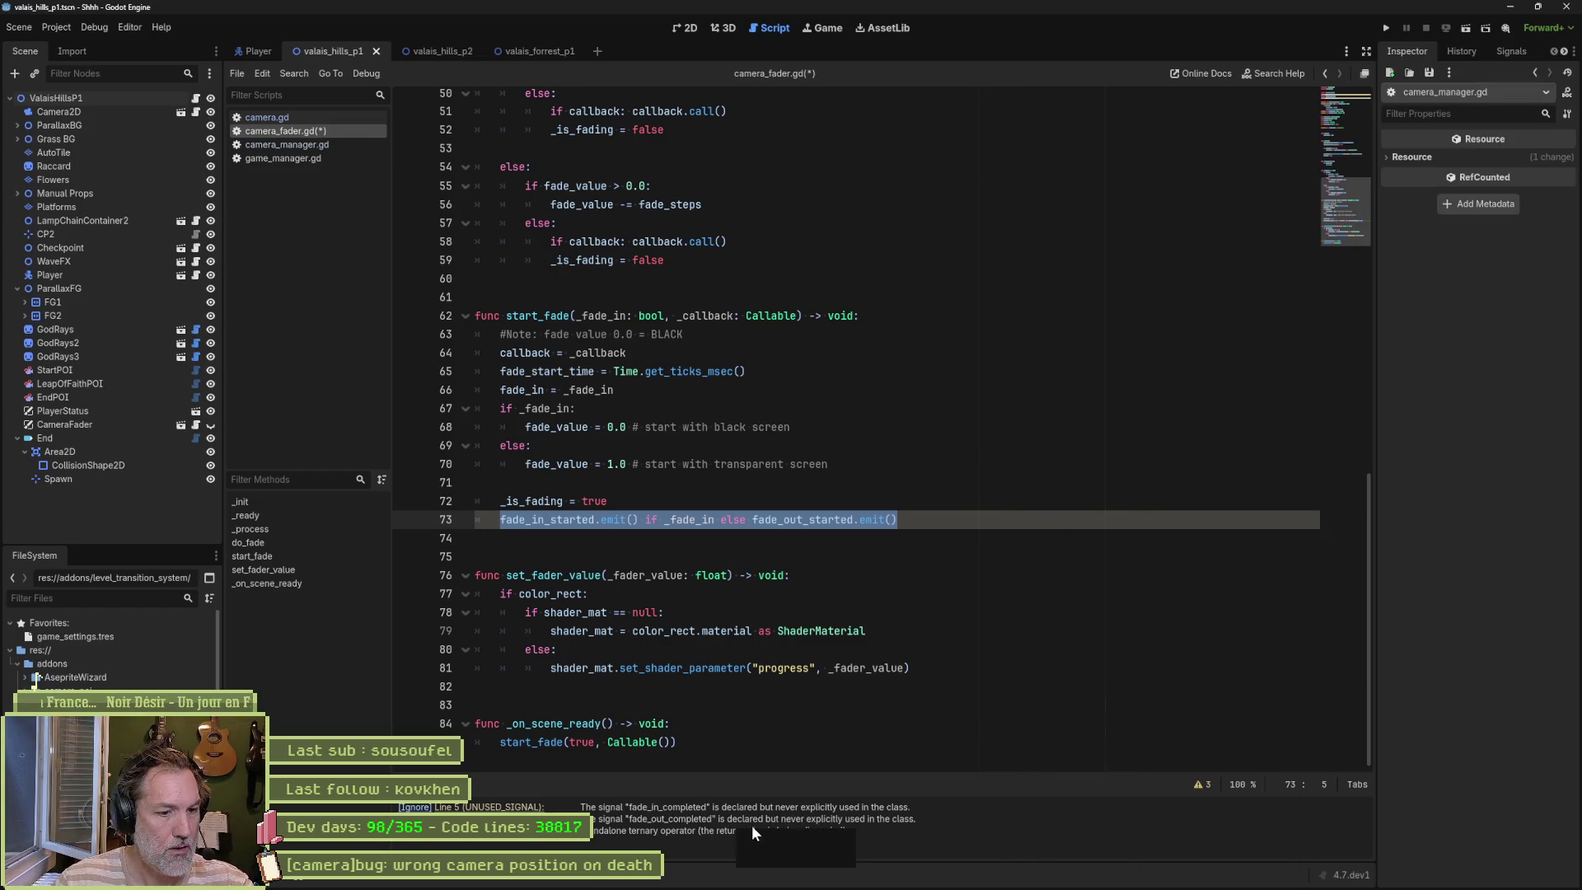
right_click(684, 830)
left_click(709, 843)
key("alt+Tab")
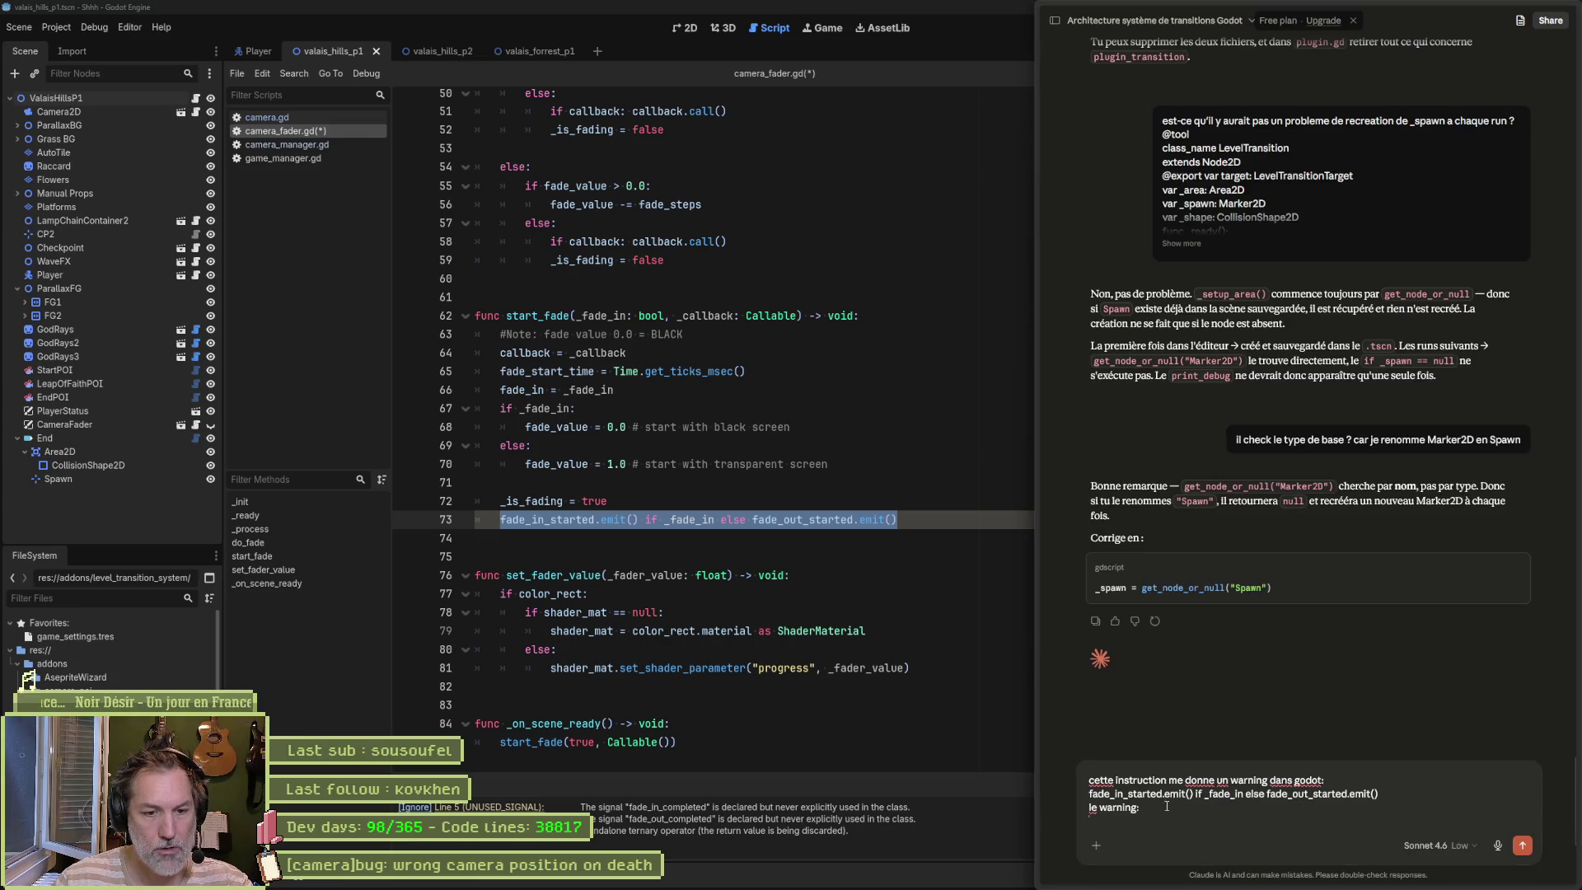
type("[Ignore]Line 5 (UNUSED_SIGNAL):The signal \"fade_in_completed\" is declared but never explicitly used in the class. [Ignore]Line 7 (UNUSED_SIGNAL):The signal \"fade_out_completed\" is declared but never explicitly used in the class. [Ignore]Line 73 (STANDALONE_TERNARY):Standalone ternary operator (the return value is being discarded).")
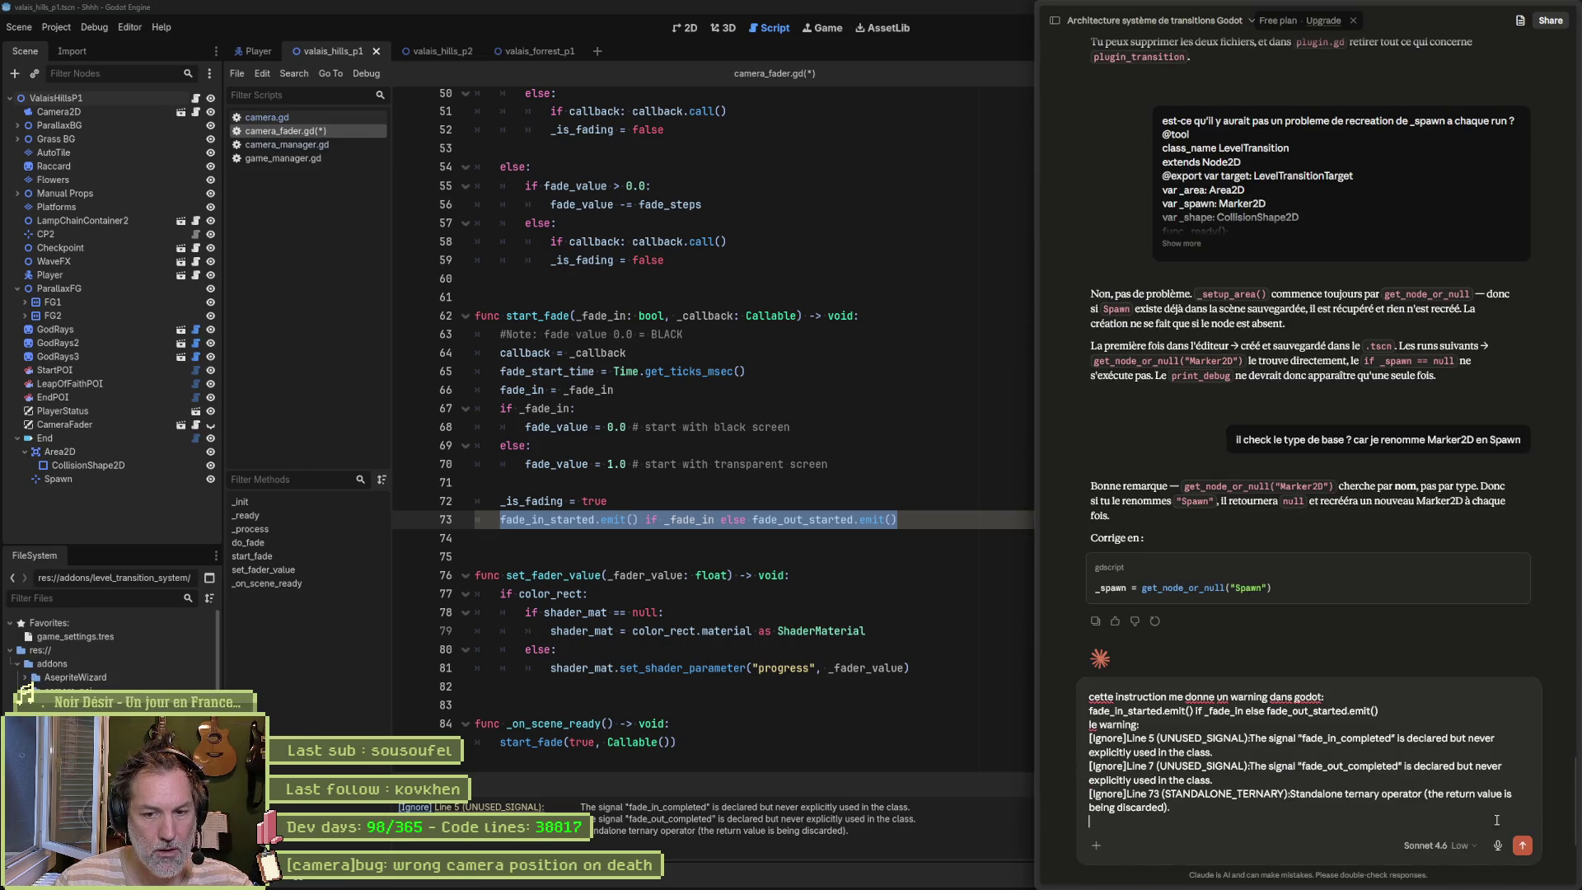
left_click(1522, 846)
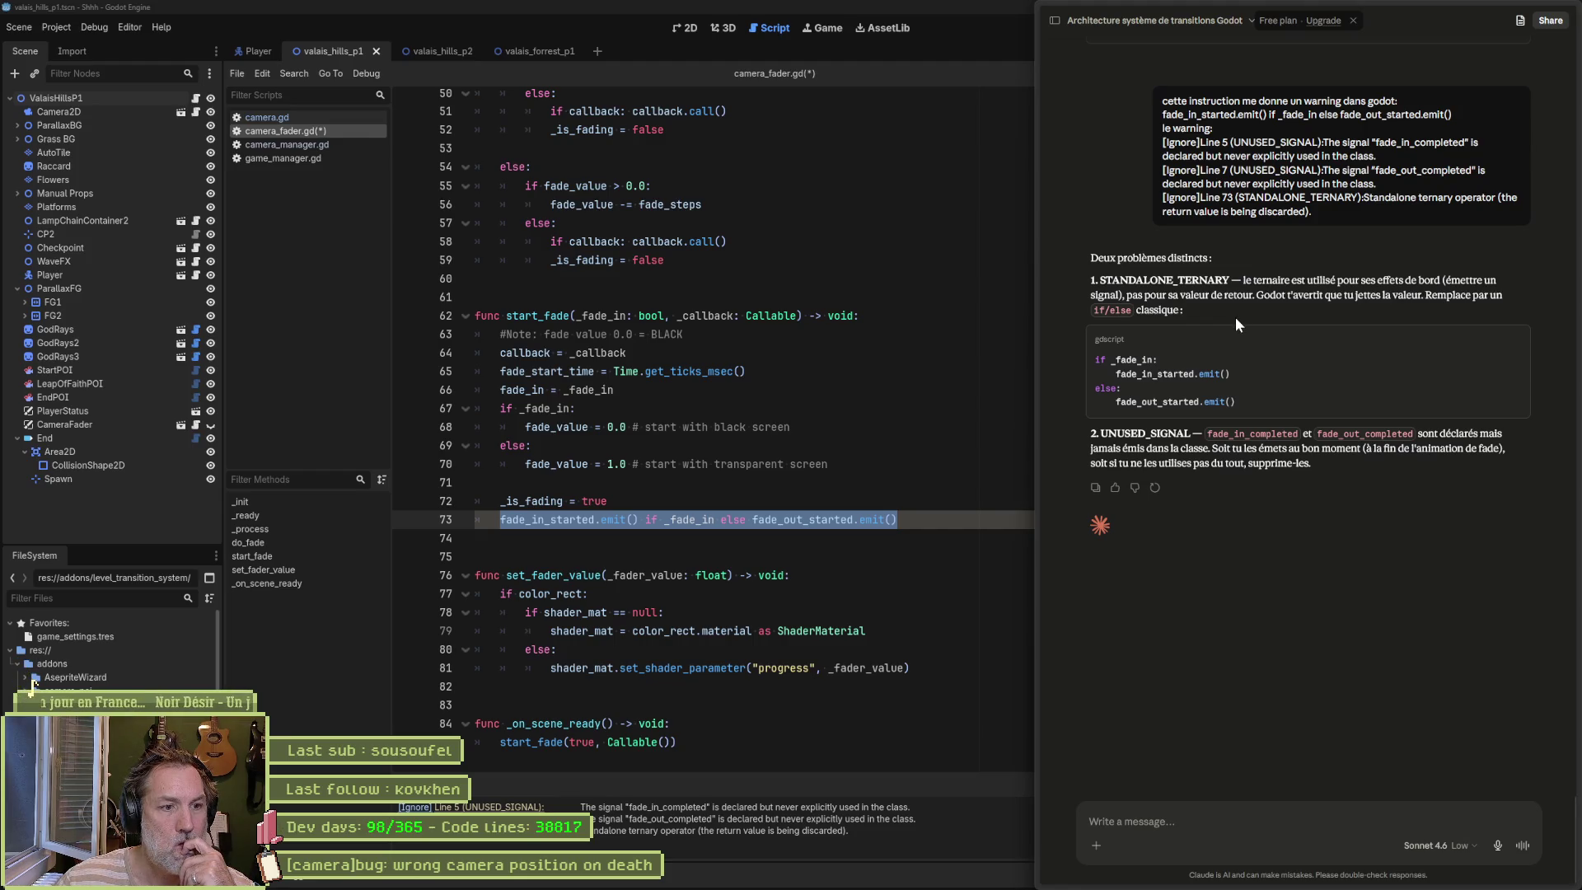
double_click(690, 519)
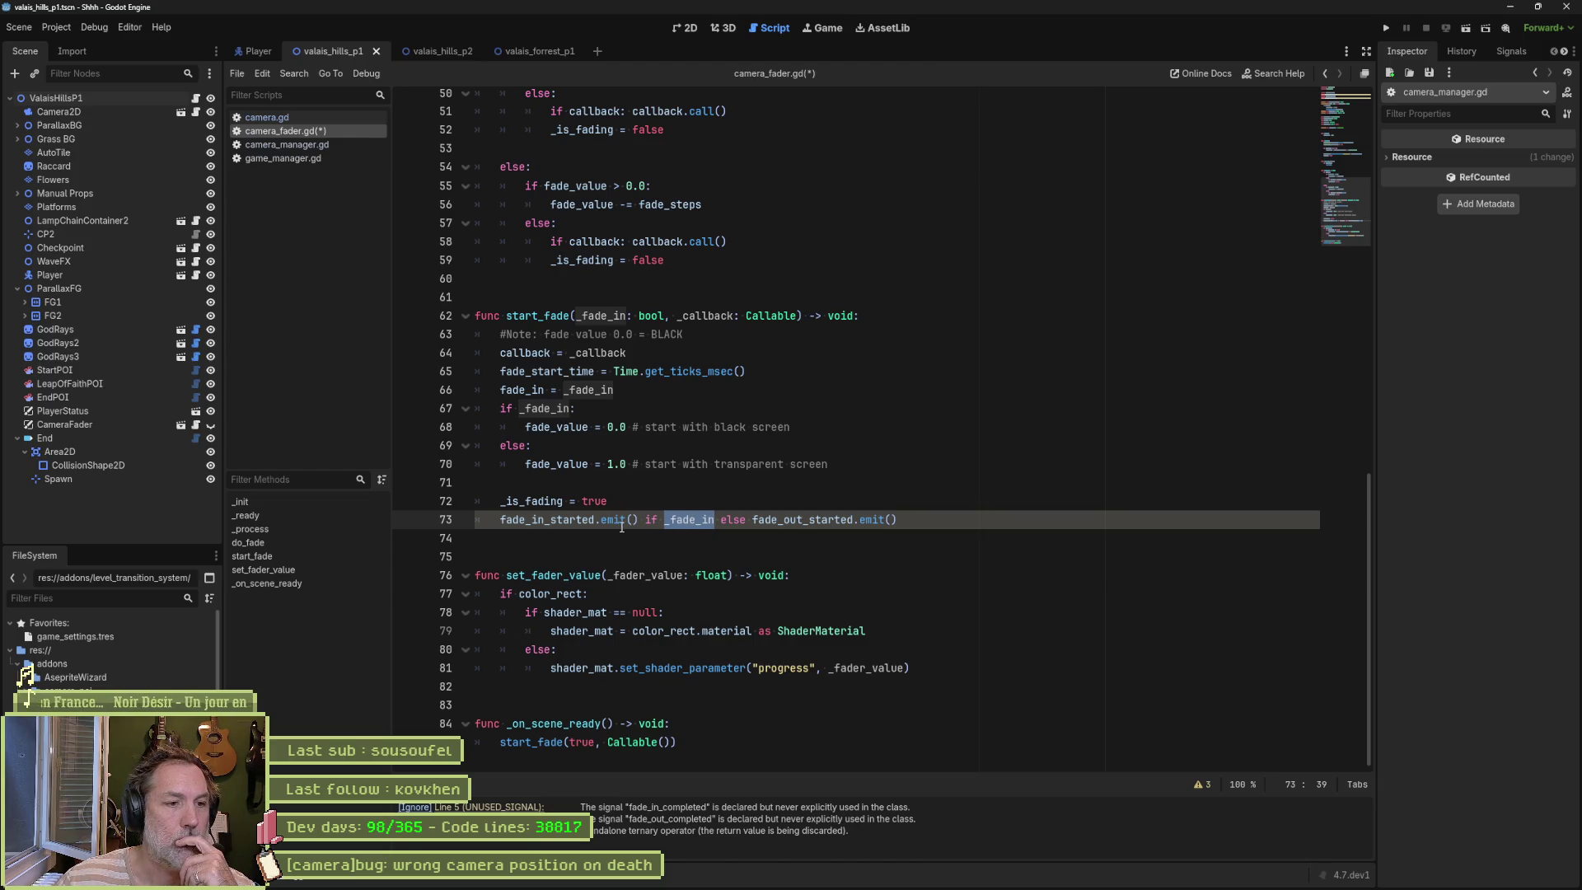
Step: Undo the ternary edit to restore start_fade's if _fade_in / else emit block, and save
mouse_move(619, 524)
key("ctrl+z")
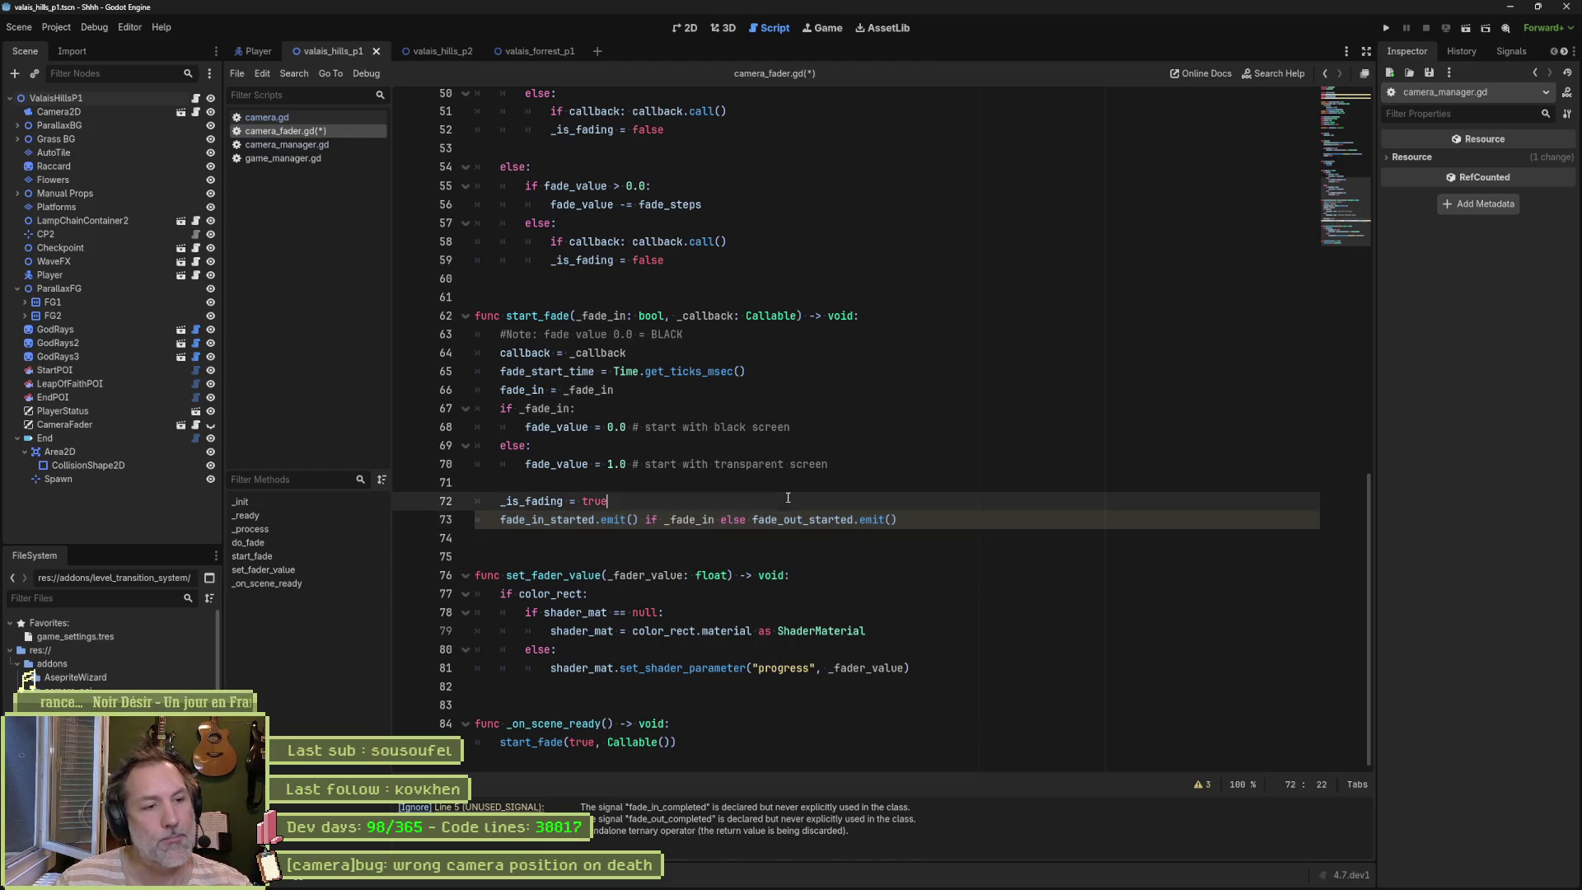
key("ctrl+z")
key("ctrl+z")
key("ctrl+z")
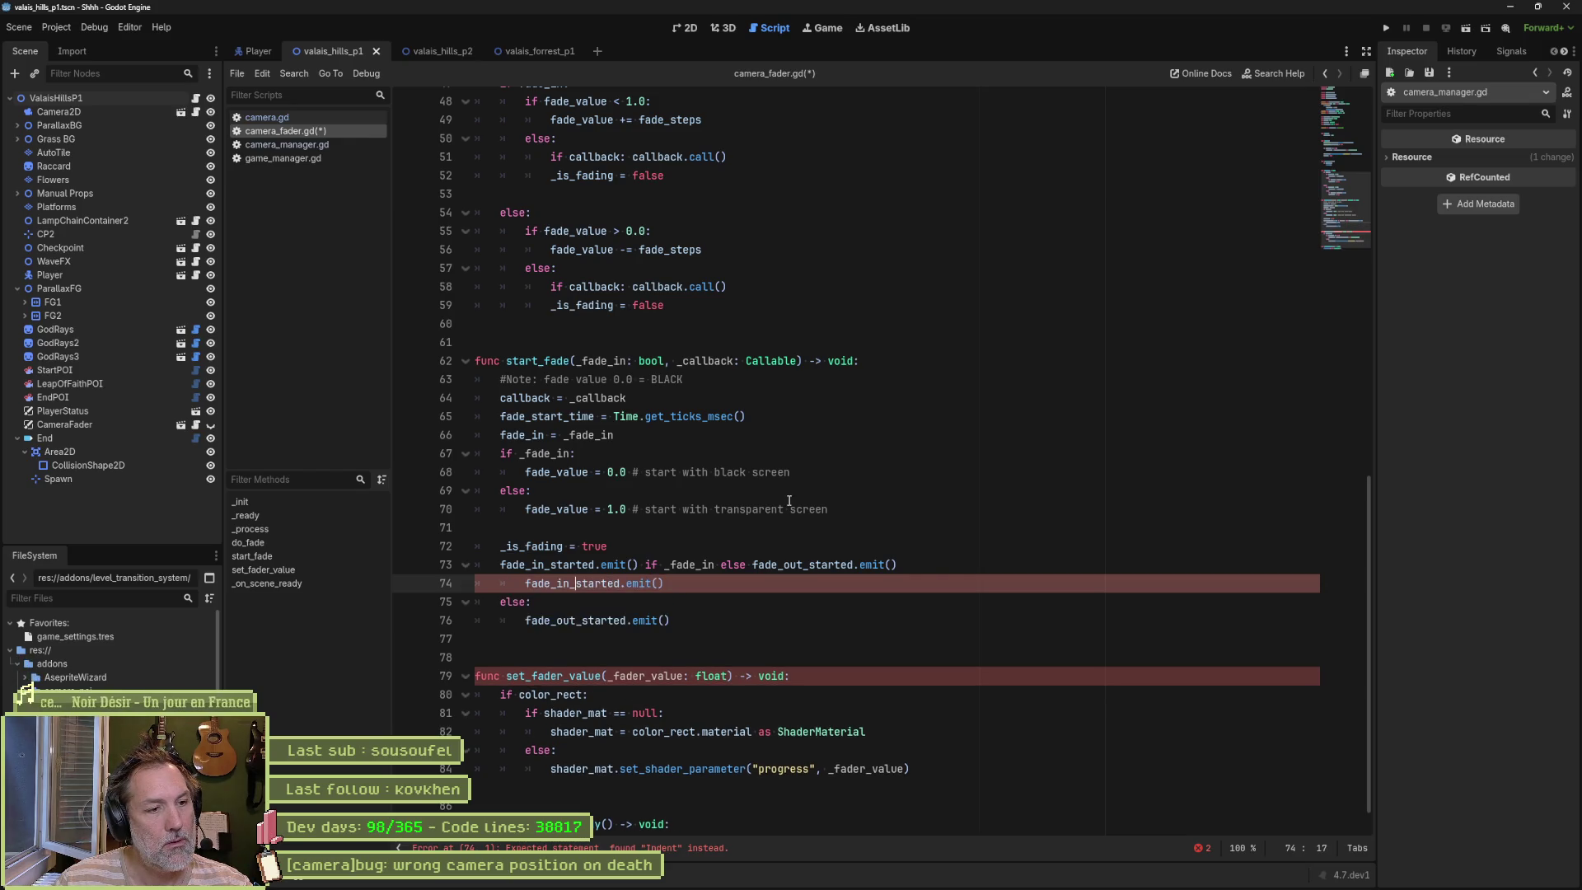
key("ctrl+z")
key("ctrl+z")
key("ctrl+z")
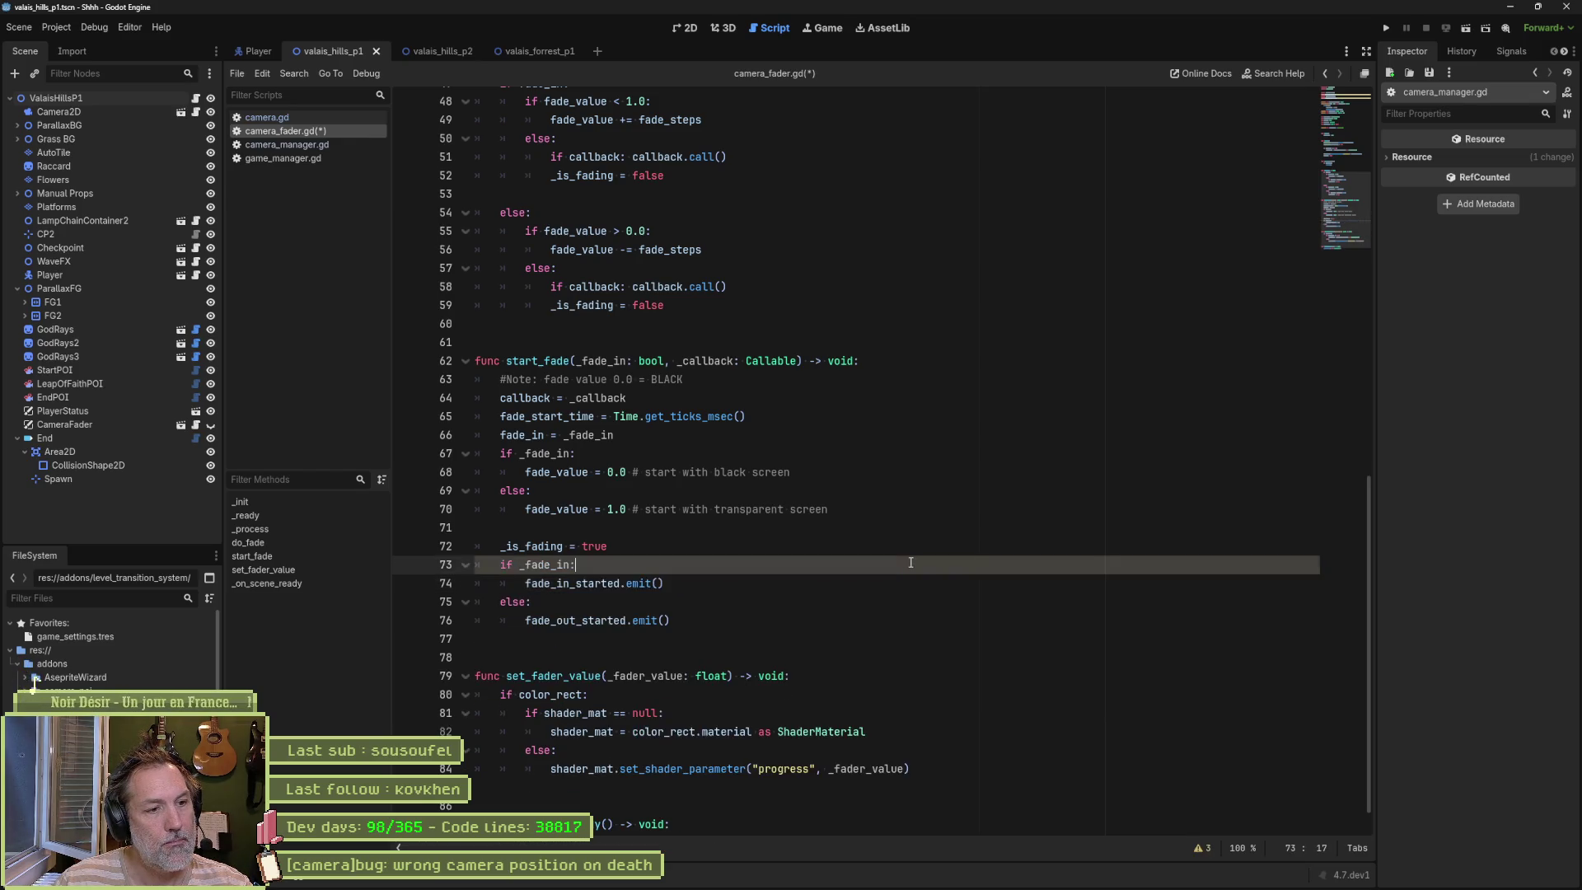
key("ctrl+s")
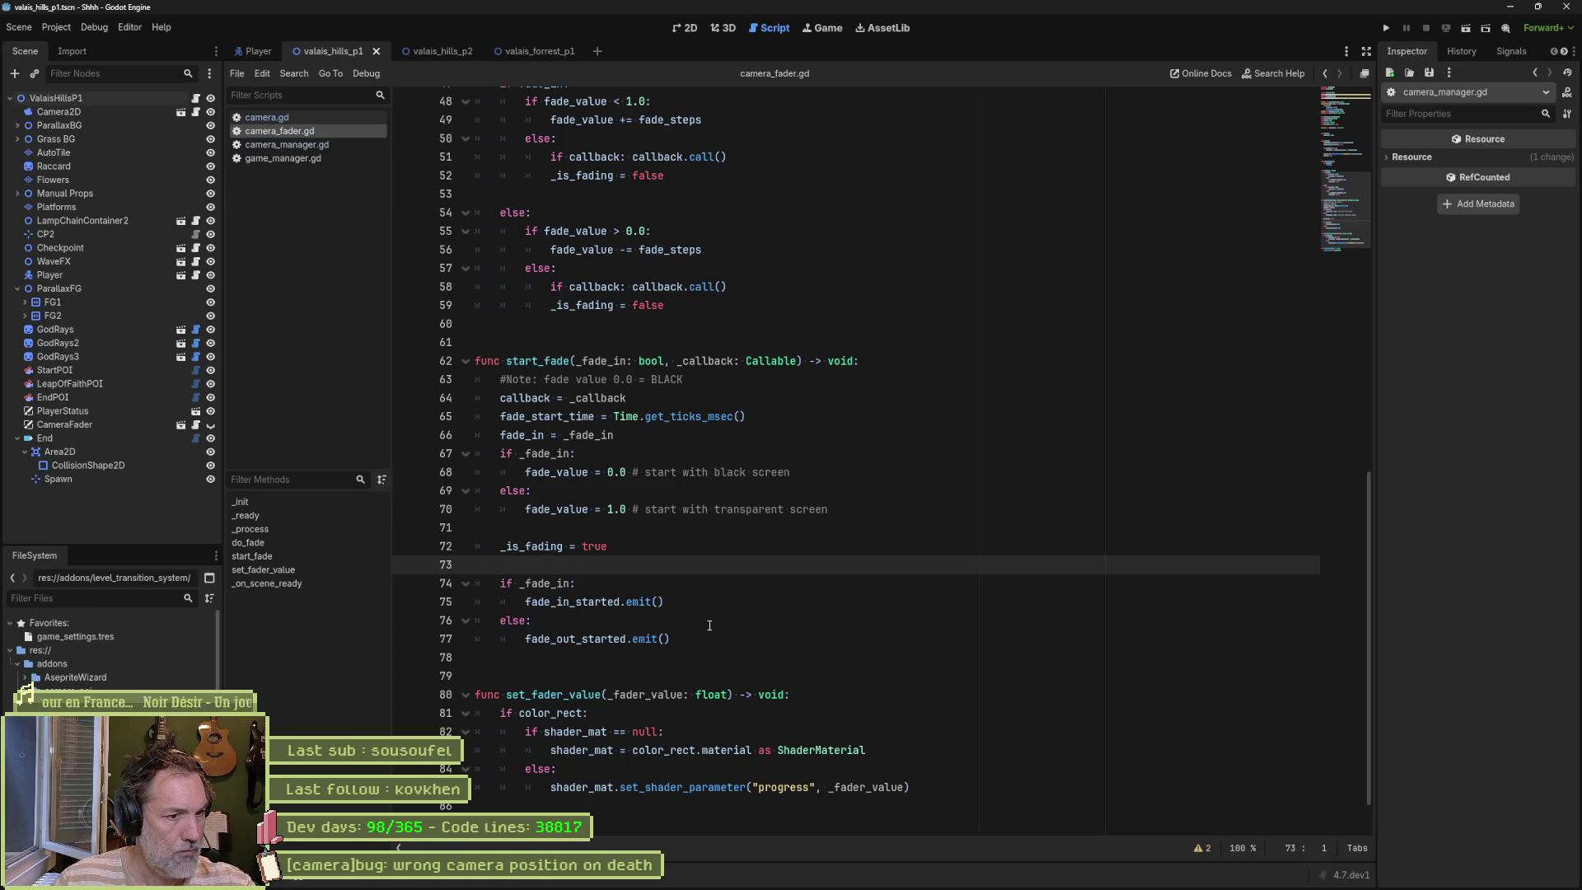
left_click_drag(709, 636, 726, 547)
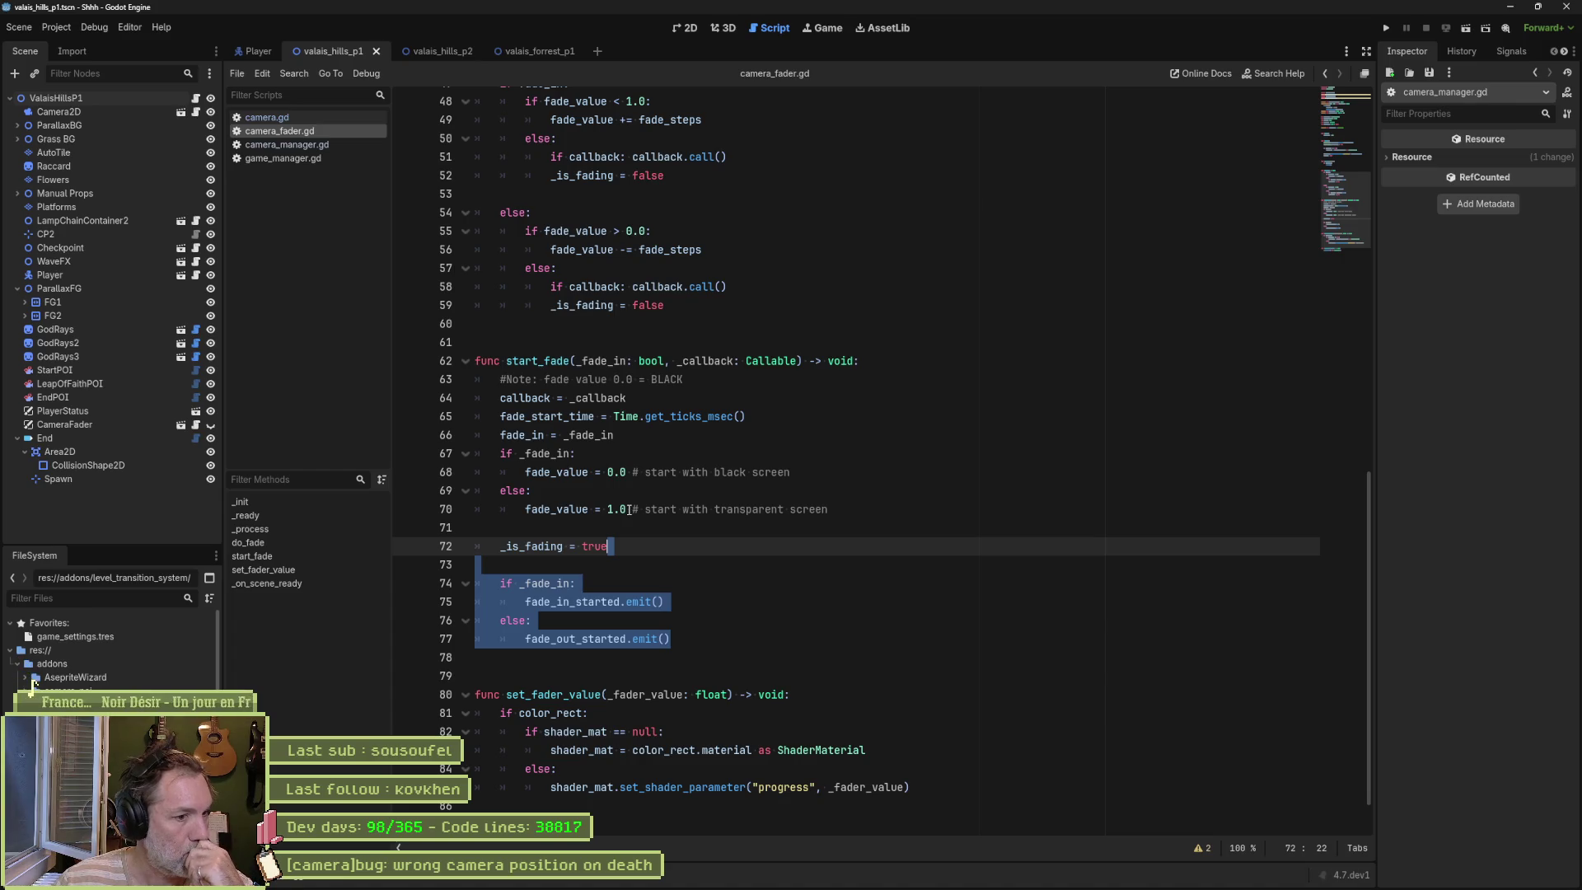
scroll(792, 571, "up", 5)
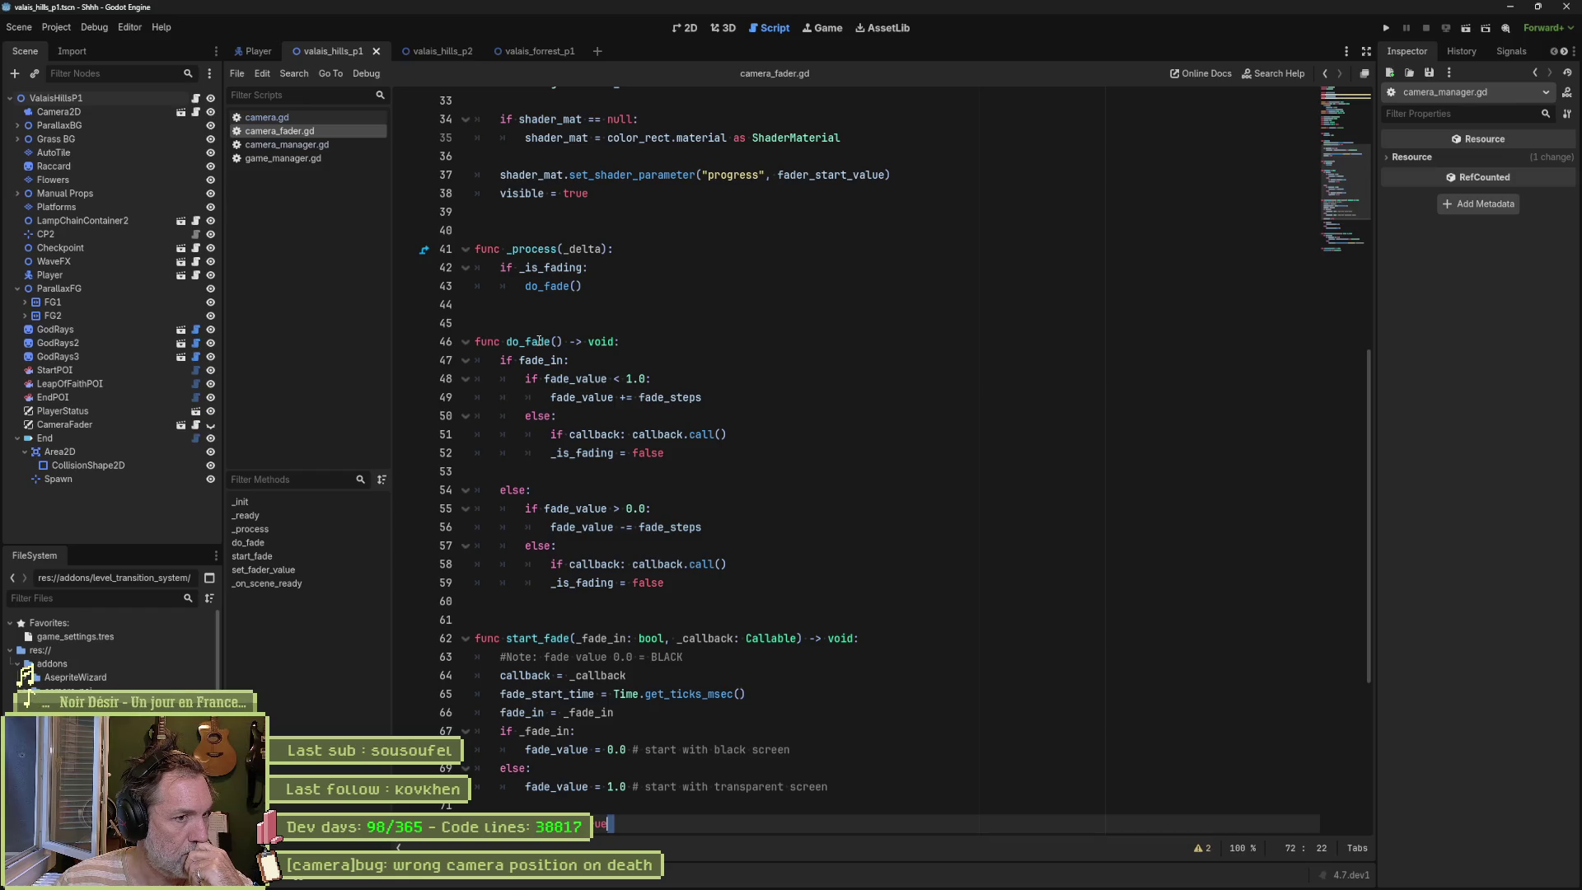
Step: Add fade_in_completed.emit() after _is_fading = false in do_fade's fade-in branch
double_click(593, 434)
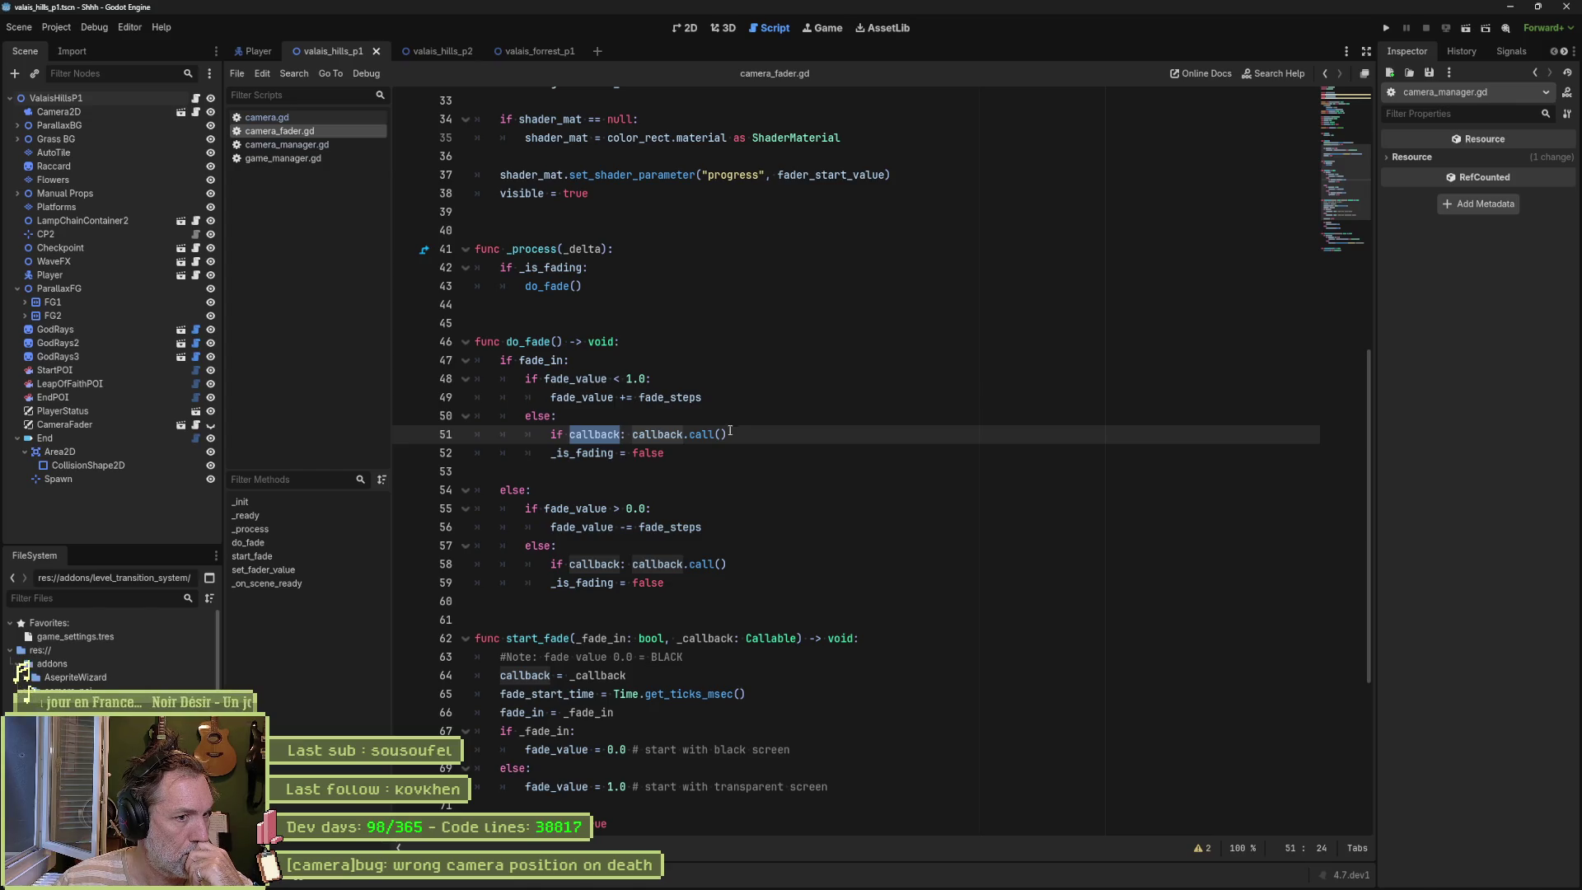
left_click(680, 452)
key("Return")
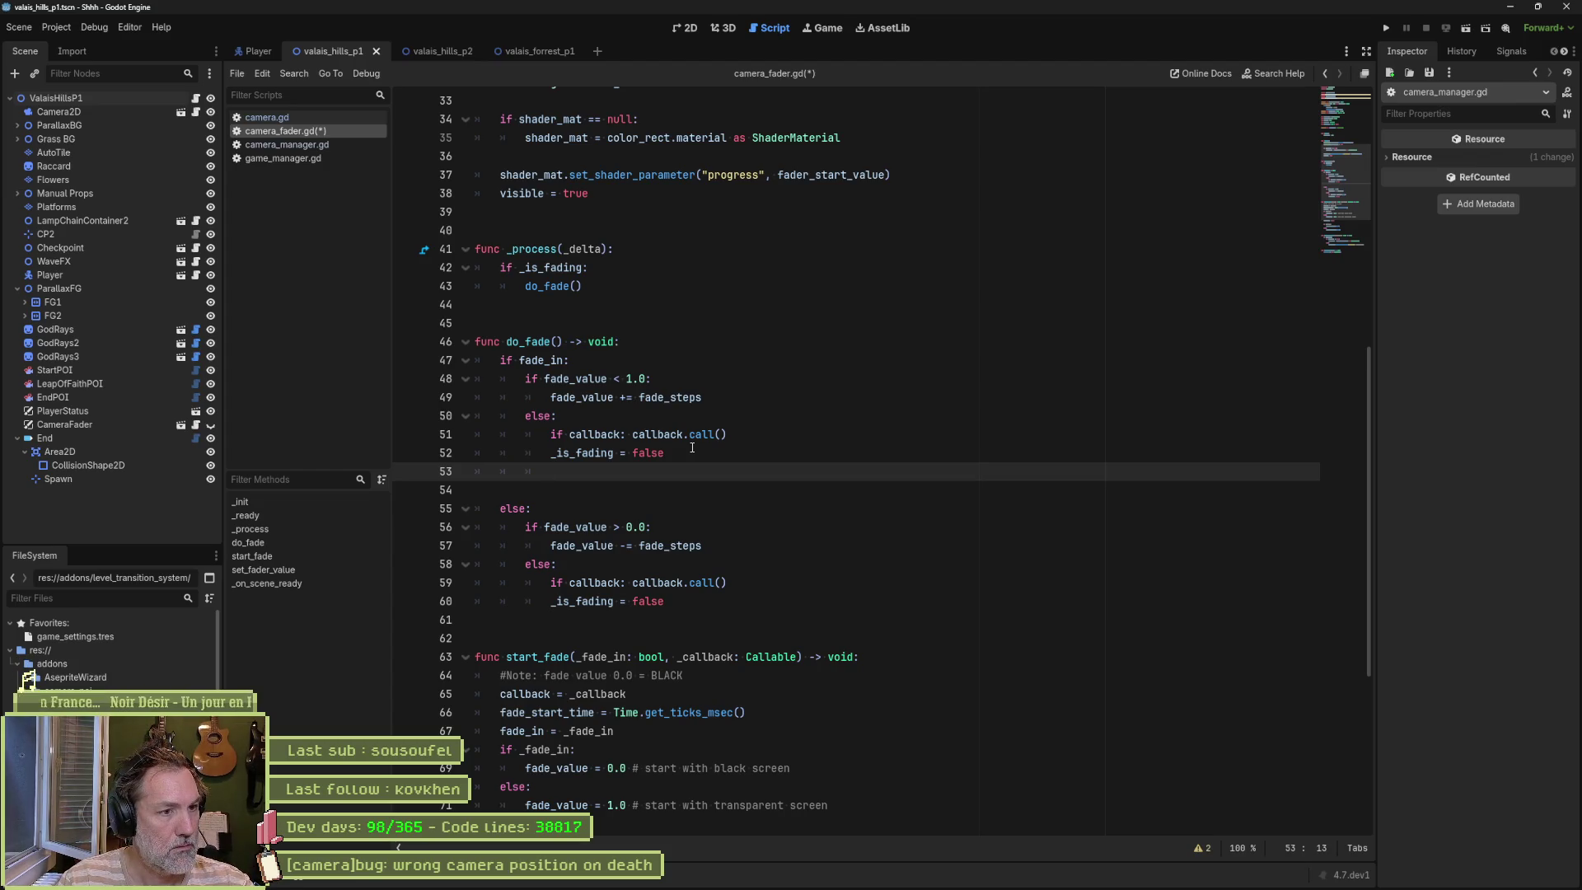
type("fad")
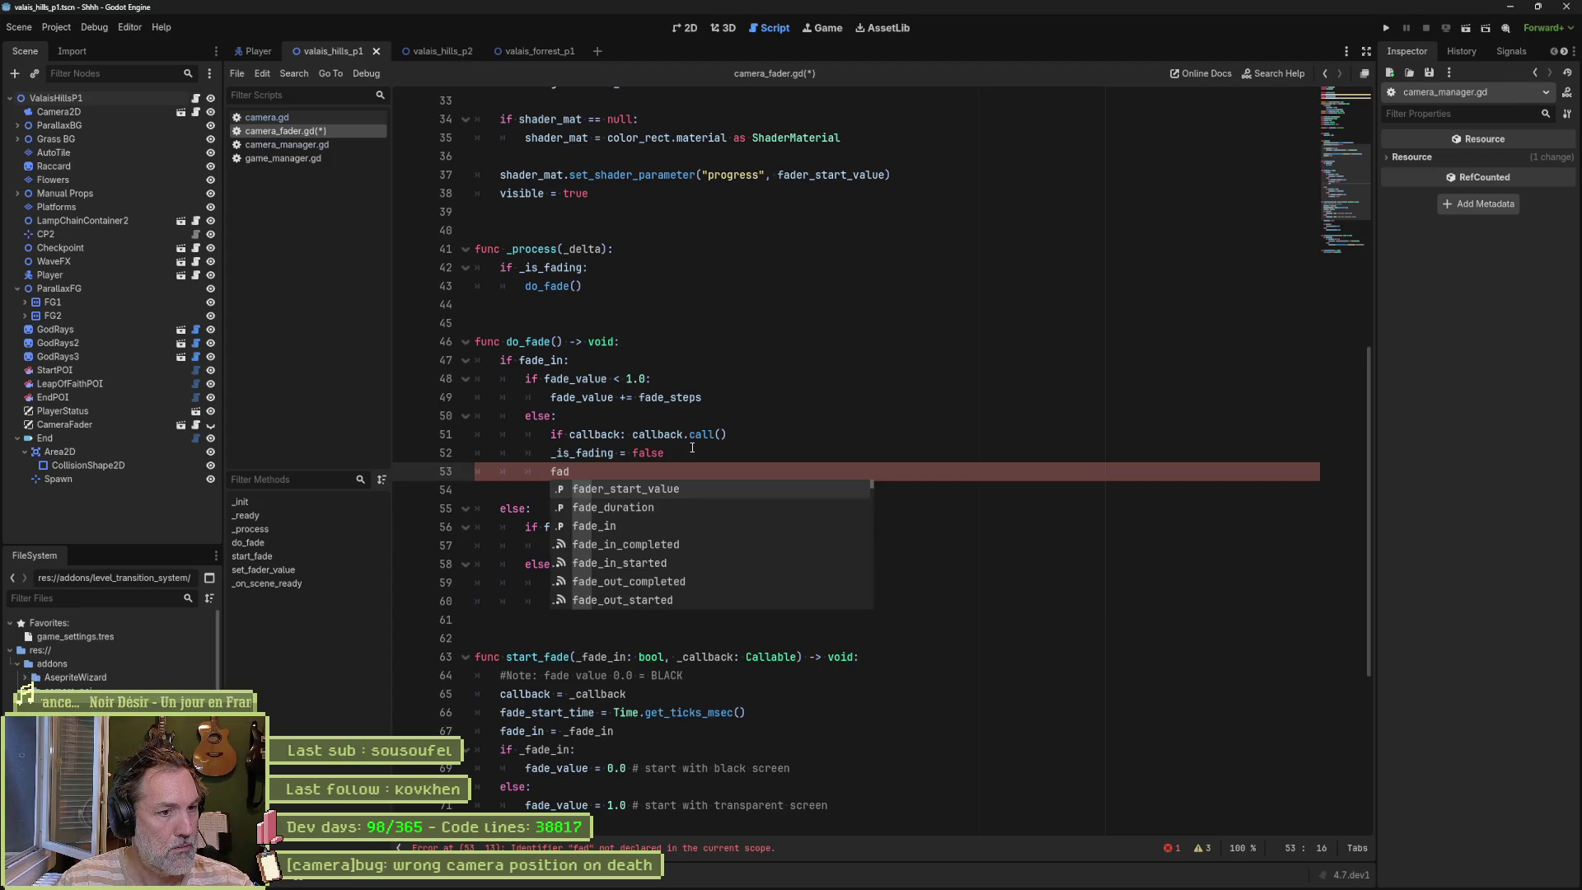
type("e")
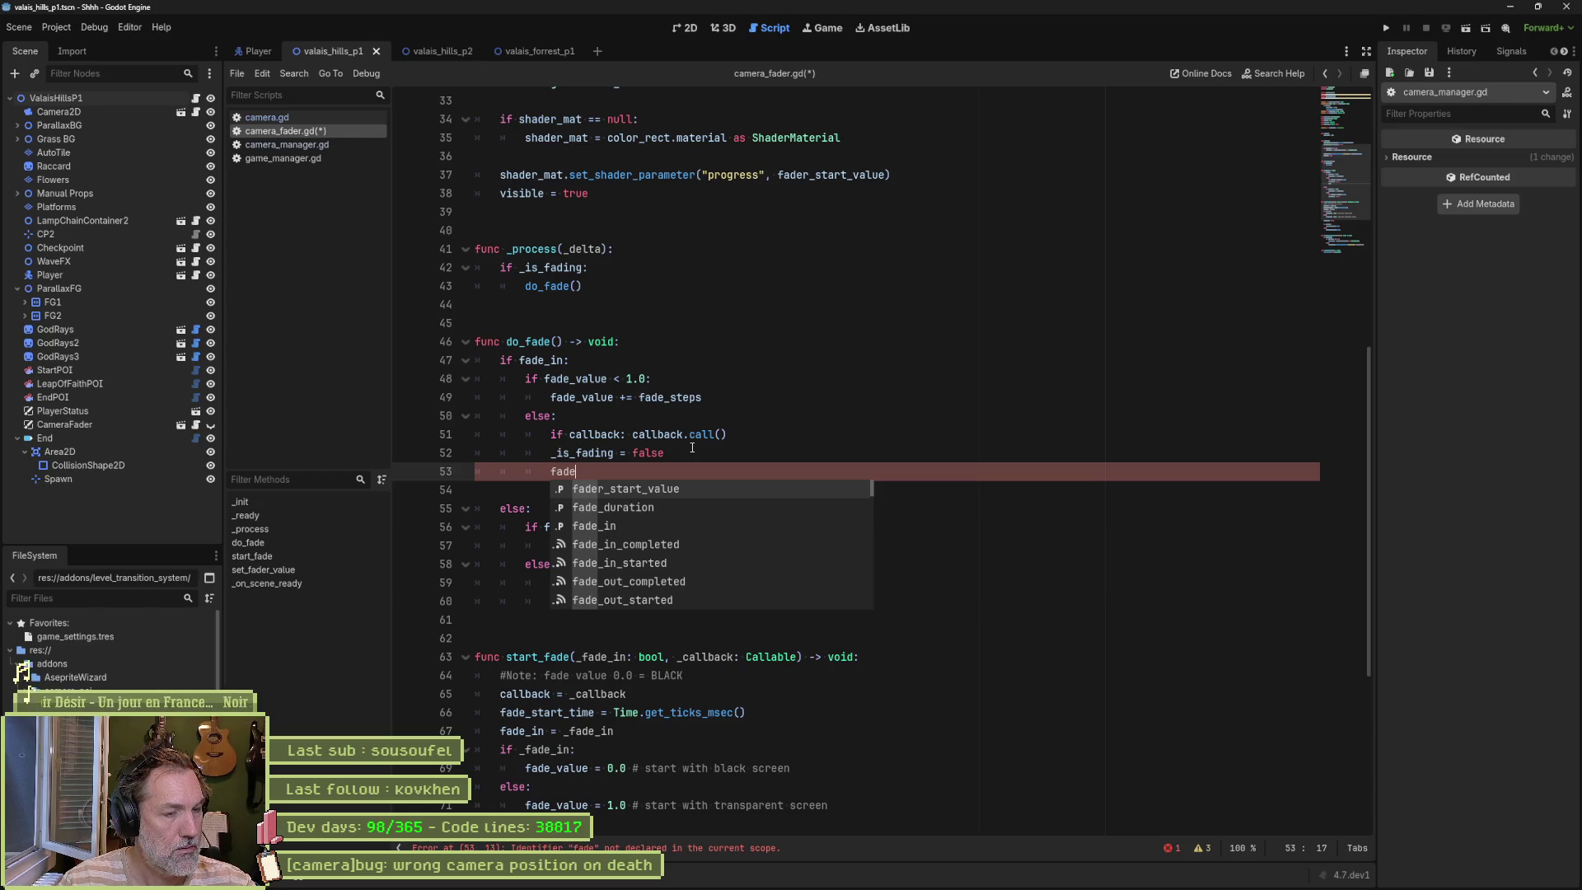
key("Down")
key("Down")
key("Down")
type(".emit()")
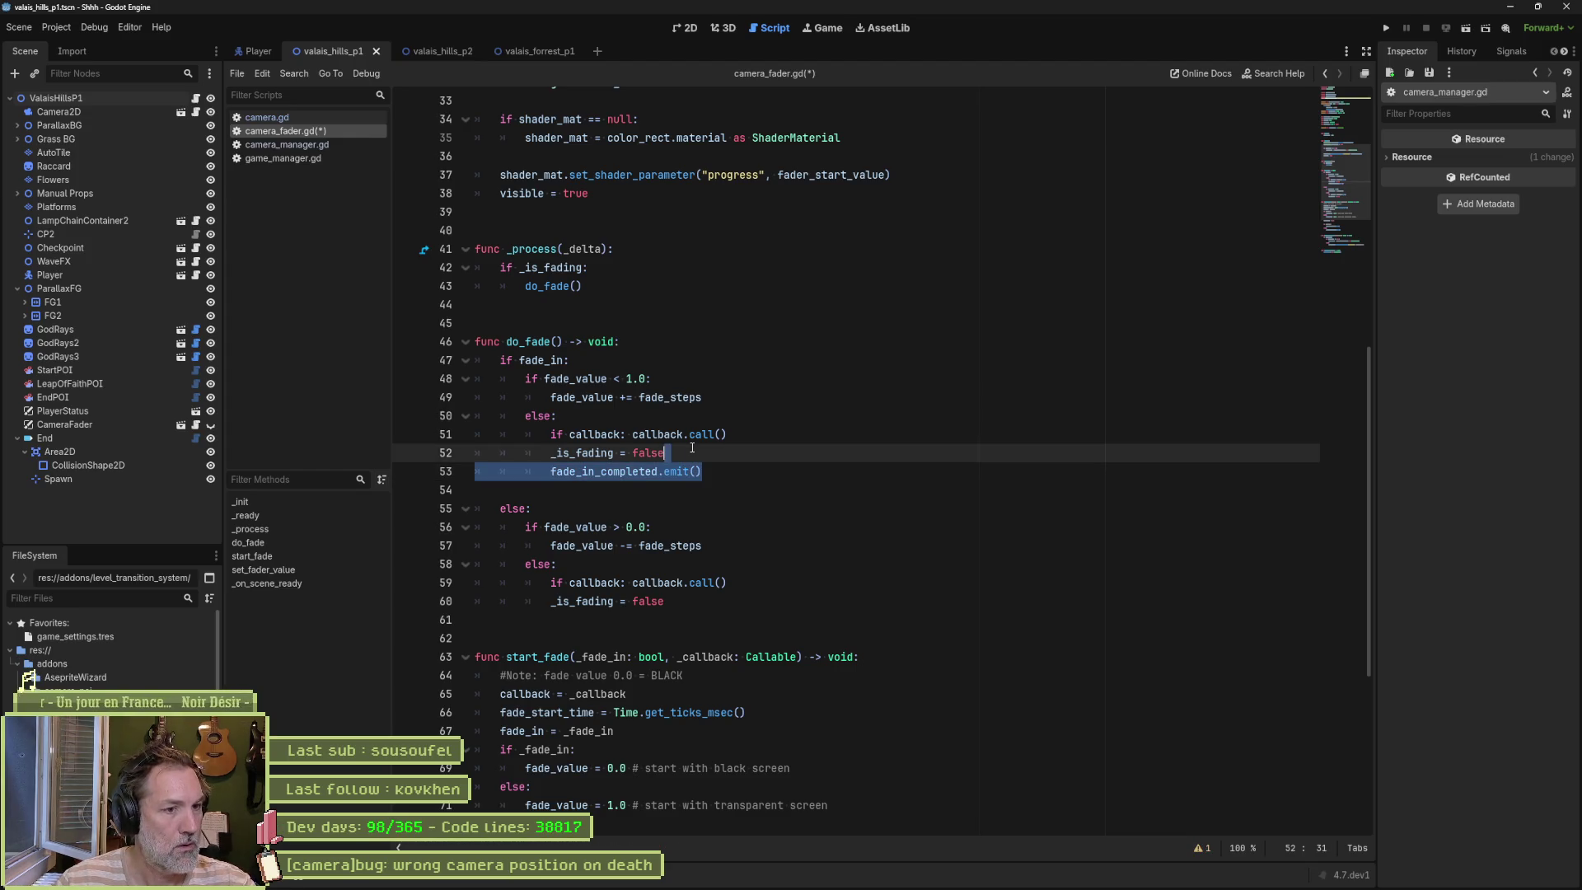
Step: Add fade_out_completed.emit() to the fade-out branch and save camera_fader.gd
key("Down")
key("Down")
key("Down")
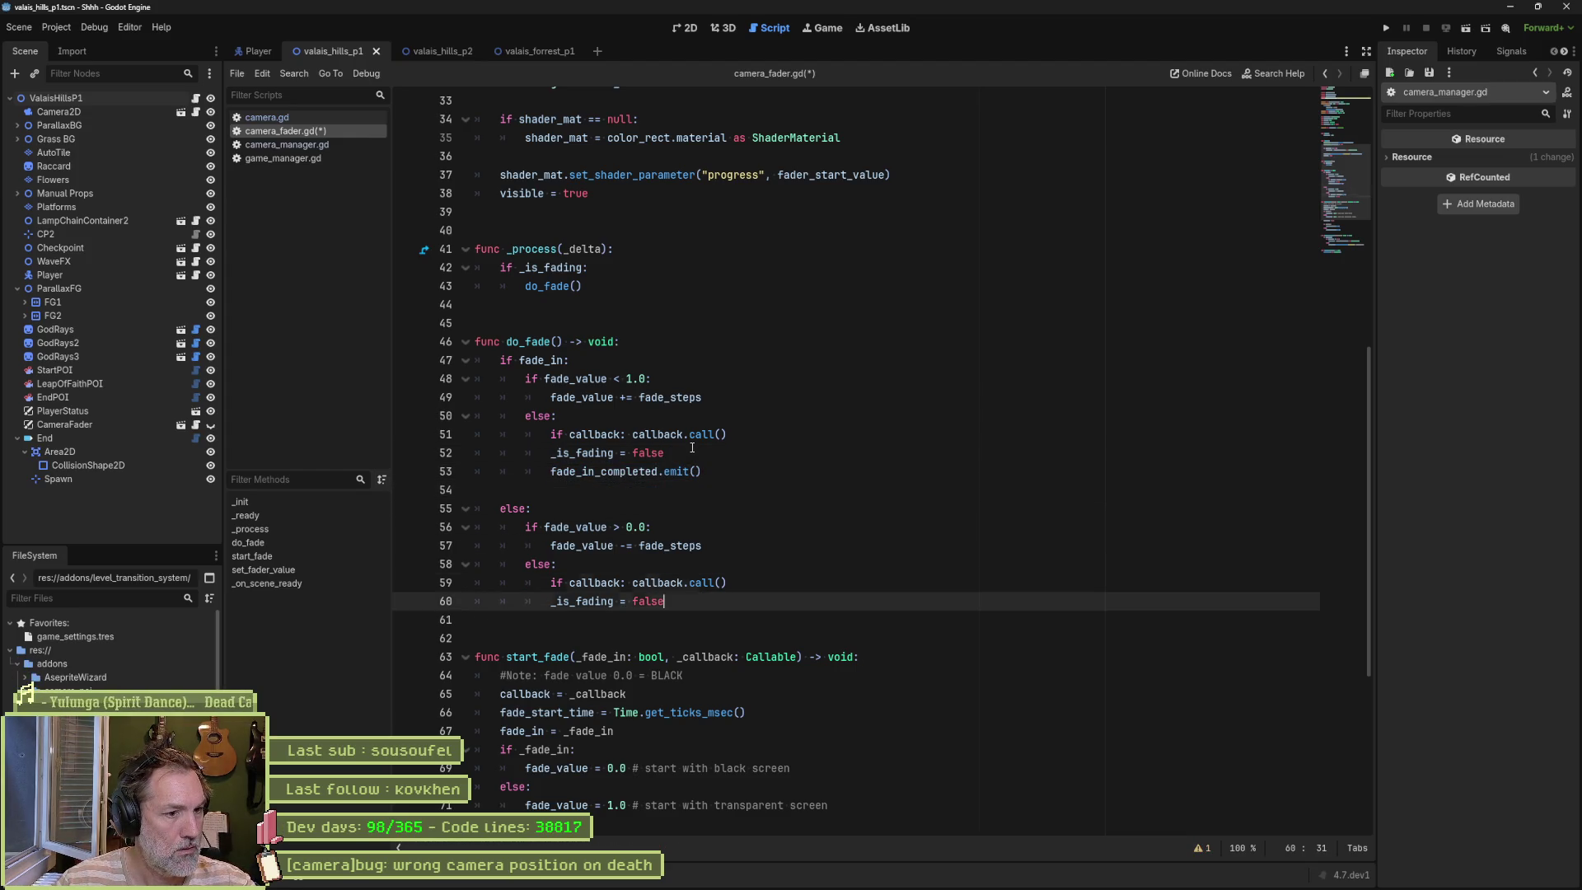
key("Return")
type("fade_in_completed.emit()")
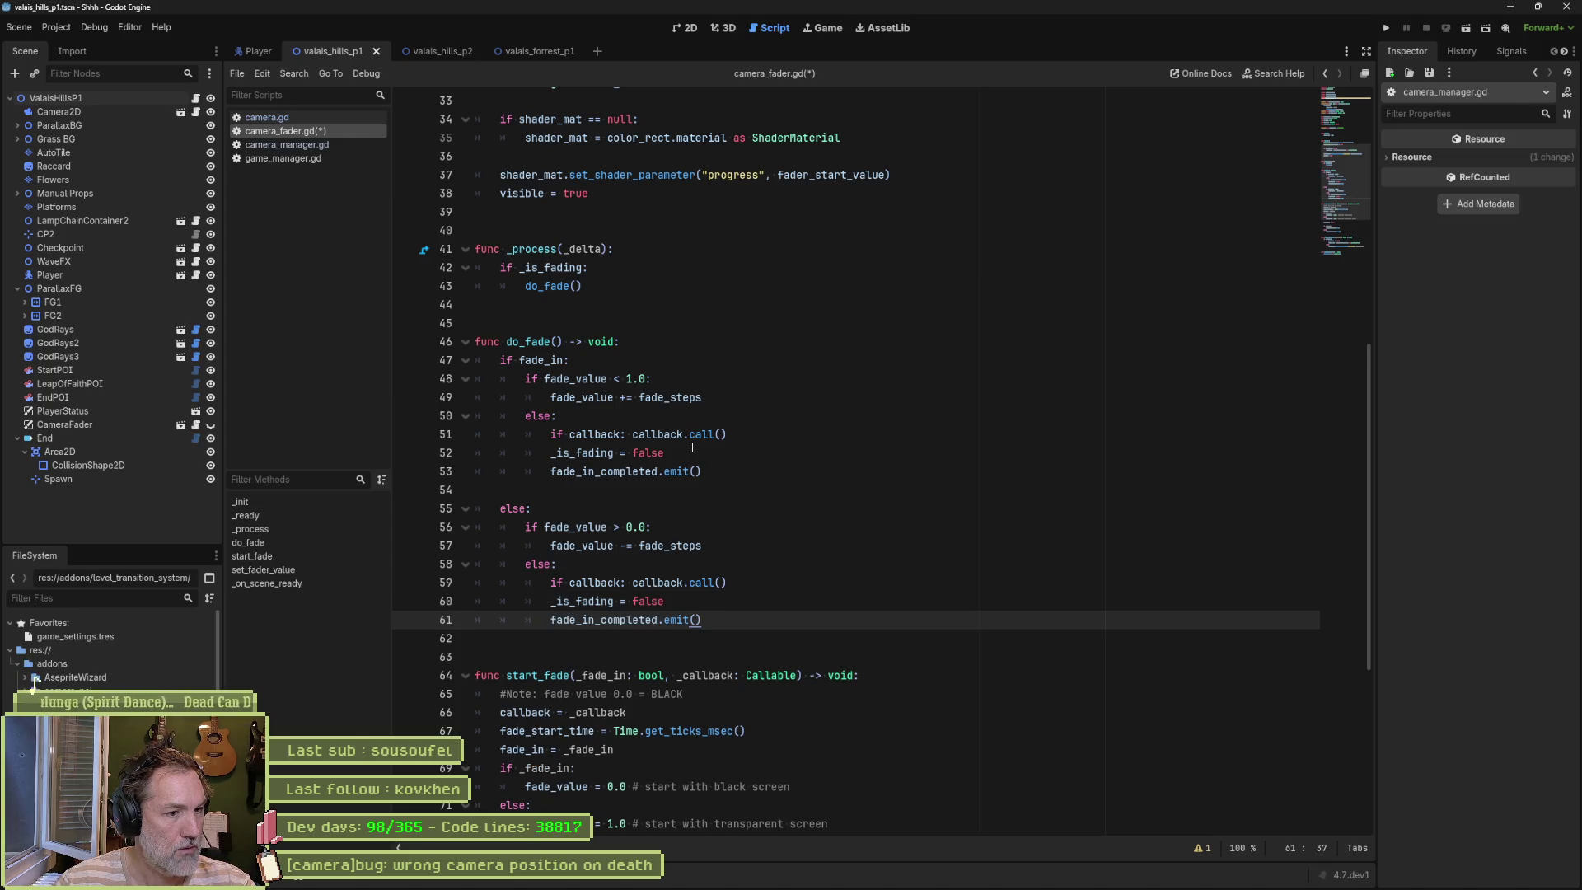
key("Delete")
key("Delete")
key("Delete")
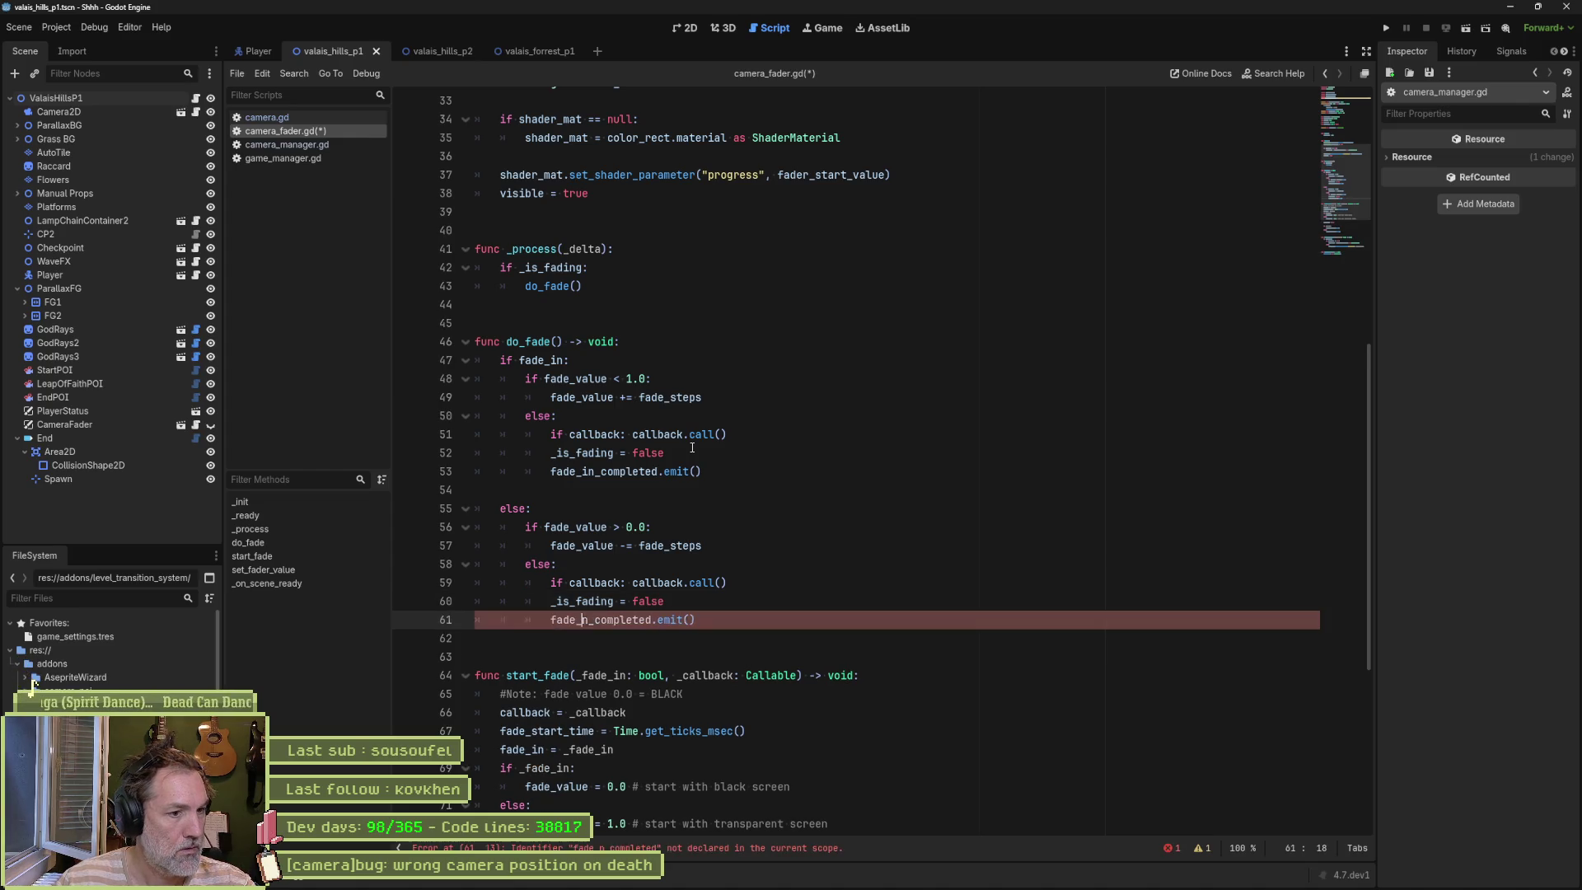
type("_out")
key("ctrl+s")
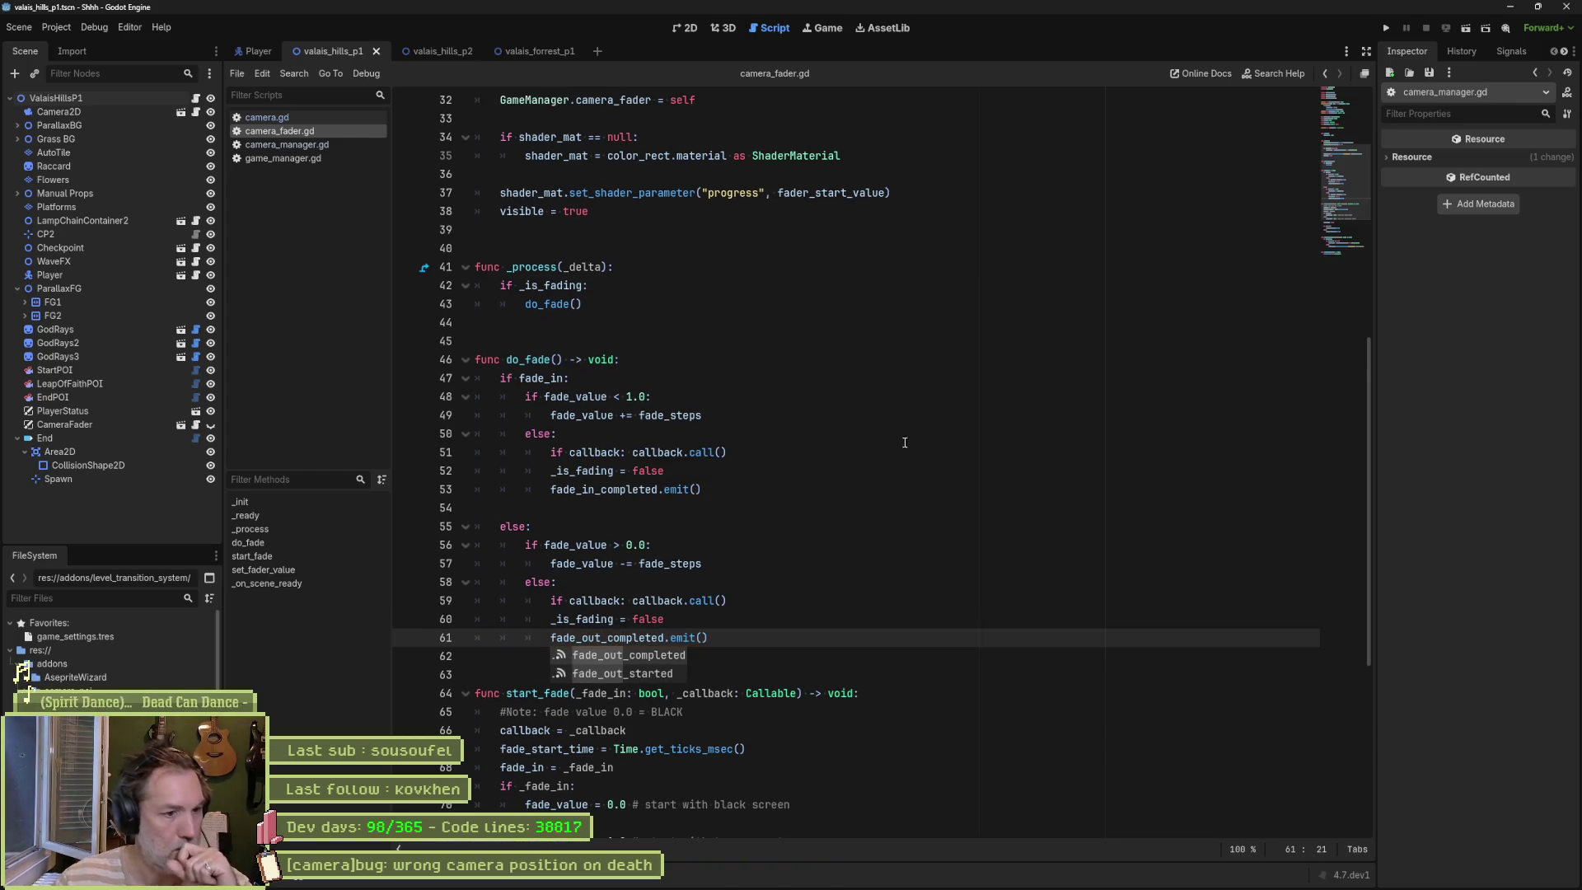
left_click(842, 501)
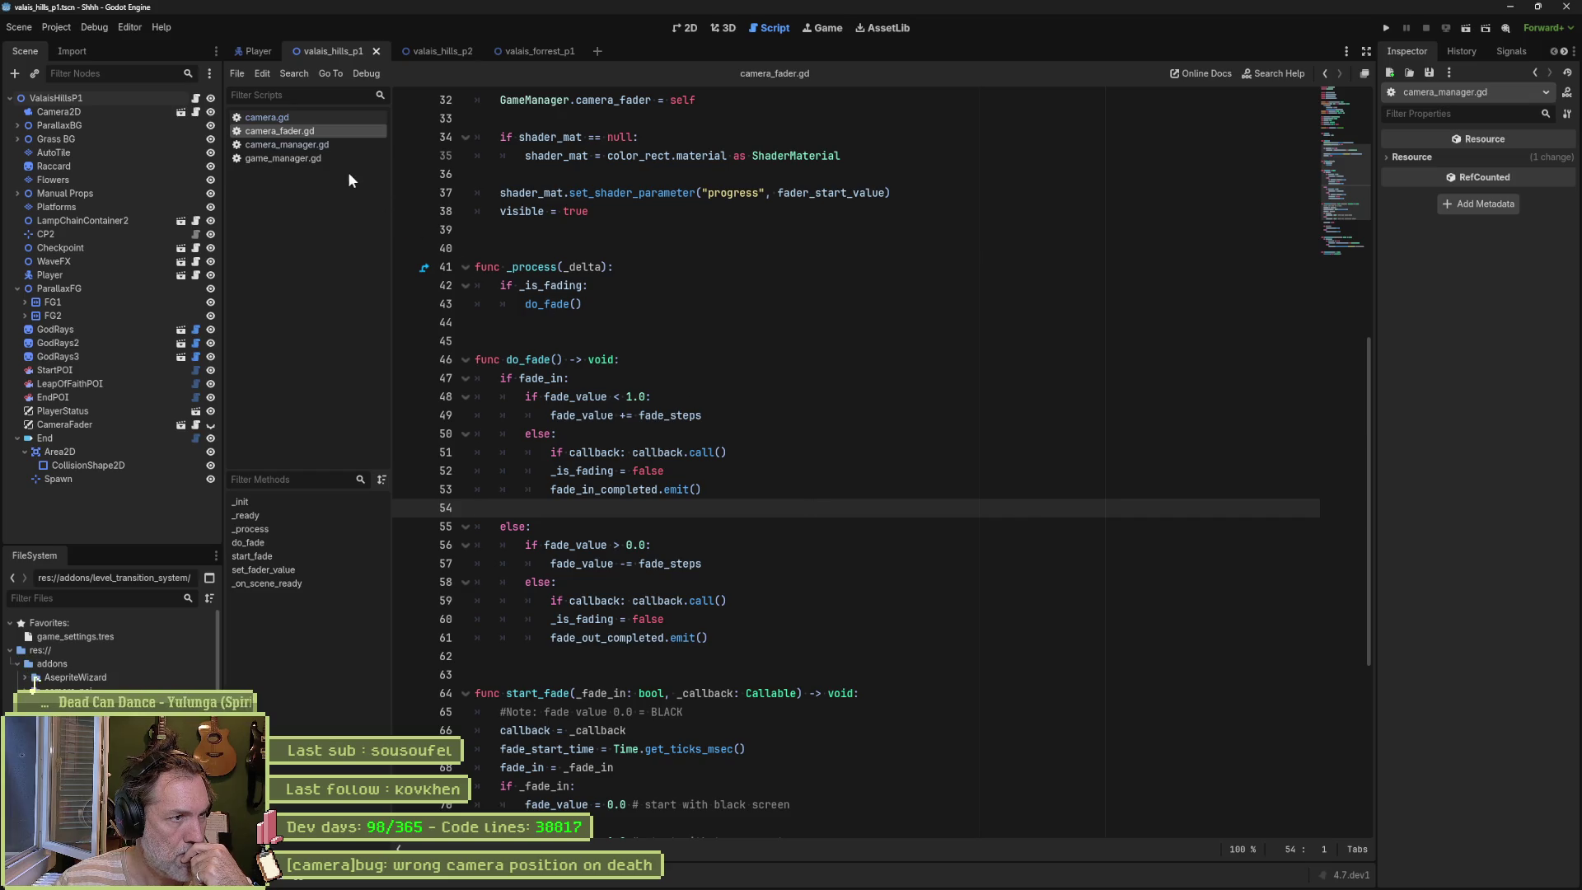
Step: In camera_manager.gd, expand the lifecycle region and start a new 'CameraF' line in _ready
left_click(305, 145)
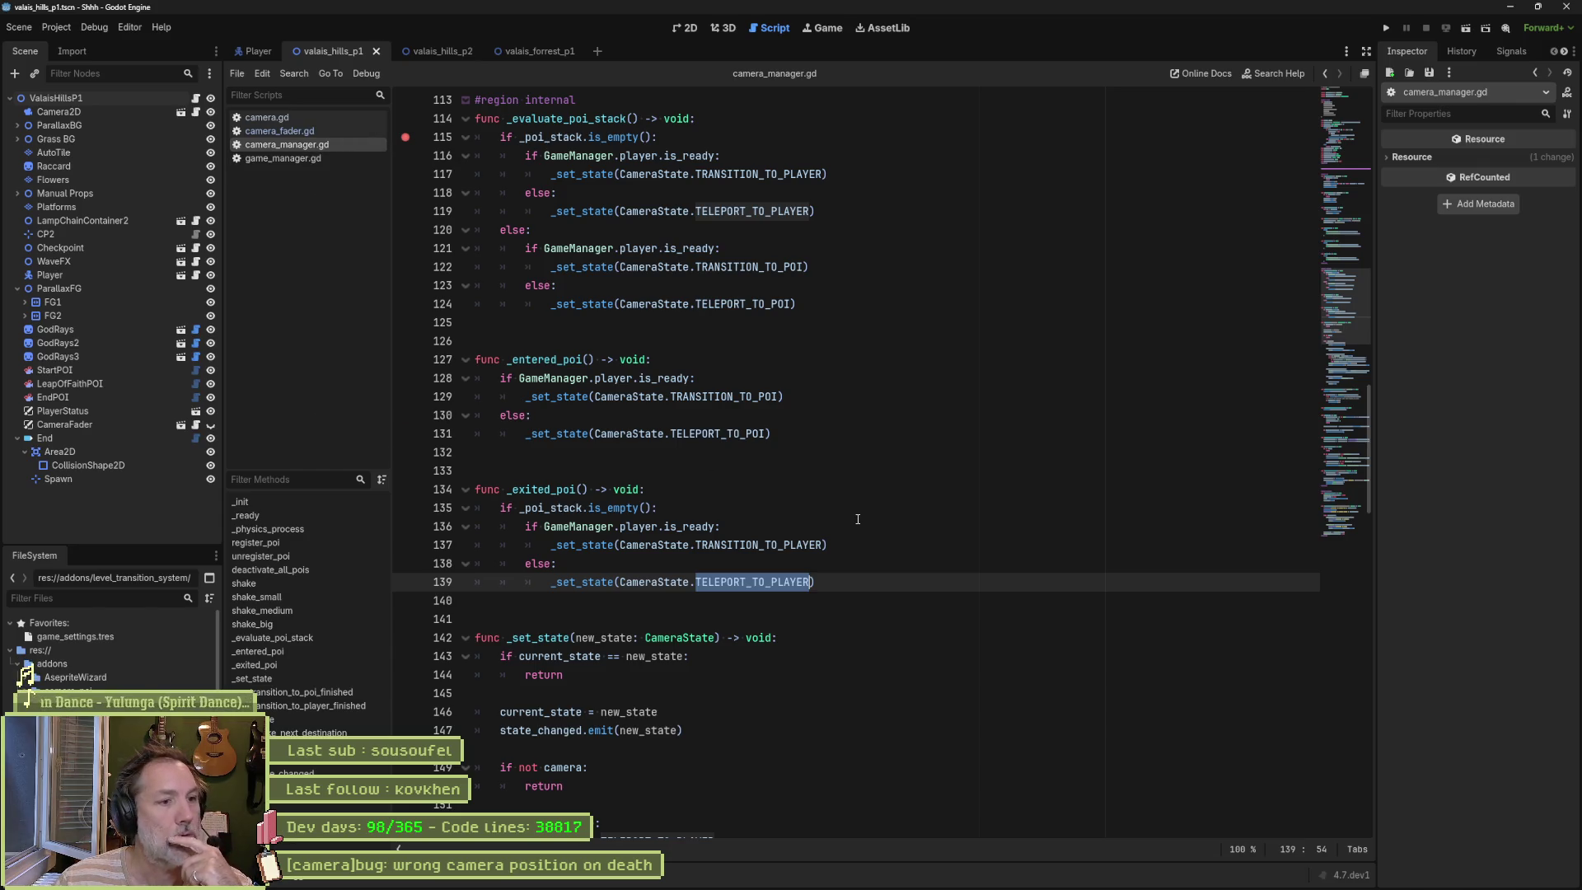
mouse_move(1356, 305)
left_mouse_down()
mouse_move(1356, 125)
mouse_move(1346, 165)
left_mouse_up()
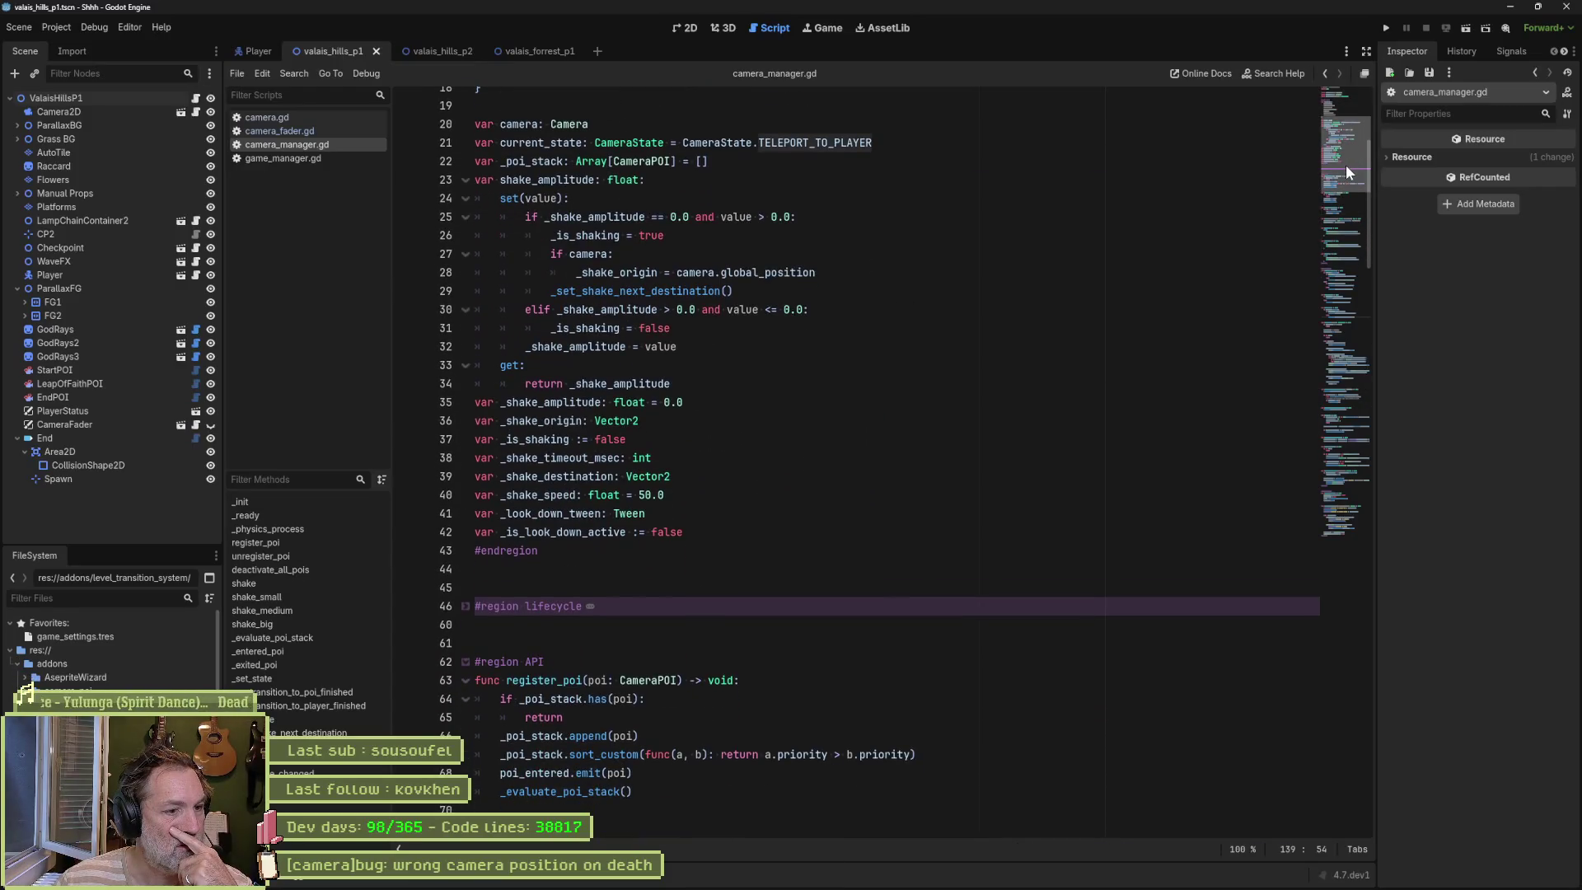
left_click(465, 607)
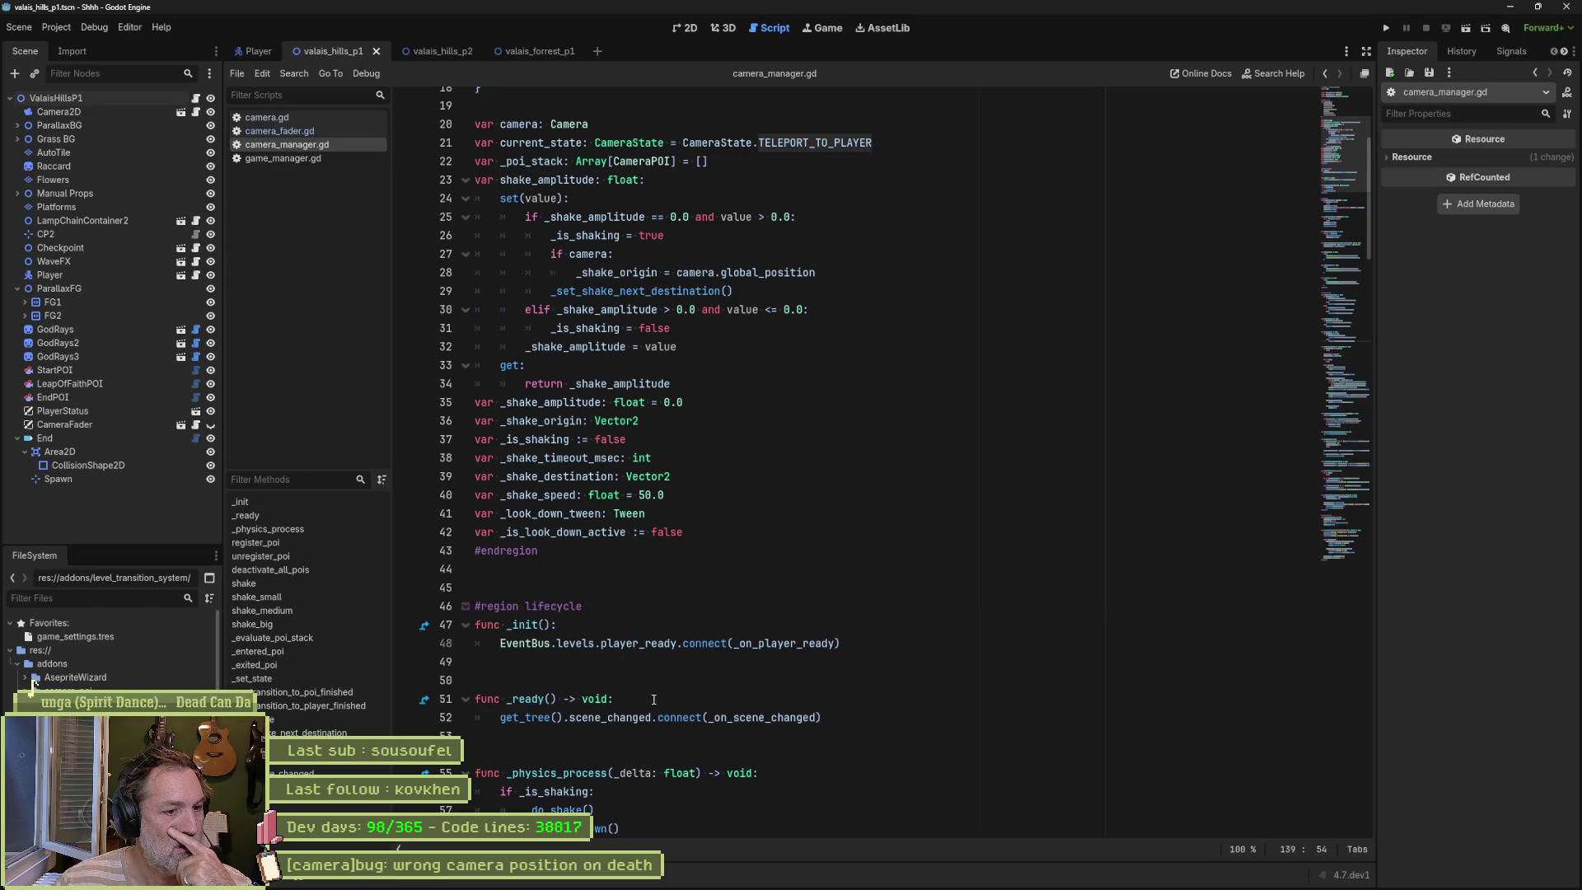
left_click(836, 718)
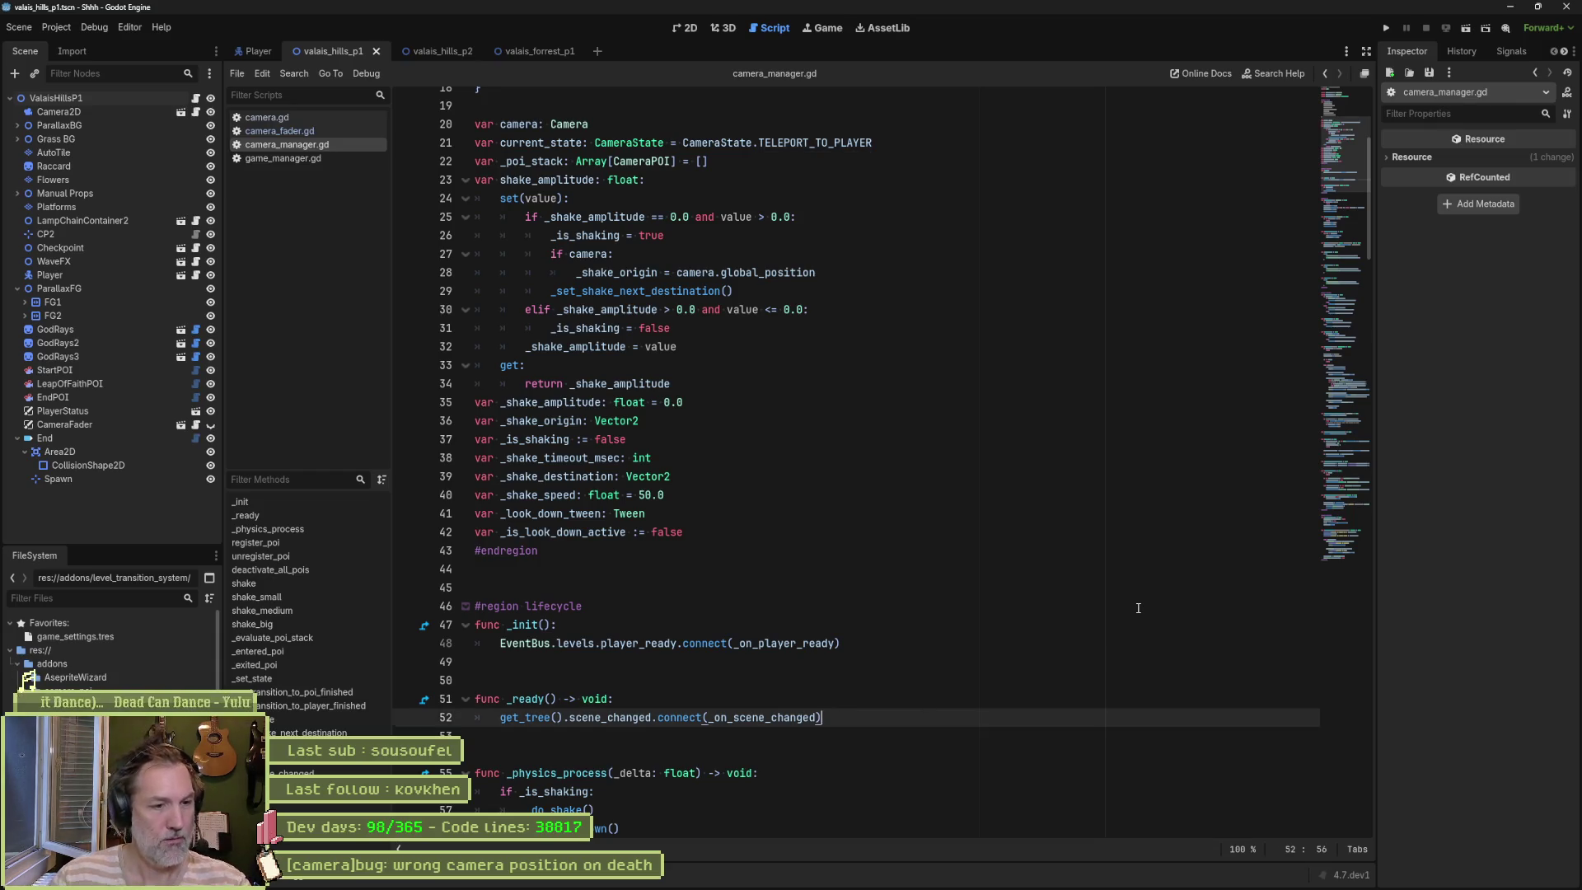
key("Return")
type("Cam")
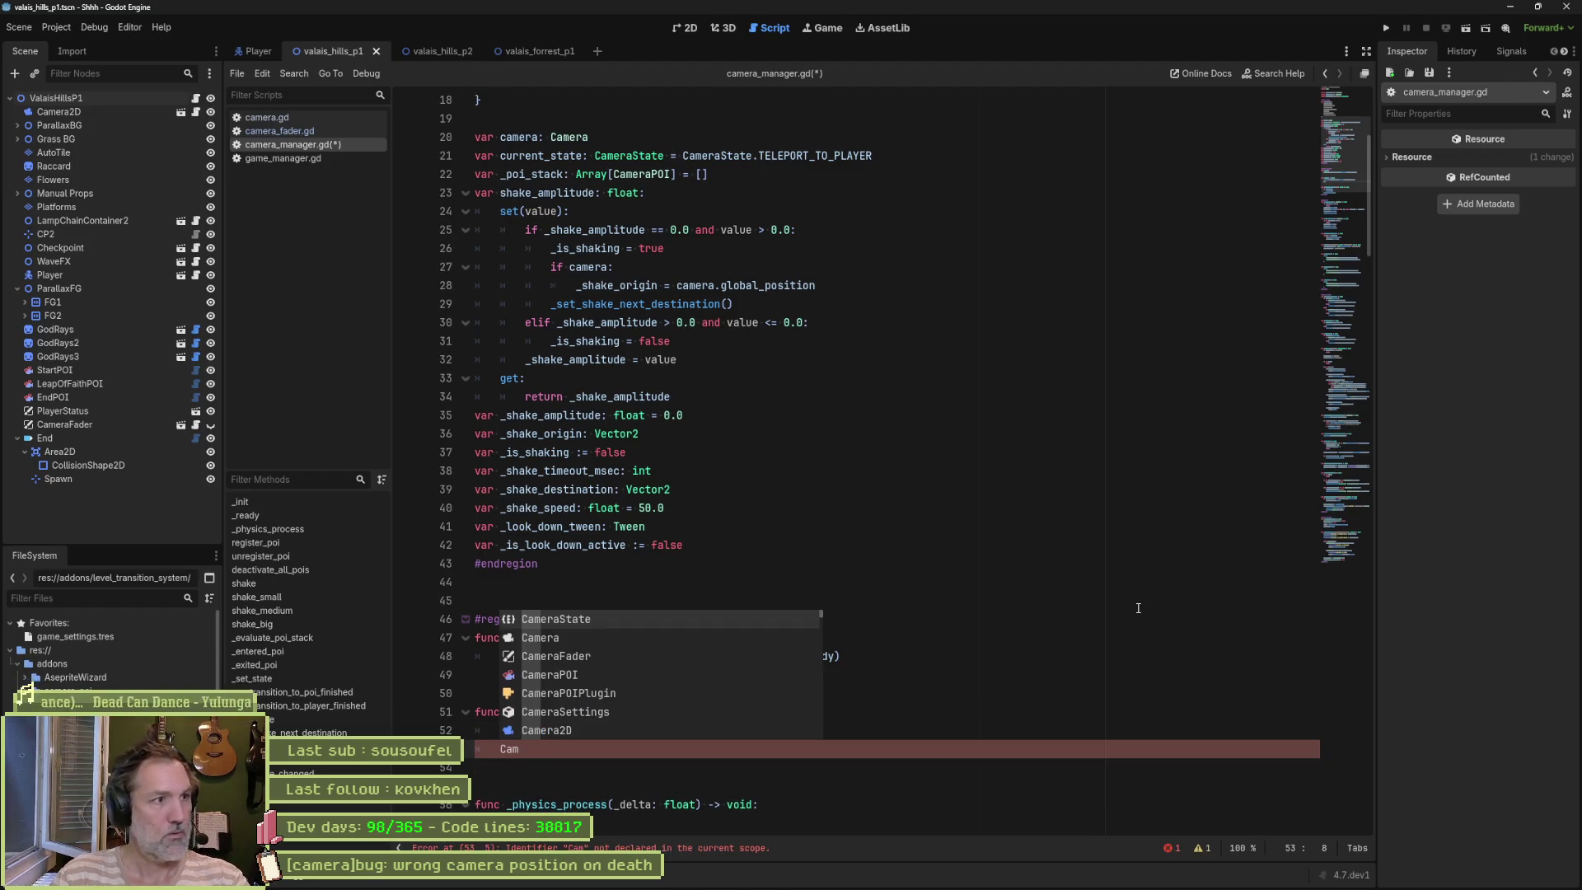
type("eraF")
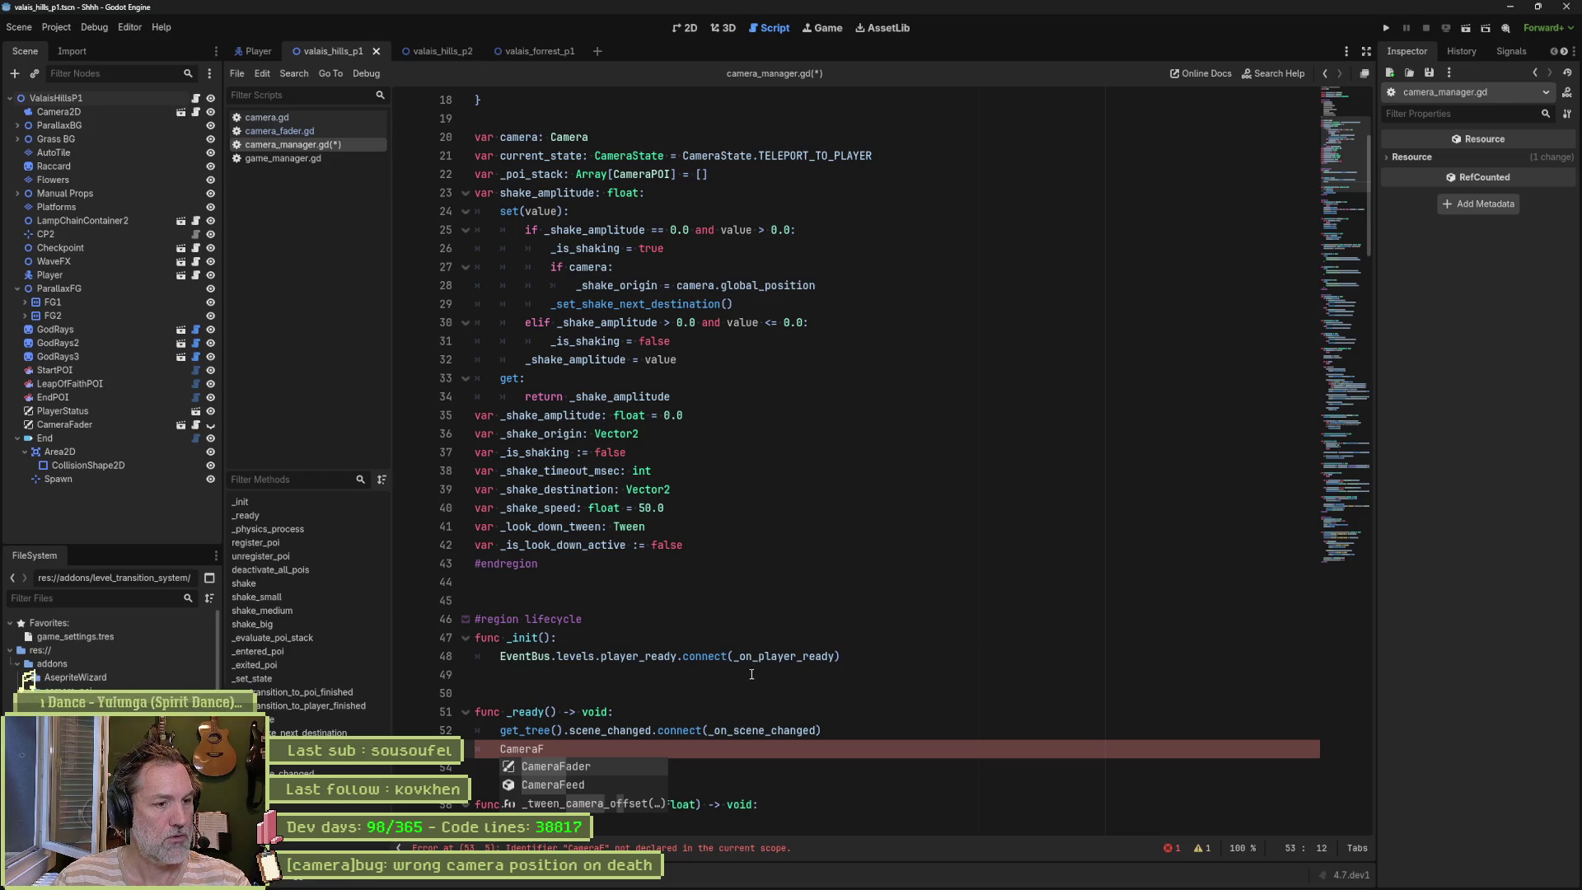
left_click(759, 698)
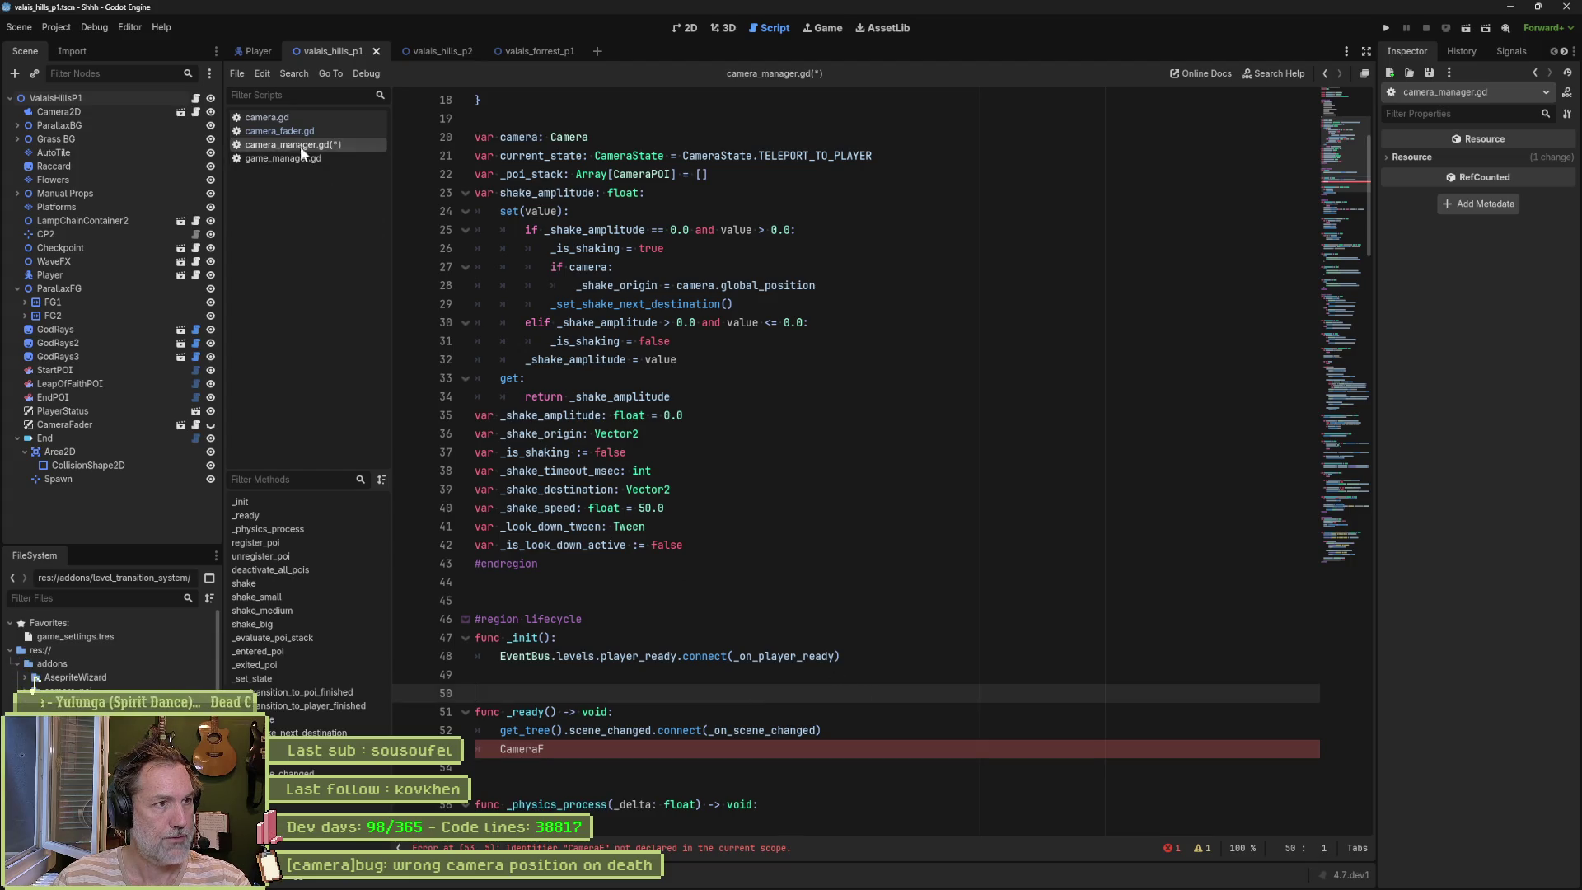
Step: Delete the four fade signal declarations at the top of camera_fader.gd
left_click(285, 131)
left_click(1341, 115)
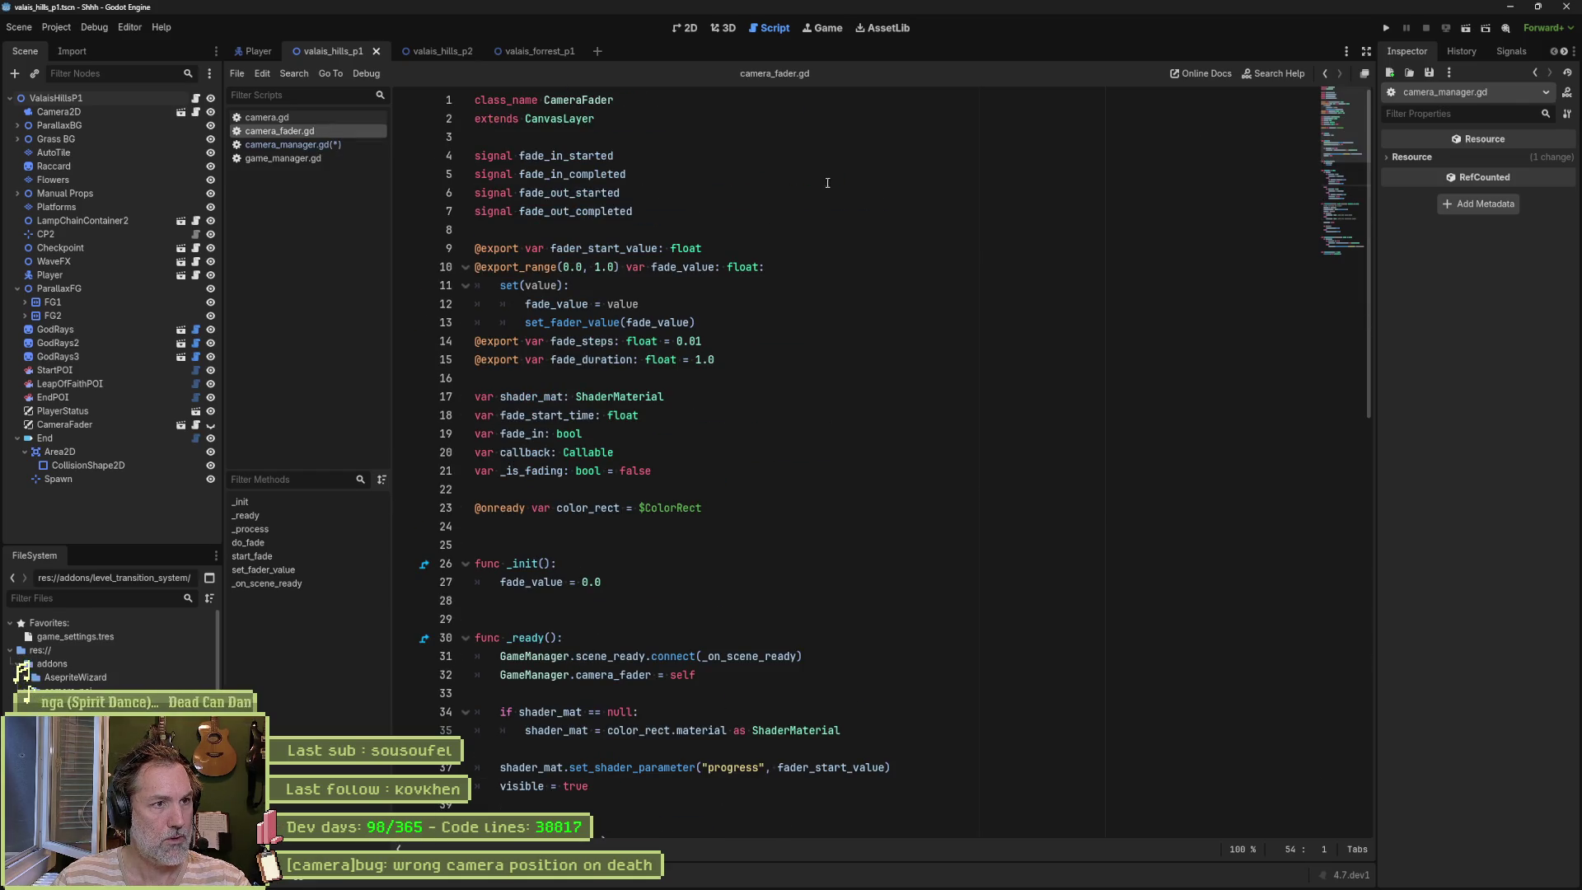
left_click_drag(635, 211, 597, 118)
key("BackSpace")
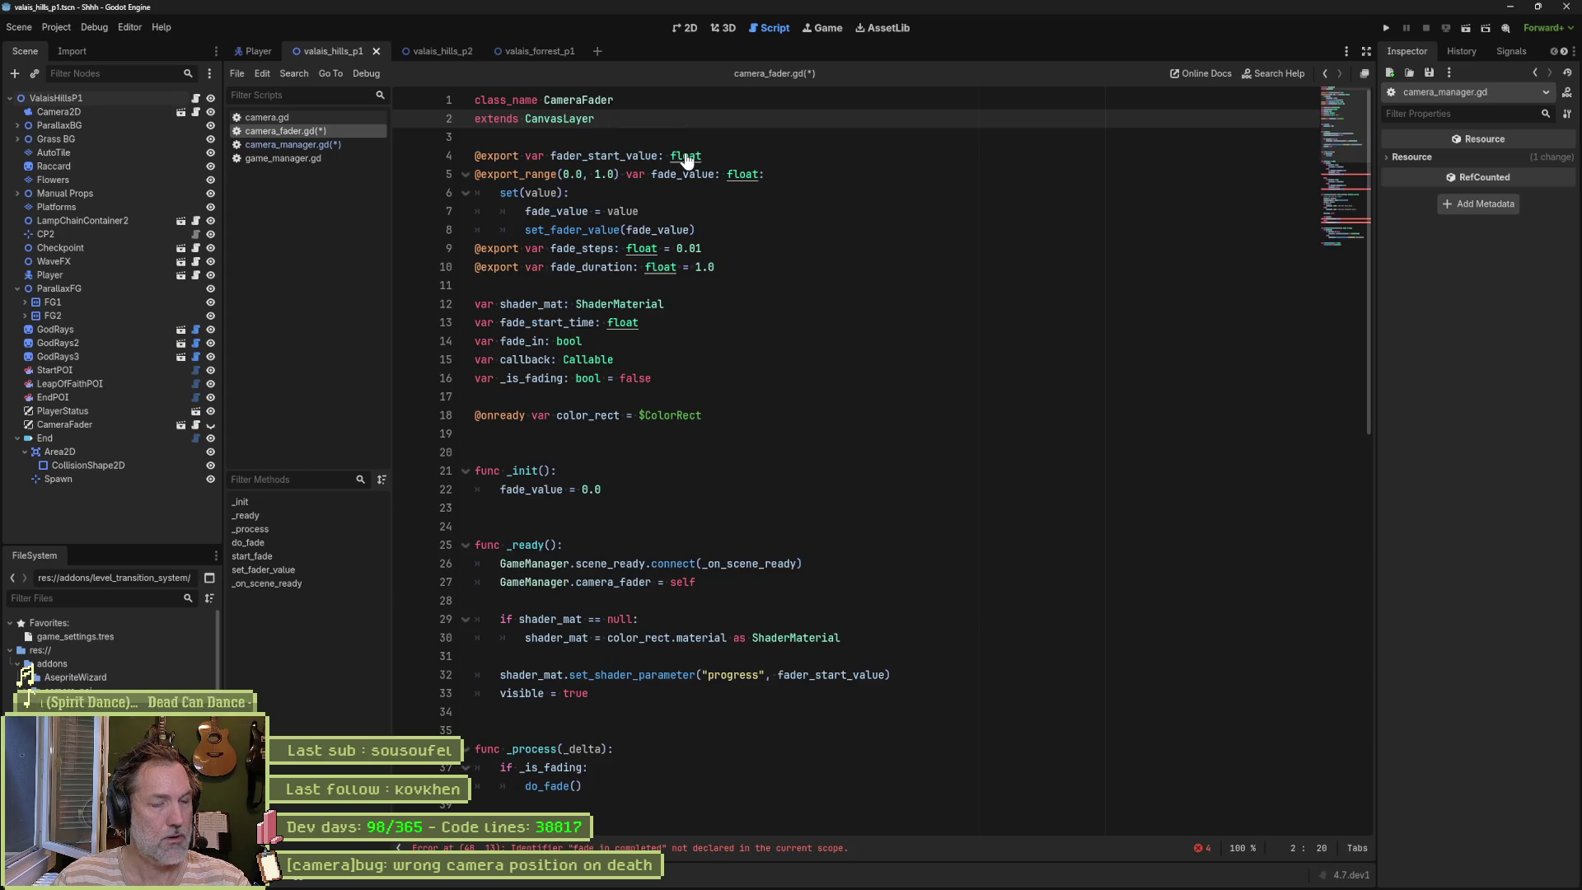
Step: Save, open event_bus.gd, and paste the four fade signals indented under CameraEvents
key("ctrl+s")
key("ctrl+alt+o")
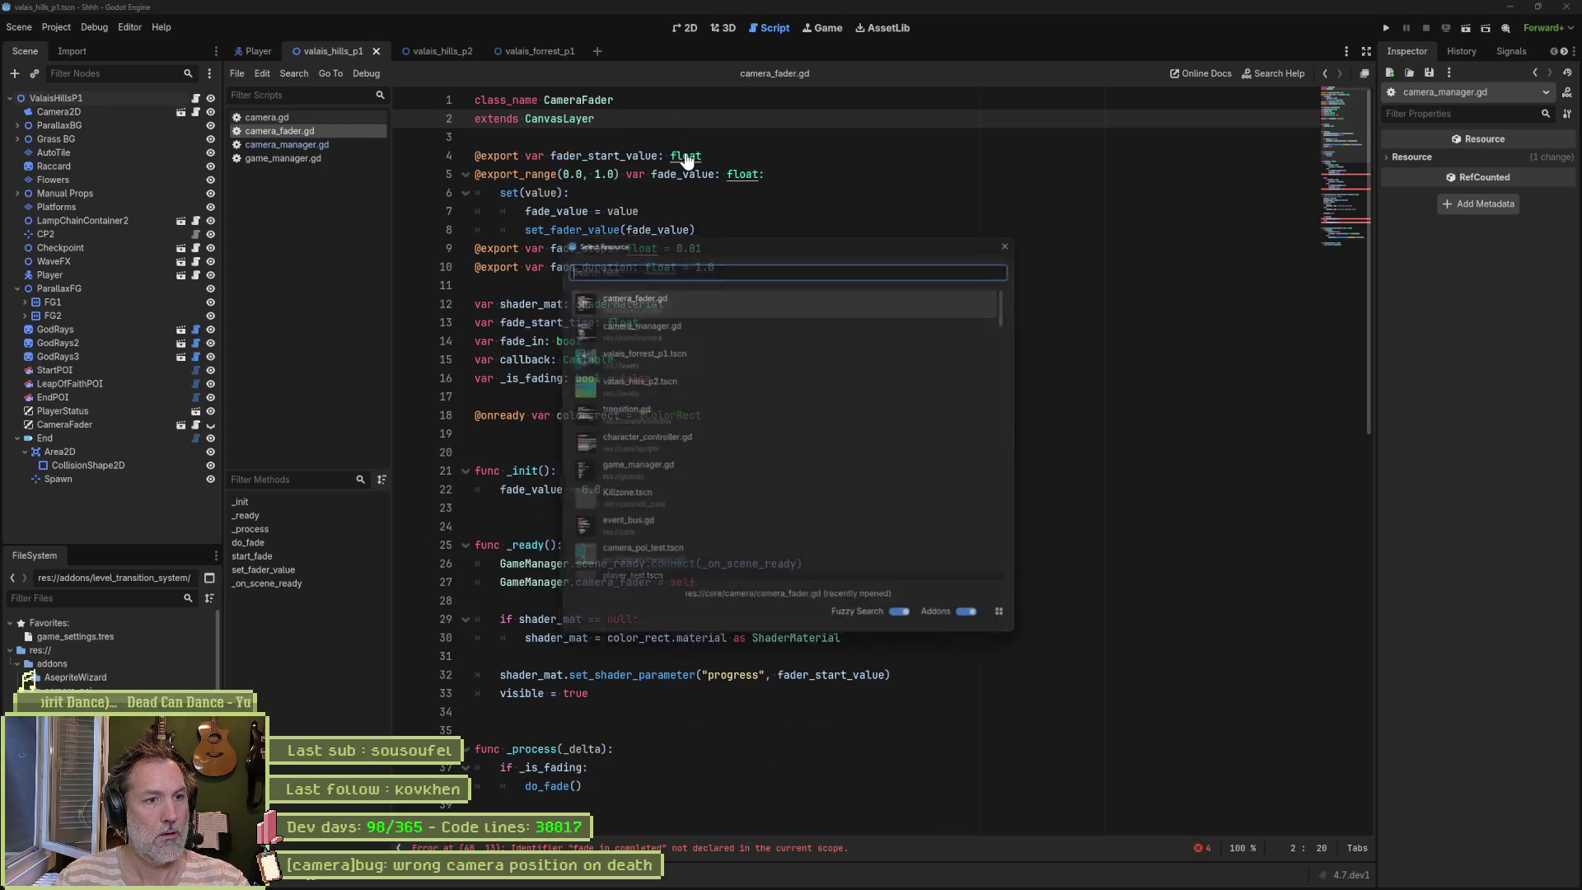
type("event")
key("Return")
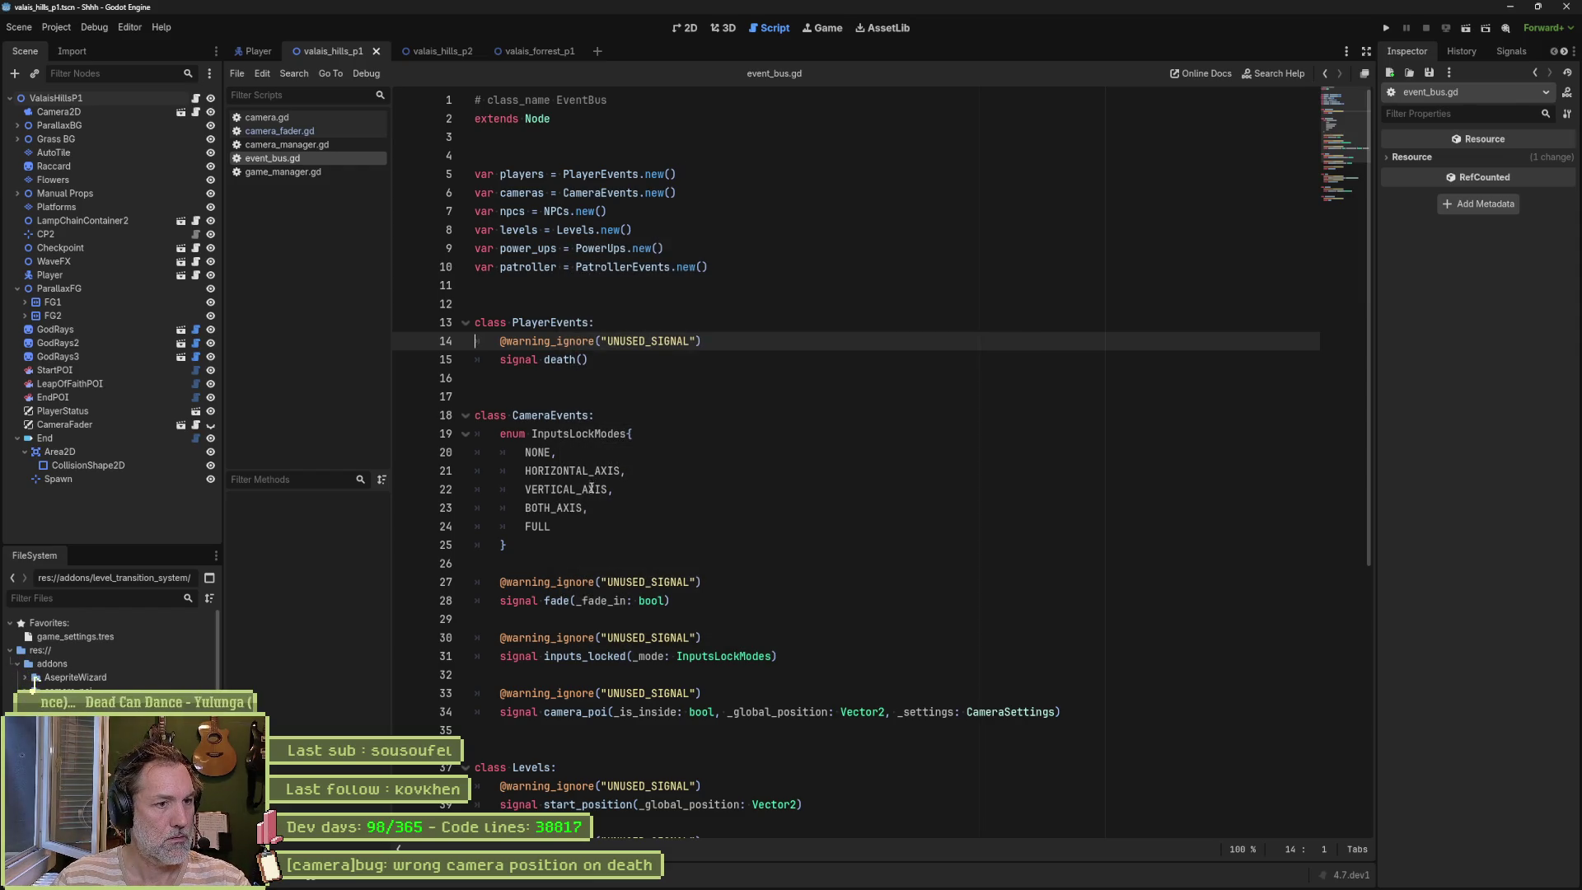
scroll(590, 488, "down", 1)
left_click(521, 547)
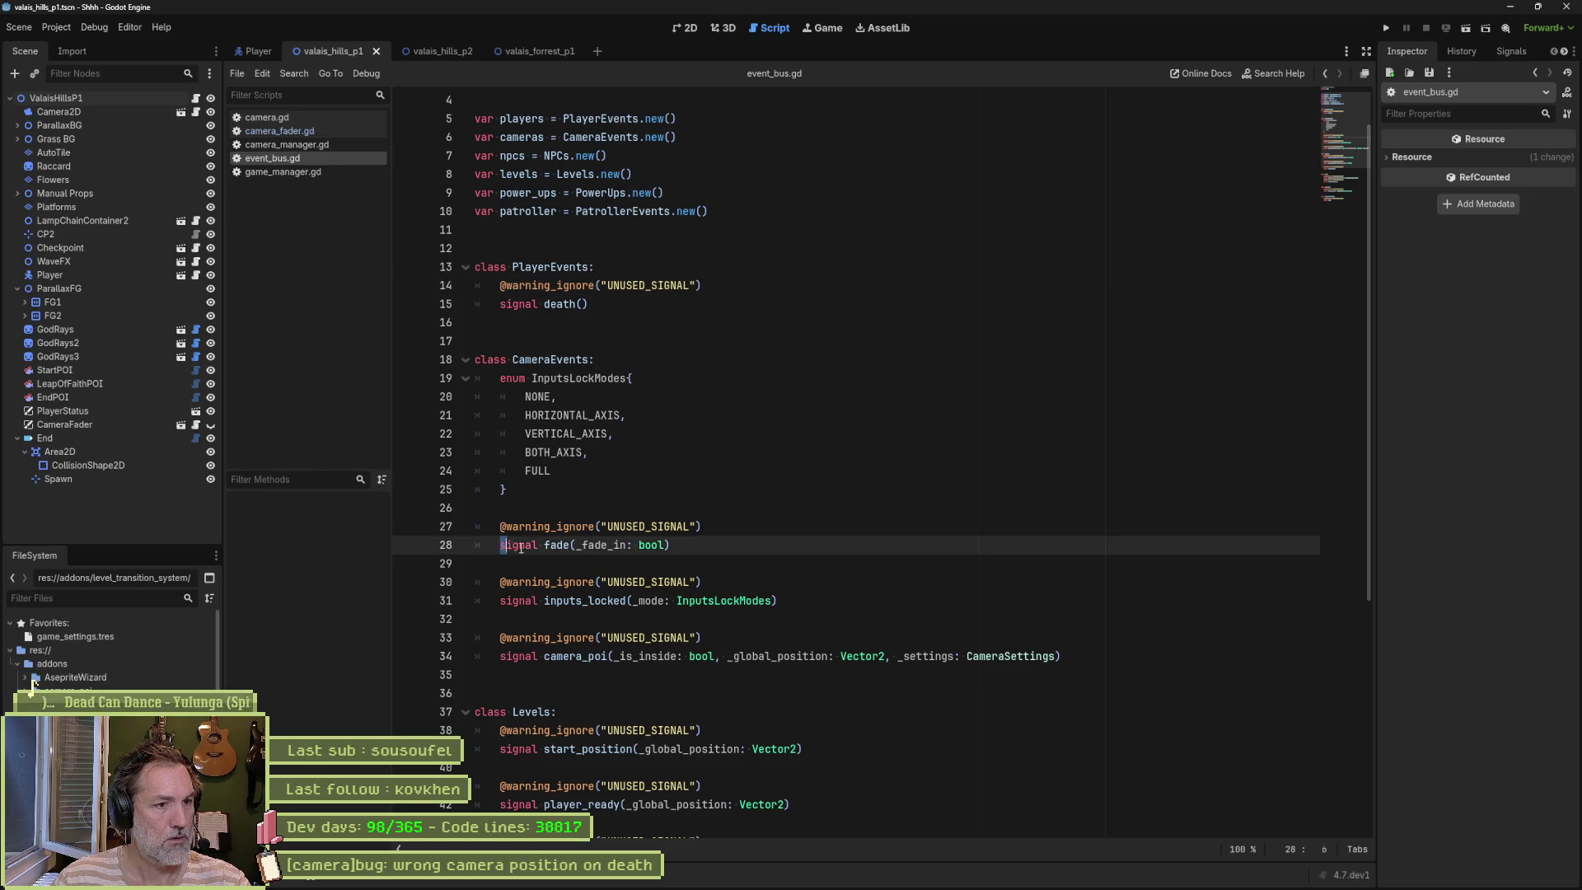
left_click_drag(521, 548, 683, 549)
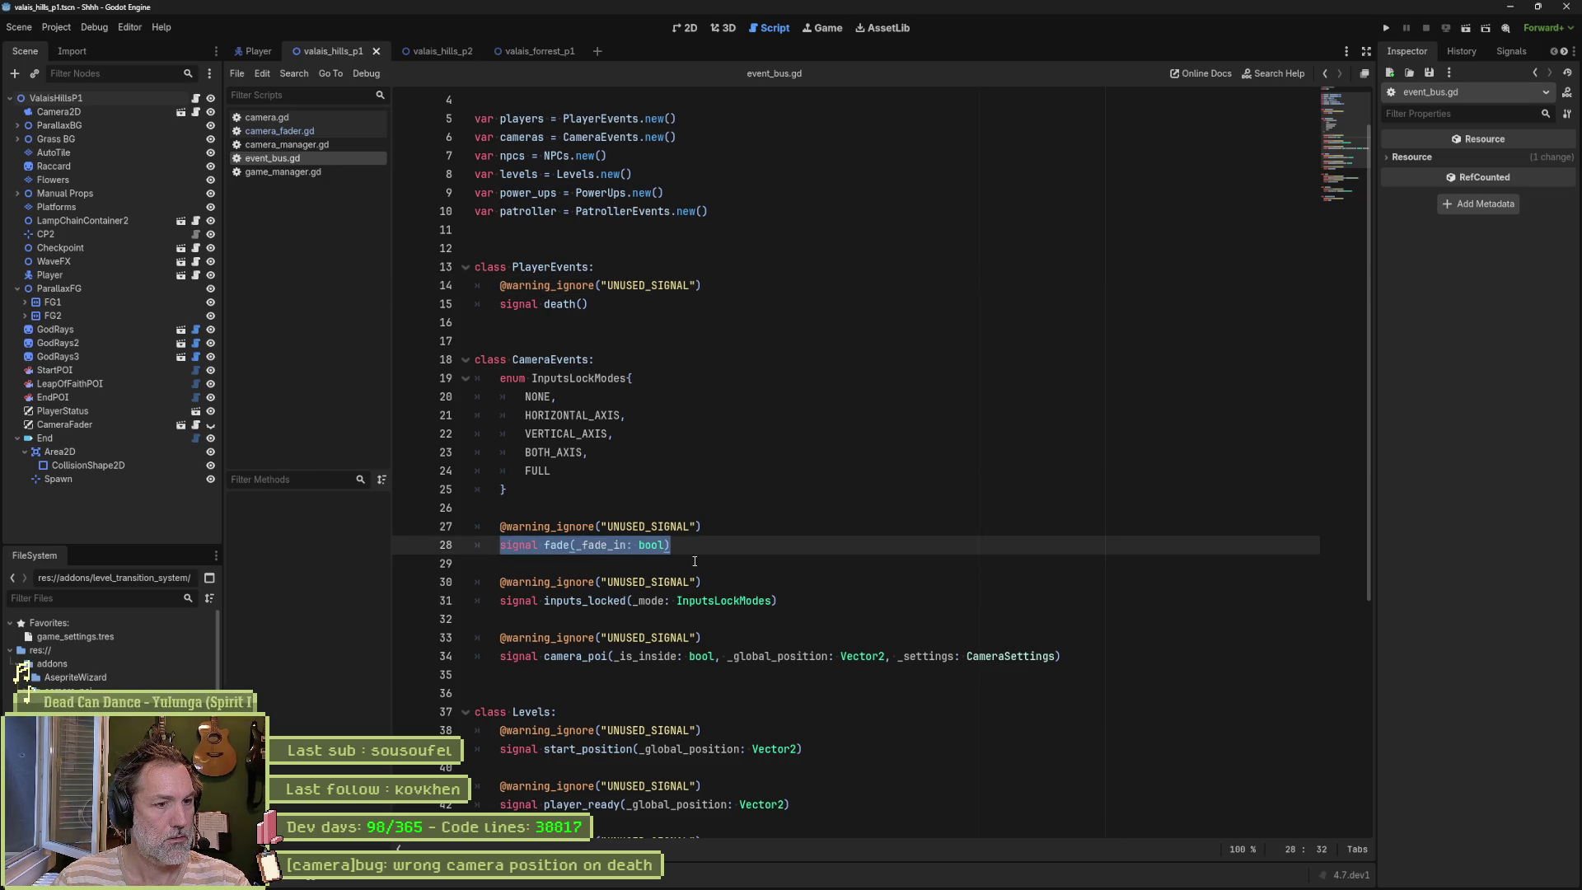
left_click(1095, 658)
type("signal fade_in_started signal fade_in_completed signal fade_out_started signal fade_out_completed")
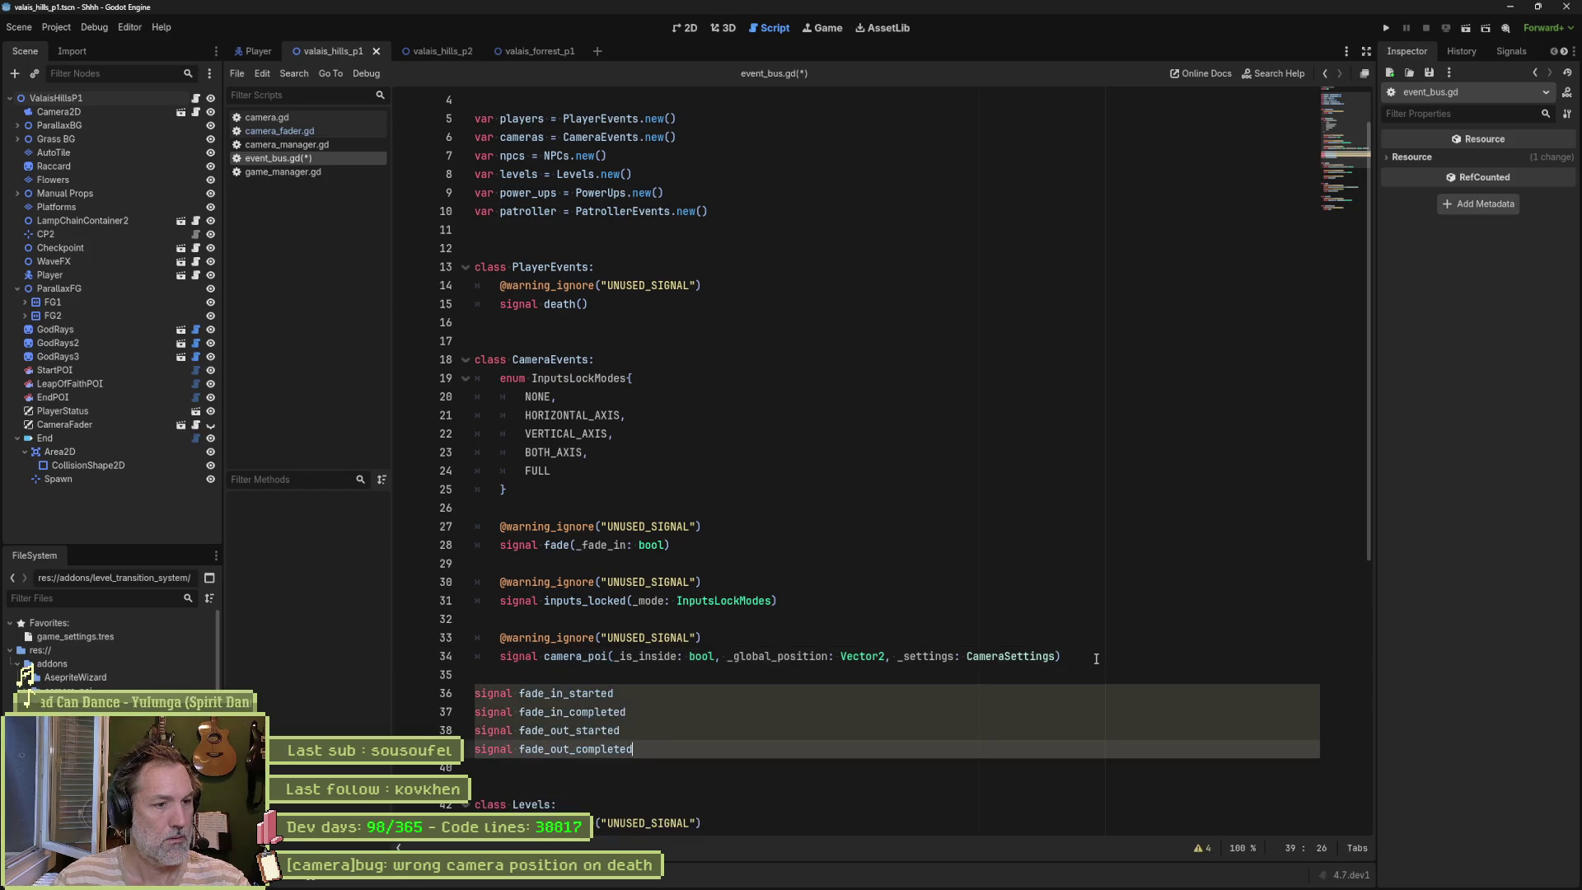
left_click_drag(474, 693, 635, 749)
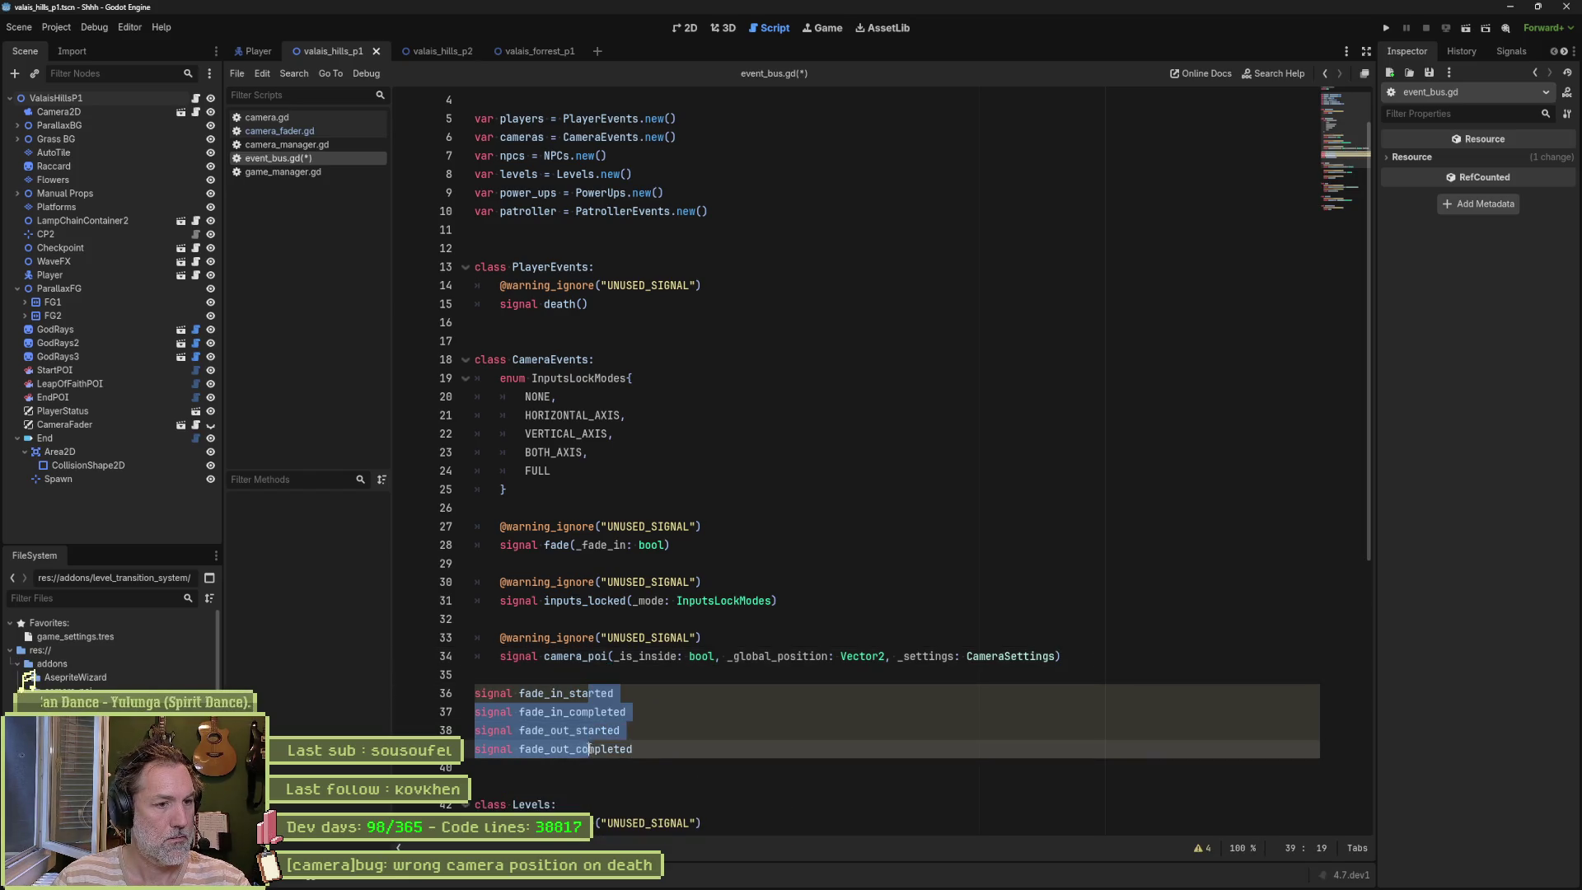
key("Tab")
left_click_drag(705, 527, 720, 507)
key("ctrl+c")
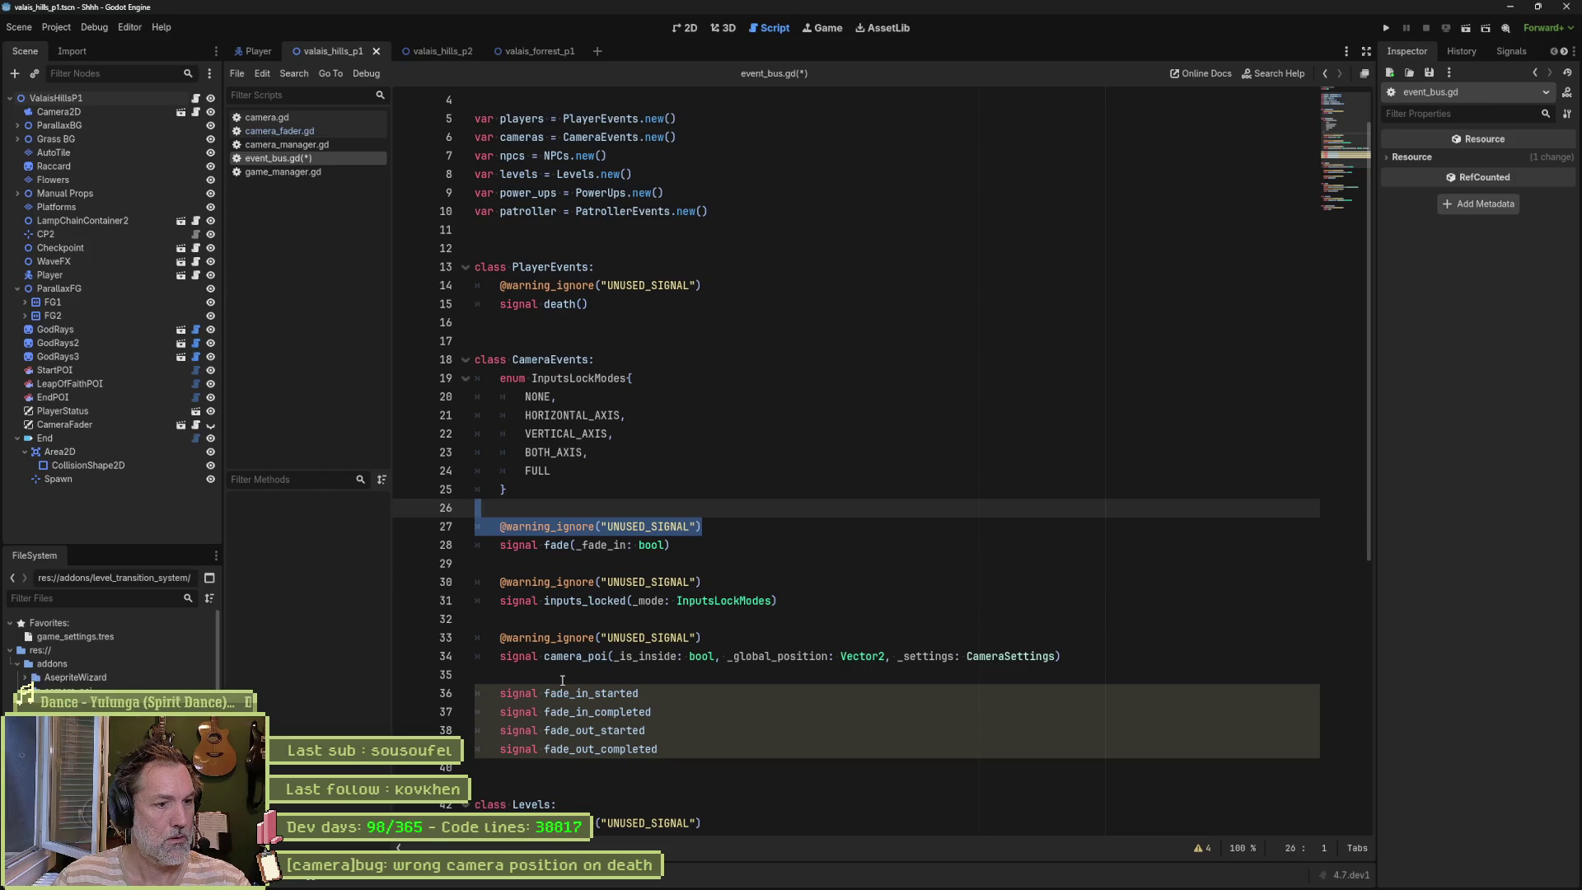
left_click(560, 674)
key("ctrl+v")
left_click(682, 710)
key("ctrl+v")
key("Down")
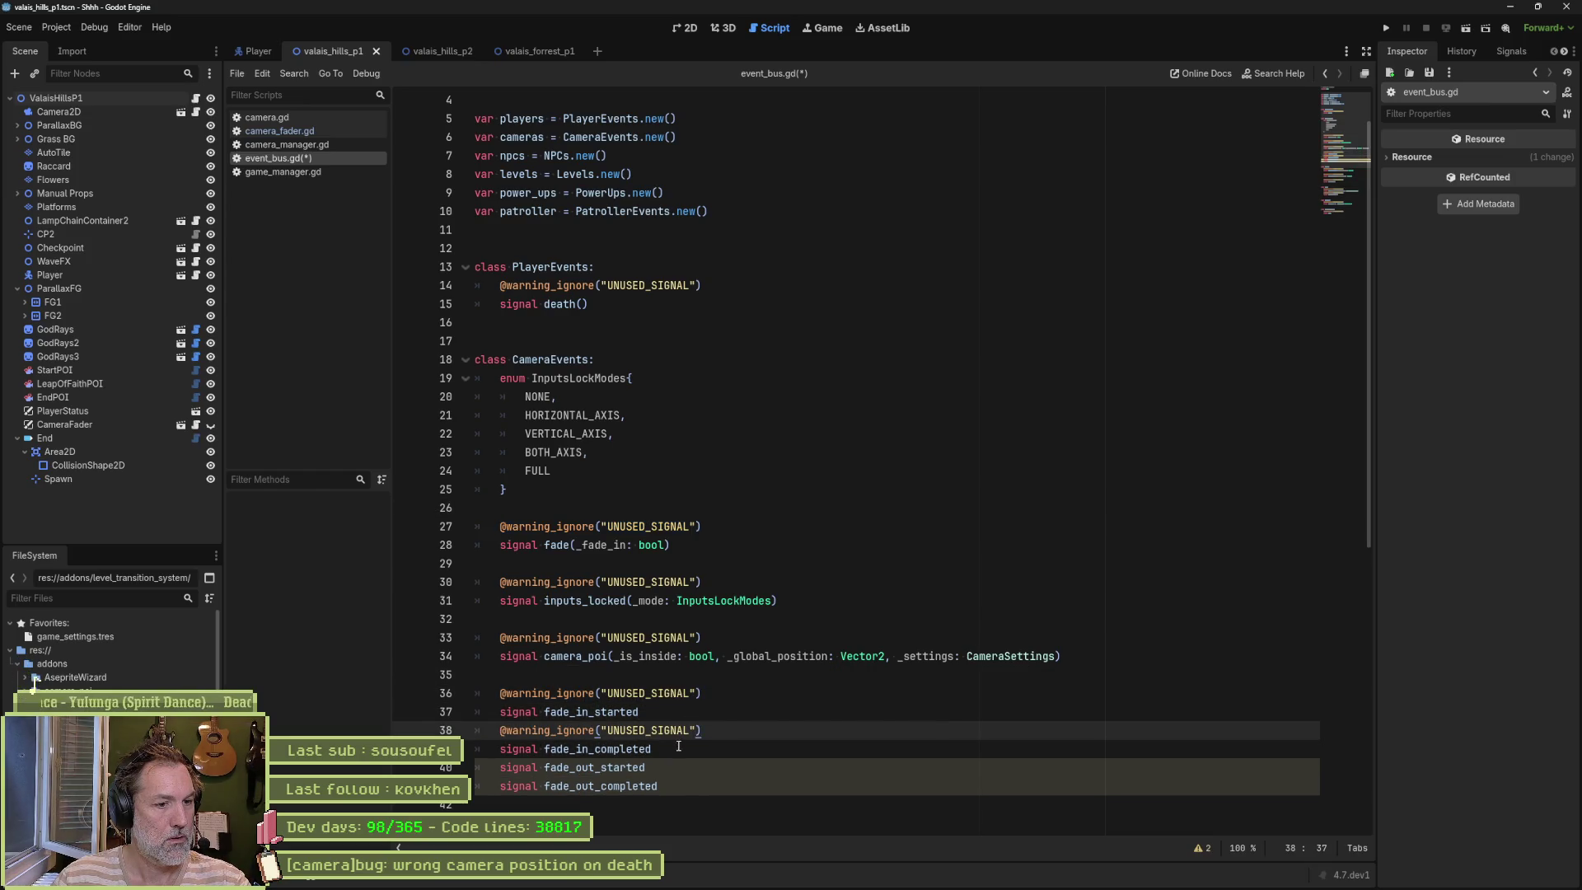
key("ctrl+v")
key("Down")
key("ctrl+v")
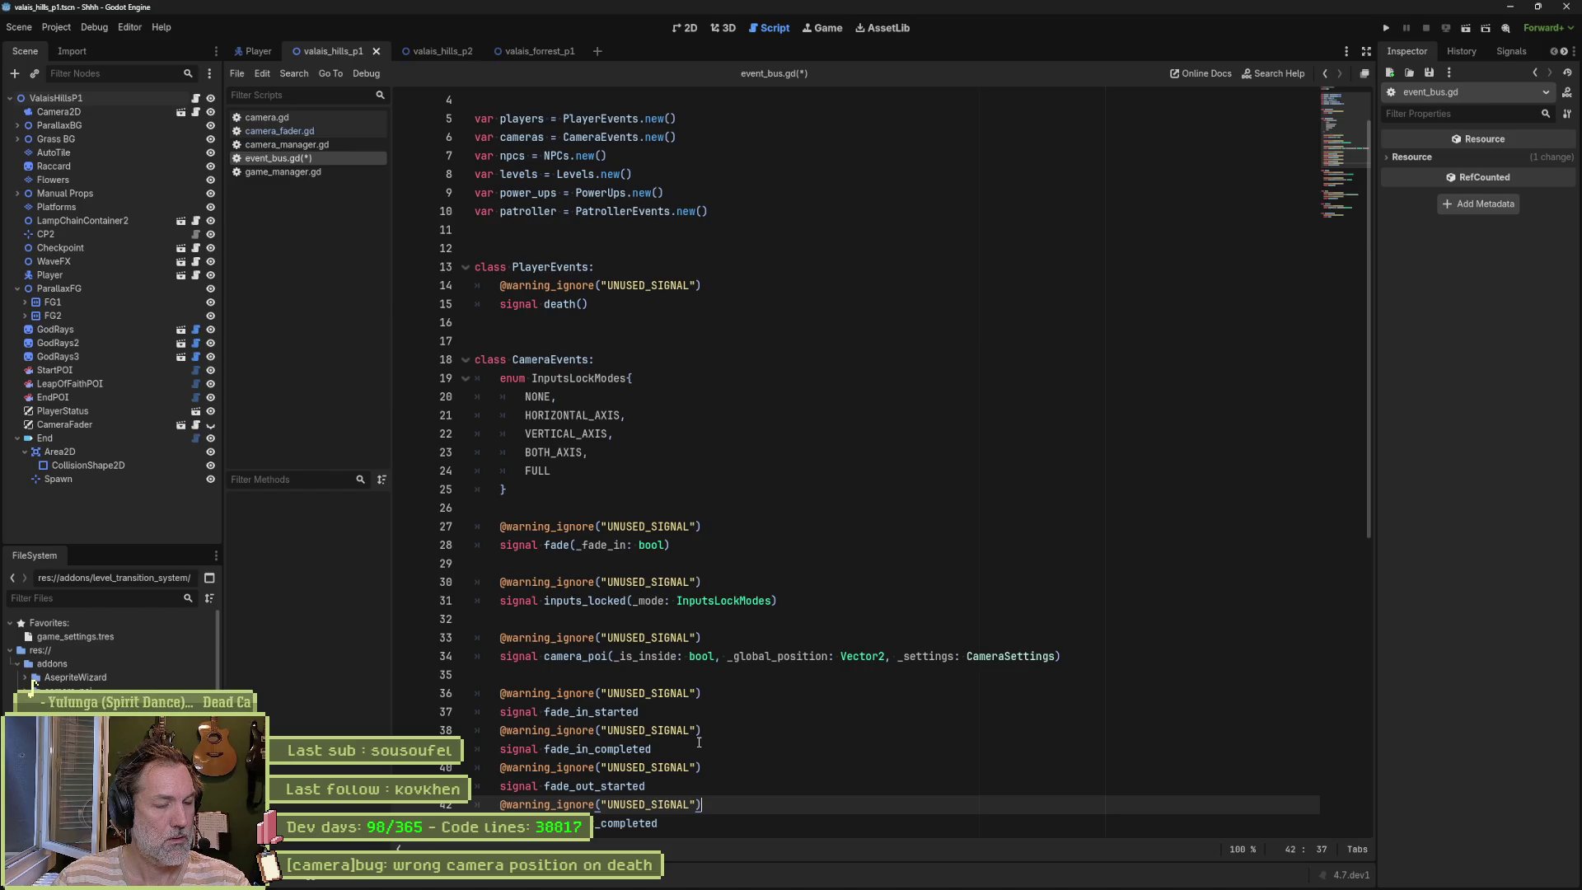
Step: Search all project files for 'fade'
scroll(716, 581, "down", 2)
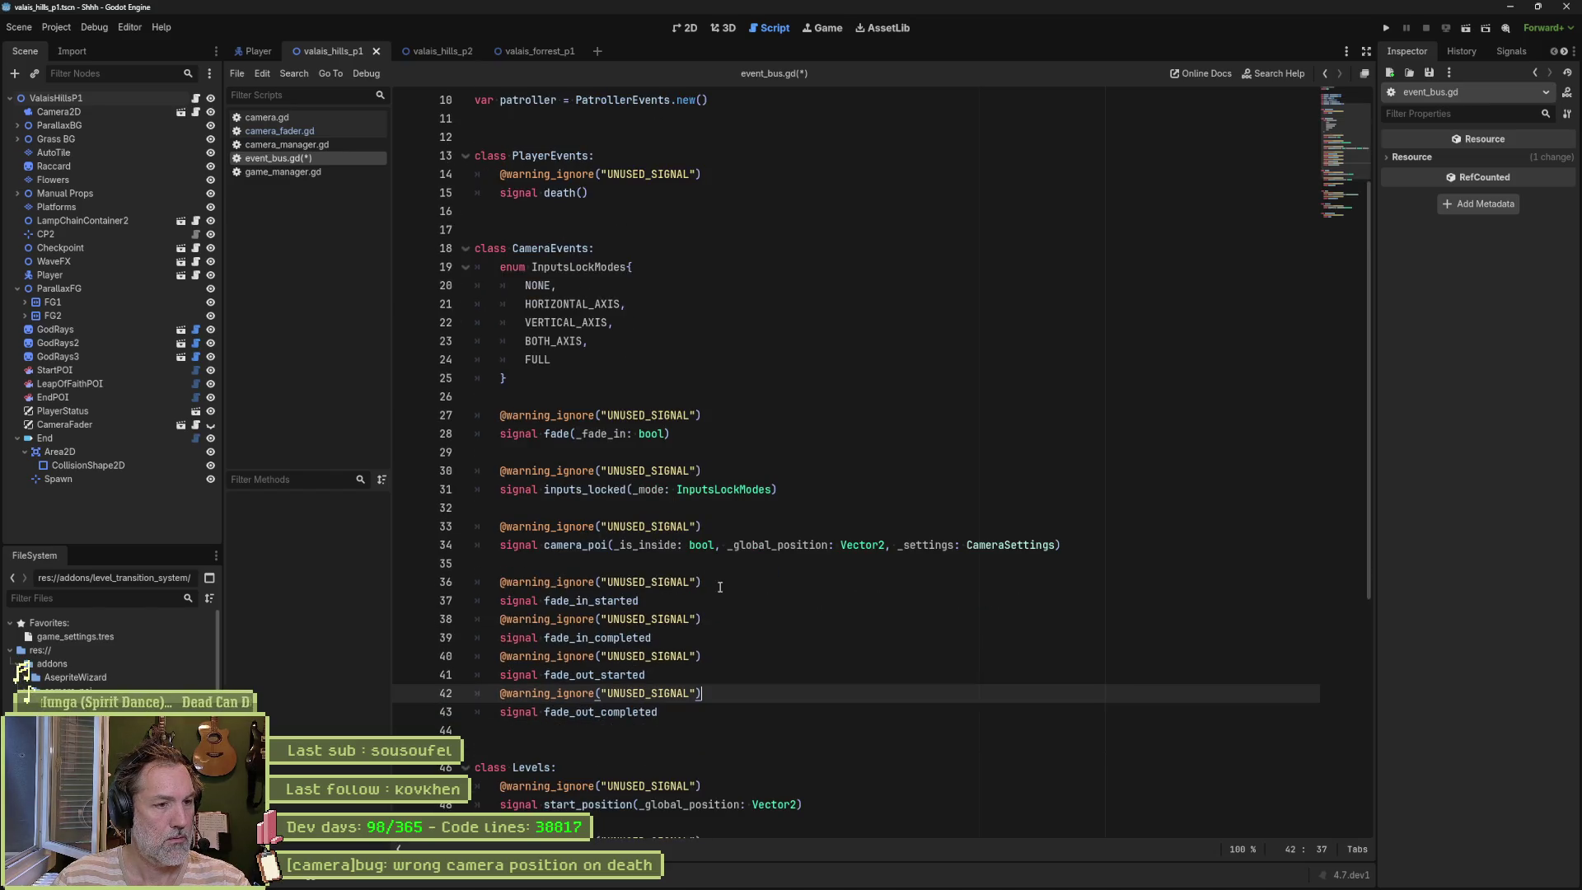
double_click(556, 434)
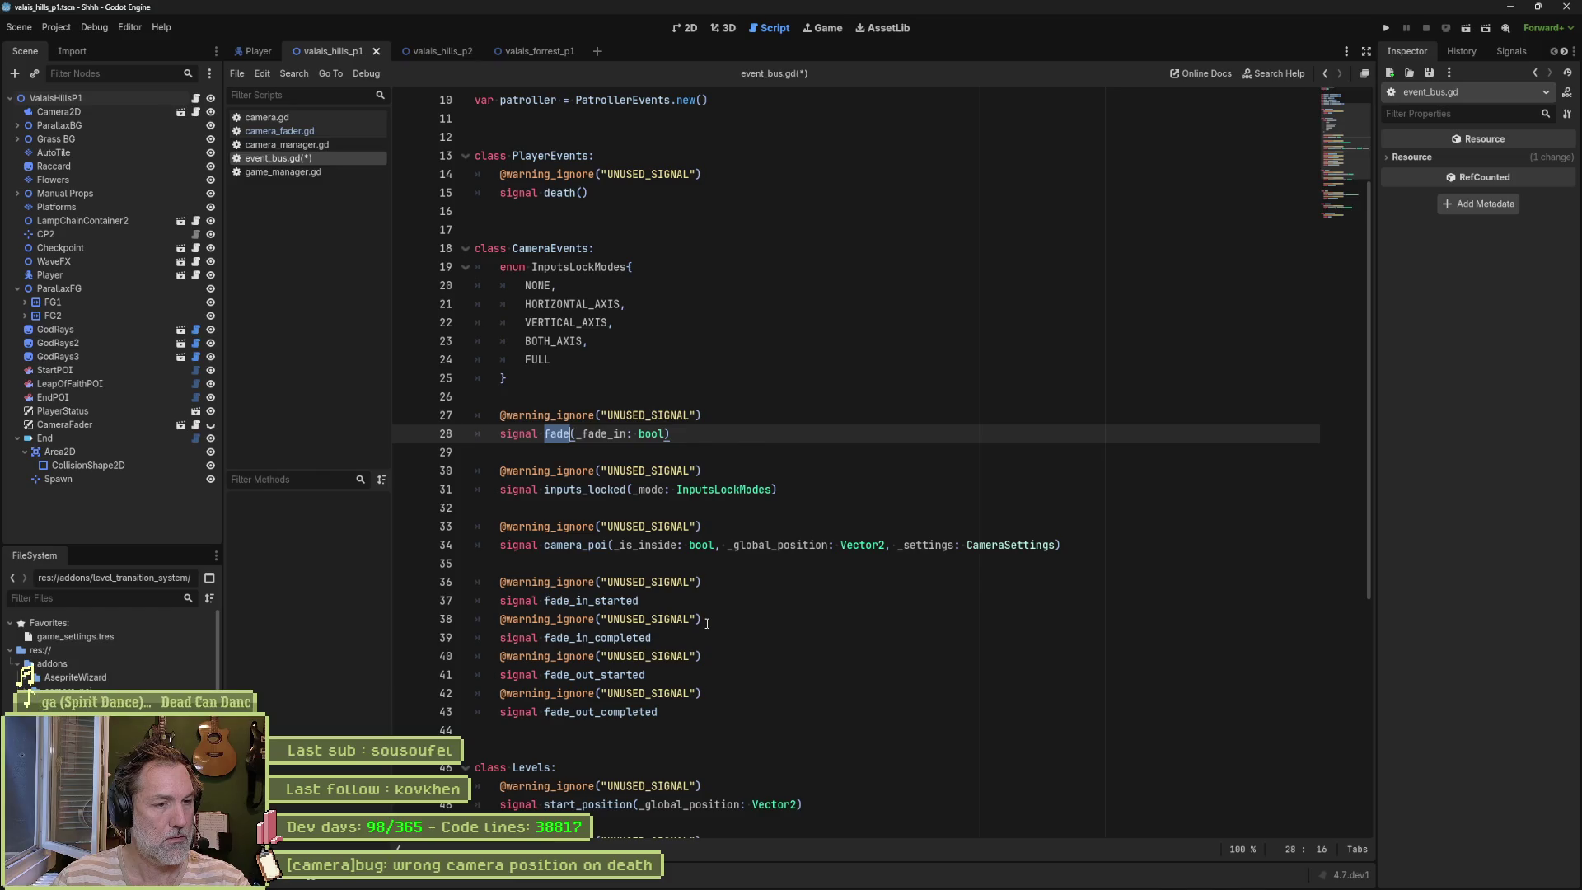
key("ctrl+shift+f")
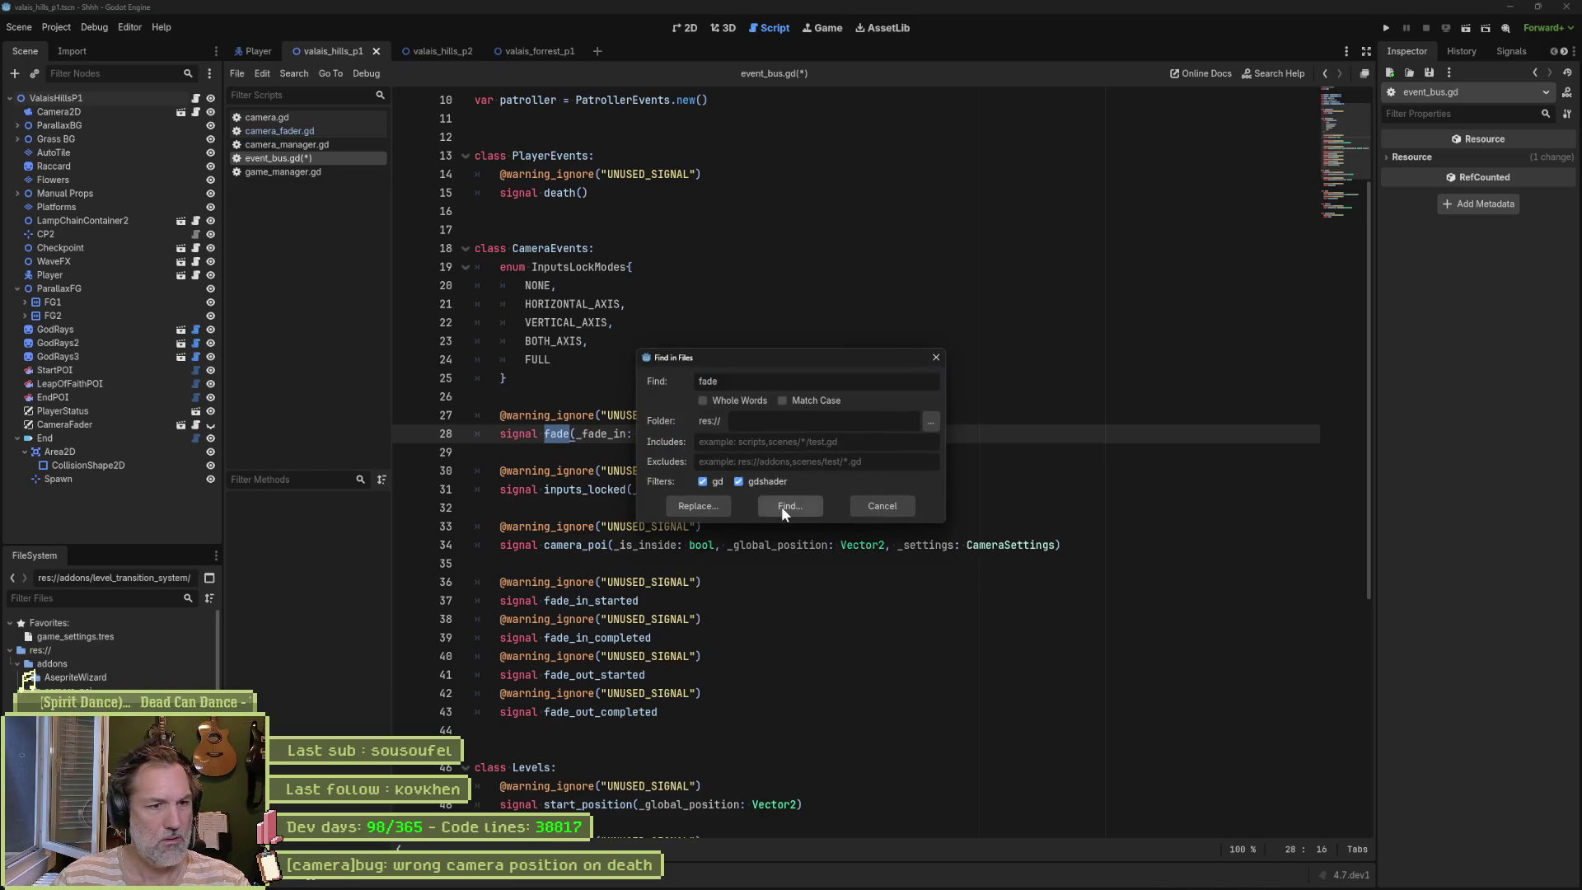
Step: Search the project for 'fade.connect' to check the old signal's uses
left_click(784, 503)
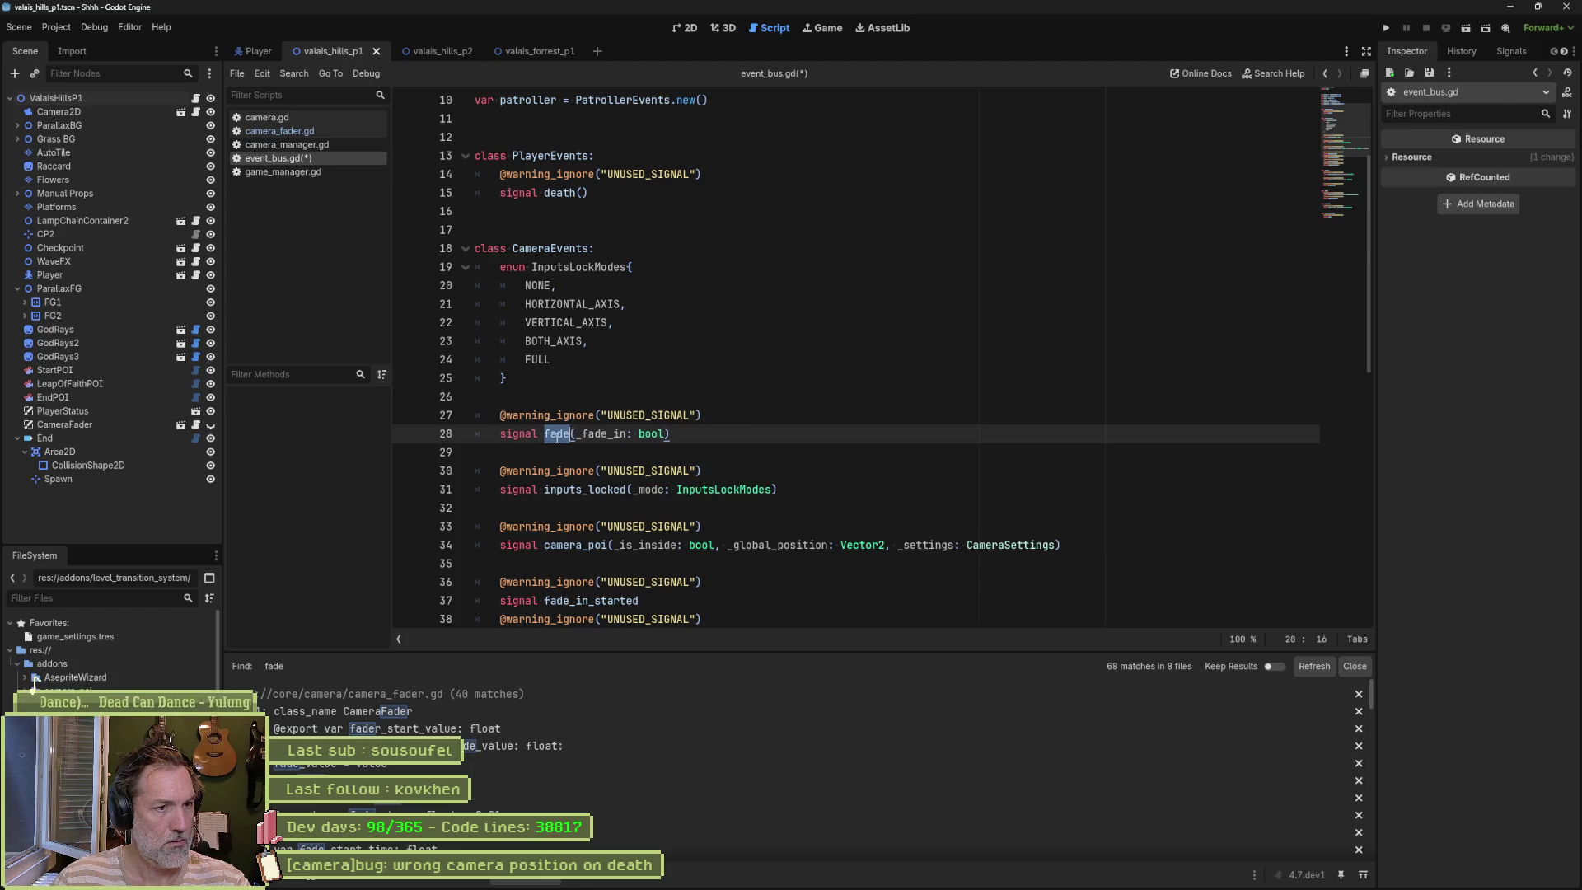
key("ctrl+shift+f")
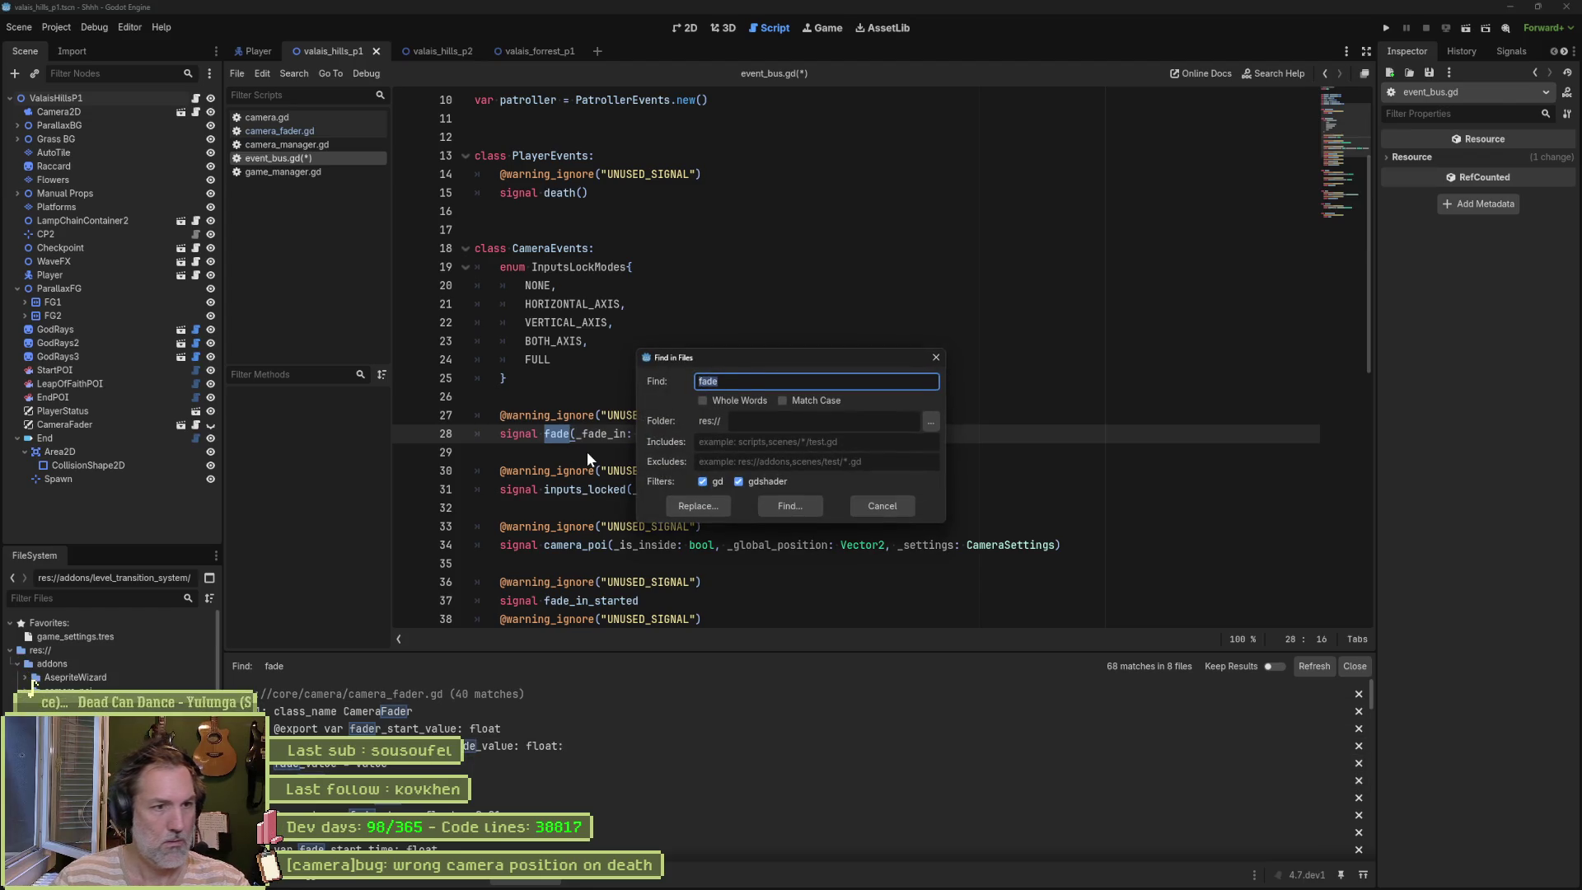
type("fade.connect")
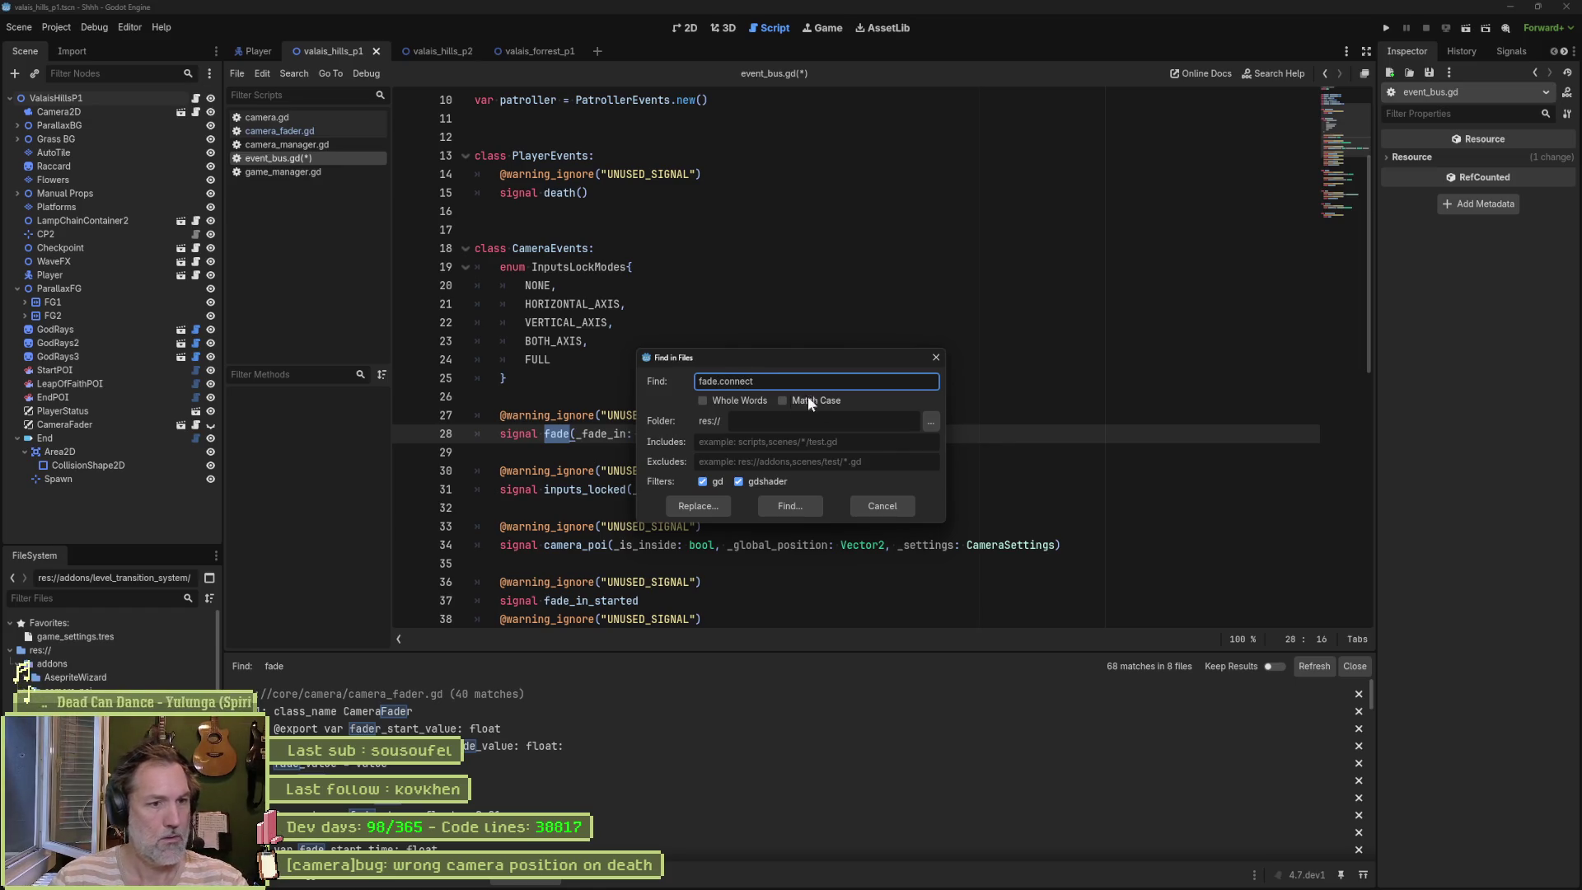
left_click(789, 507)
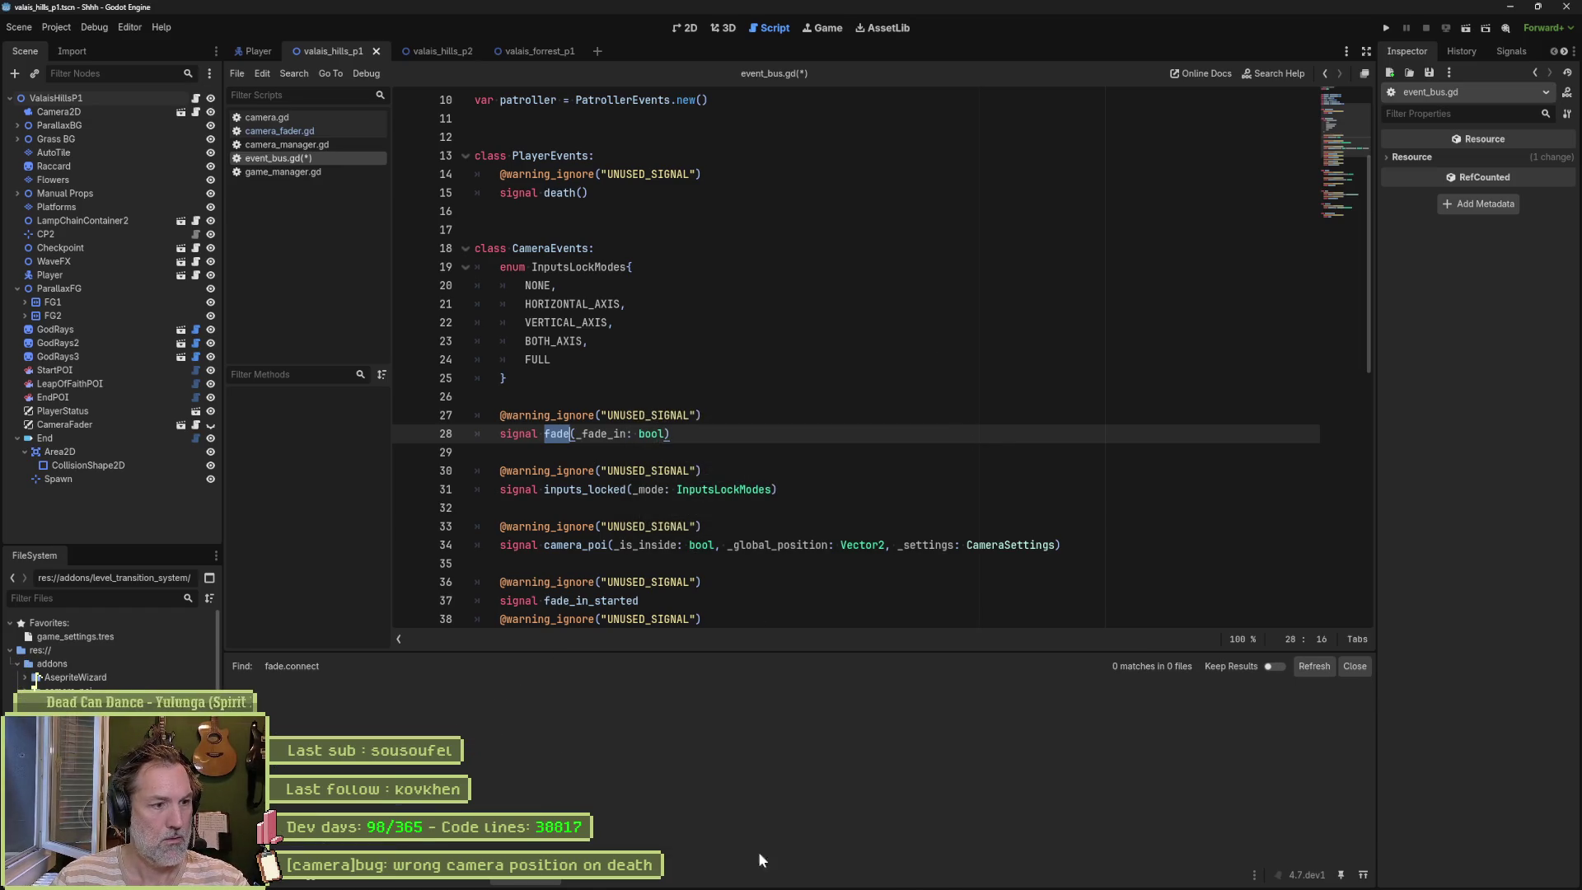
Step: Delete the obsolete fade(_fade_in) signal from event_bus.gd, save, and return to camera_fader.gd
left_click(691, 434)
key("shift+Up")
key("shift+Up")
key("shift+Up")
key("BackSpace")
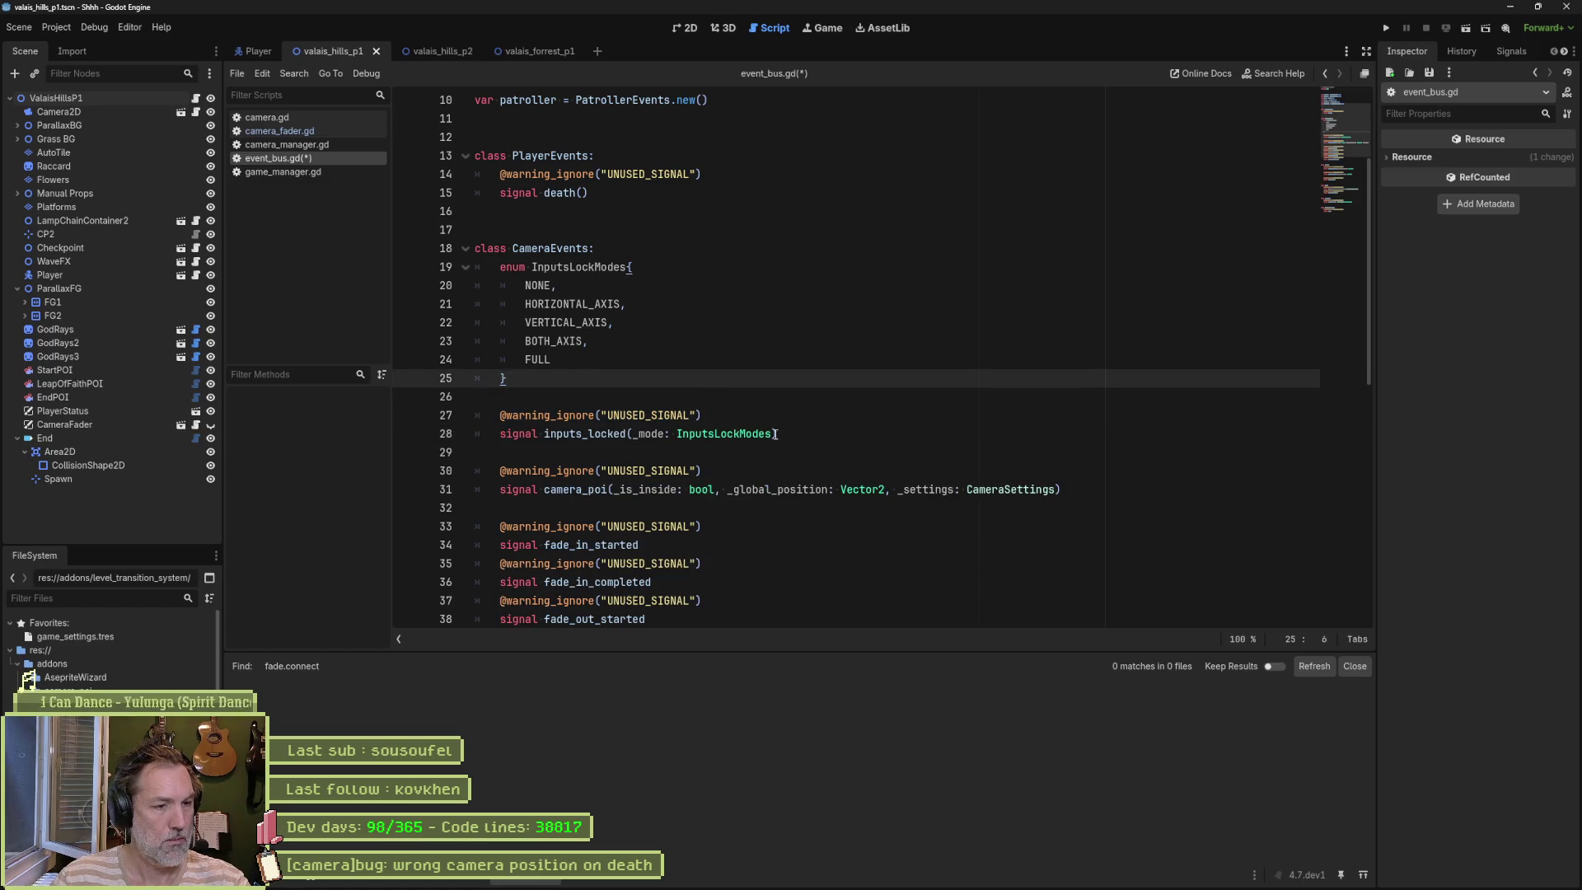
scroll(808, 462, "down", 3)
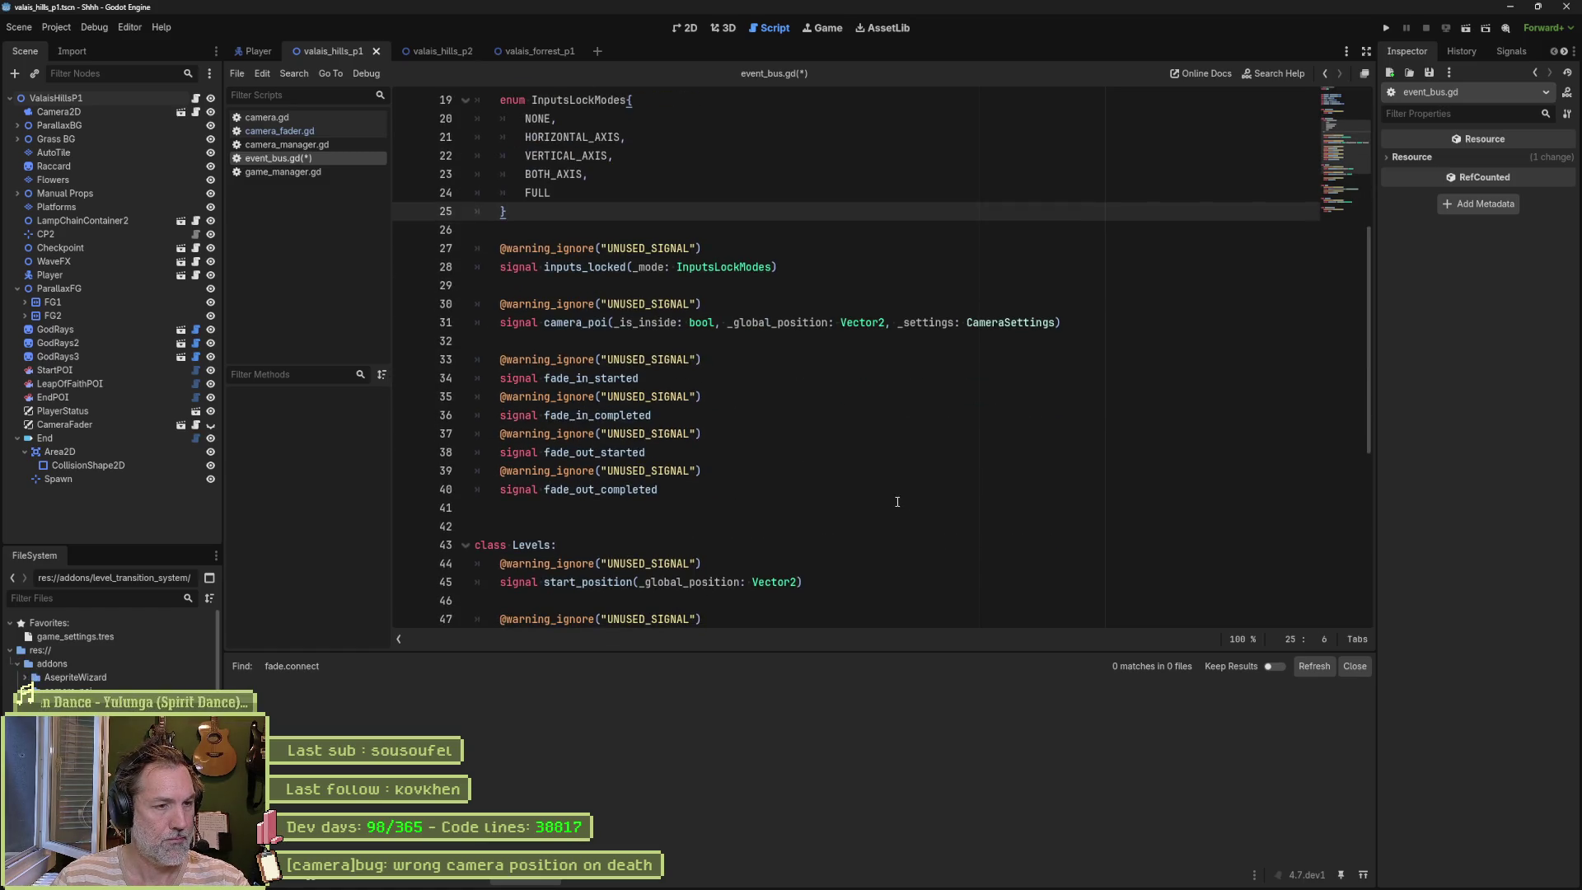
key("ctrl+s")
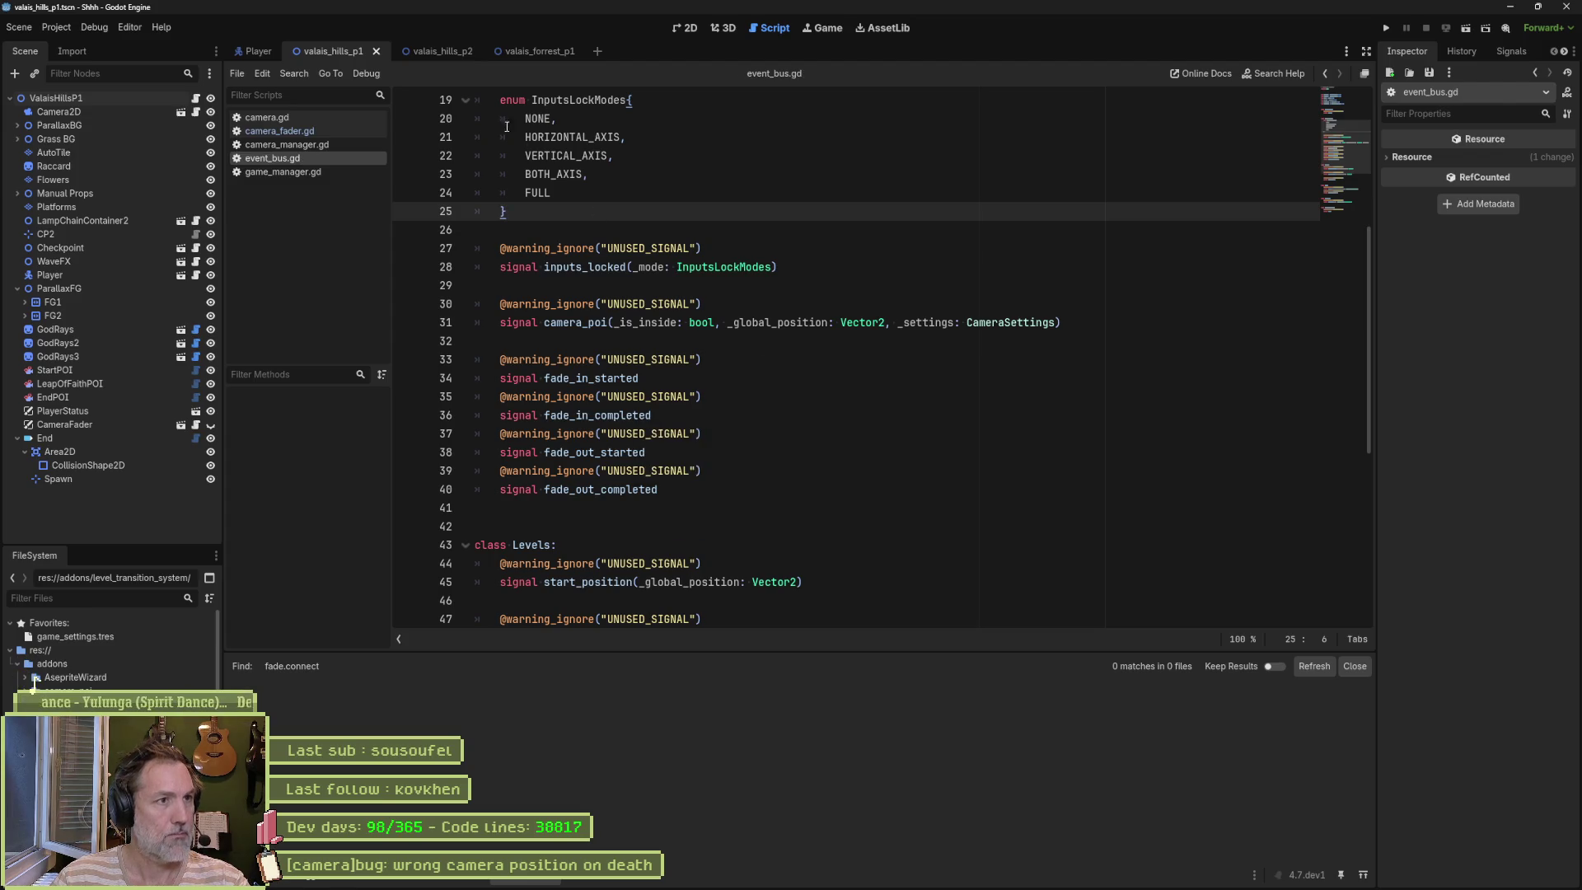
left_click(320, 127)
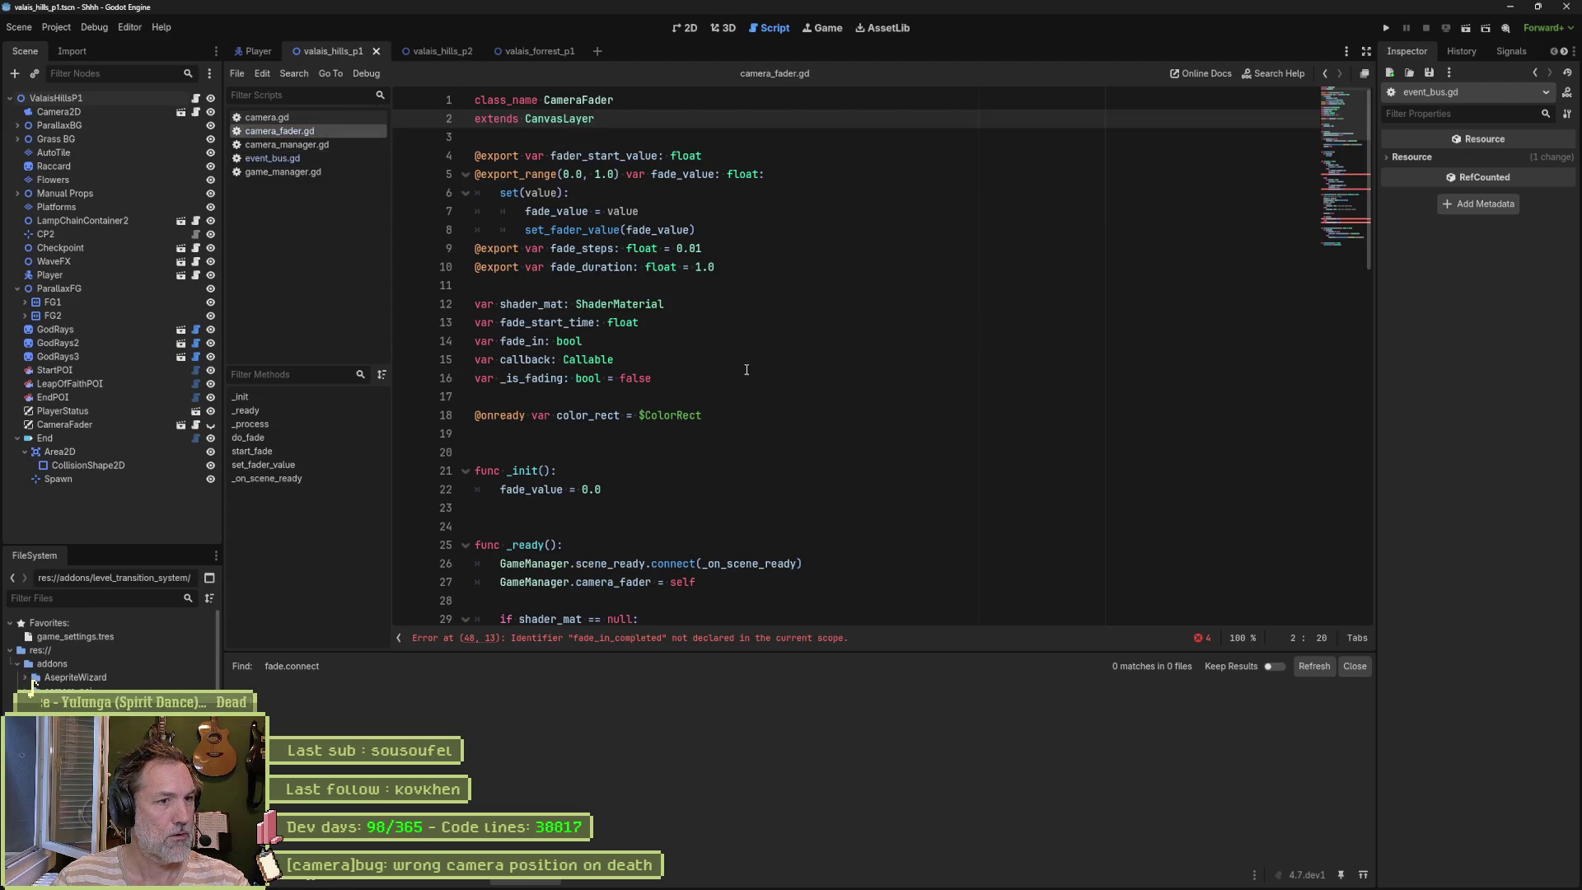
Step: Prefix the fade_in_completed emit on line 48 with EventBus.cameras
scroll(733, 355, "down", 13)
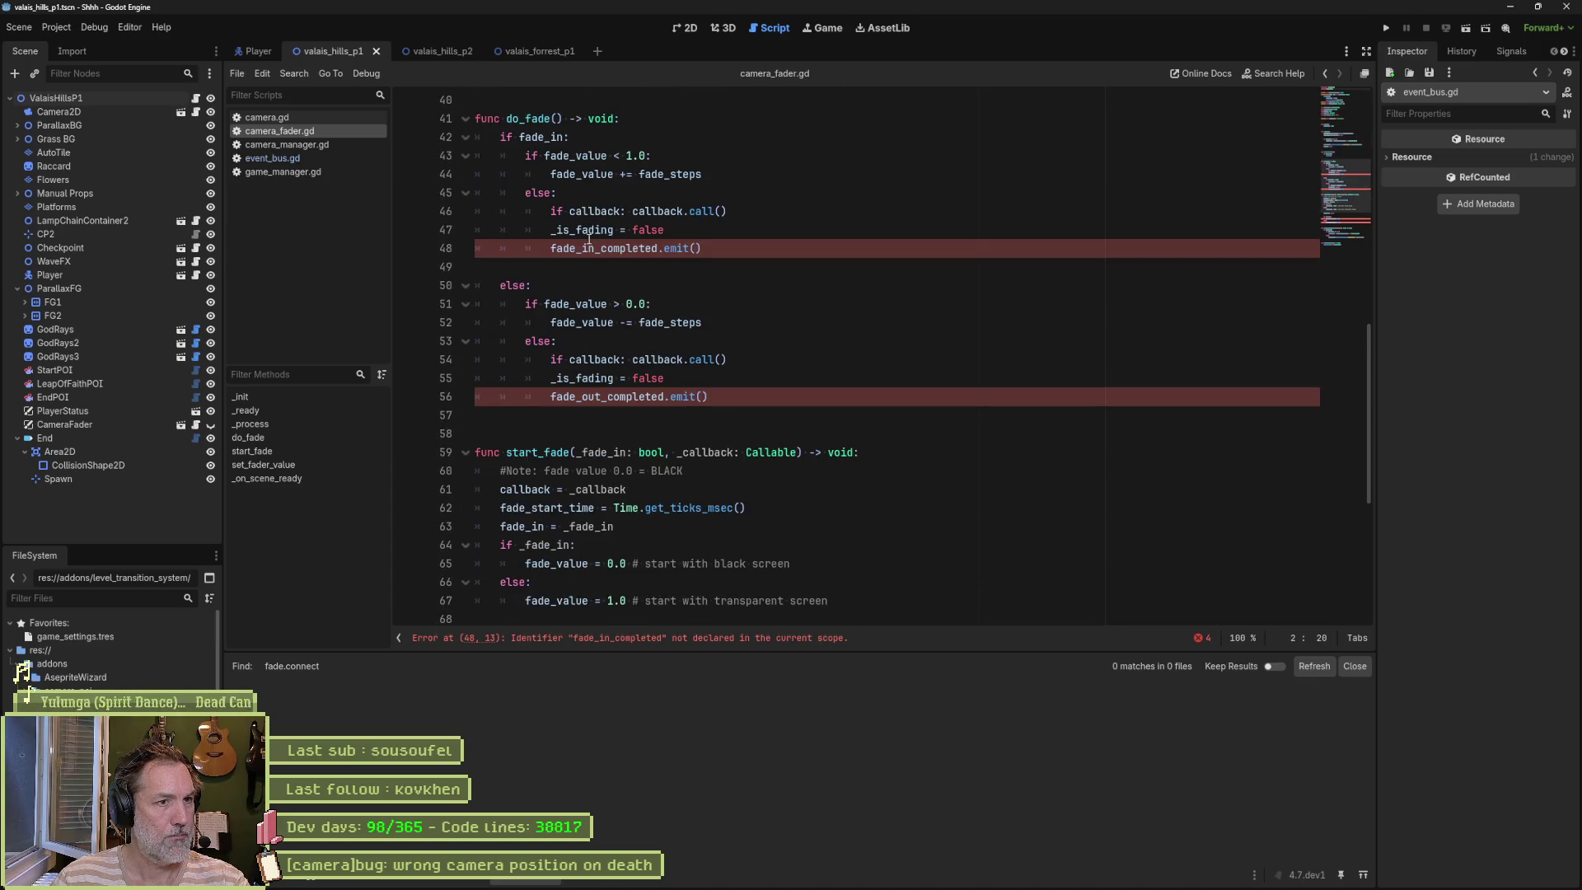
left_click(551, 247)
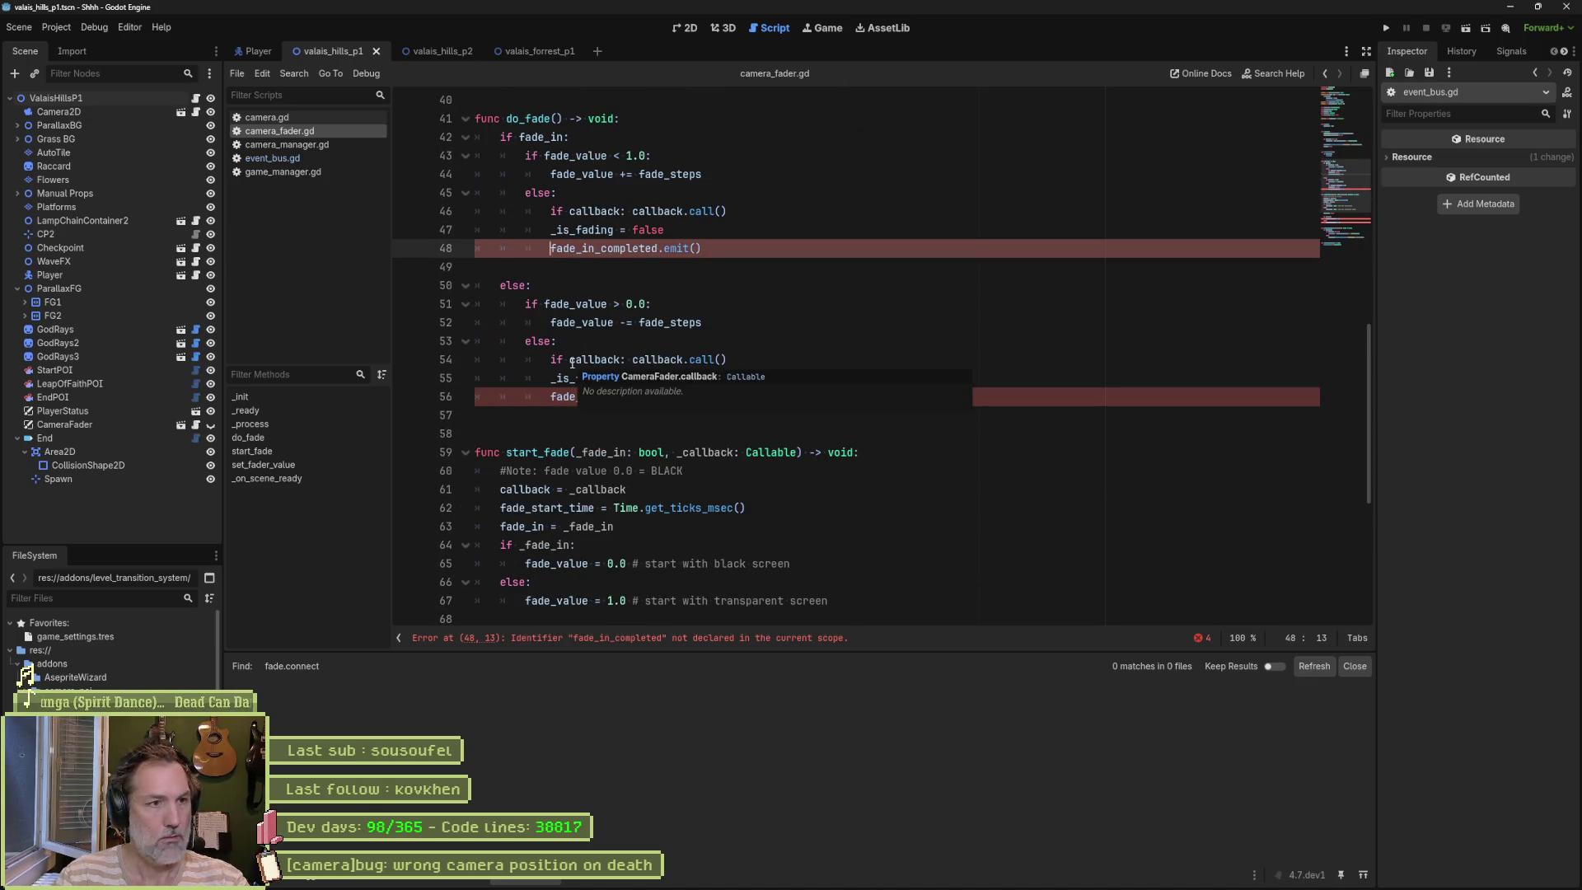
type("Event")
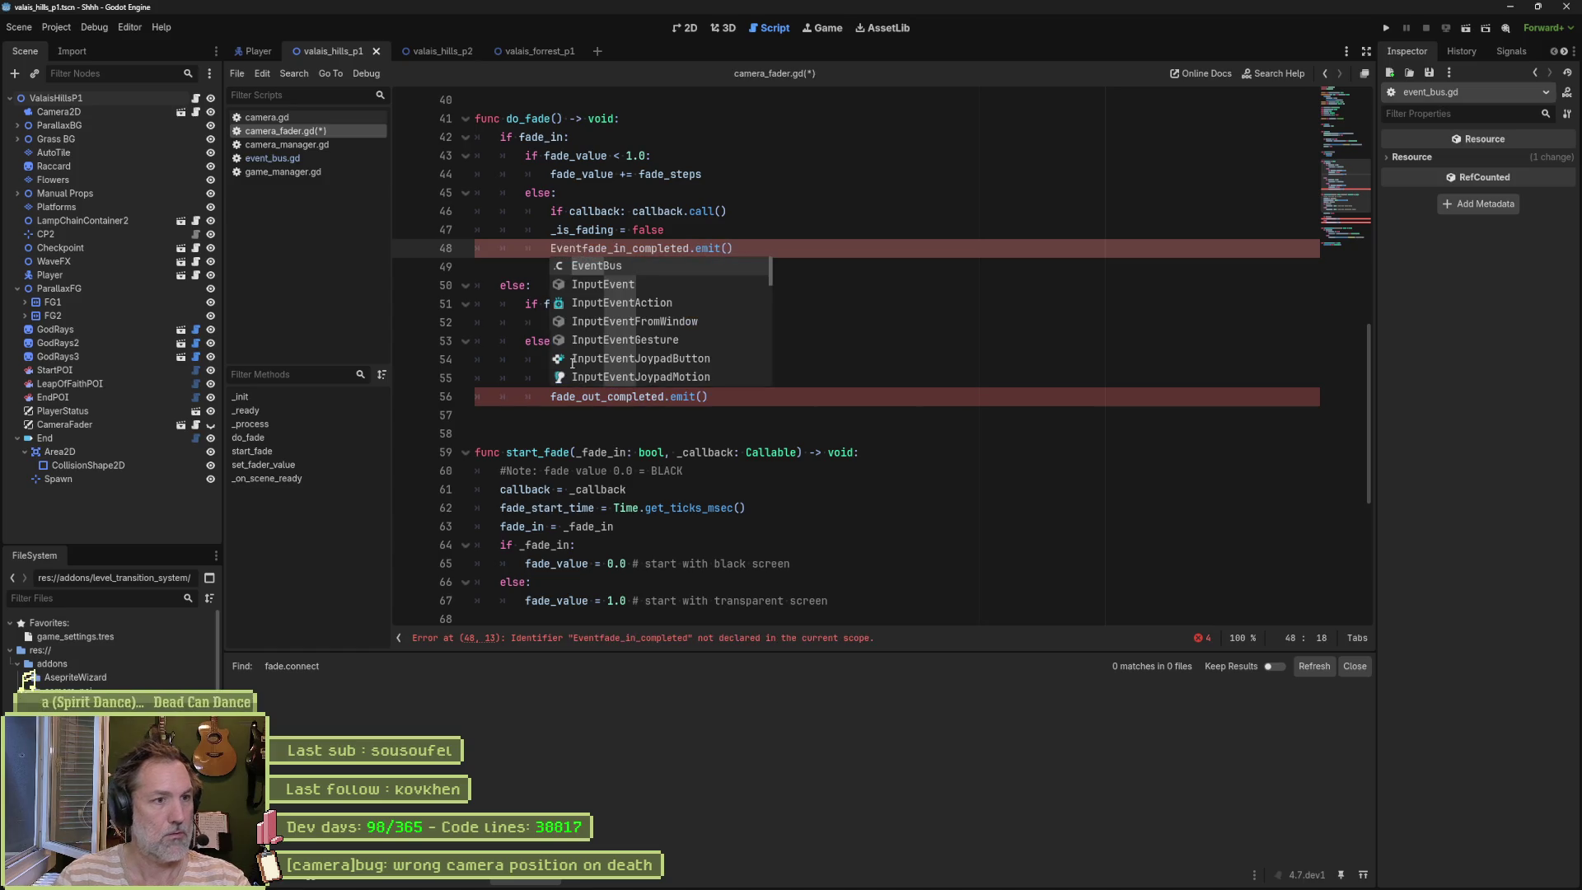
key("Tab")
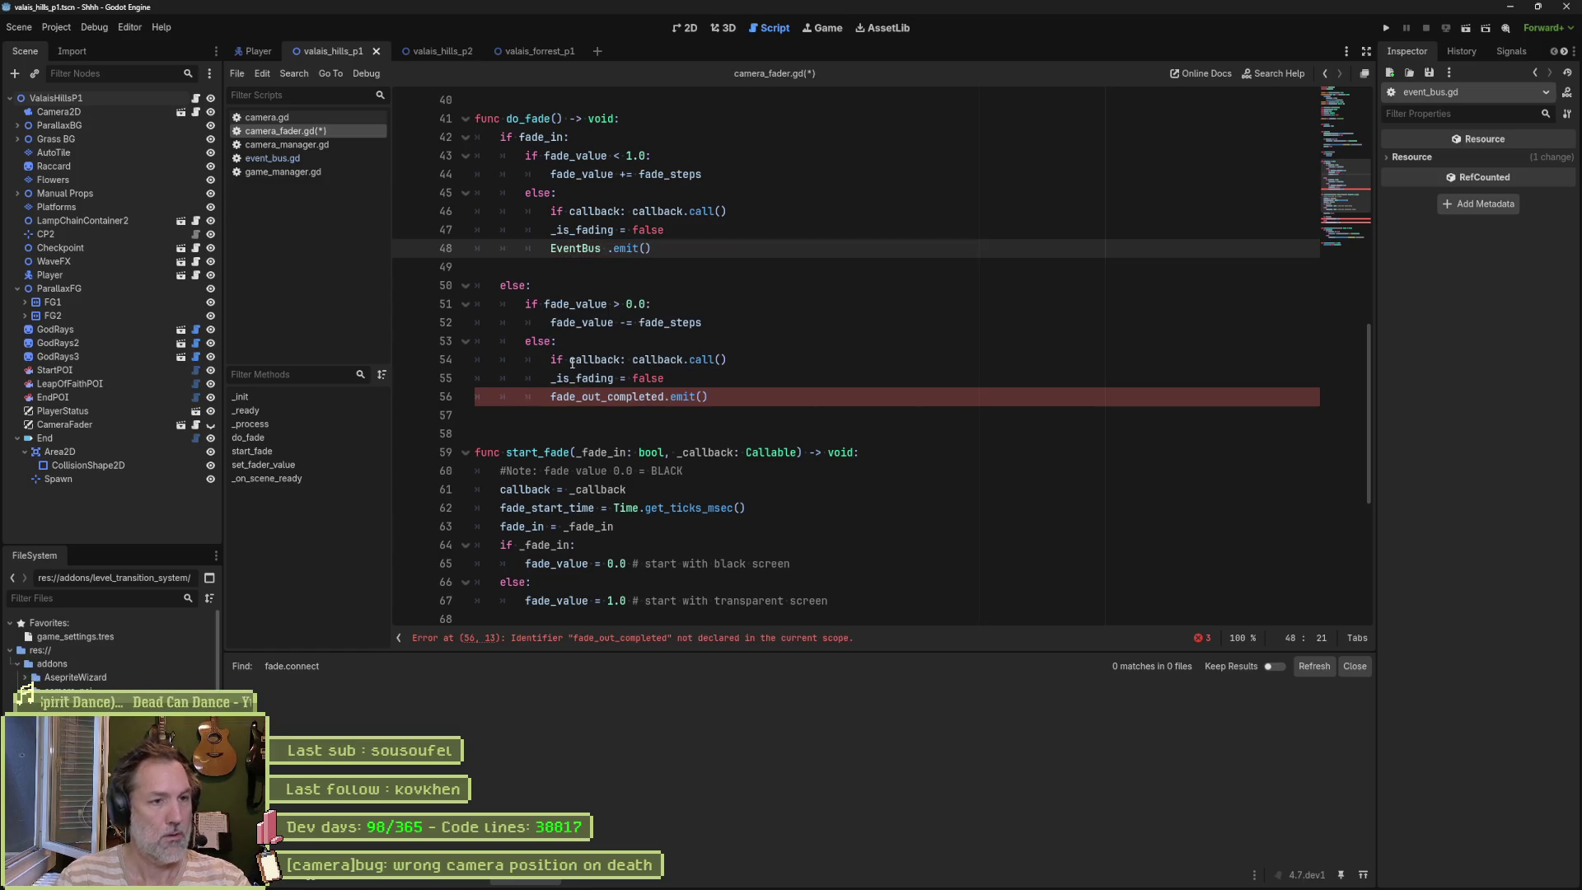
type(".cameras.")
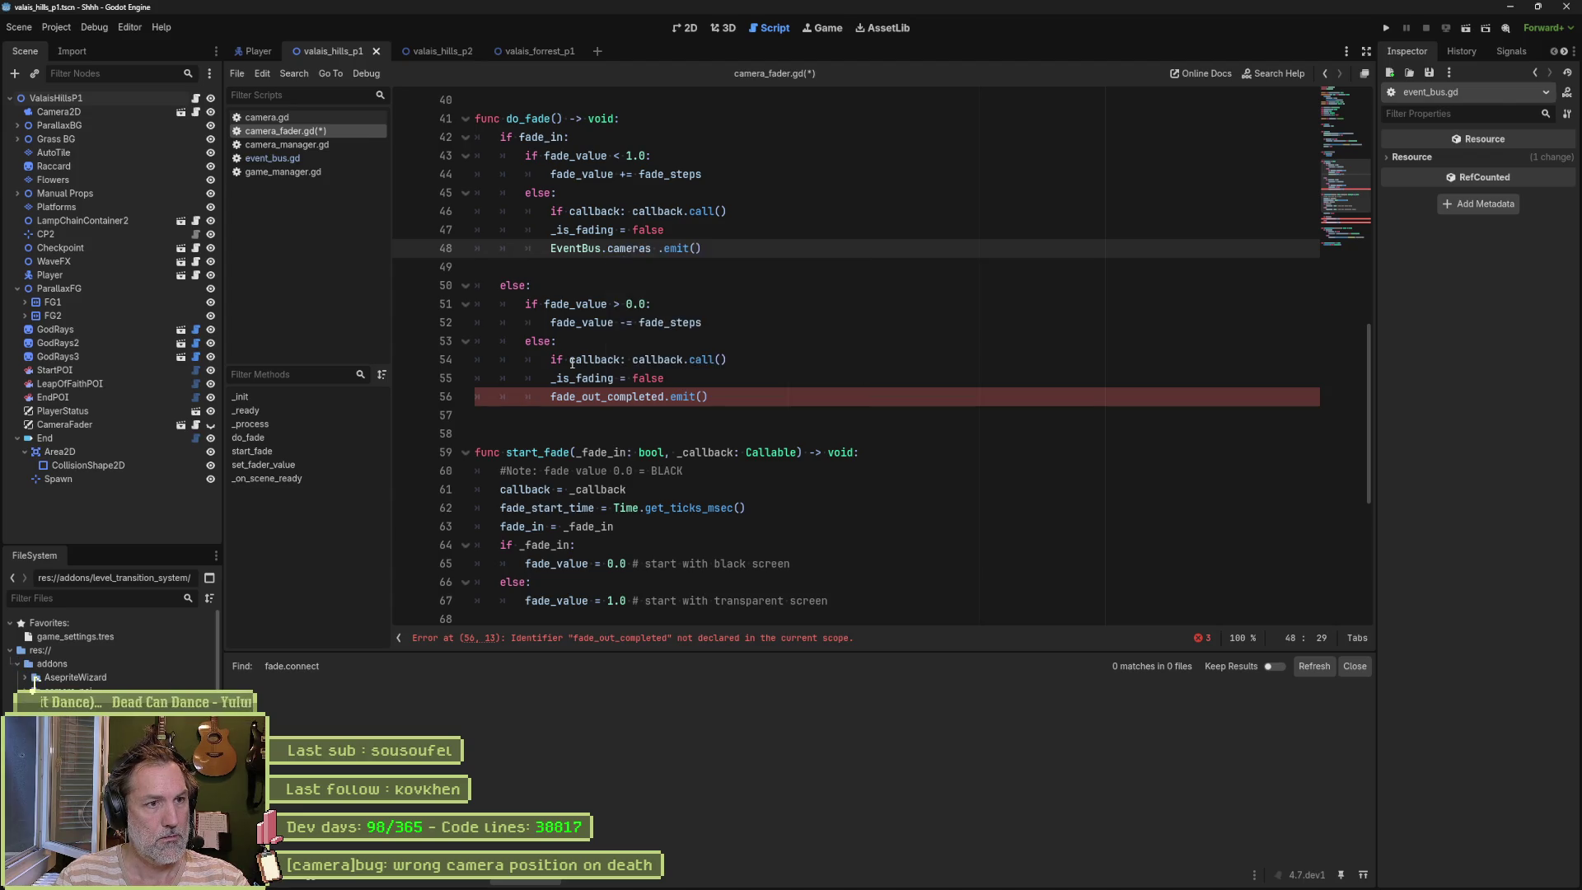
key("BackSpace")
key("BackSpace")
key("BackSpace")
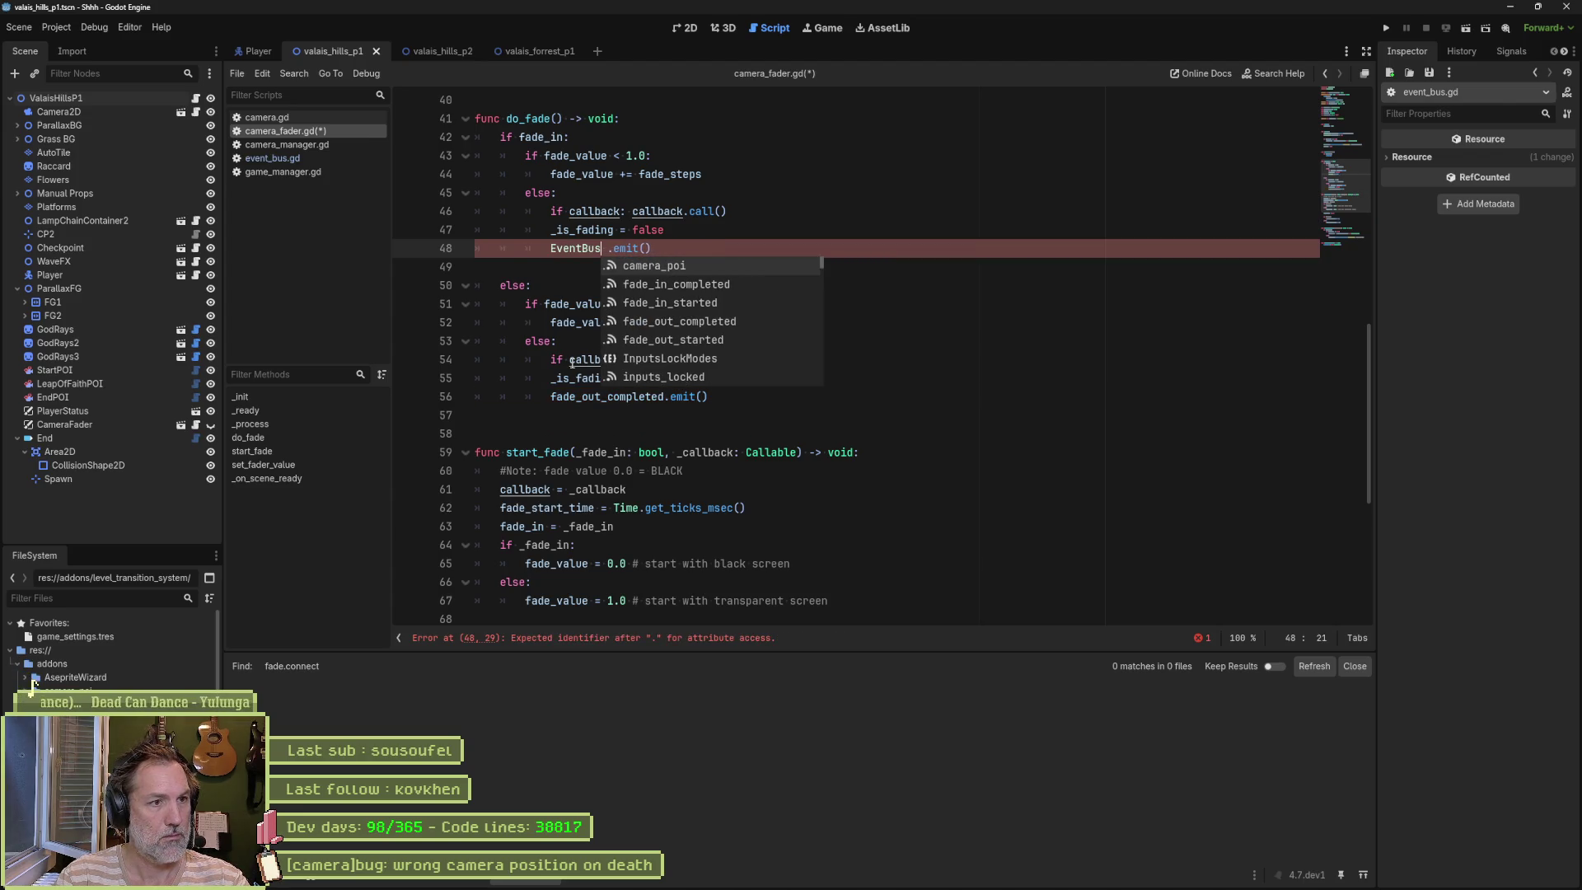
key("ctrl+z")
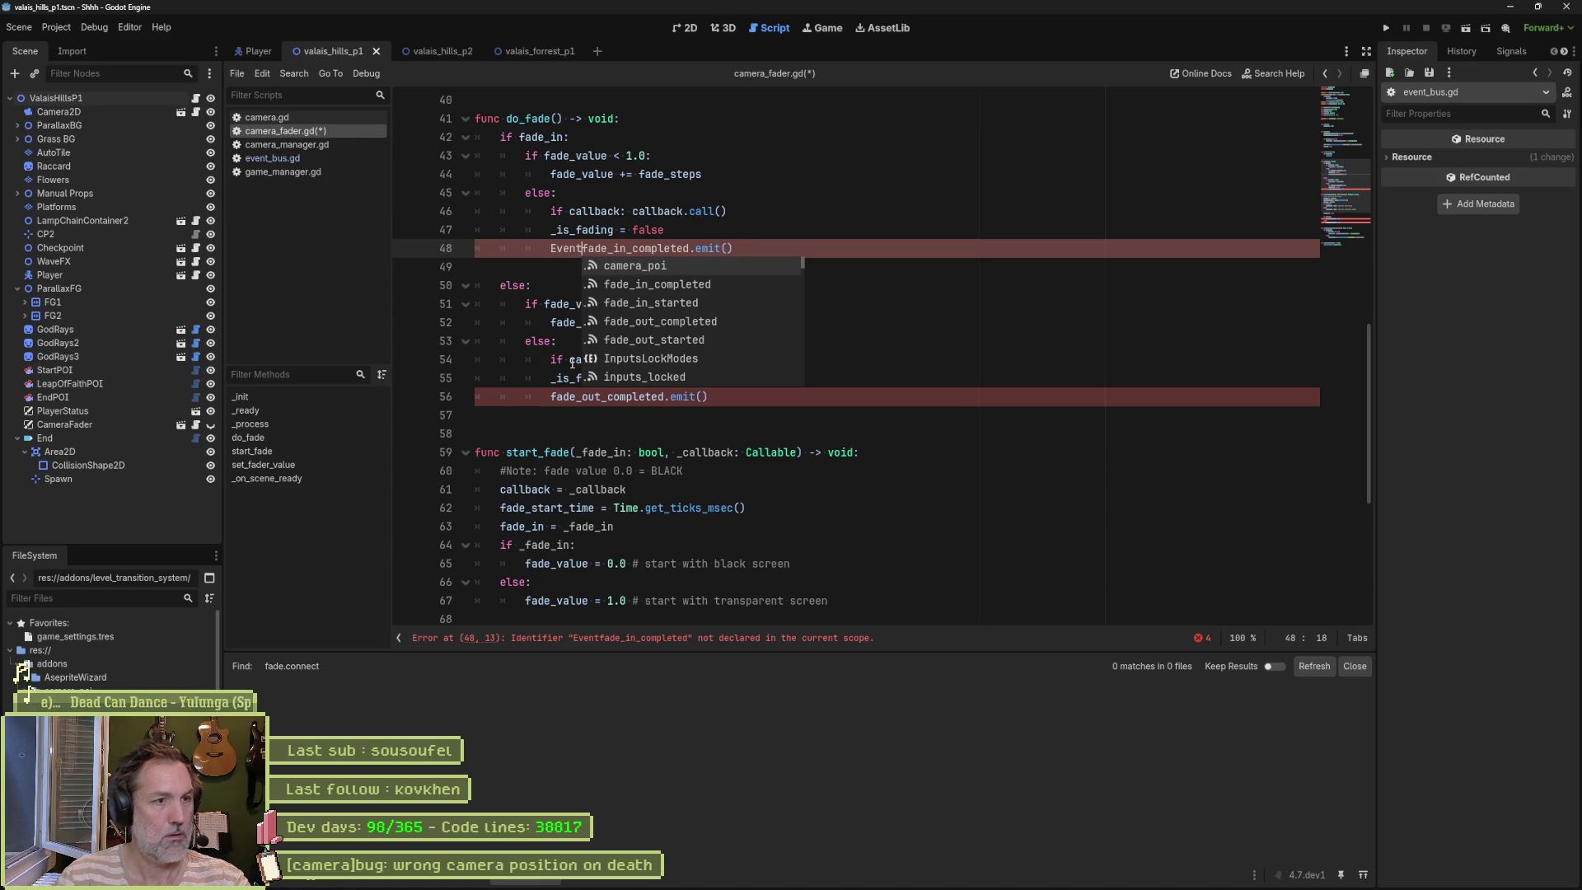
key("ctrl+z")
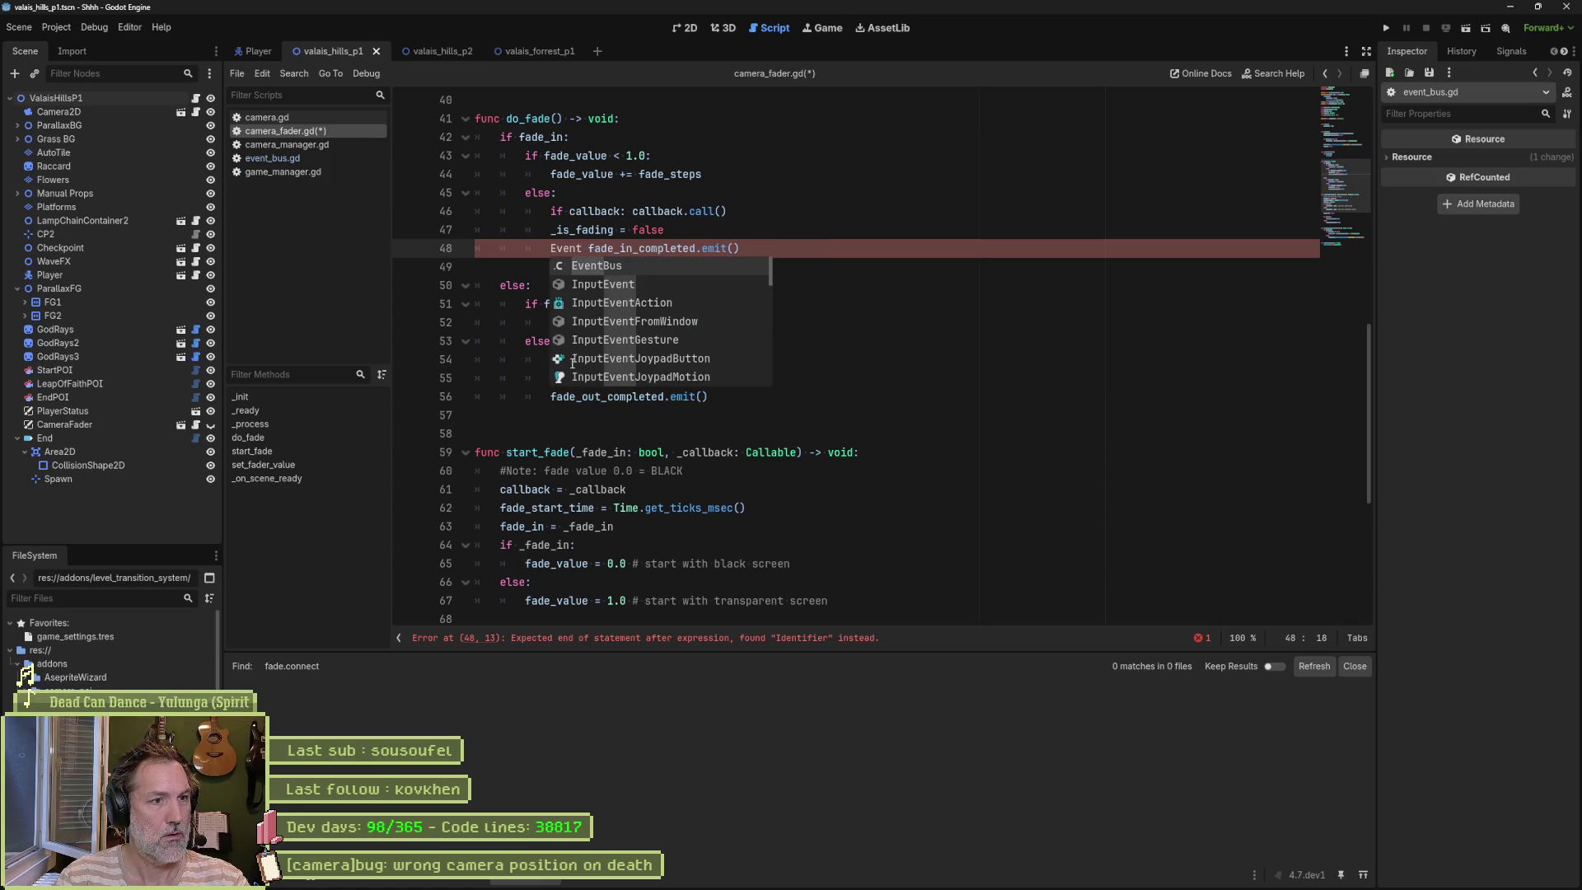
key("Return")
type(".cameras")
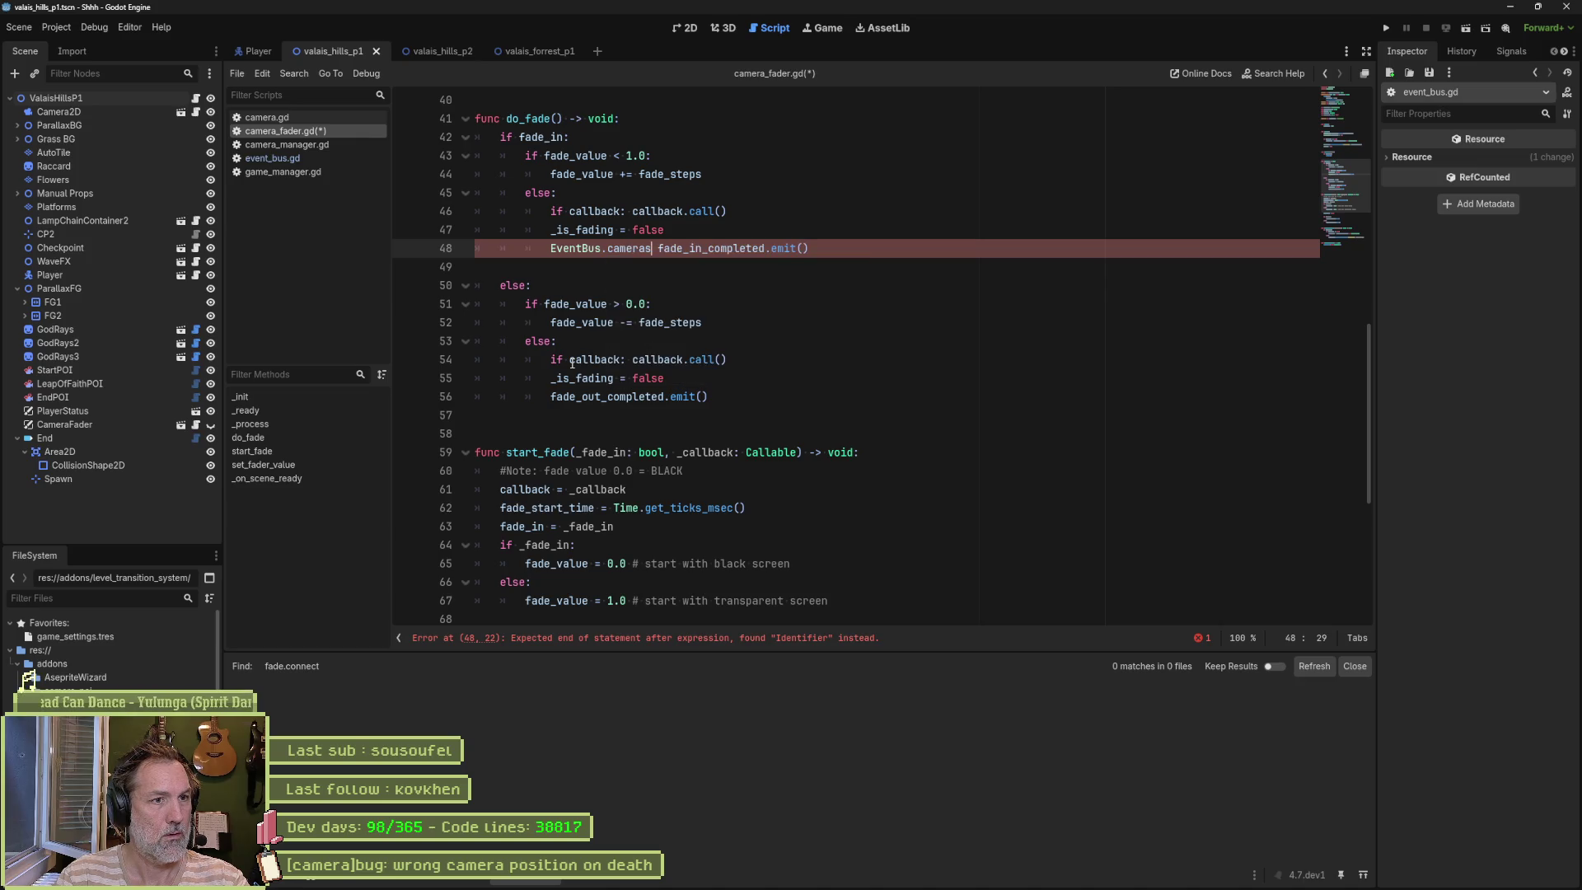
type(".")
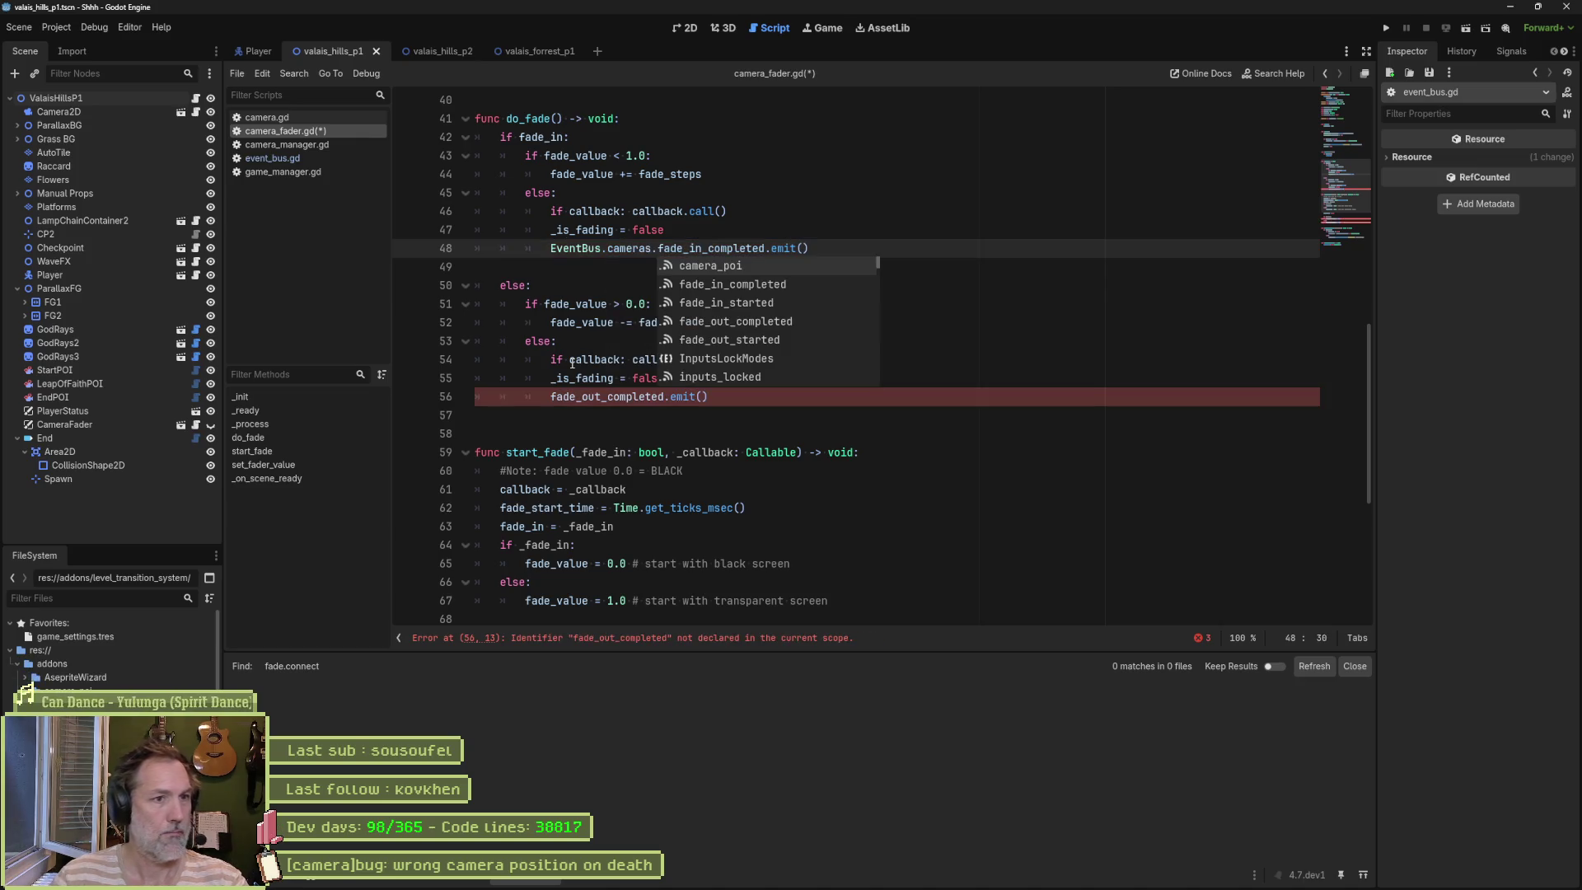
key("Escape")
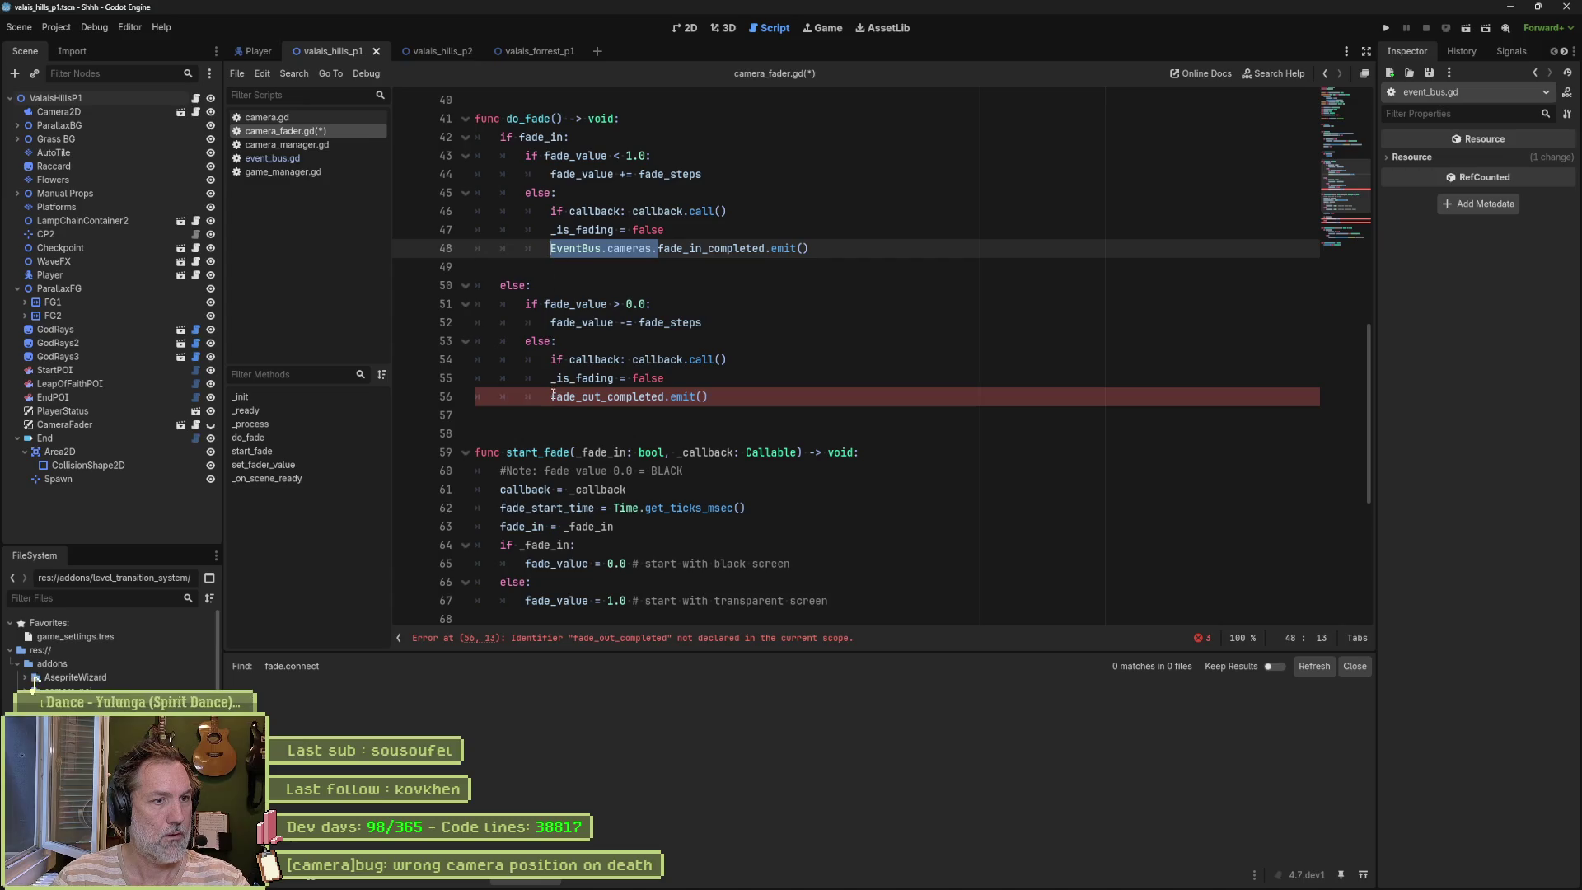
Step: Prefix the fade_in_started and fade_out_started emits with EventBus.cameras., save, and close camera_fader.gd
key("Down")
key("Down")
key("Down")
scroll(565, 404, "down", 6)
left_click(525, 359)
type("EventBus.cameras.")
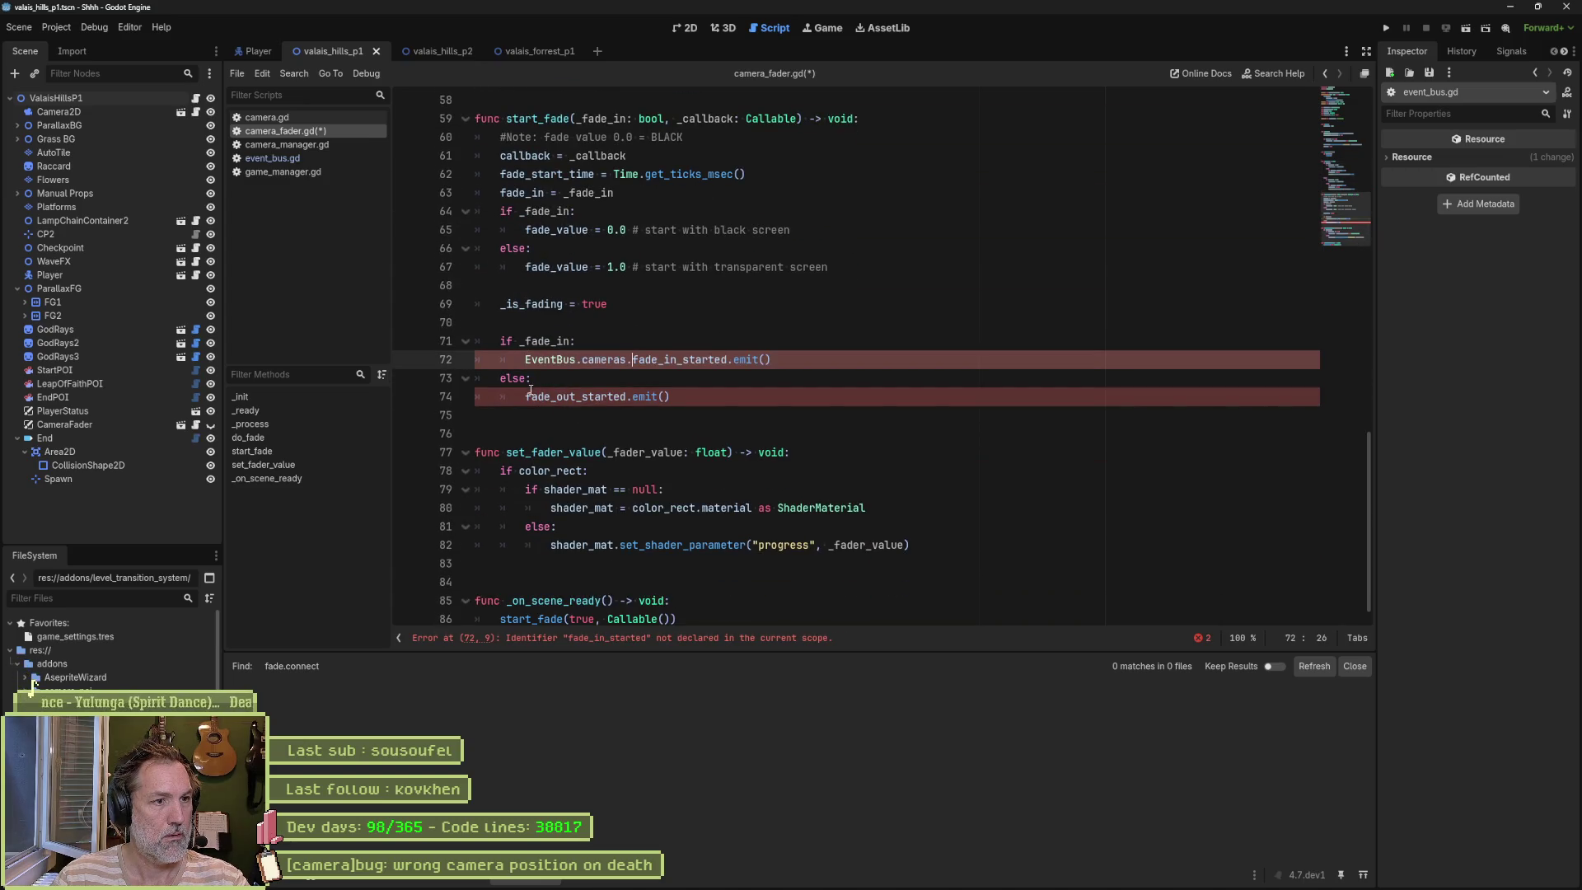
left_click(525, 397)
type("EventBus.cameras.")
key("ctrl+s")
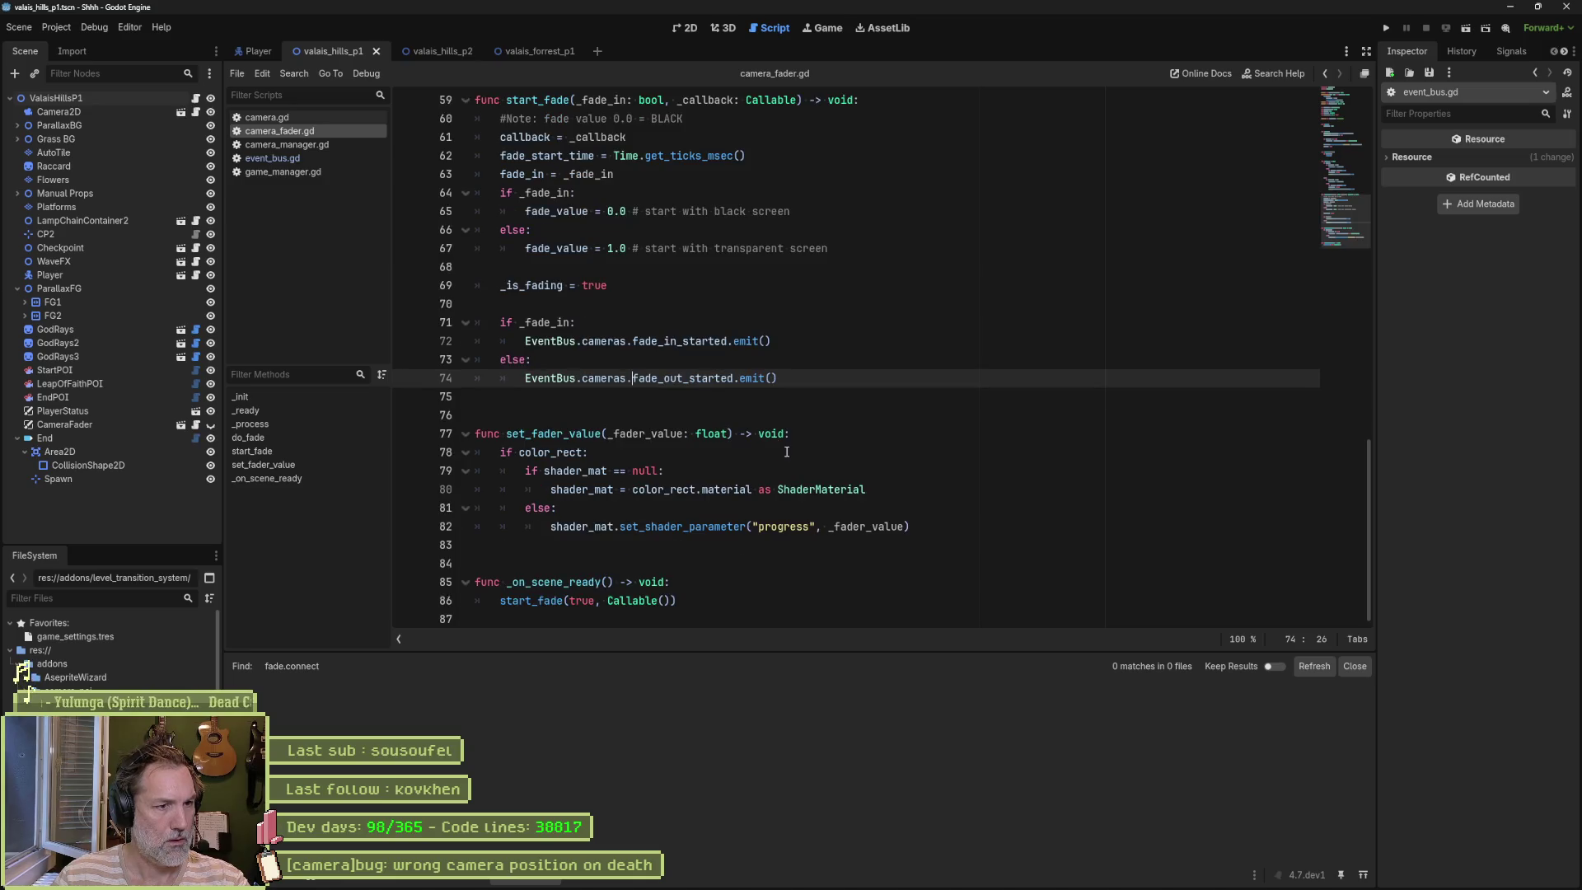
scroll(783, 445, "up", 14)
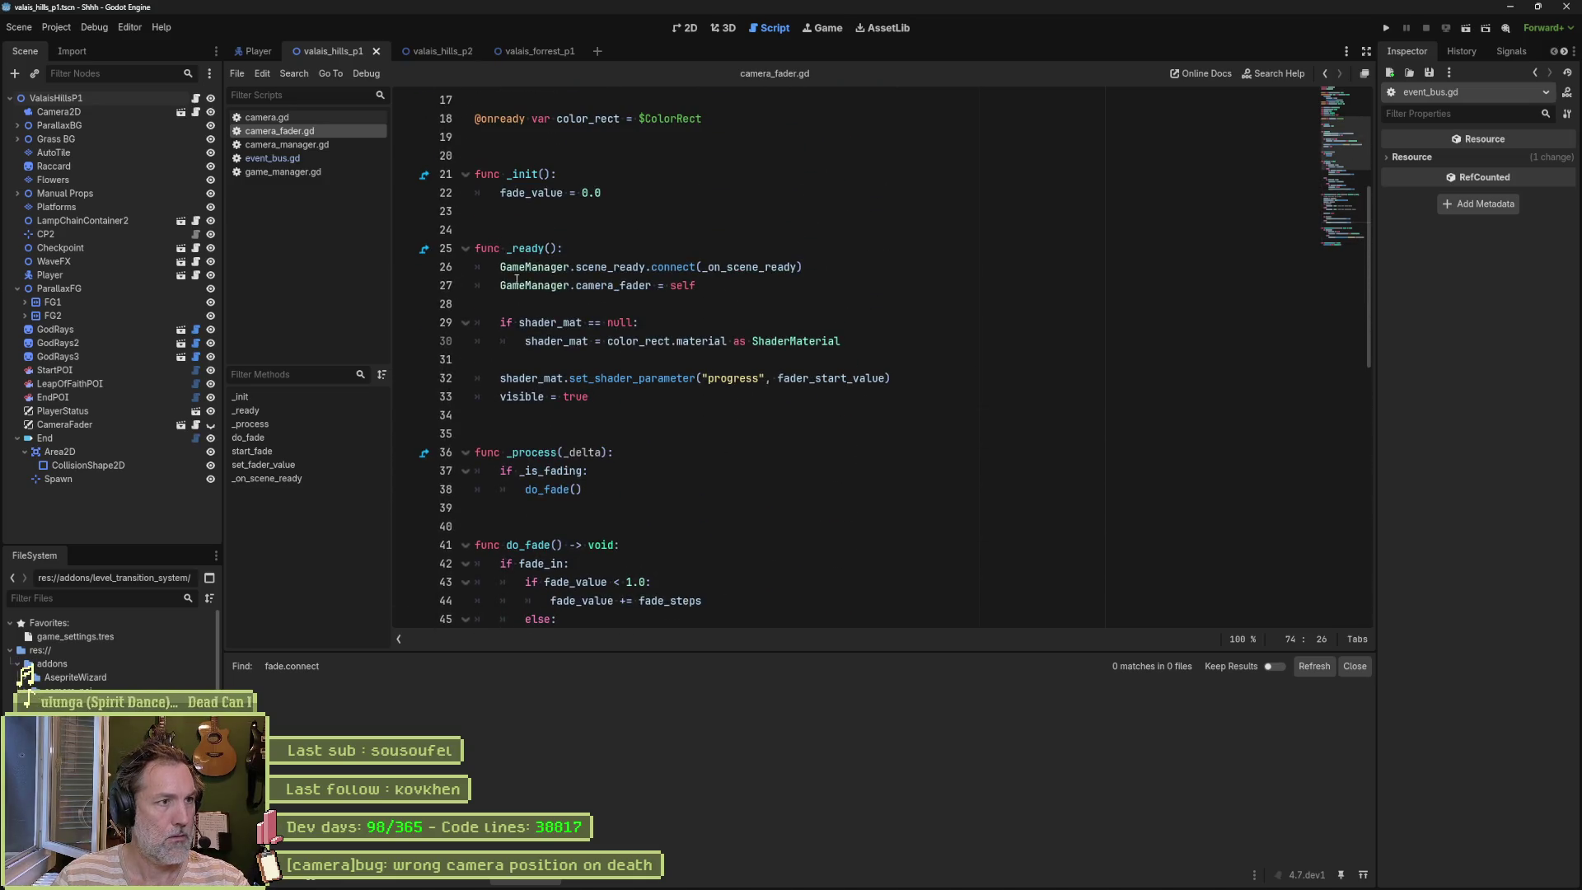
middle_click(281, 130)
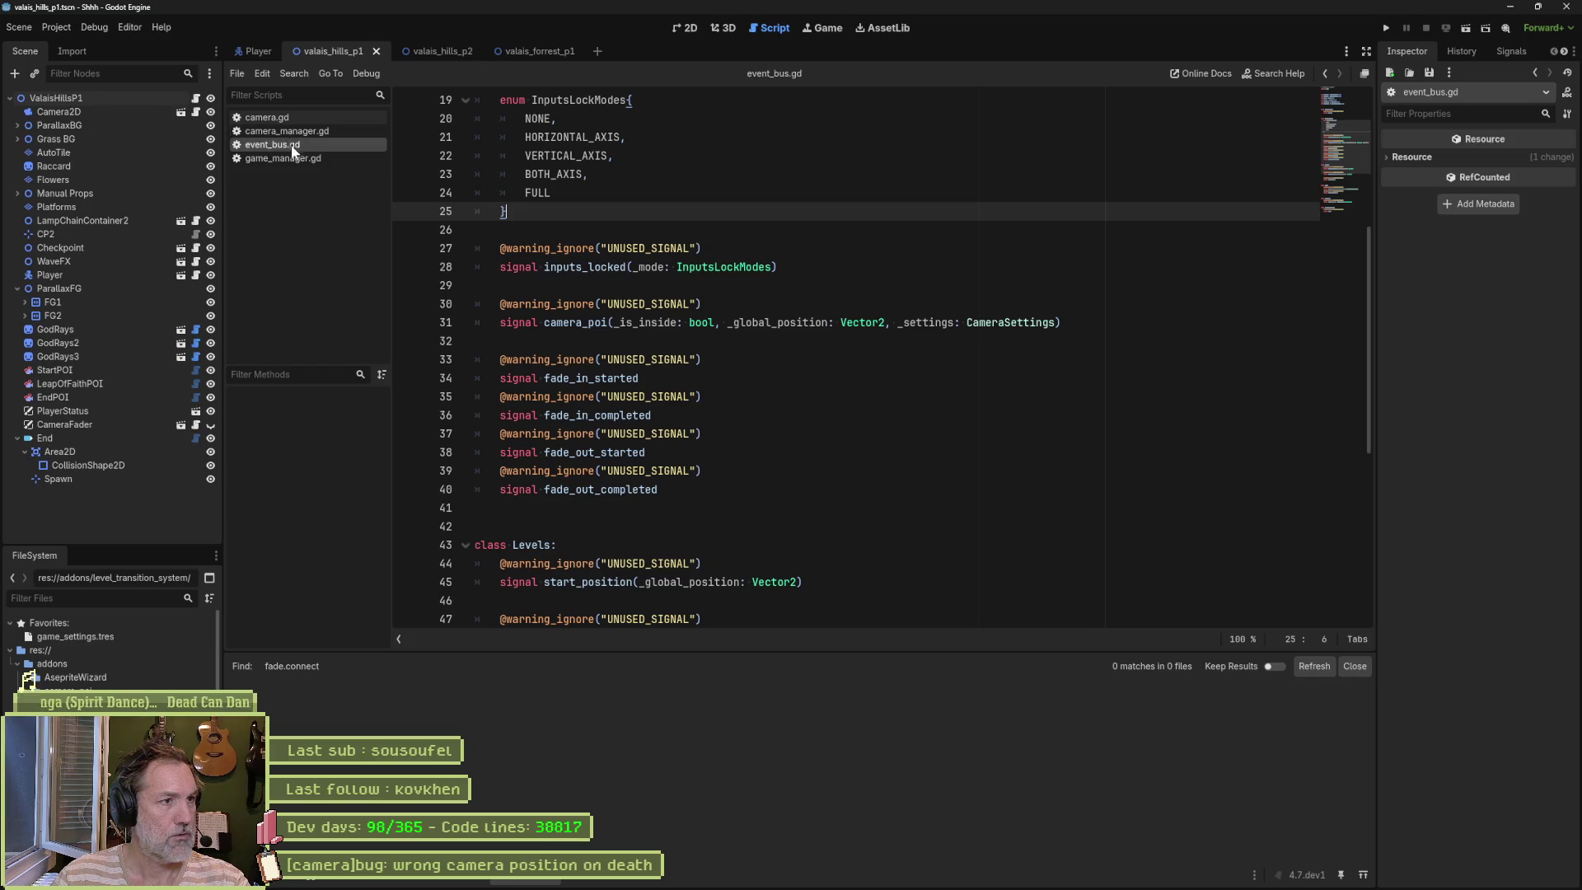
Step: Close event_bus.gd and replace CameraF on line 53 of _ready with EventBus.cameras.fa
middle_click(280, 145)
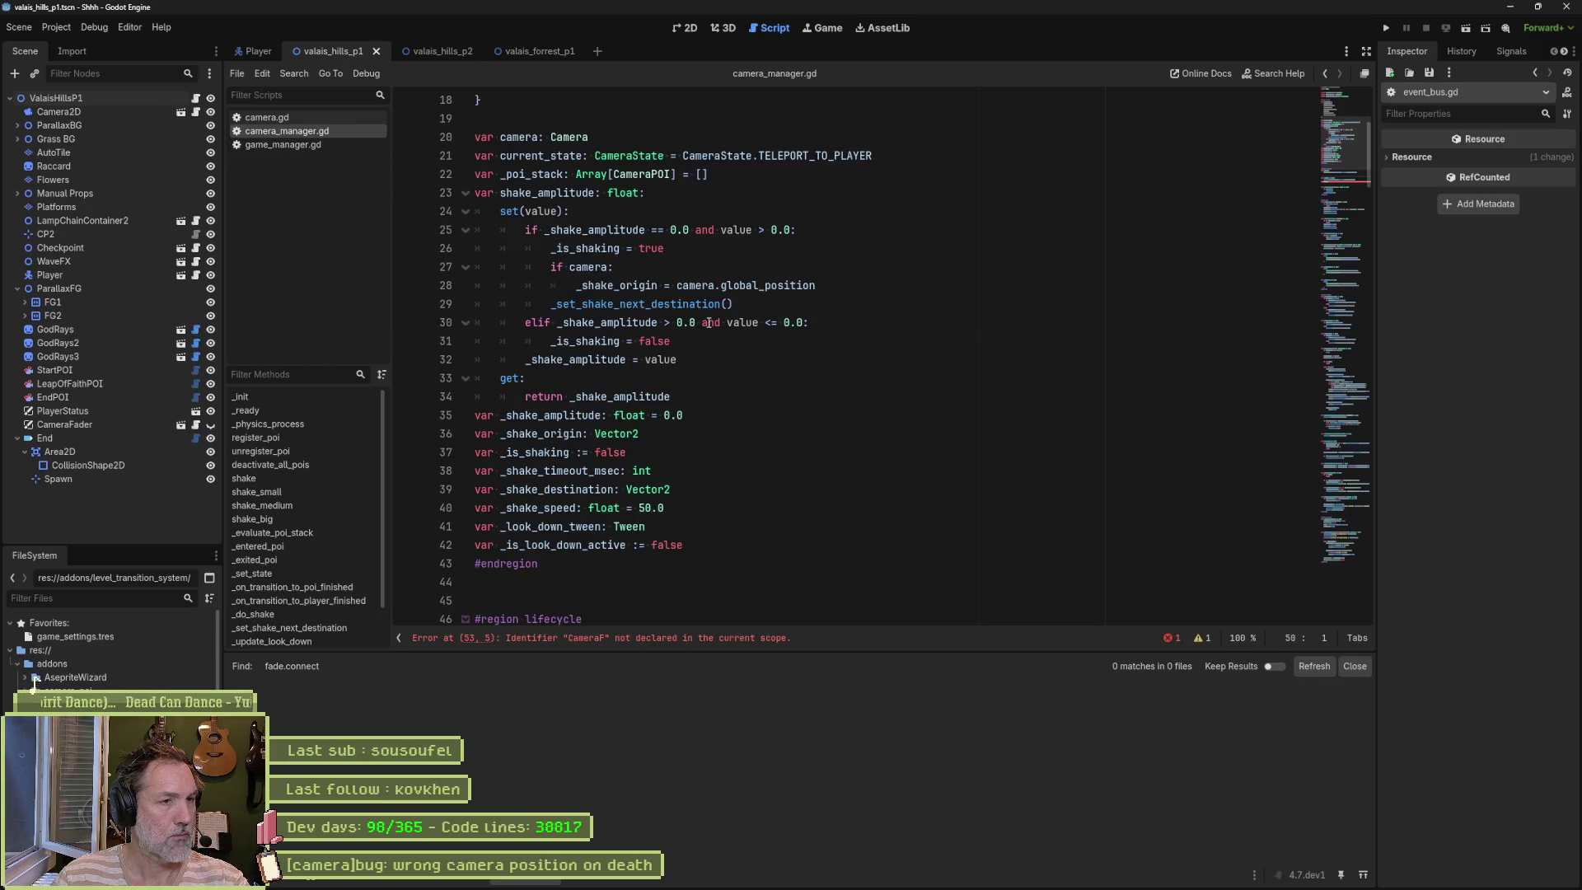
scroll(632, 449, "down", 7)
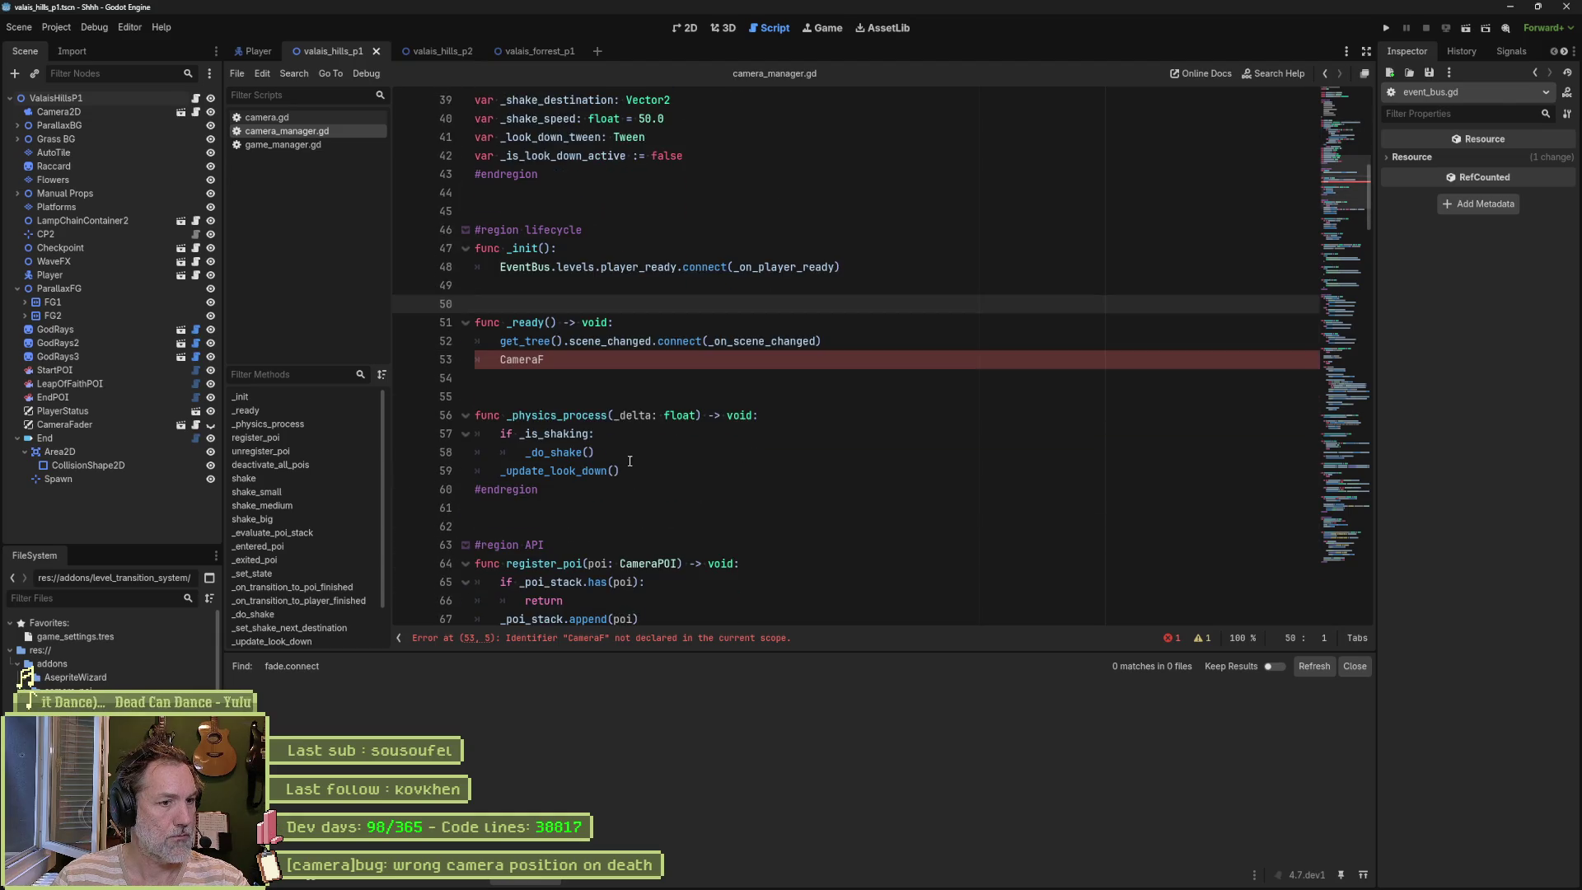
double_click(568, 362)
type("v")
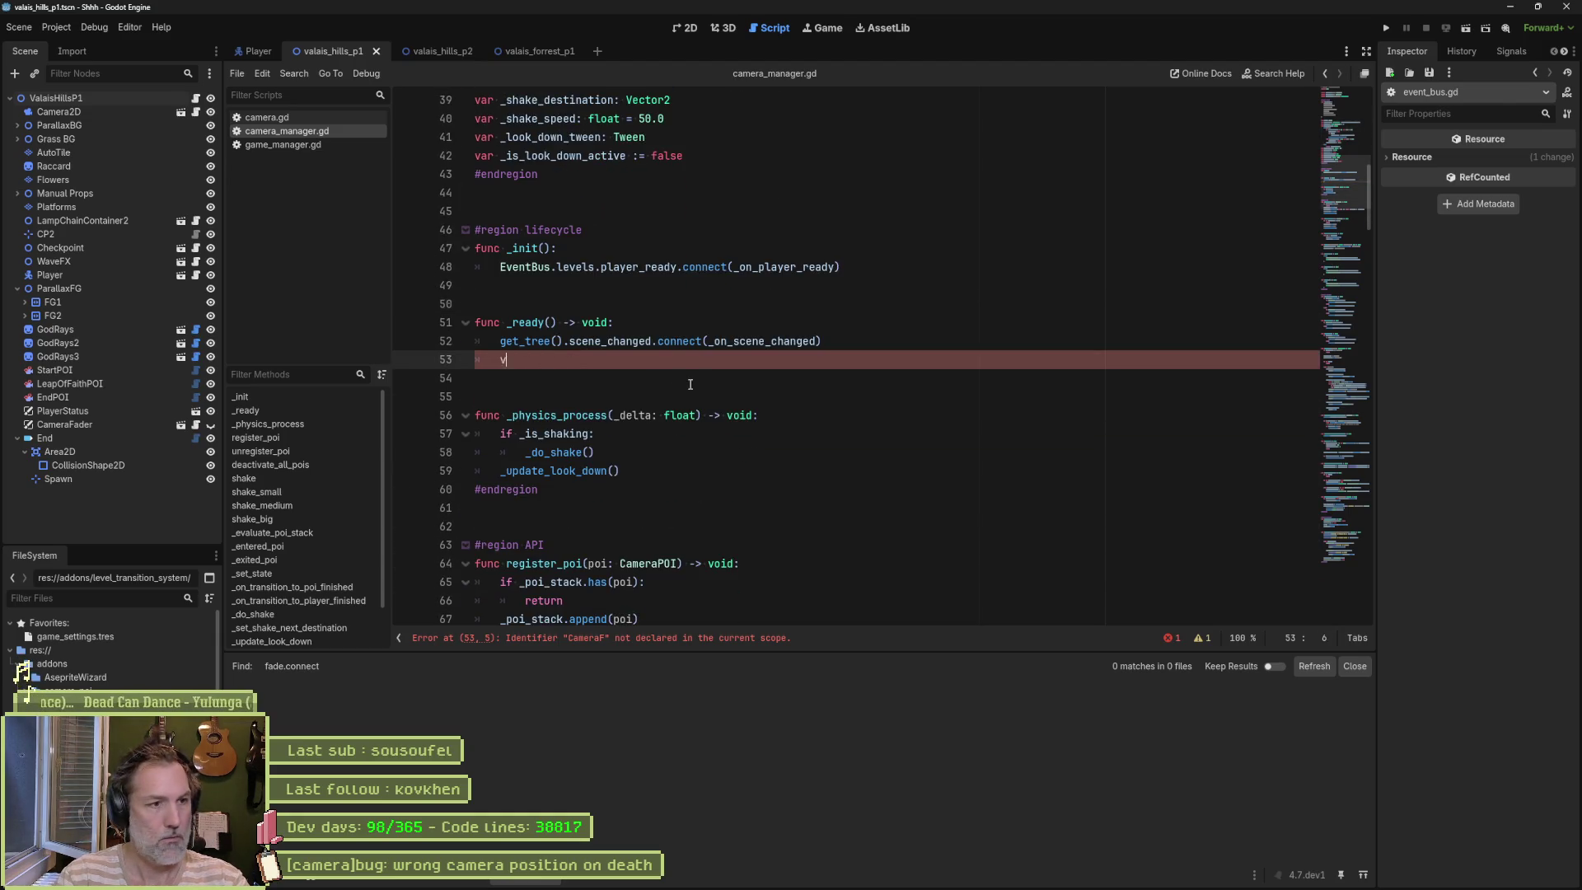
type("eventb")
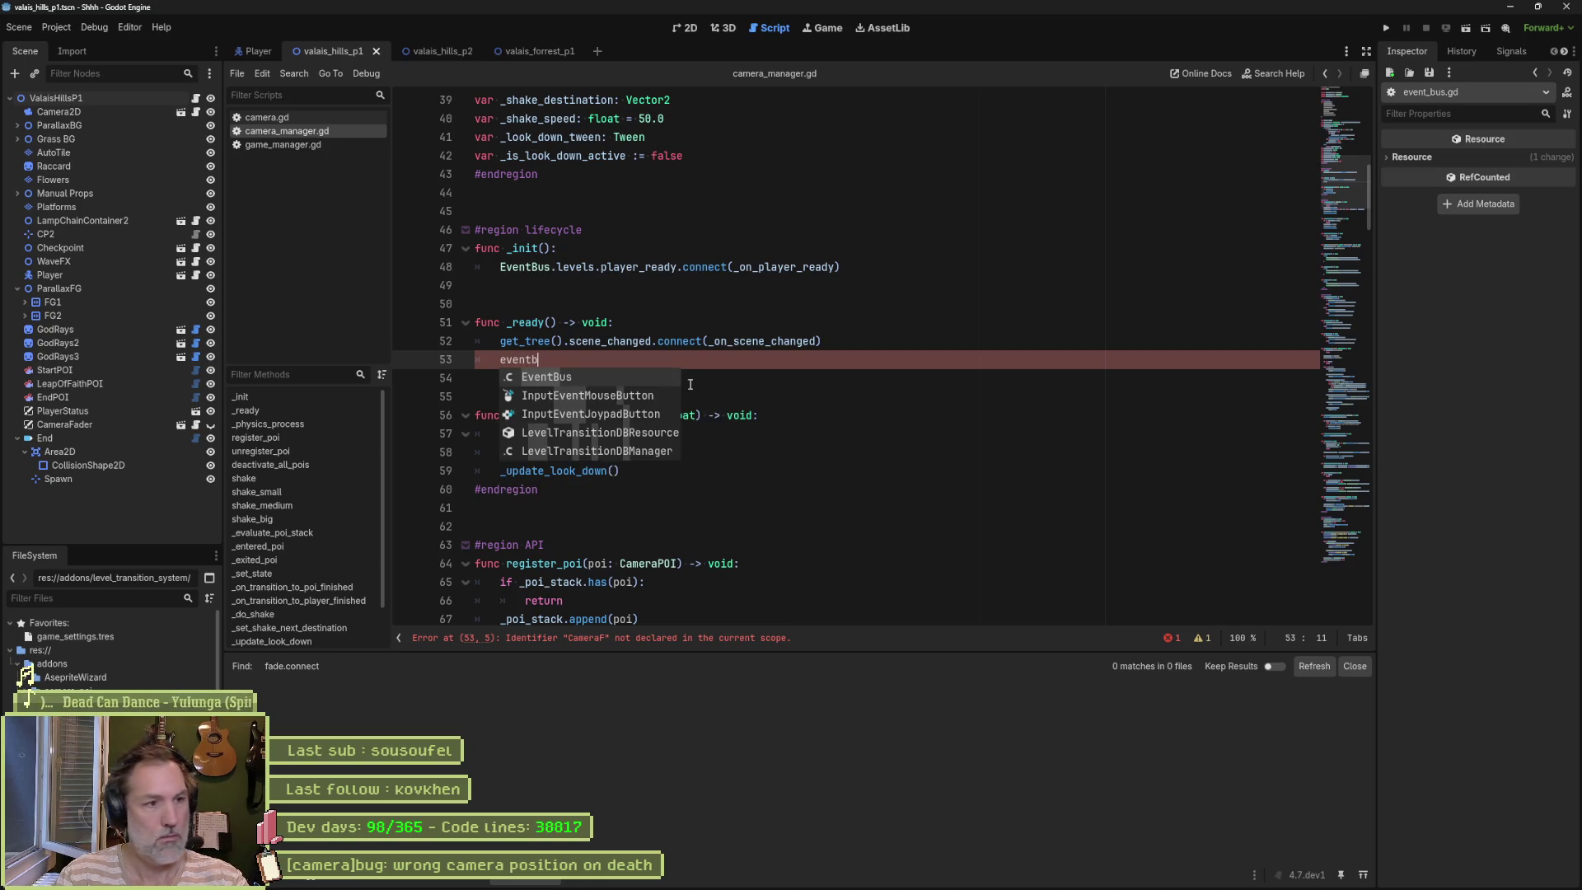
key("Return")
type(".cam")
key("Return")
type(".fa")
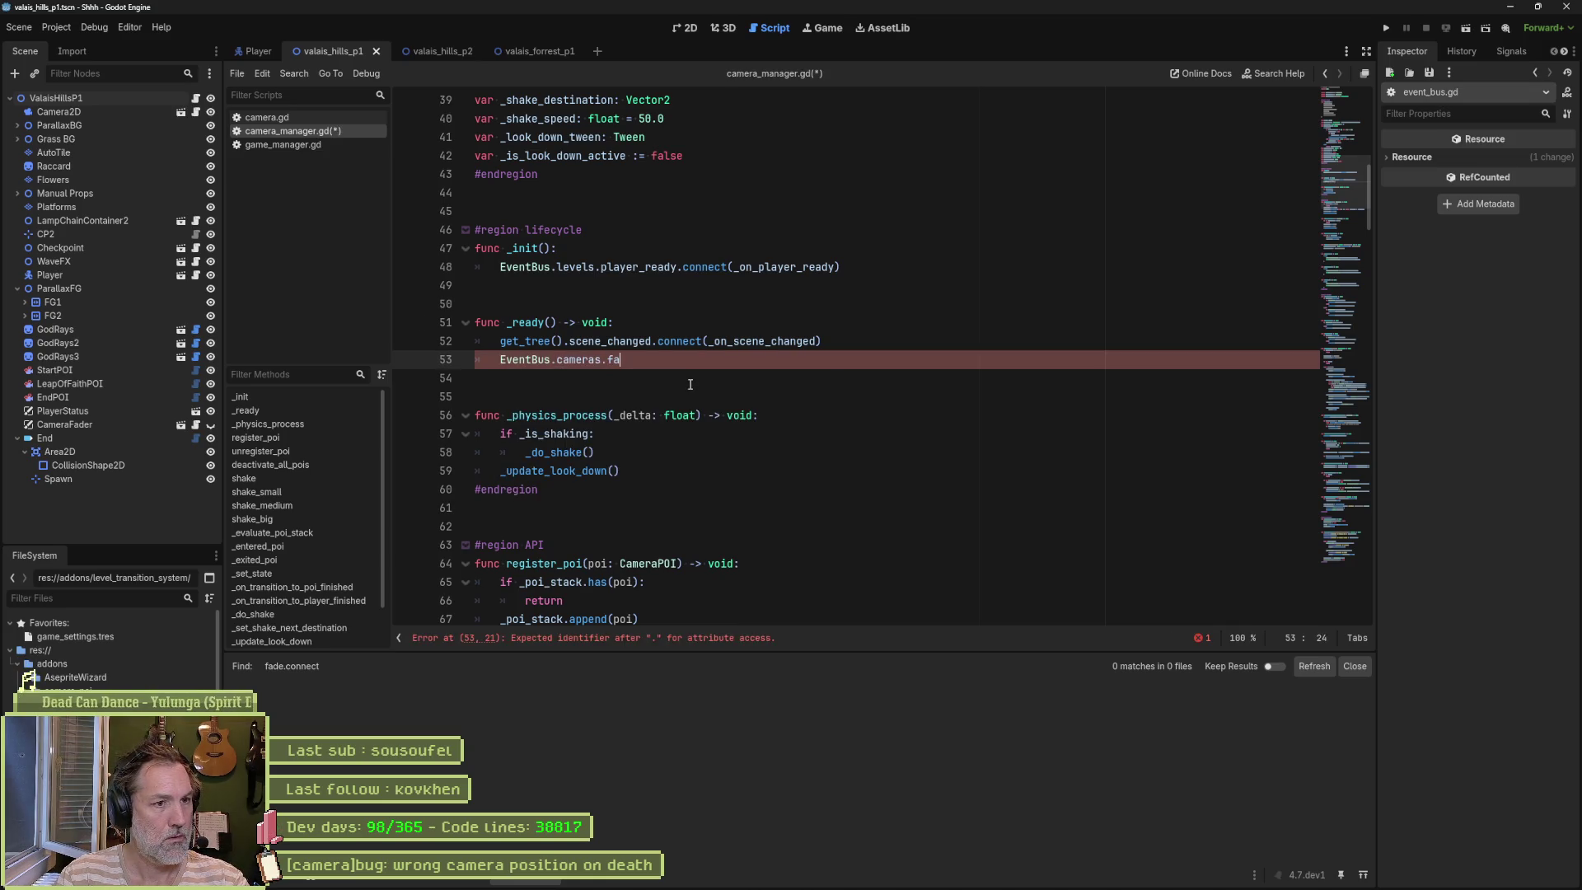
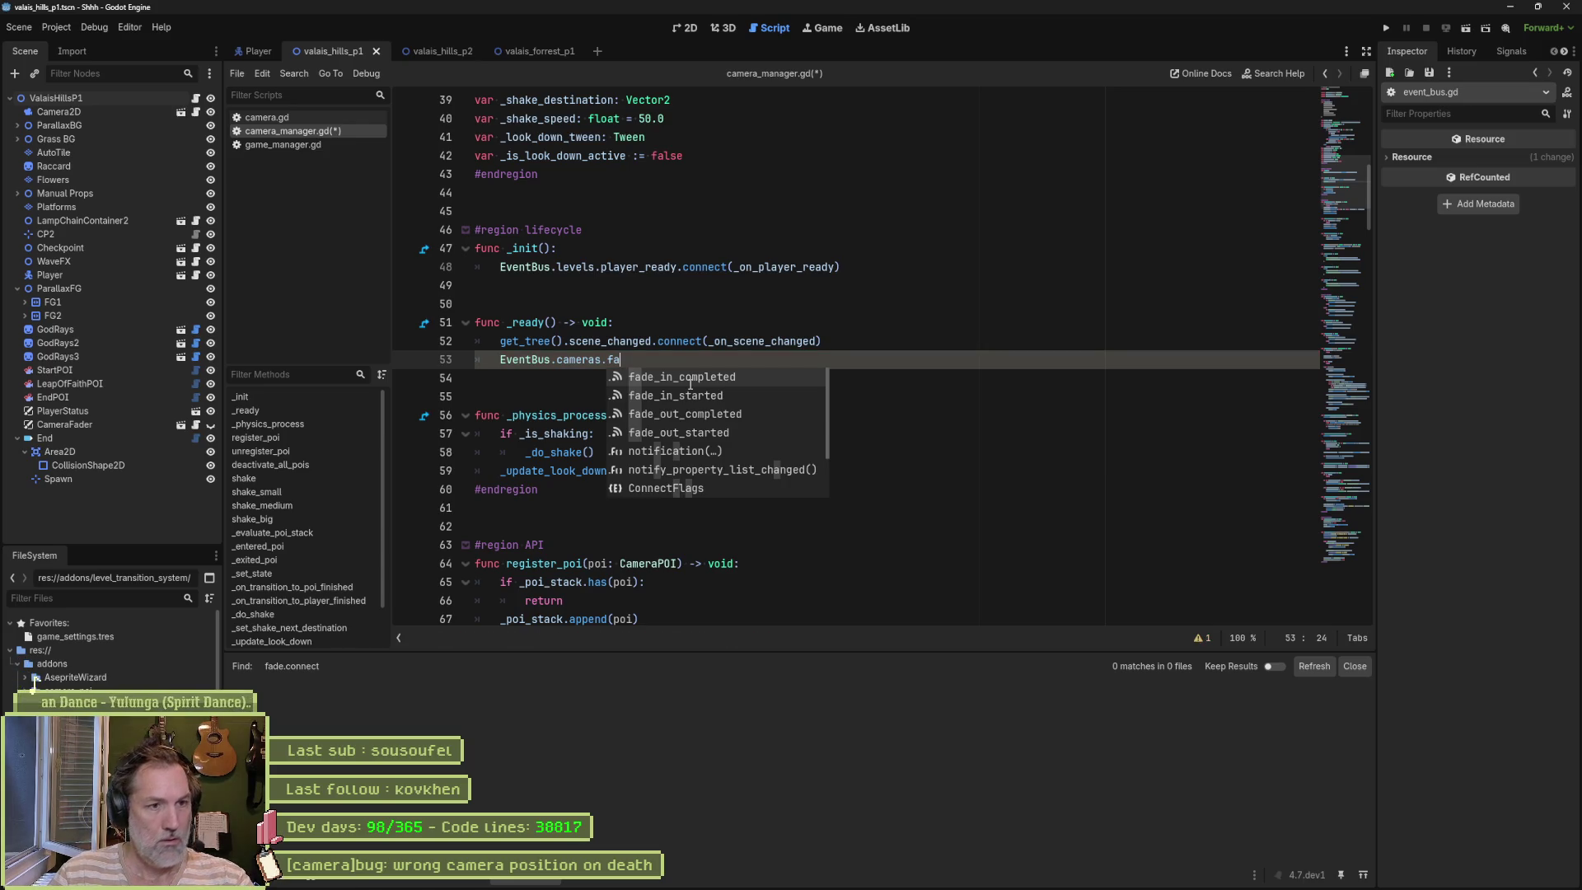
Step: Connect fade_out_started and fade_out_completed to _on_fade_out_started and _on_fade_out_completed in _ready
key("Down")
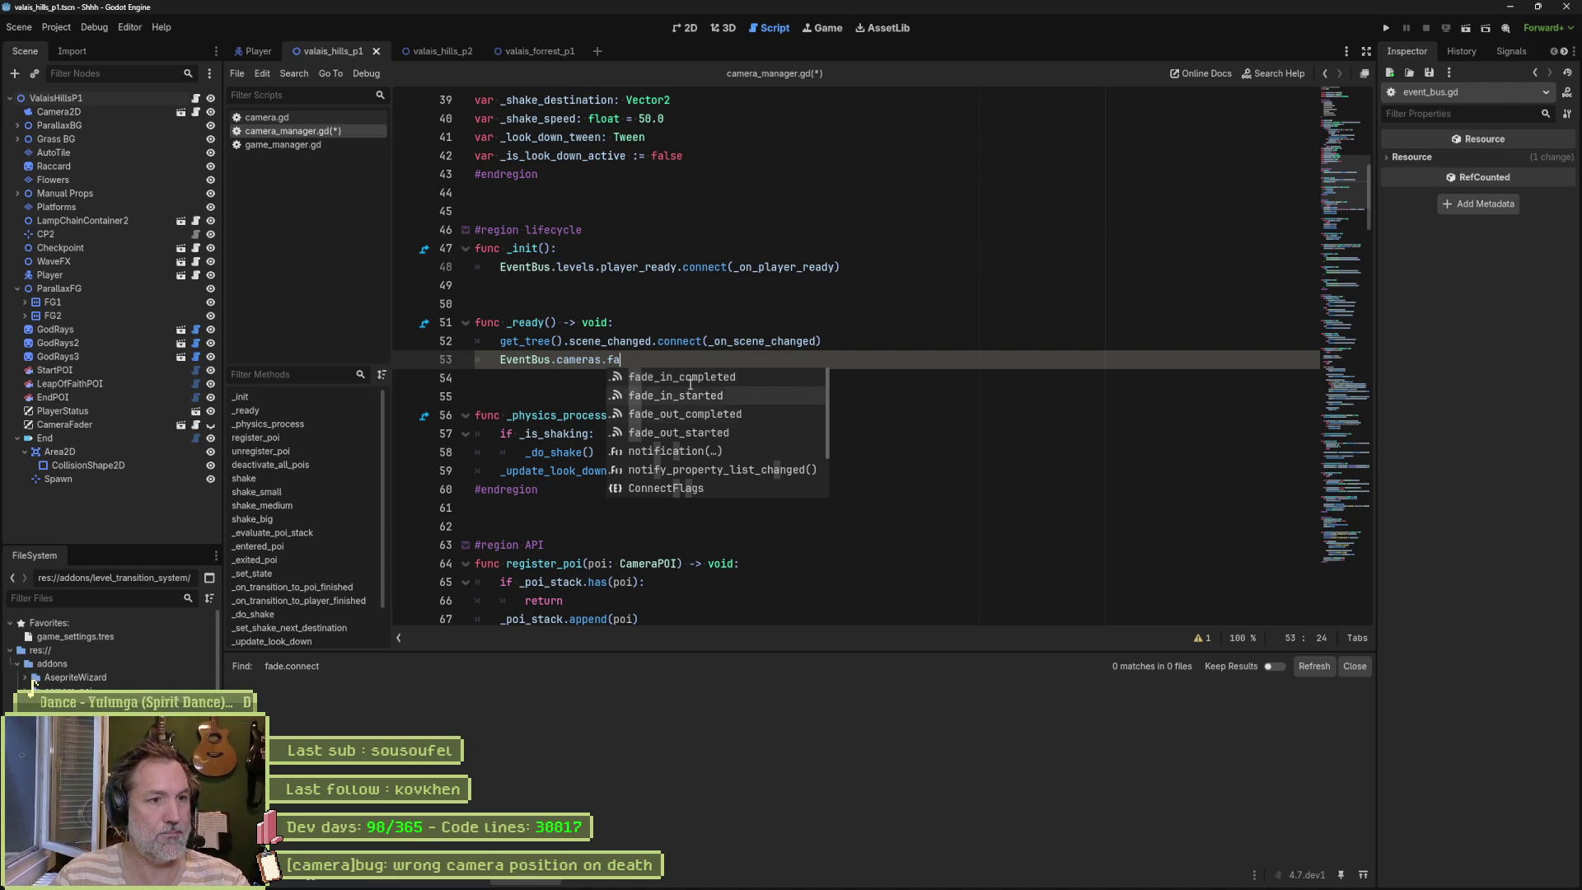
key("Down")
key("Down")
key("Return")
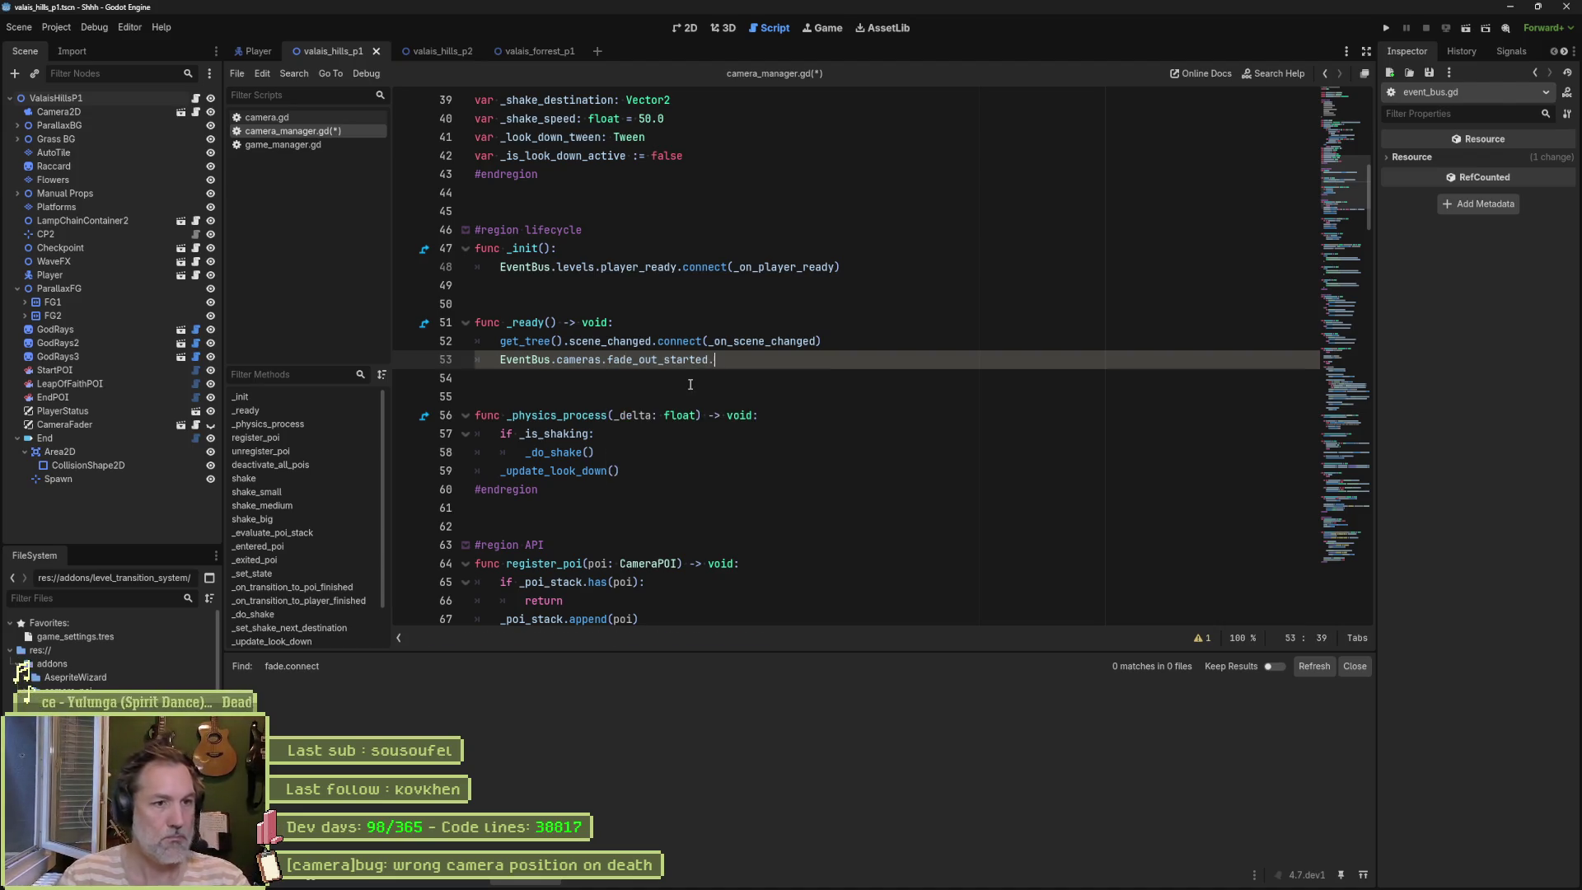
type("connect(_")
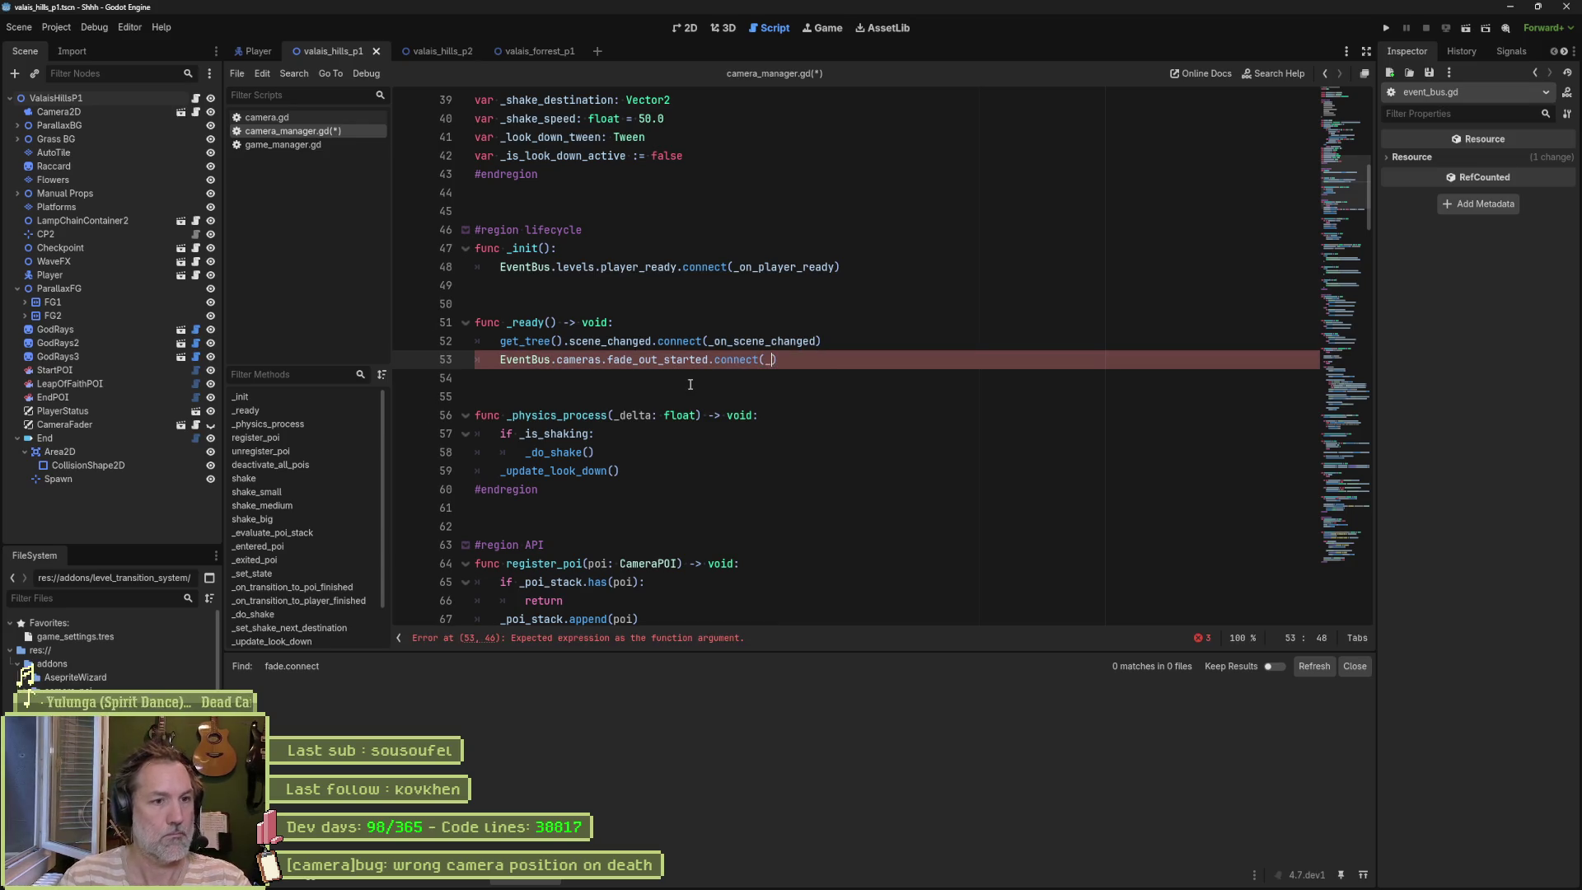
type("on_")
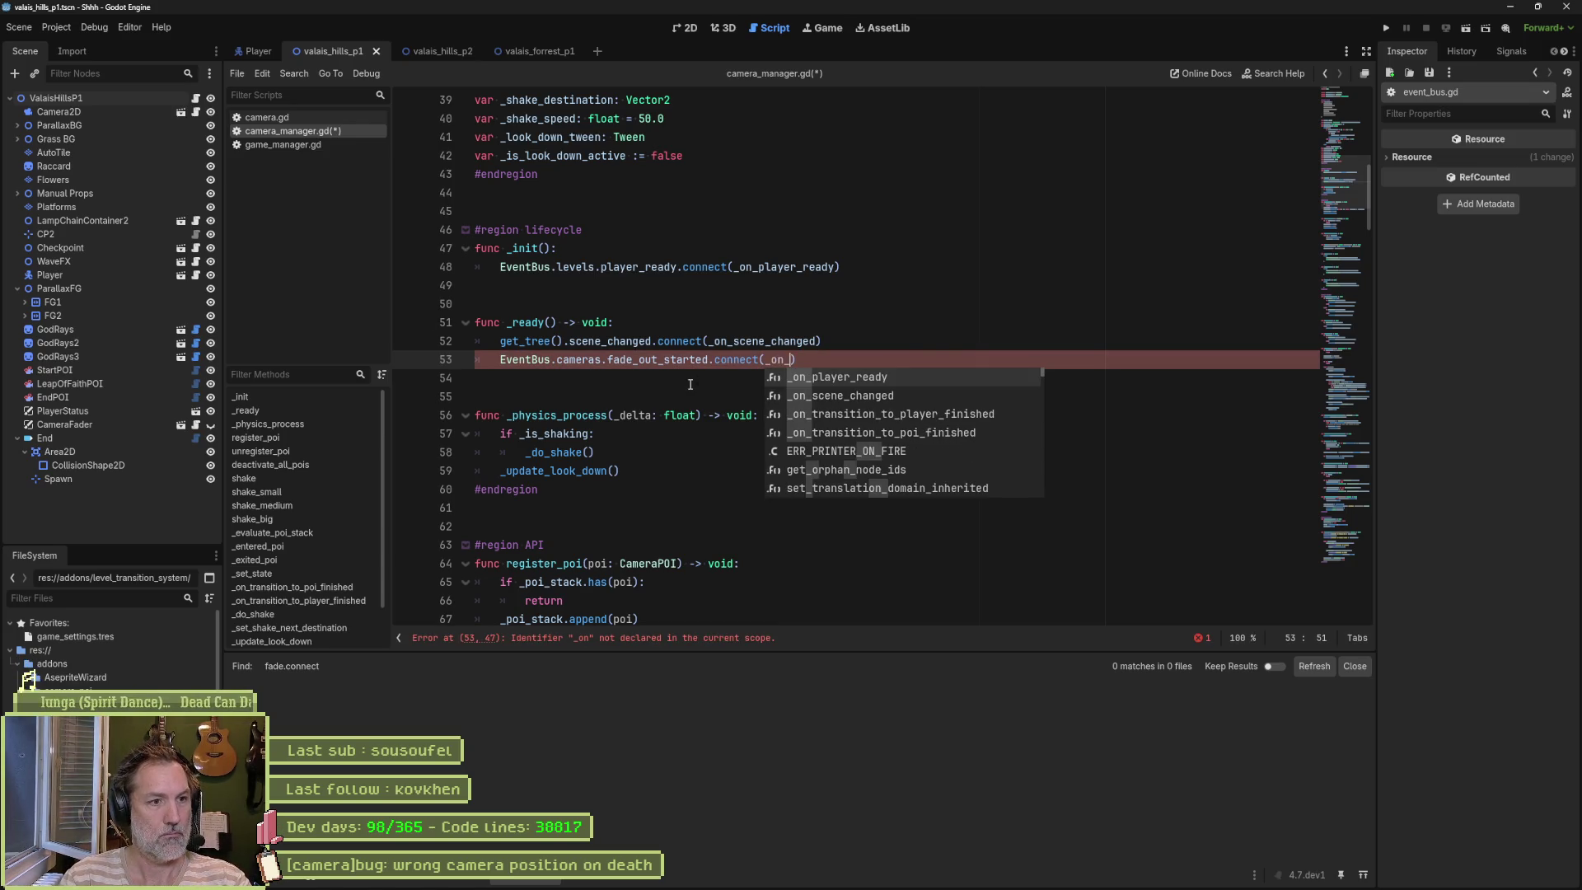
type("fade_out_st")
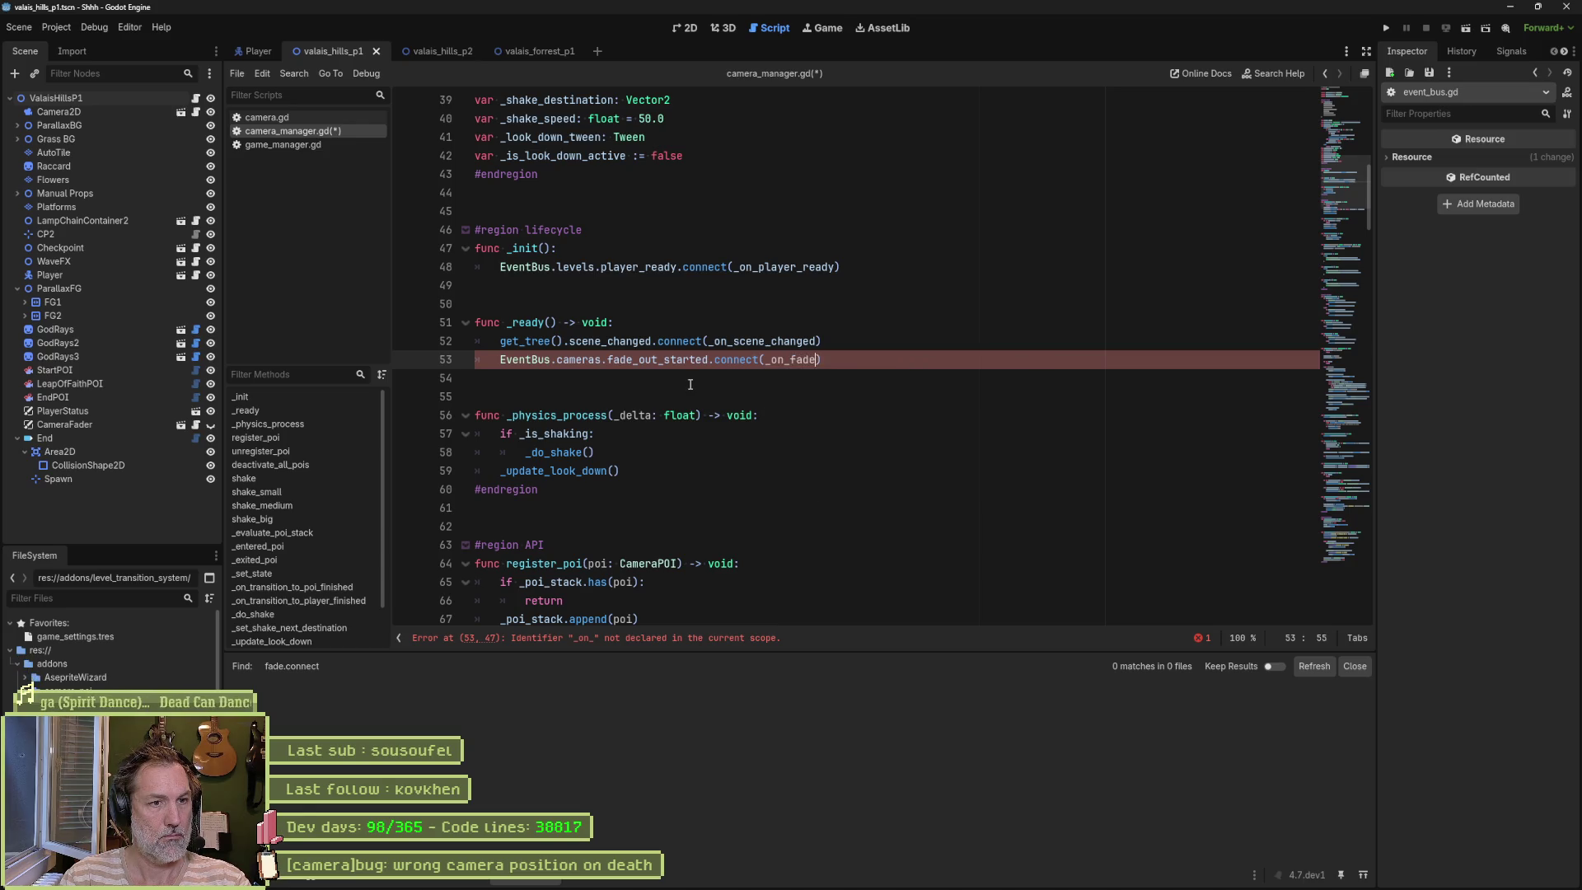
type("arted")
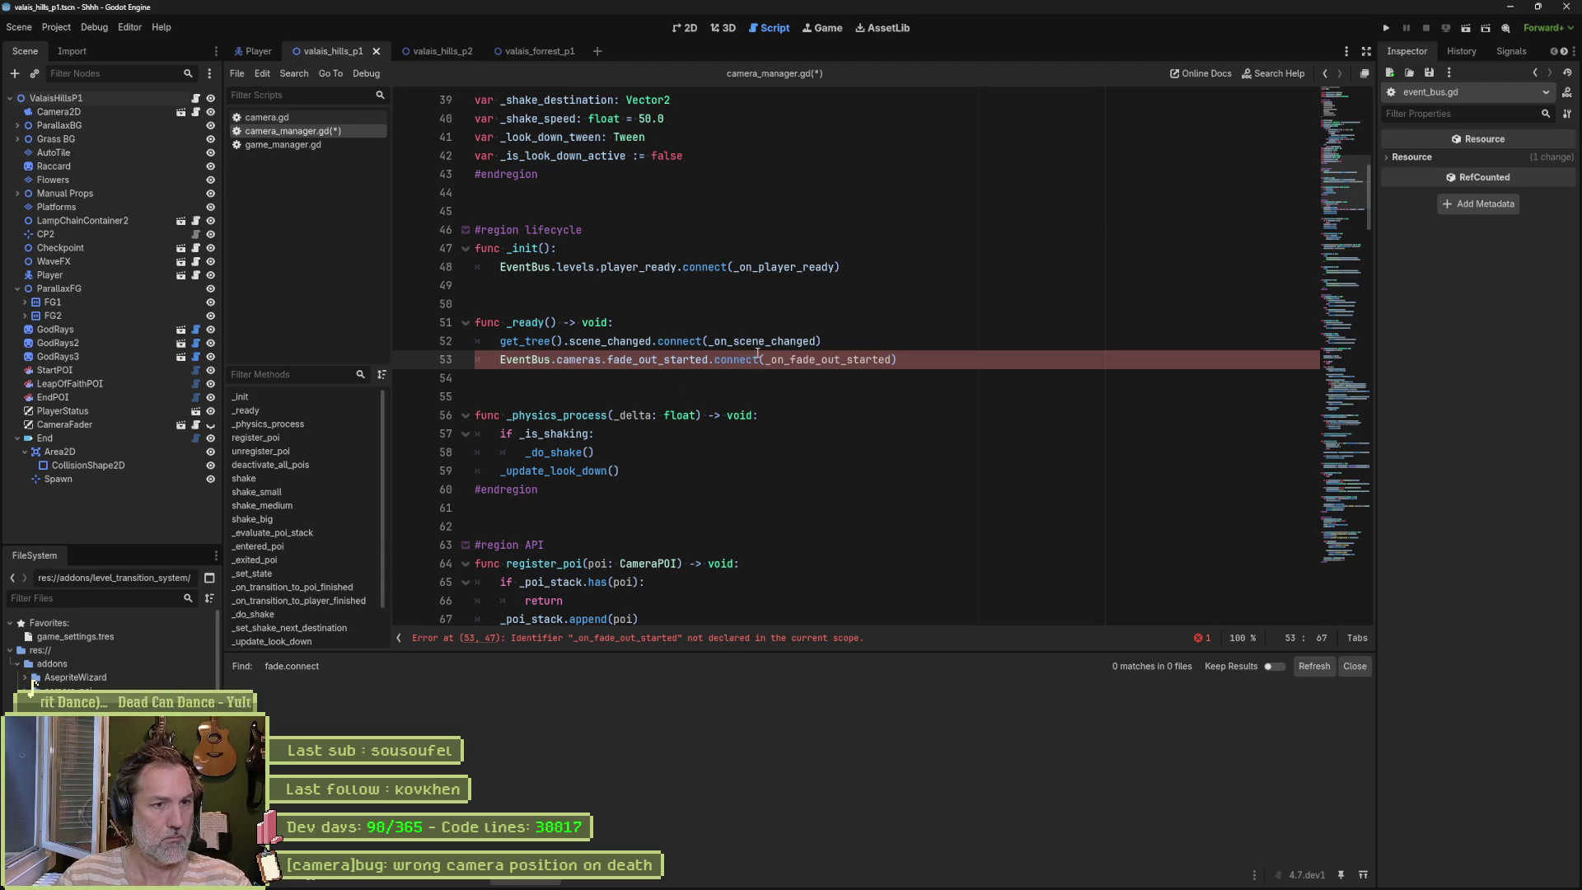
left_click(905, 361)
key("ctrl+shift+d")
key("ctrl+shift+d")
key("ctrl+shift+d")
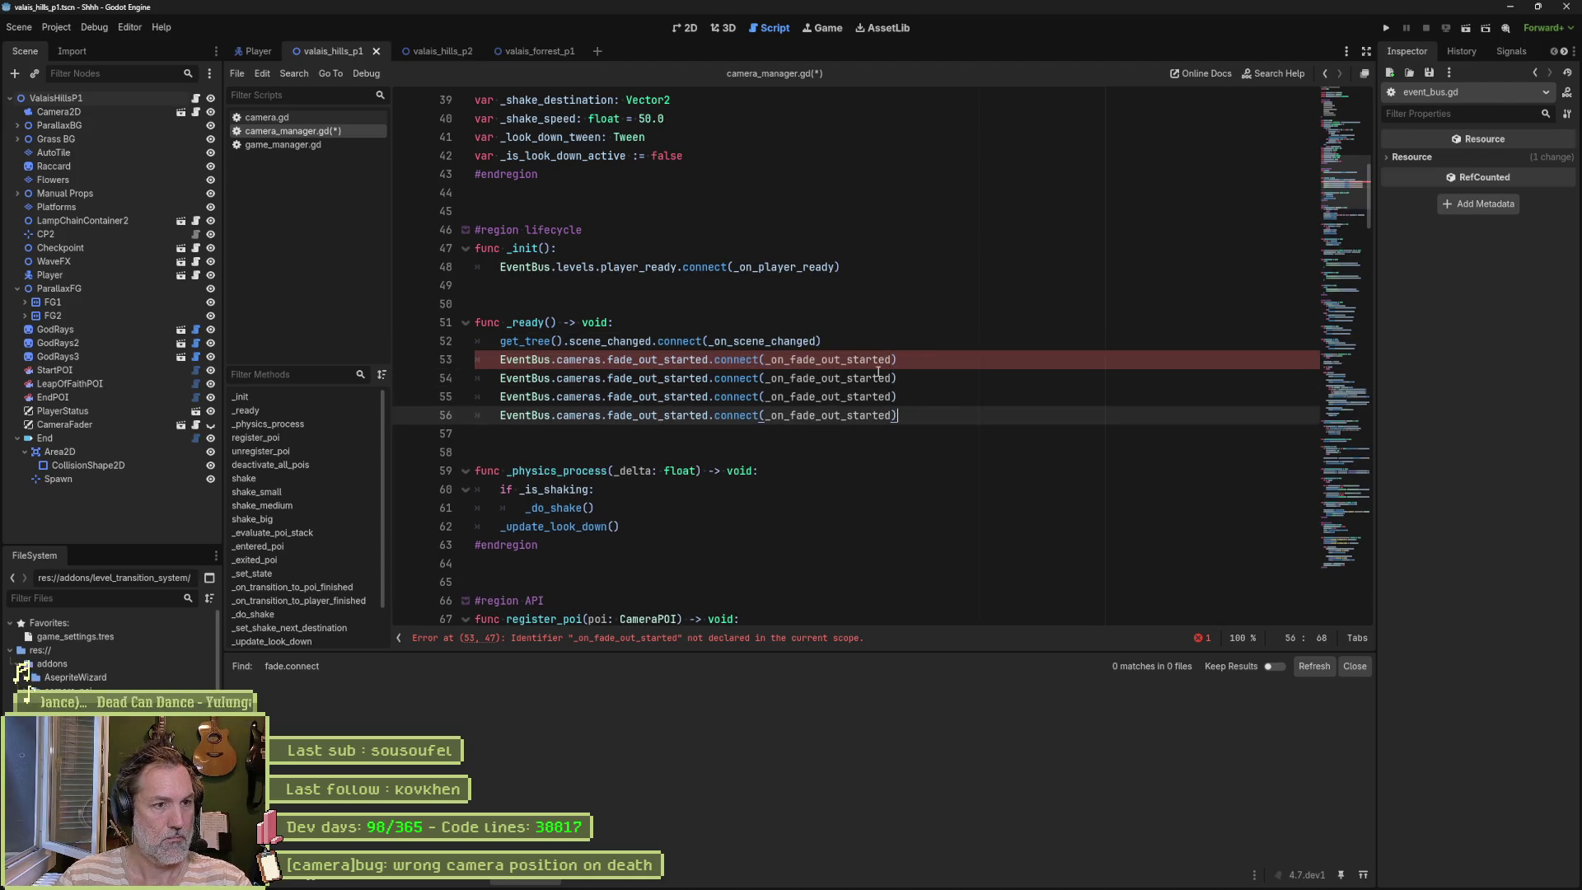
left_click_drag(664, 378, 709, 379)
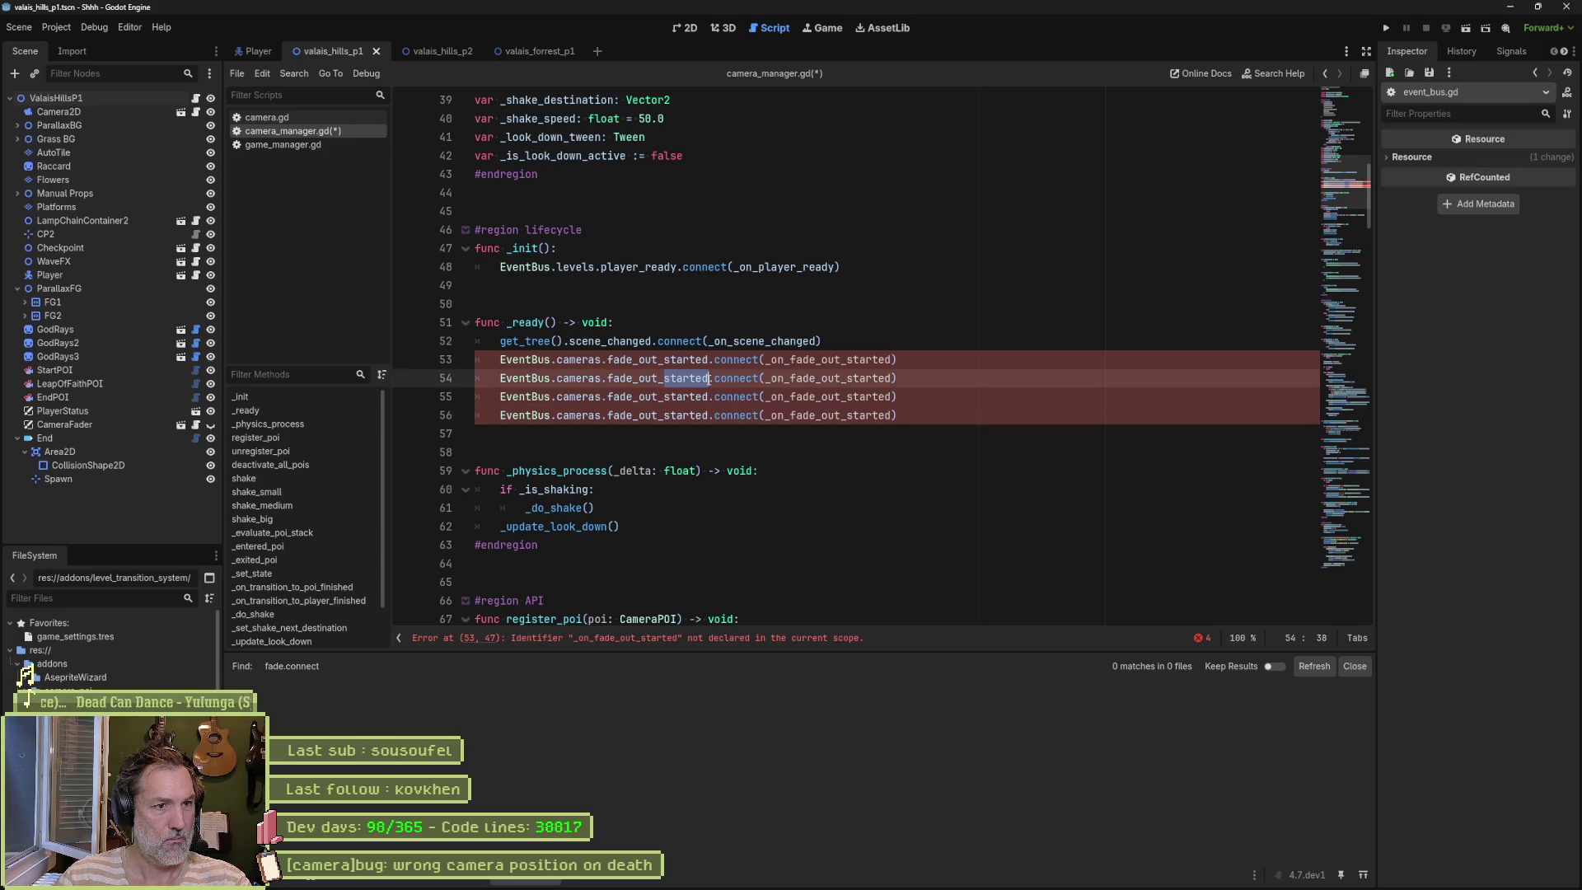
type("cop")
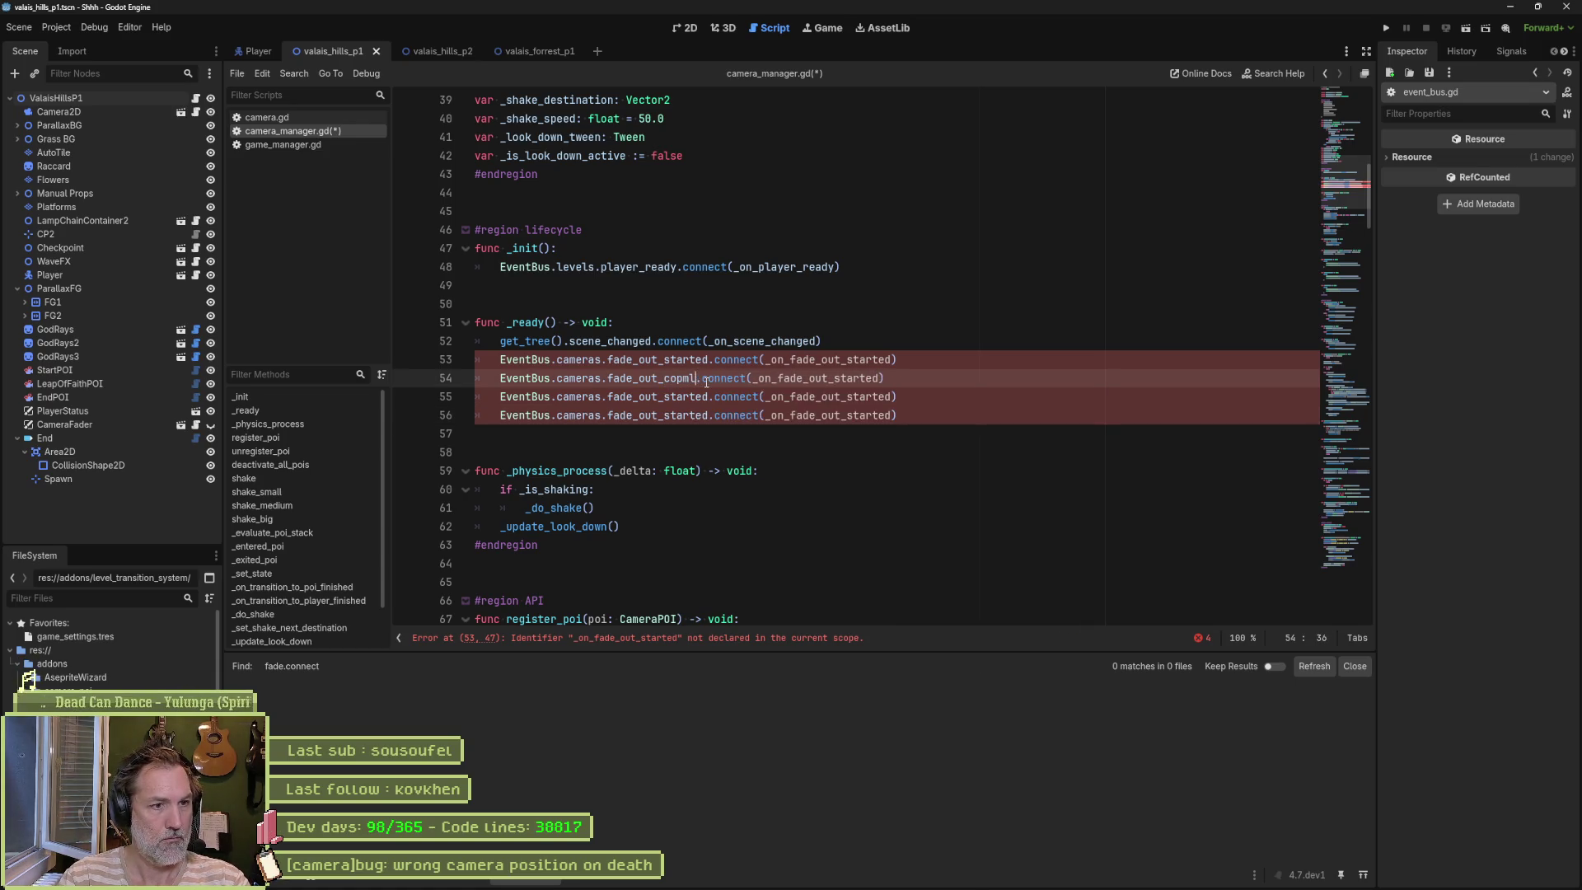
key("BackSpace")
type("mpleted")
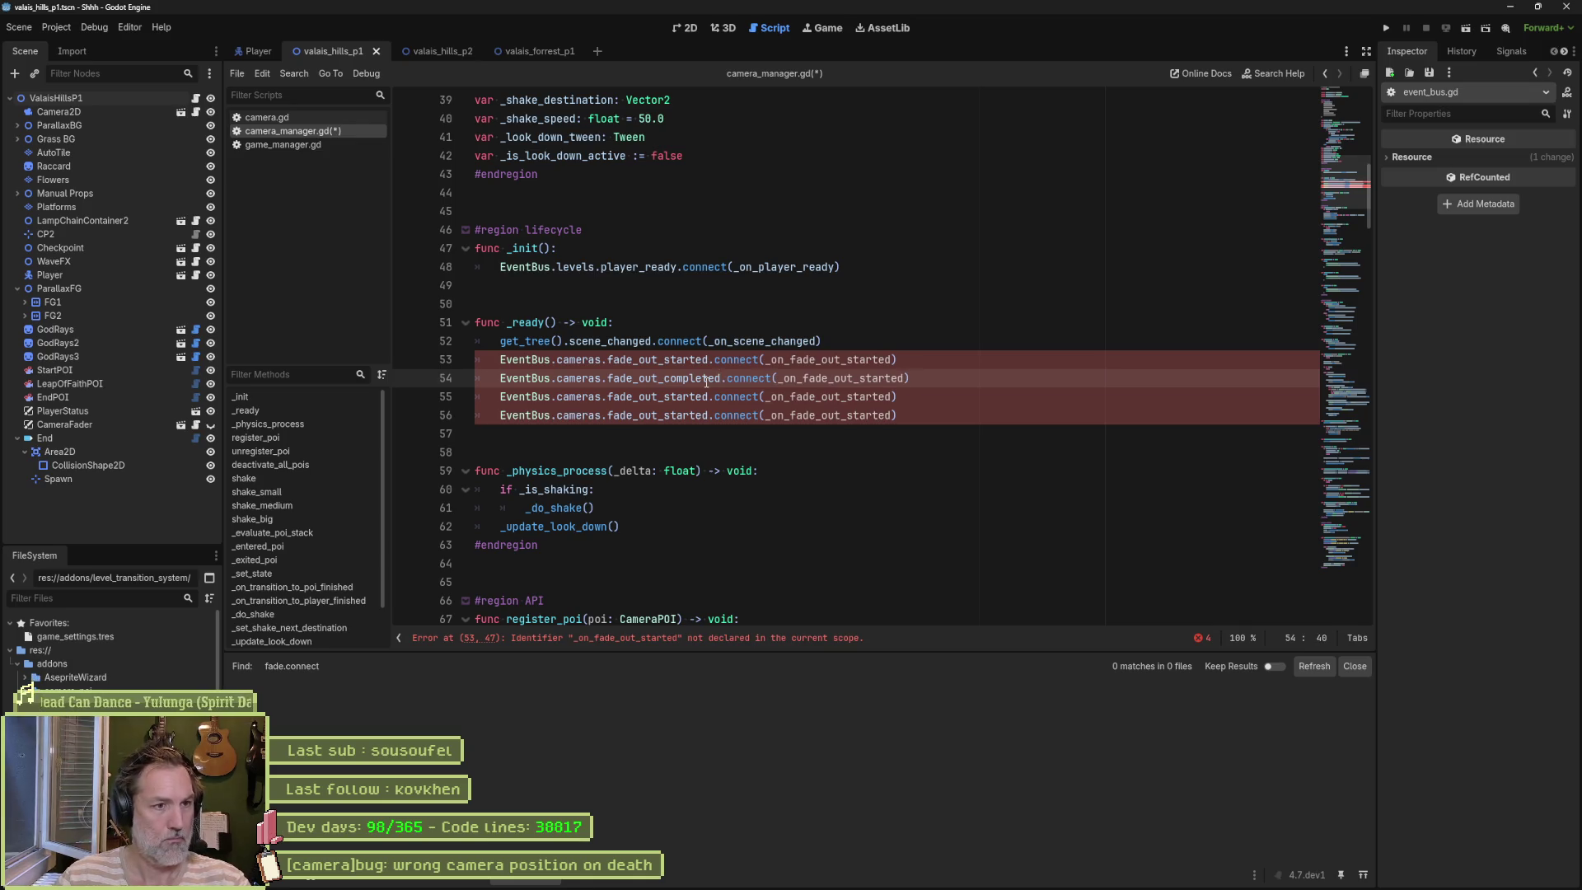
left_click_drag(859, 378, 904, 378)
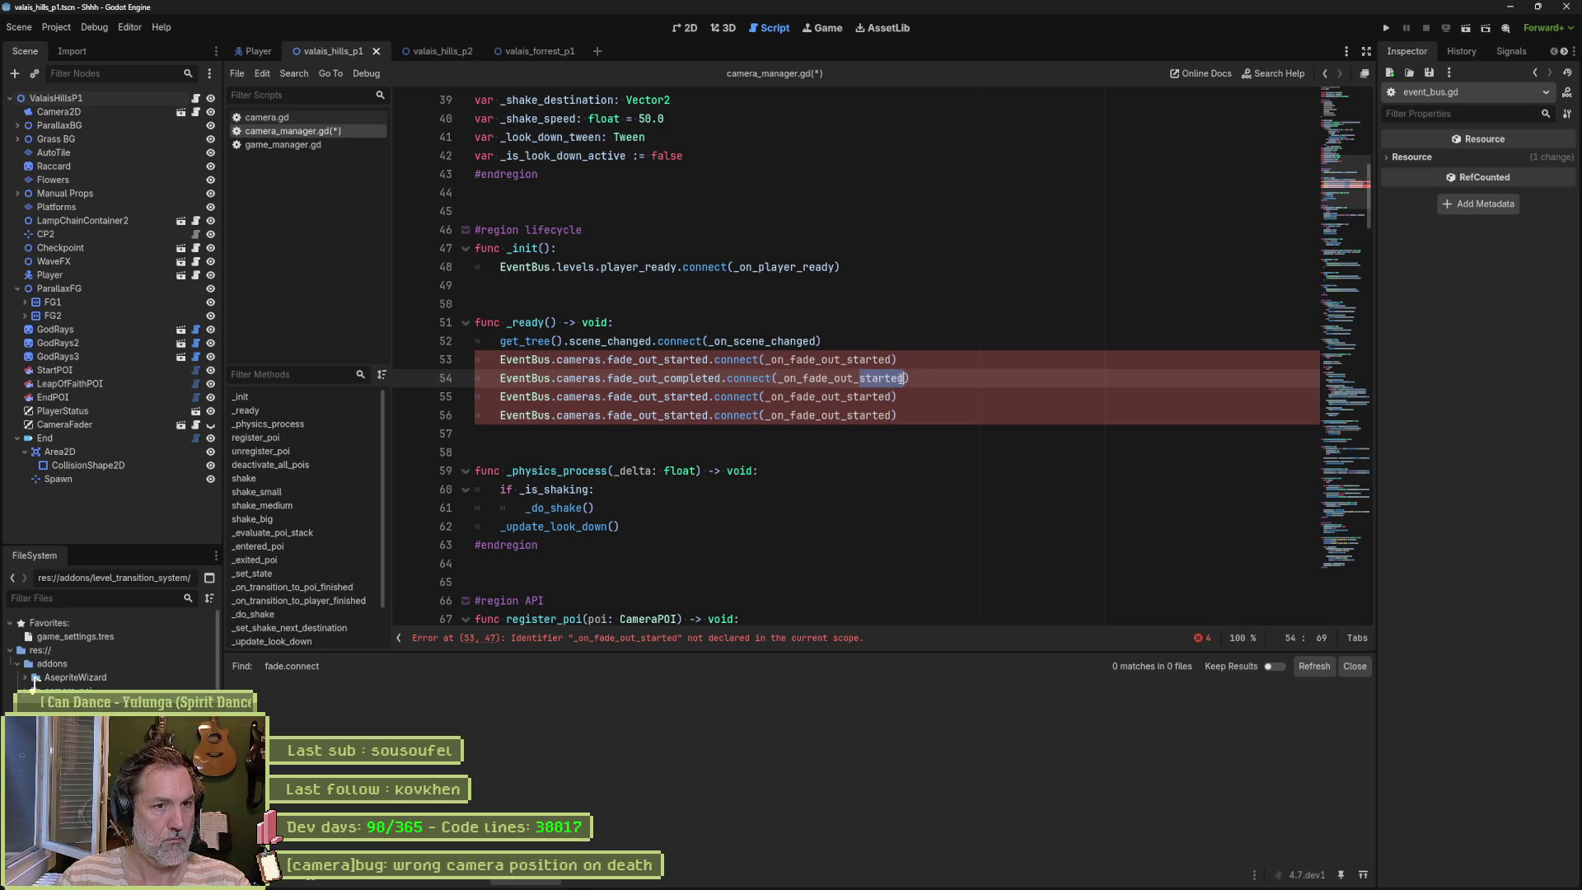
type("complete")
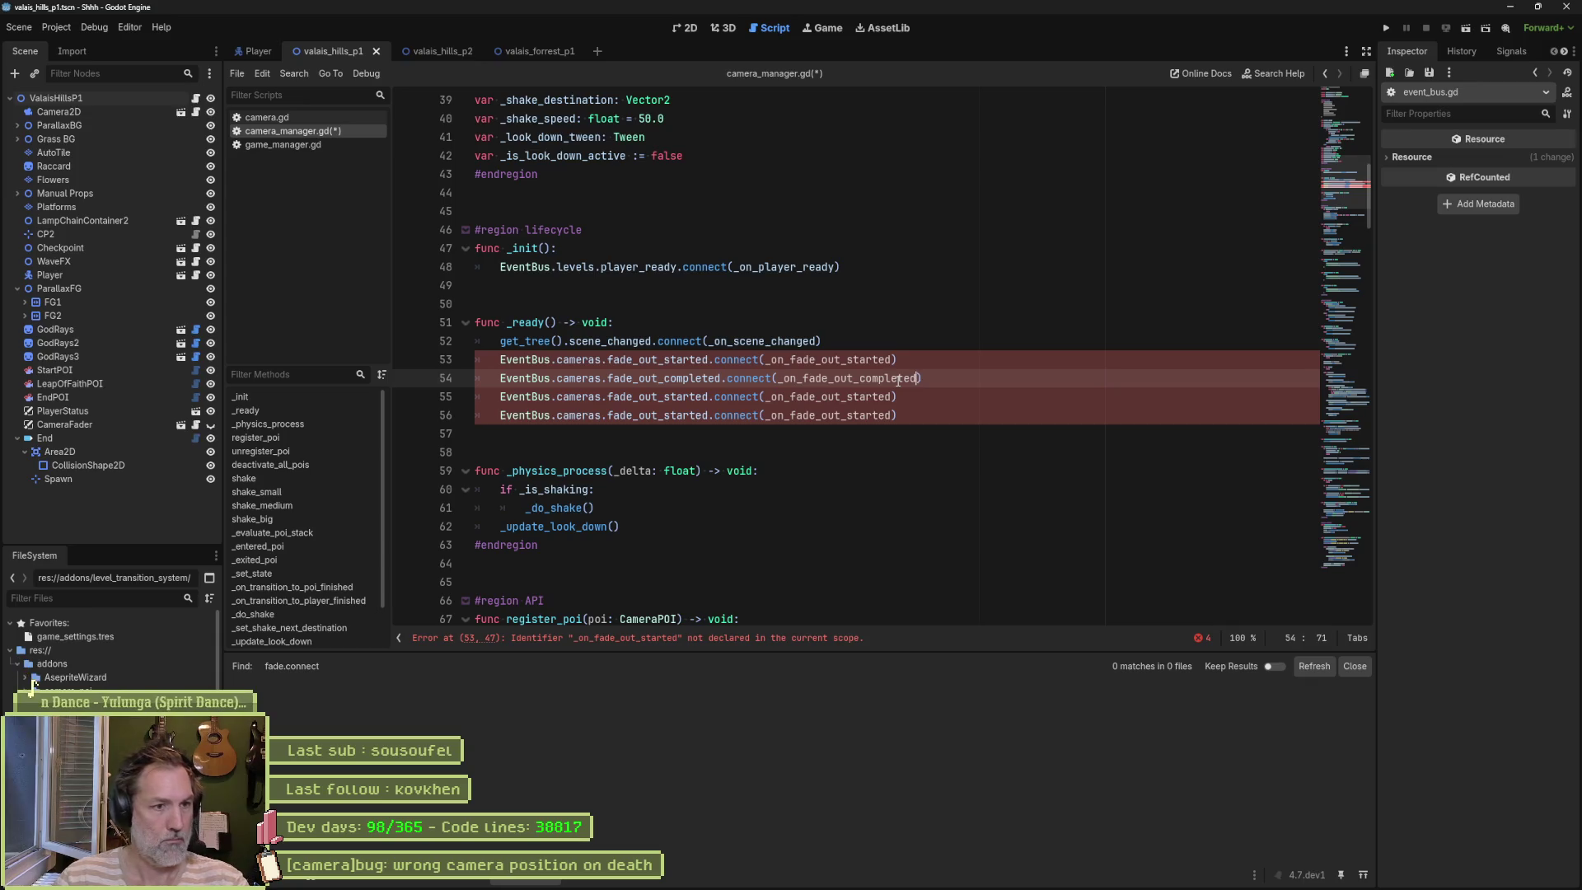
Step: Turn the remaining duplicate lines into fade_in_started and fade_in_completed connections, then save
left_click(636, 398)
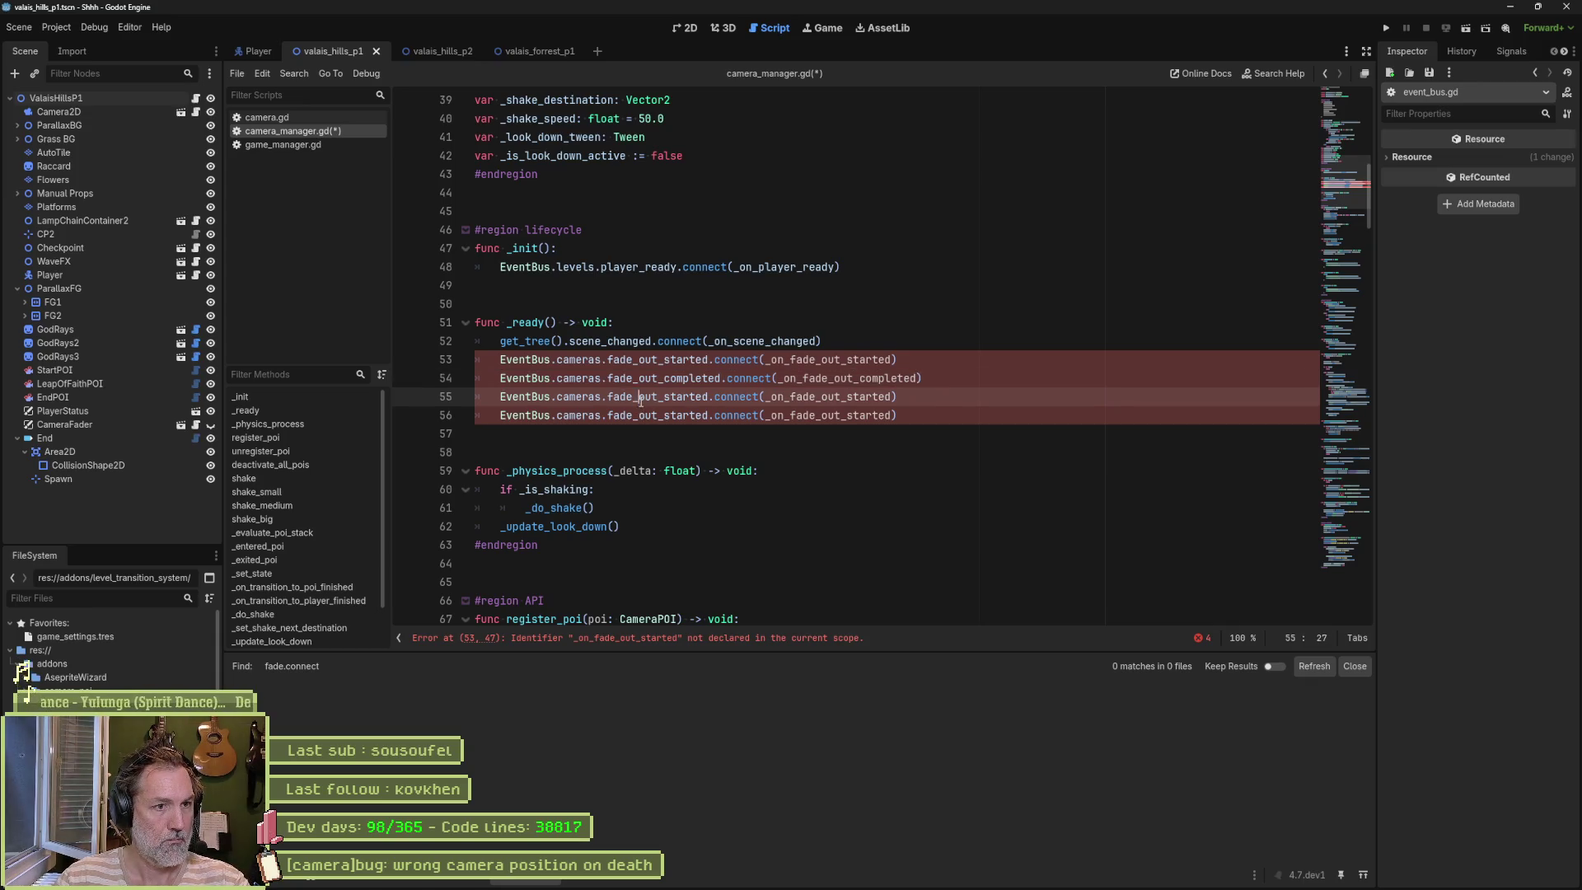
left_click(645, 414, "alt")
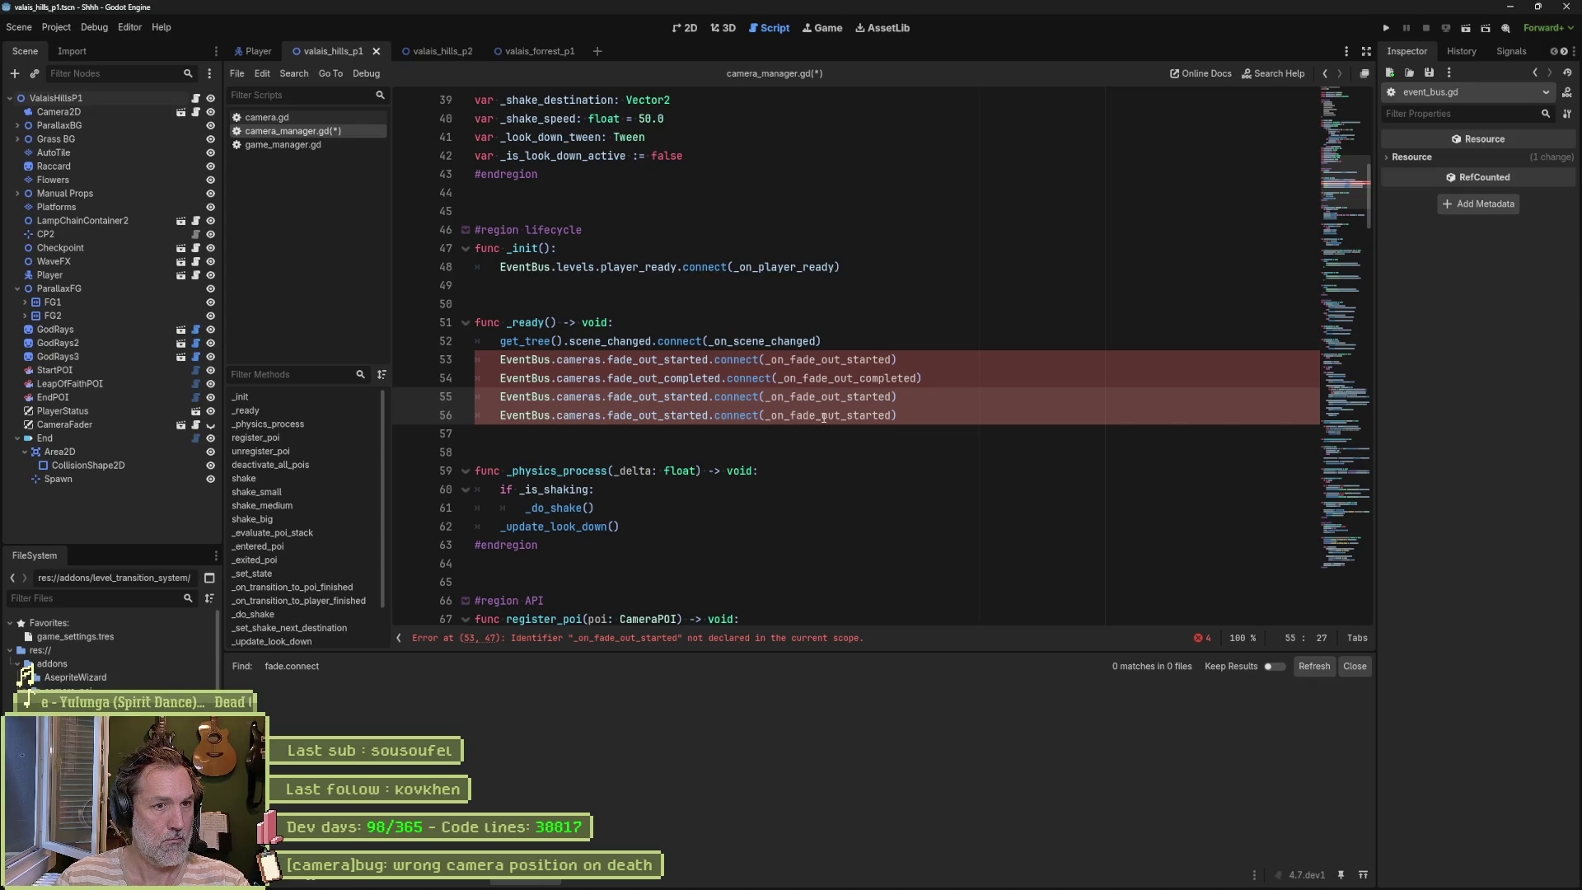
key("Delete")
key("Delete")
key("Delete")
type("in")
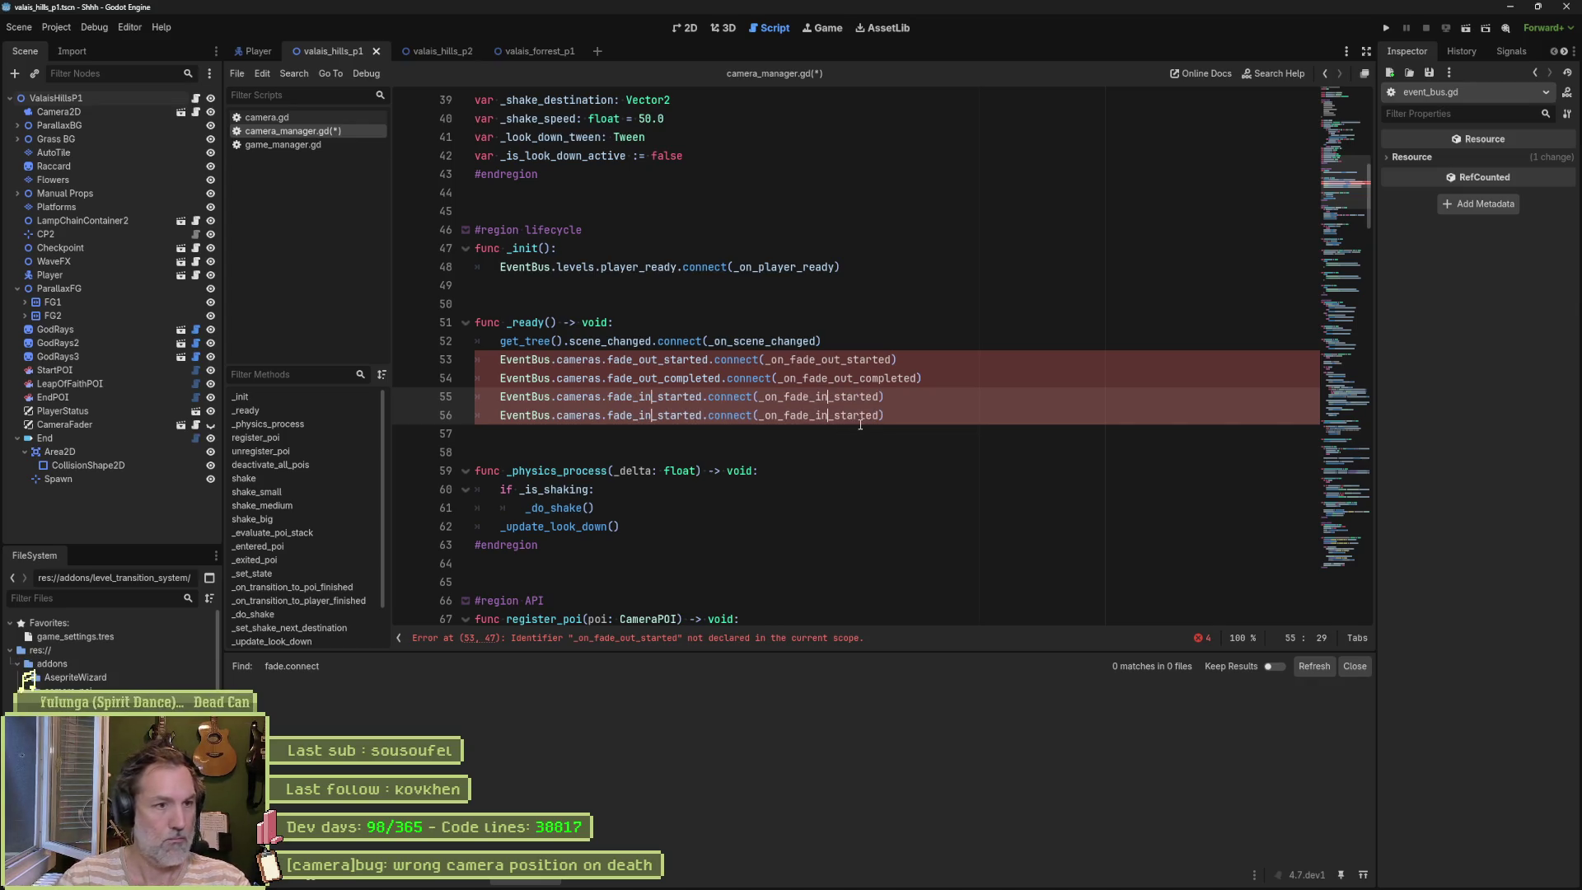
left_click(890, 418)
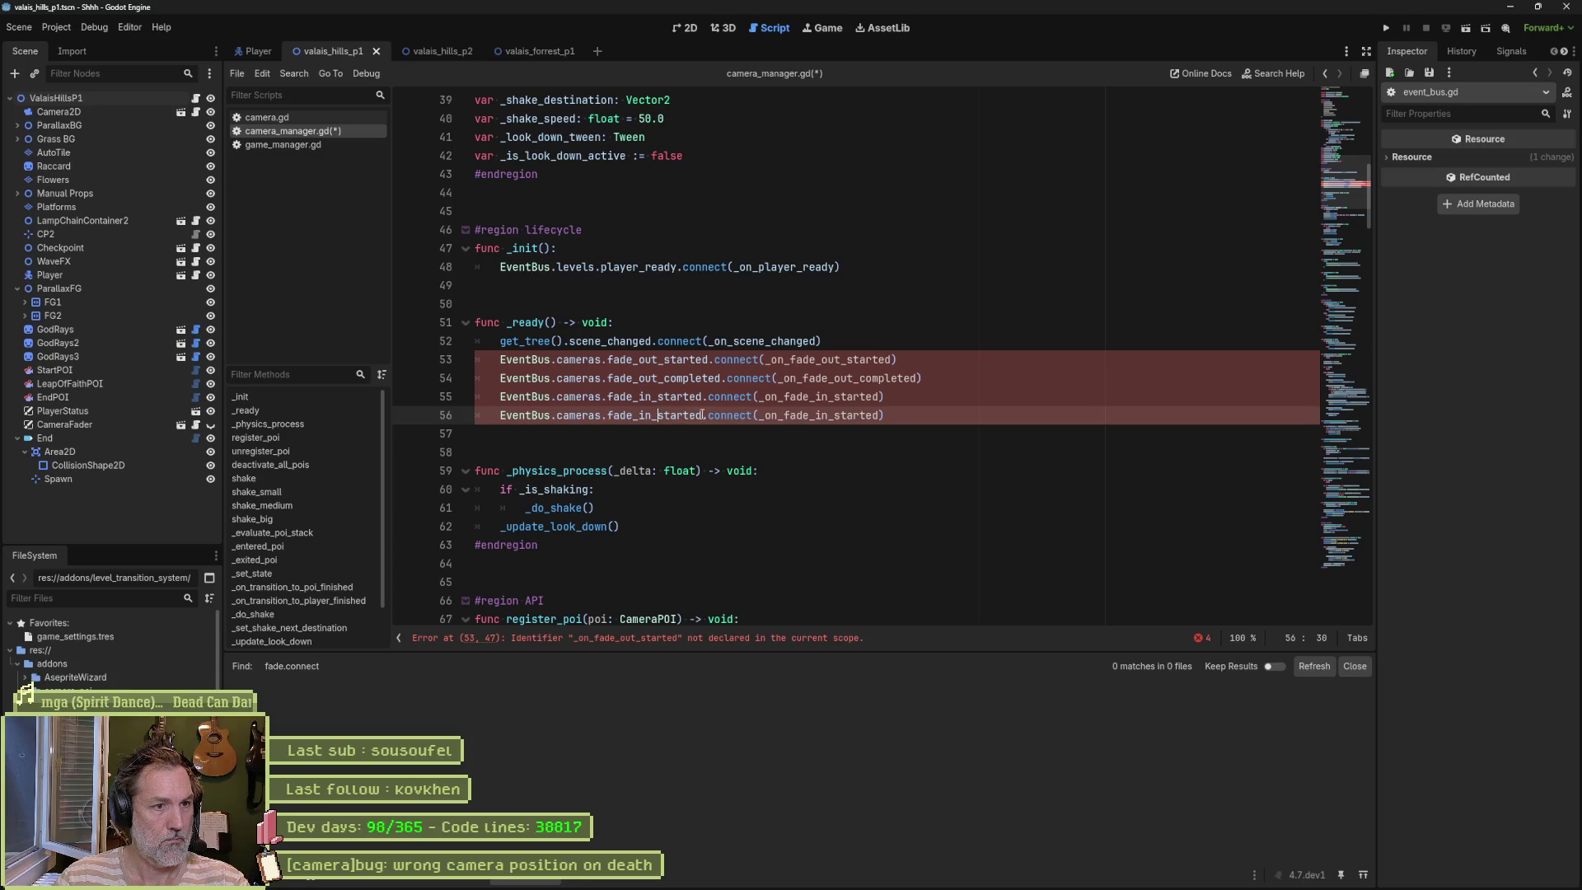
key("ctrl+Delete")
type("comple")
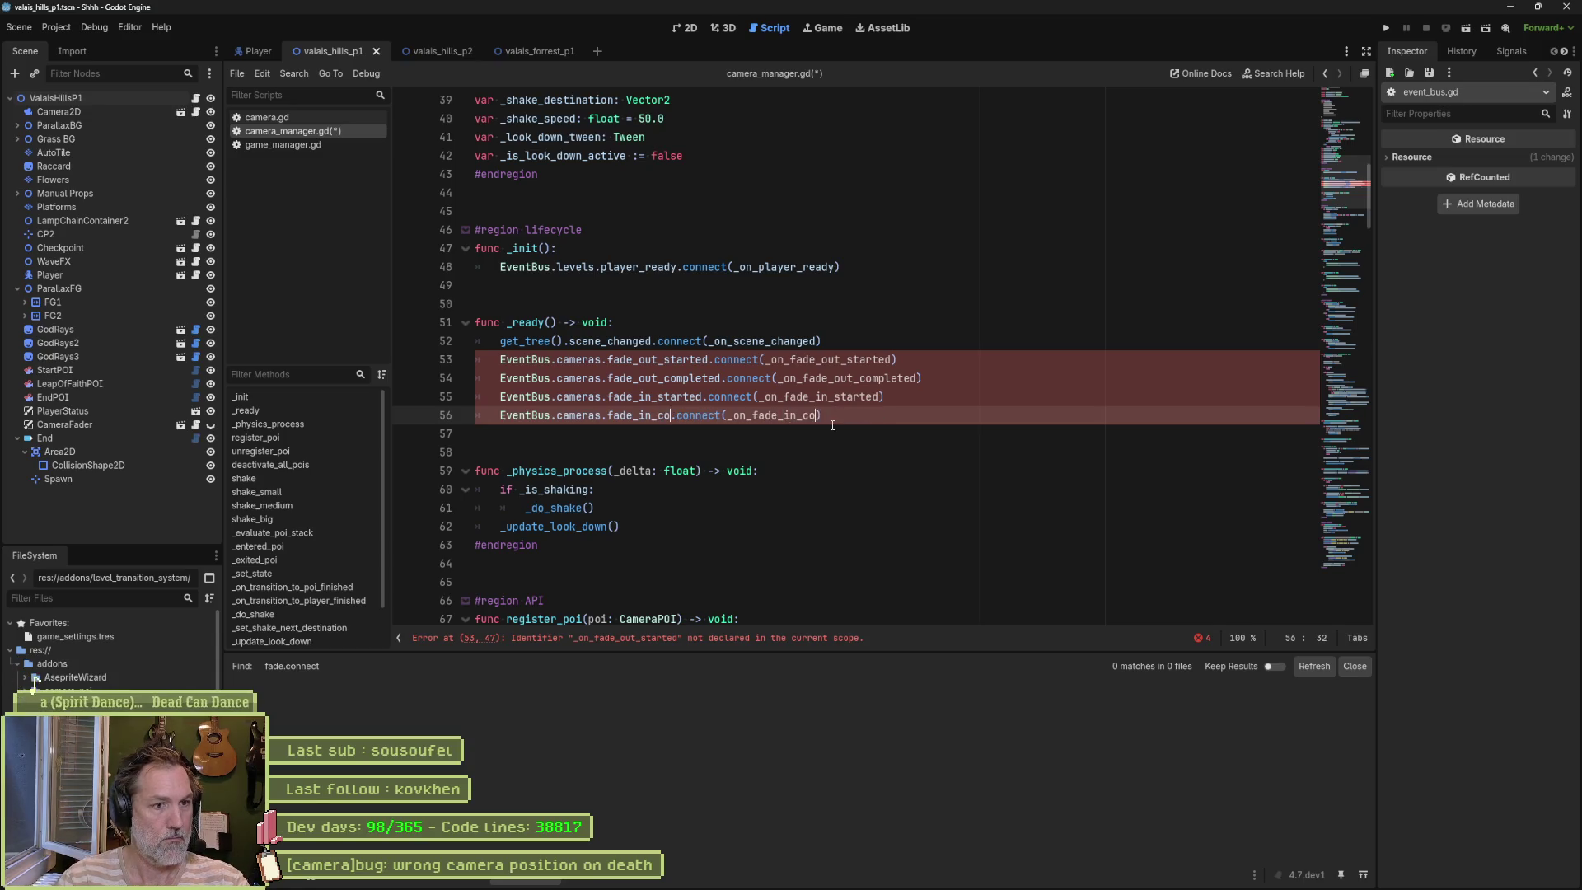
type("ted")
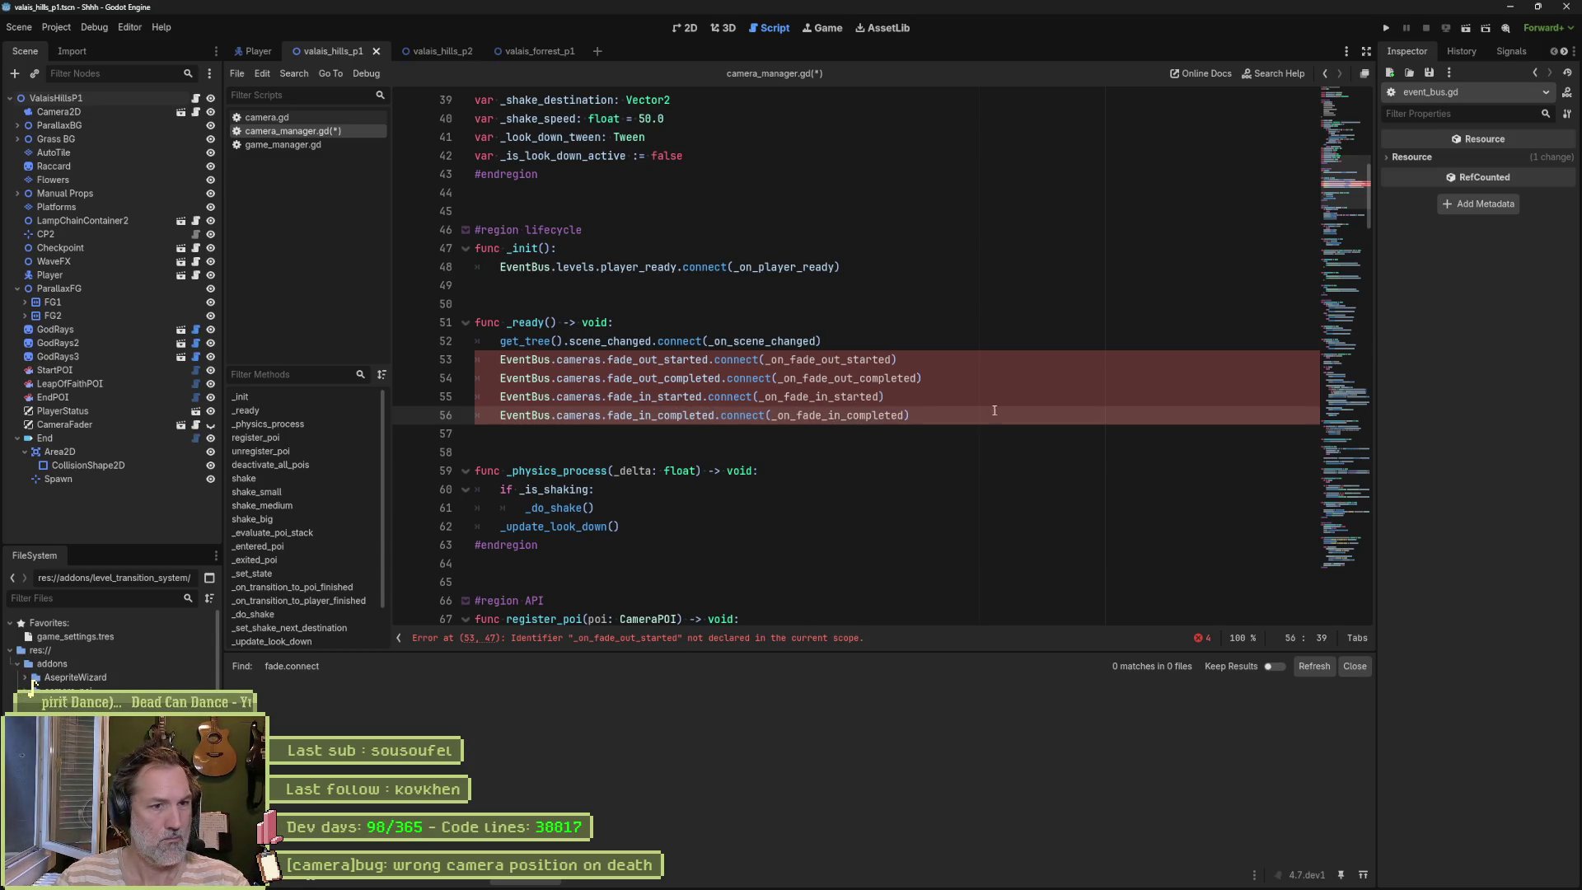
left_click(994, 404)
key("ctrl+s")
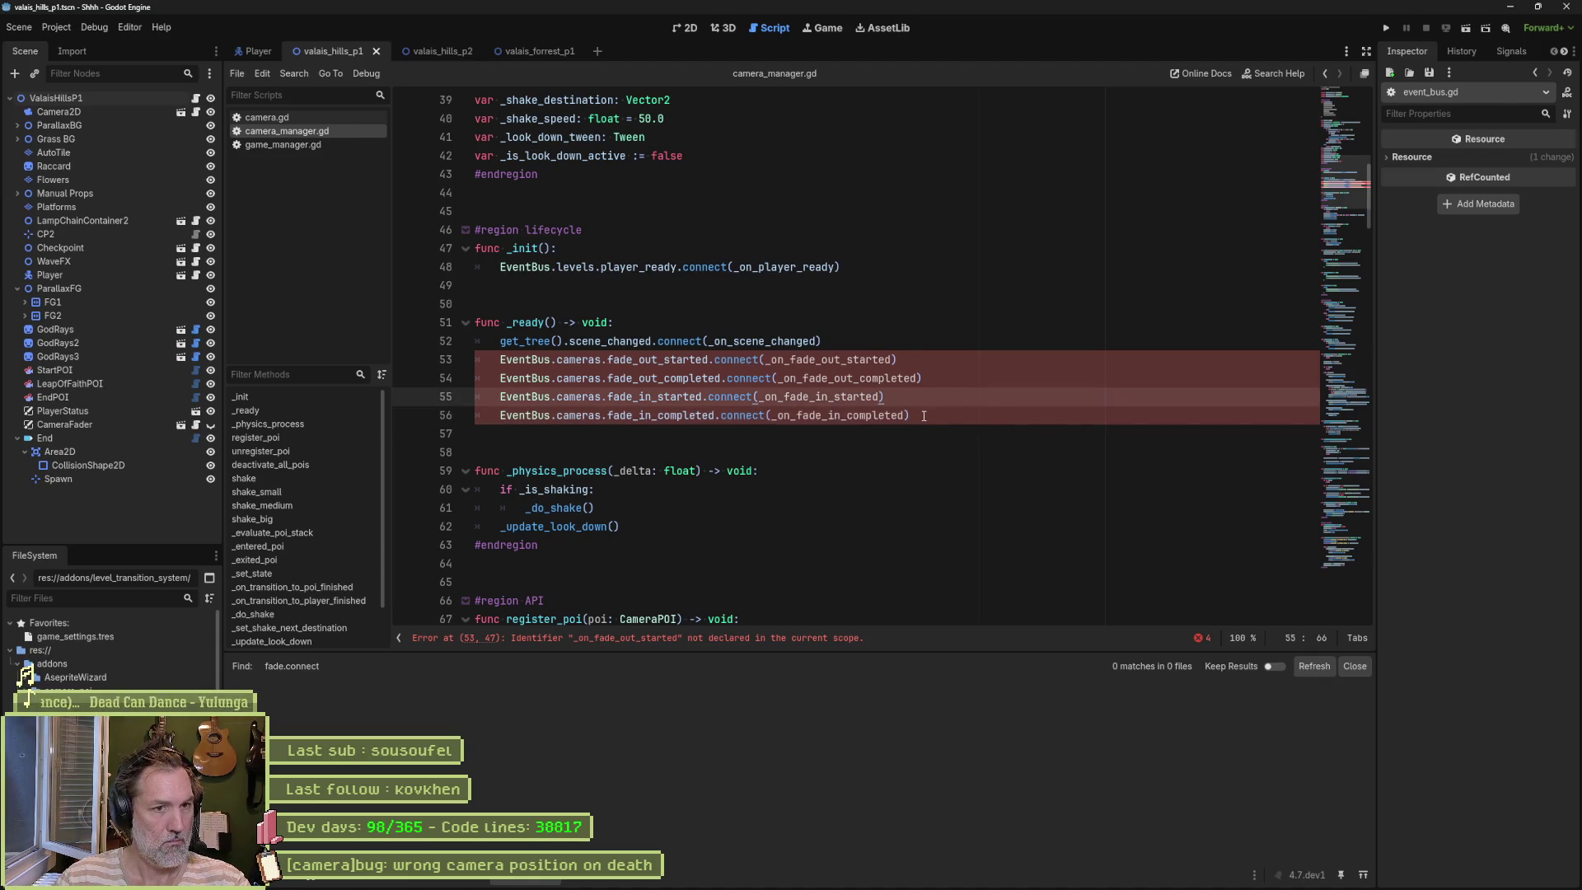
Step: Write a func _on_fade_out_started() -> void: stub below the connect lines
double_click(818, 359)
key("ctrl+c")
left_click(772, 438)
key("Return")
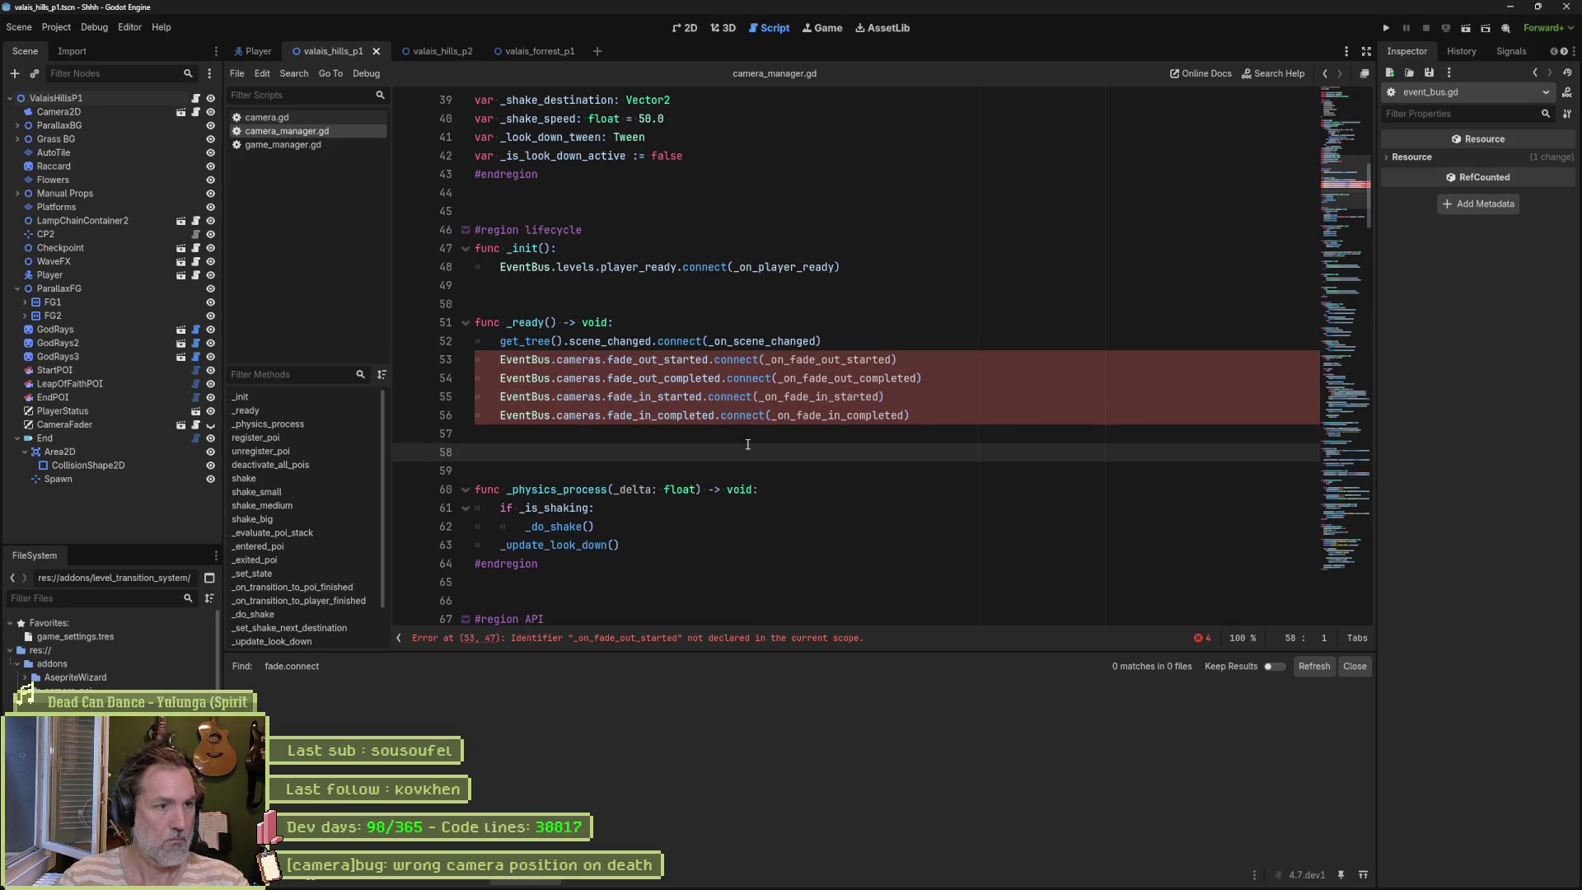
type("func")
key("ctrl+v")
type("-> void:")
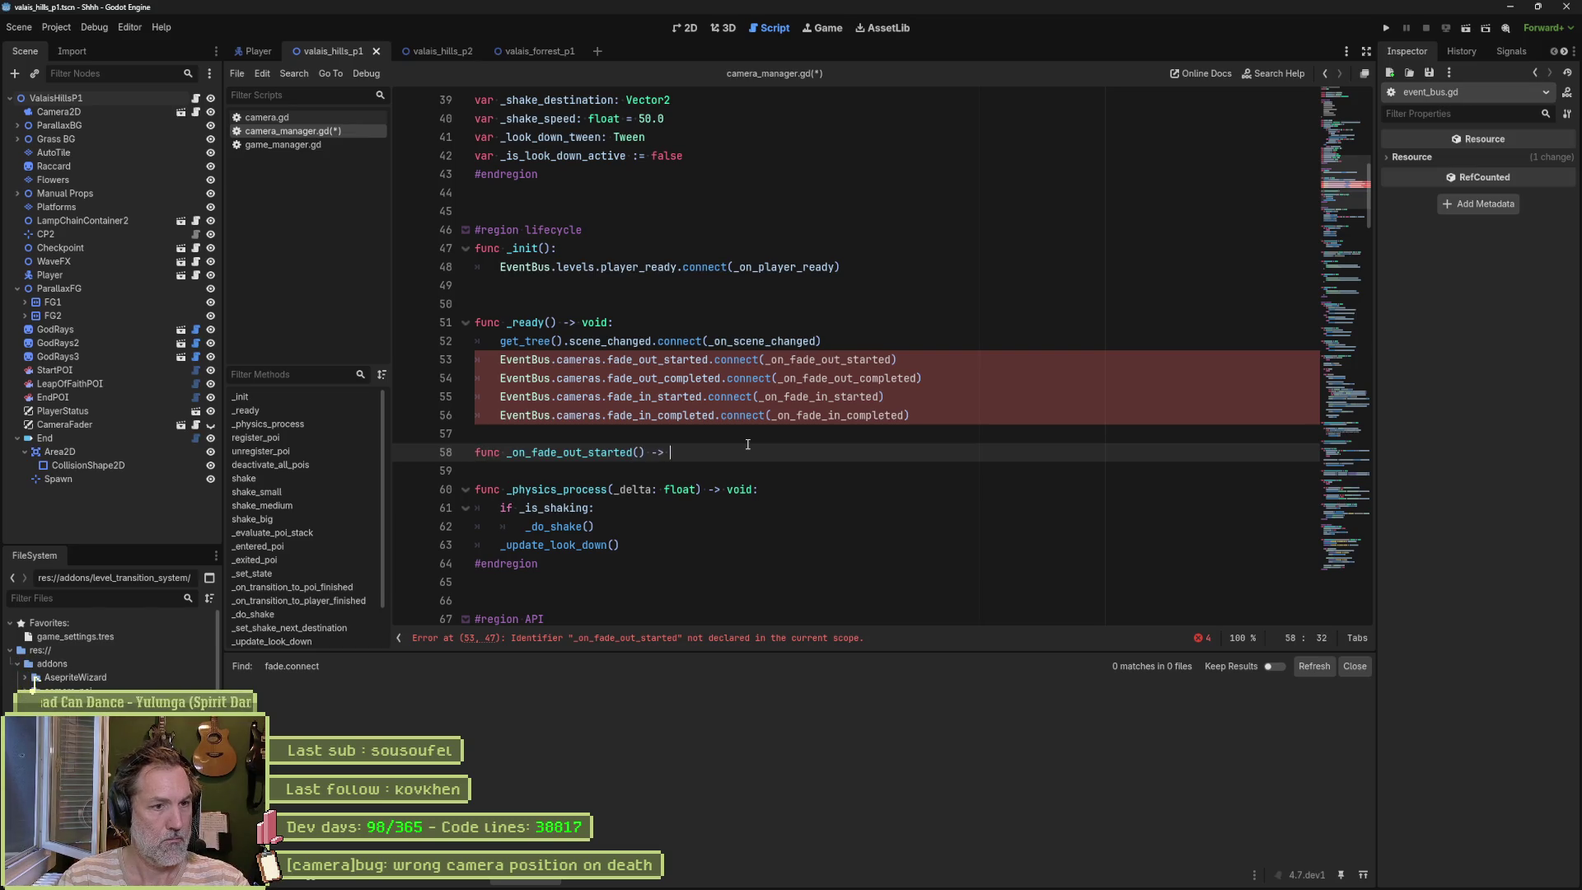
key("Return")
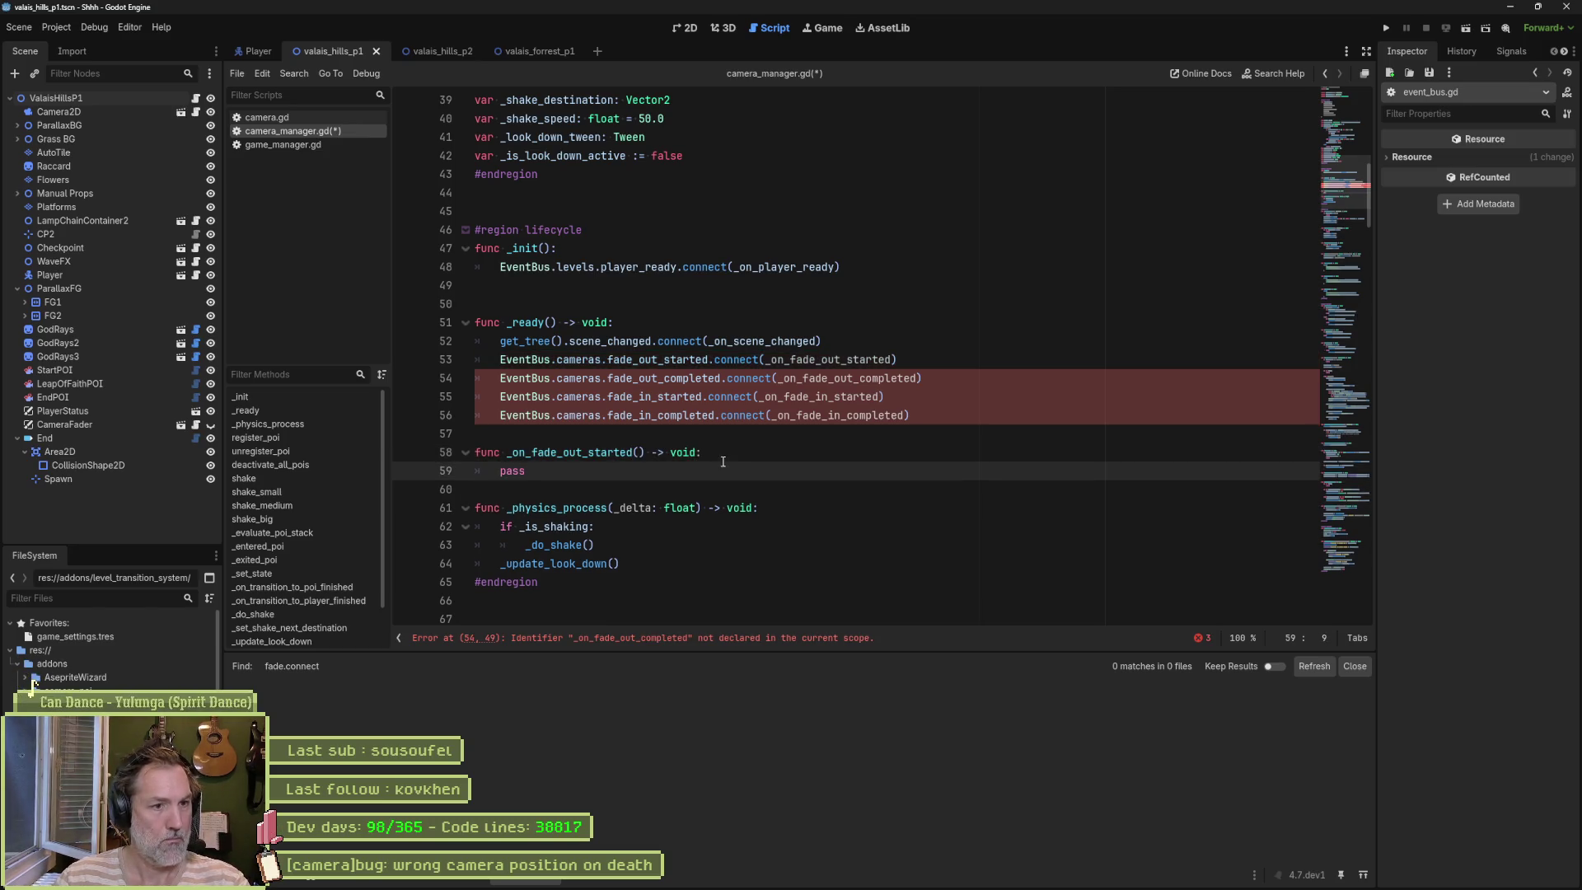
Step: Duplicate the stub into four and rename the copies after the other fade handlers
left_click(913, 415, "shift")
key("ctrl+shift+d")
key("ctrl+shift+d")
key("ctrl+shift+d")
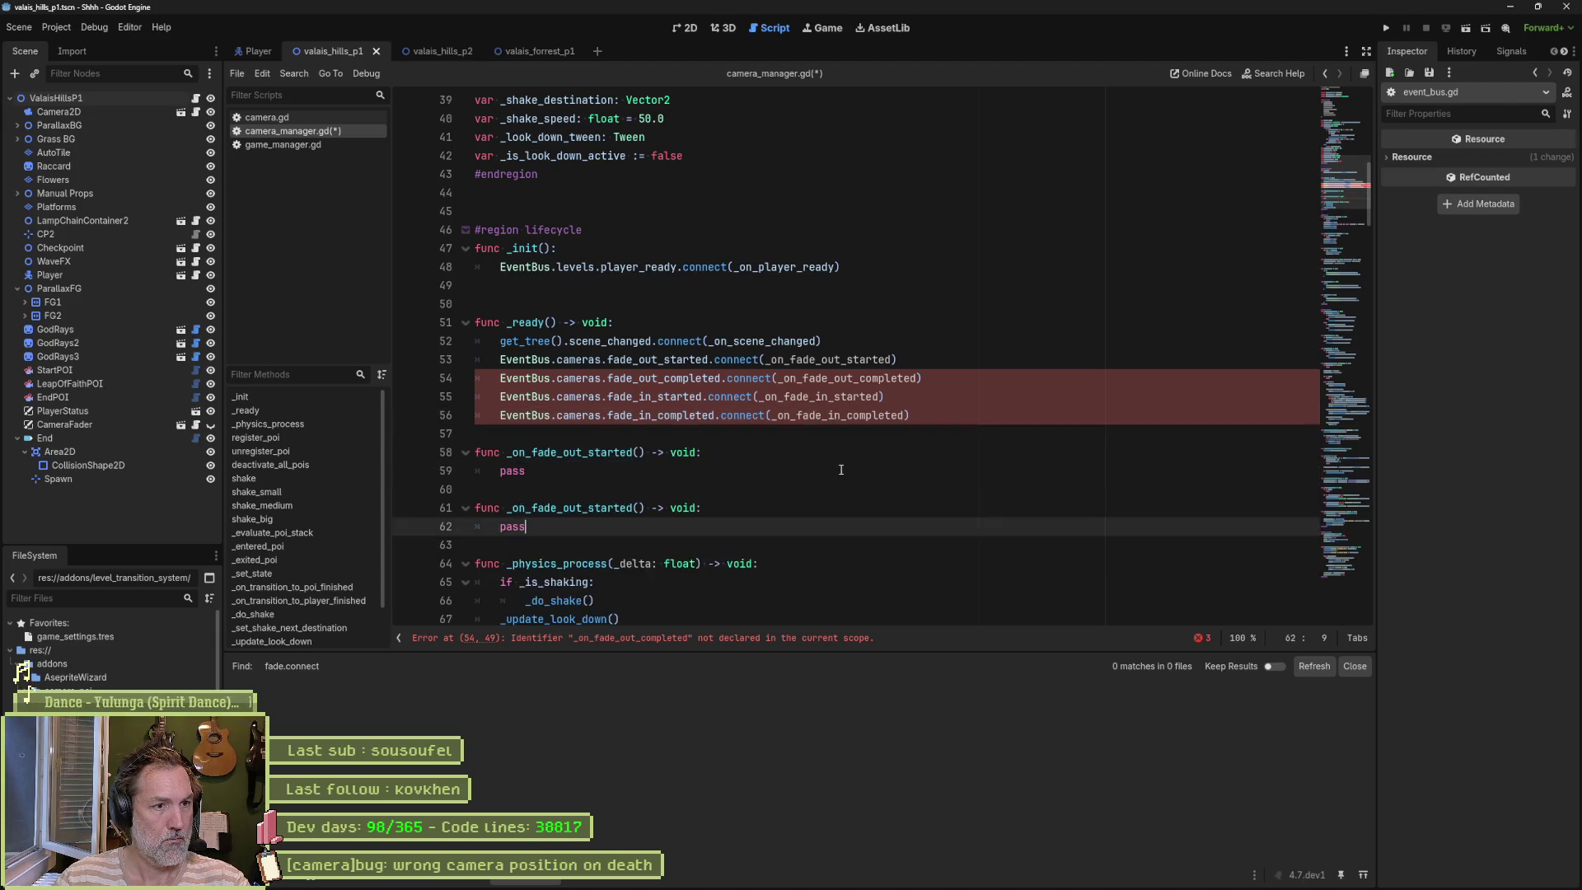
key("ctrl+c")
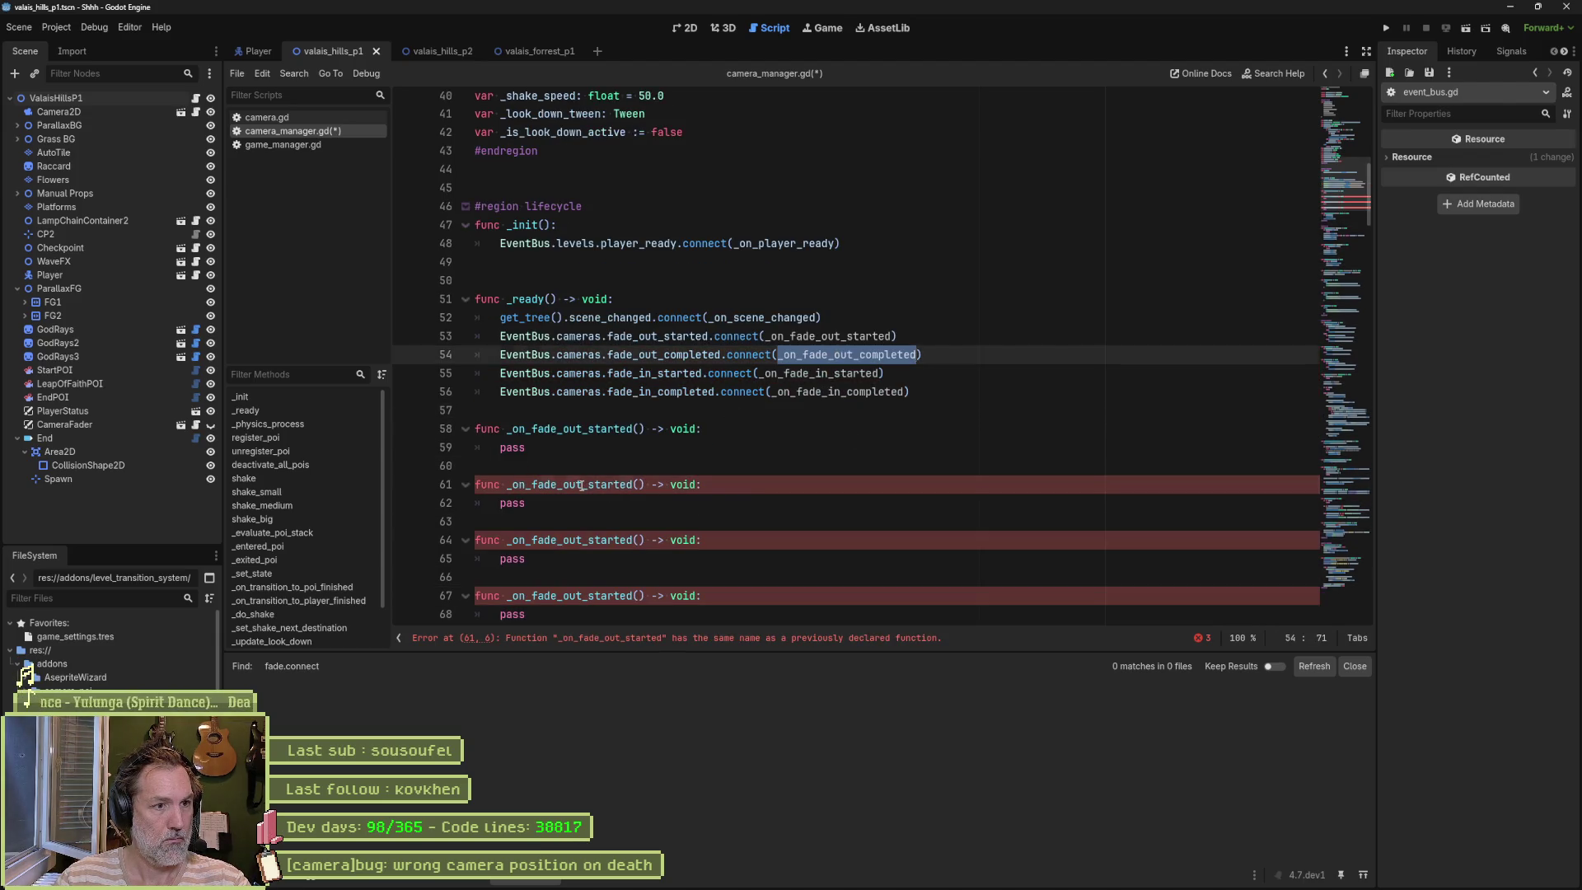
double_click(576, 484)
key("ctrl+v")
double_click(820, 373)
key("ctrl+c")
left_click(600, 539)
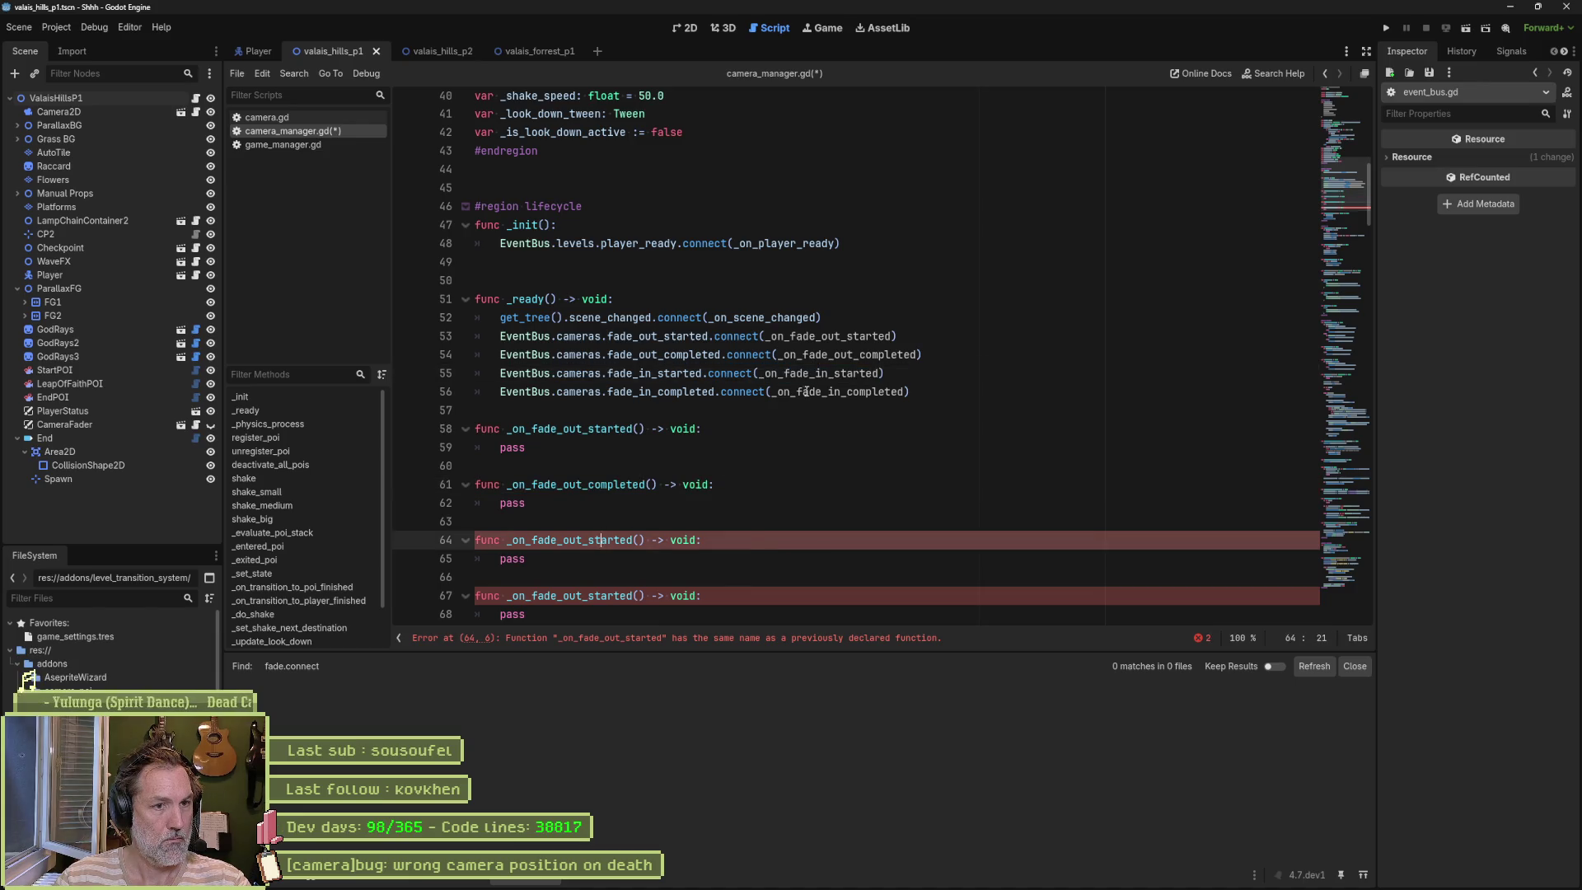
key("ctrl+v")
Step: Fix the third and fourth stub names to _on_fade_in_started and _on_fade_in_completed
double_click(797, 391)
key("ctrl+c")
double_click(577, 596)
key("ctrl+v")
double_click(815, 373)
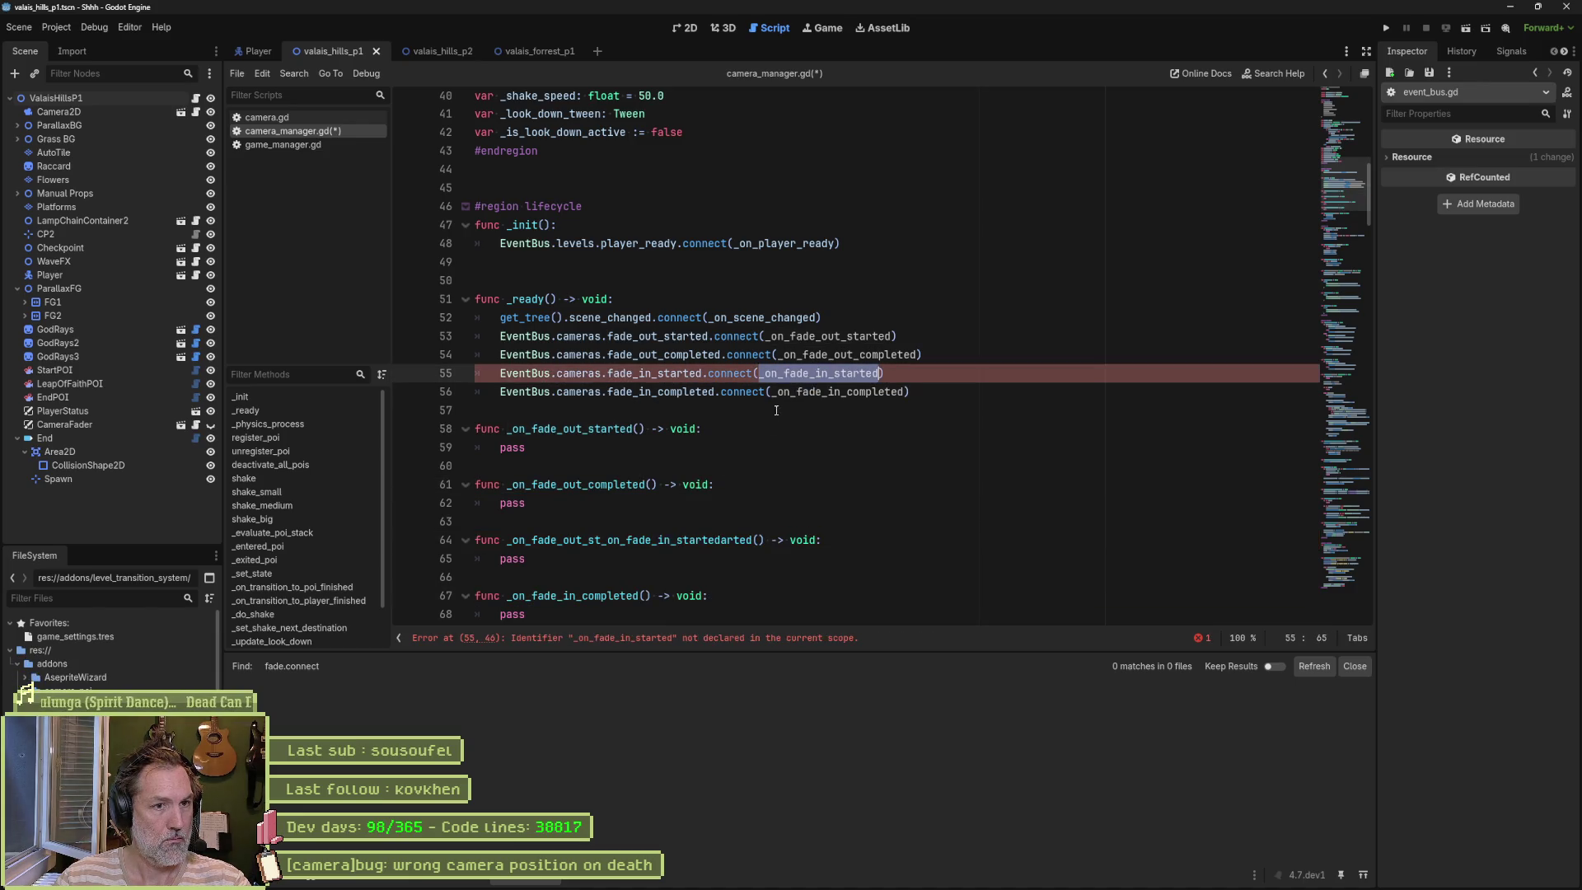
key("ctrl+c")
double_click(650, 539)
key("ctrl+v")
Step: Remove the four stub functions from below the connect lines
scroll(707, 505, "down", 2)
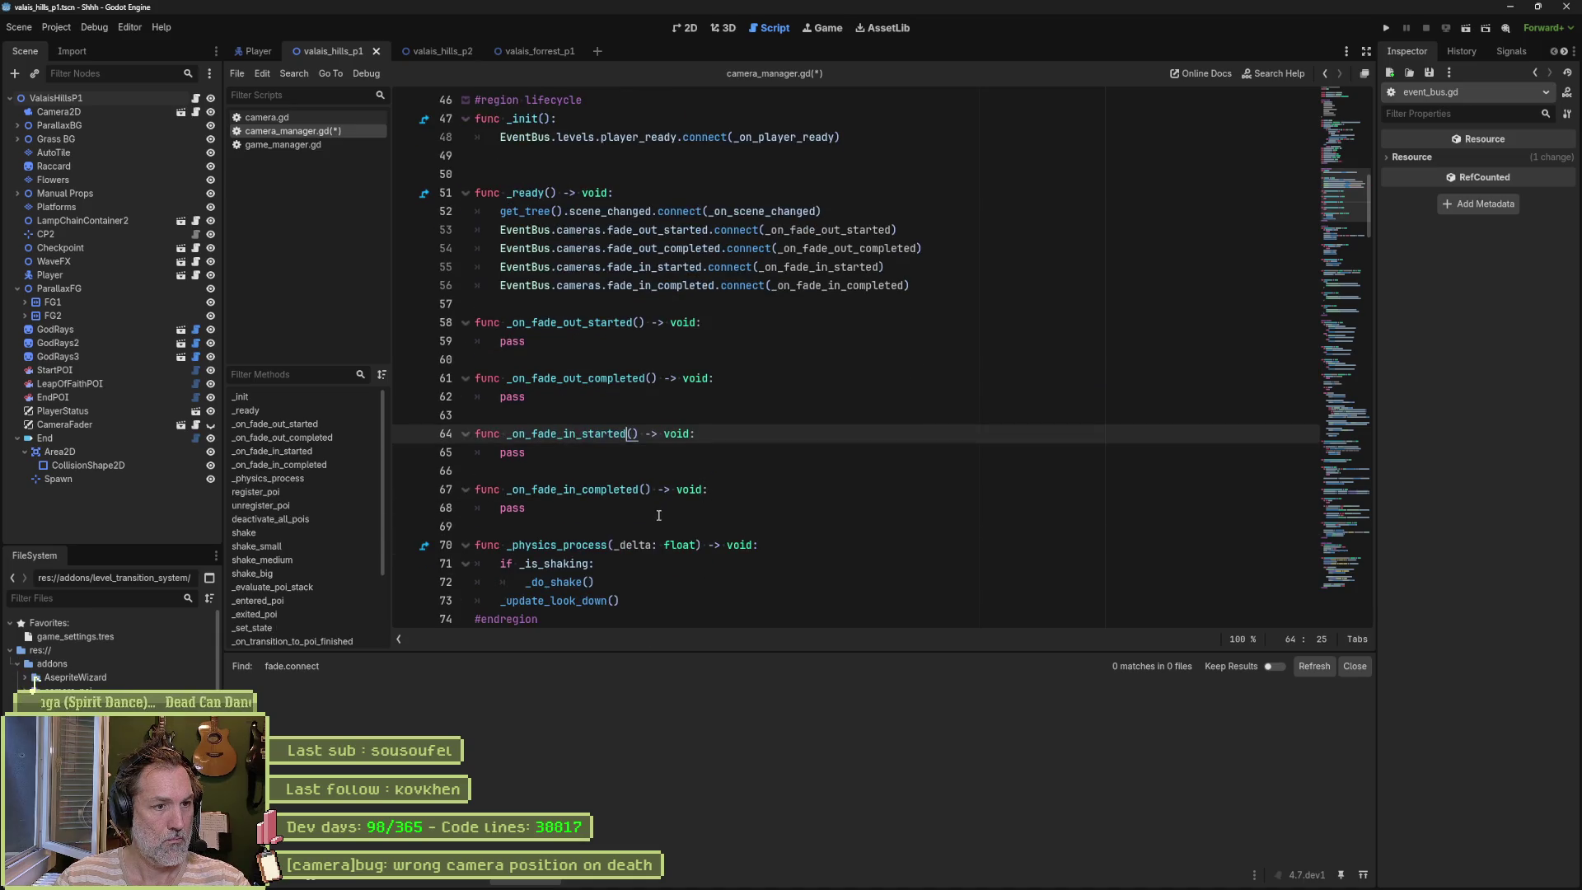
left_click(724, 509)
key("shift+Up")
key("shift+Up")
key("shift+Up")
key("BackSpace")
Step: Paste the four fade callback stubs after _on_scene_changed in the callbacks region
scroll(751, 524, "down", 12)
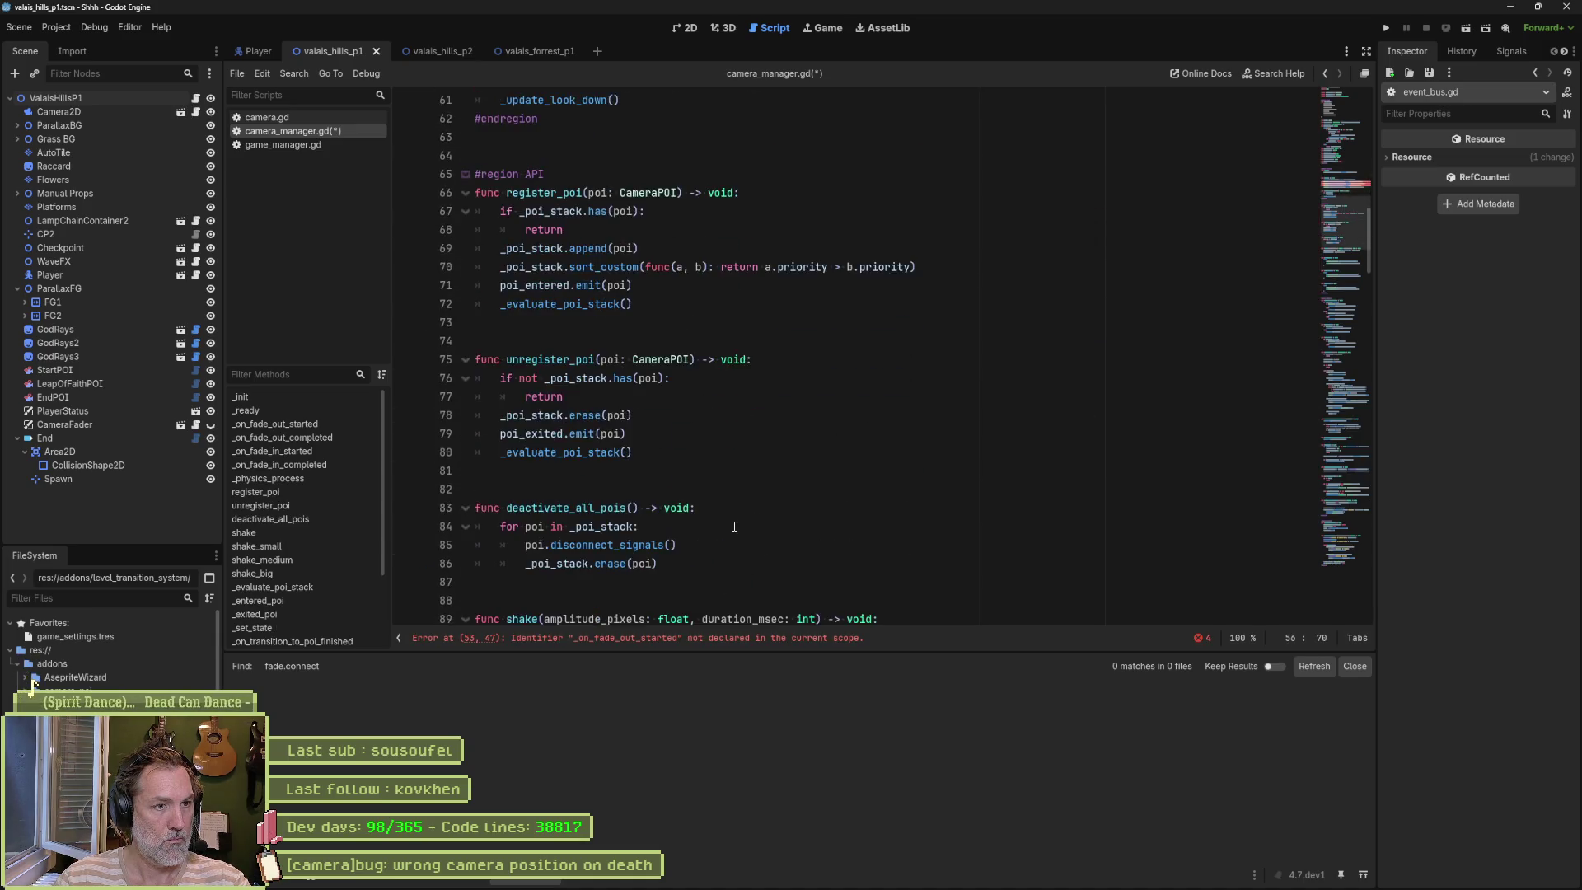
scroll(382, 554, "down", 1)
scroll(330, 576, "down", 2)
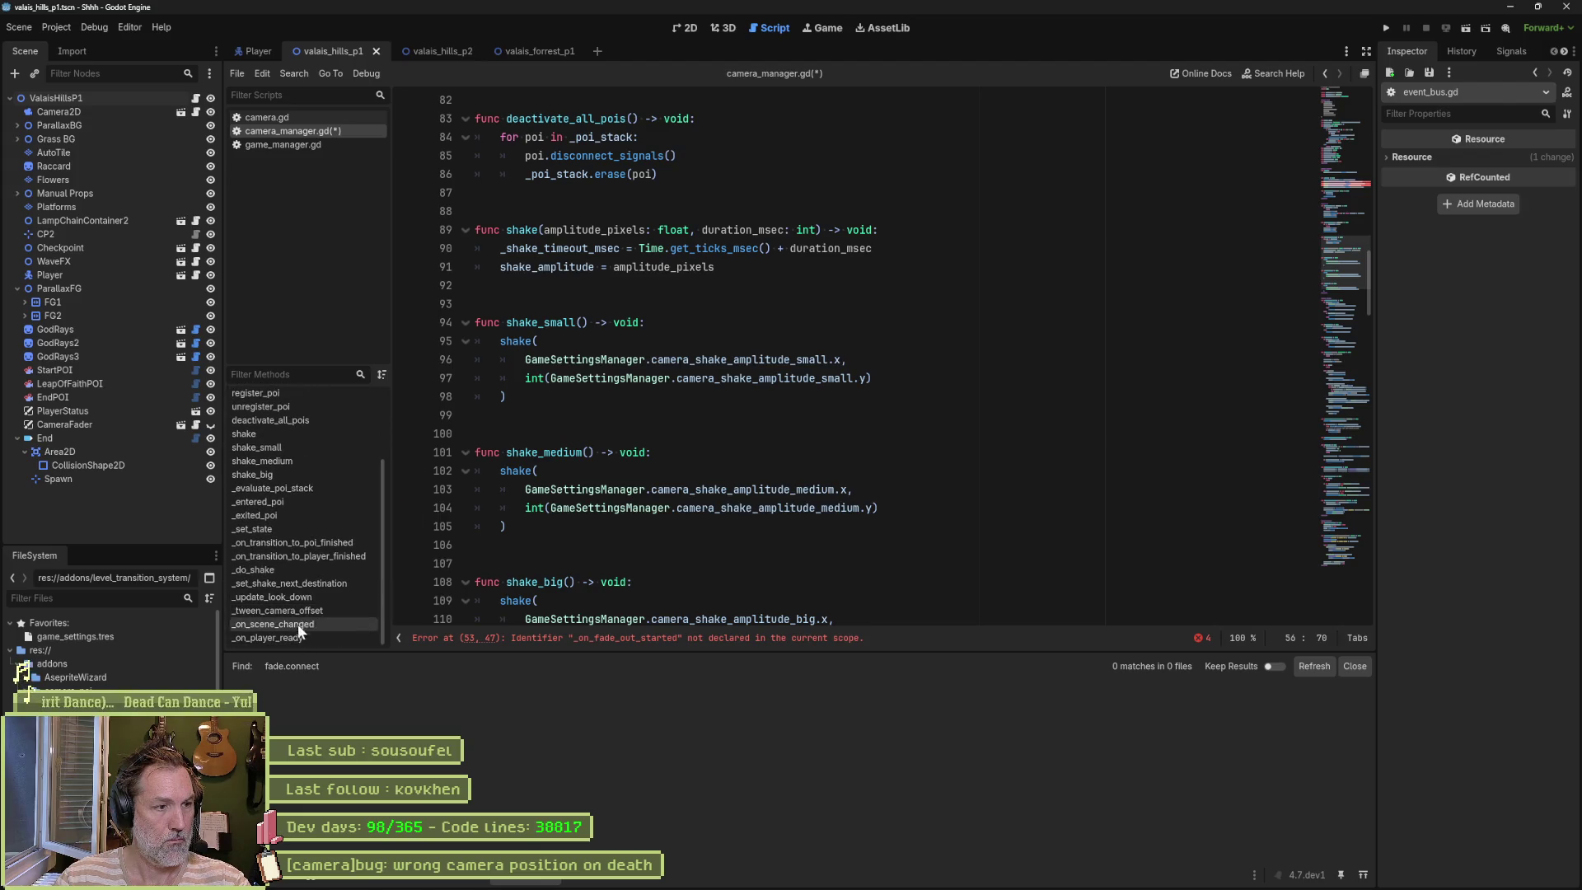
left_click(295, 634)
left_click(742, 581)
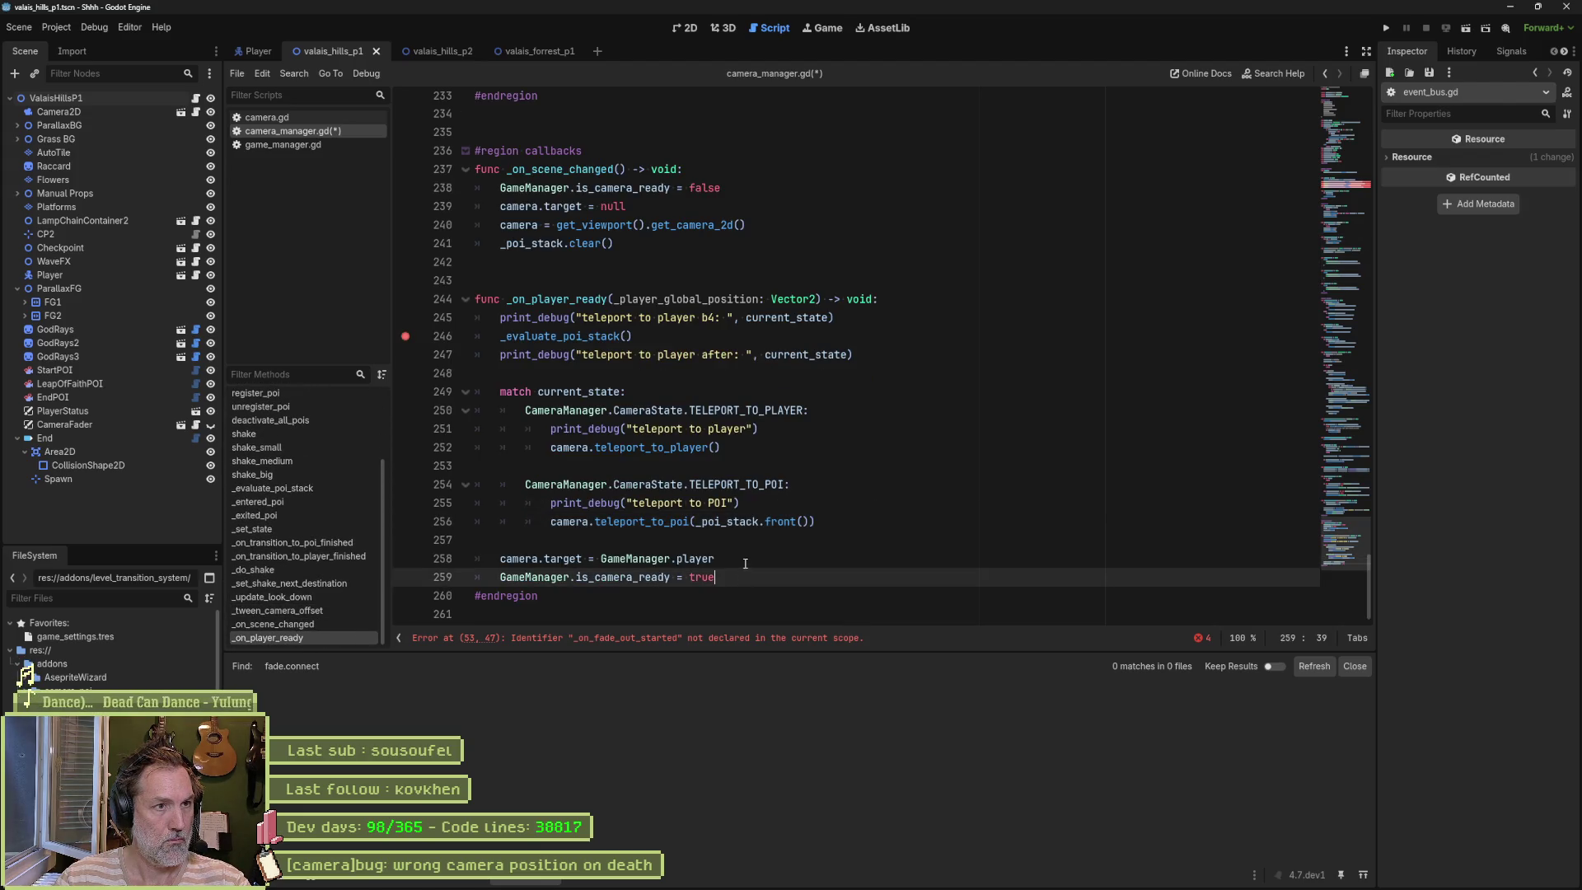
left_click(648, 260)
key("ctrl+v")
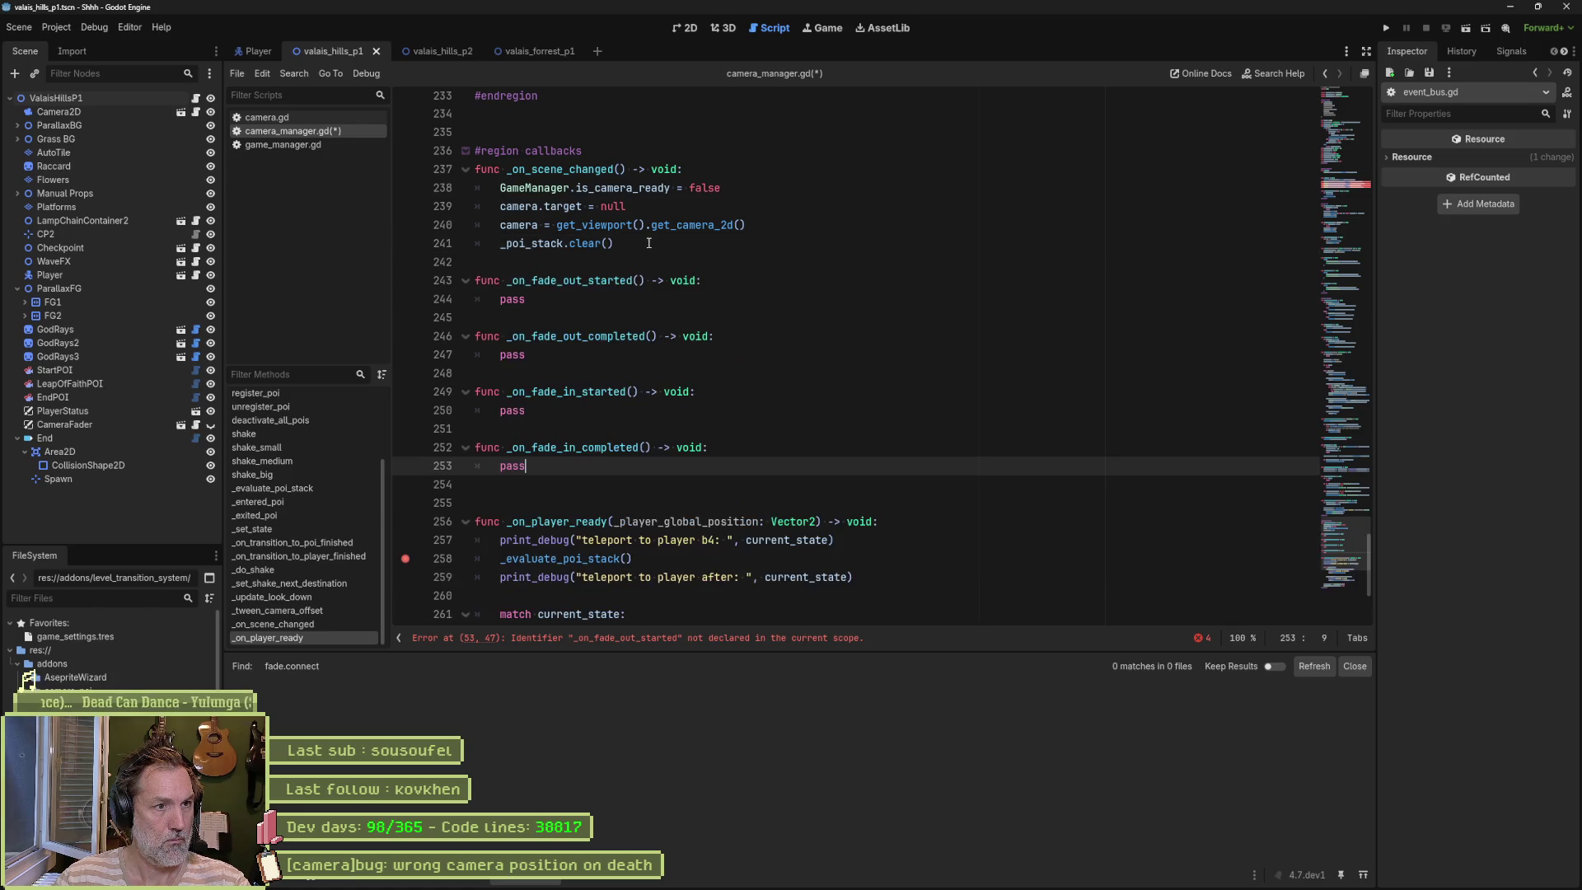
Step: Add blank lines between the four fade stubs and save camera_manager.gd
left_click(633, 271)
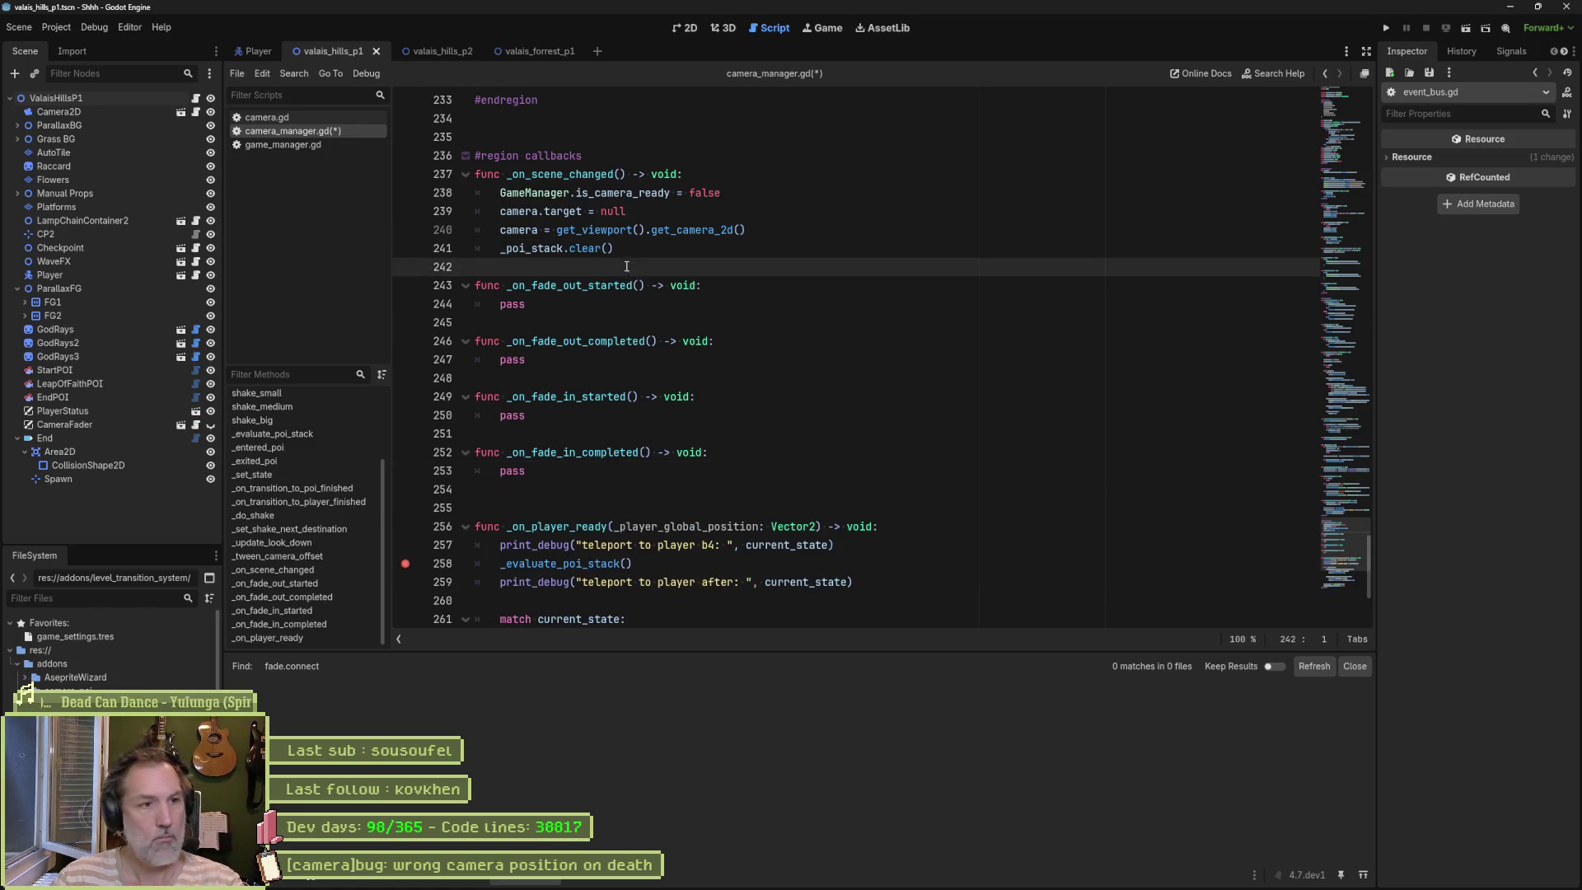
key("Return")
key("Down")
key("Down")
key("Down")
key("Return")
key("Down")
key("Down")
key("Down")
key("Return")
key("Down")
key("Down")
key("Down")
key("Return")
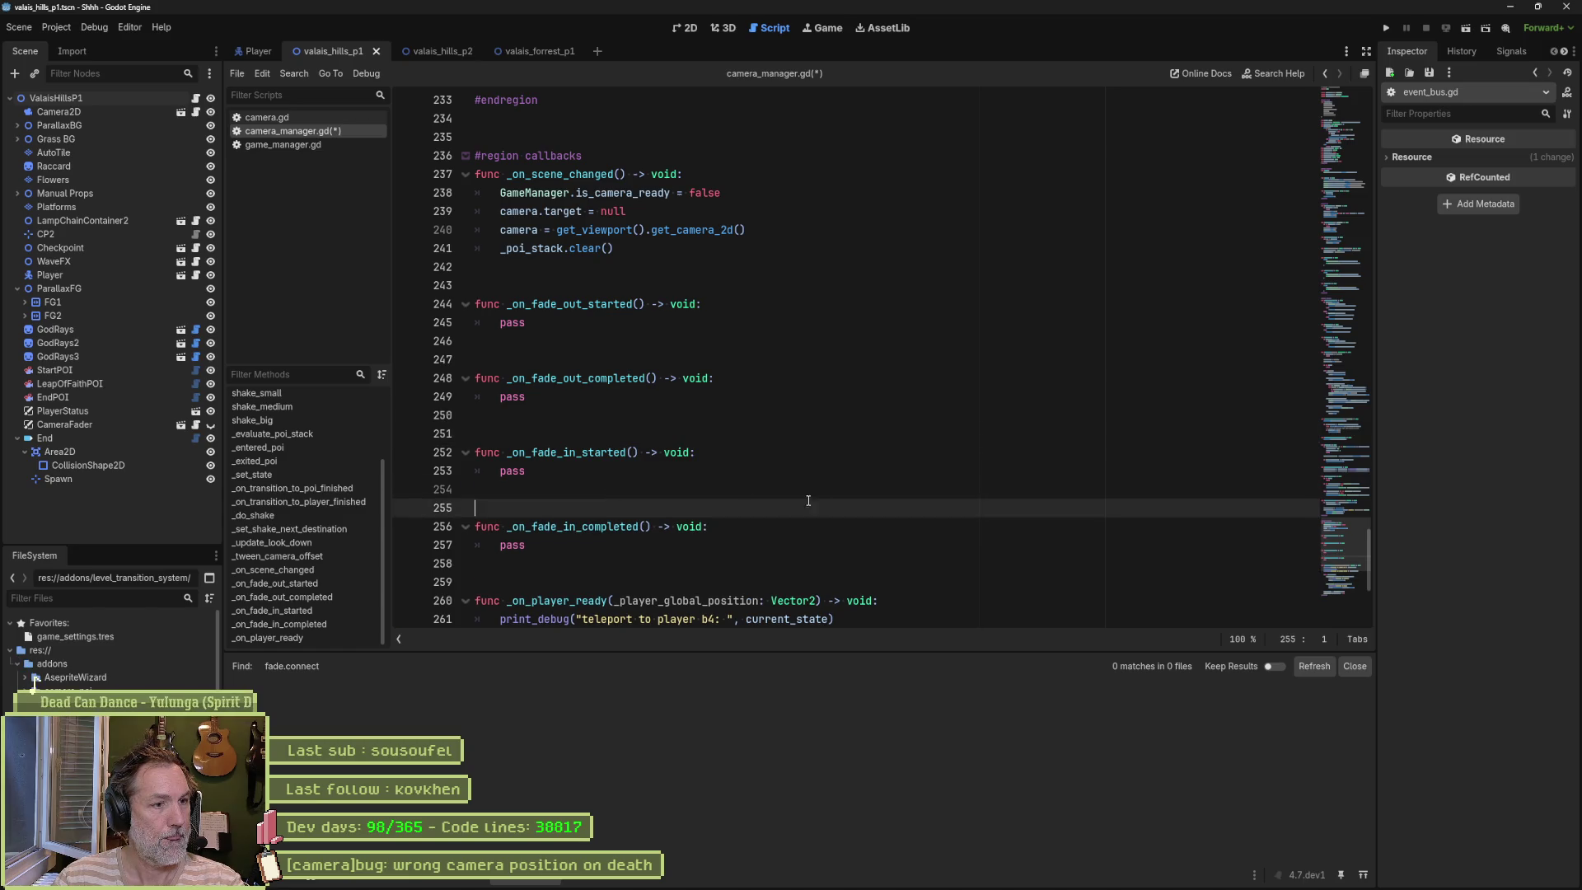
key("ctrl+s")
scroll(860, 461, "down", 5)
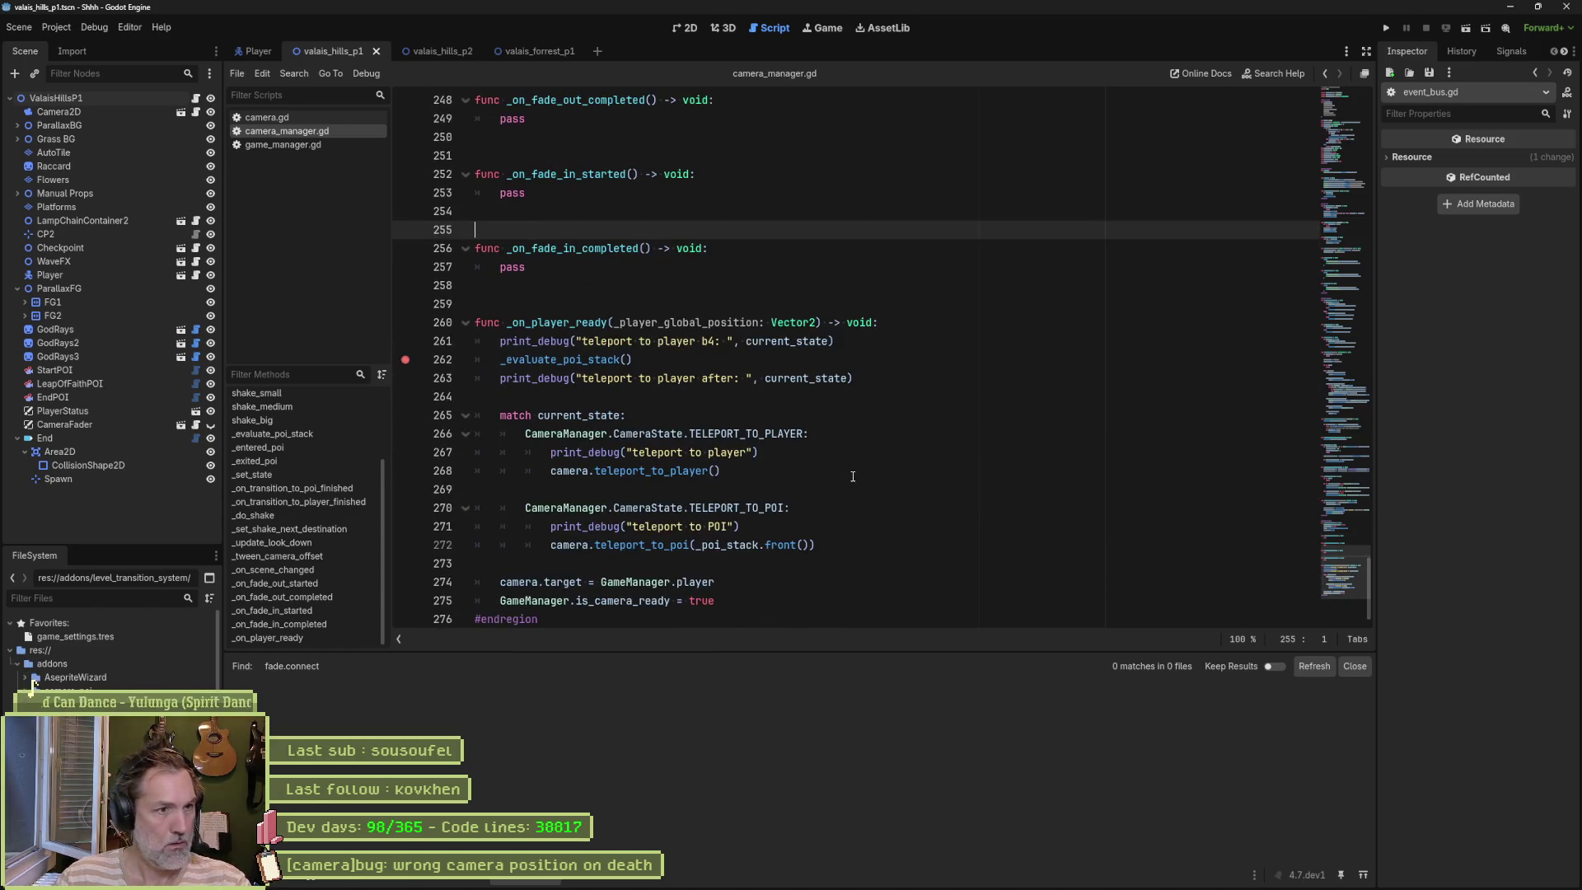
scroll(717, 305, "up", 3)
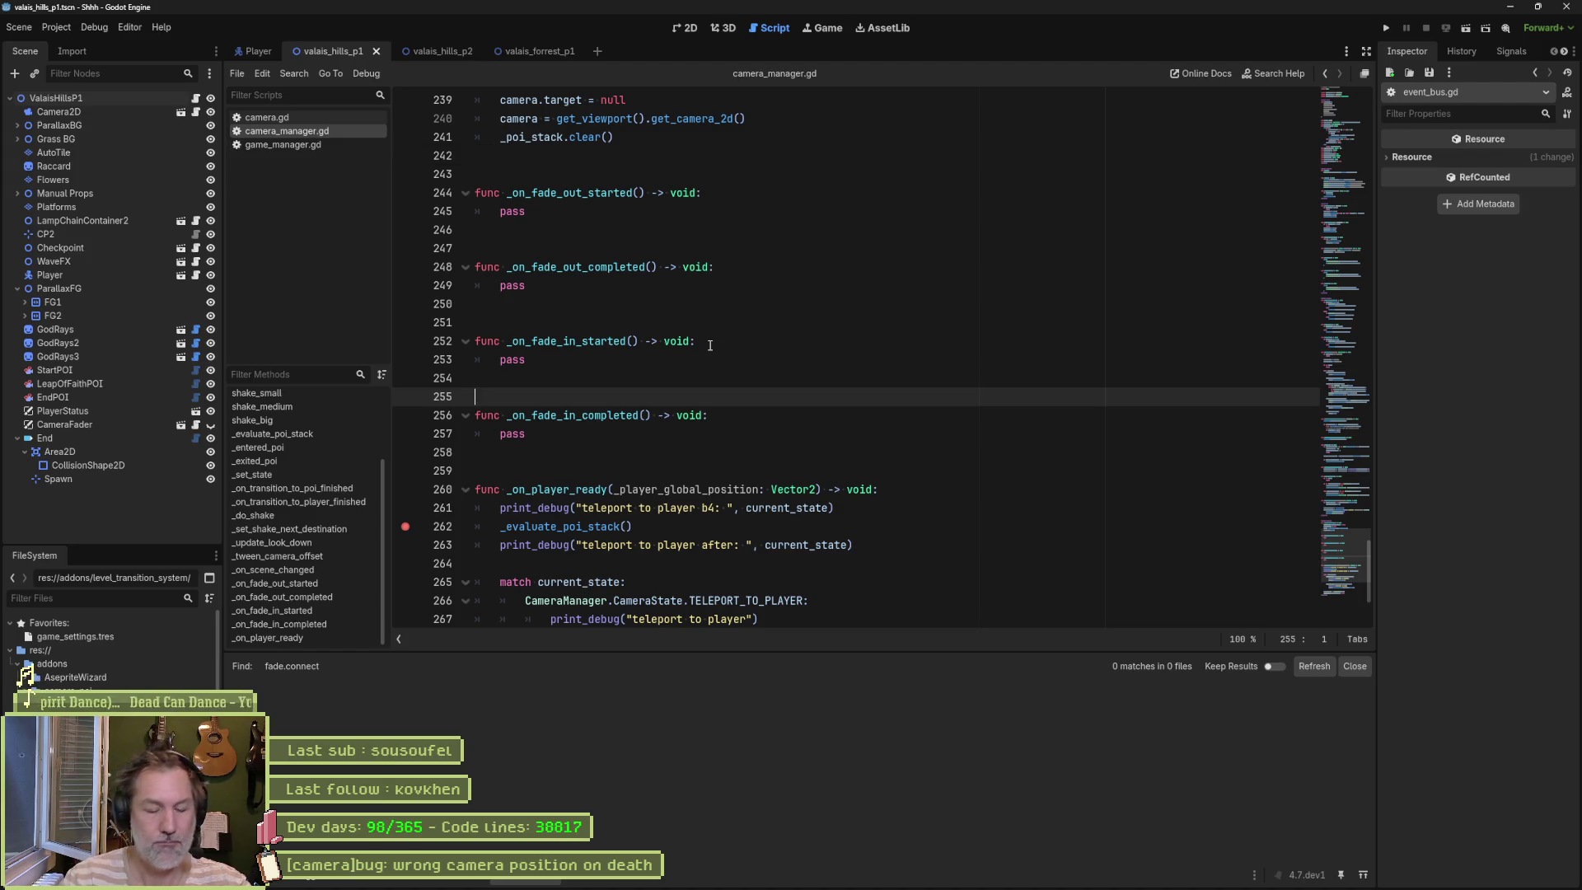
Step: Quick-open camera_fader.gd, then event_bus.gd
key("ctrl+alt+o")
type("fader")
key("Return")
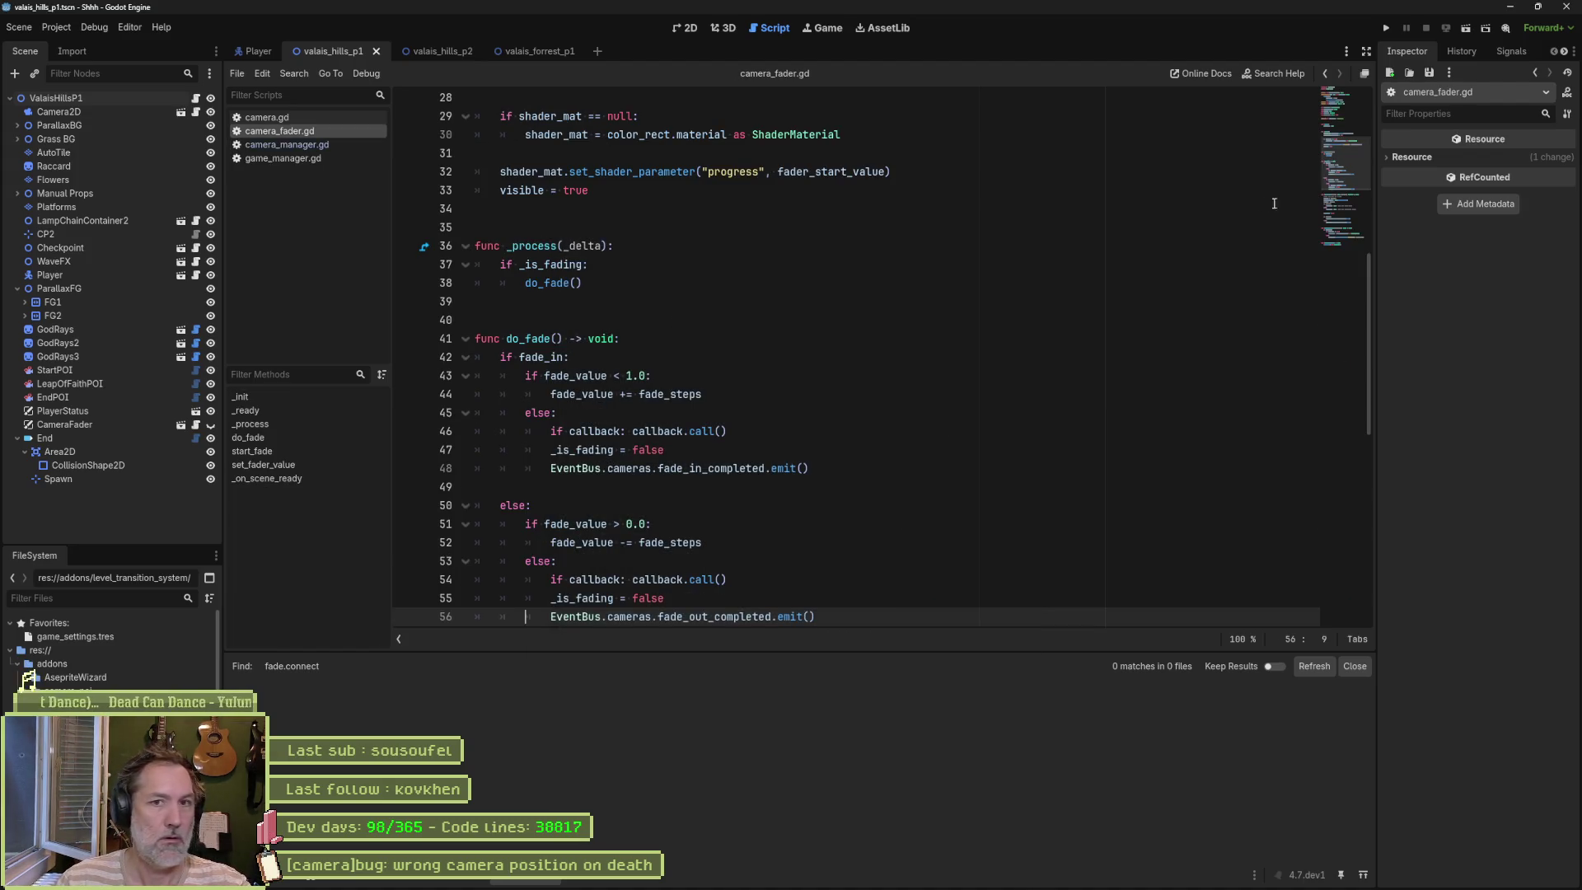
left_click(1343, 98)
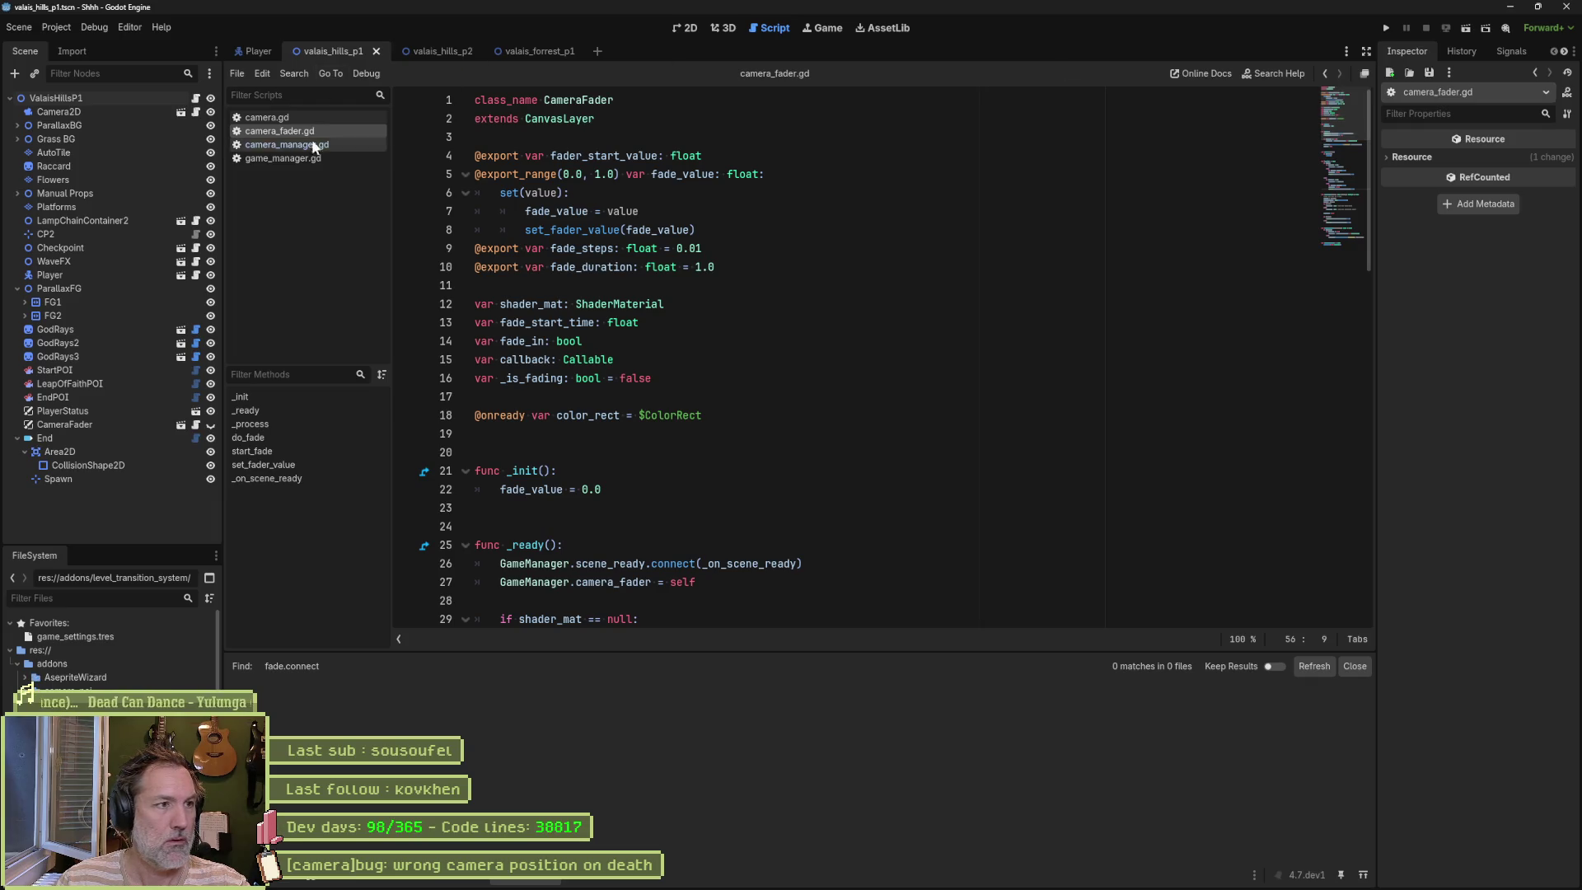
key("ctrl+alt+o")
type("event")
key("Return")
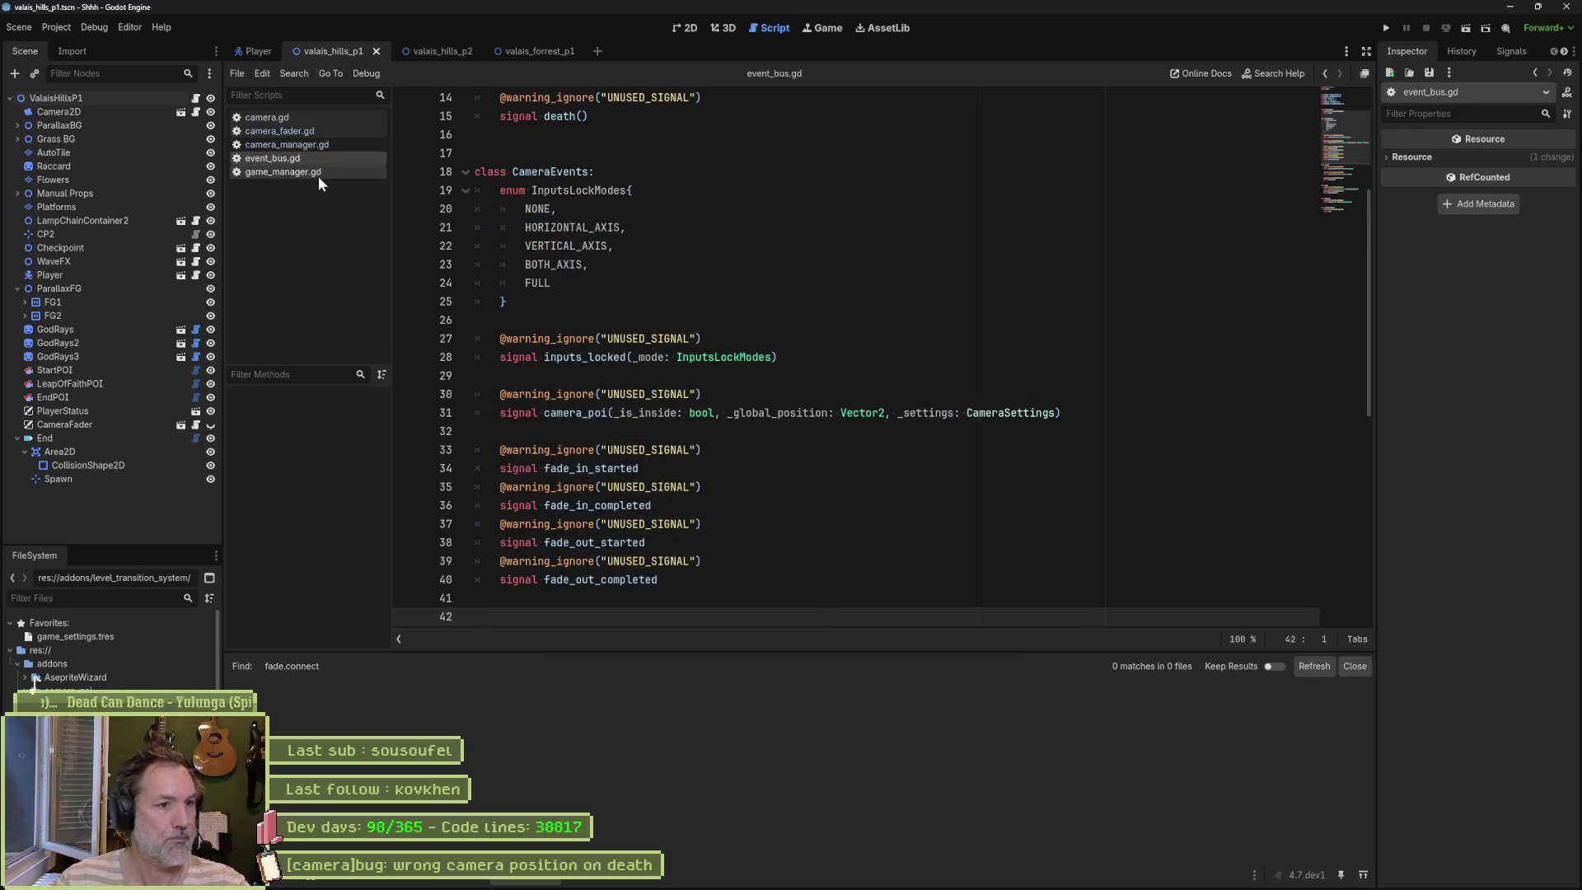
Step: Duplicate the fade_out_completed signal with its warning annotation, rename it fader_updated, and save
left_click(709, 466)
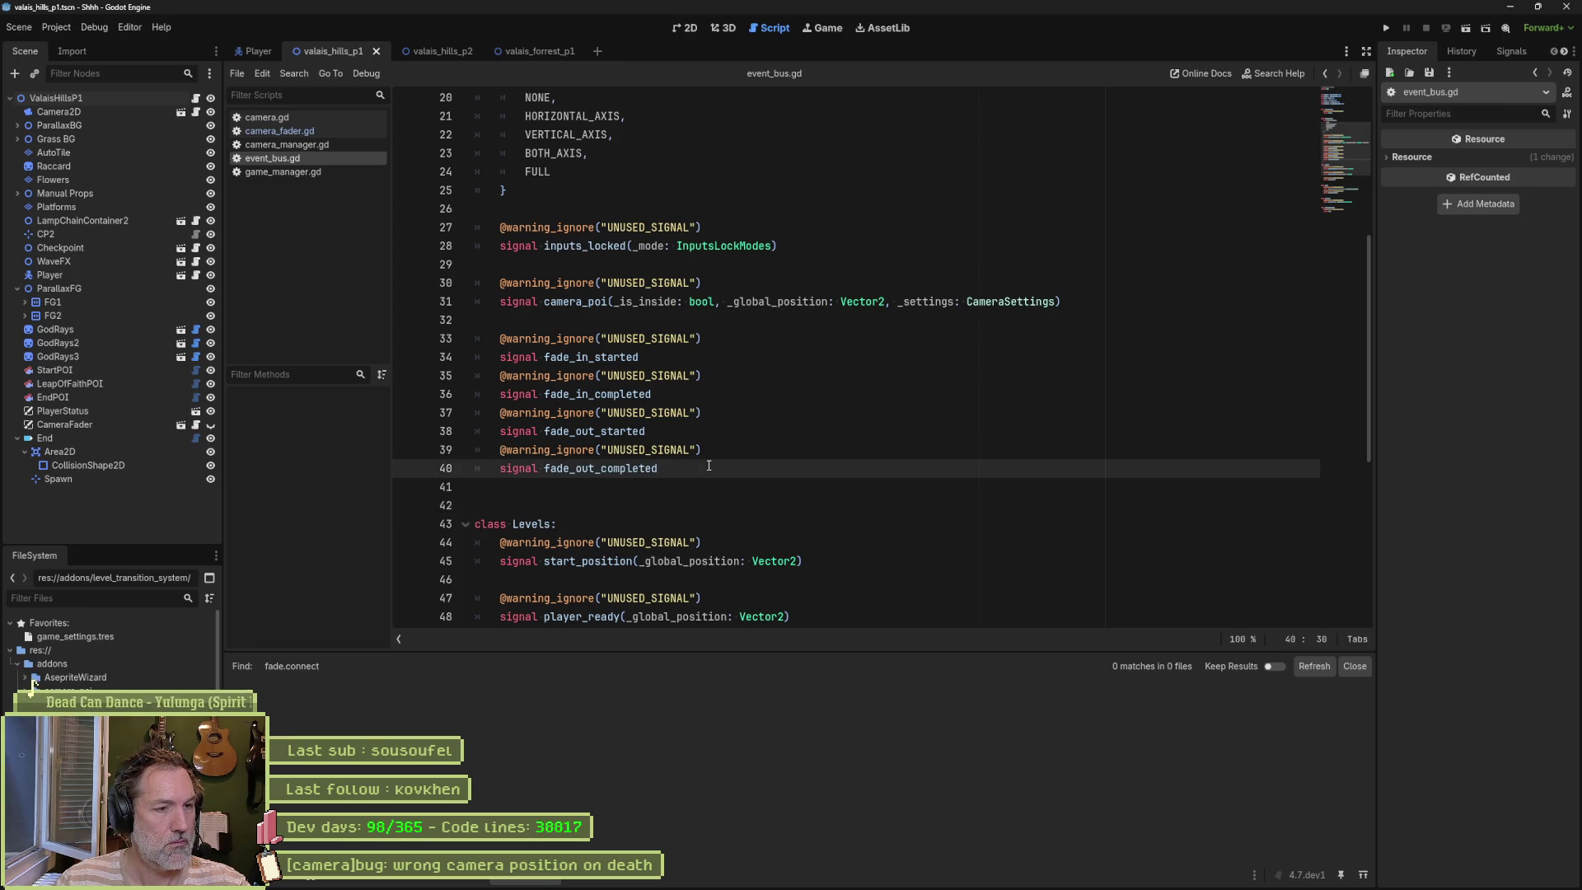
key("shift+Home")
key("shift+Up")
key("ctrl+shift+d")
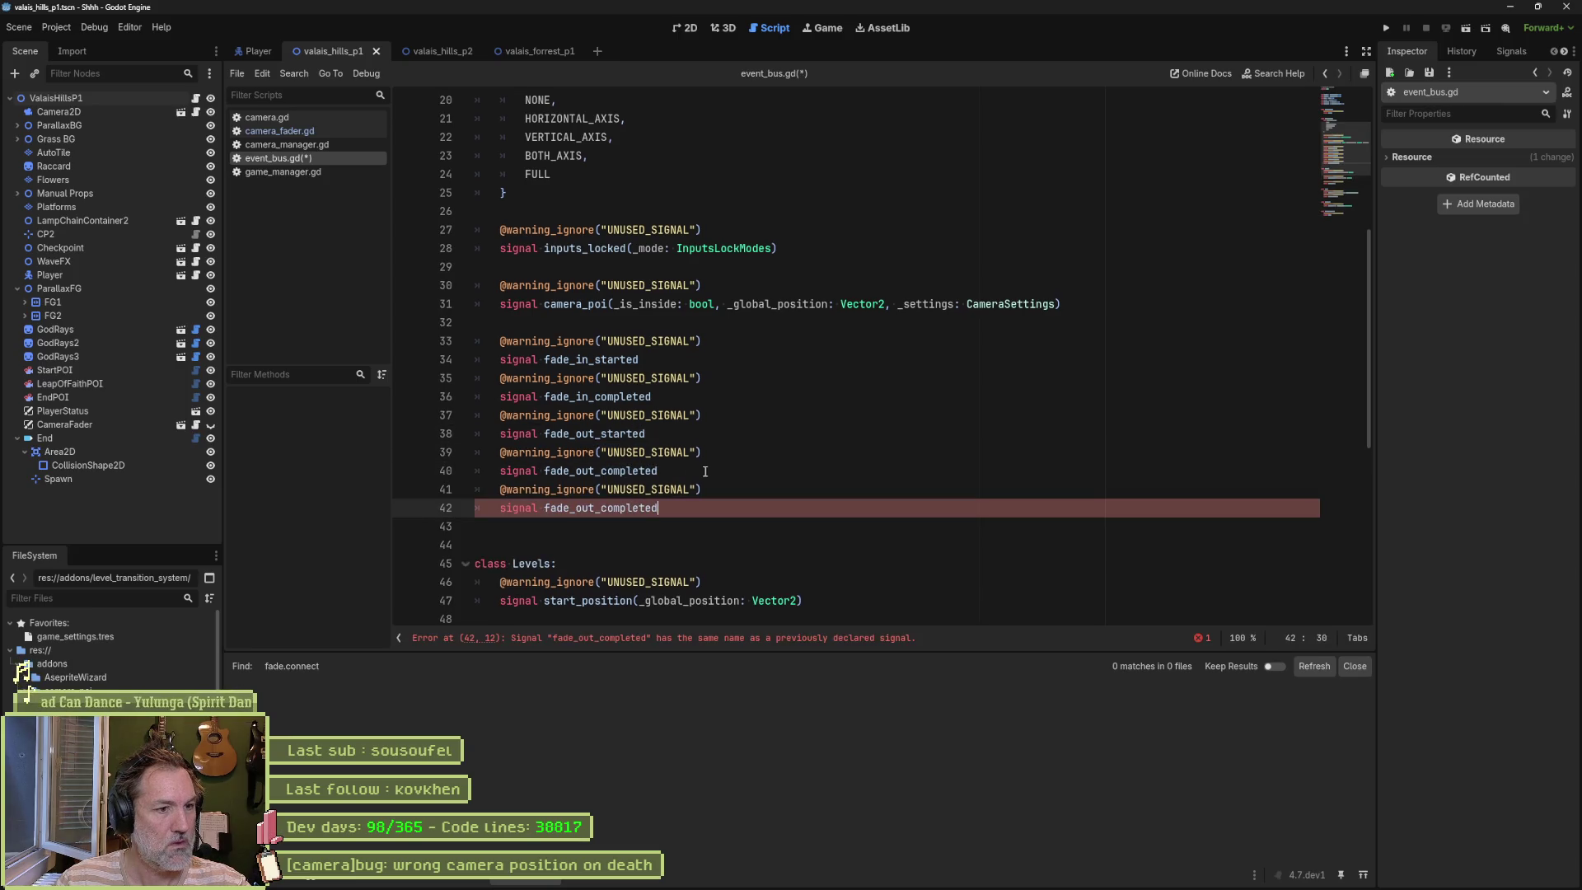
left_click(570, 507)
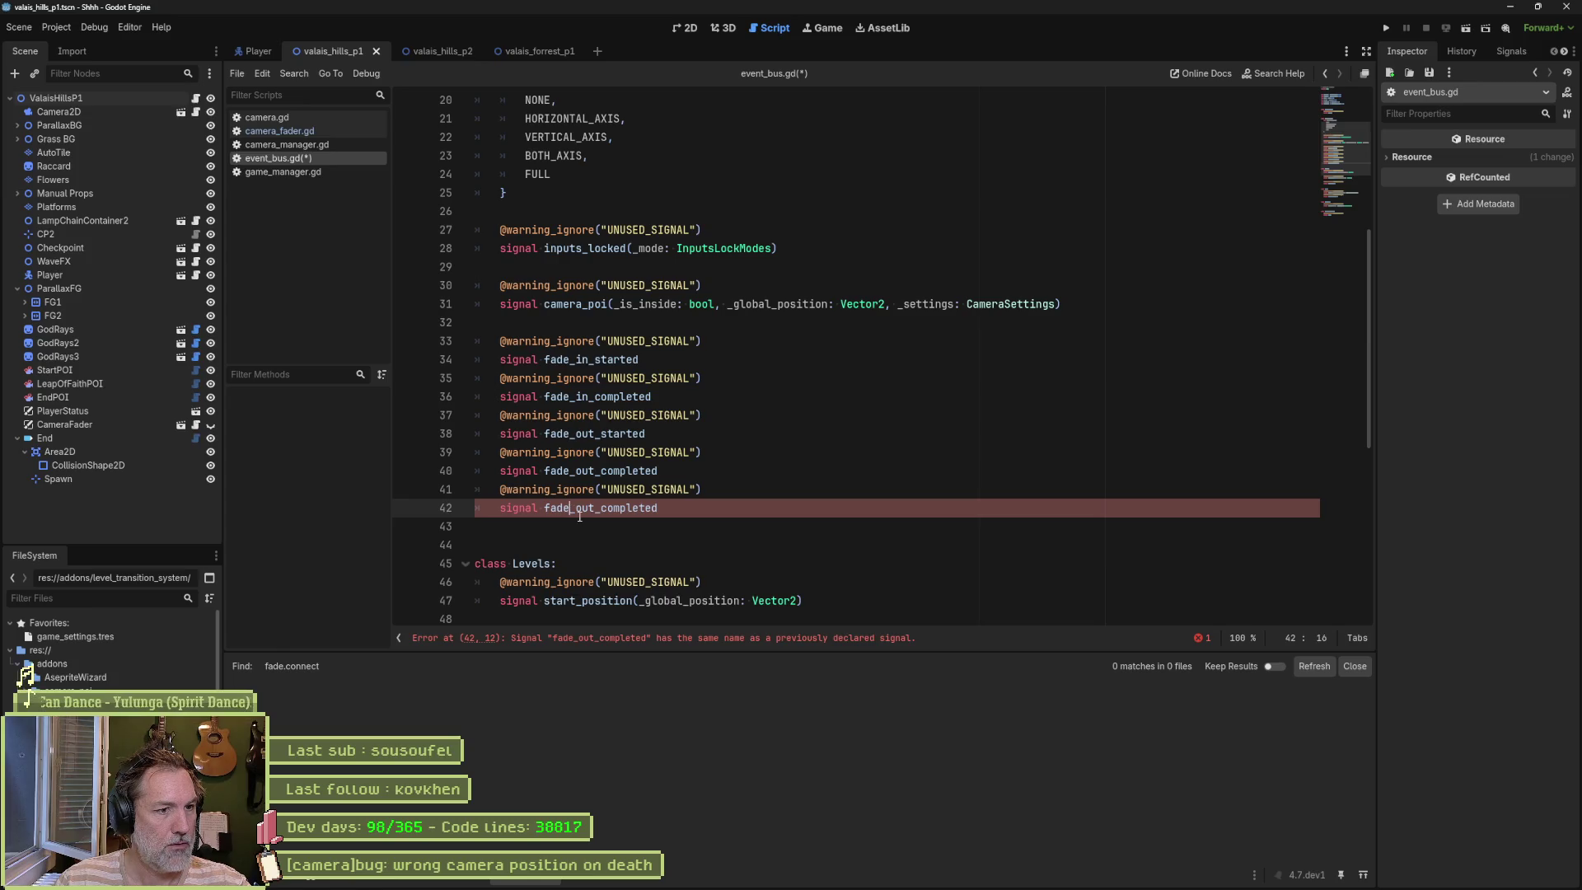
type("r")
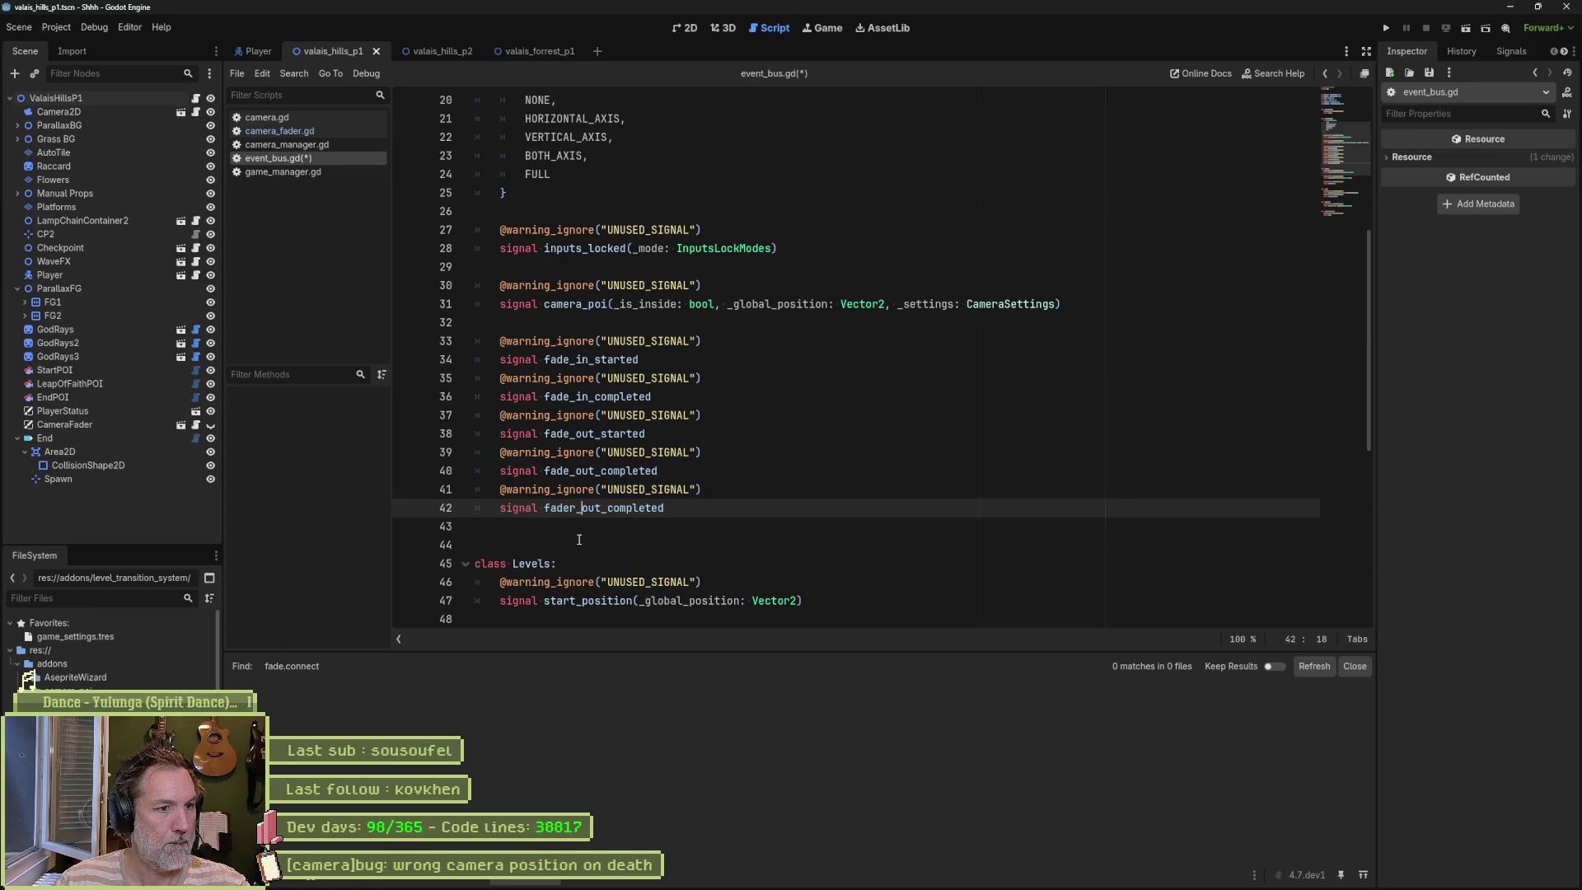
key("shift+End")
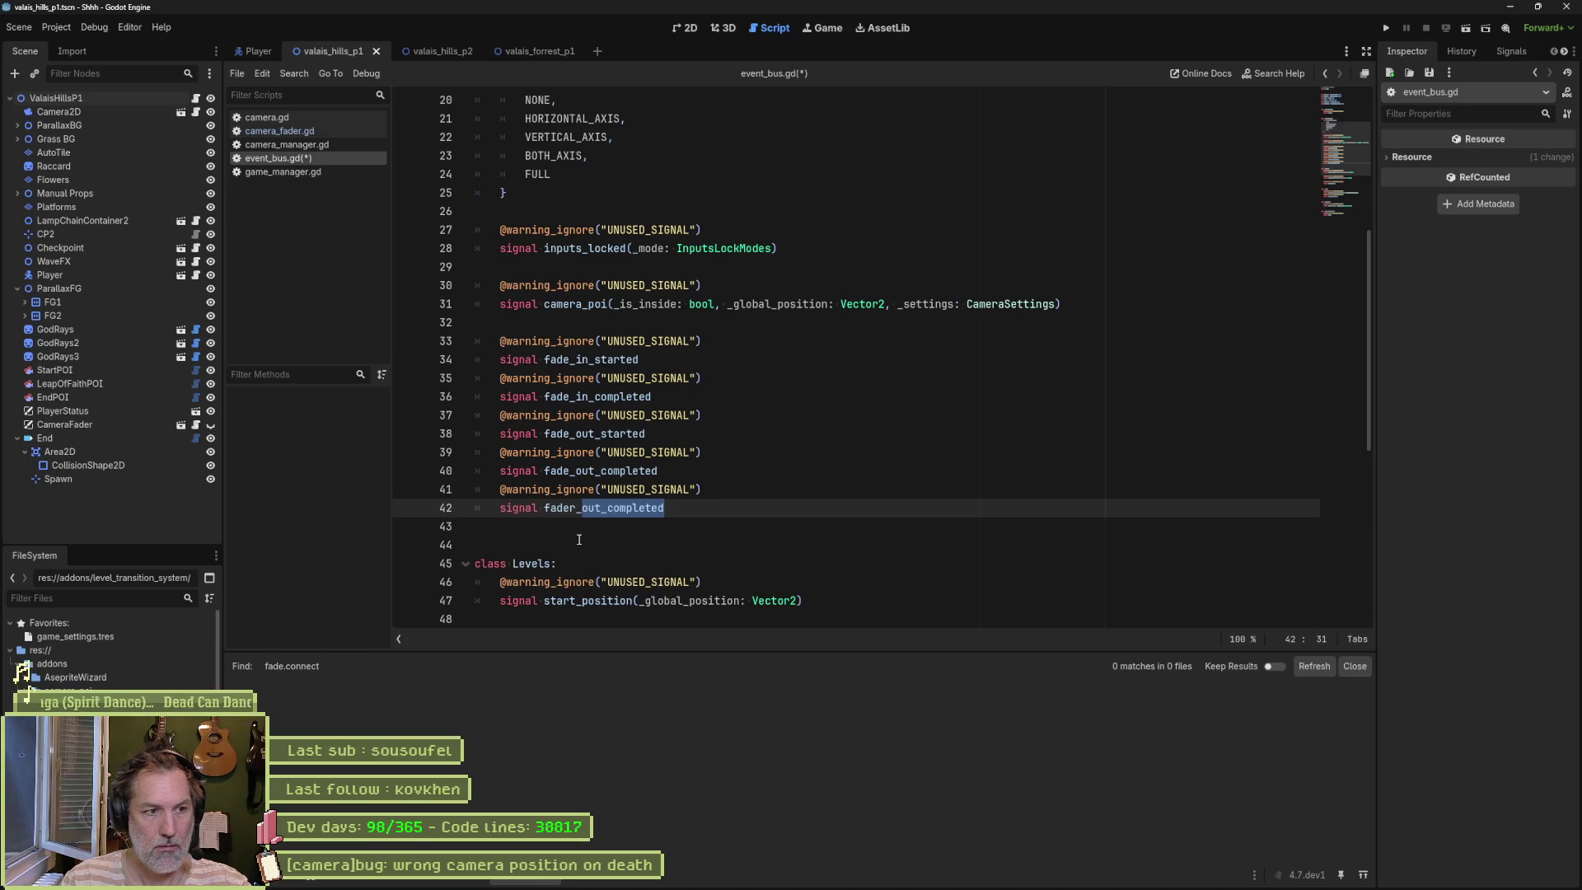
key("BackSpace")
key("BackSpace")
type("_")
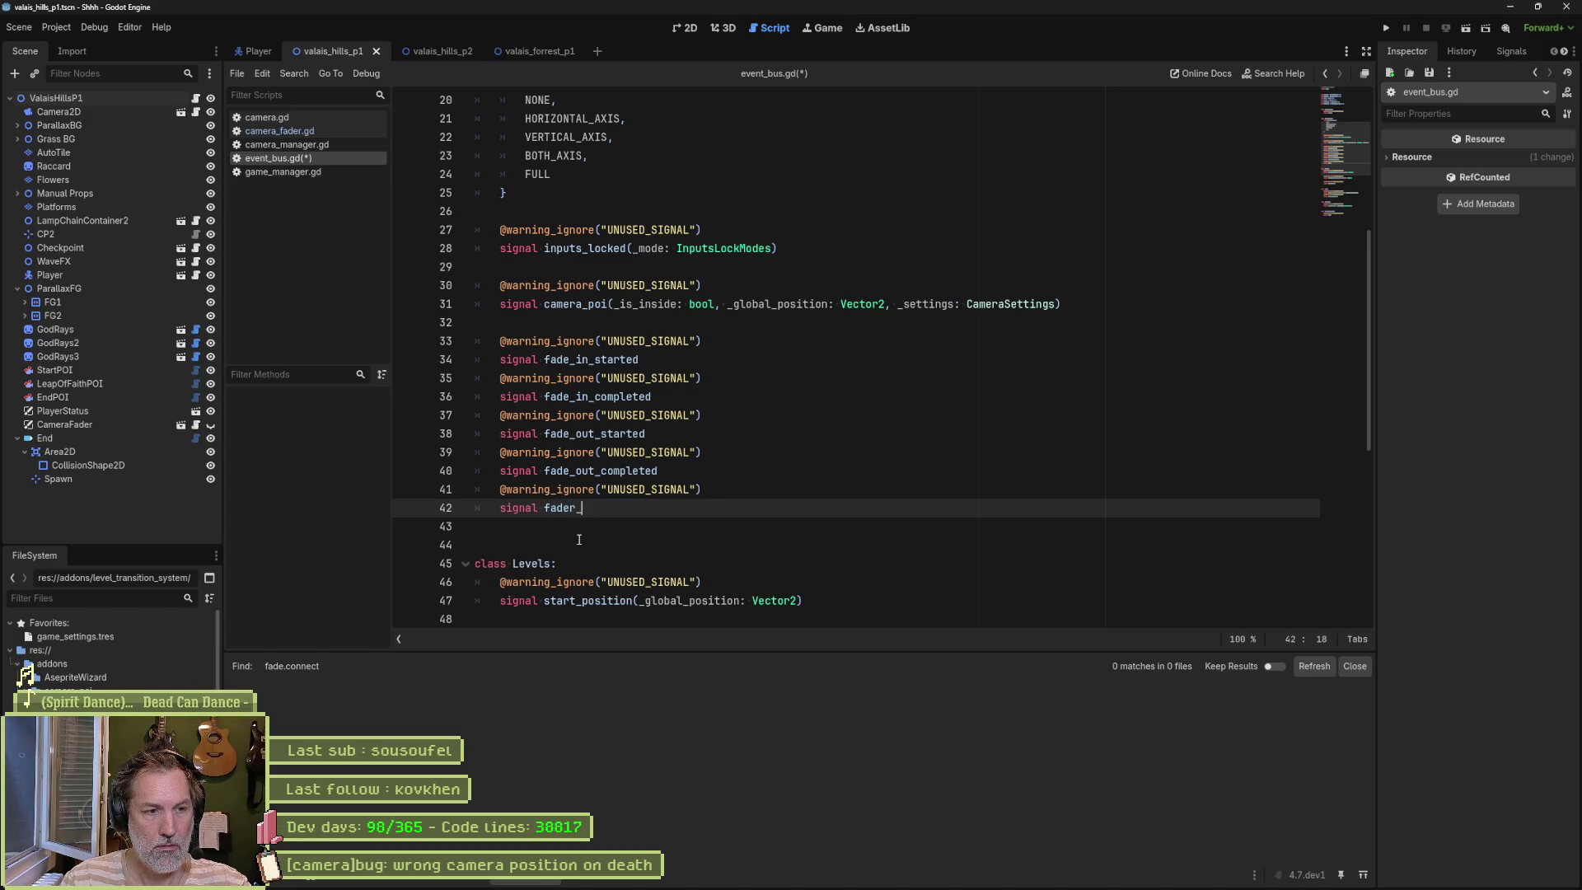
type("updated")
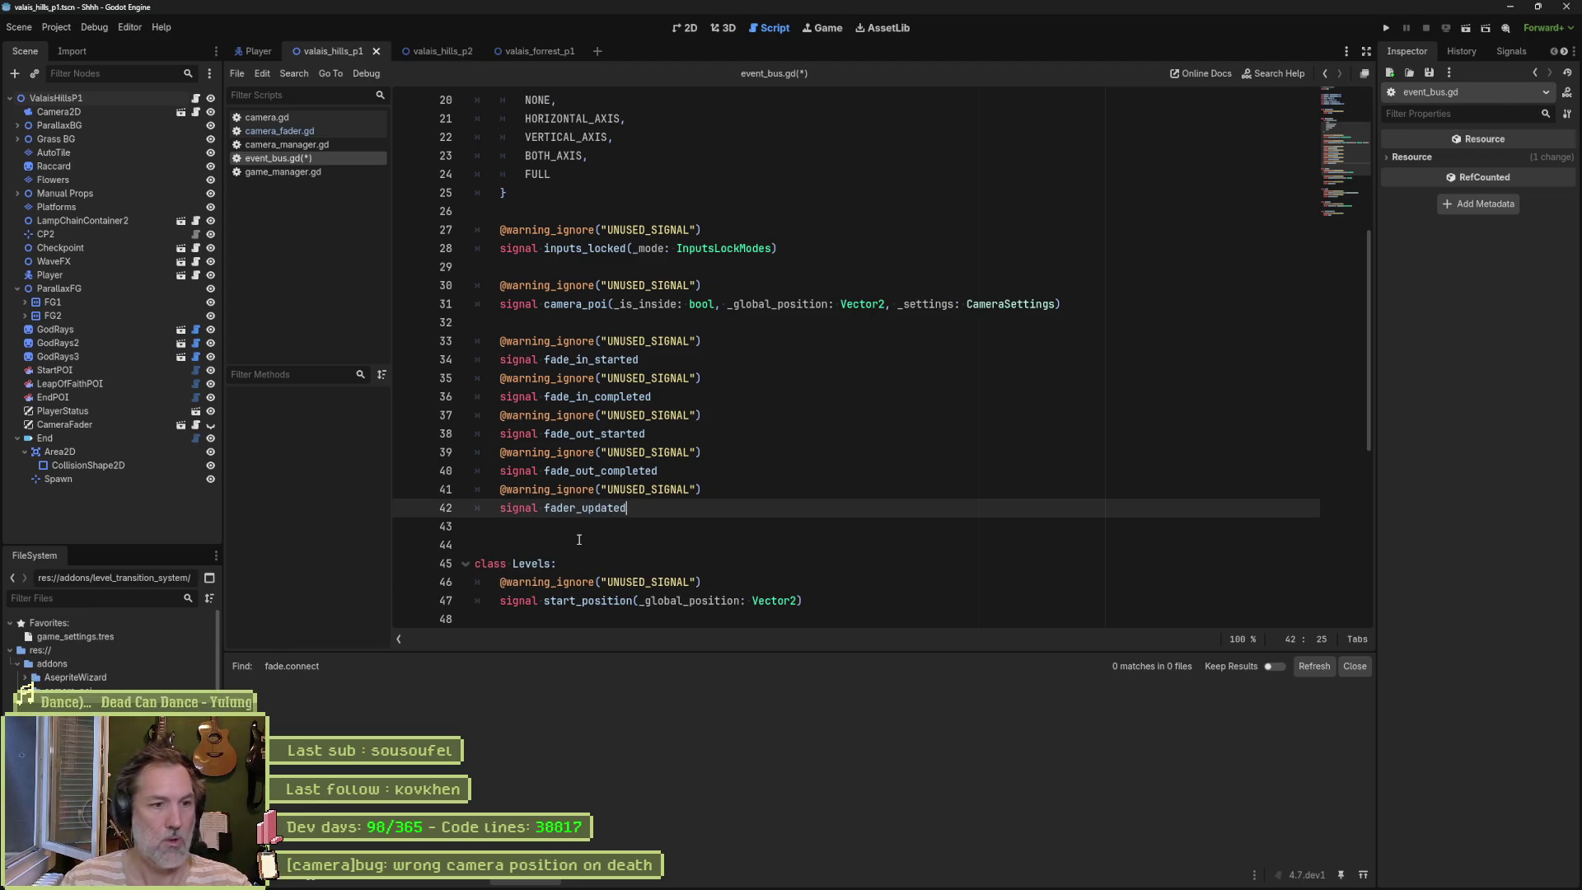
key("ctrl+s")
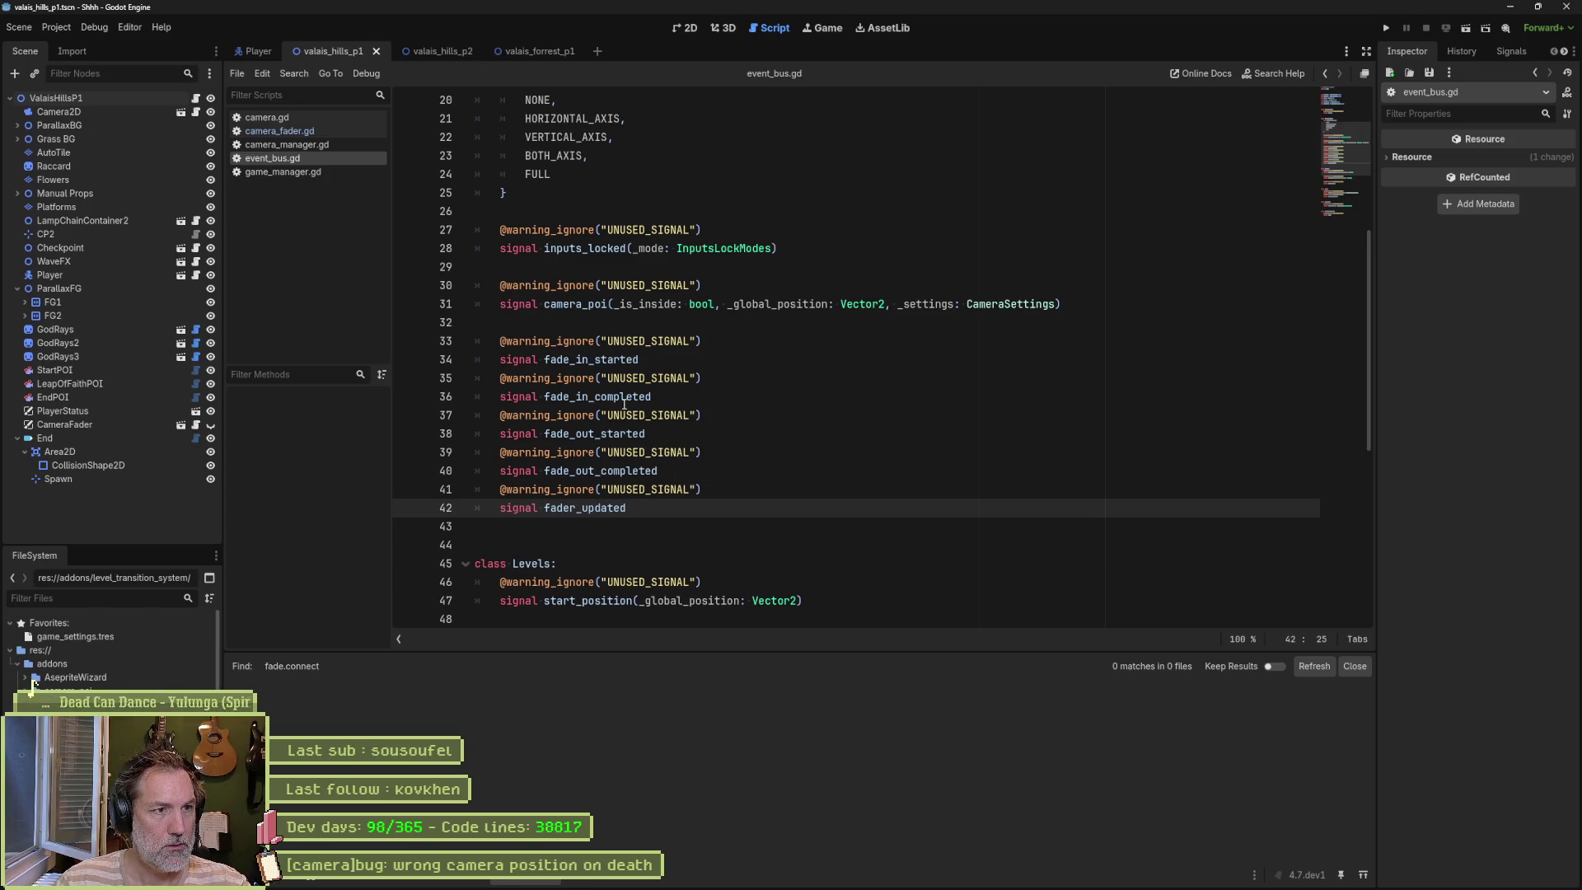
scroll(633, 402, "up", 2)
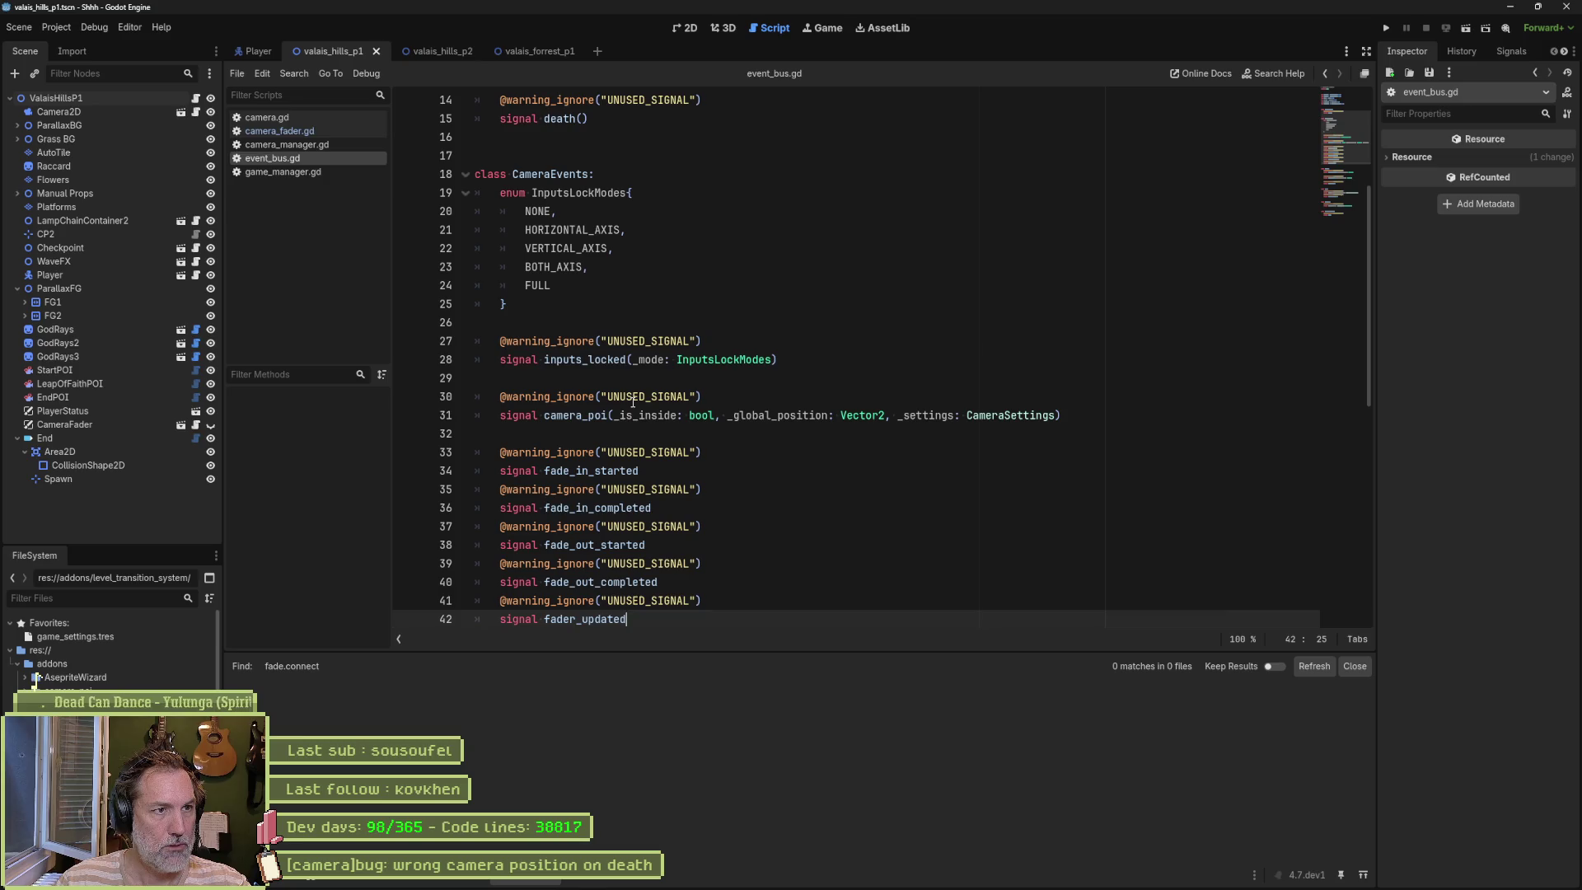
Step: Start an enum FadeStates block below InputsLockModes in CameraEvents
left_click(531, 299)
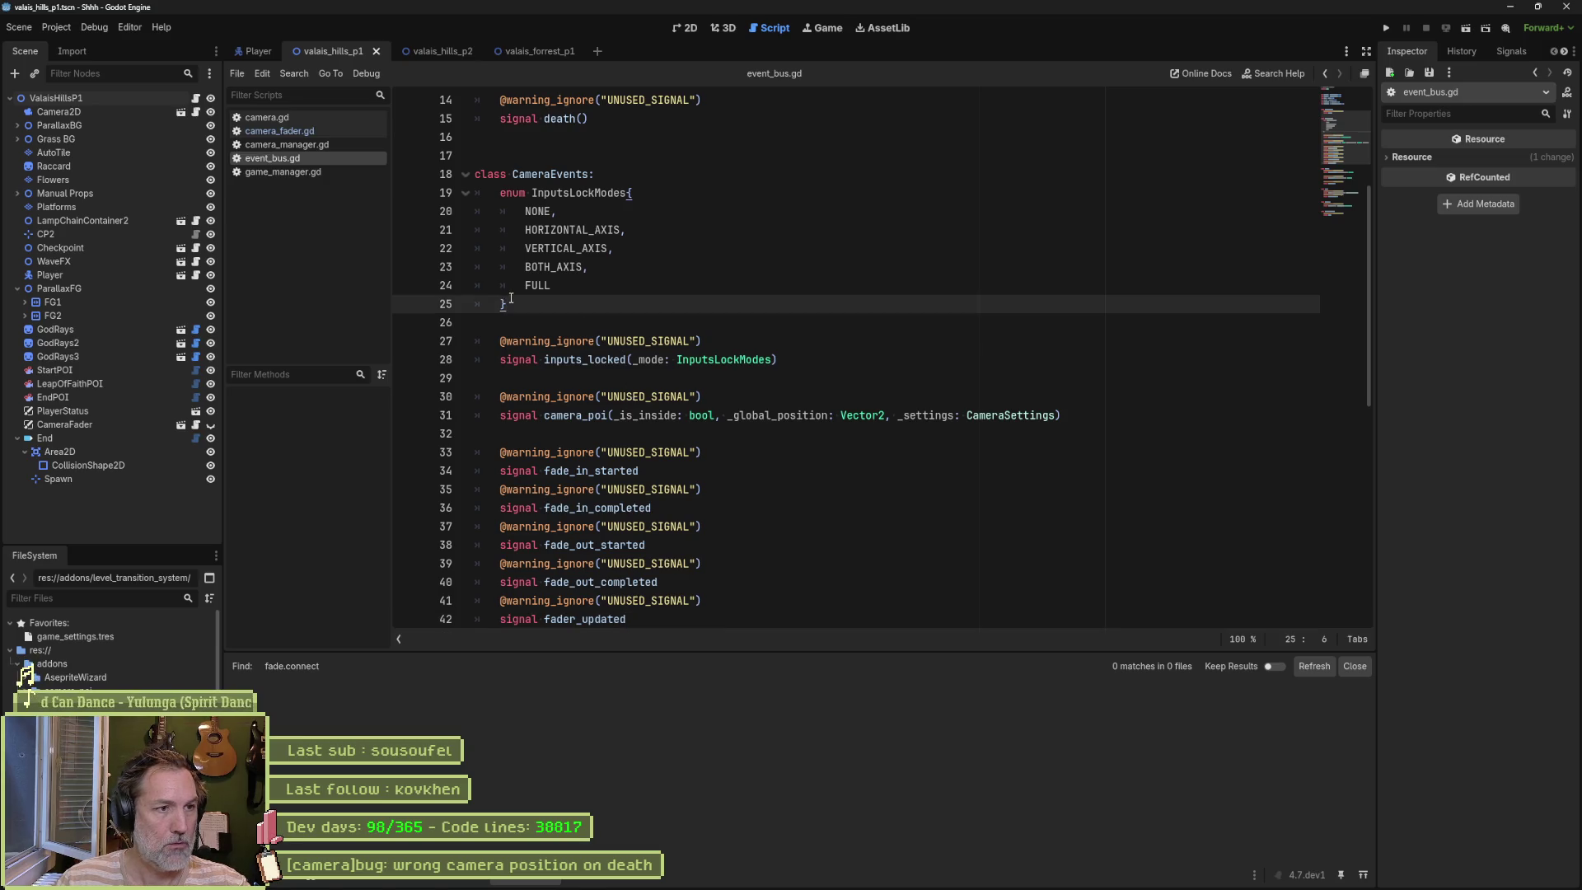
key("Return")
key("Return")
type("enum")
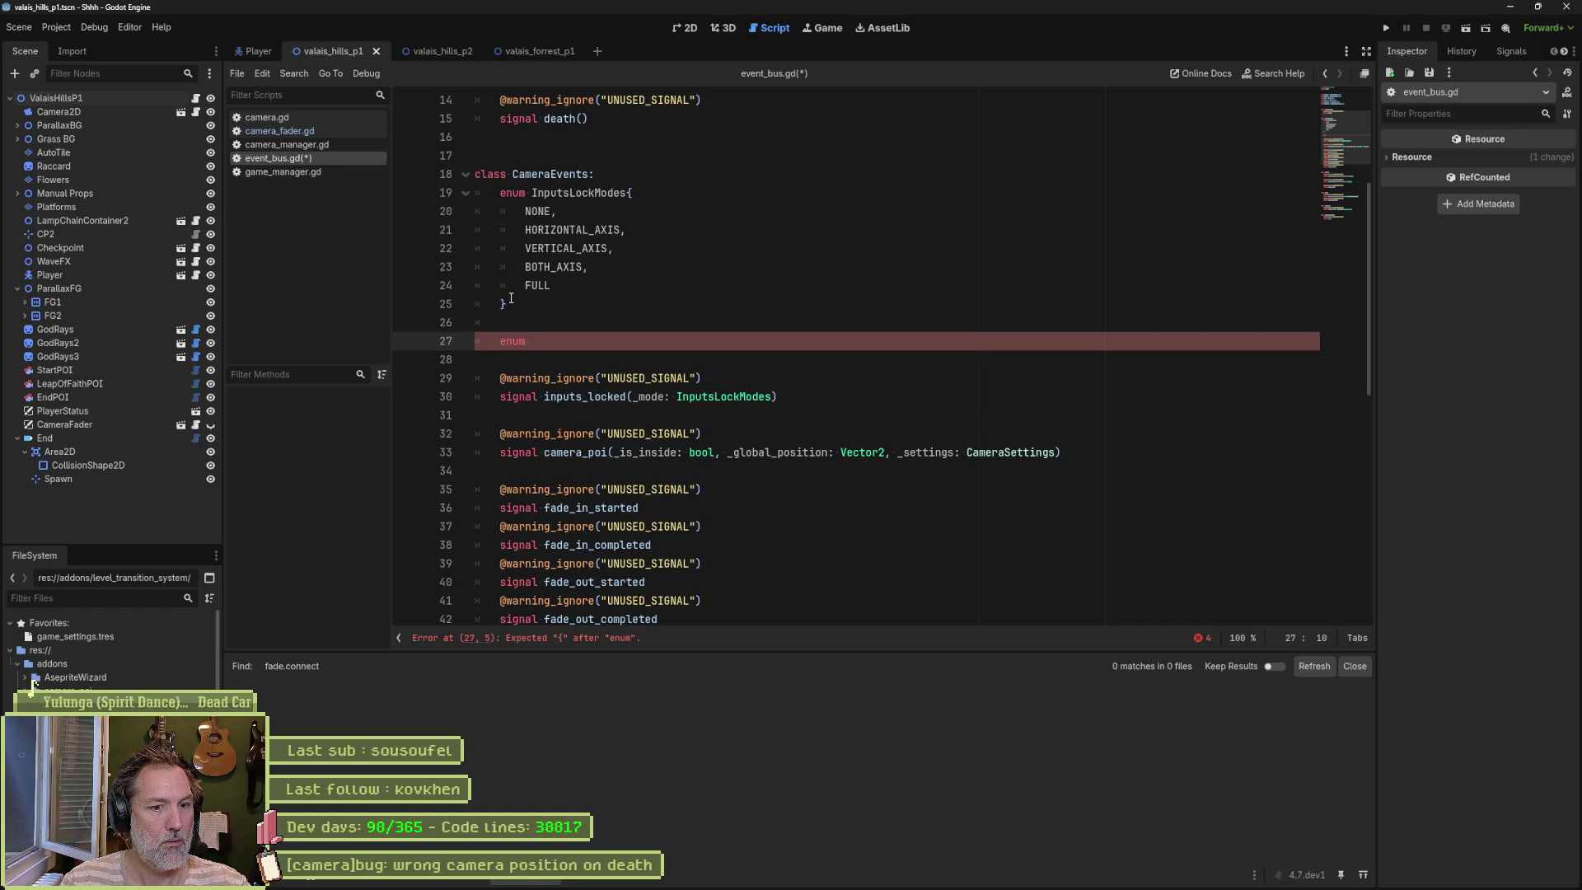
type(" Fade")
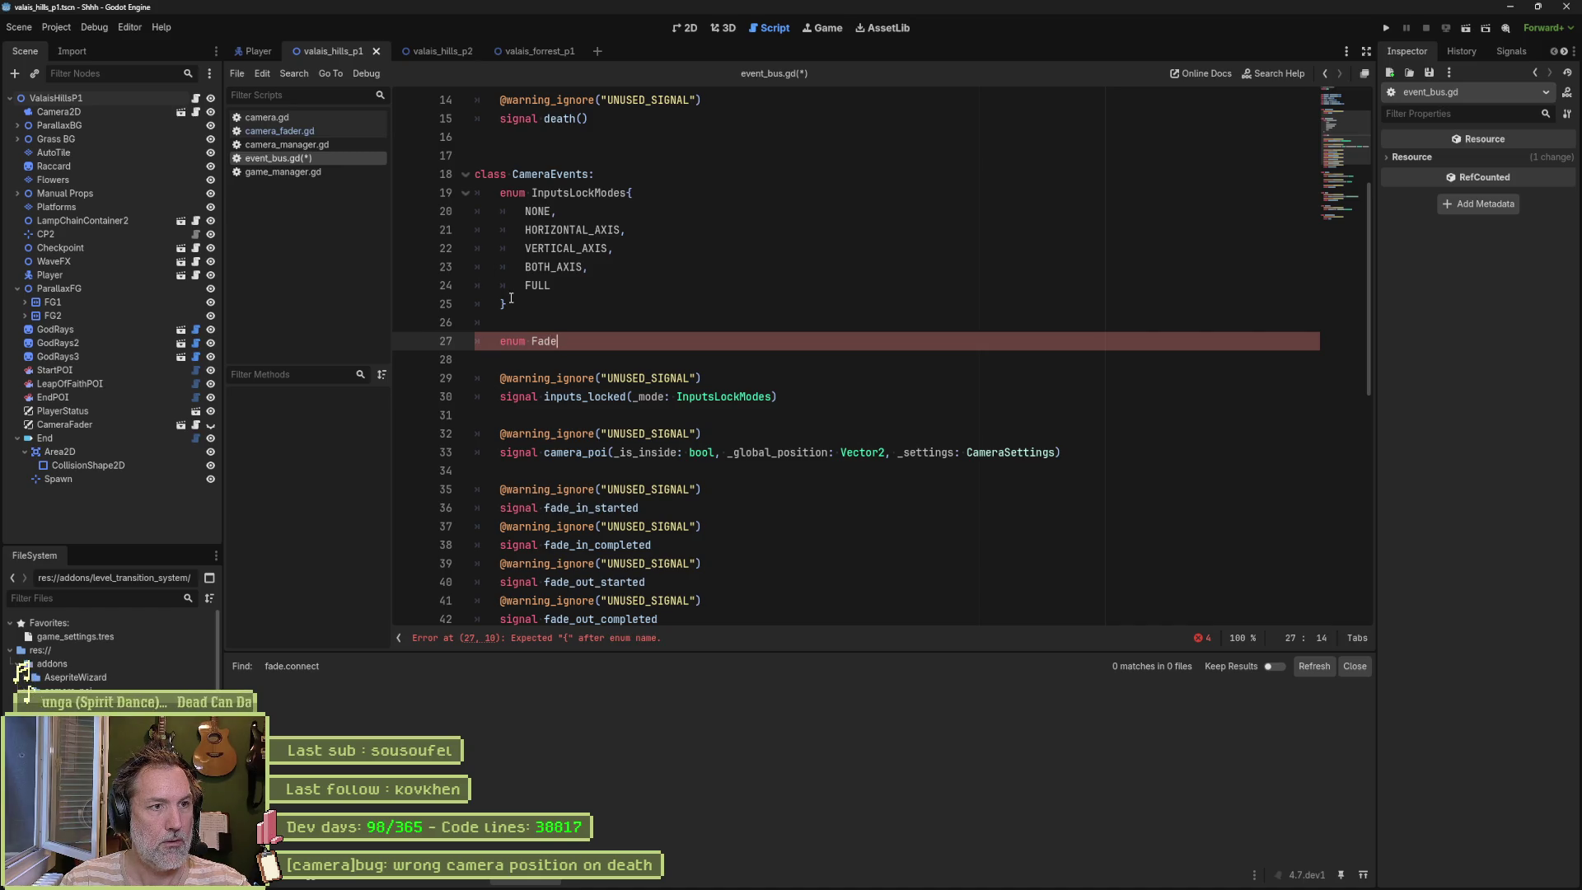
type("States")
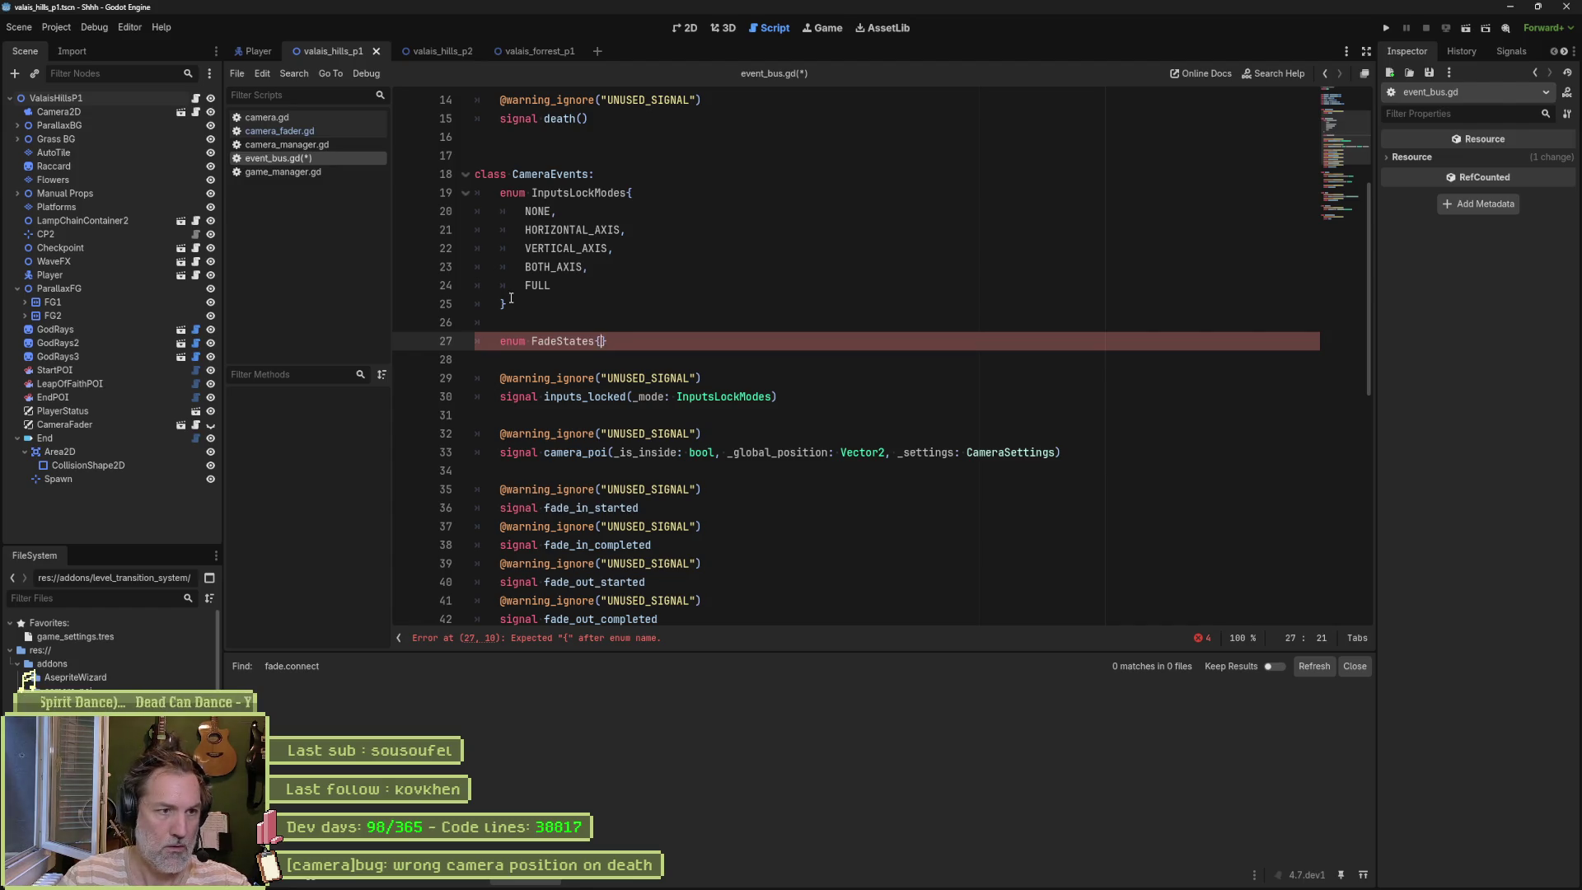
type("{")
key("Return")
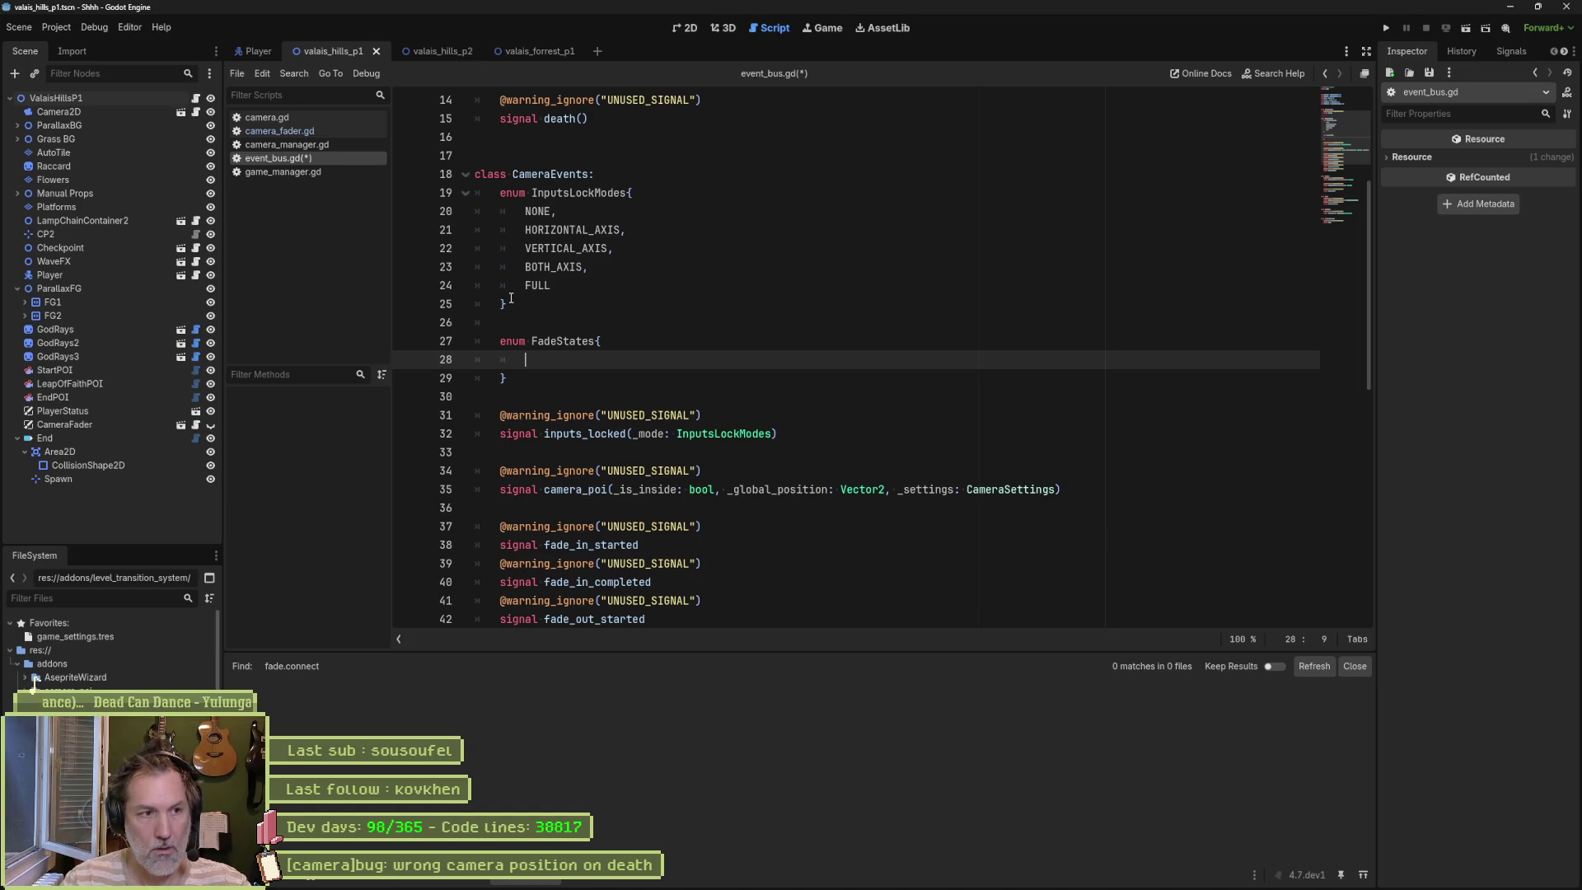
Step: List FADE_IN_STARTED, FADE_IN_COMPLETED, FADE_OUT_STARTED and FADE_OUT_COMPLETED in the FadeStates enum
type("FADE")
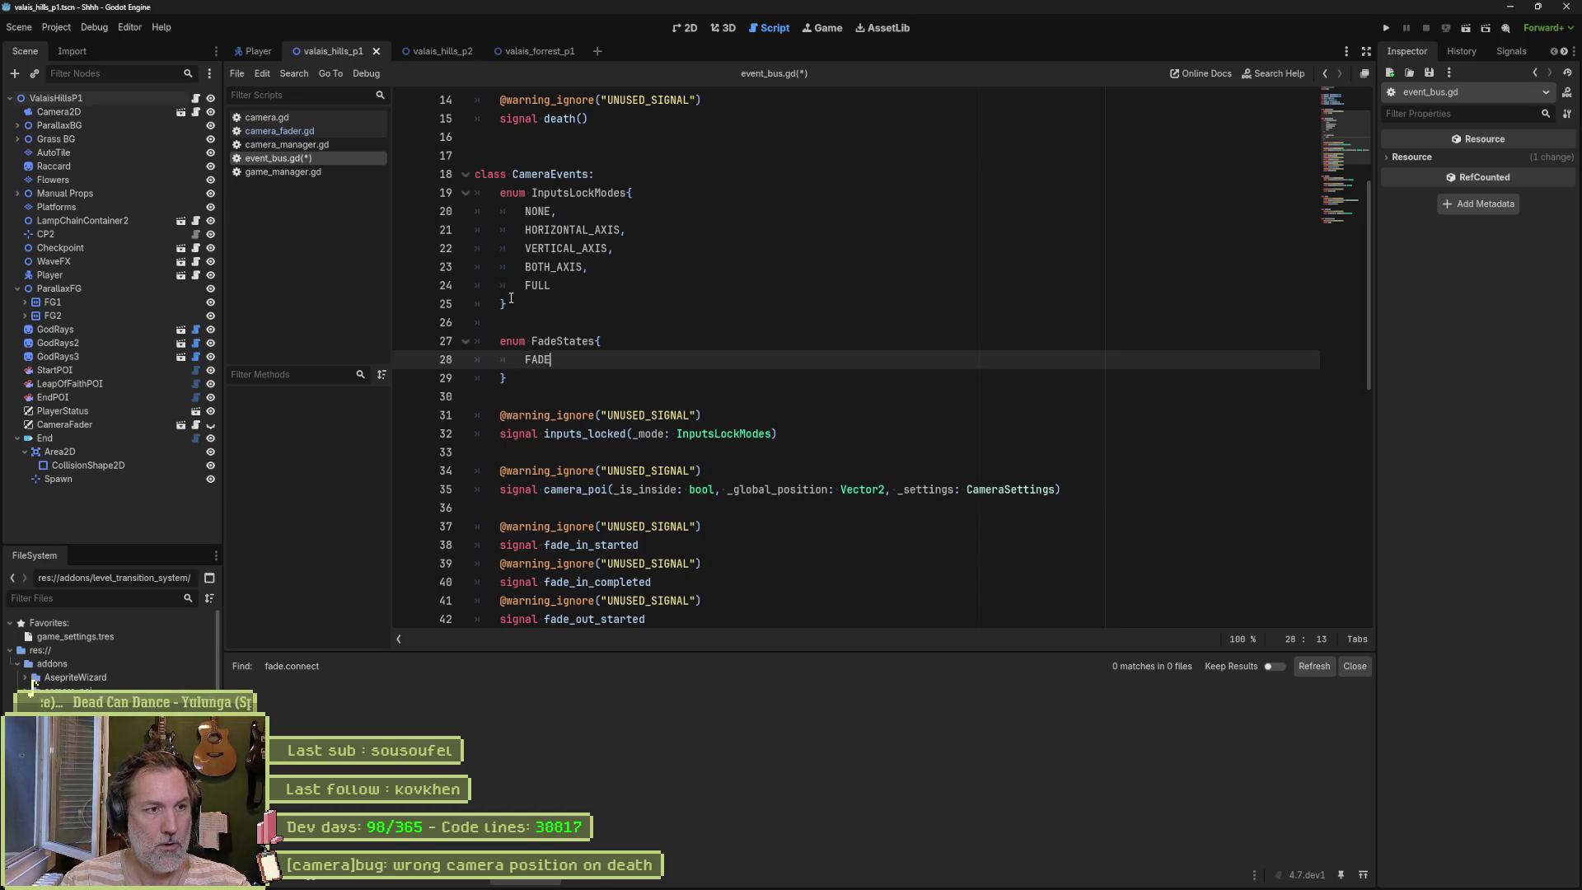
type("_IN_STARTED,")
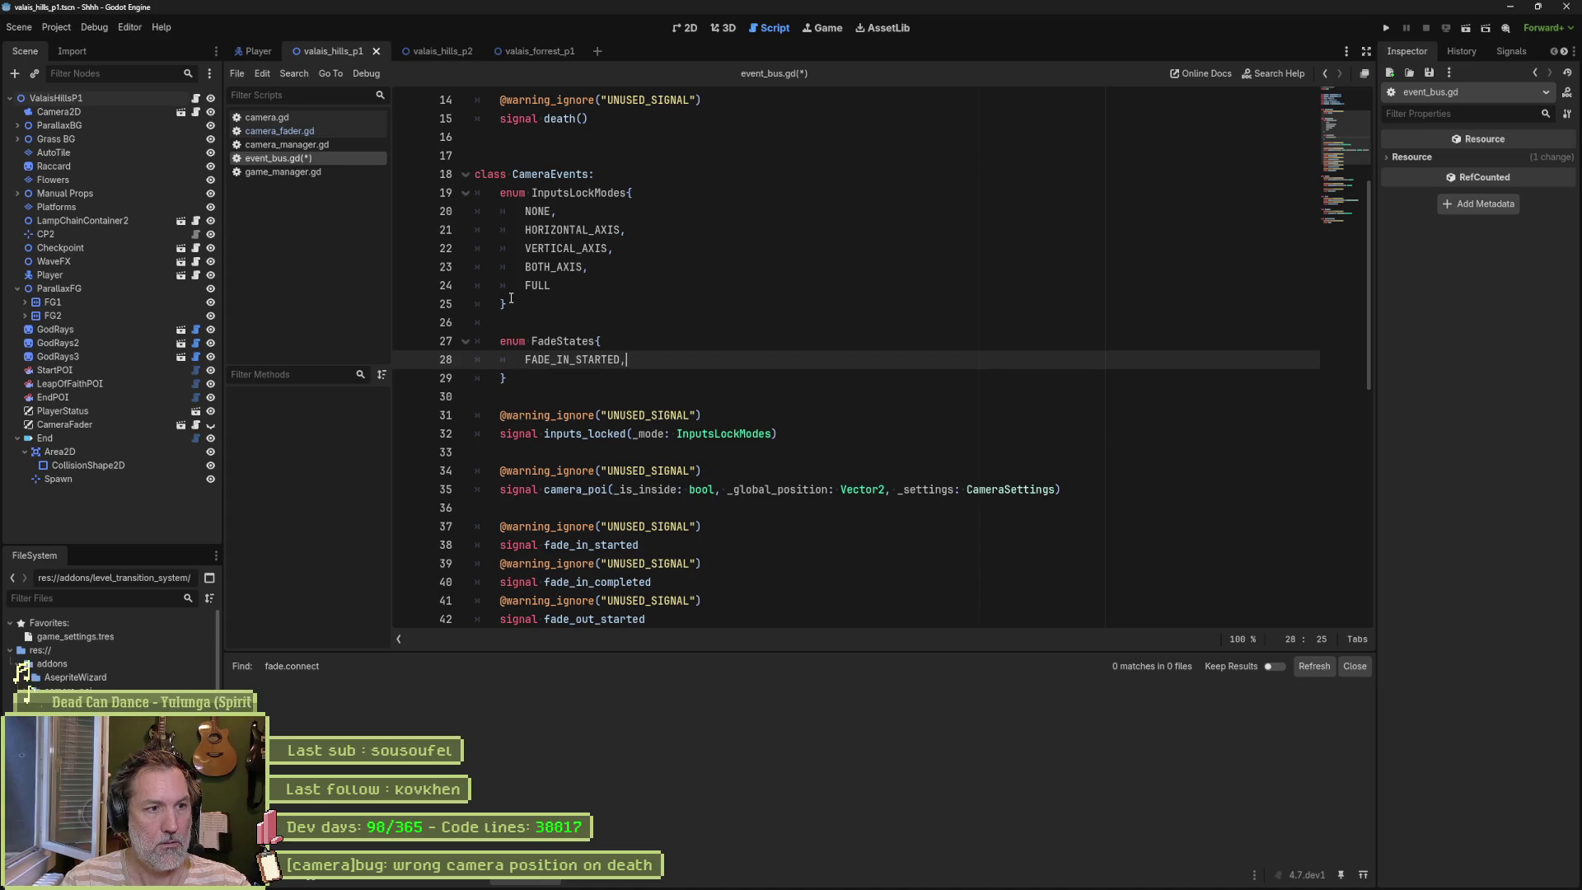
key("Return")
type("FADE_IN_")
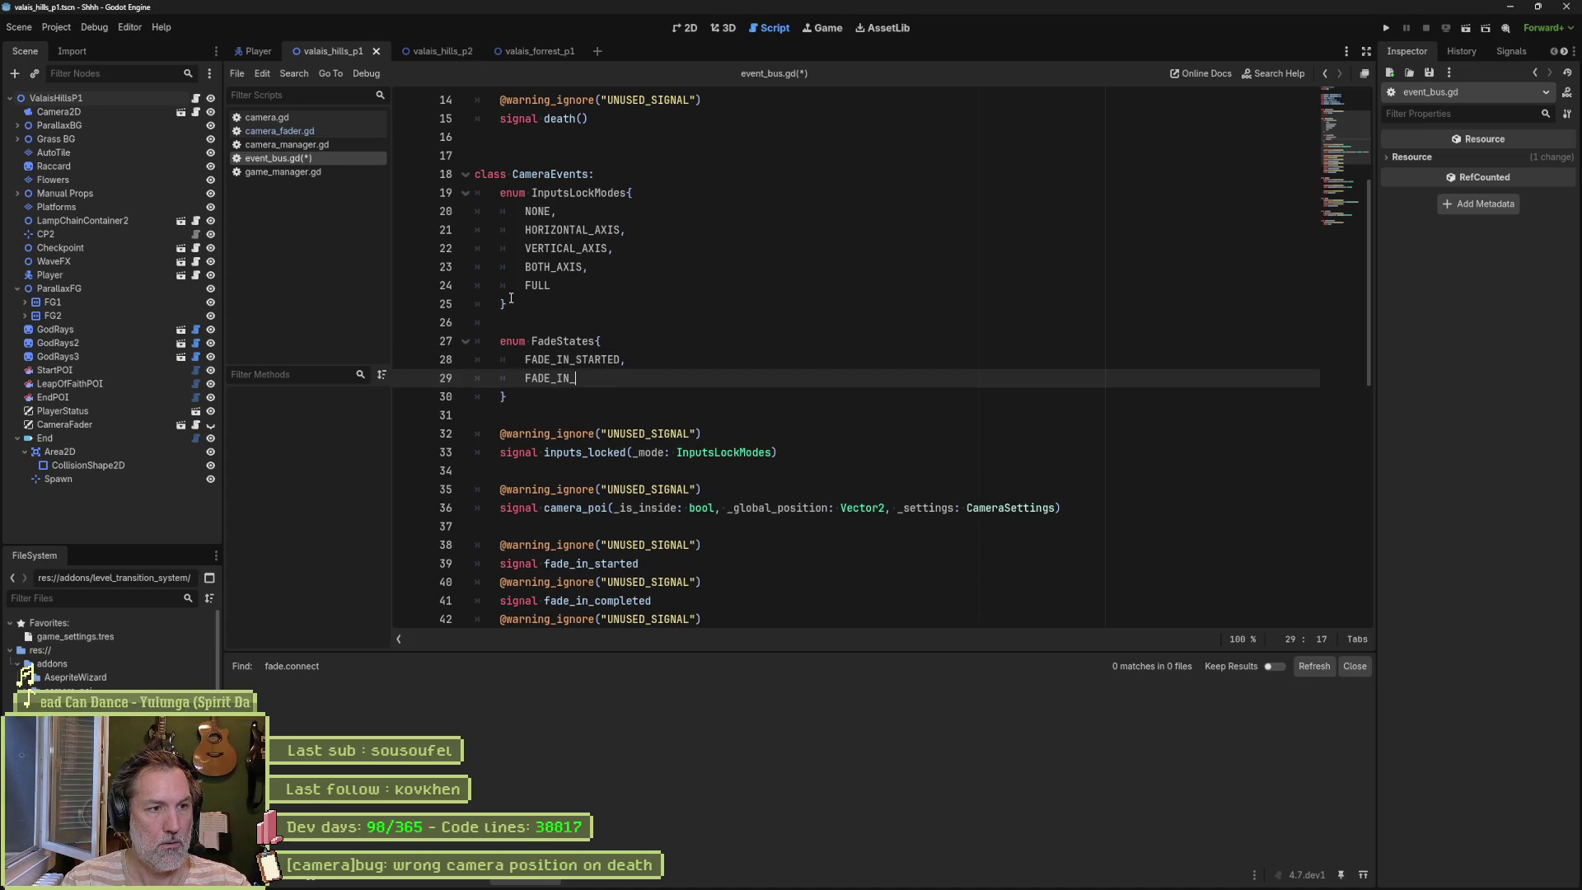
type("COMPLETED,")
key("Return")
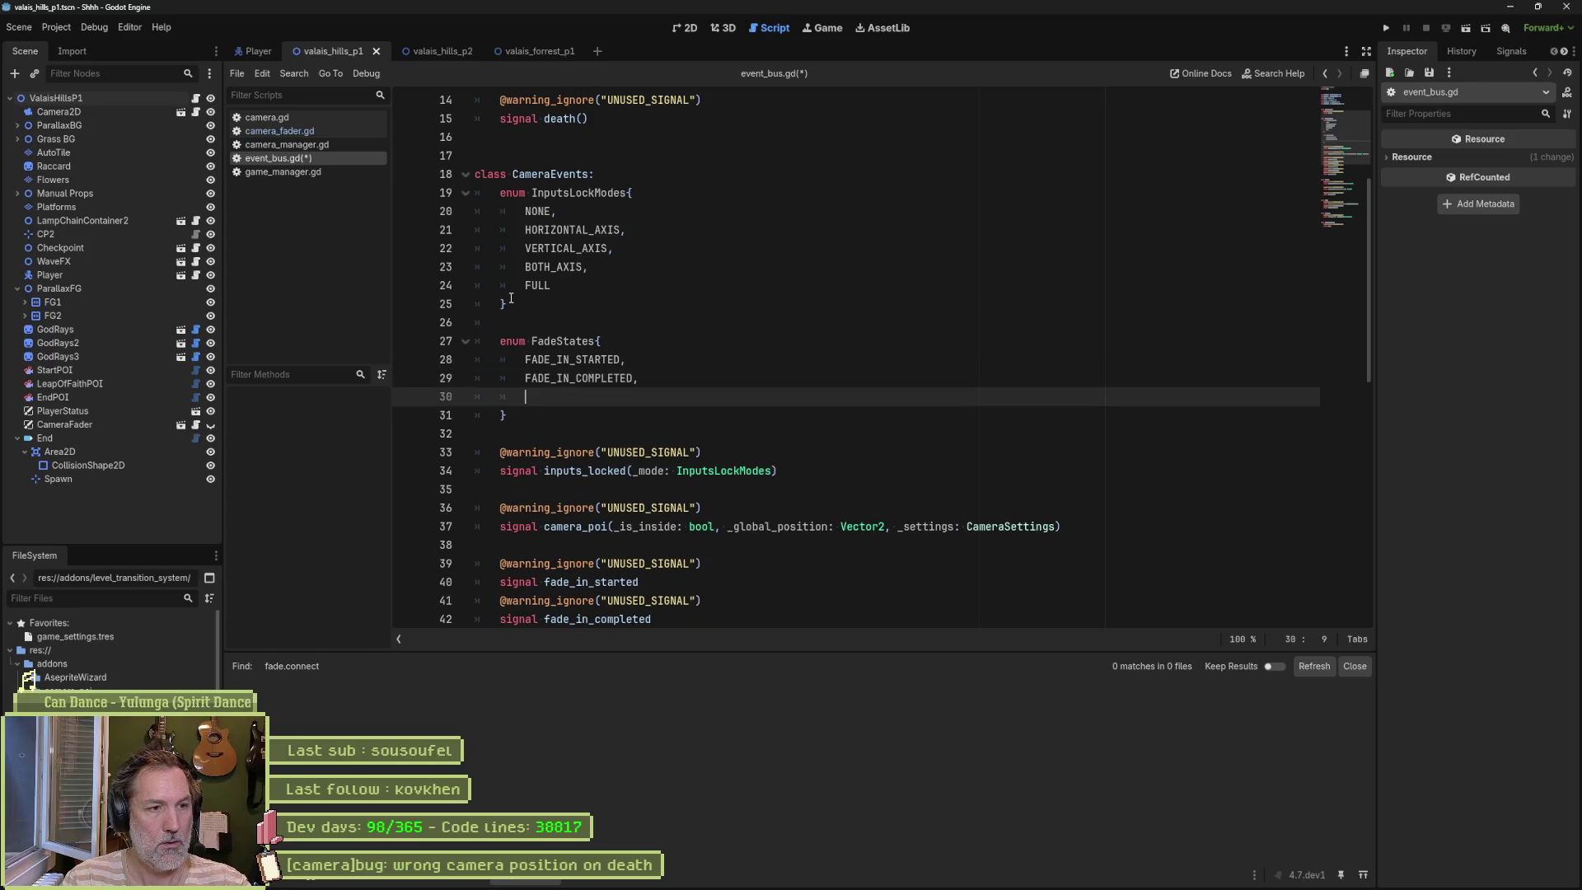
type("FADE_OUT_STARTED,")
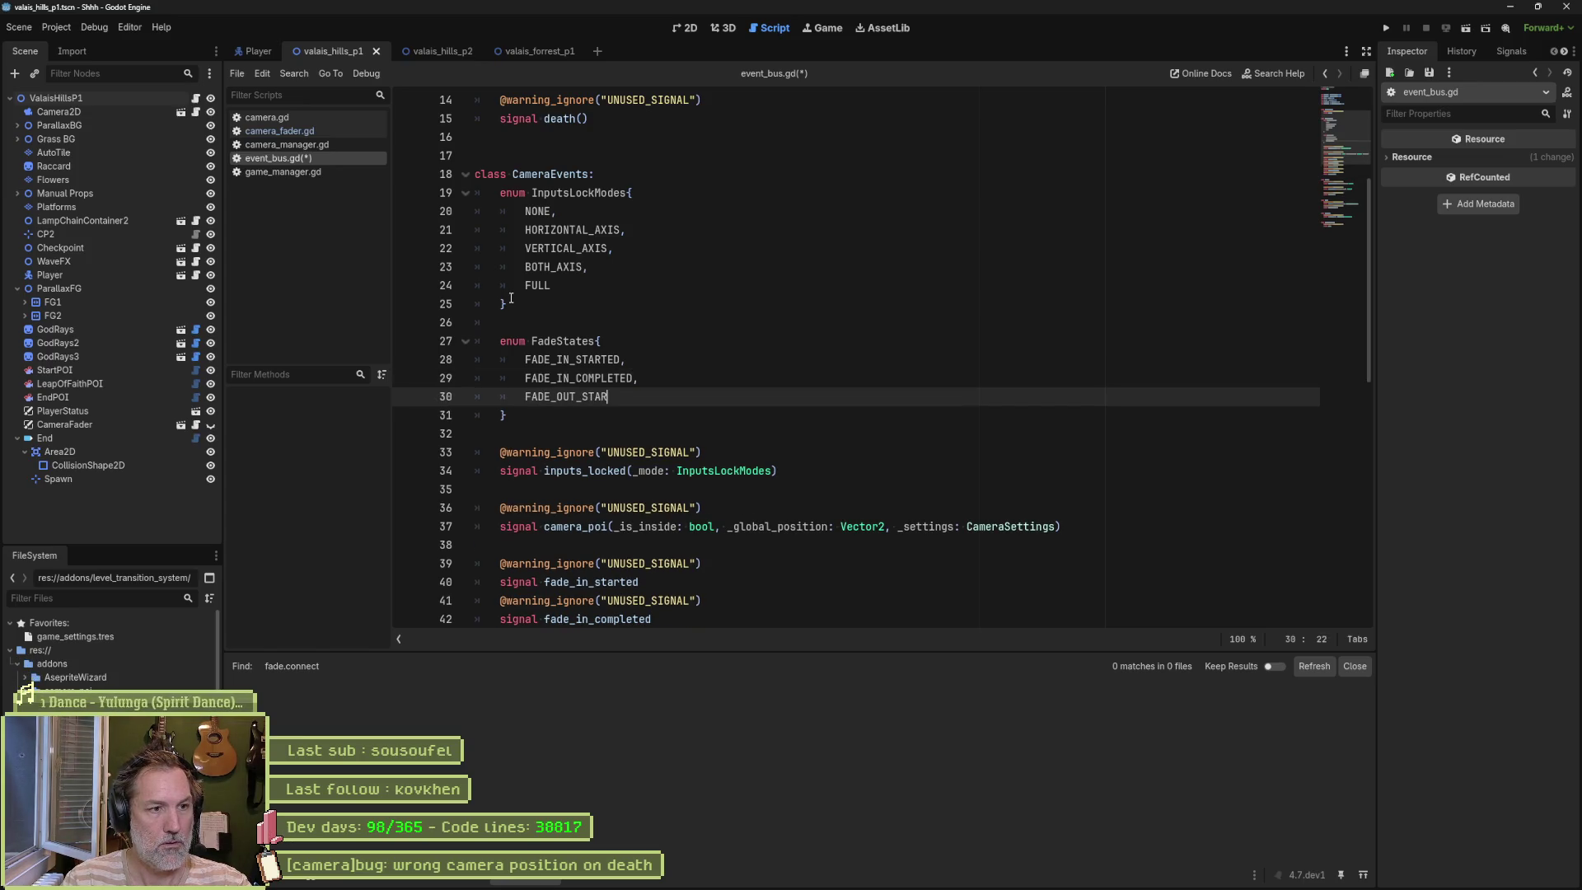
key("Return")
type("FADE_OUT_")
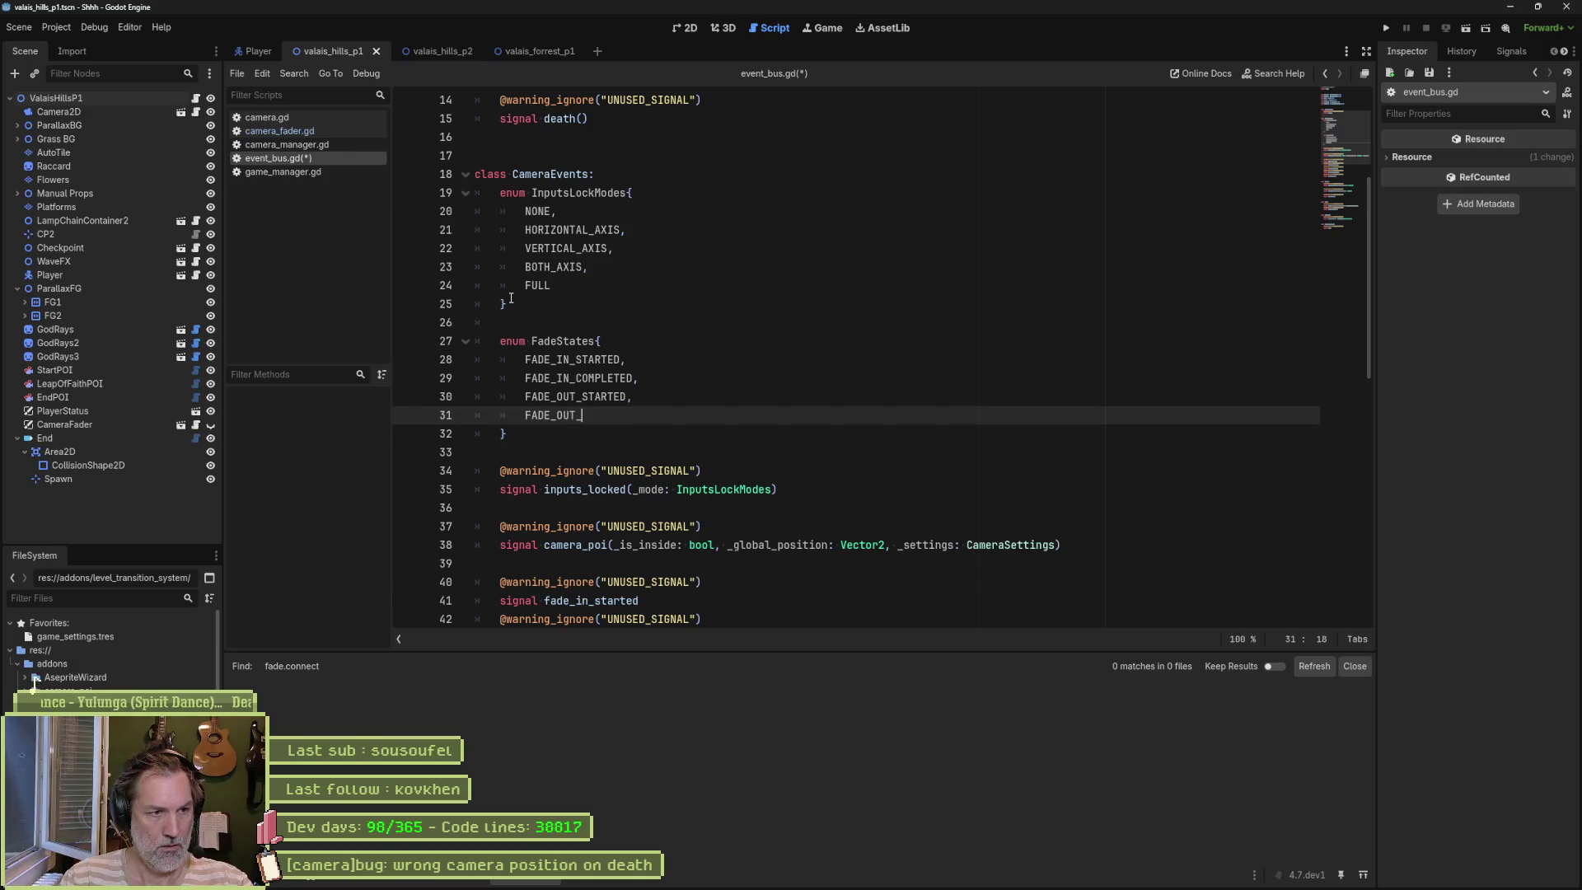
type("COMPLETED,")
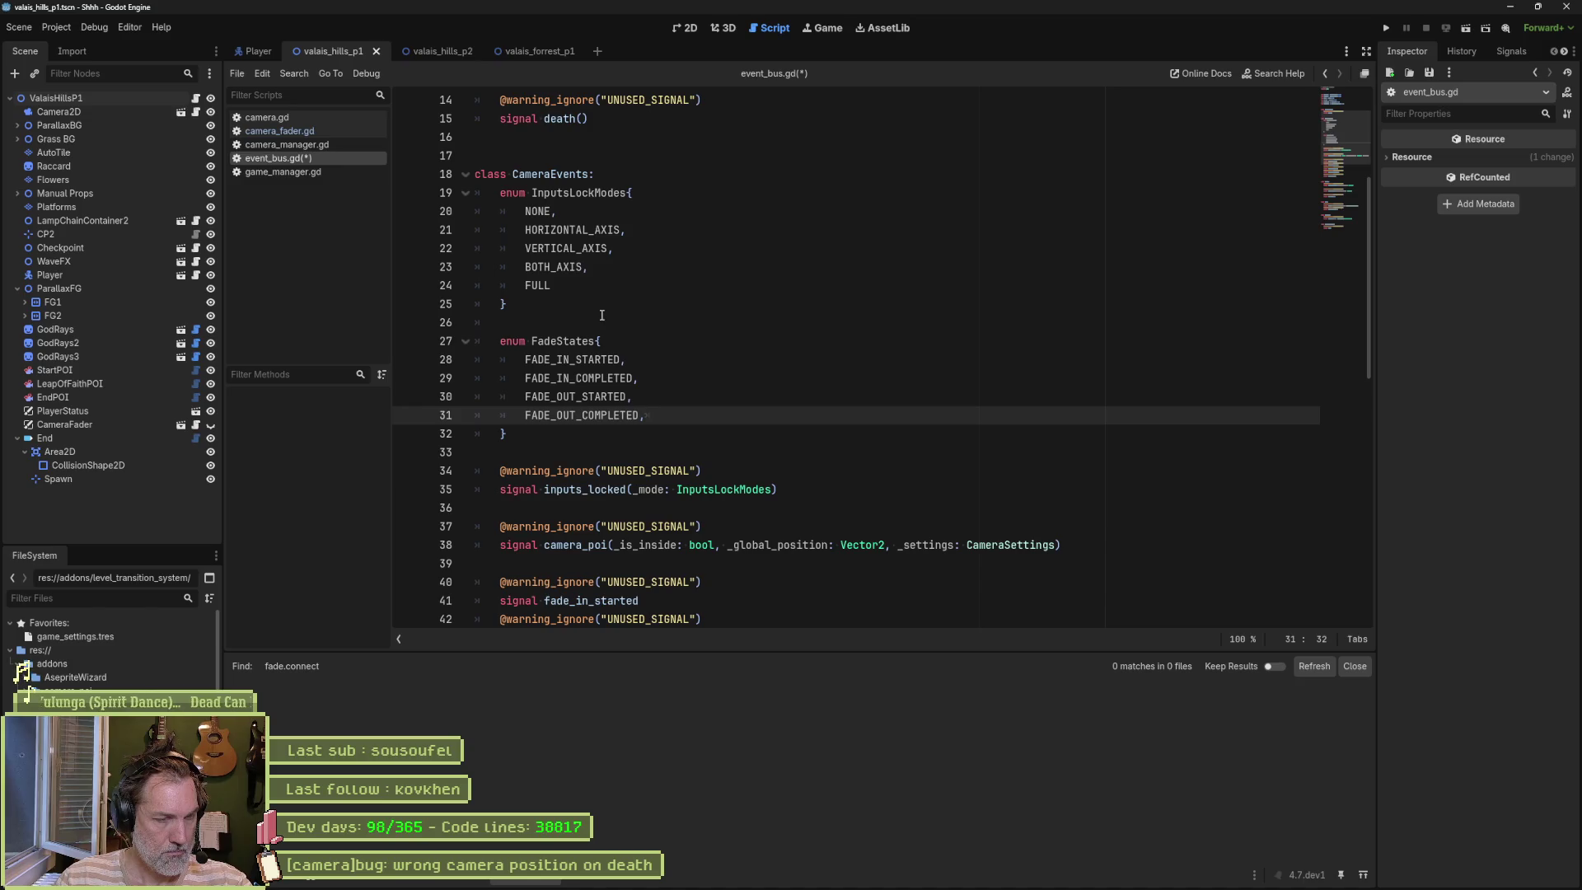
key("ctrl+a")
left_click(634, 325)
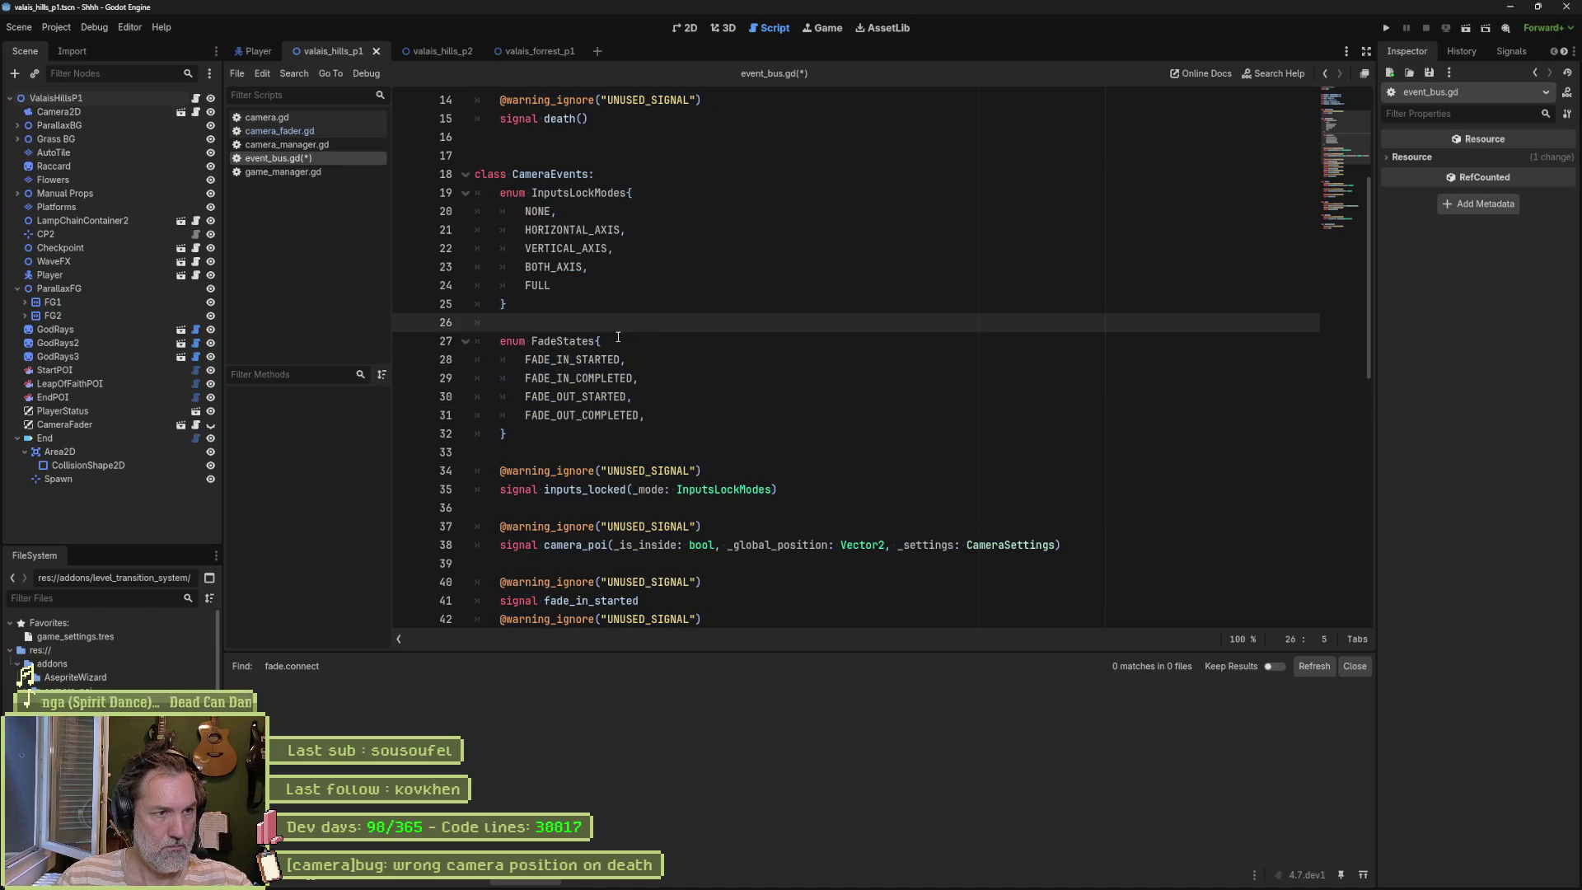
scroll(628, 362, "down", 2)
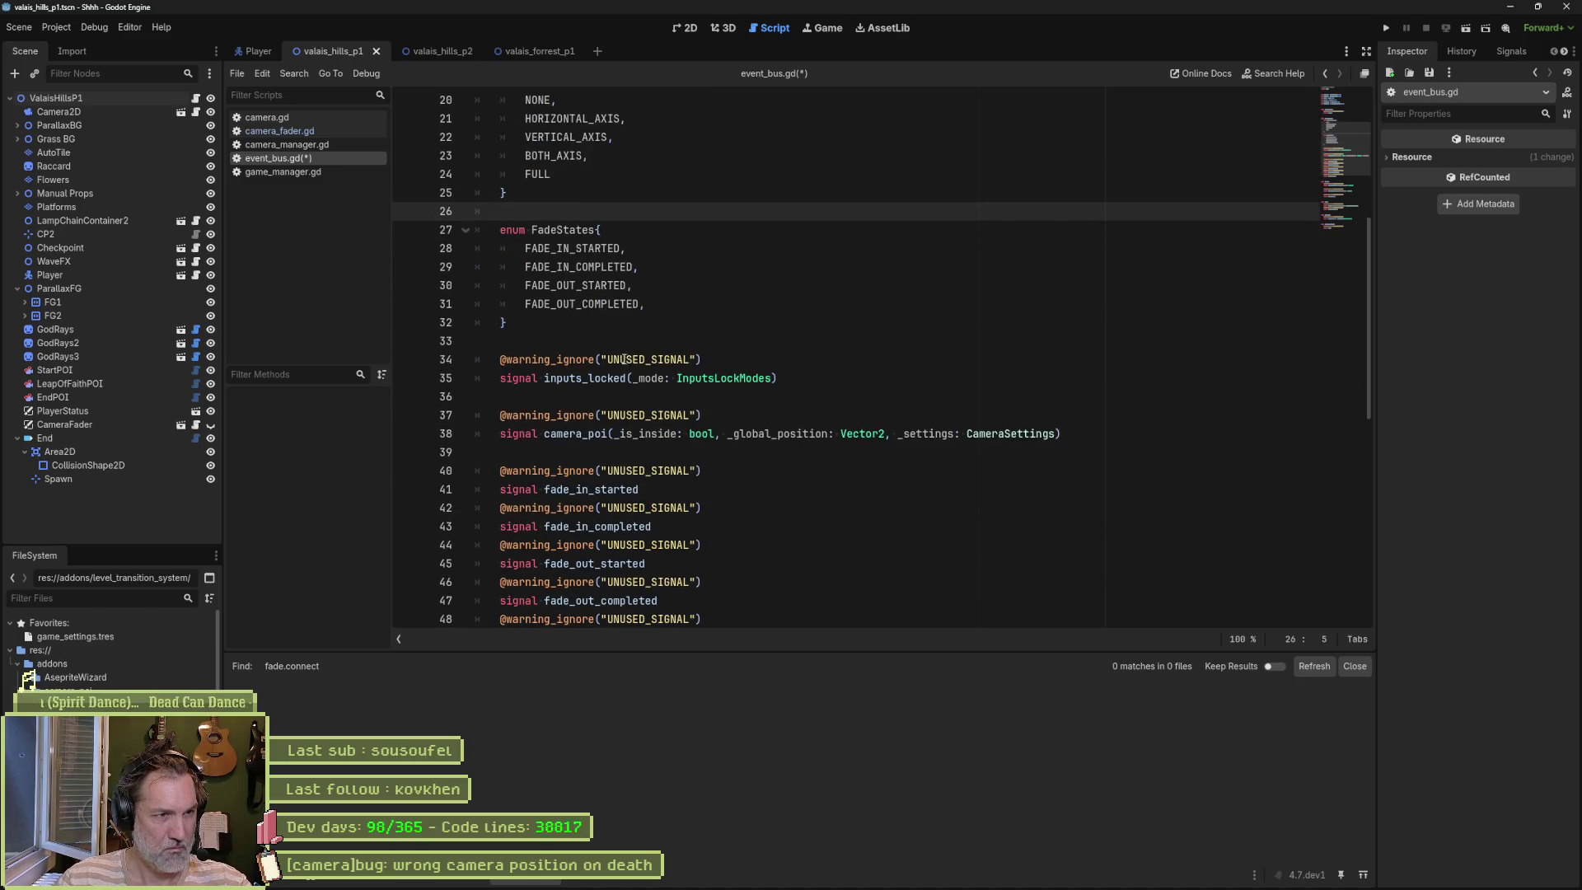
Step: Give fader_updated a (_state: FadeStates) parameter and save event_bus.gd
double_click(573, 235)
scroll(673, 415, "down", 4)
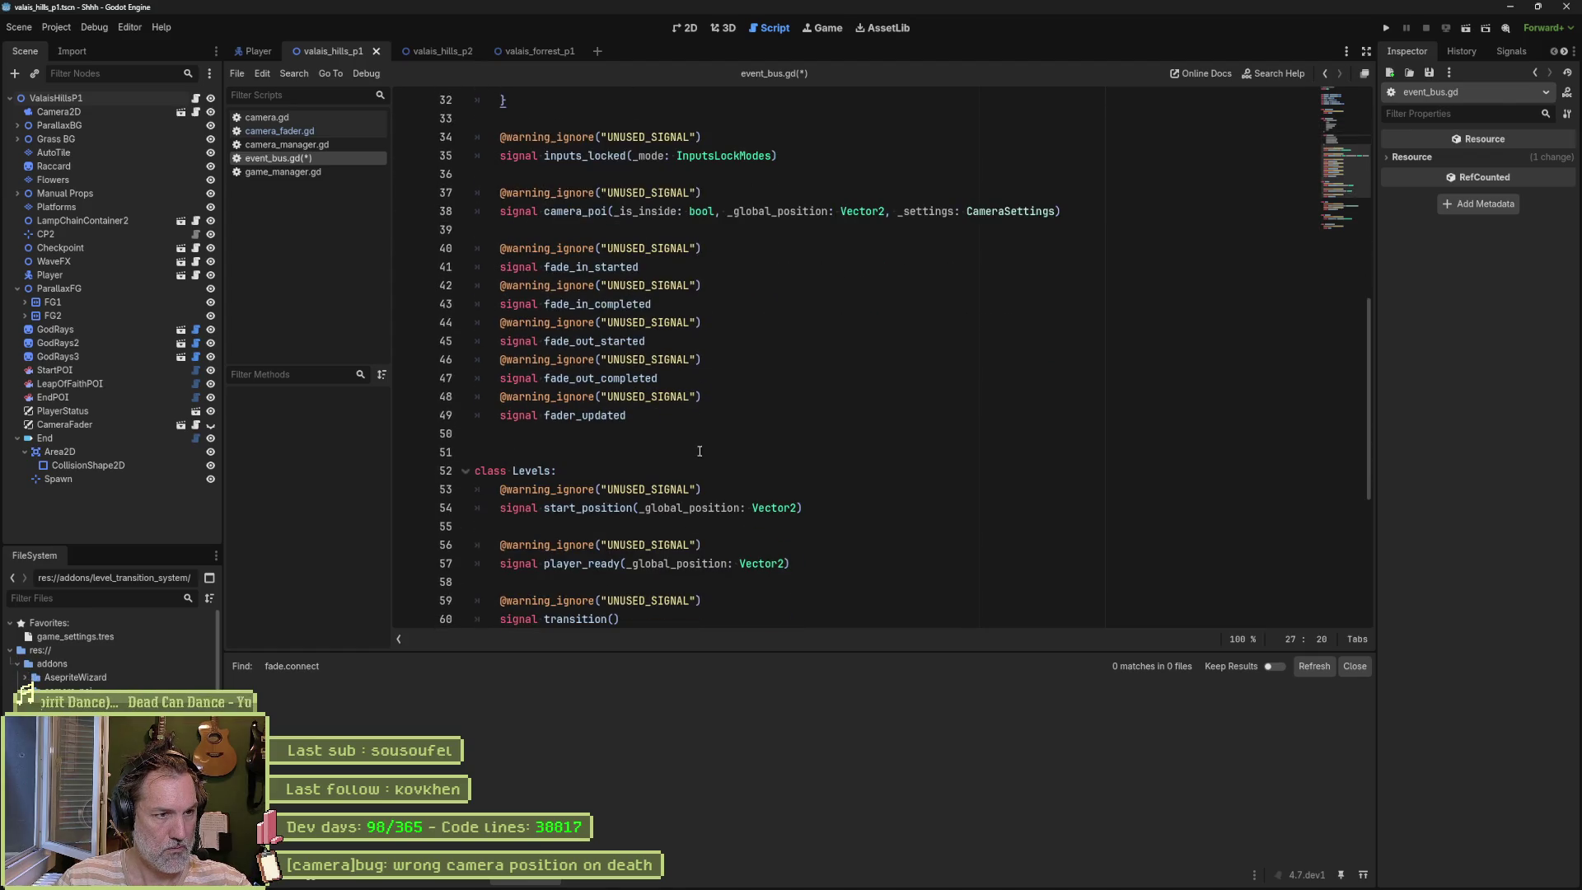
left_click(752, 418)
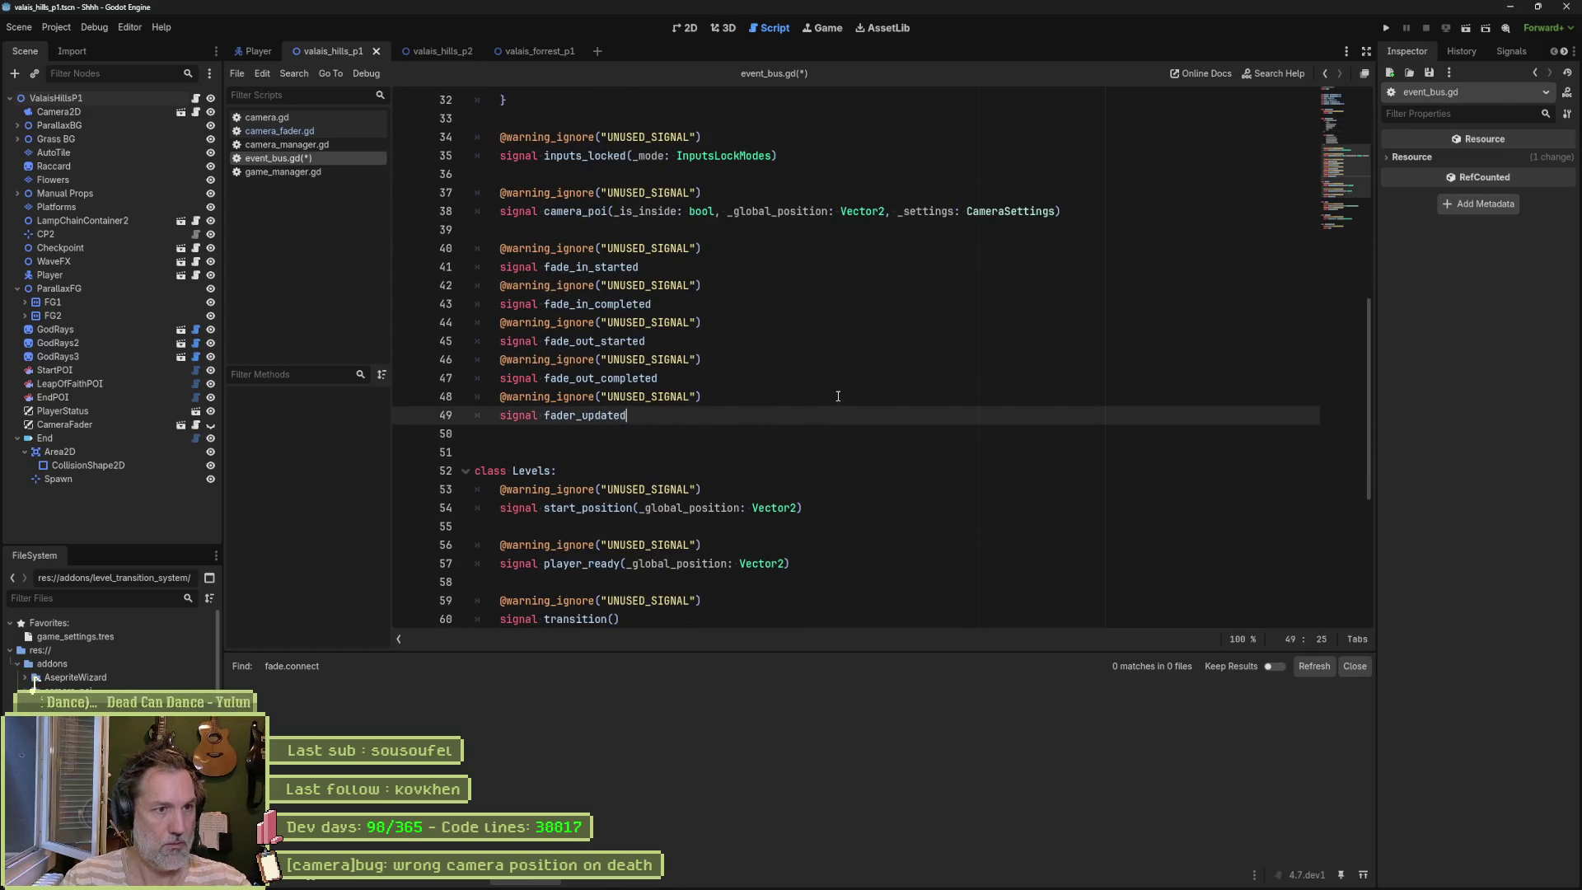
type("(")
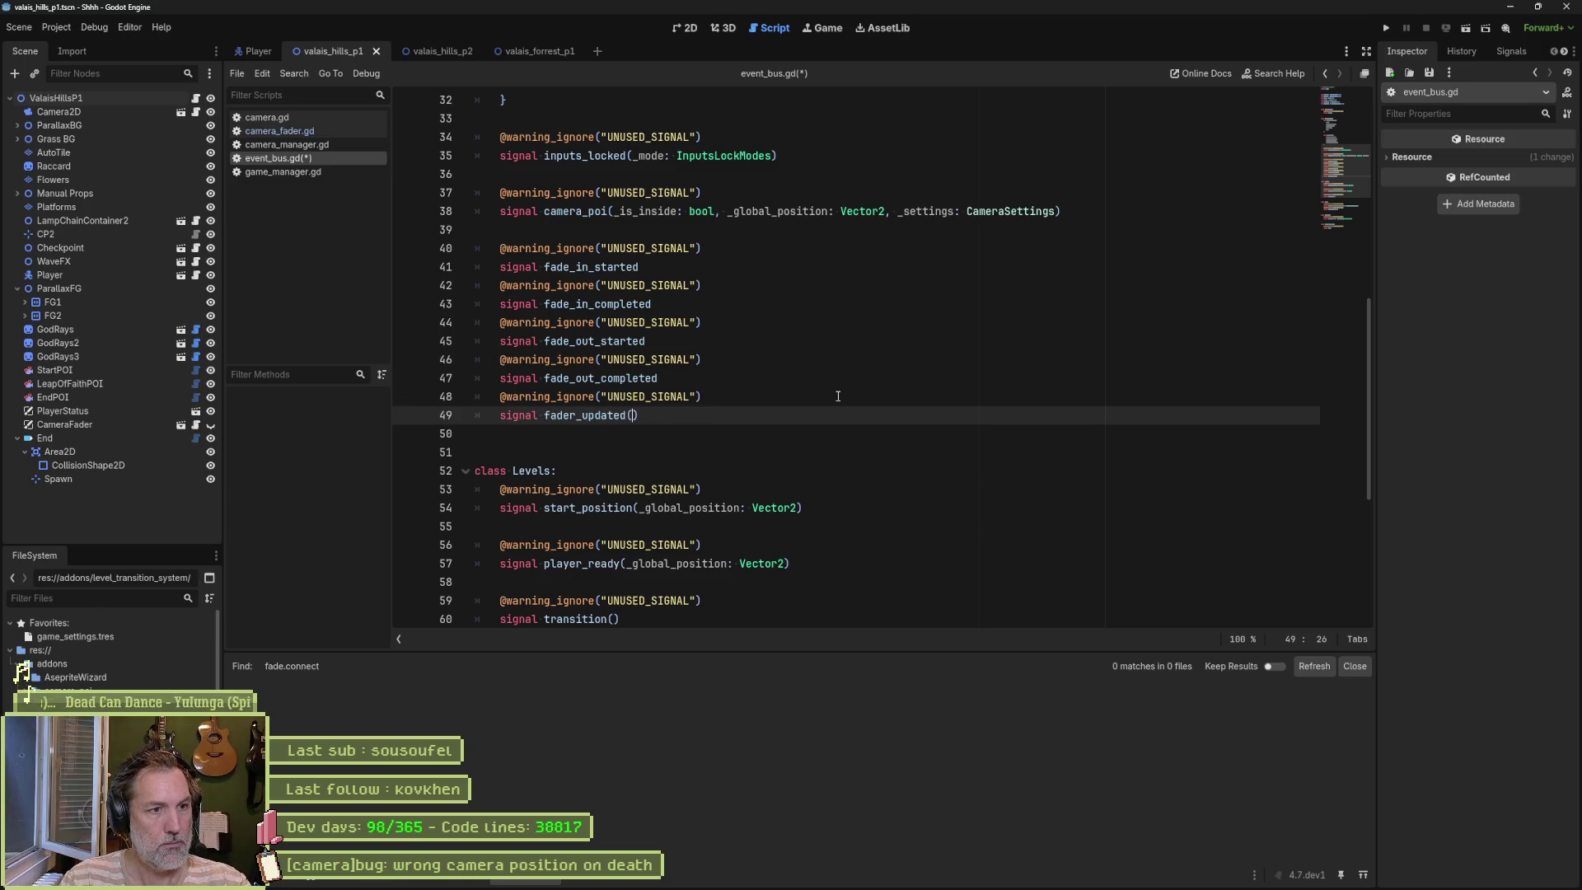
type("_state:")
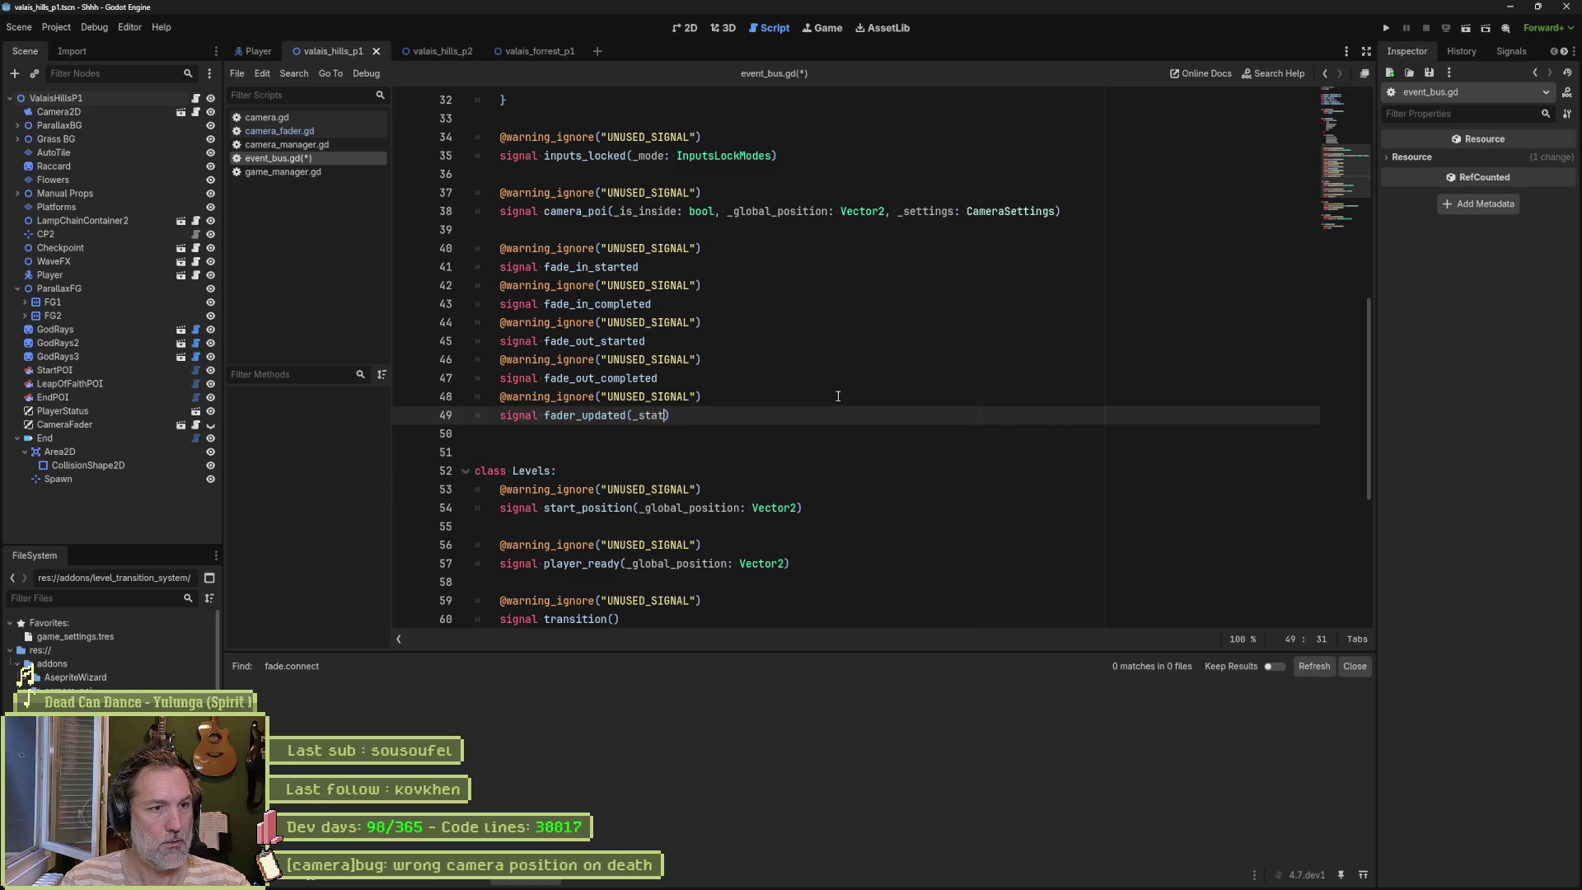
type(" FadeStates")
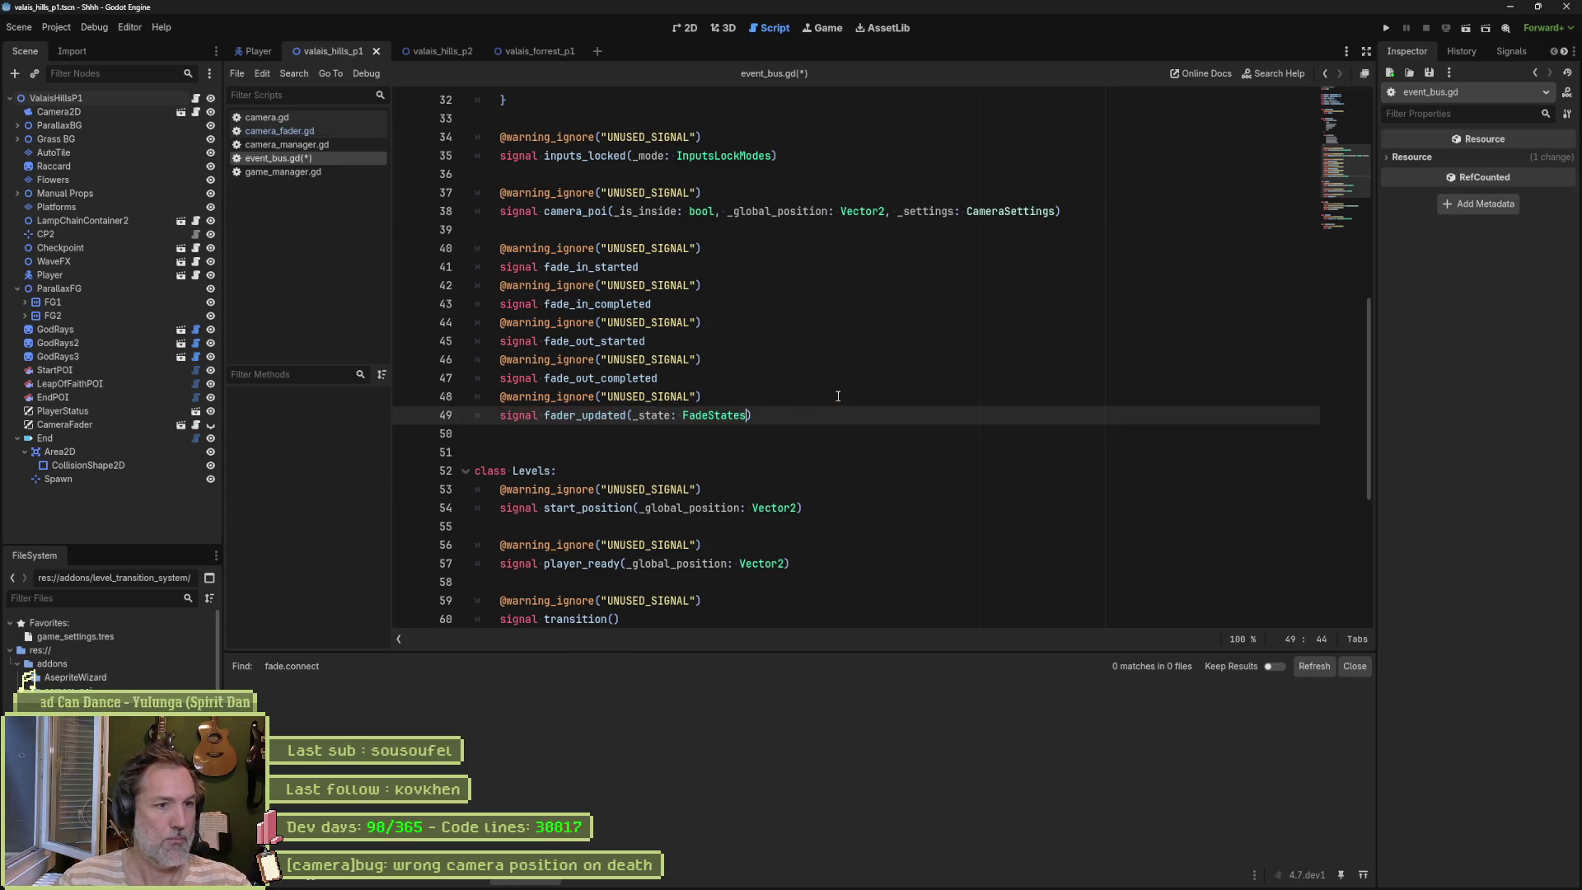
key("ctrl+s")
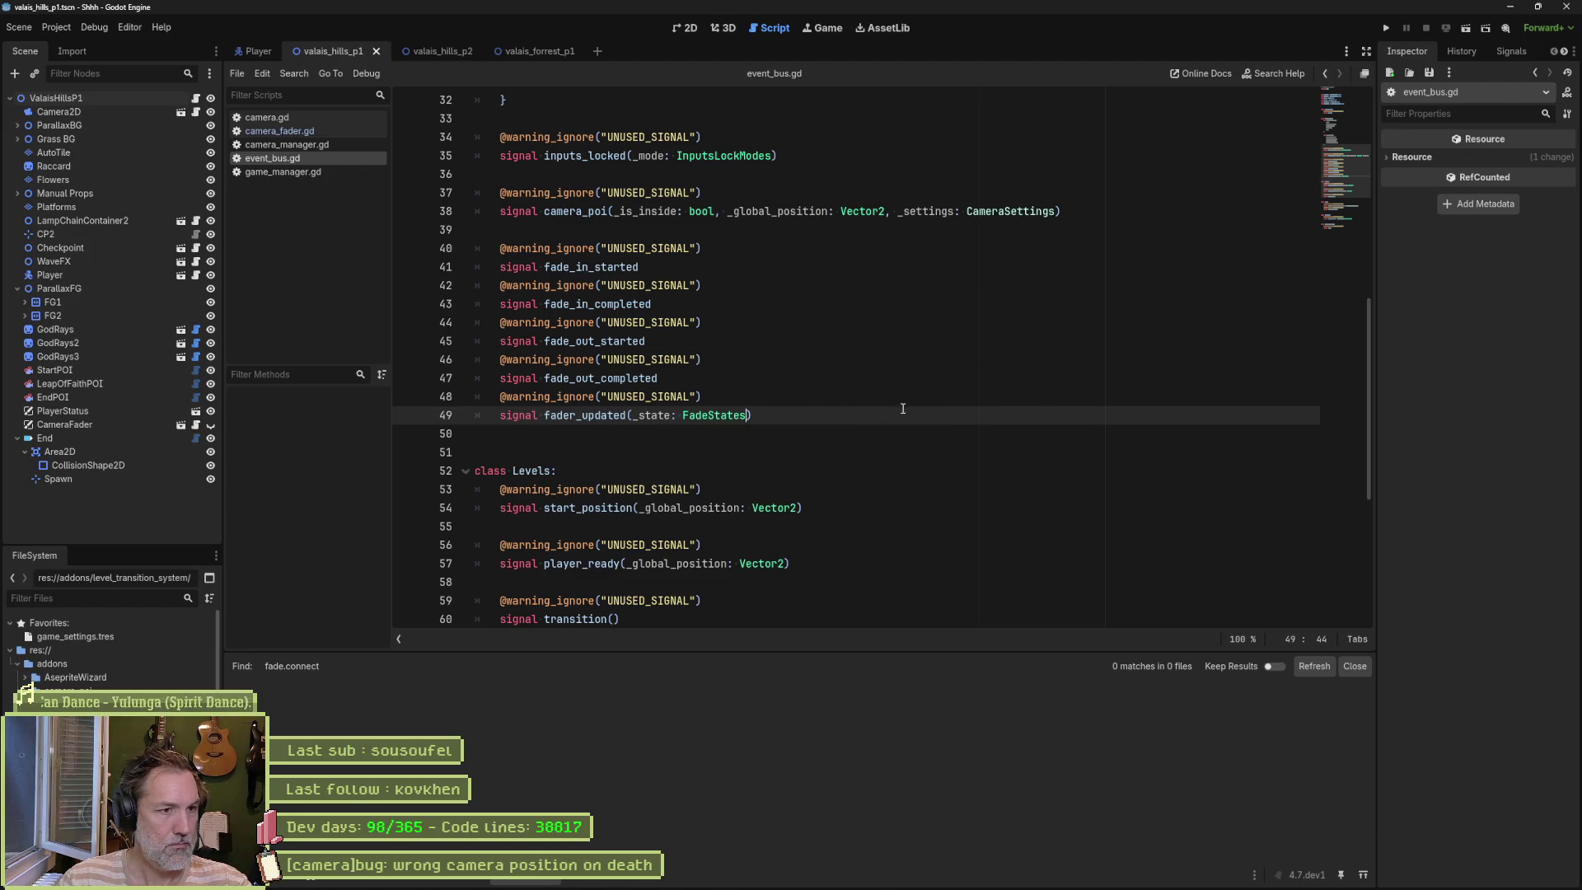
Step: Delete the four old fade started/completed signal declarations and save
mouse_move(745, 385)
left_mouse_down()
mouse_move(709, 265)
mouse_move(1084, 208)
mouse_move(1096, 230)
left_mouse_up()
key("Delete")
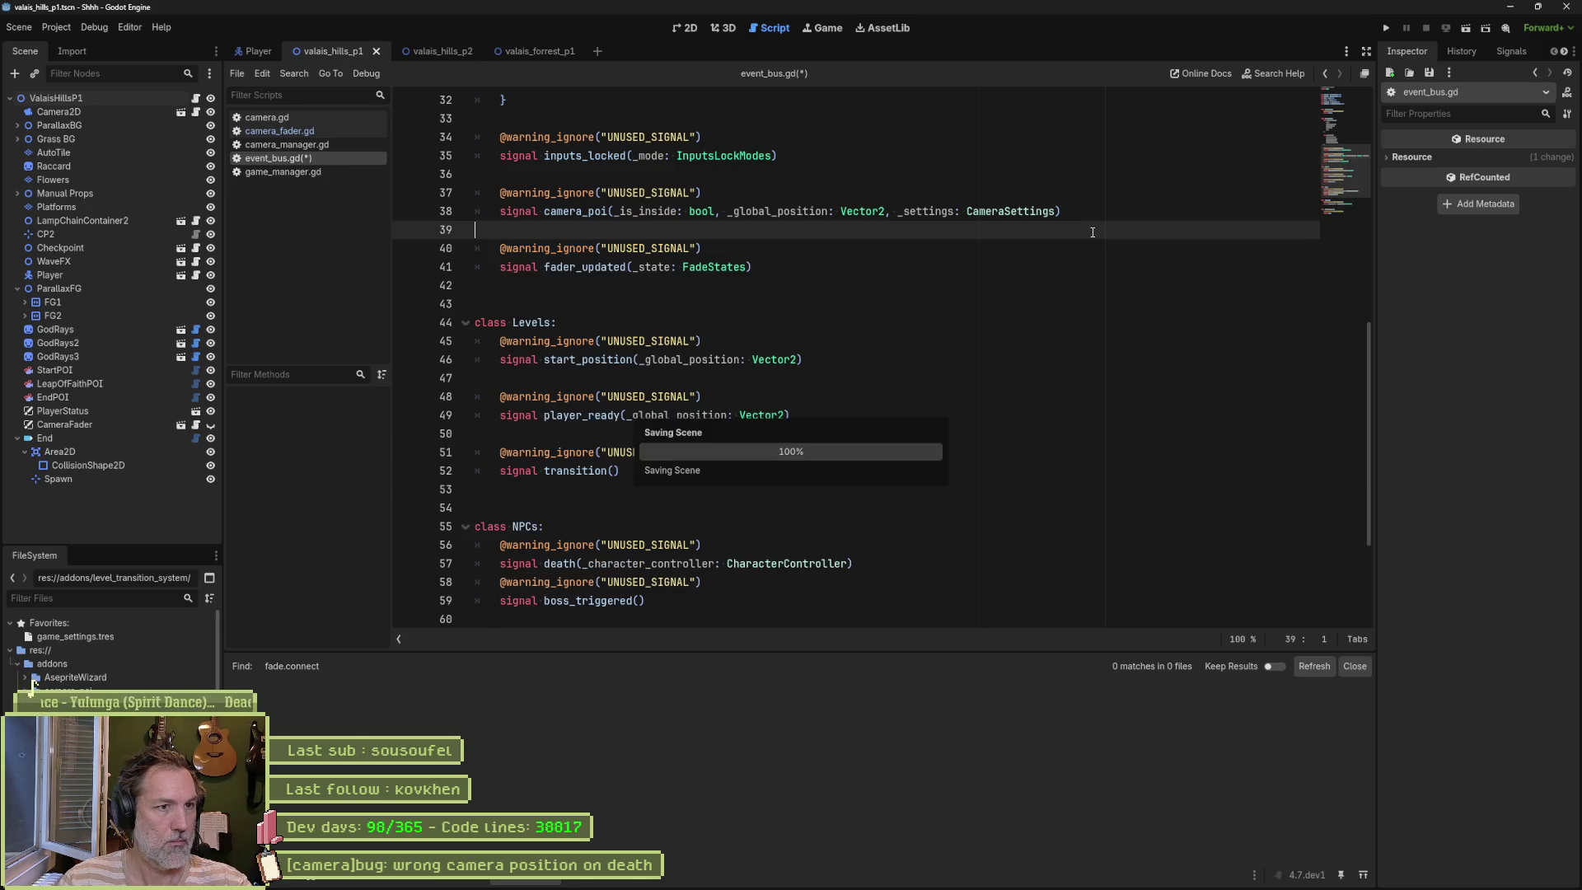
key("ctrl+s")
Step: In camera_fader.gd, change line 56's fade_out_completed emit to fader_updated with EventBus.cameras.FadeStates
left_click(308, 132)
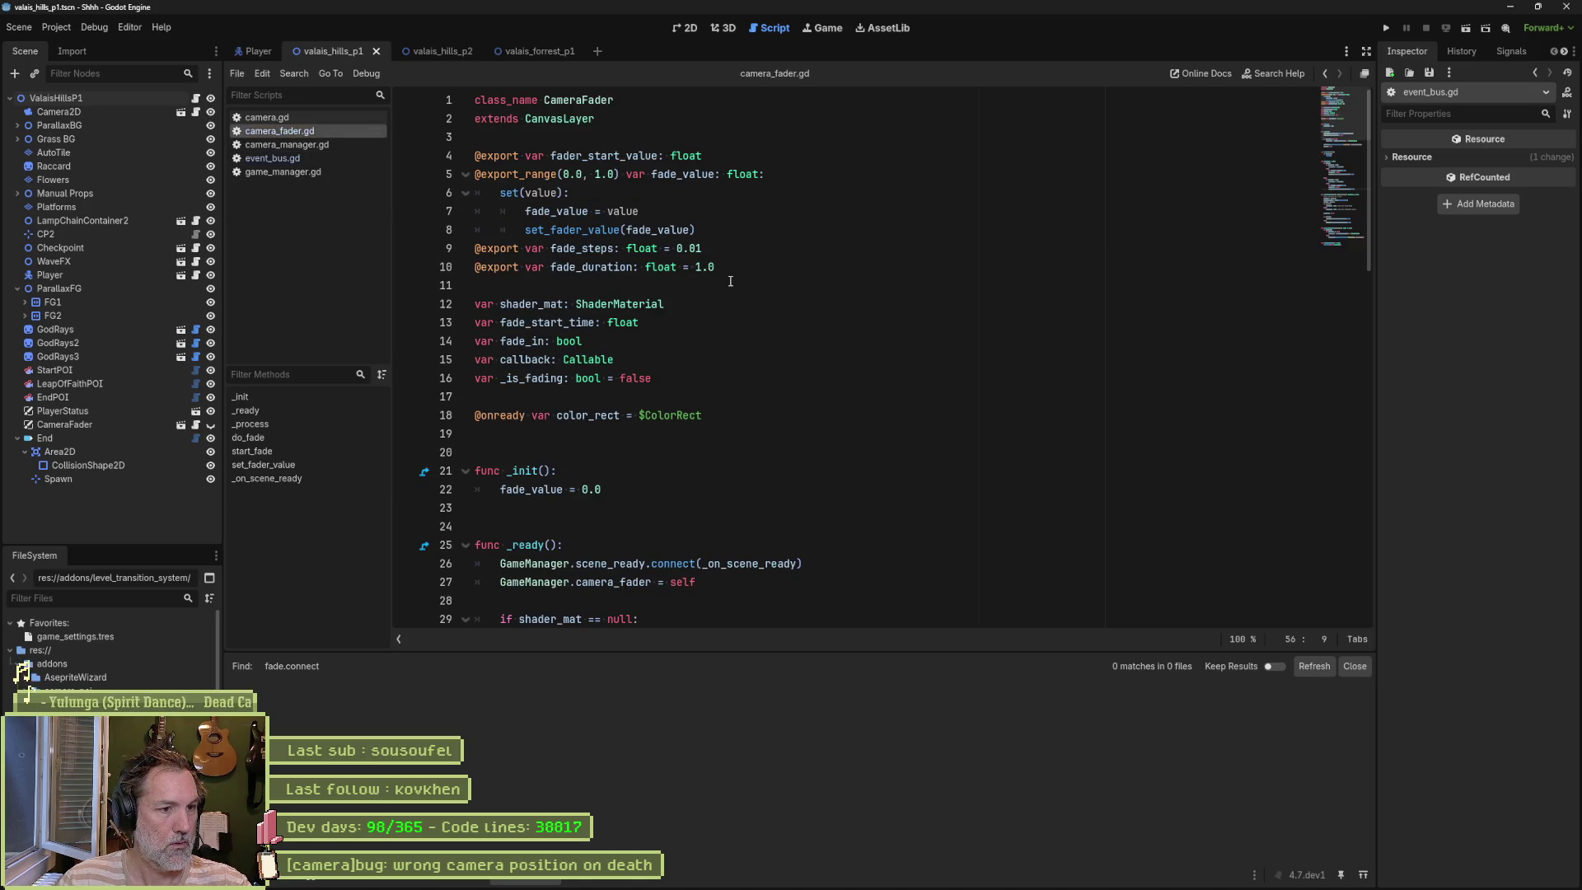
scroll(872, 395, "down", 15)
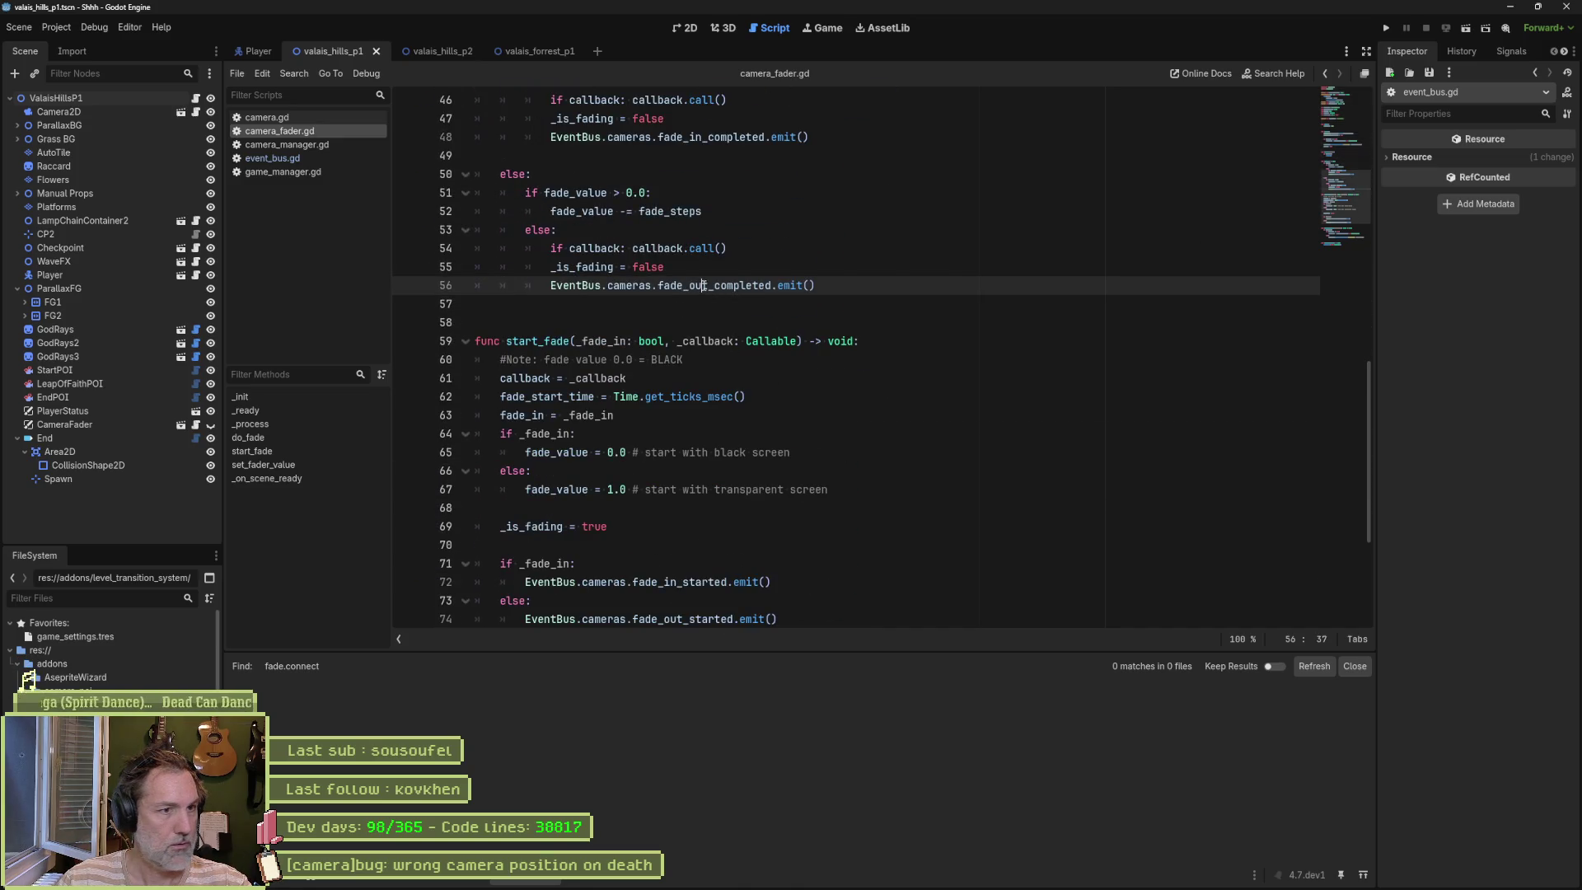
double_click(704, 285)
key("ctrl+c")
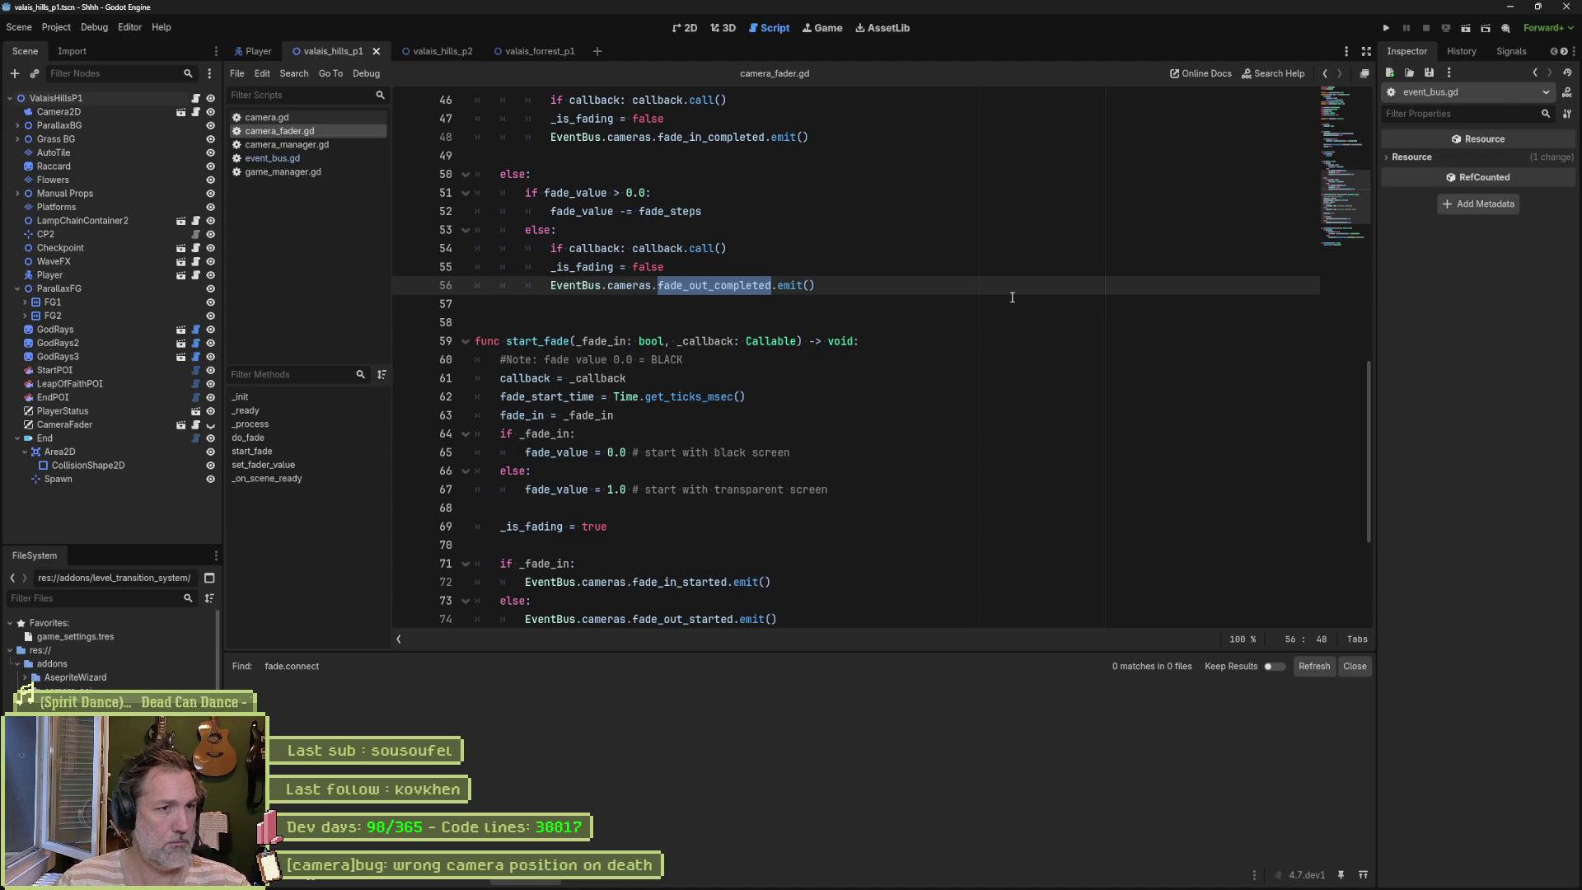
type("fa")
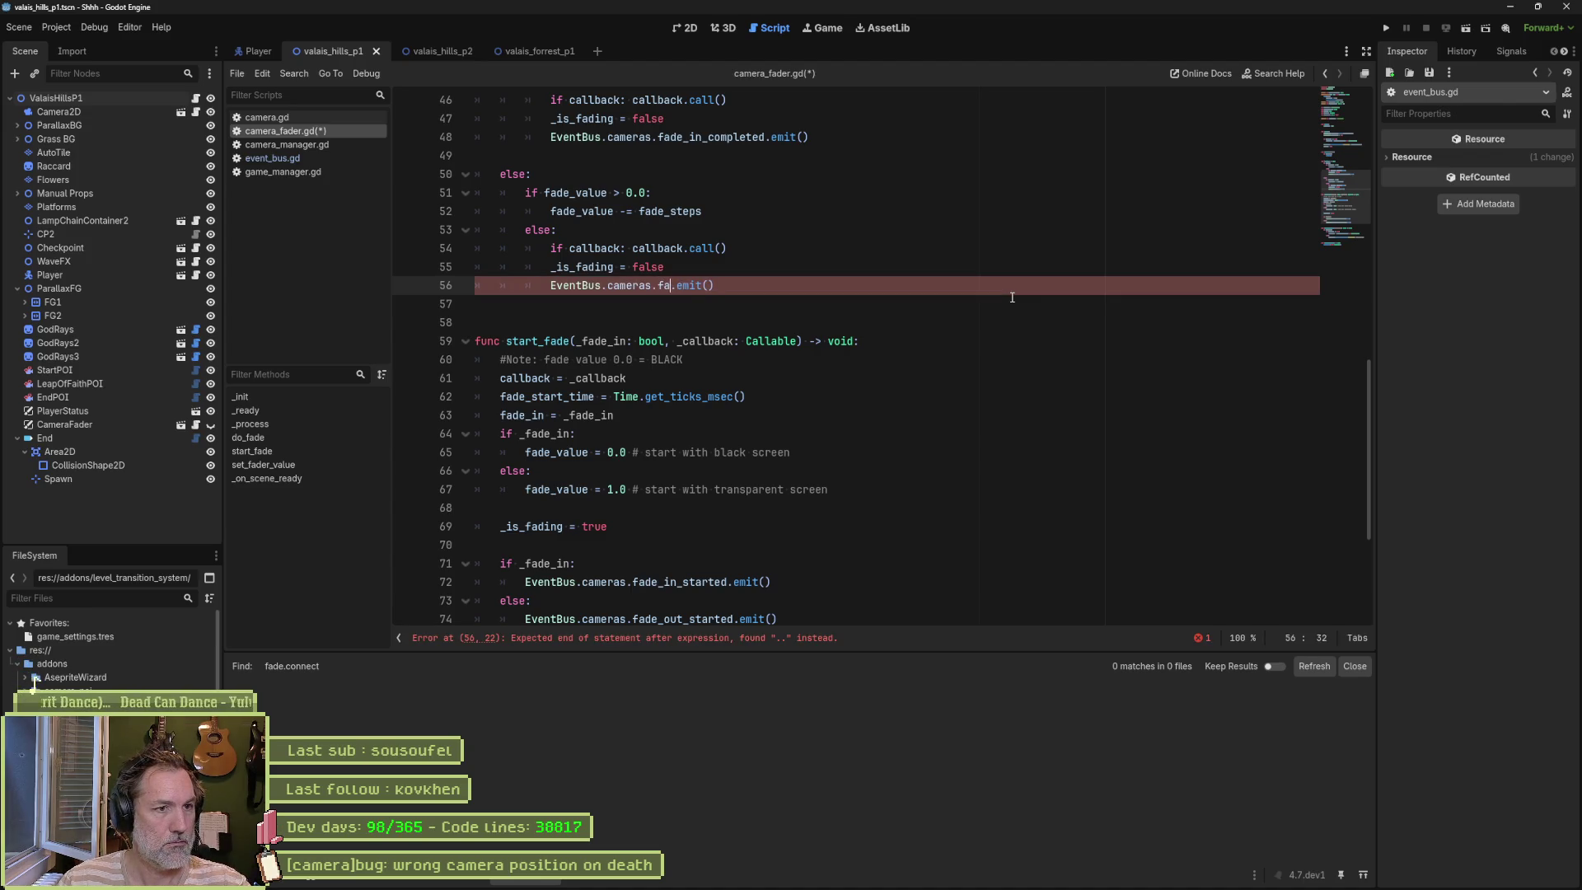
key("Return")
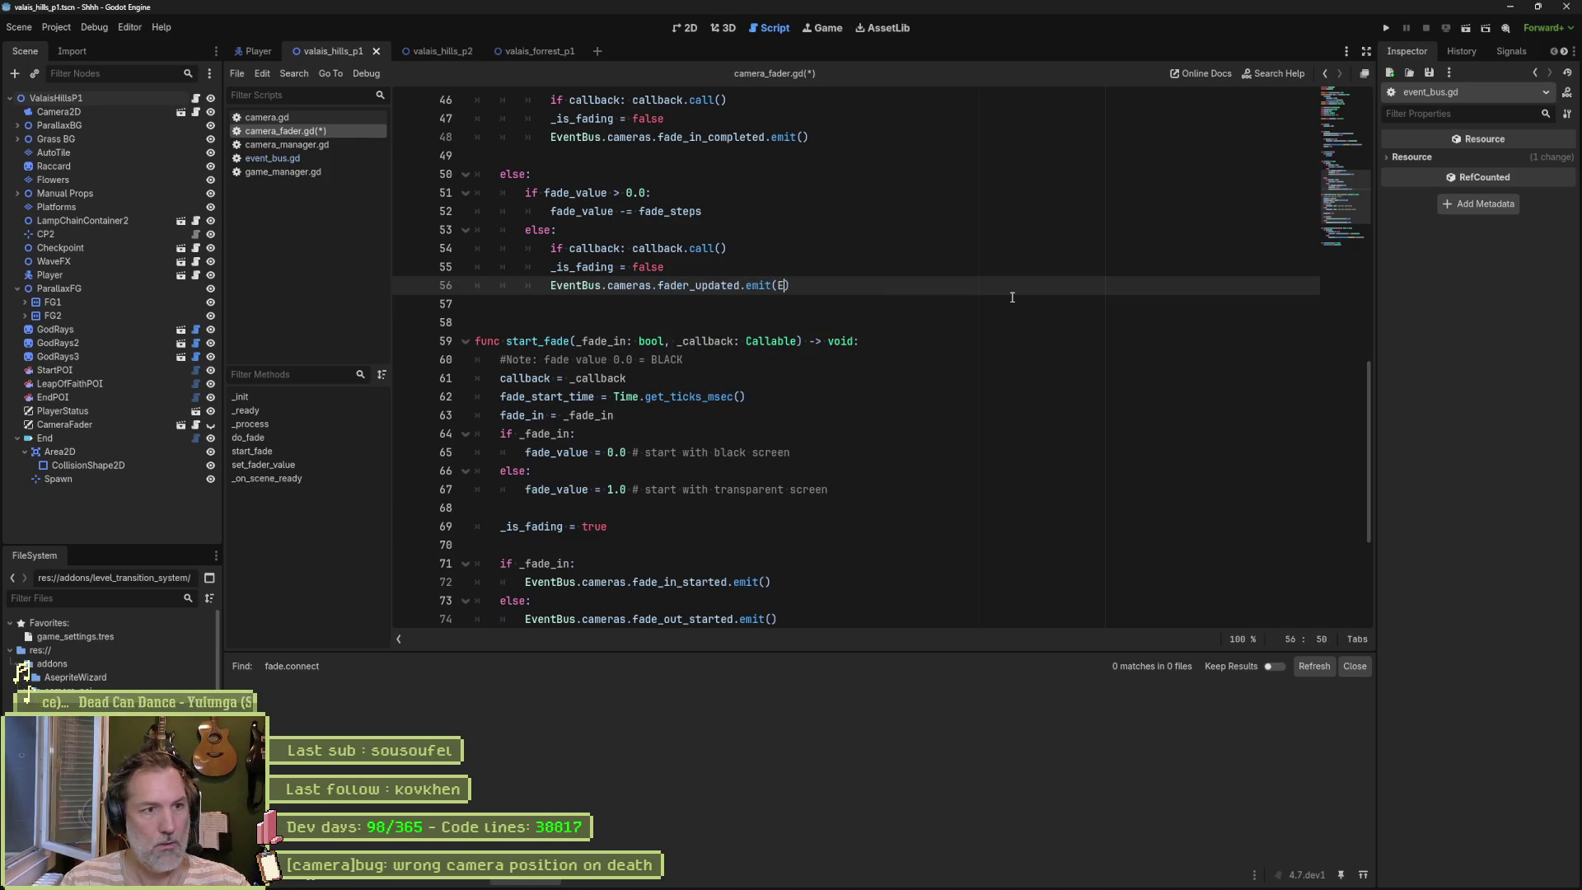
type("Eve")
key("Return")
type(".cam")
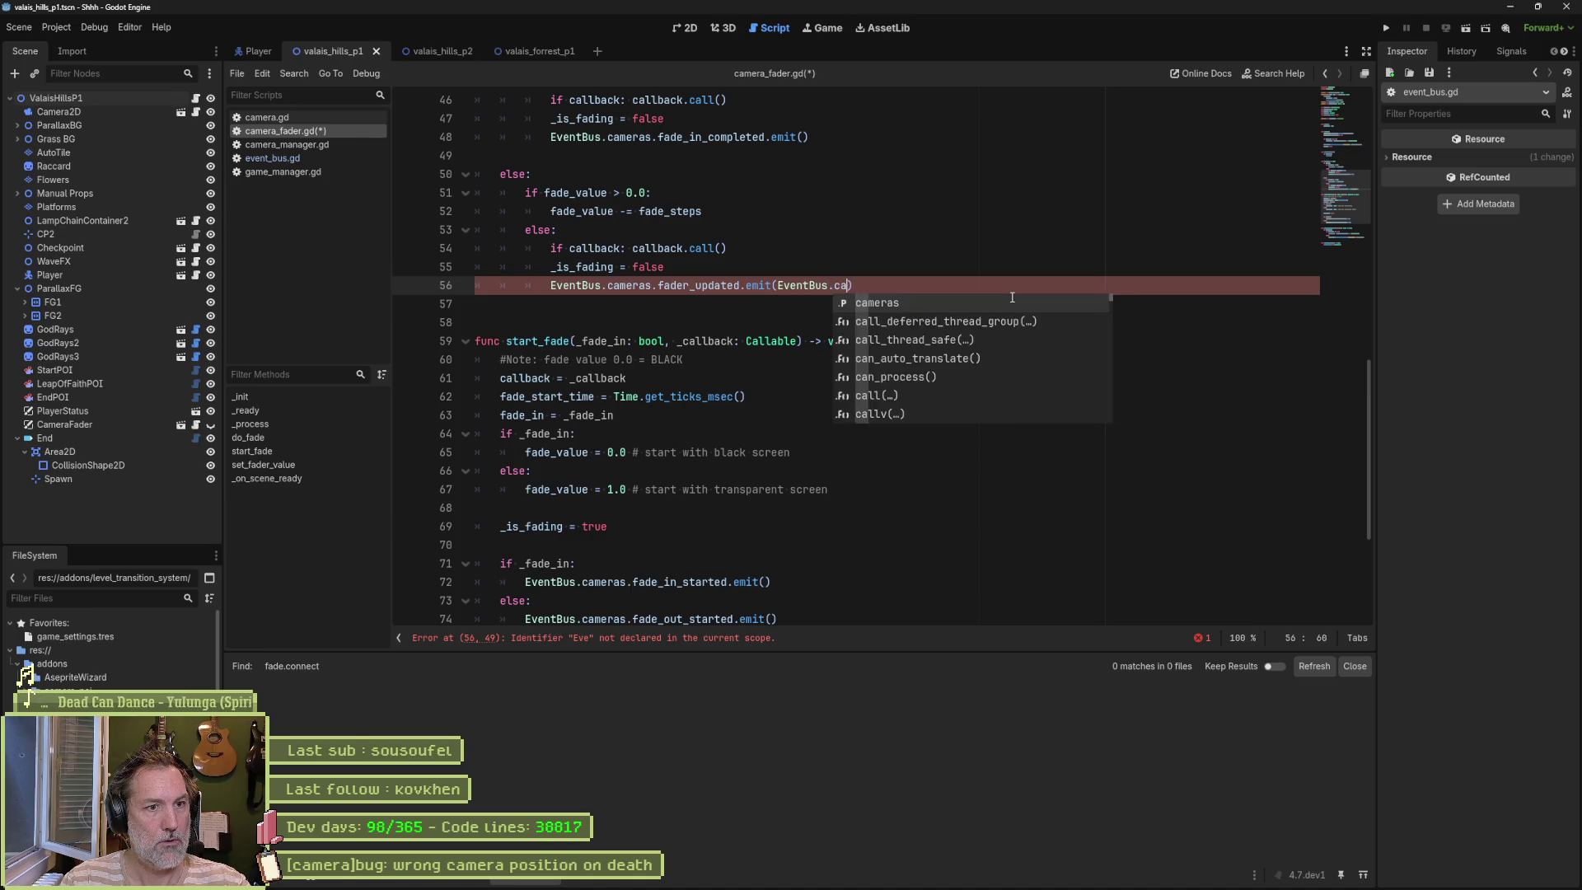
key("Return")
type(".")
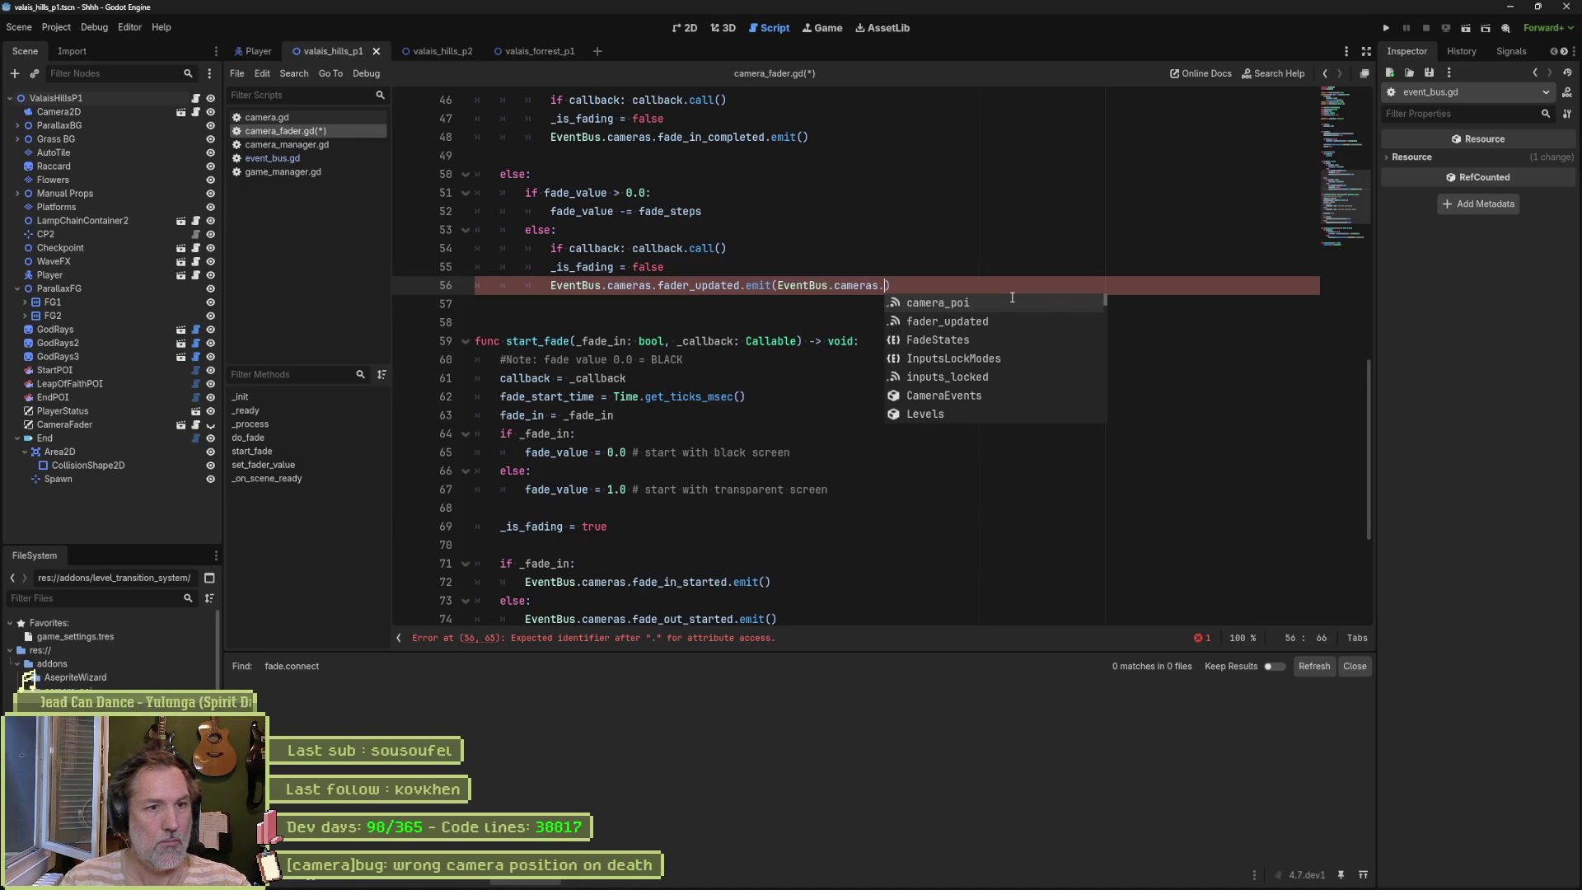
key("Down")
key("Down")
key("Return")
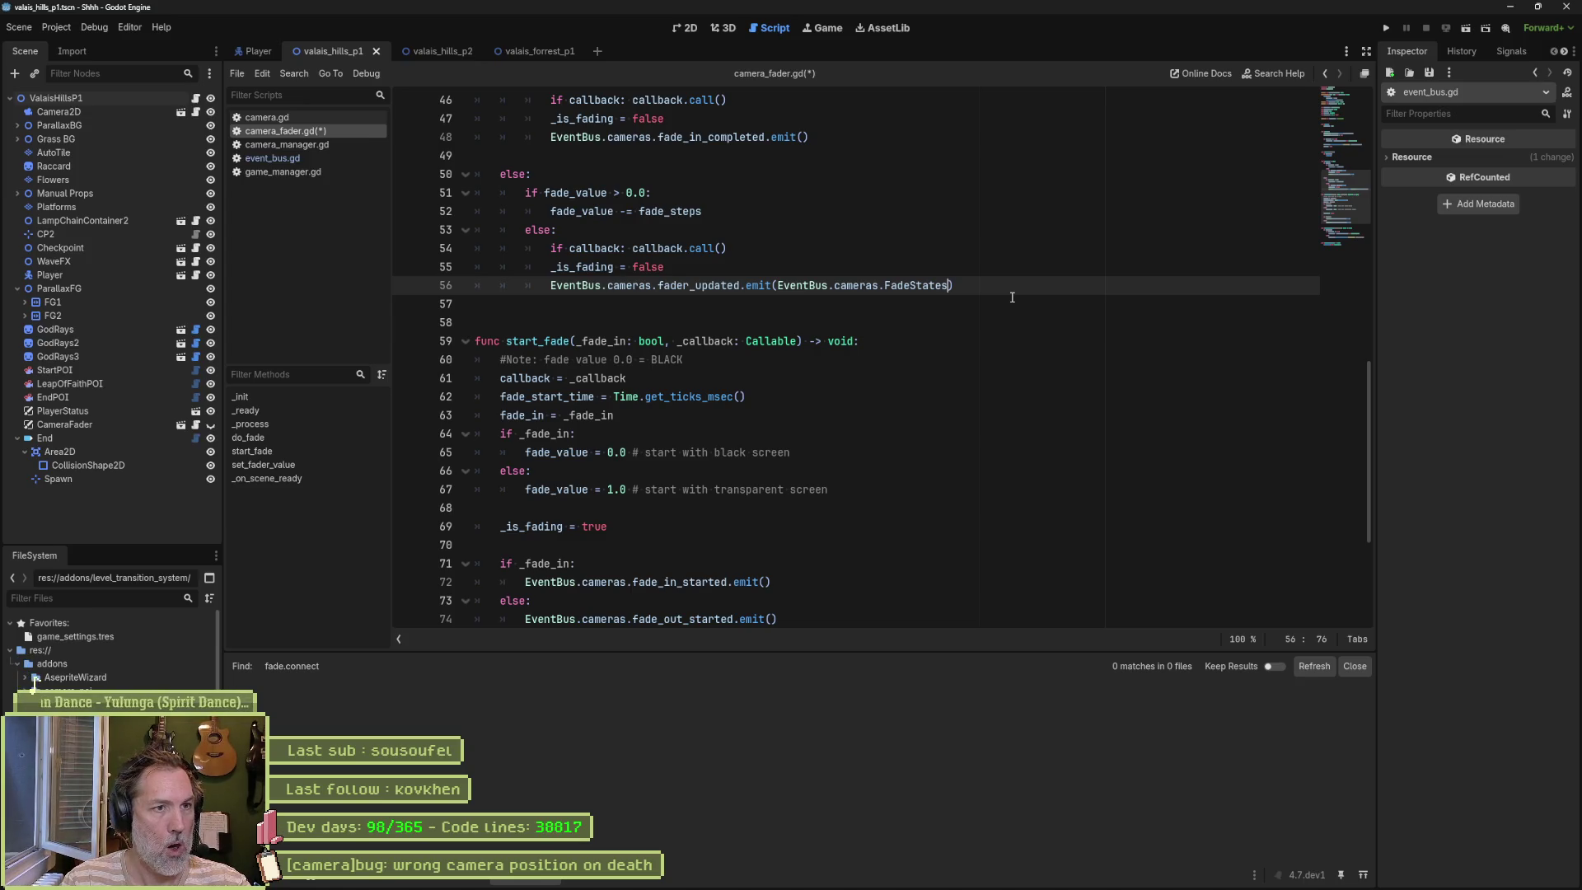
Step: Rework the edited line 56 emit, restoring the fader_updated call after a mistaken paste
left_click_drag(952, 286, 551, 286)
left_click(709, 247)
left_click(778, 286)
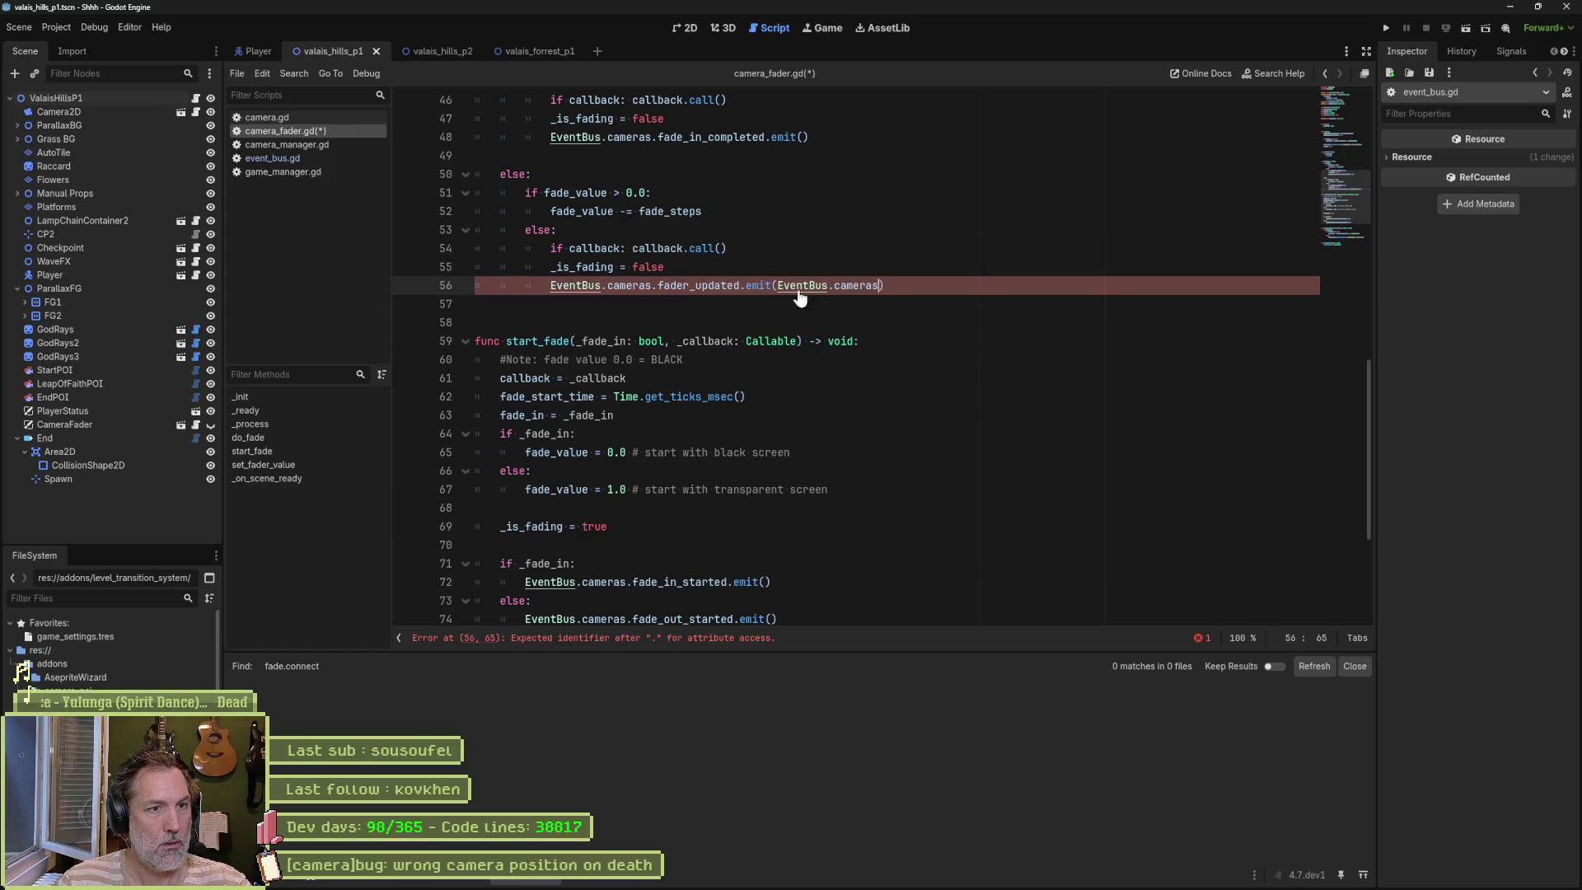
key("Delete")
key("Delete")
key("Delete")
key("Left")
key("Left")
key("Left")
key("BackSpace")
key("BackSpace")
key("BackSpace")
key("ctrl+v")
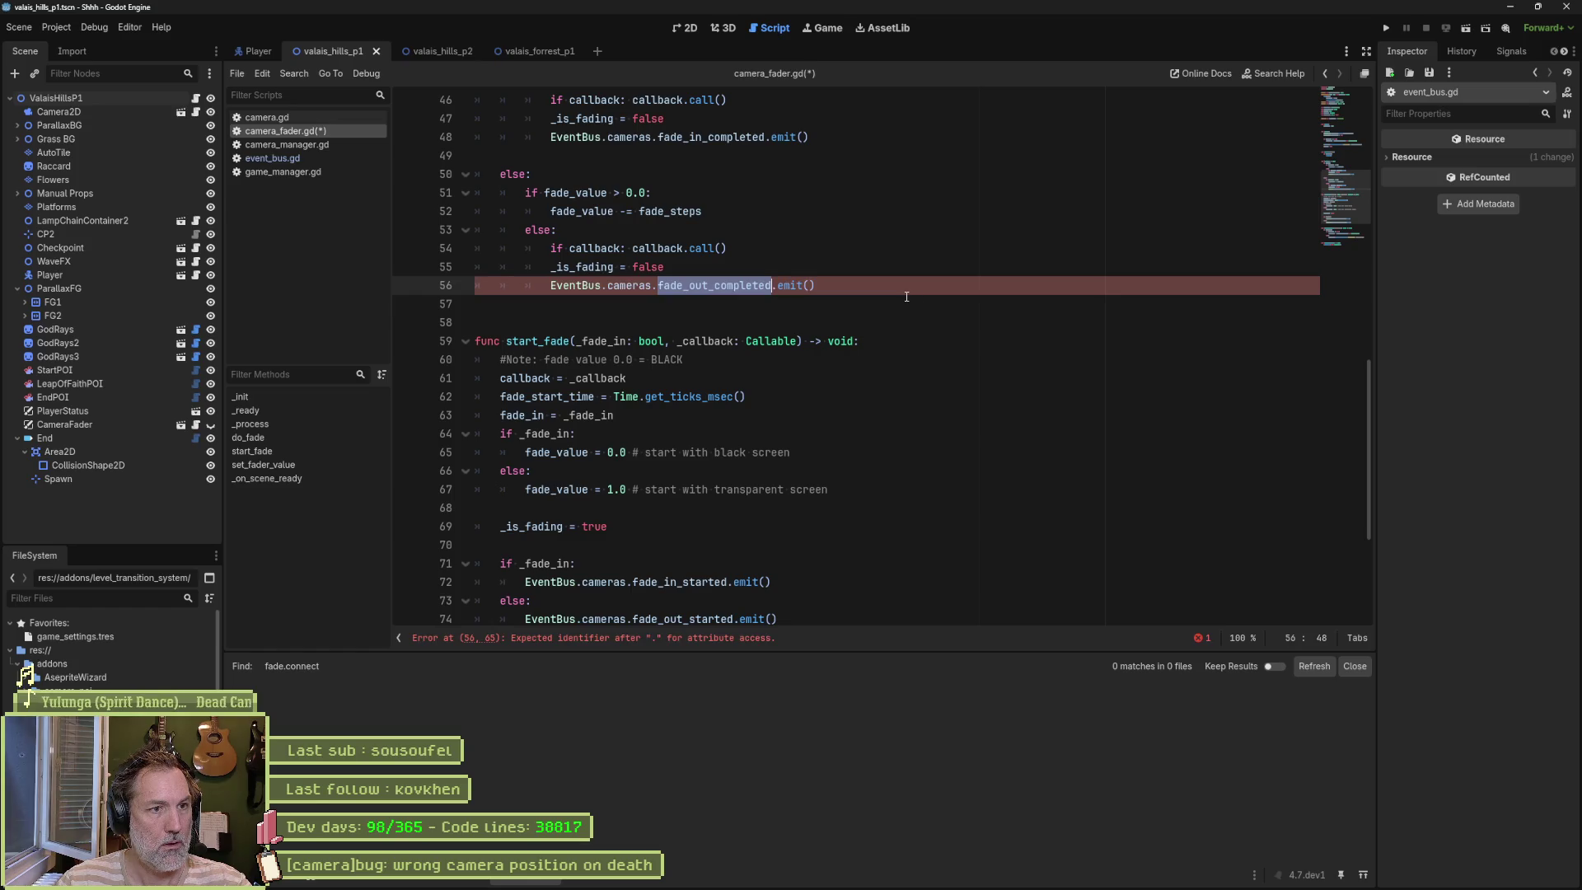
key("ctrl+s")
left_click(891, 289)
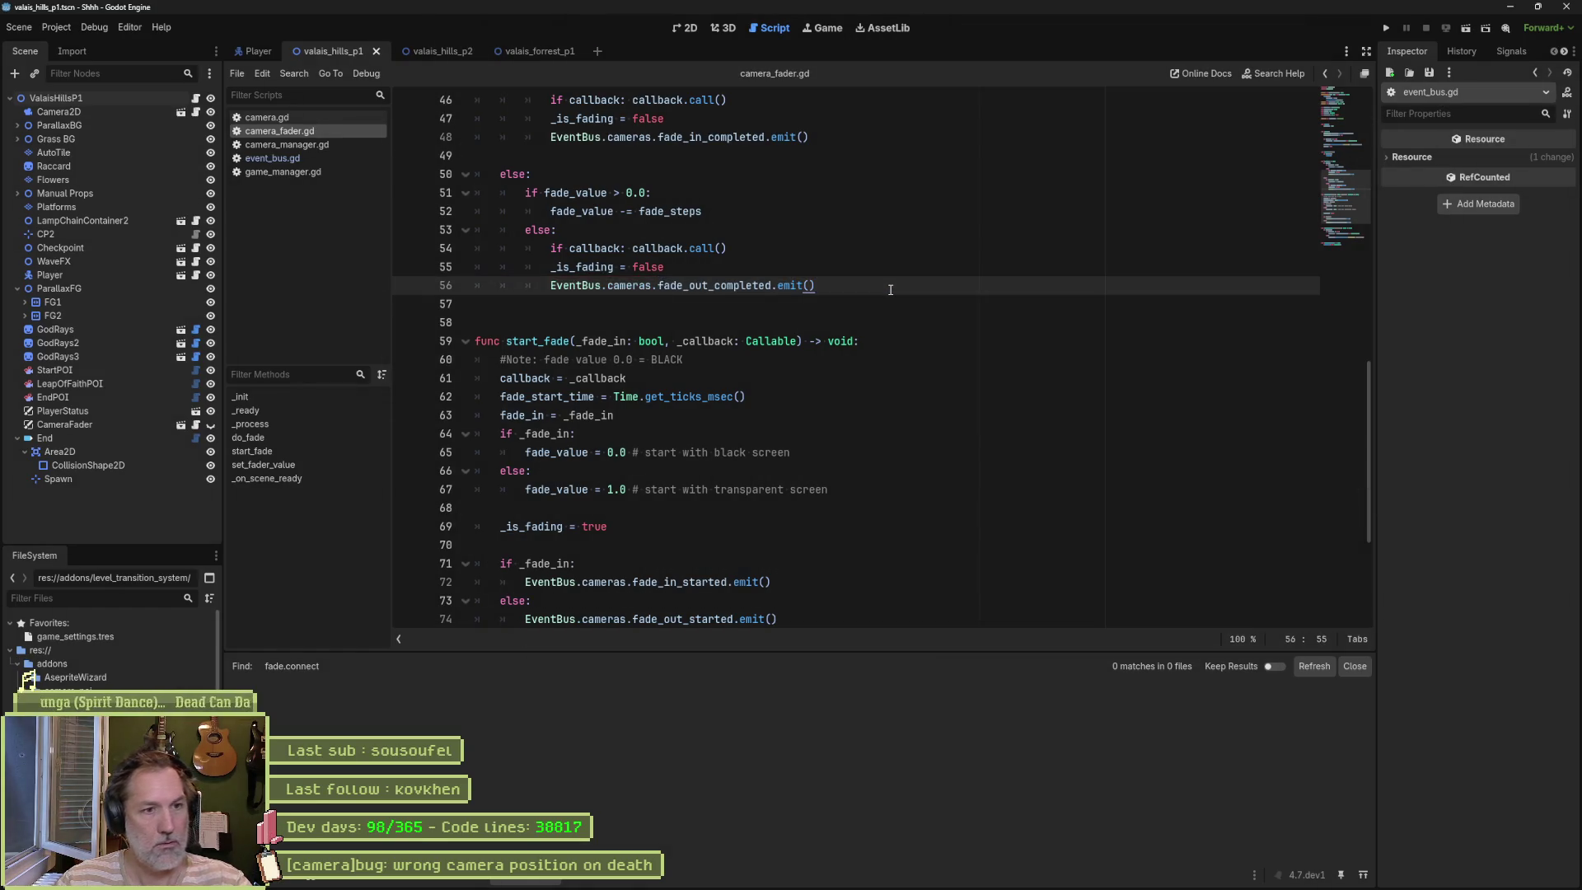
key("ctrl+z")
key("ctrl+z")
key("ctrl+z")
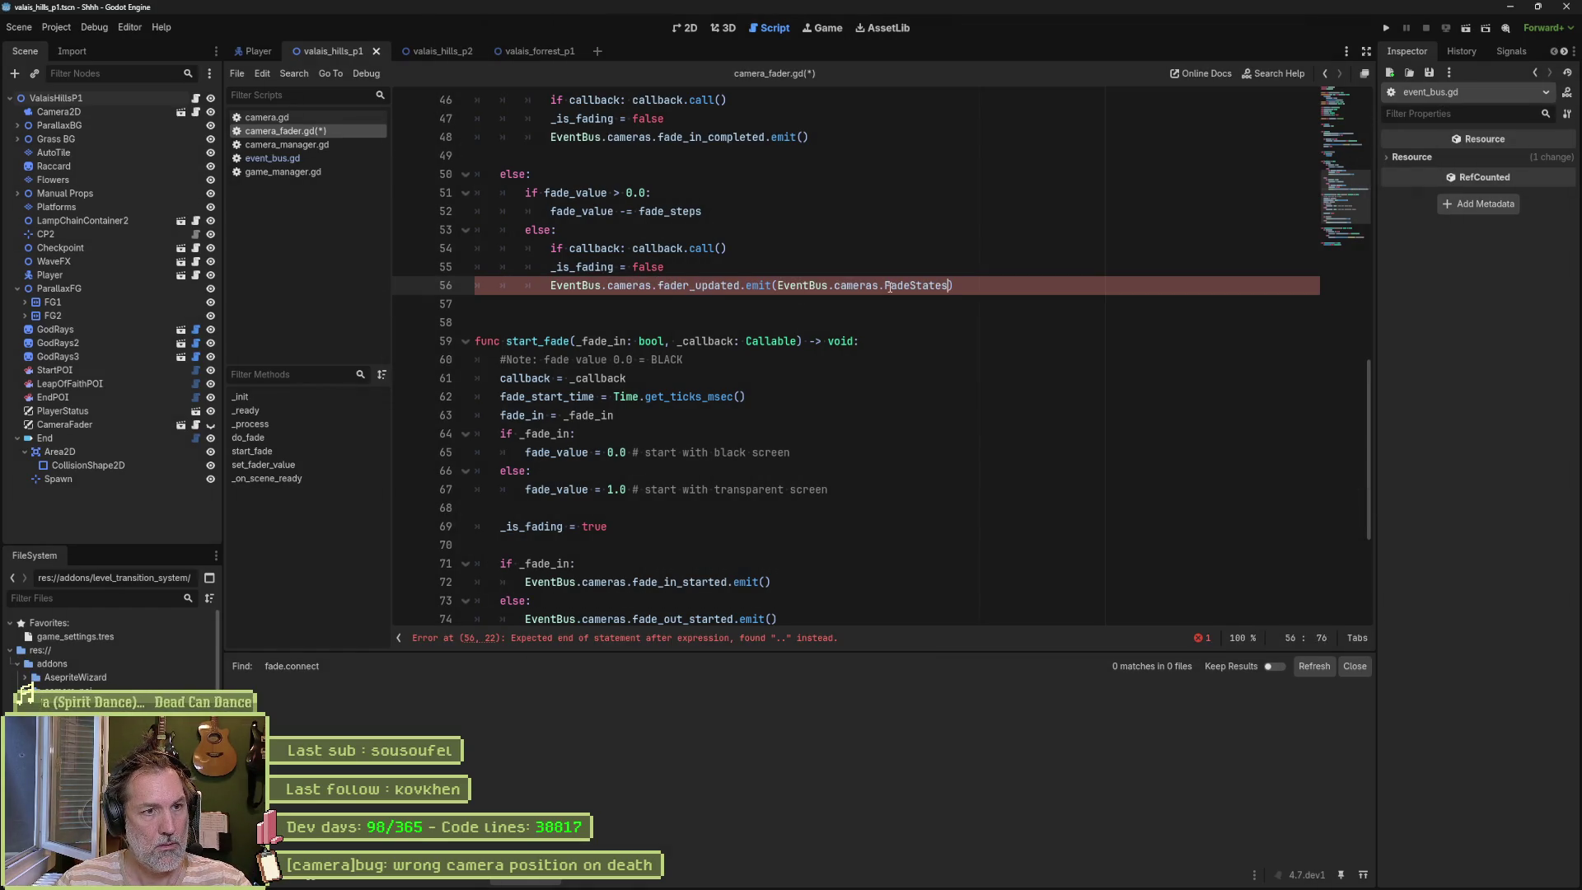
Step: Complete the emitted state value as FadeStates.FADE_OUT_COMPLETED
type(".")
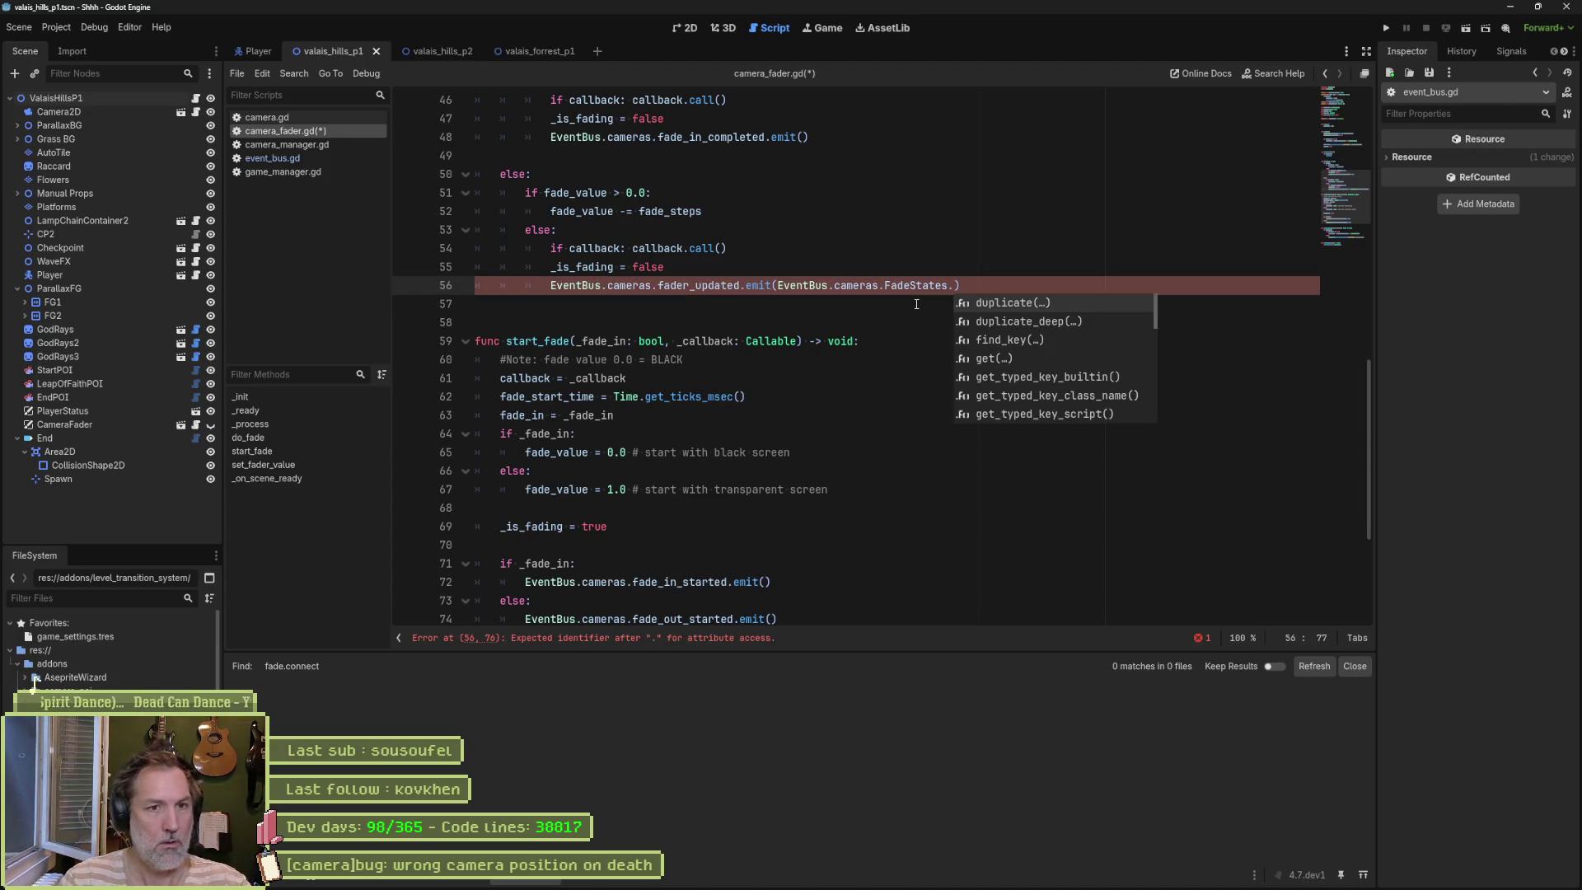
type("fa")
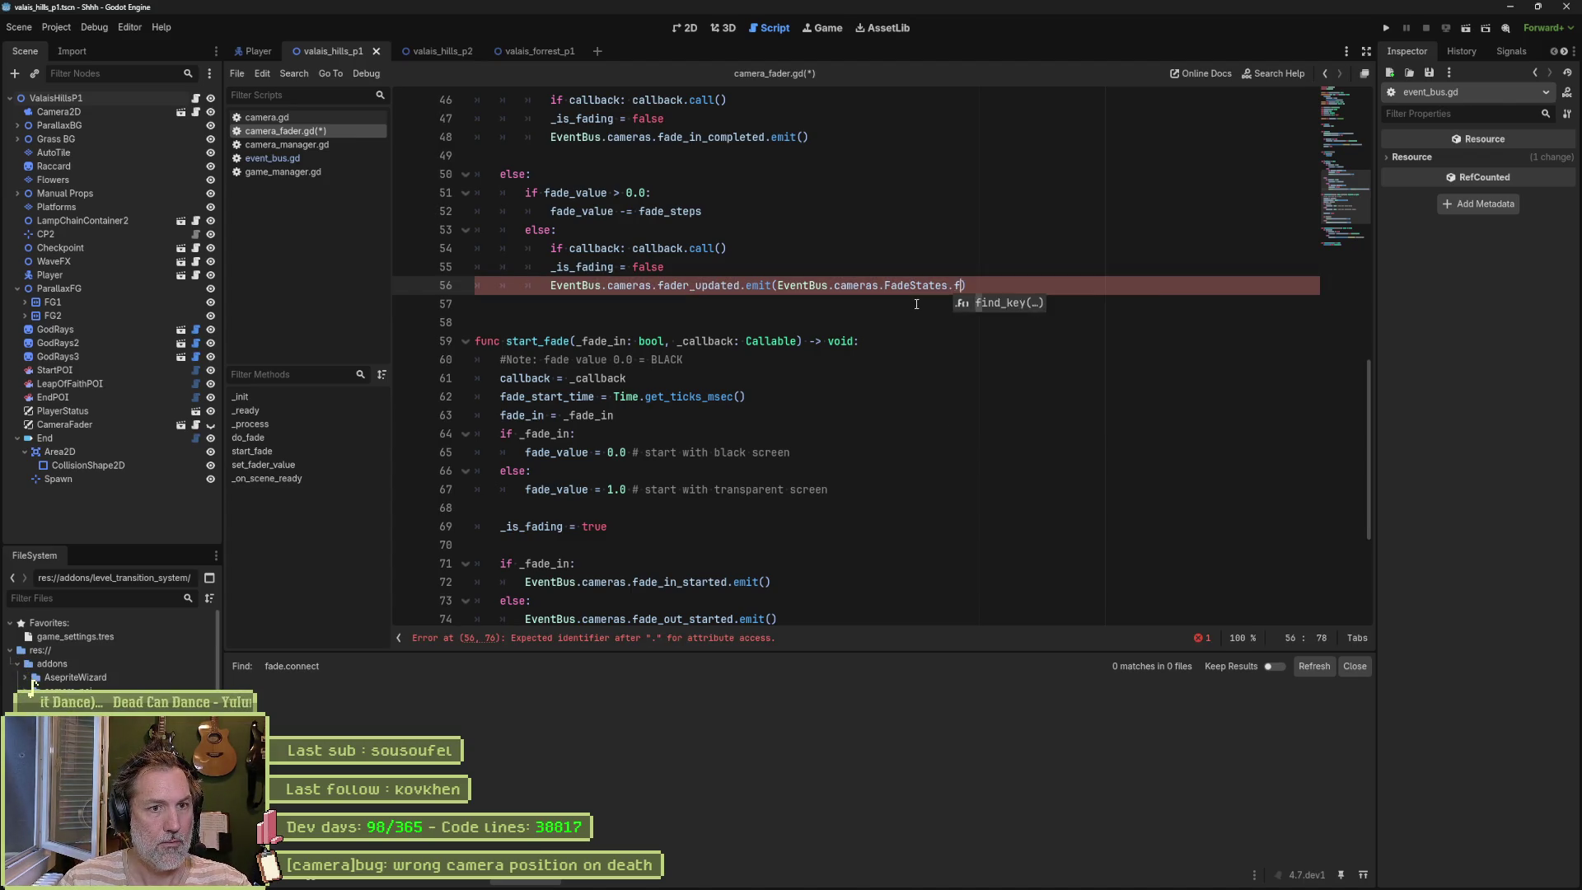
key("BackSpace")
key("BackSpace")
key("BackSpace")
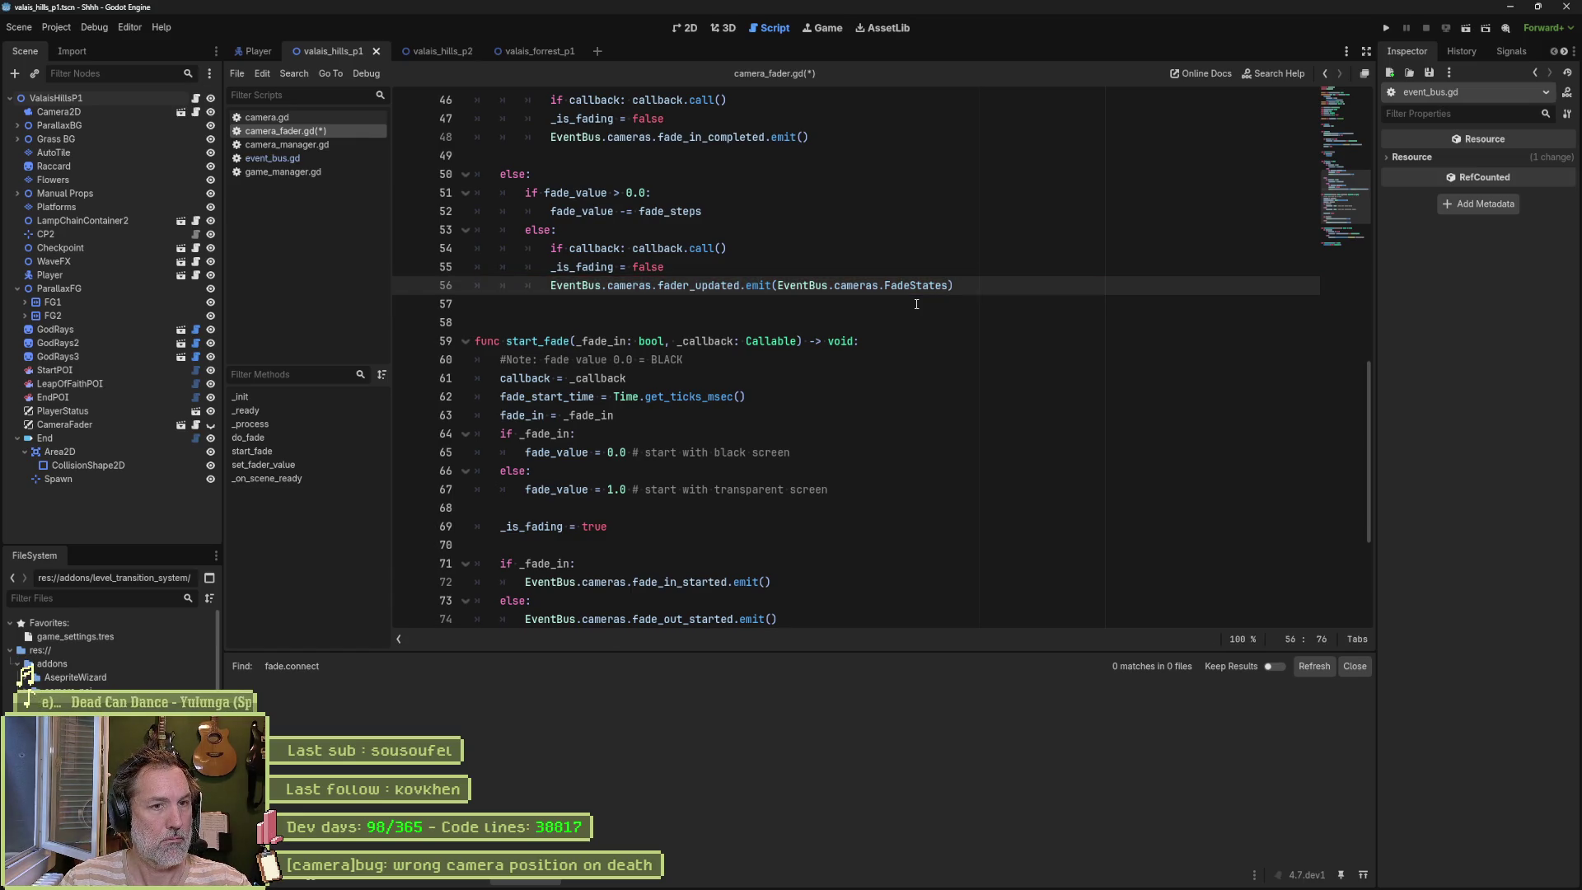
type(".F")
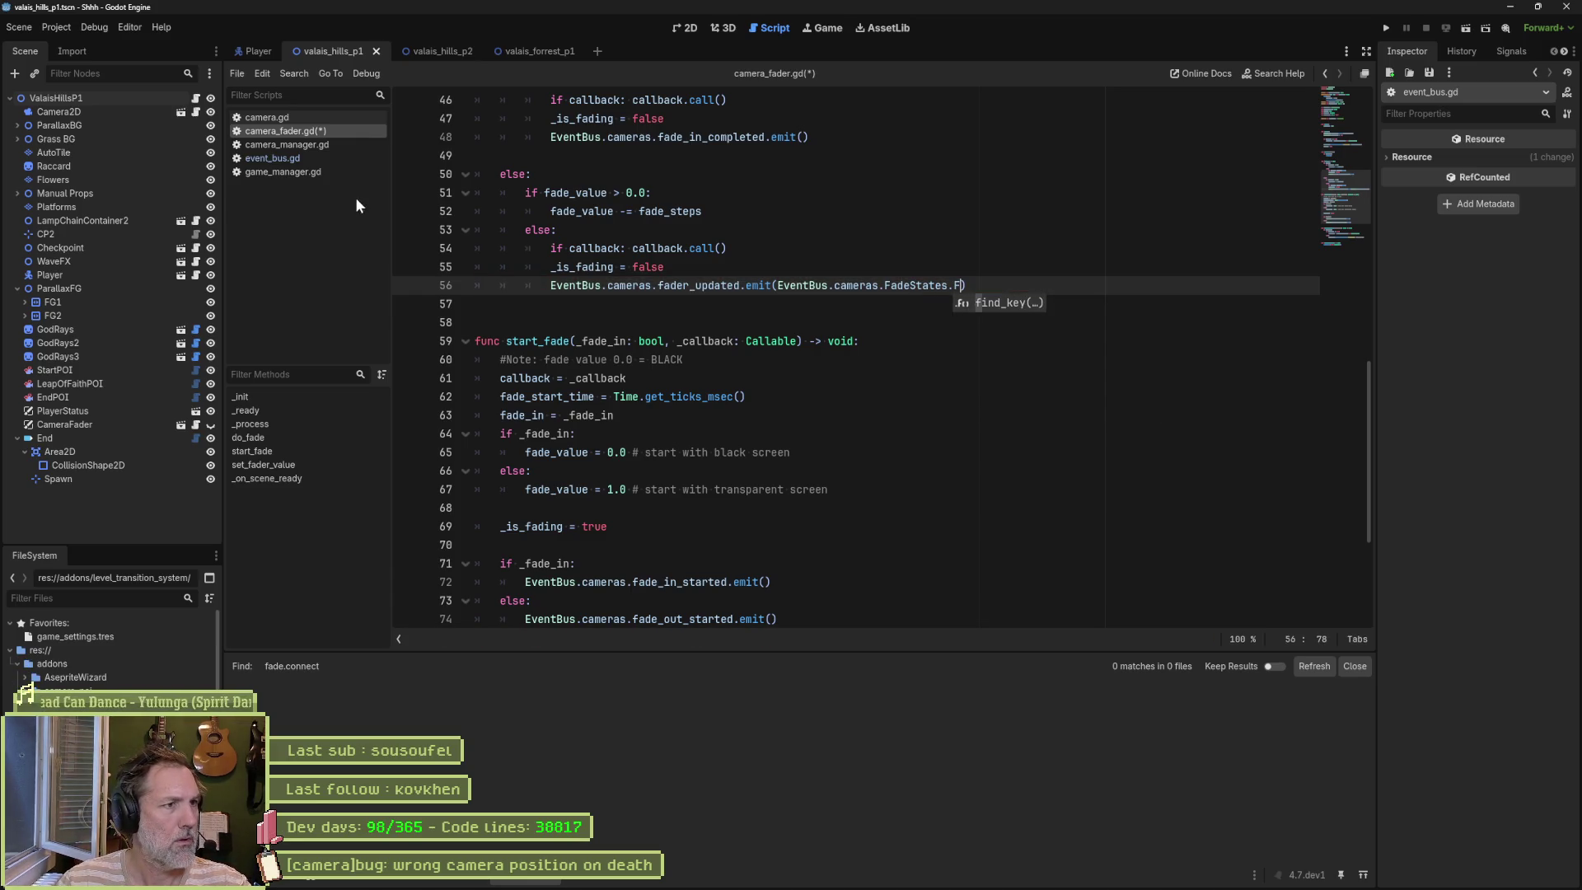
type("a")
key("BackSpace")
type("ADE_OUT_COM")
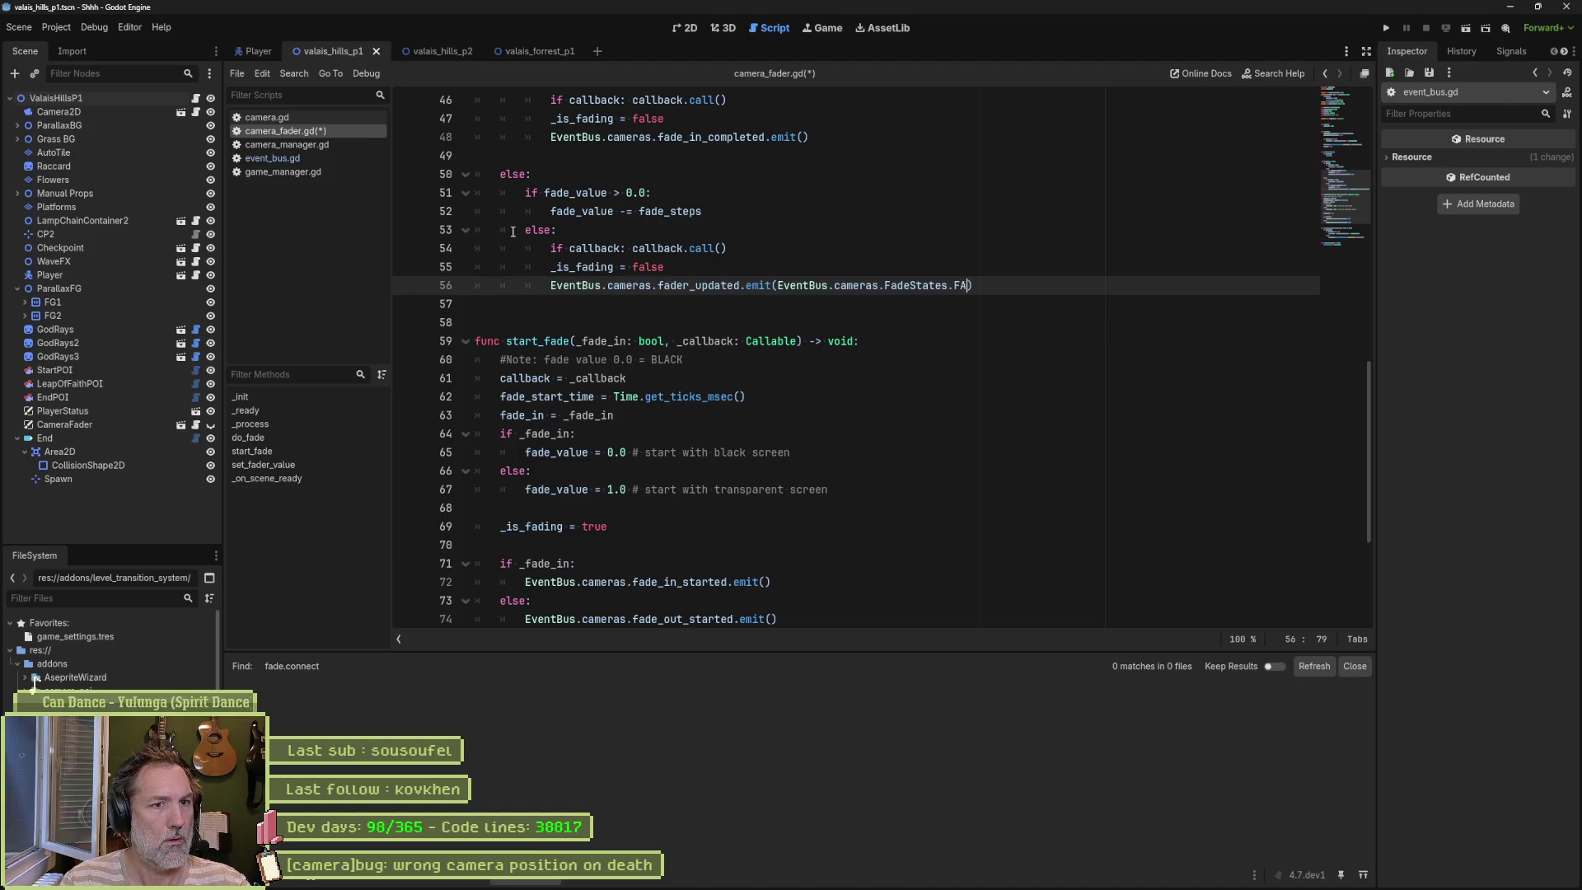
type("PLETED")
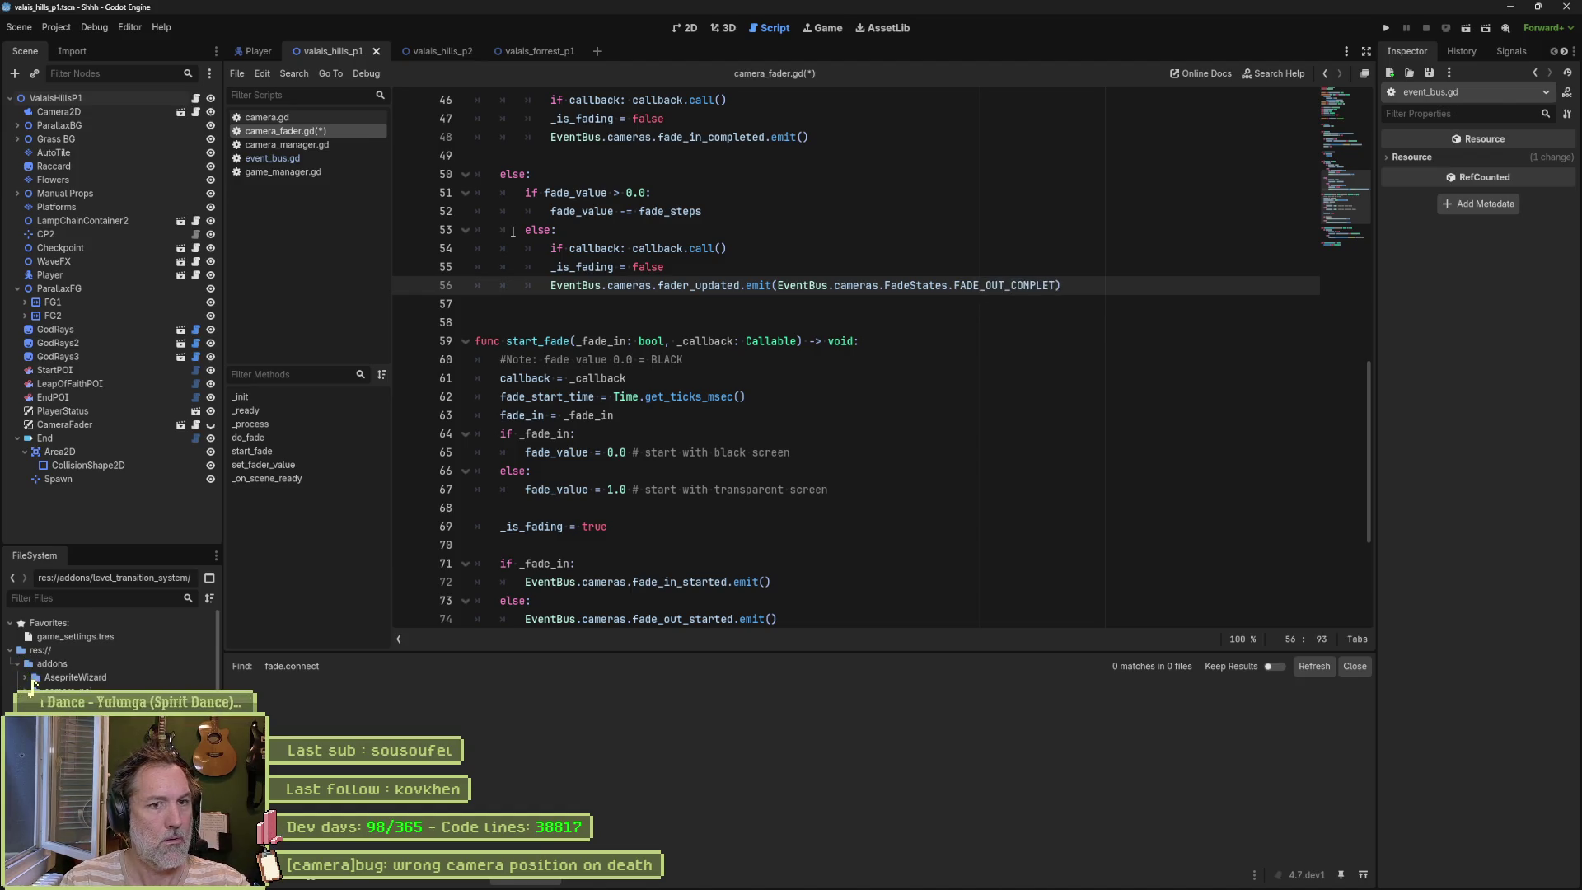
Step: Review the FadeStates enum definition in event_bus.gd and save the scripts
left_click(284, 155)
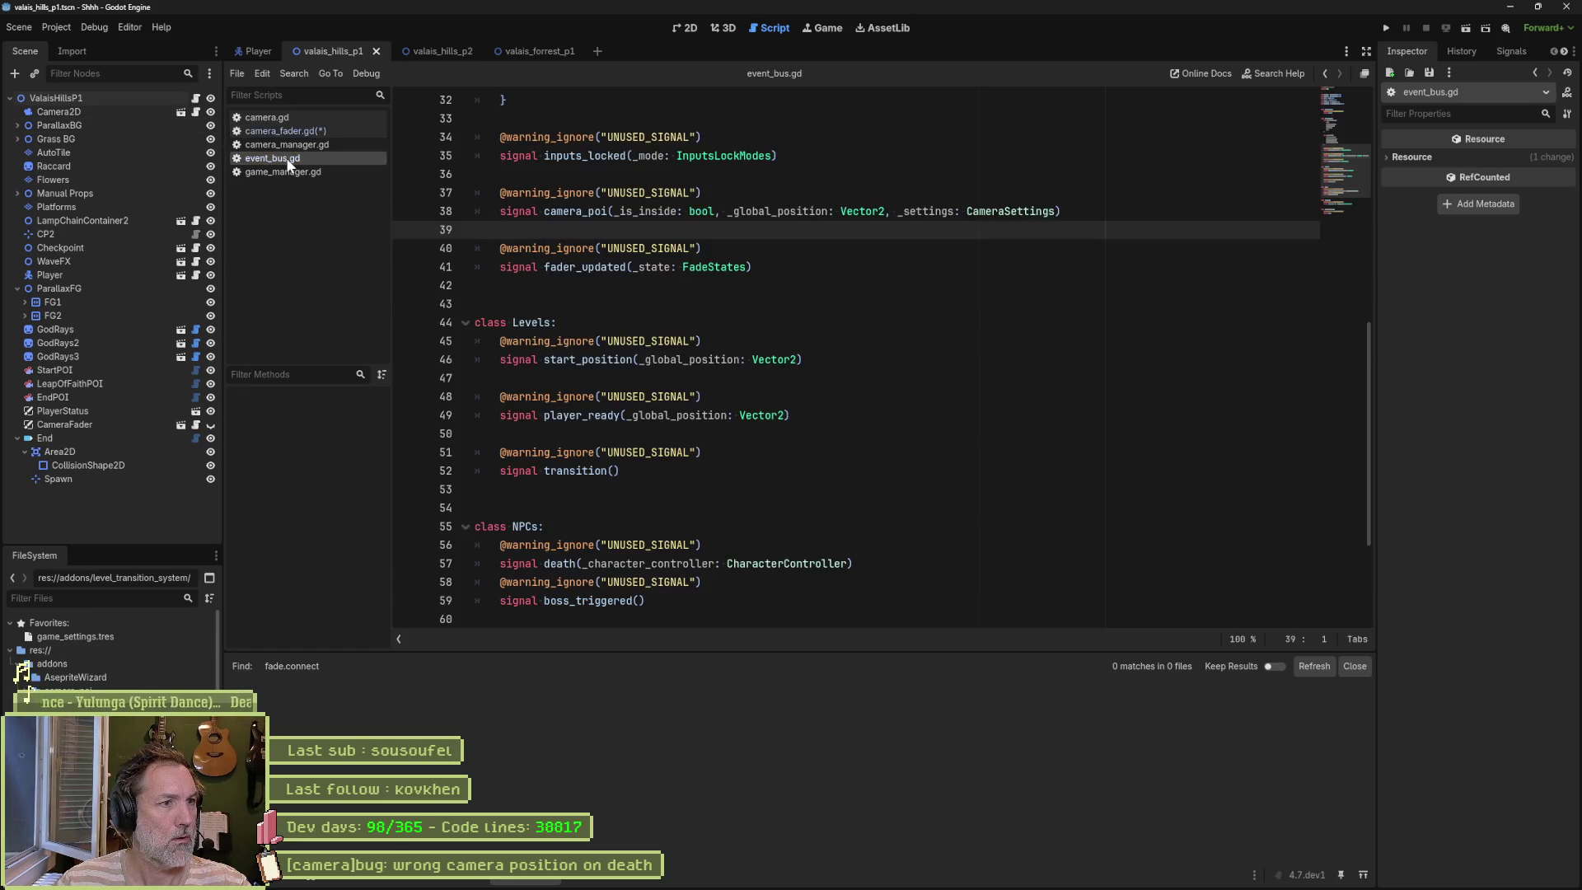
left_click(615, 267)
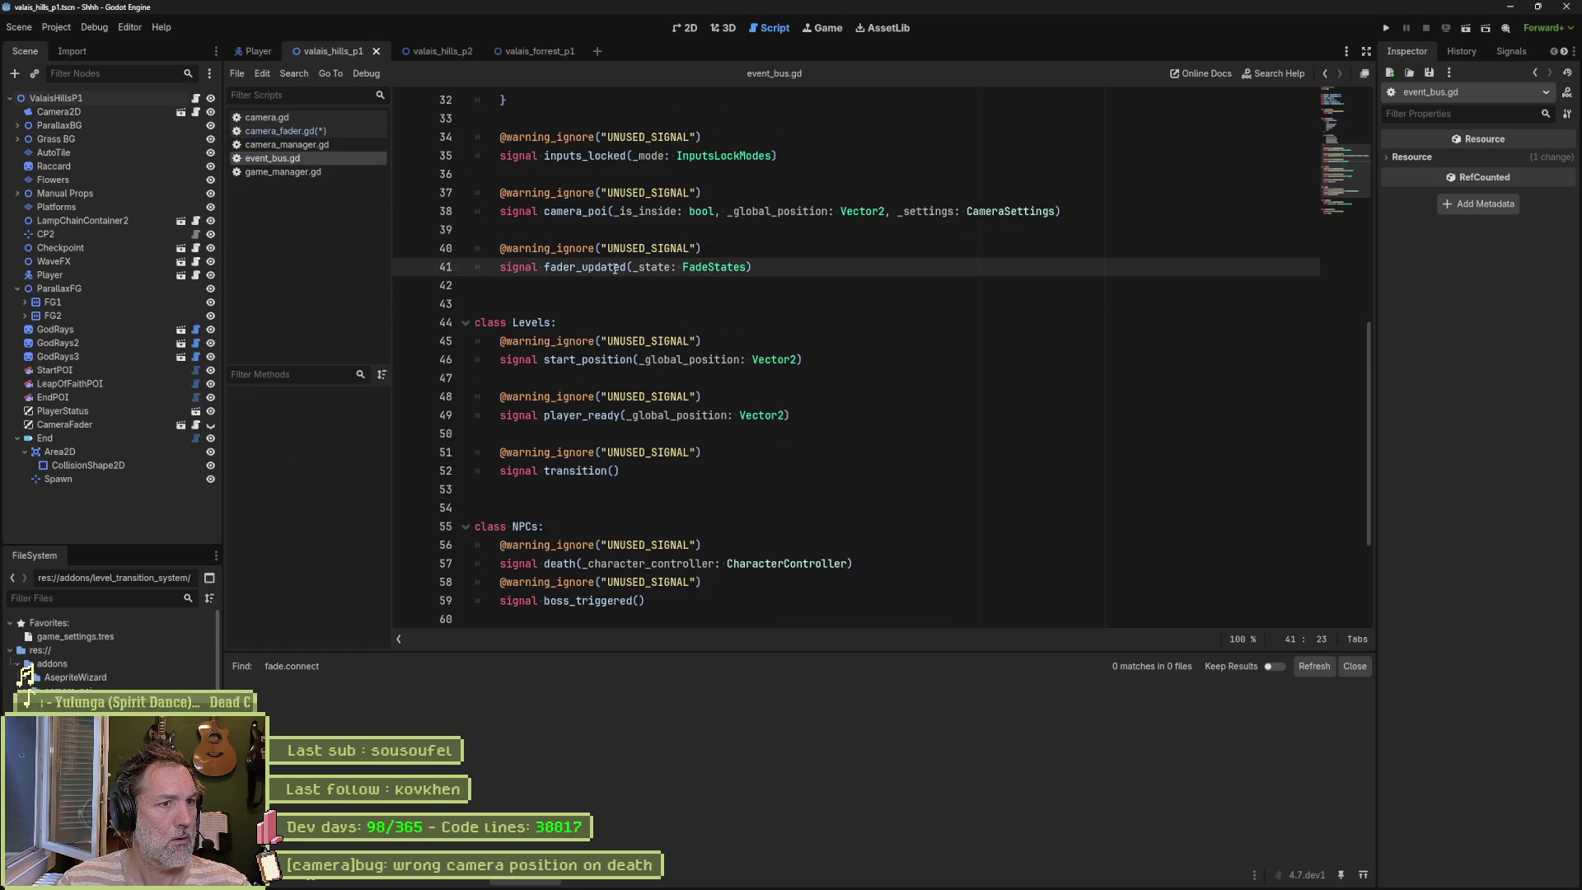
left_click(715, 267, "ctrl")
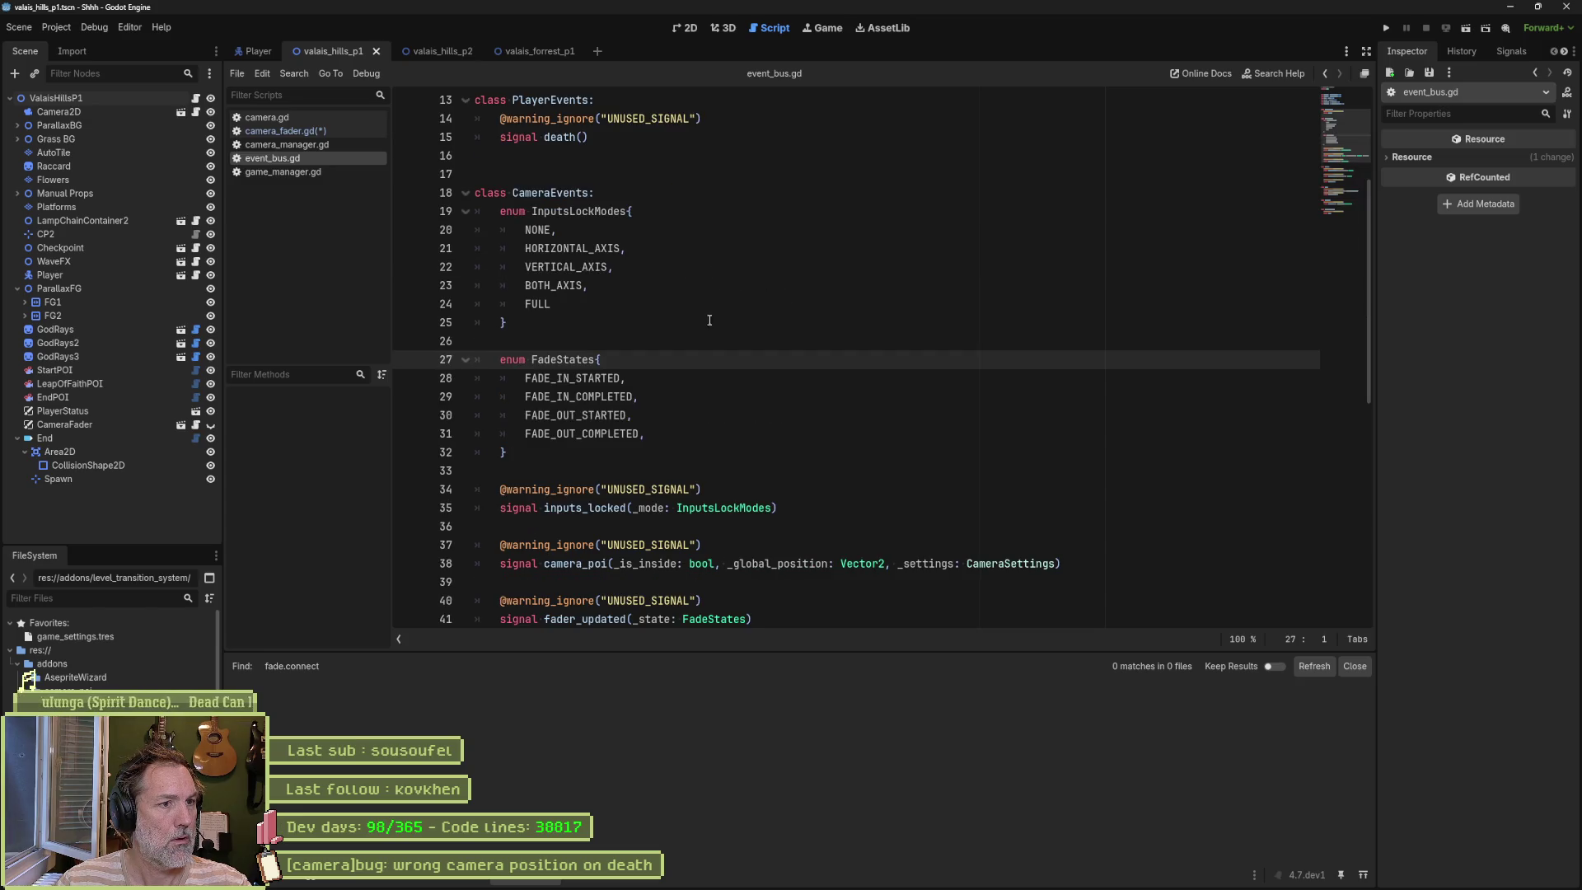
key("ctrl+s")
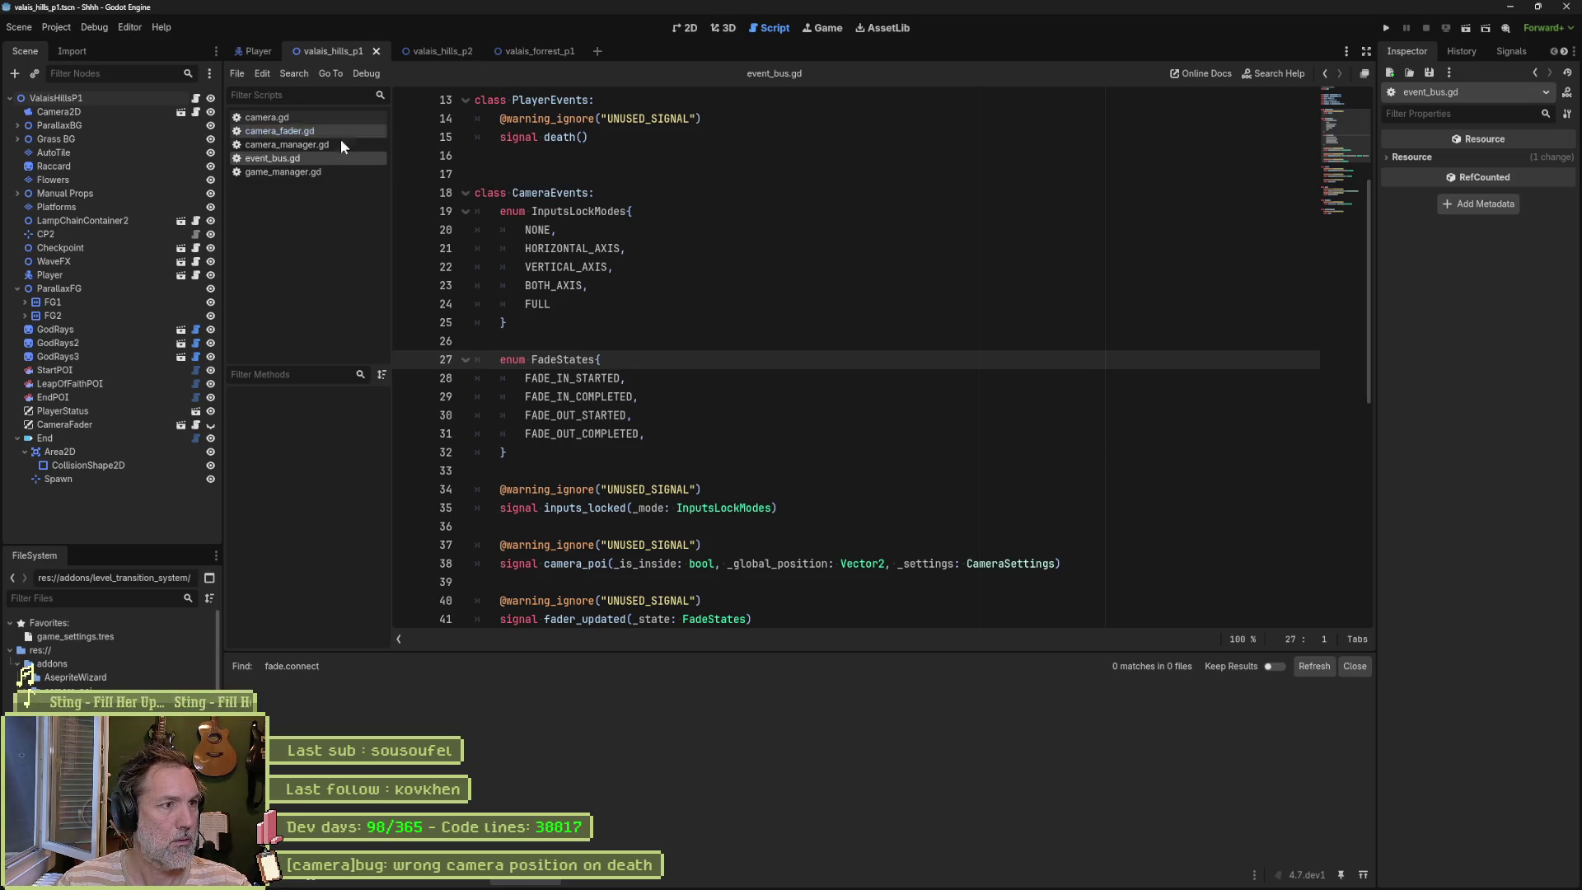
Step: Back in camera_fader.gd, check FADE_OUT_COMPLETED and select the line 56 fader_updated emit call
left_click(299, 132)
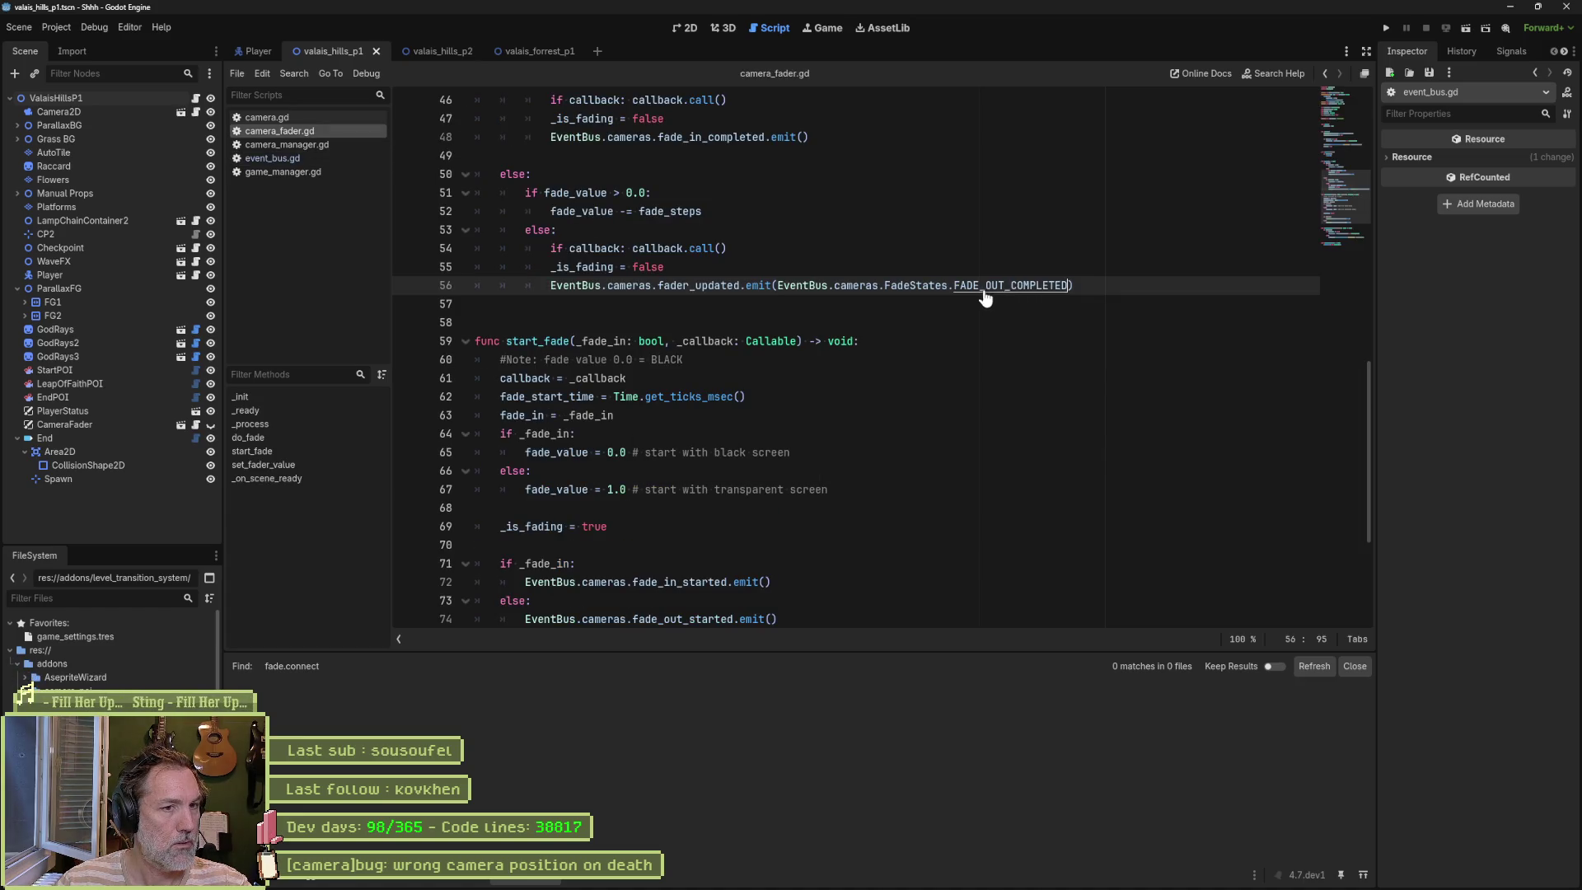
left_click(953, 286, "ctrl")
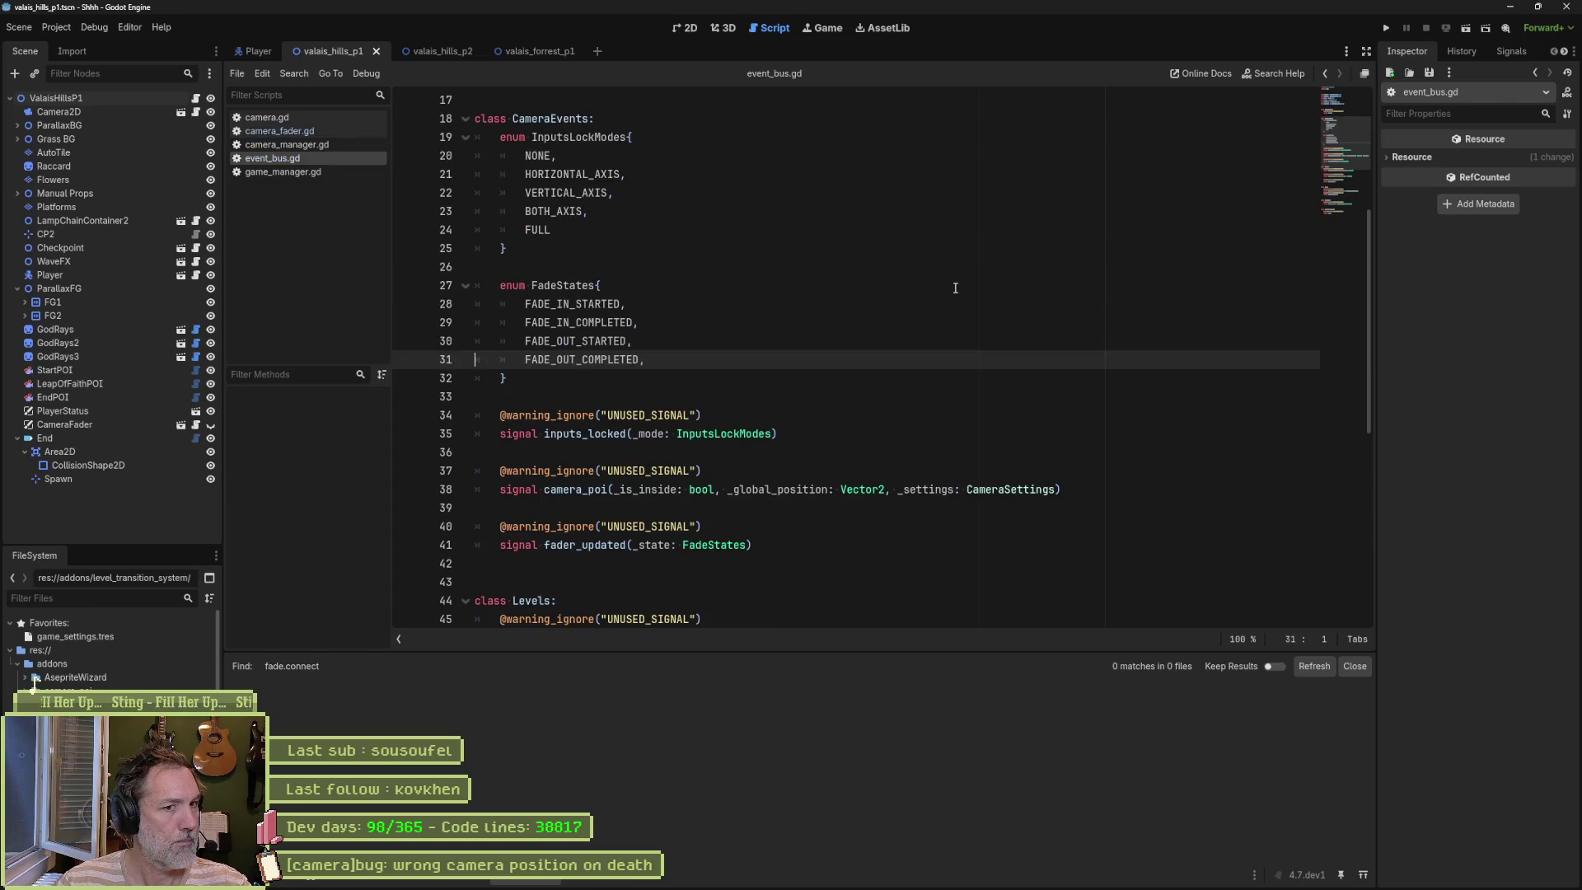
left_click(310, 134)
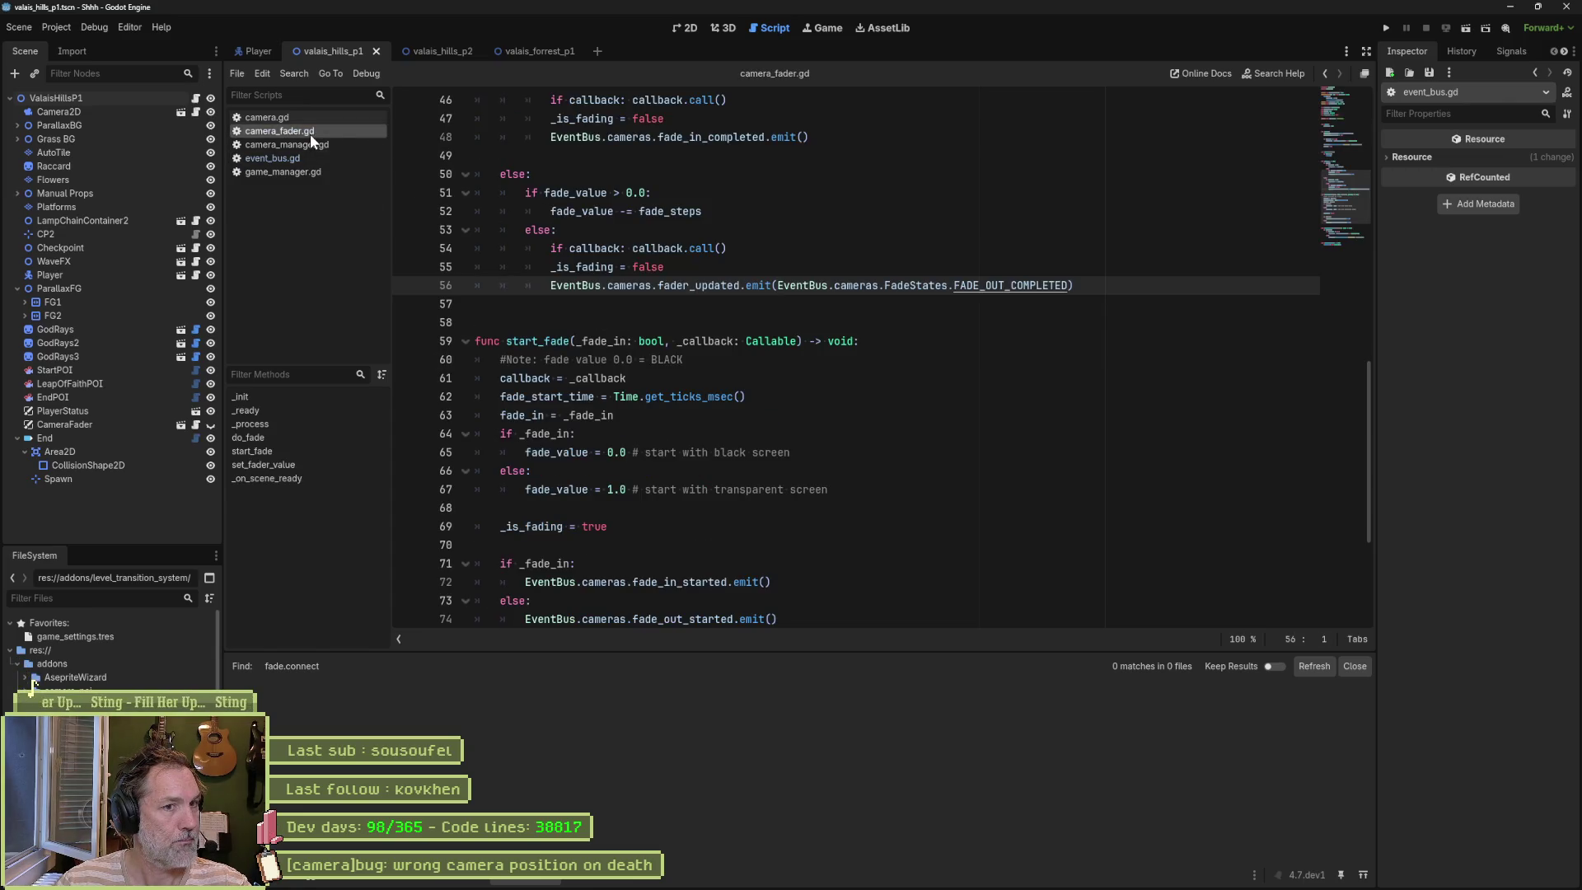
key("ctrl+space")
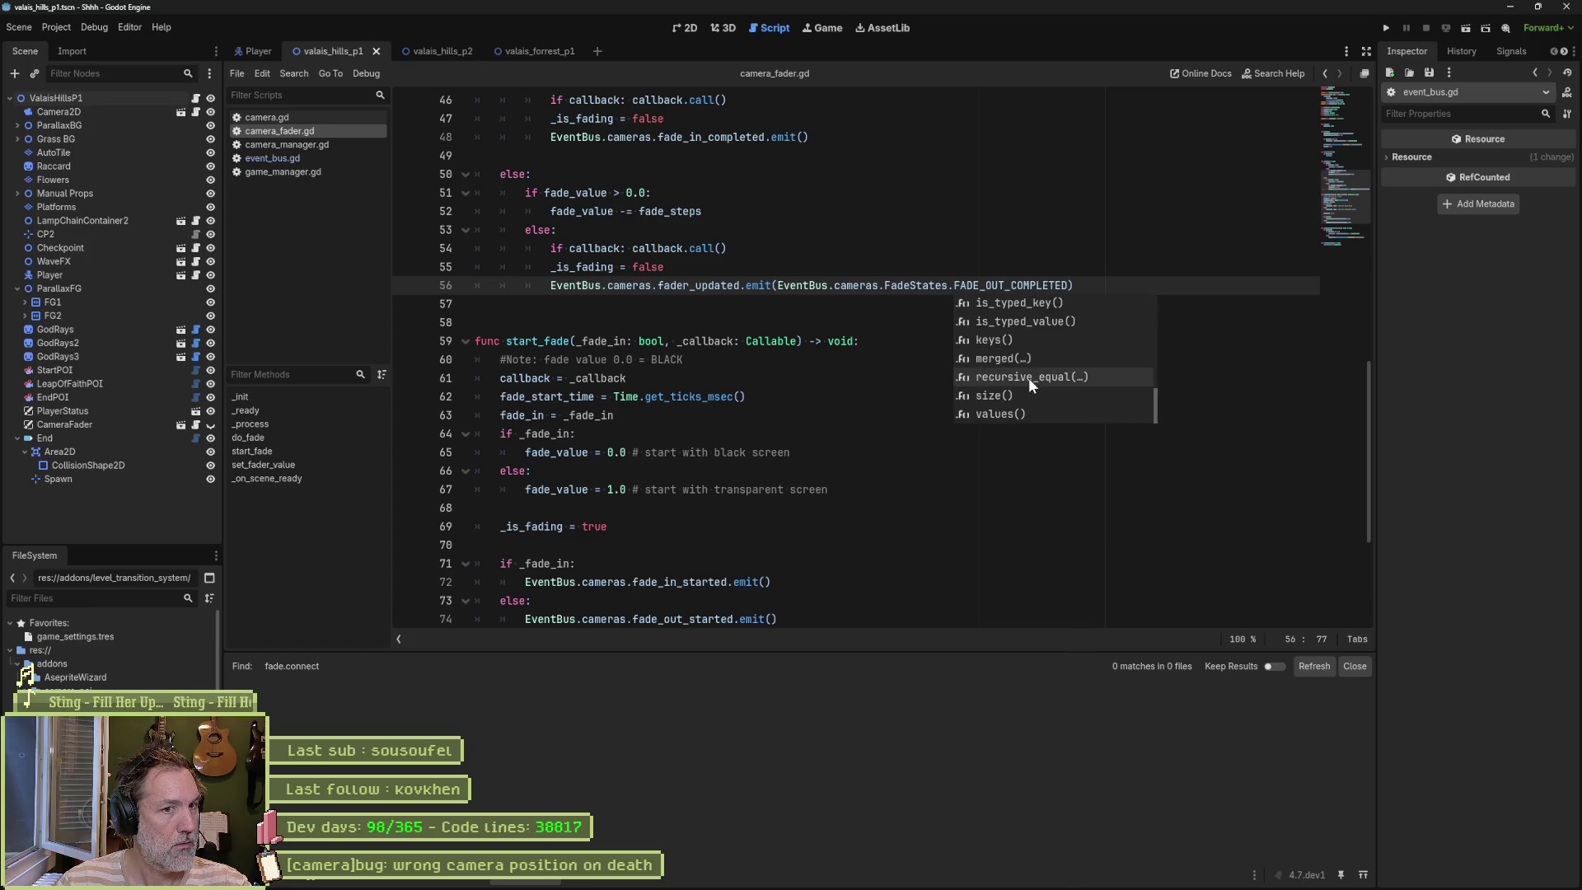
key("Escape")
key("Down")
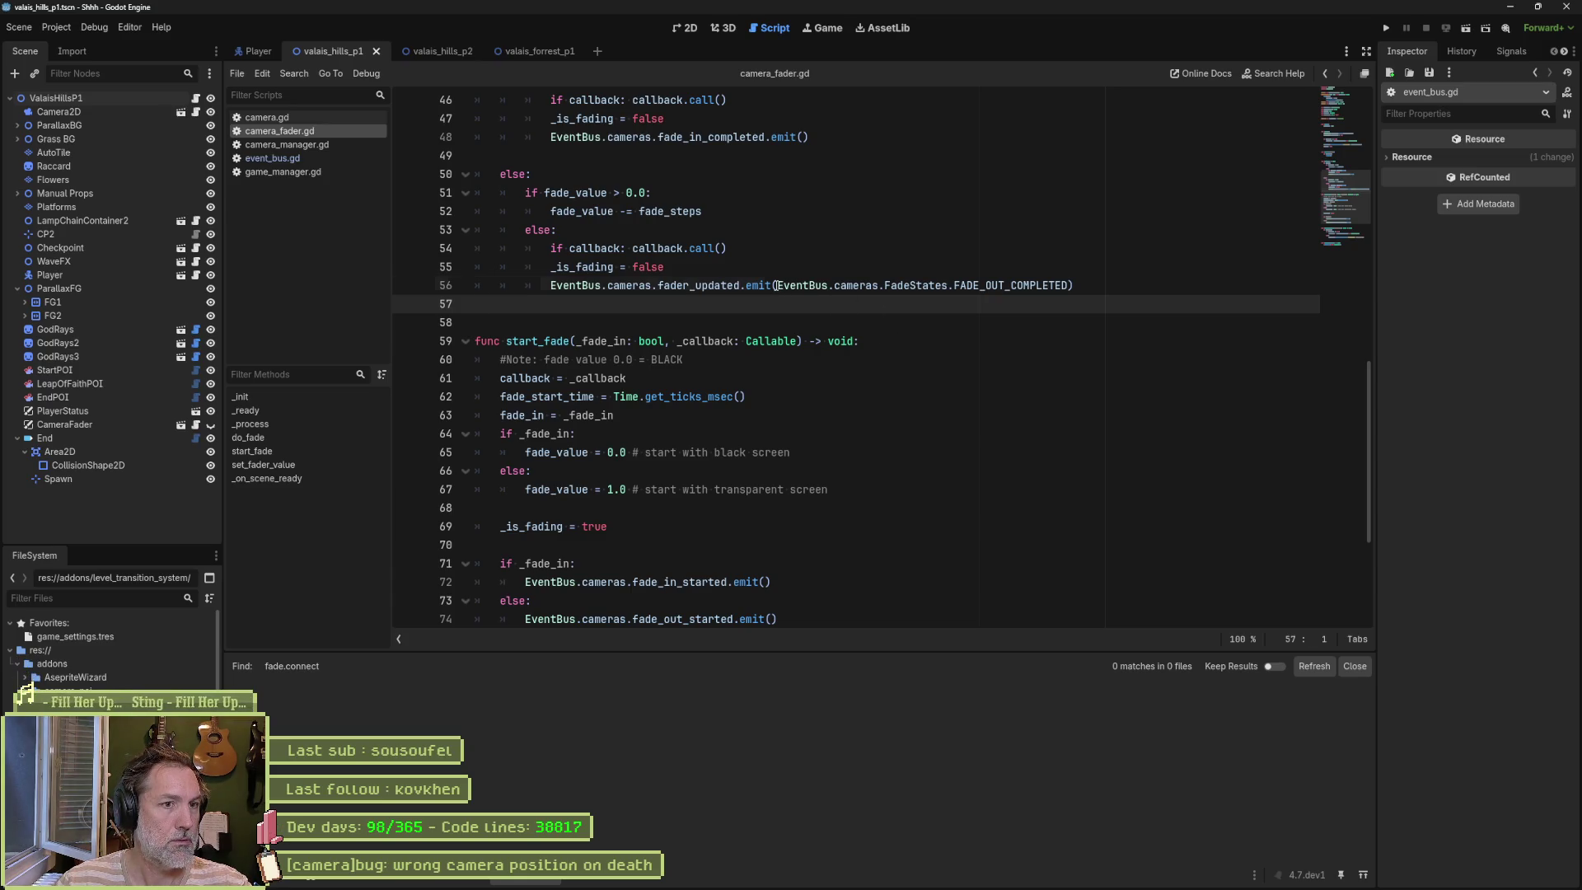
mouse_move(777, 285)
left_mouse_down()
mouse_move(1067, 286)
mouse_move(1097, 272)
left_mouse_up()
key("ctrl+c")
scroll(1097, 272, "down", 5)
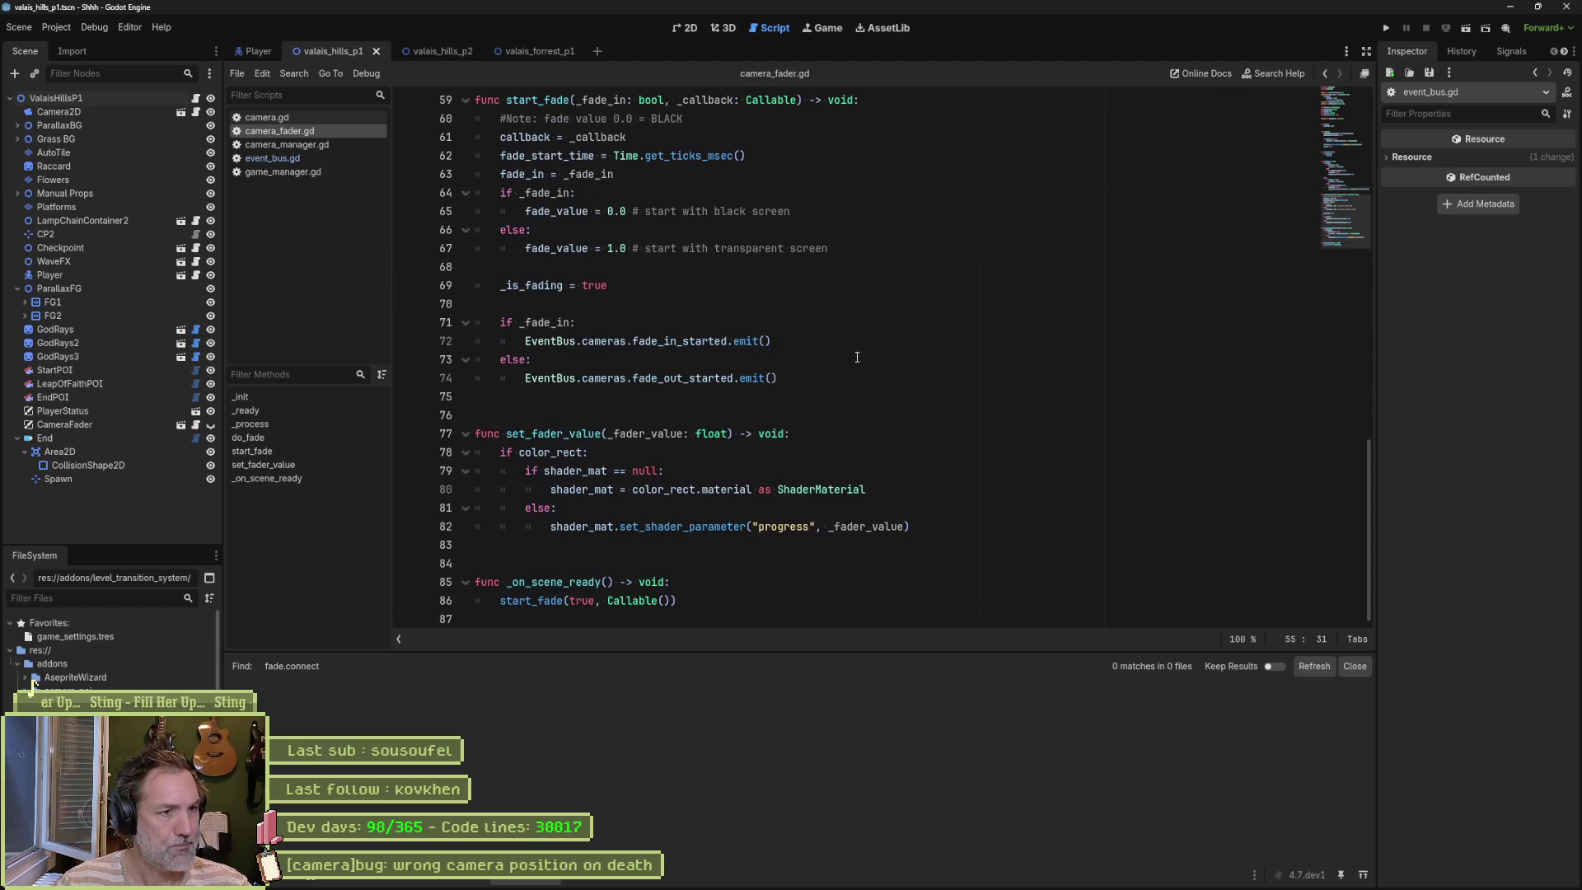
Step: Add fader_updated emits to both start_fade branches, using FADE_IN_STARTED in place of fade_in_started
left_click(794, 349)
key("ctrl+v")
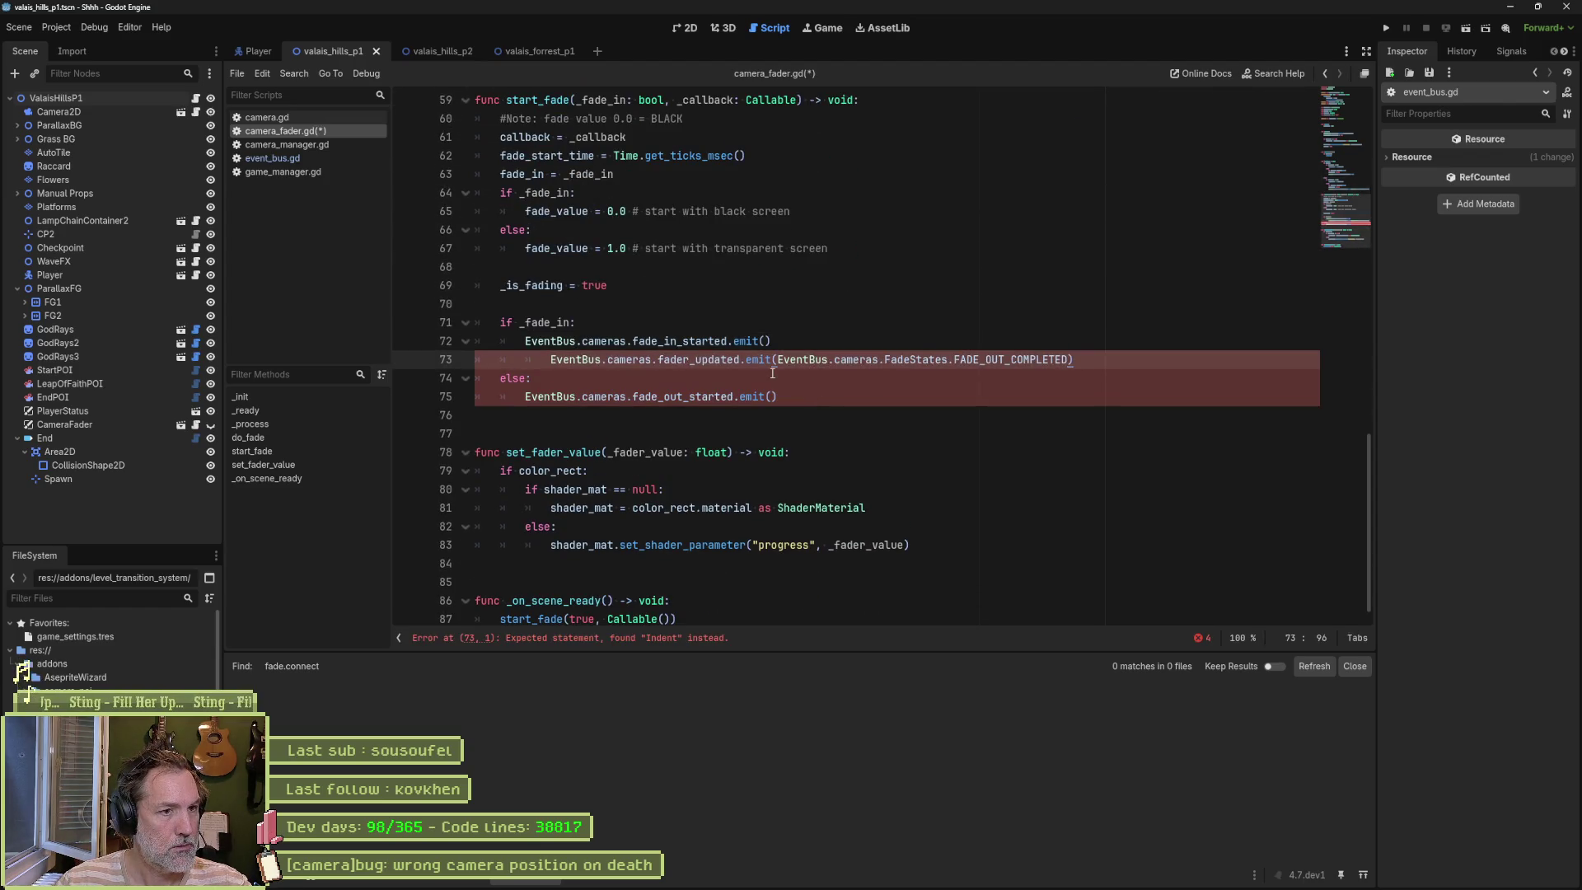
key("shift+Up")
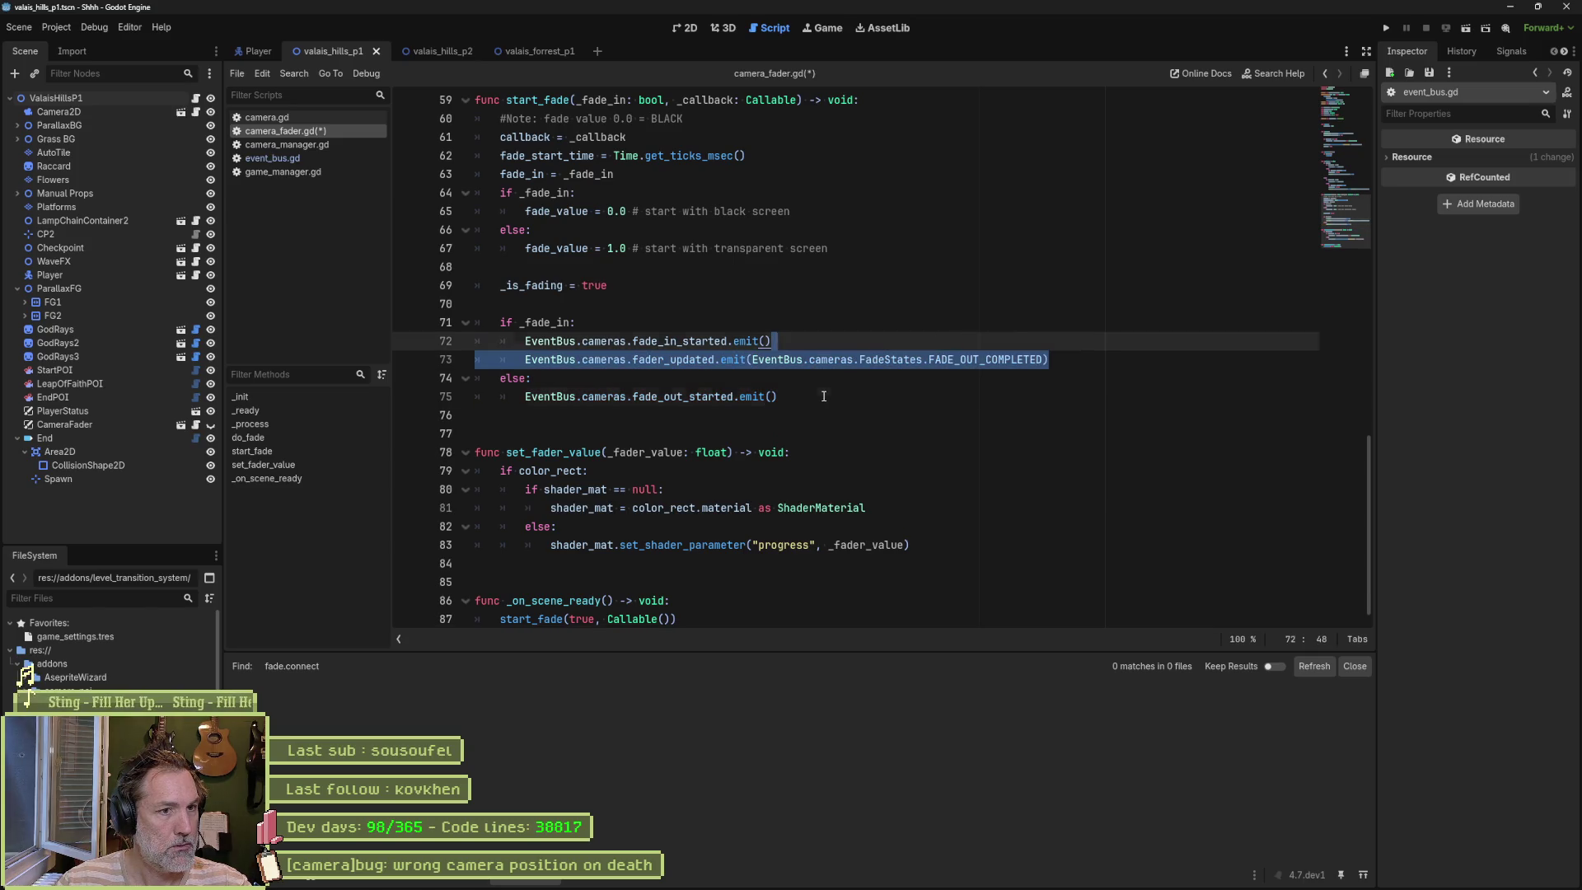
key("ctrl+c")
left_click(823, 396)
key("ctrl+v")
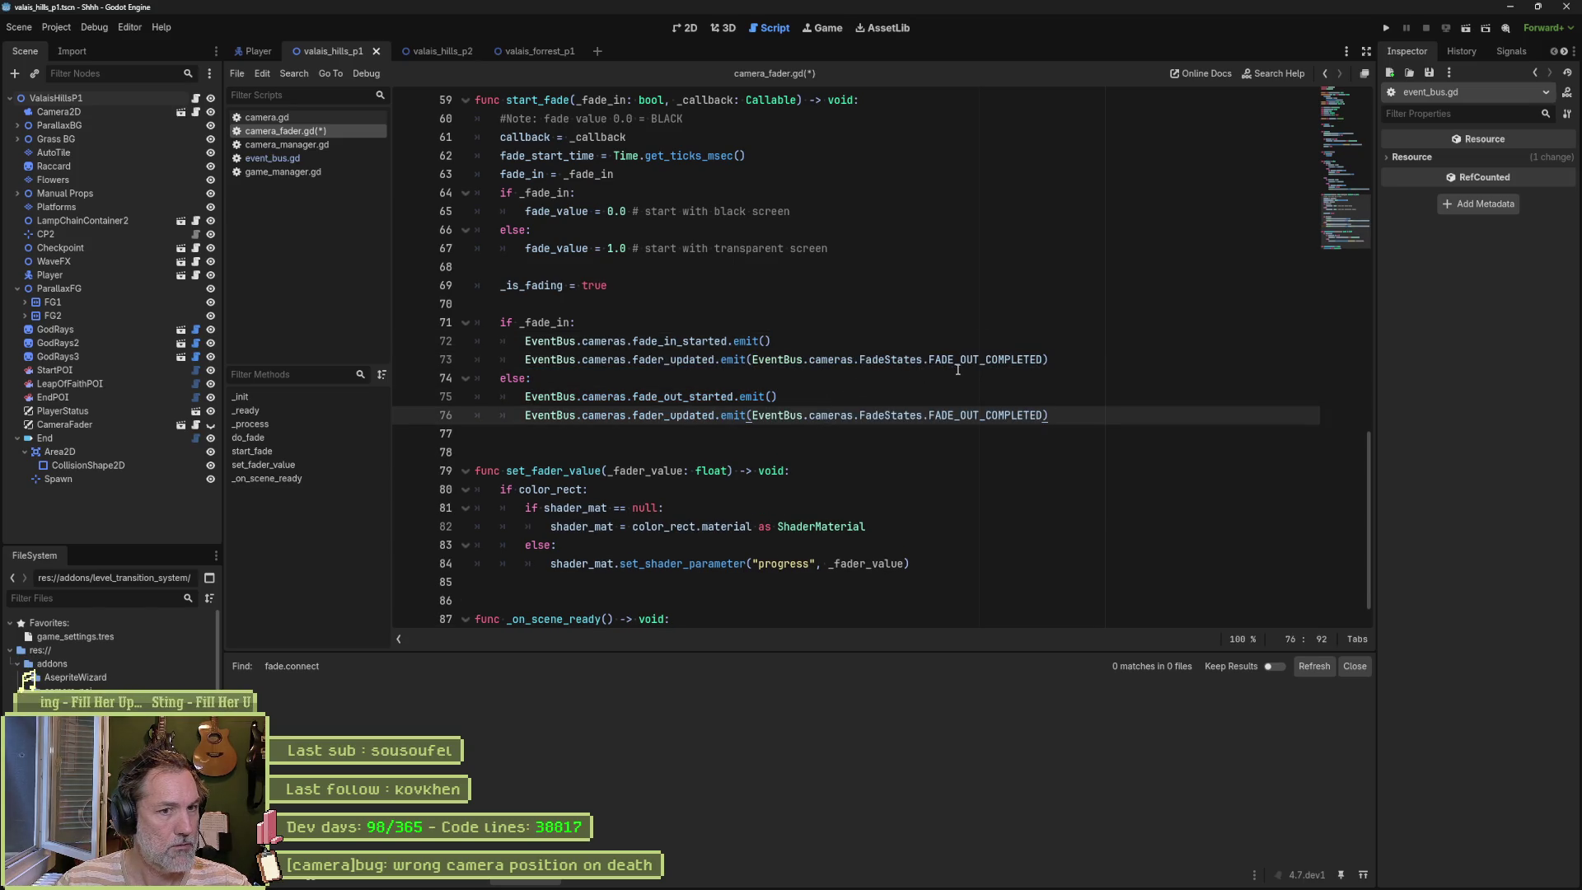
left_click_drag(961, 363, 1049, 368)
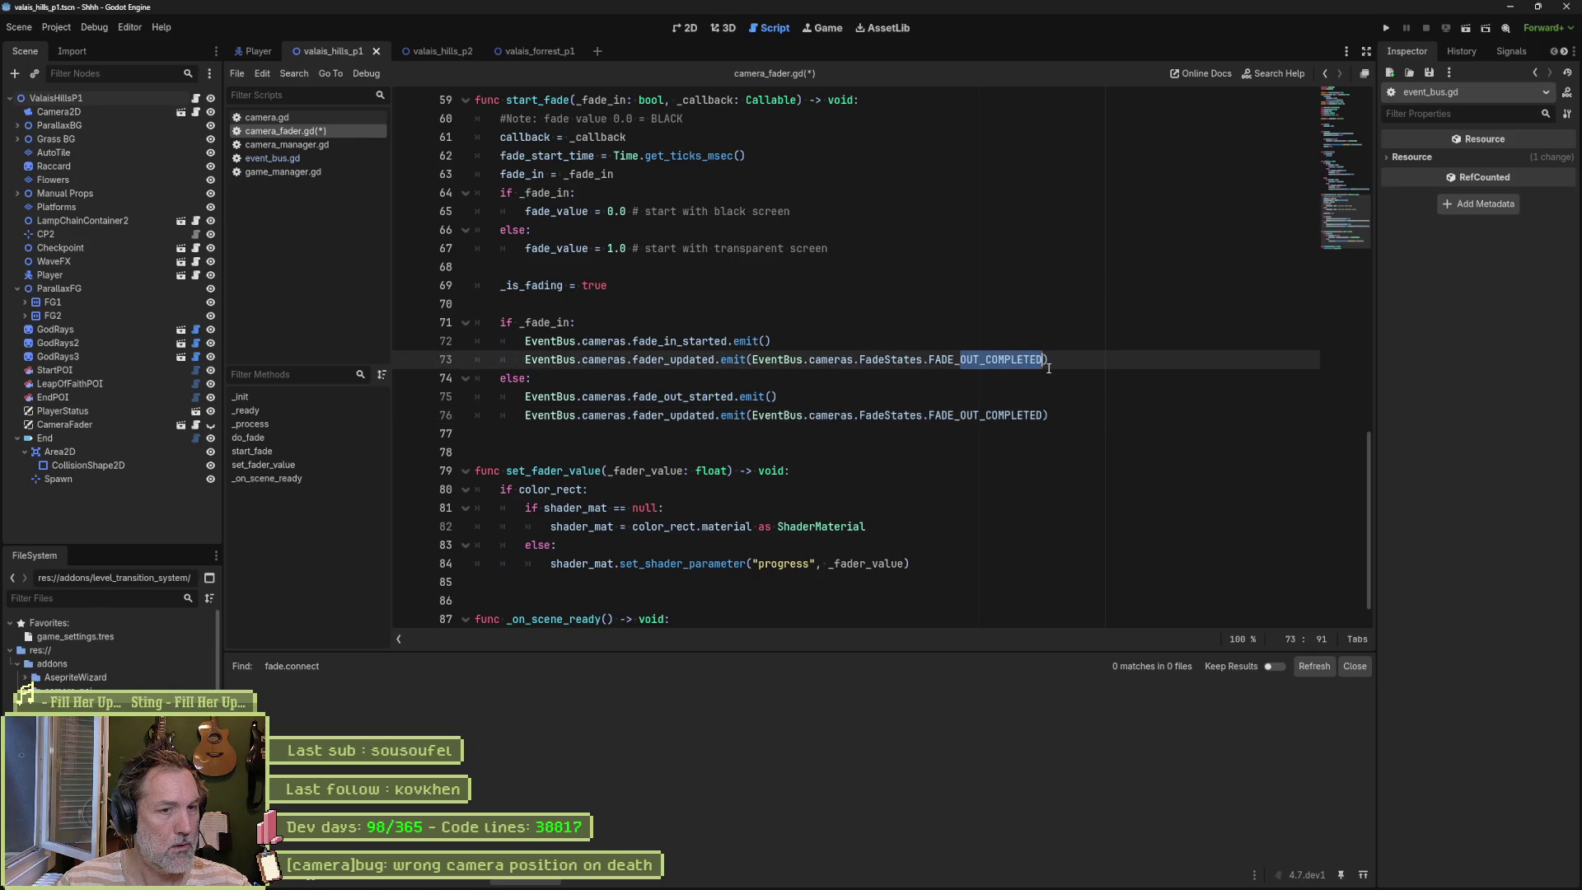
type("in")
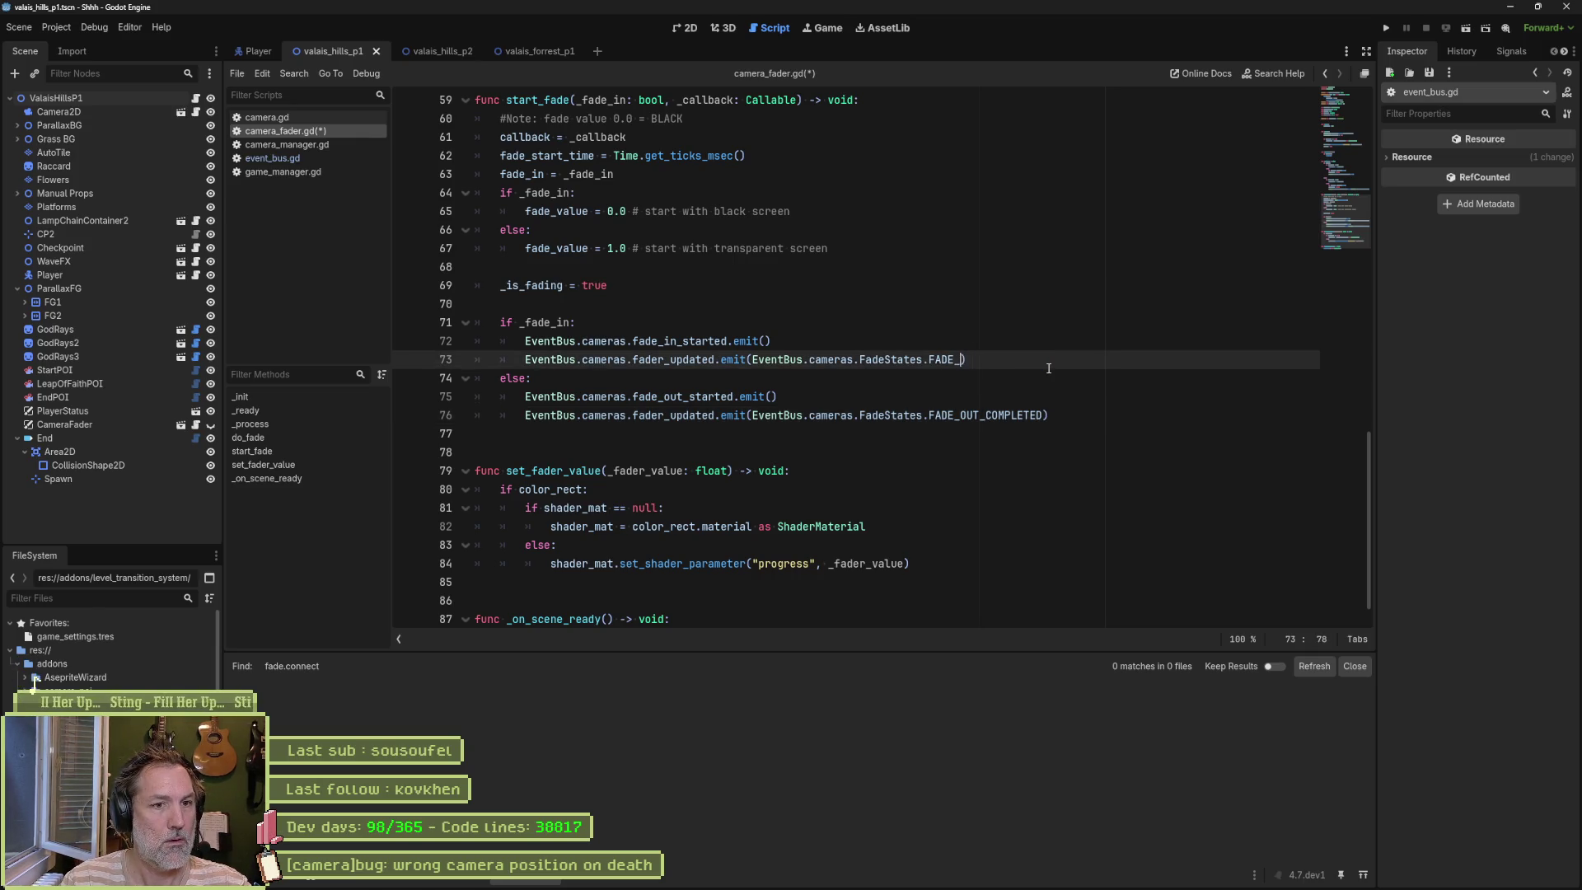
type("IN_STARTED")
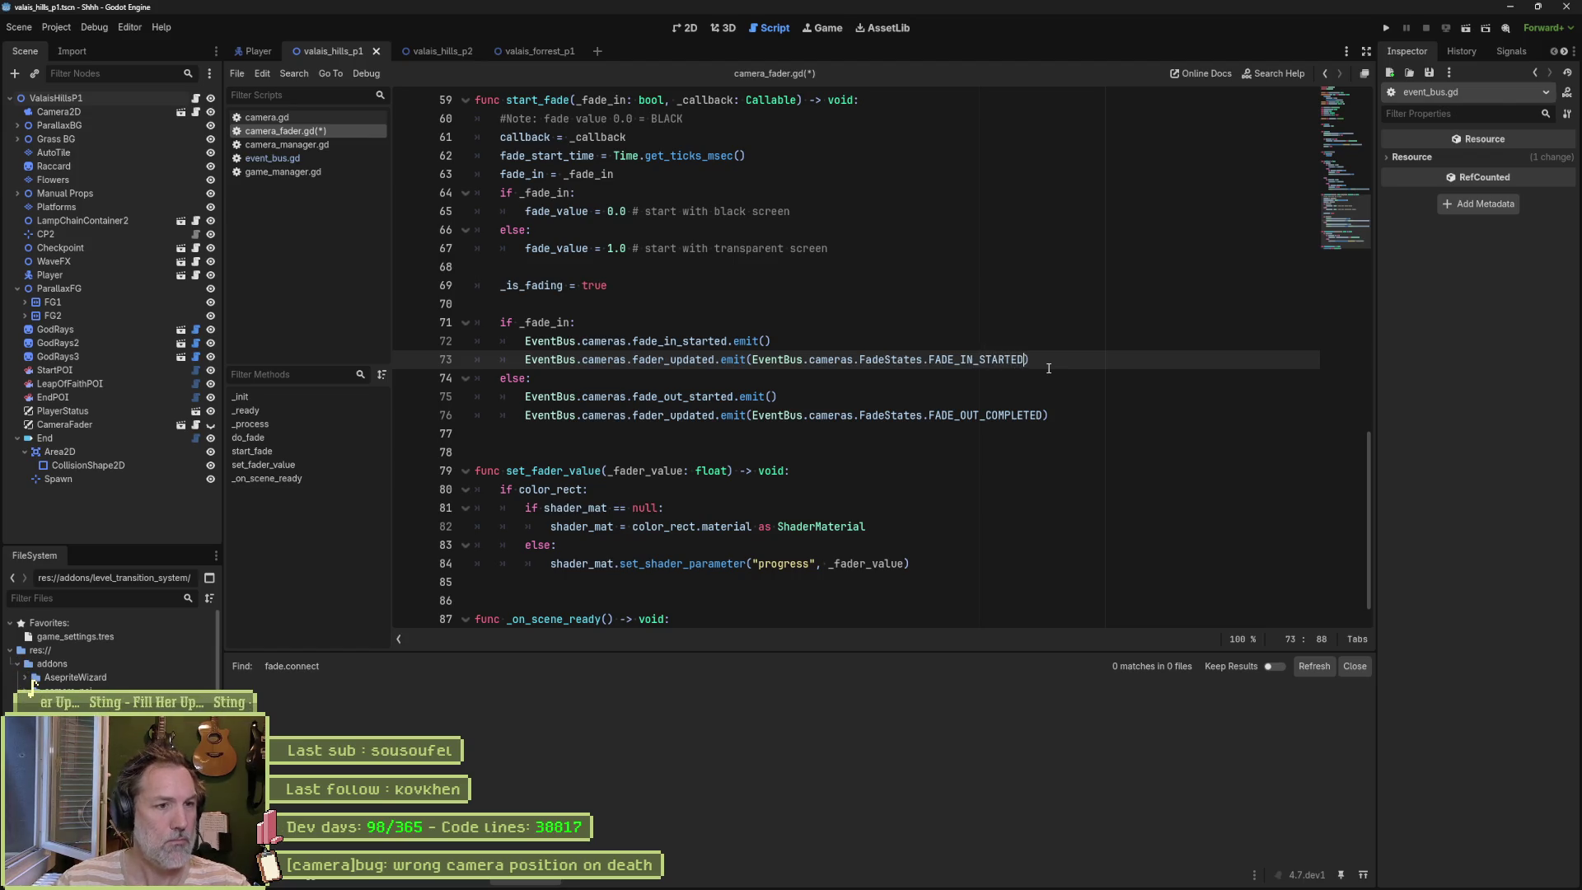
key("Up")
key("ctrl+shift+k")
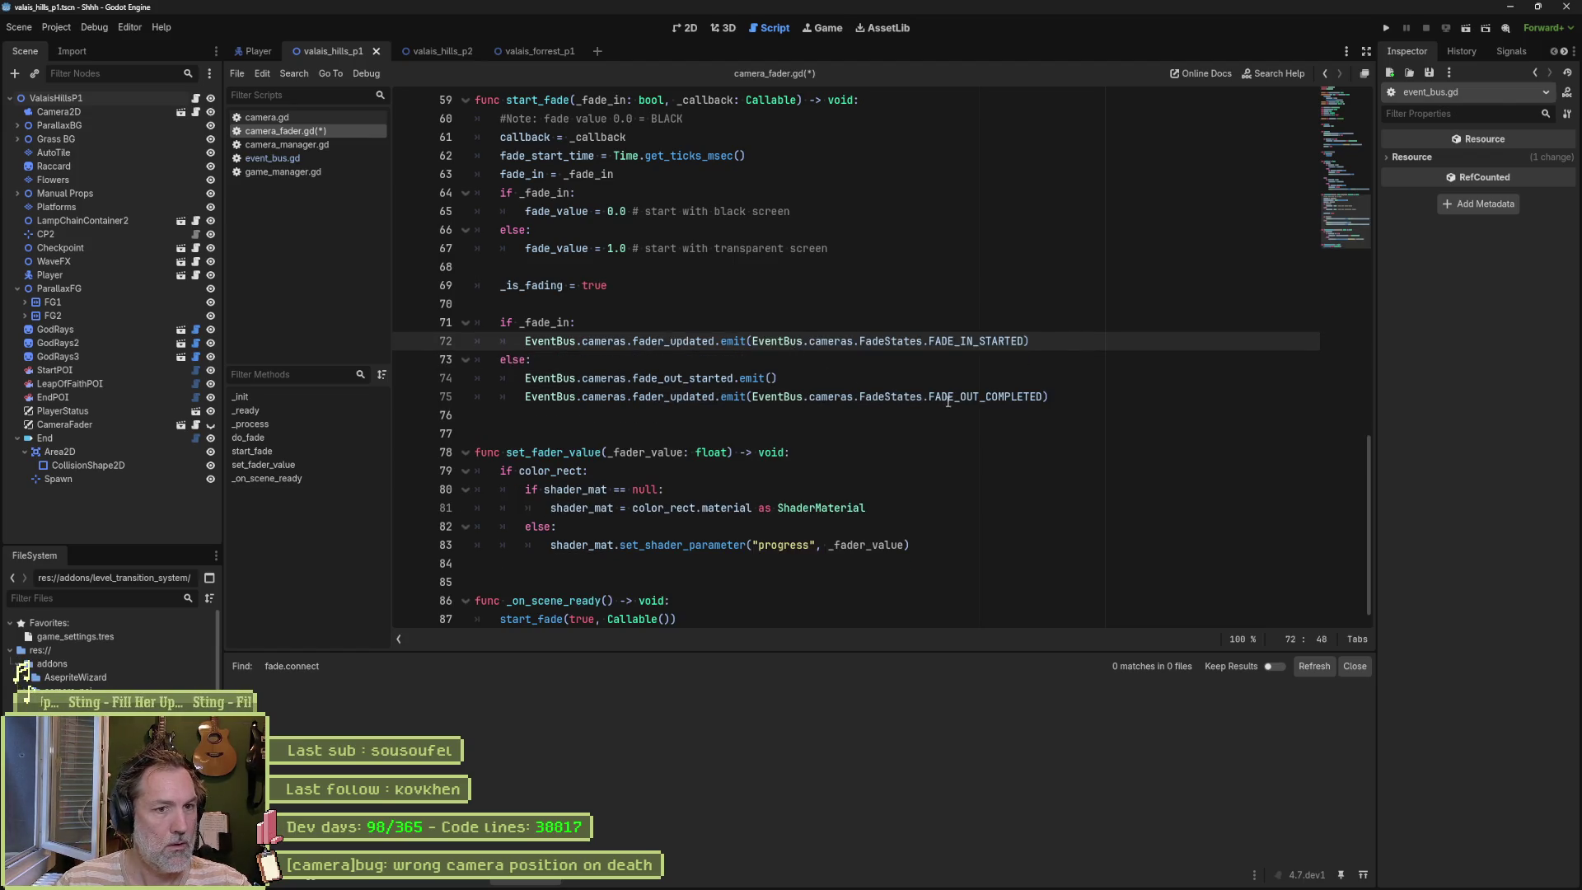
Step: Set the fade-out branch state to FADE_OUT_STARTED, delete the old fade_out_started emit, and save
double_click(968, 340)
key("ctrl+c")
double_click(980, 396)
key("ctrl+v")
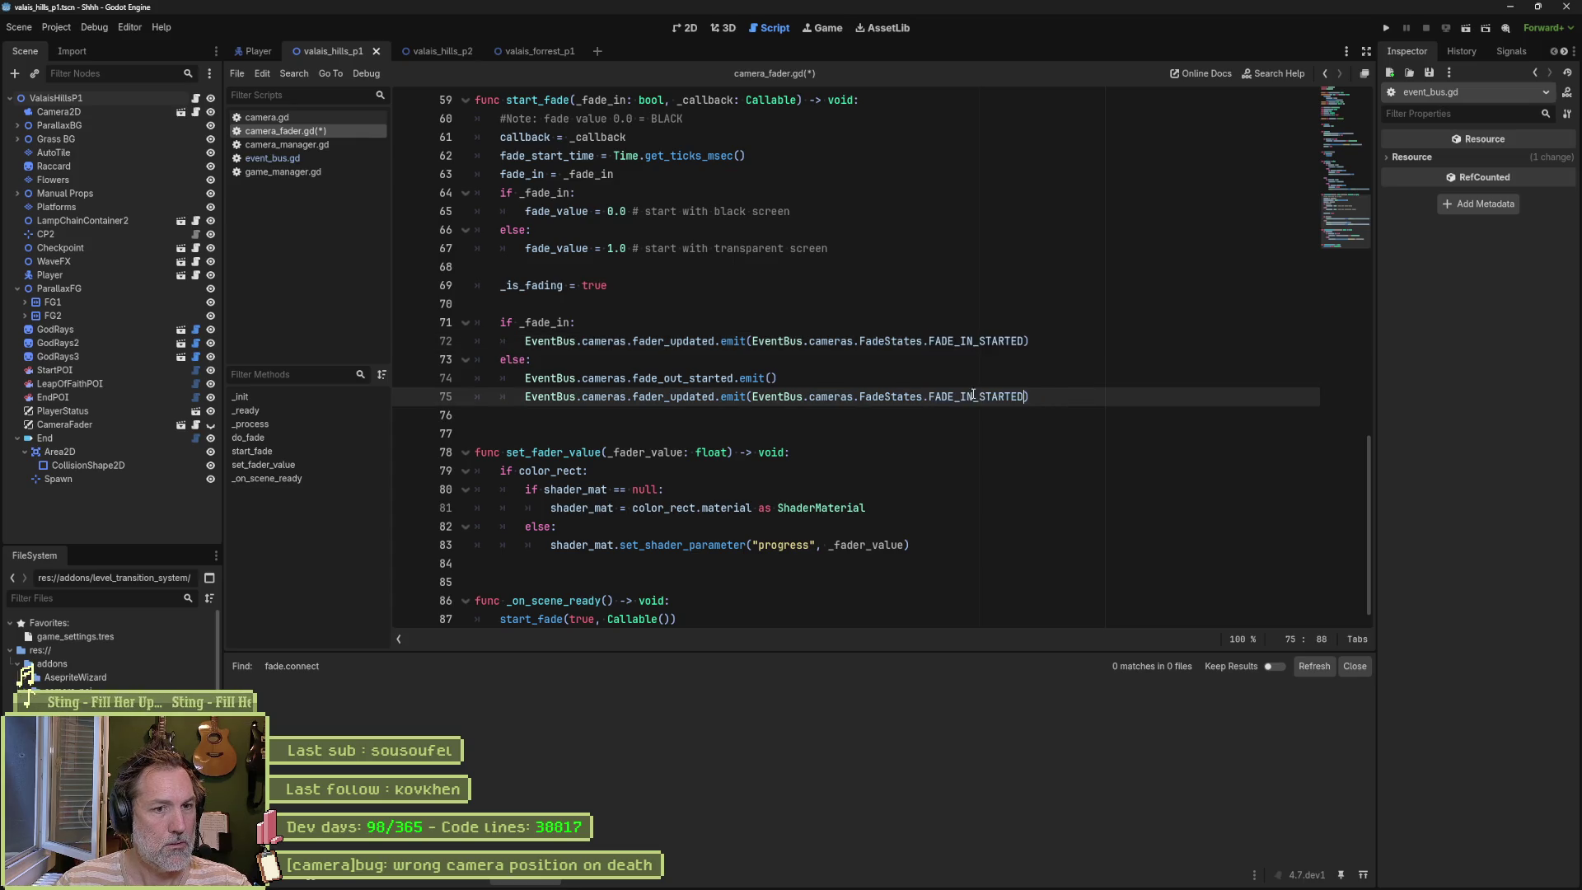
left_click_drag(960, 396, 974, 397)
type("OUT")
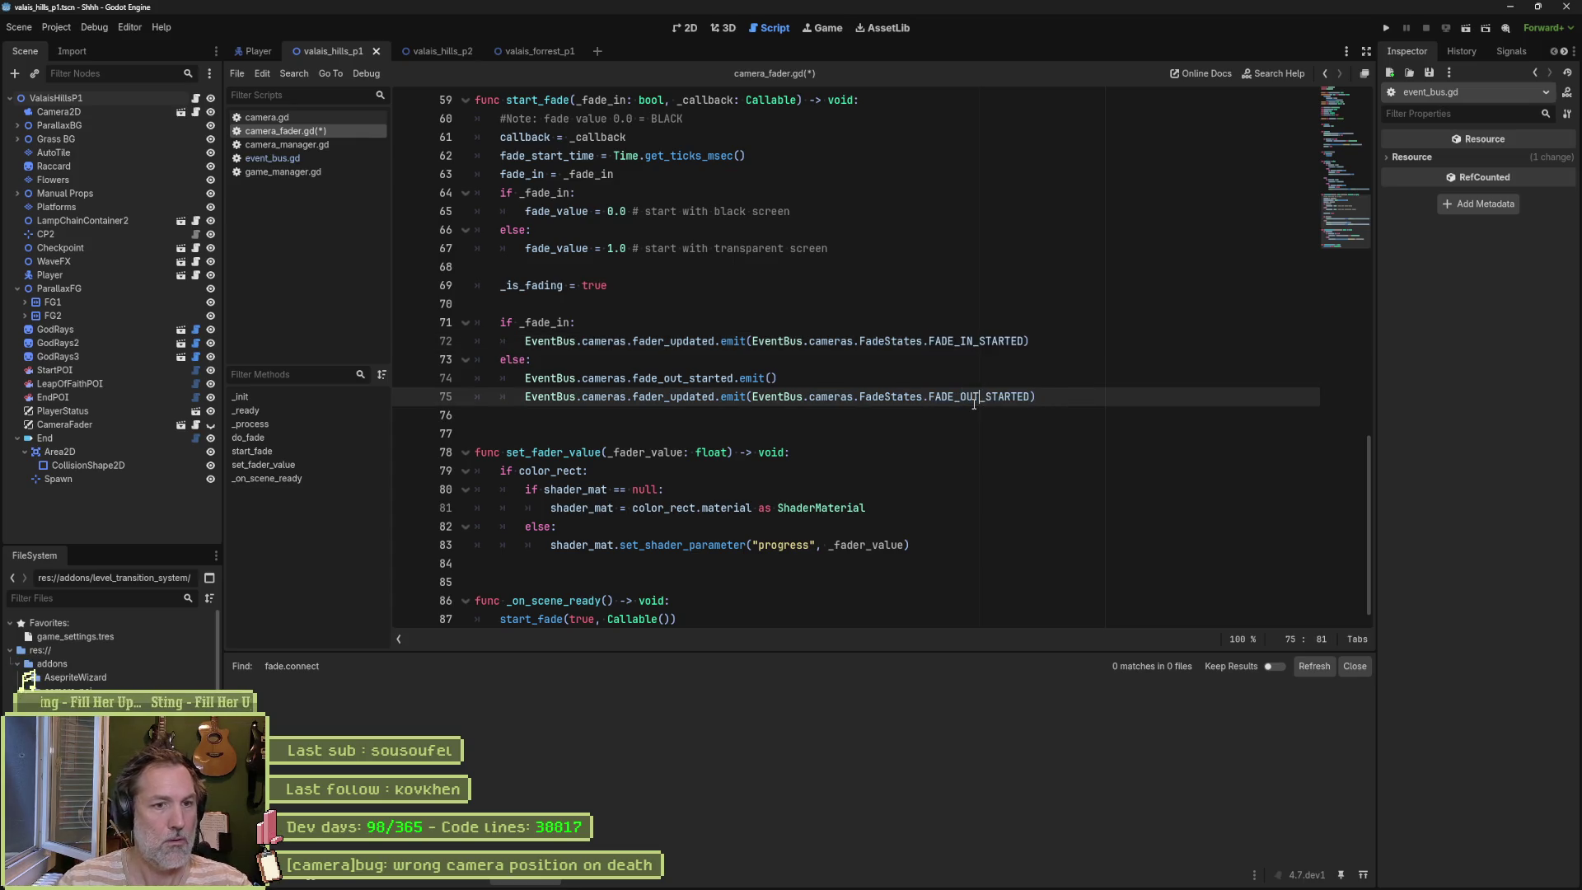
left_click(869, 376)
key("ctrl+shift+k")
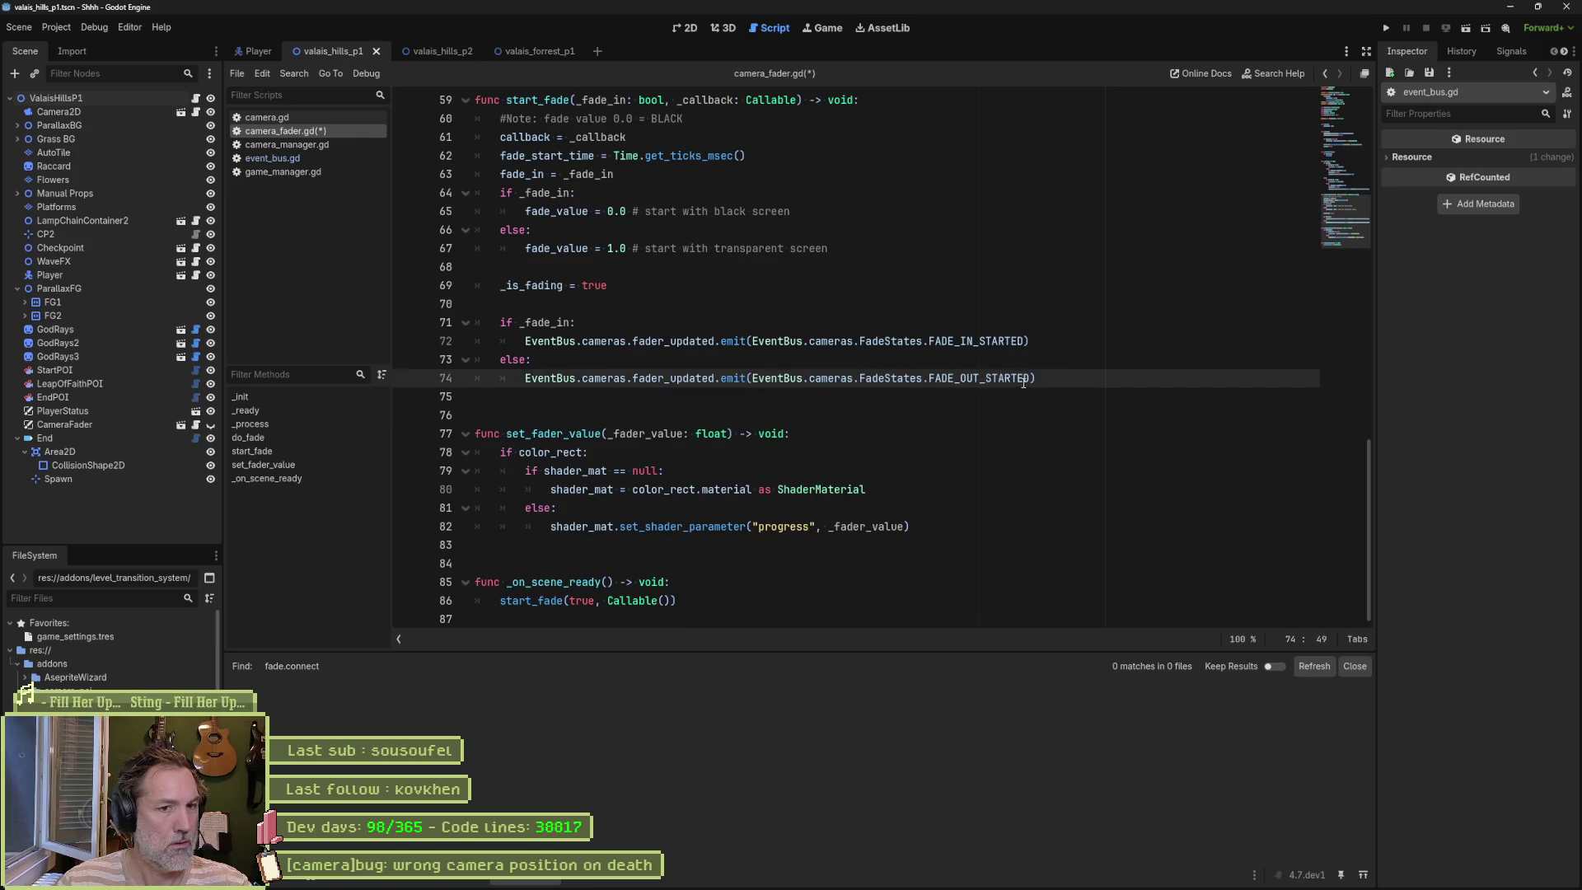
left_click_drag(1046, 379, 1051, 365)
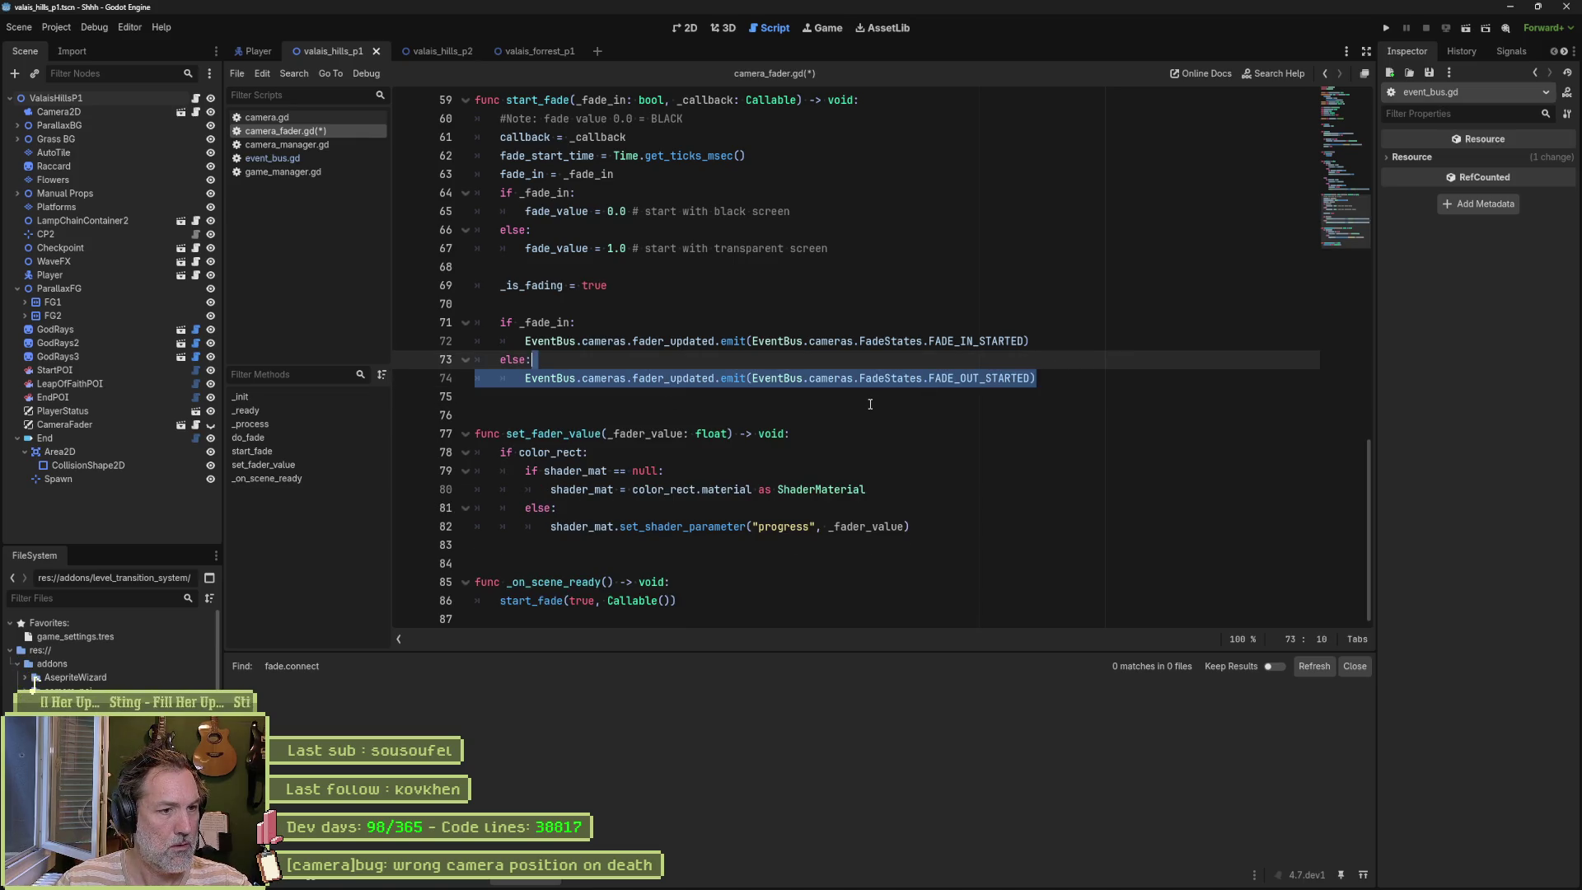
key("ctrl+s")
scroll(867, 402, "up", 2)
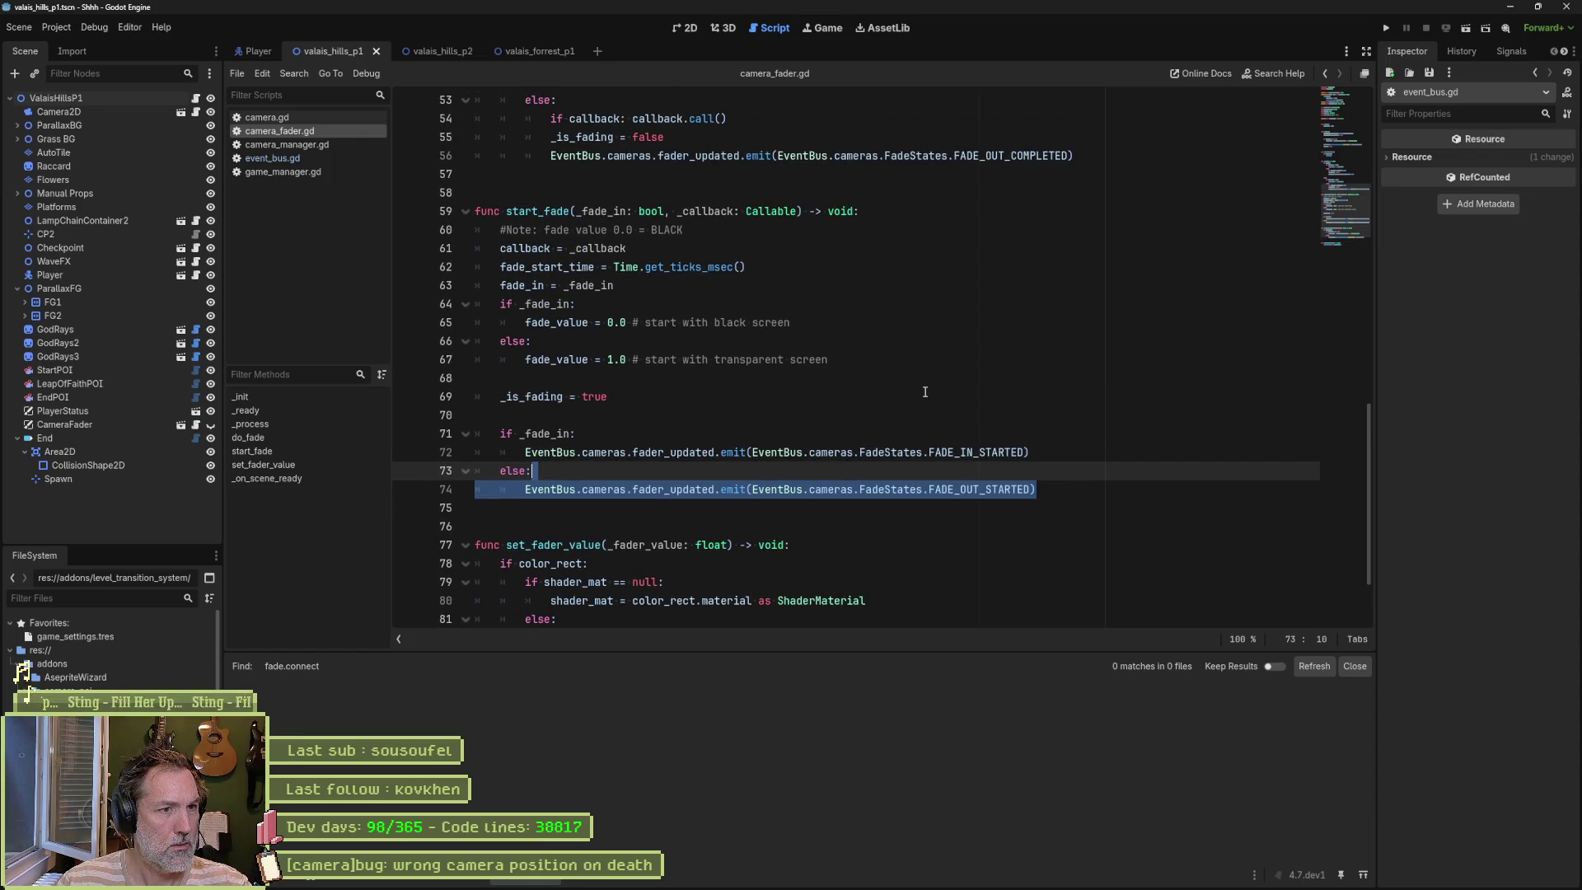
scroll(901, 440, "down", 2)
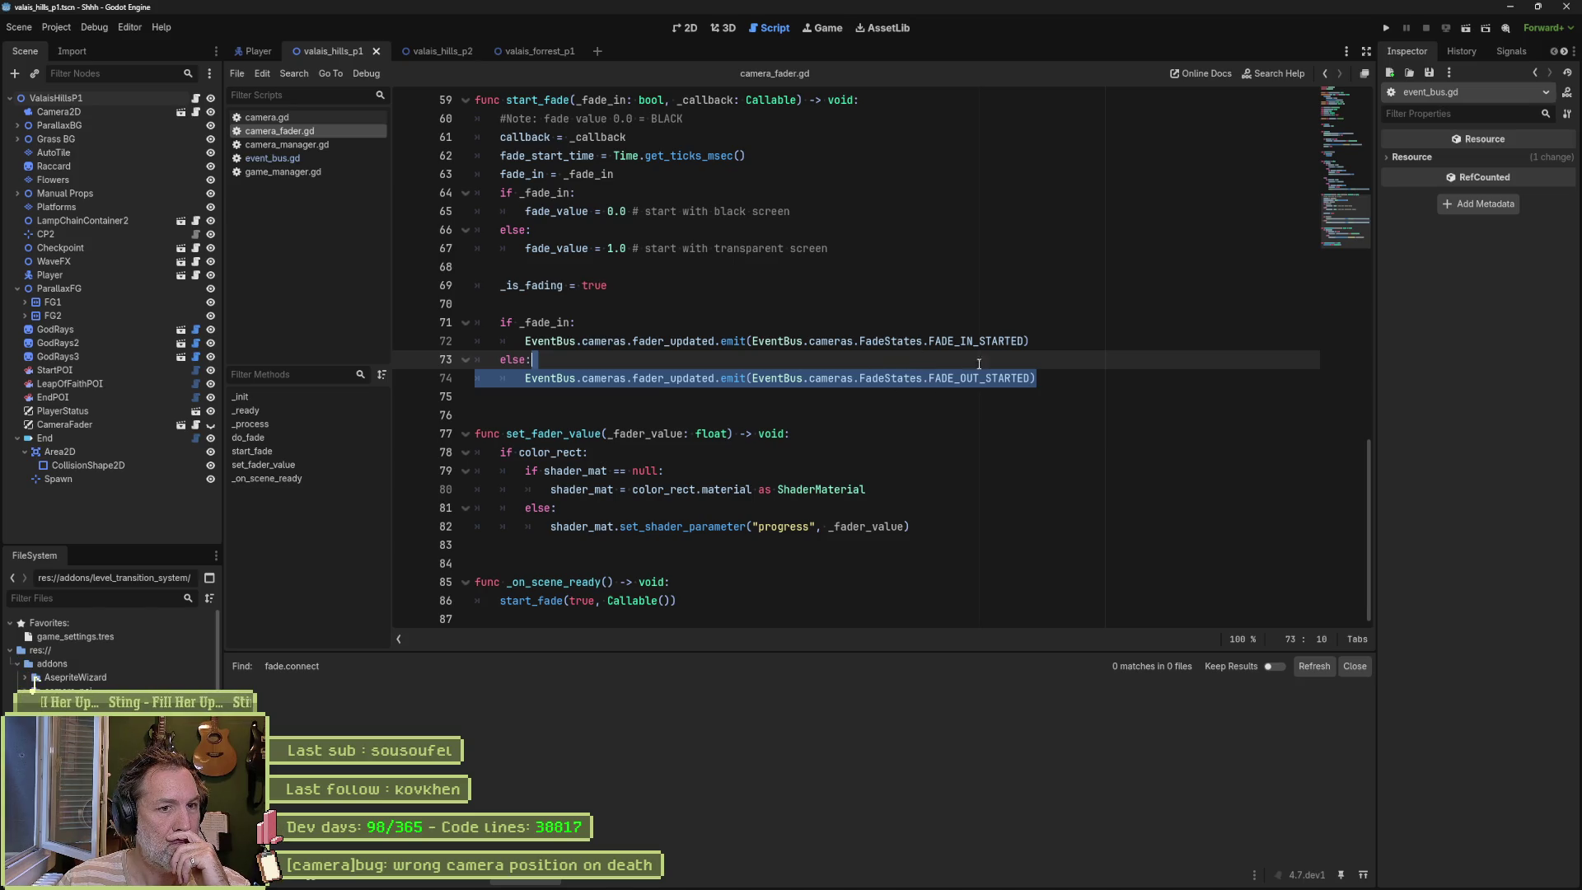
scroll(783, 353, "up", 5)
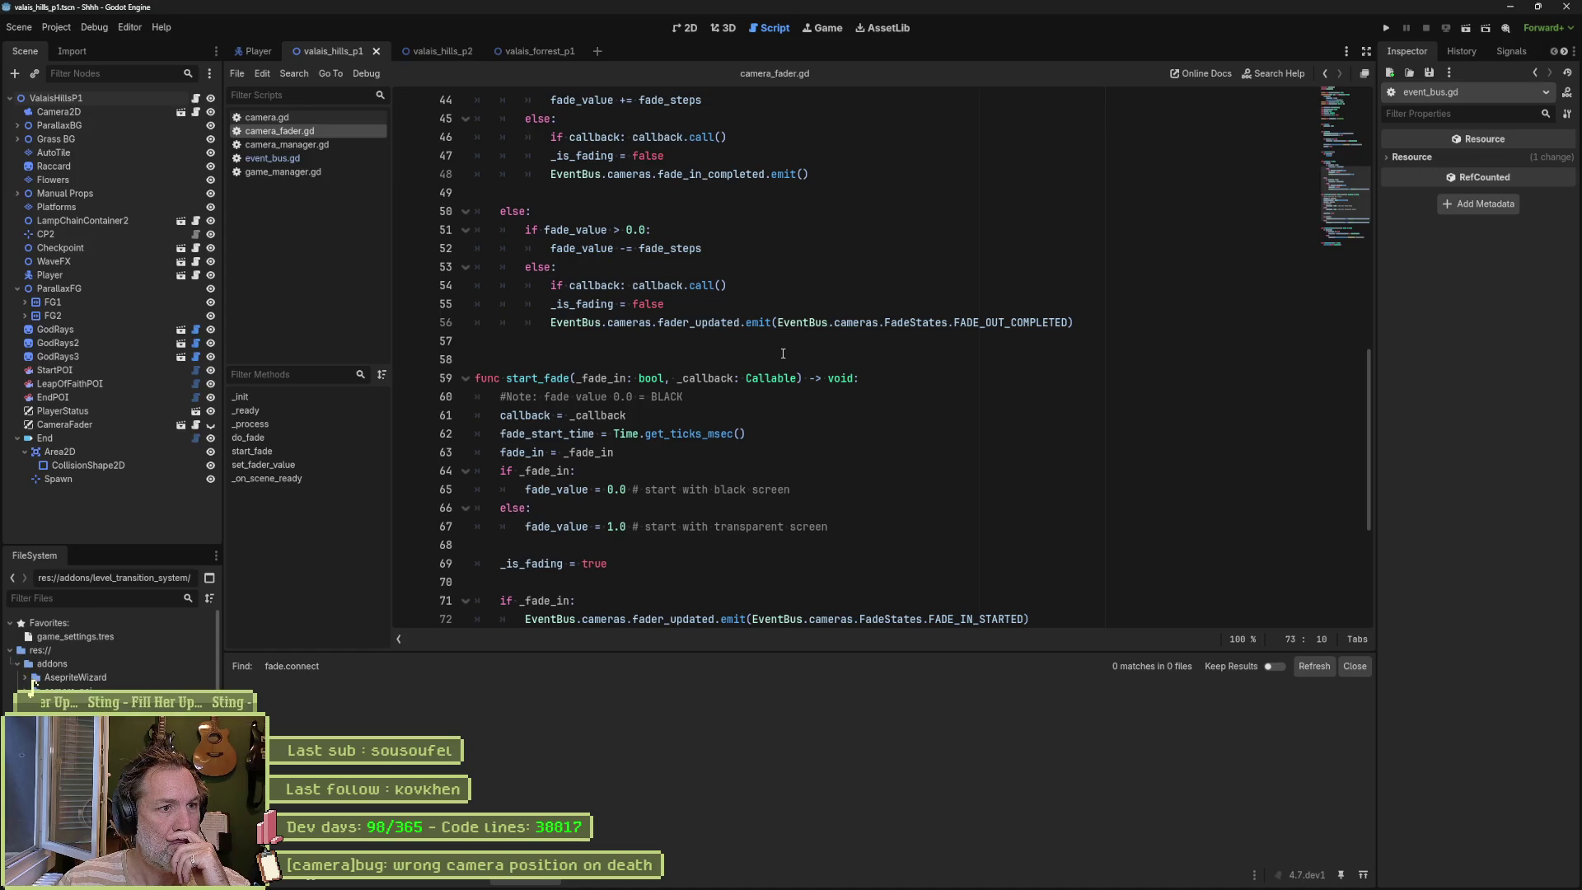
Step: Duplicate the FADE_OUT_COMPLETED emit below line 48 and change it to FADE_IN_COMPLETED
scroll(812, 326, "up", 2)
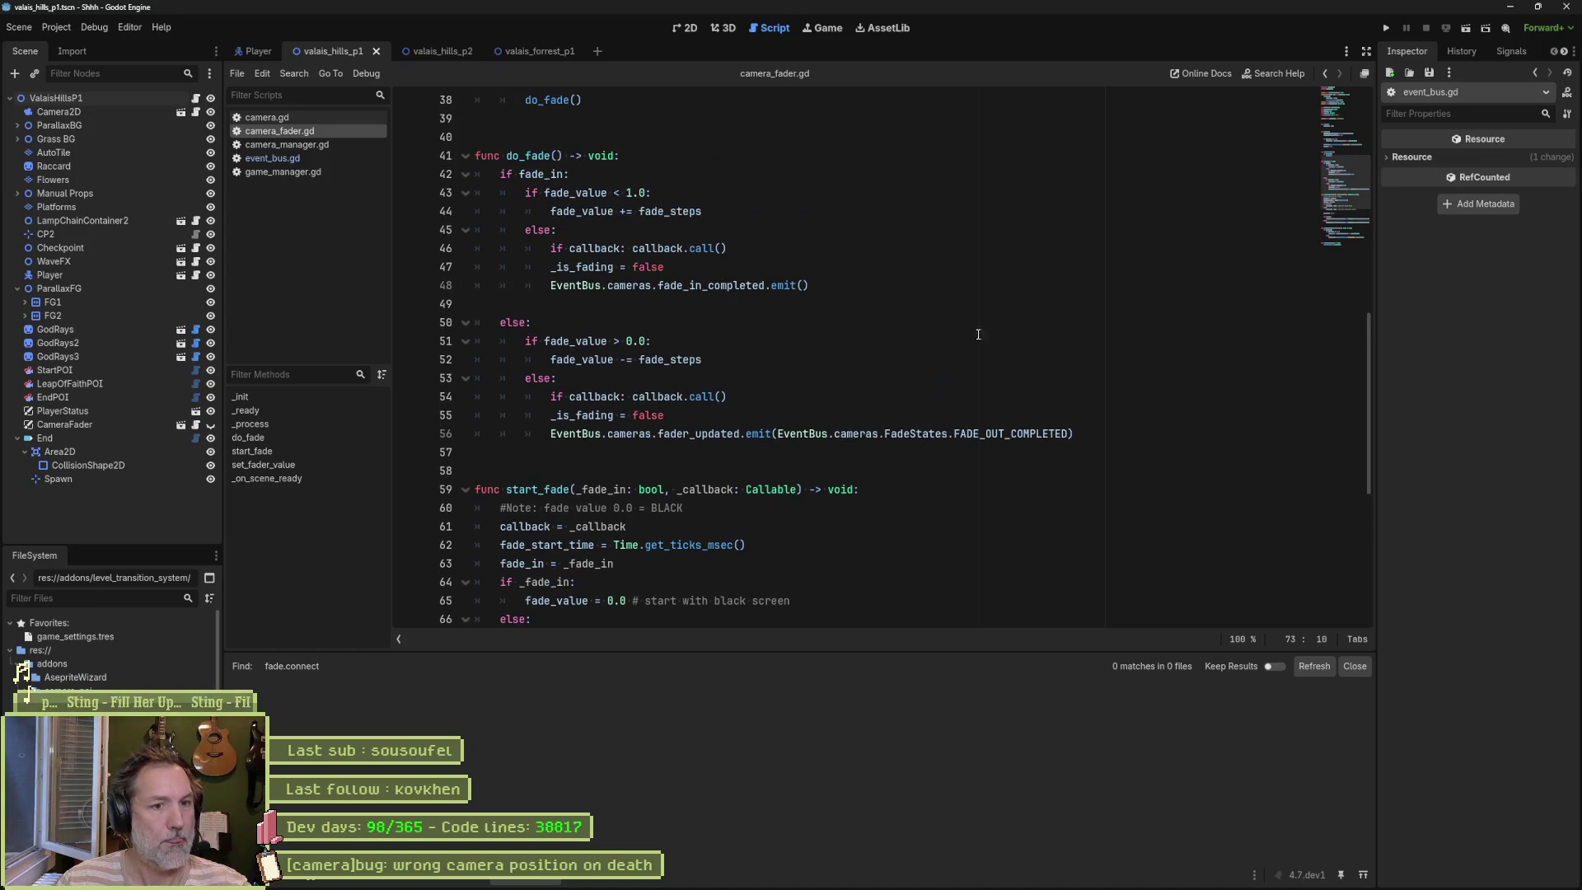
triple_click(1079, 433)
key("ctrl+c")
left_click(809, 286)
key("Return")
key("ctrl+v")
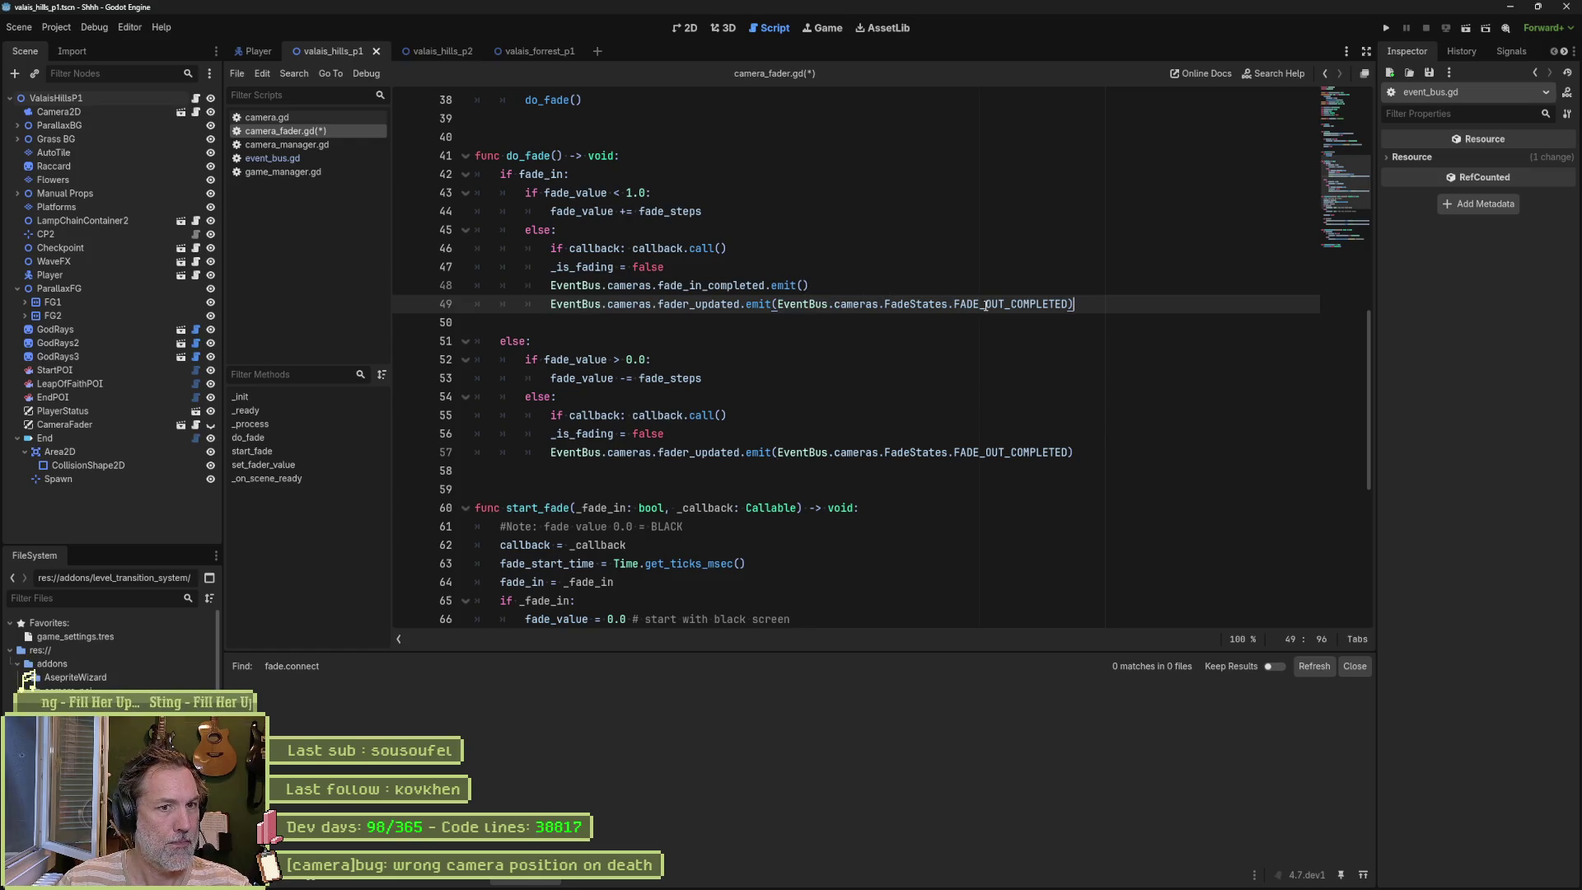
left_click_drag(986, 304, 1008, 305)
type("in")
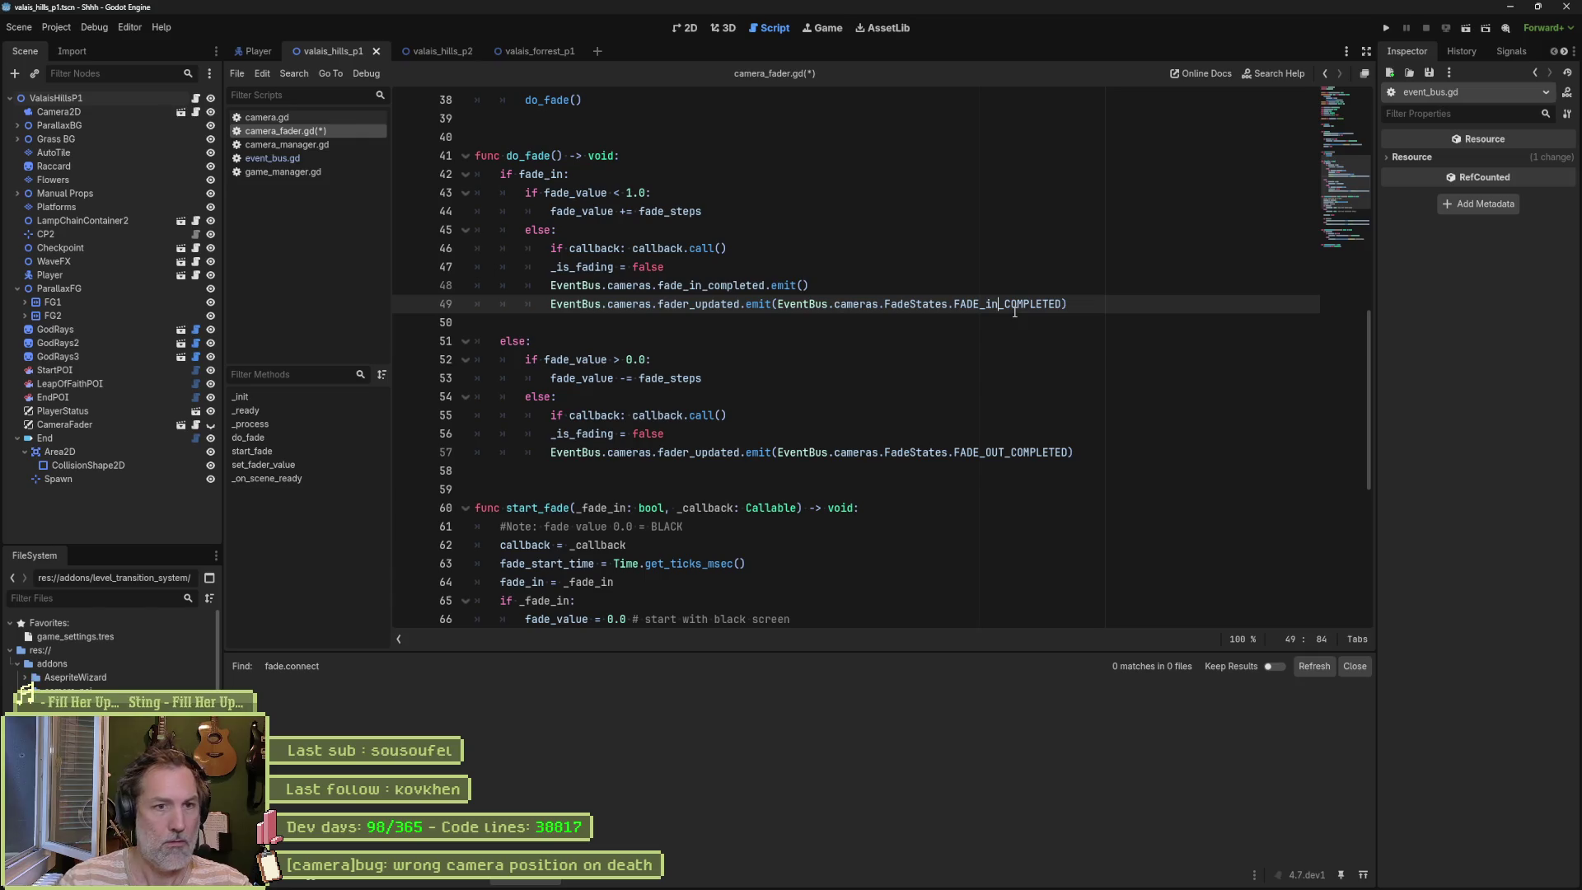
key("BackSpace")
key("BackSpace")
type("IN")
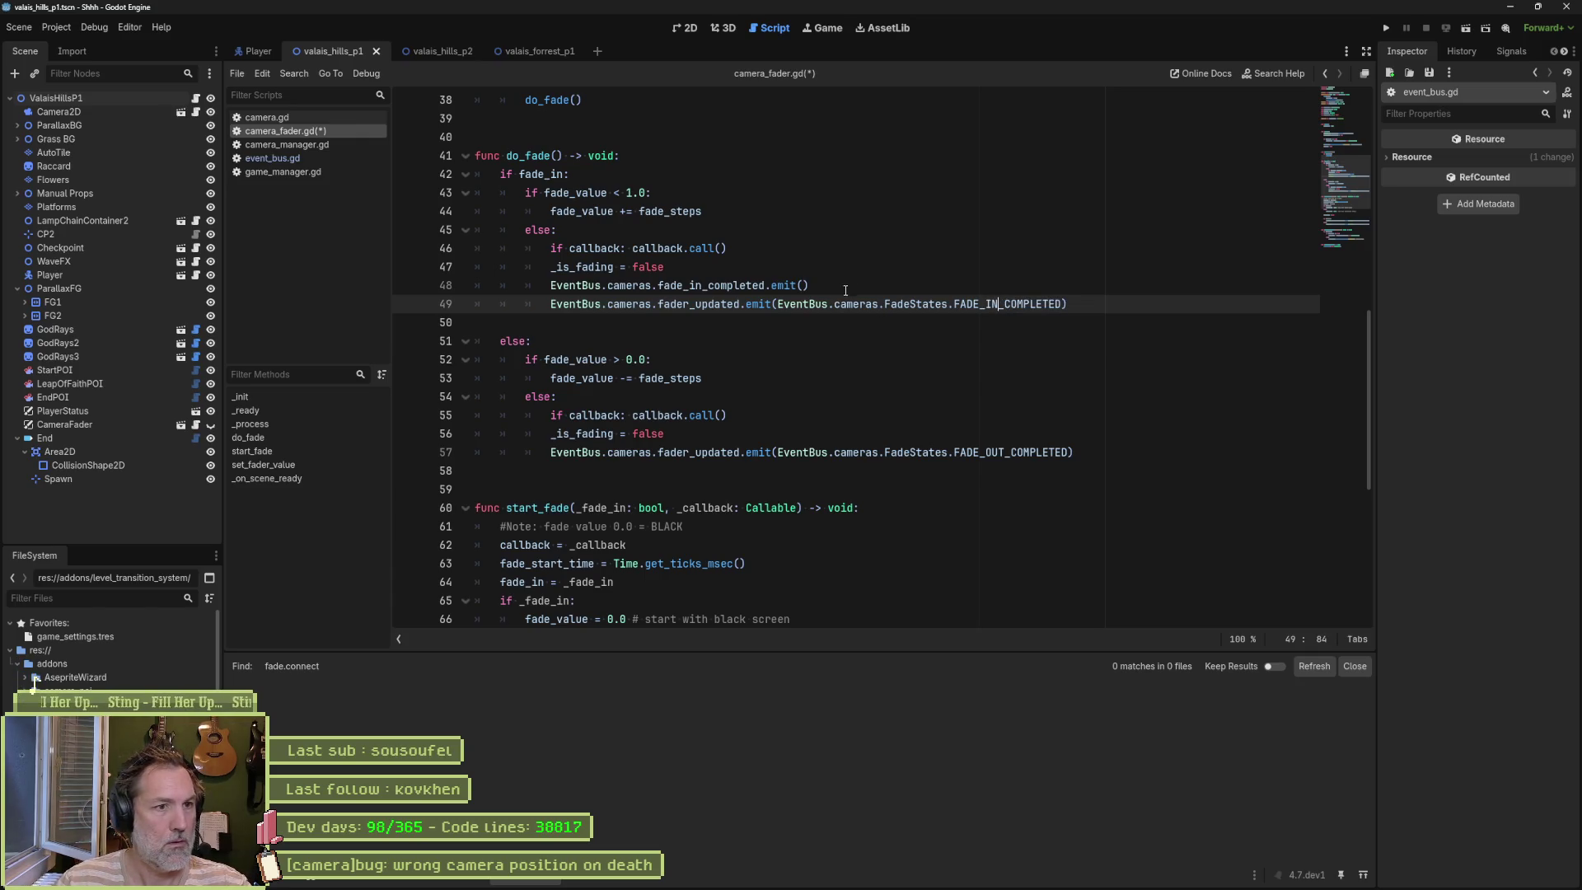
Step: Remove the old fade_in_completed emit, save camera_fader.gd, and close event_bus.gd
left_click(999, 286)
key("ctrl+shift+k")
key("ctrl+s")
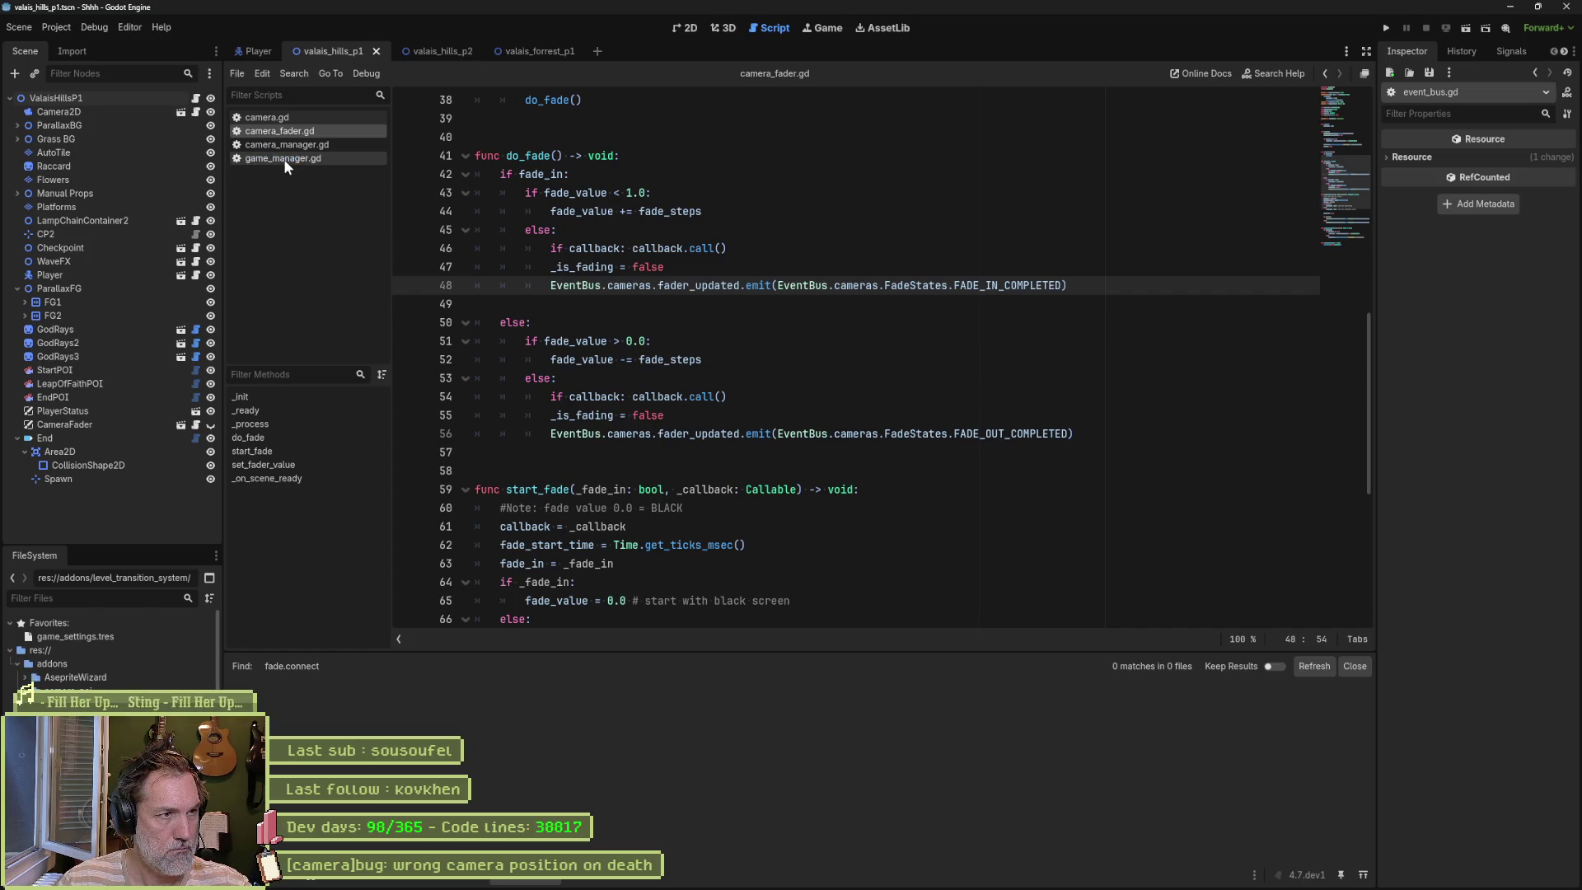
middle_click(285, 161)
Step: In camera_manager.gd, delete three fade handlers and rename the remaining one to _on_fader_updated
left_click(289, 147)
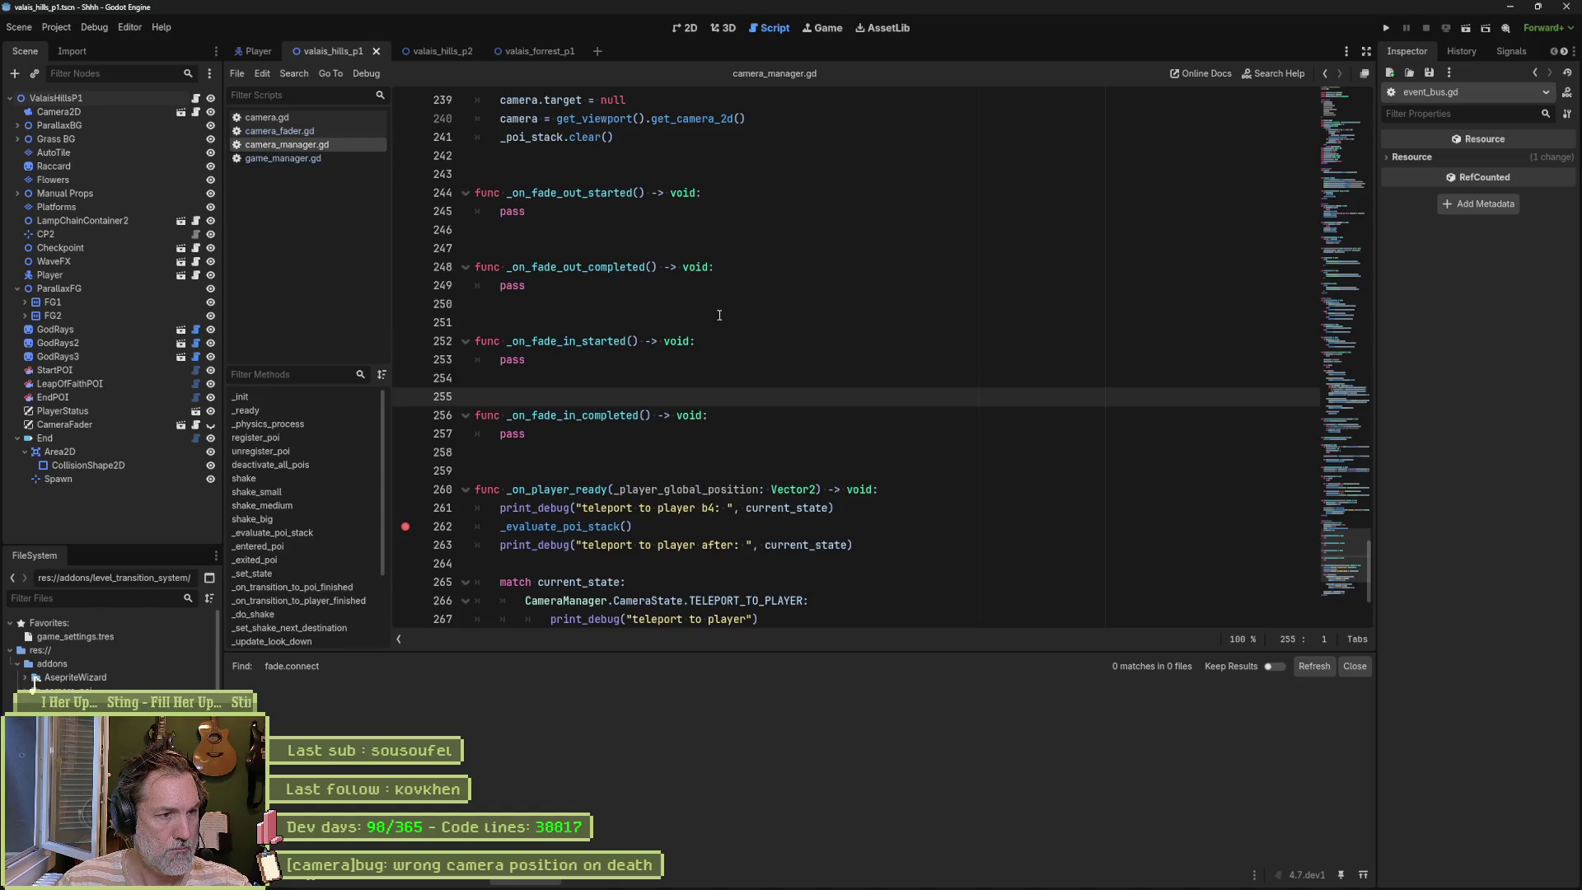
left_click_drag(636, 434, 593, 206)
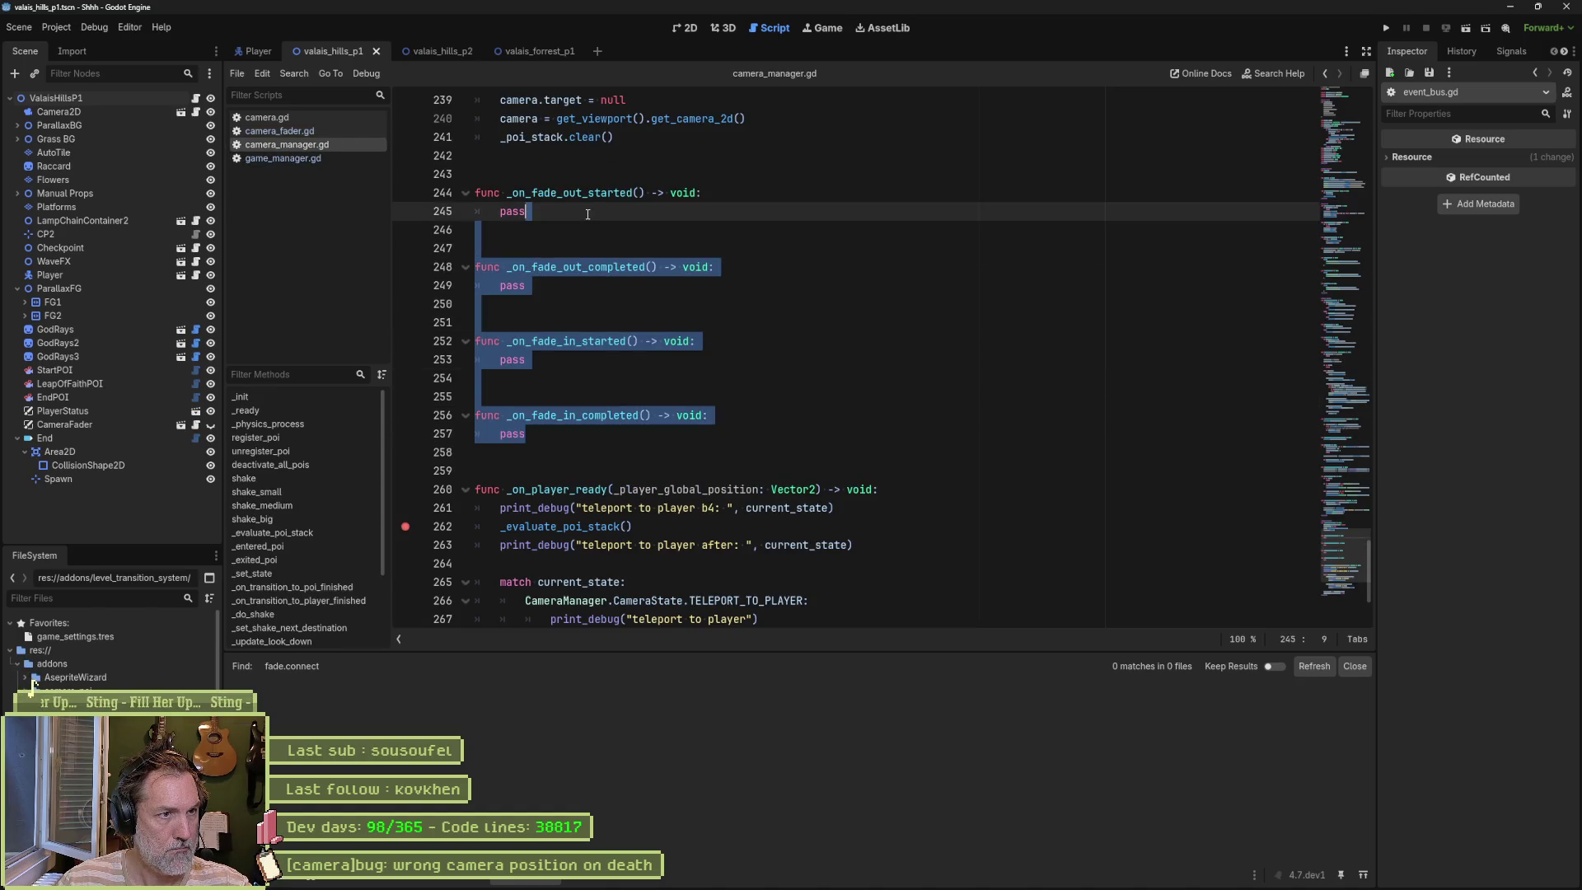
key("BackSpace")
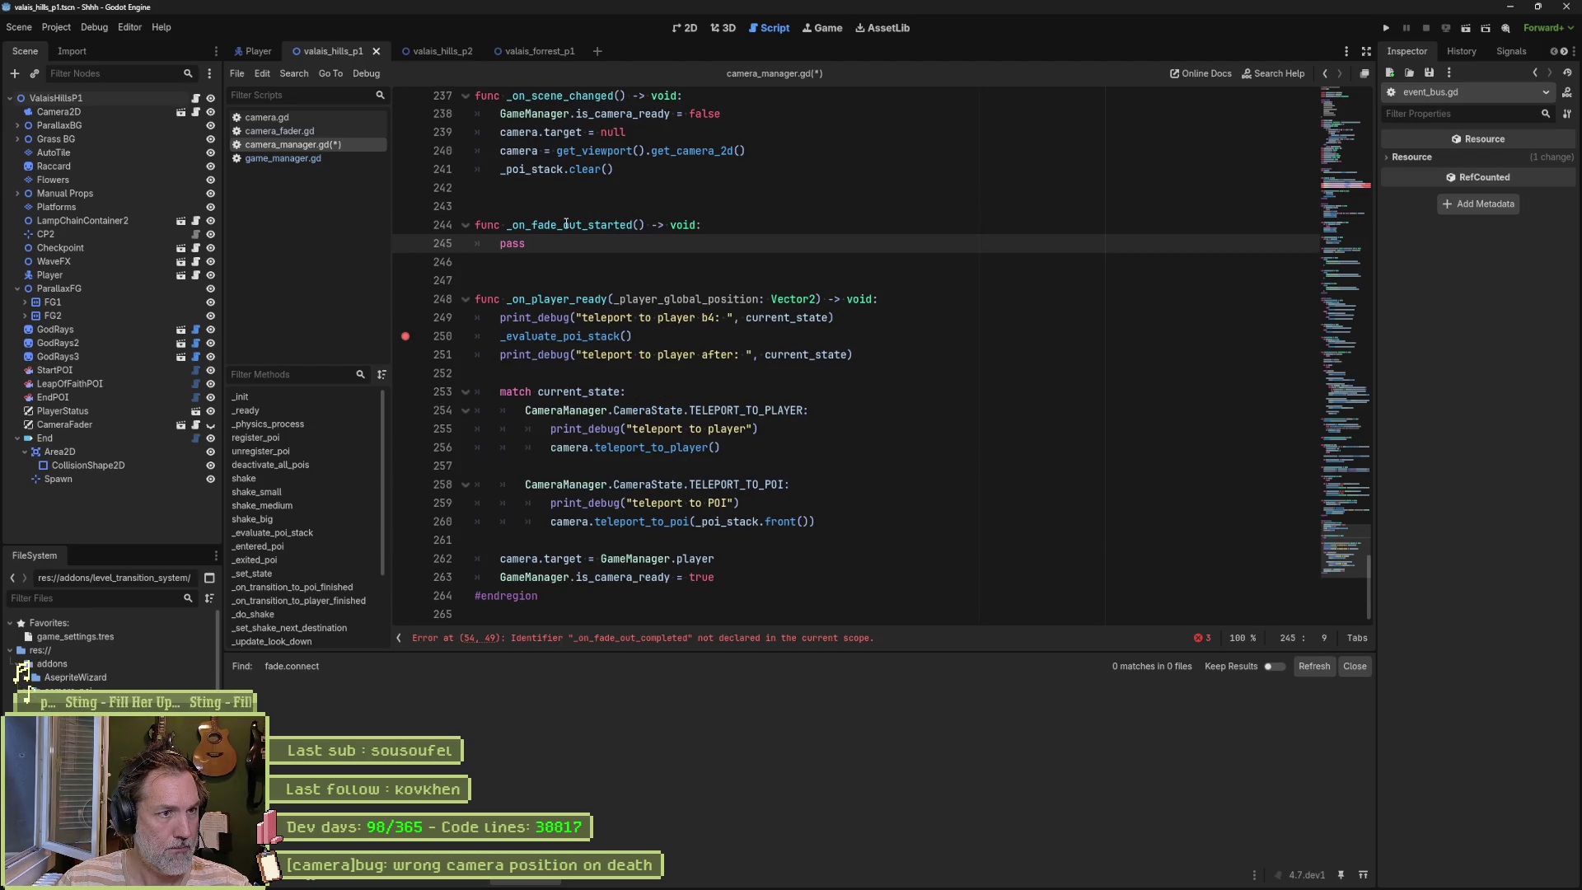
left_click(558, 225)
type("r")
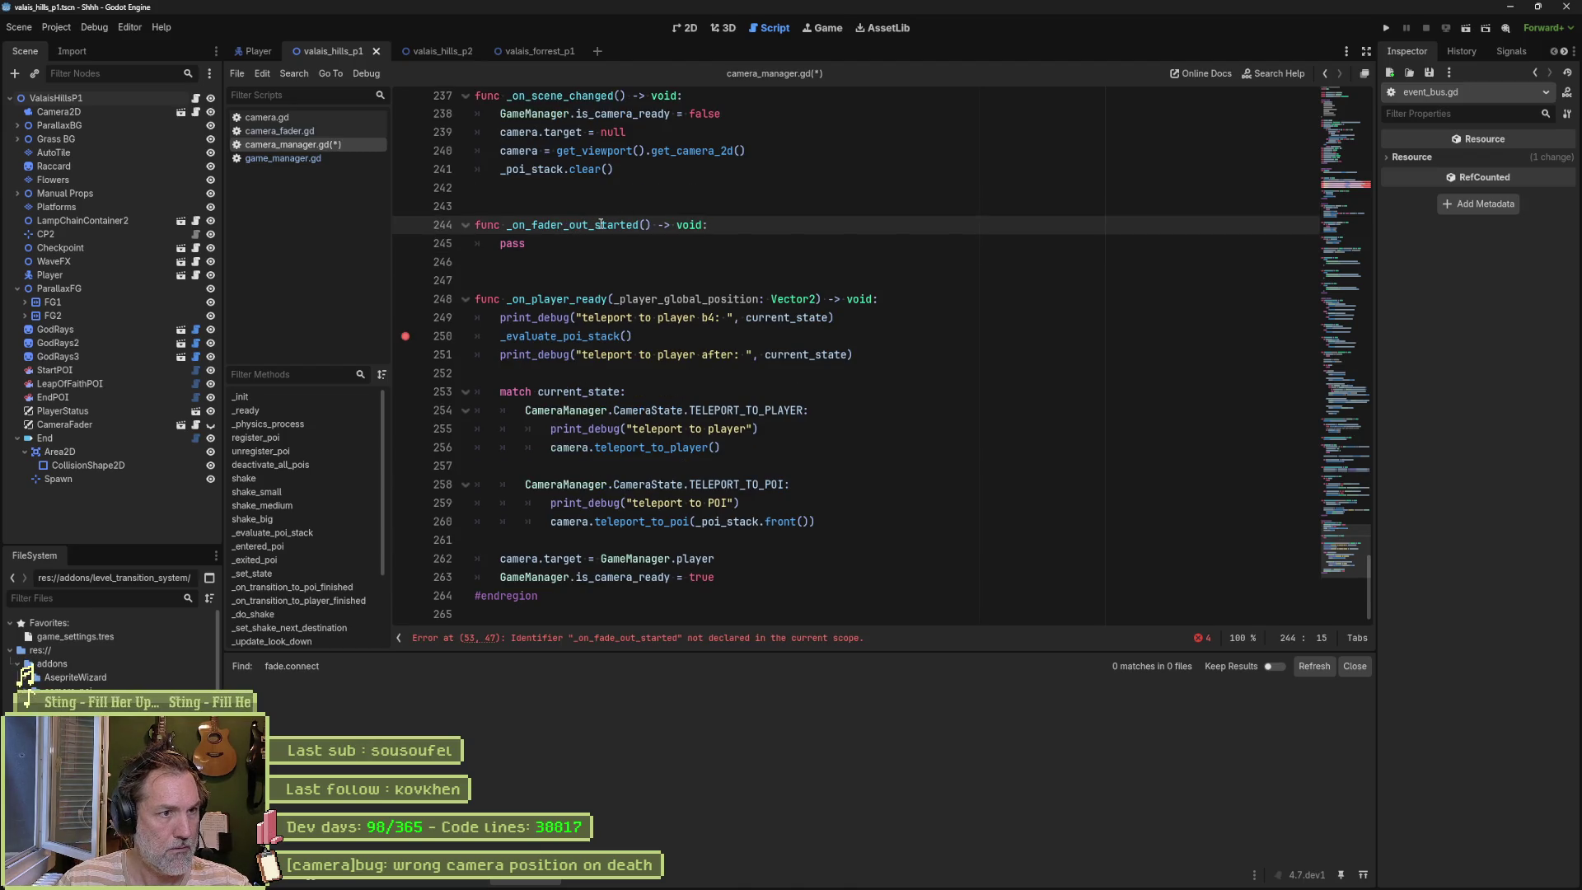
key("ctrl+shift+Right")
type("_update")
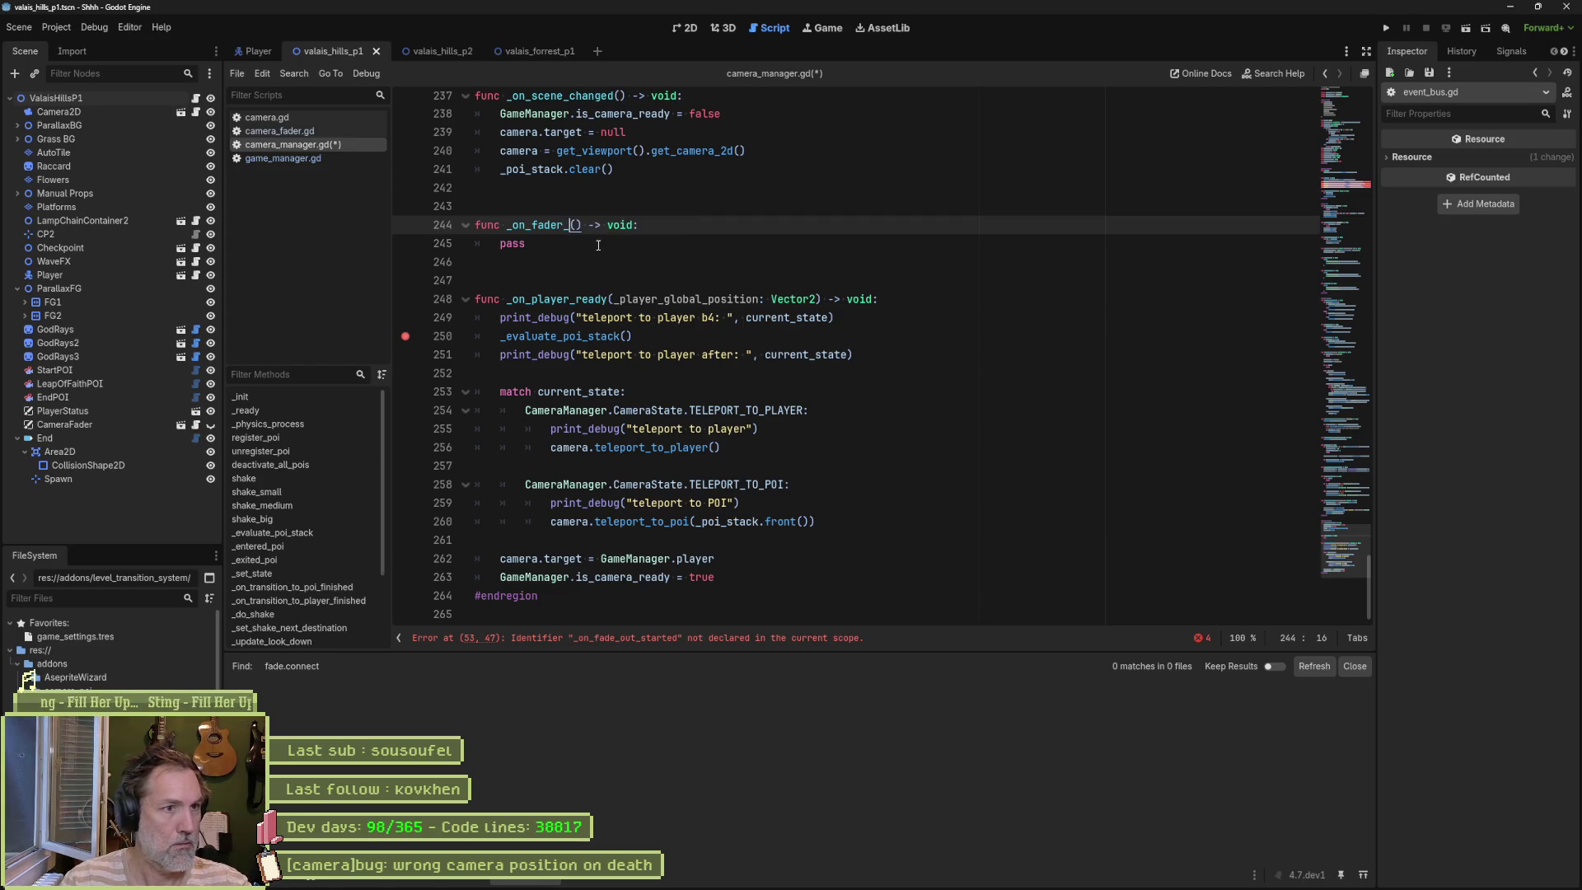
type("d")
double_click(537, 224)
key("ctrl+c")
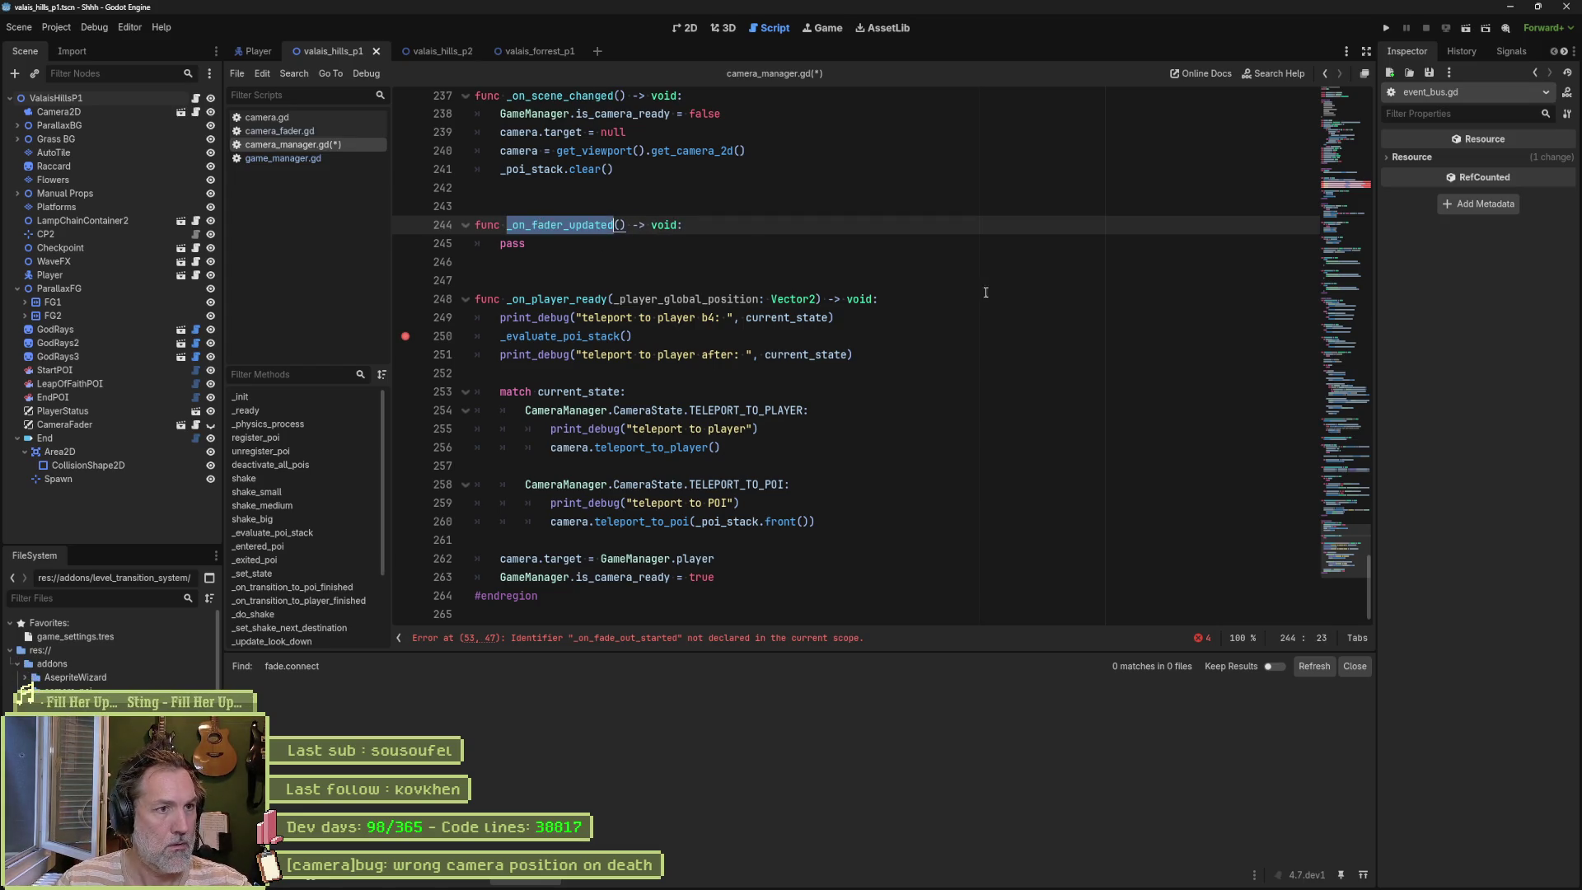
Step: Connect fader_updated to _on_fader_updated, delete the other three fade connections, and save
left_click(804, 642)
double_click(836, 361)
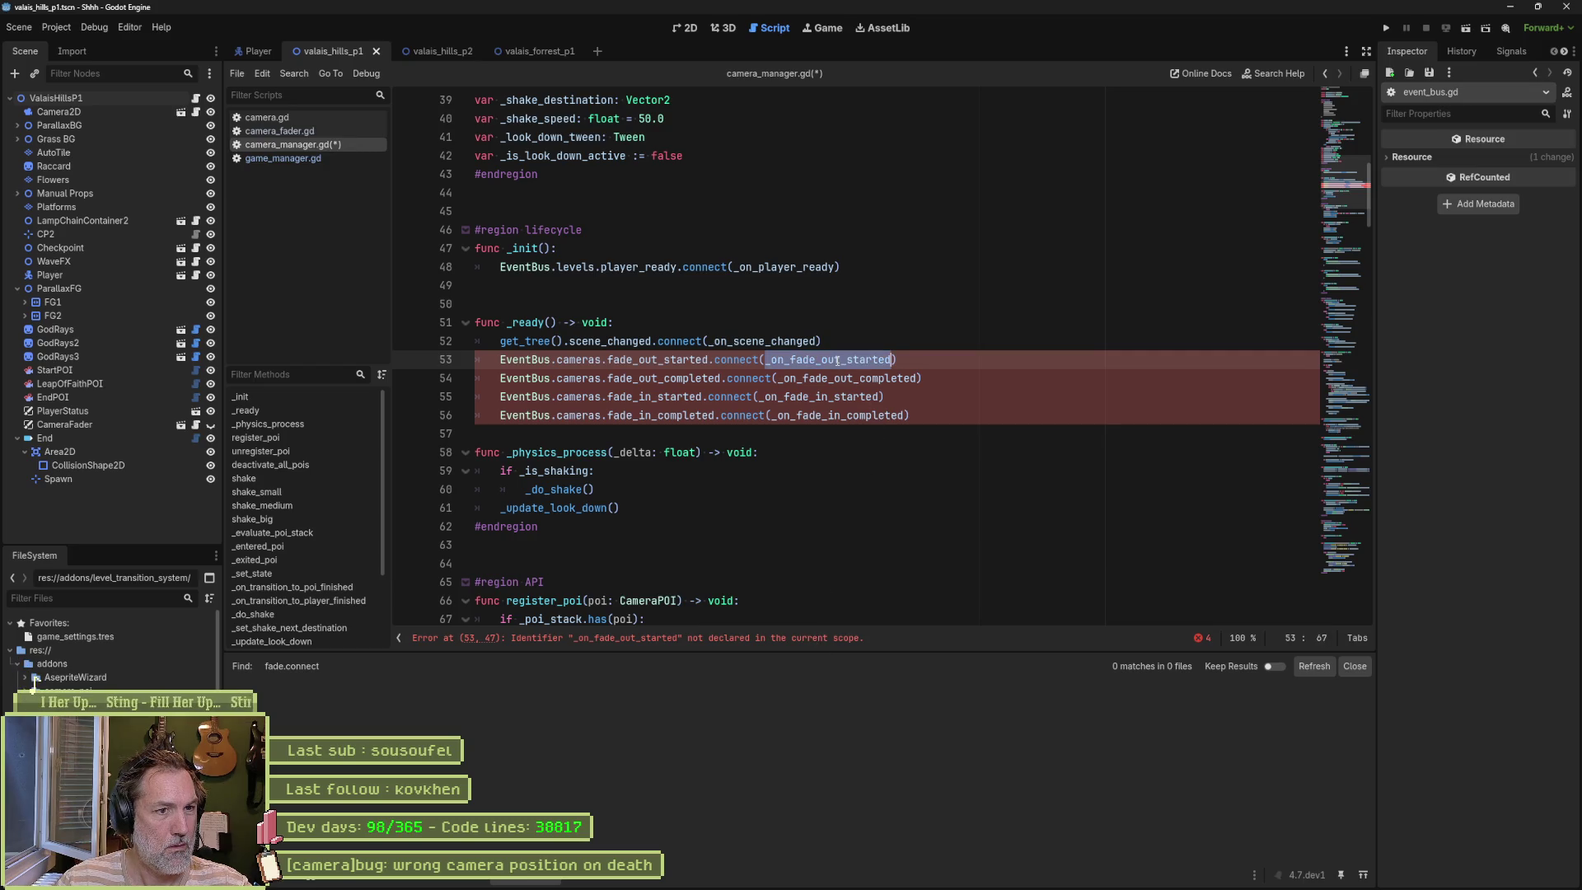
key("ctrl+v")
double_click(651, 359)
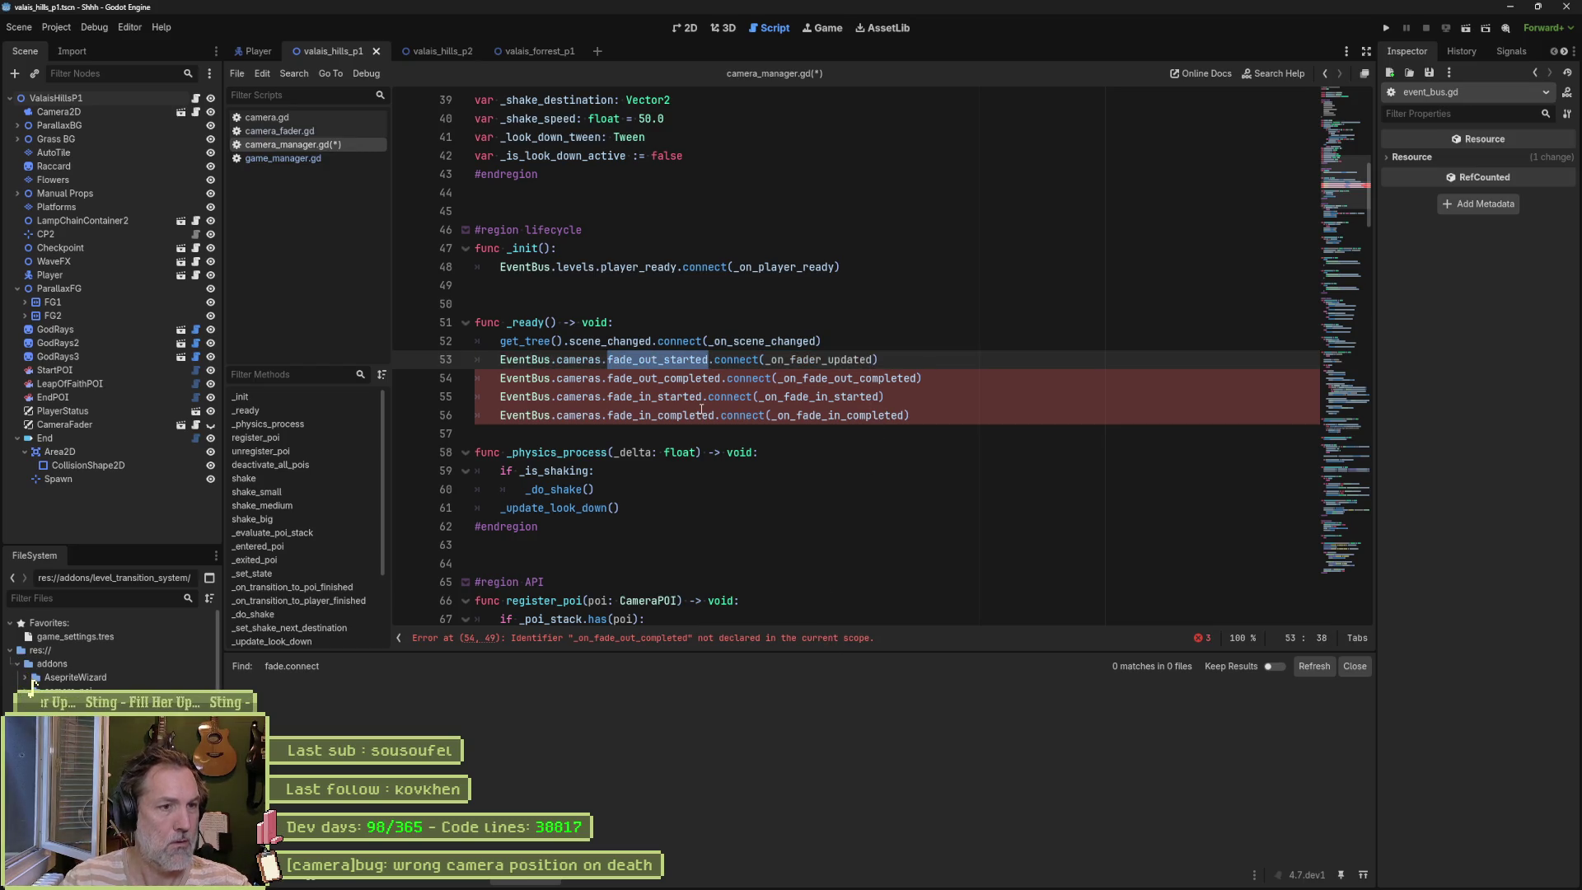
type("fa")
key("Return")
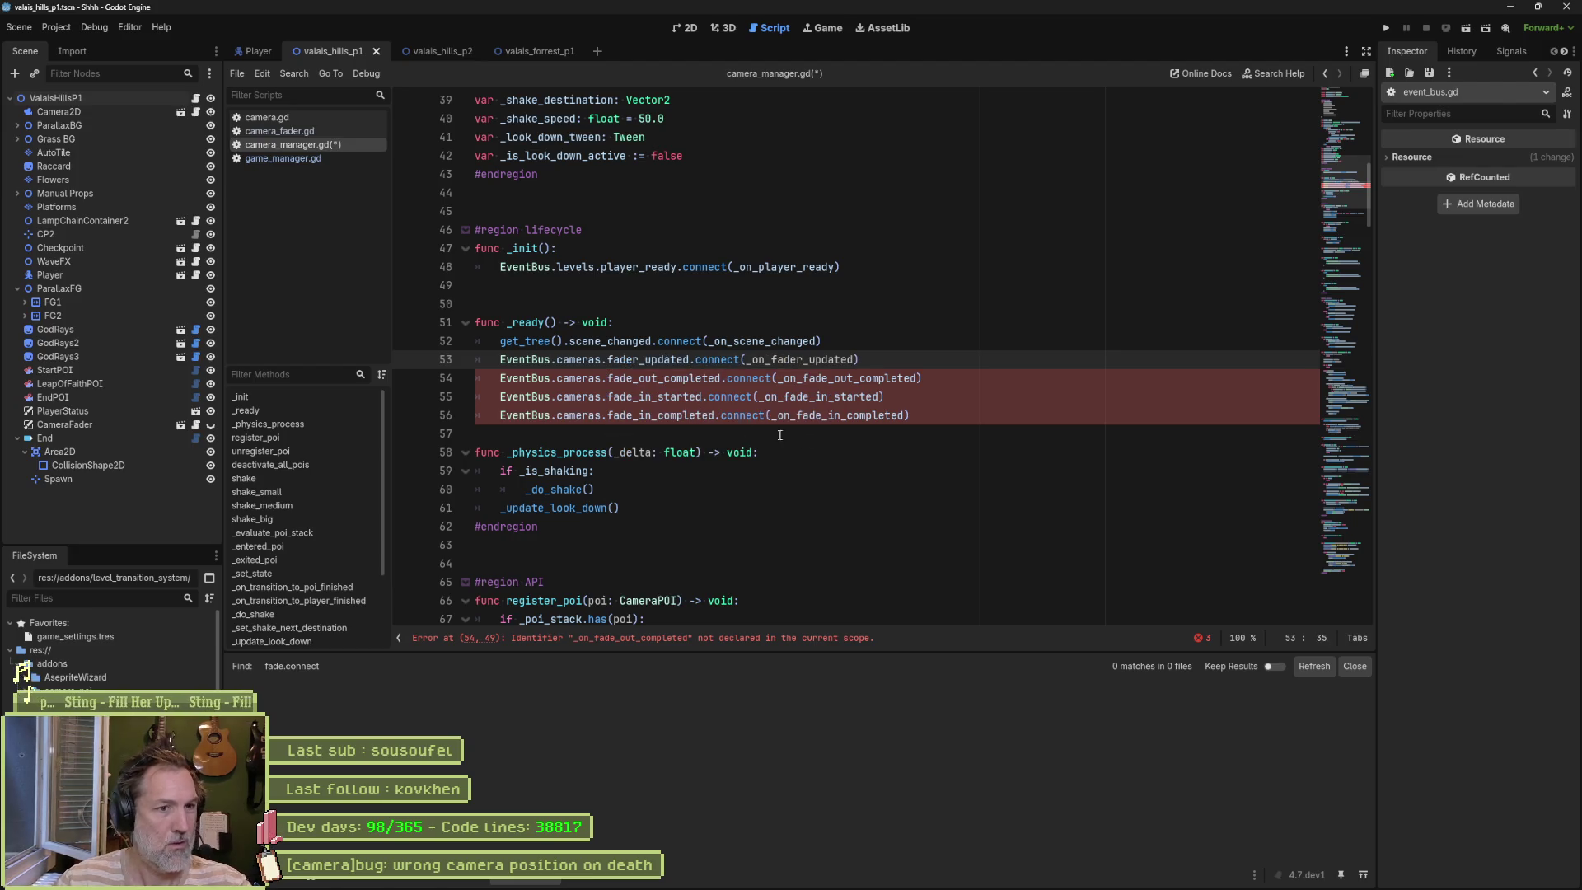
left_click_drag(952, 418, 951, 359)
key("BackSpace")
key("ctrl+s")
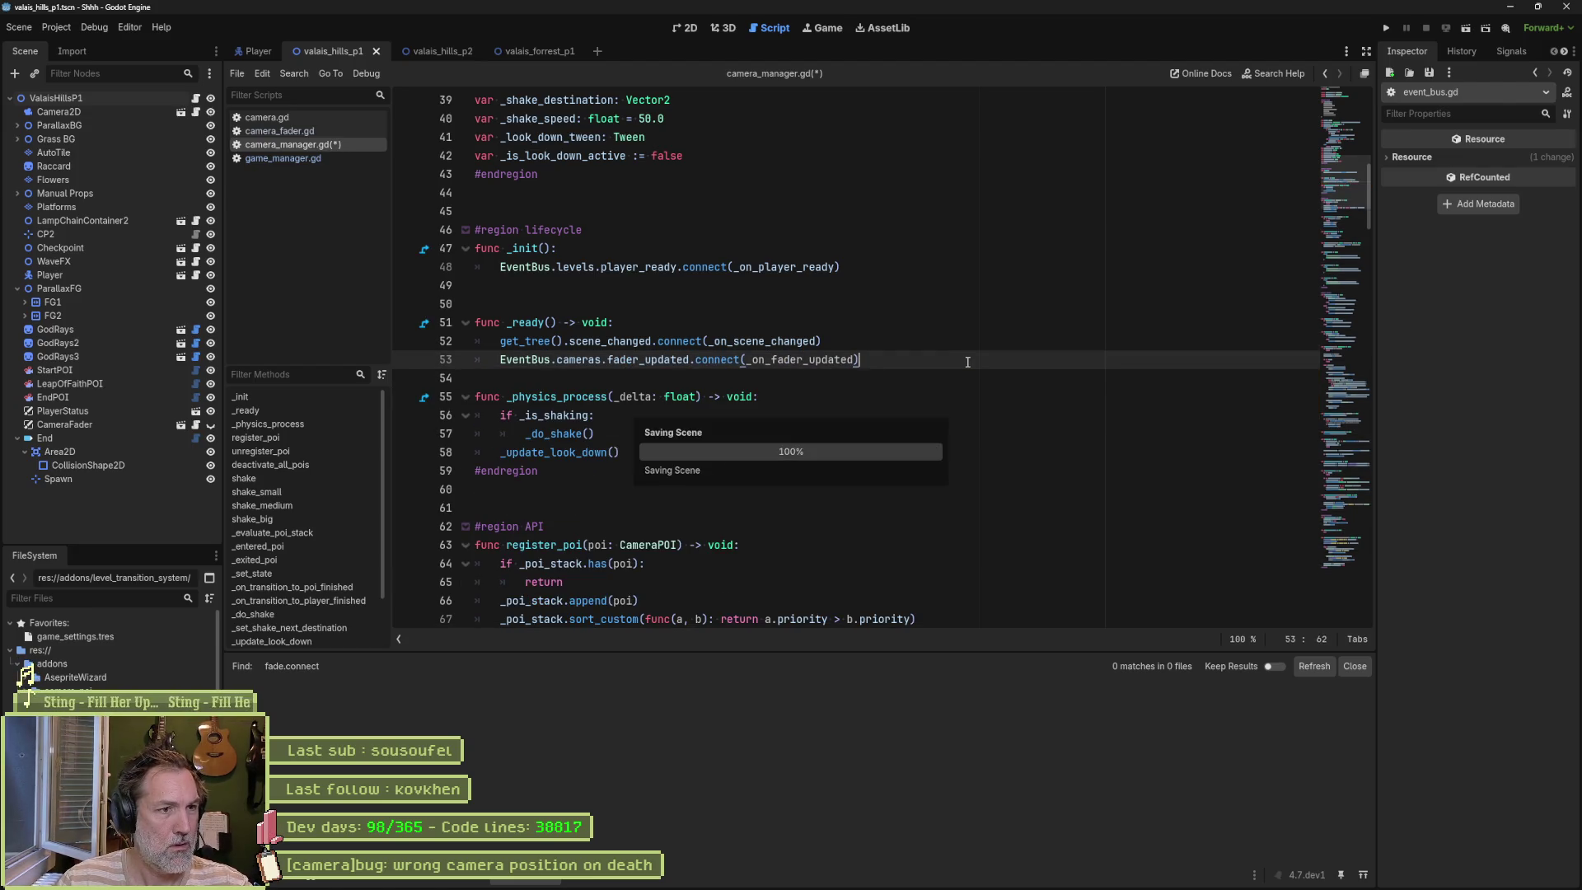
key("Return")
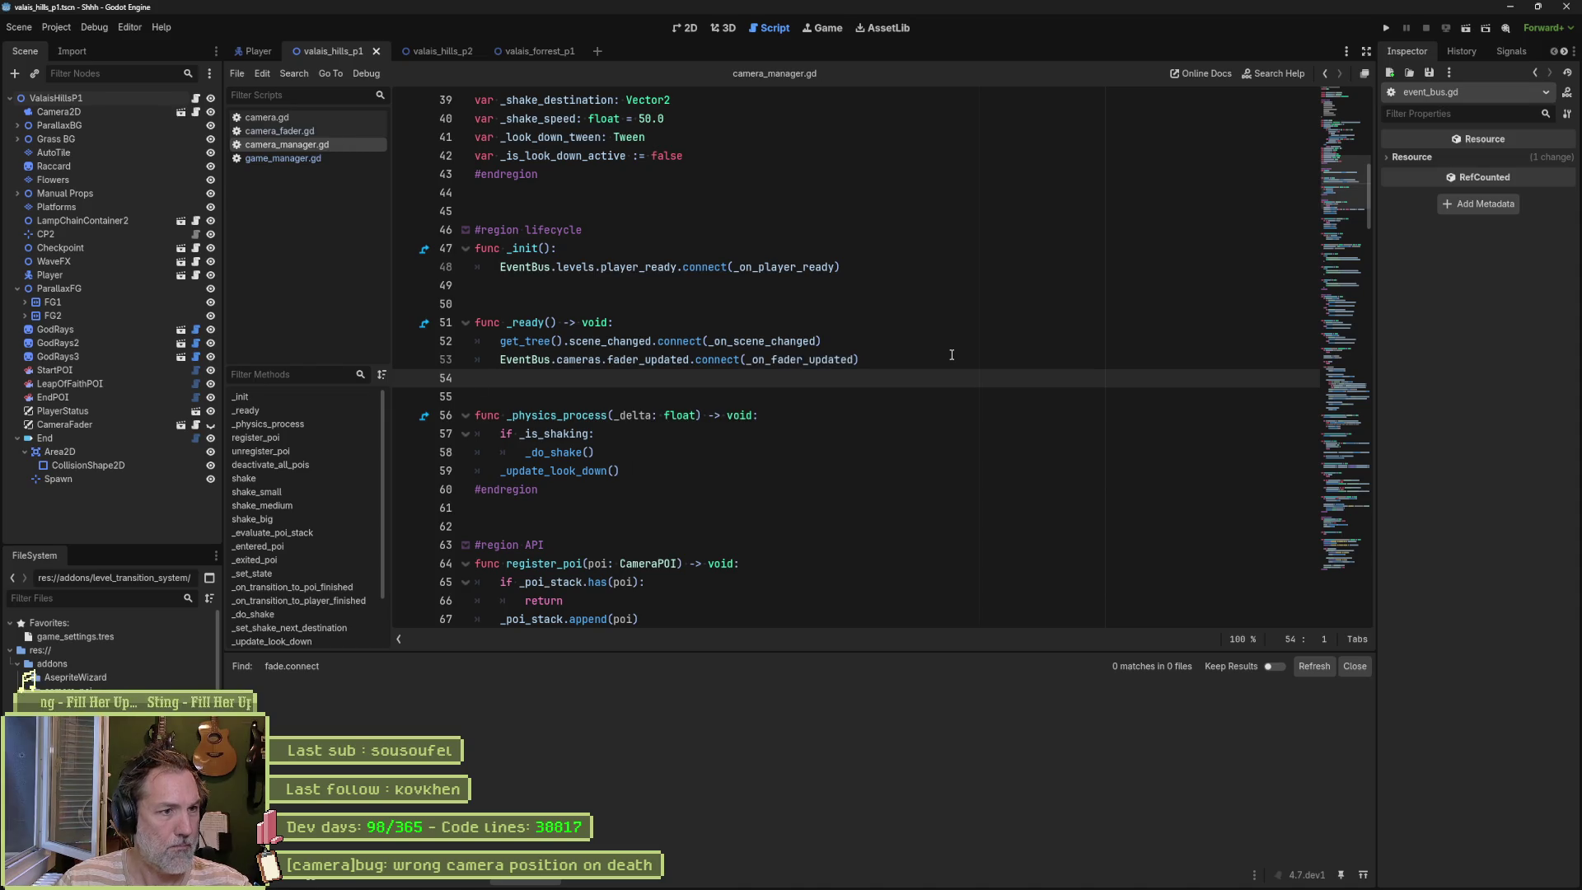
Step: Begin a '_state: EventBus.camer' parameter in _on_fader_updated and bring up event_bus.gd via Quick Open
left_click(776, 361, "ctrl")
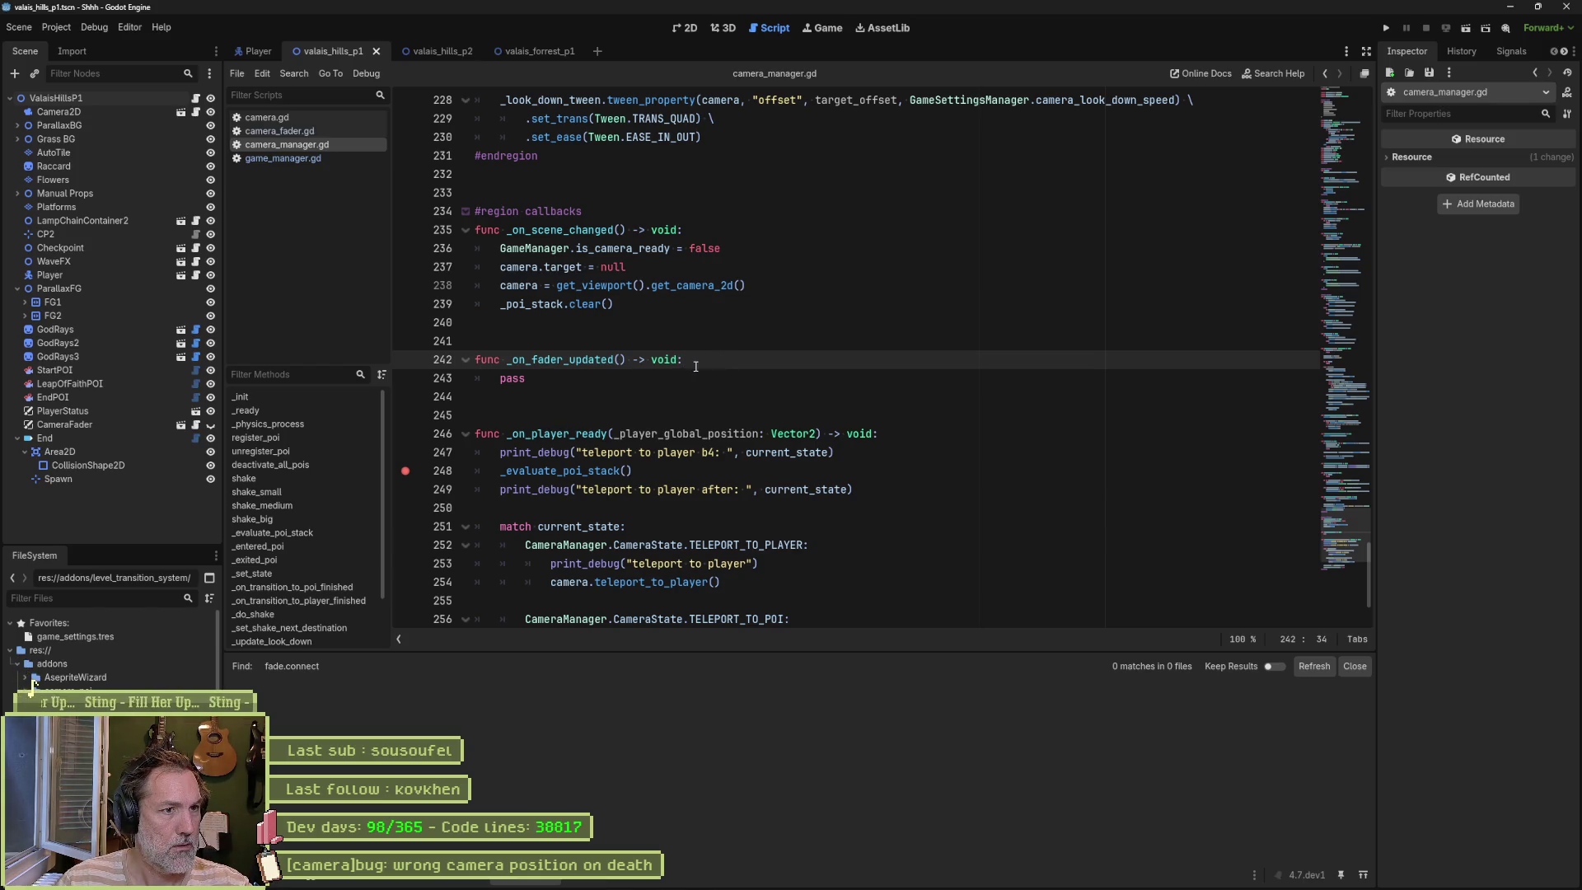
left_click(622, 360)
type("_state")
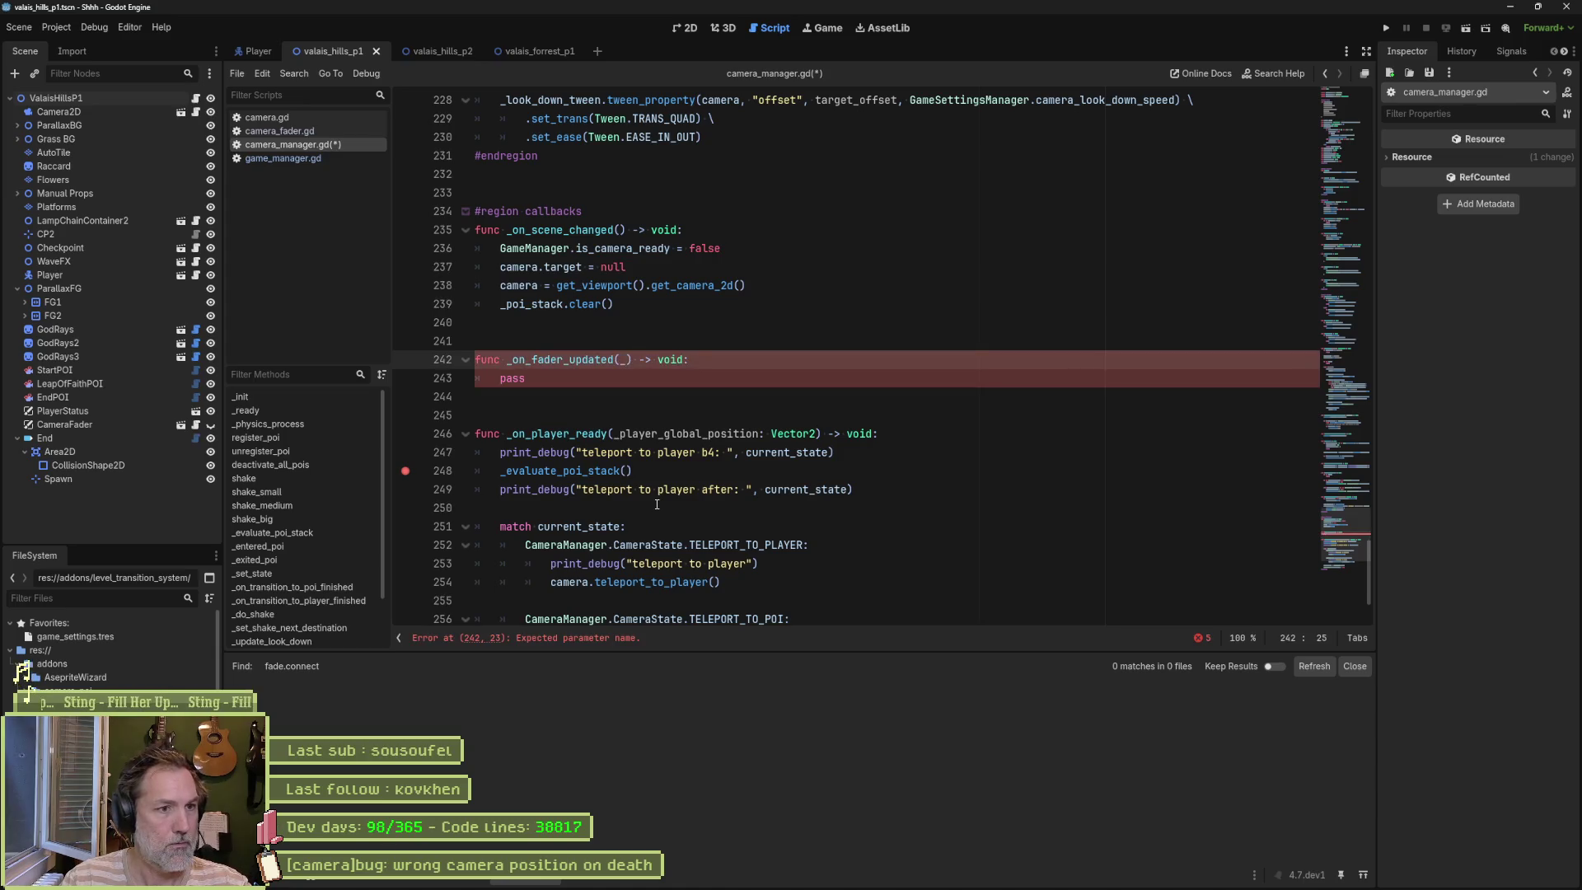
type(": ")
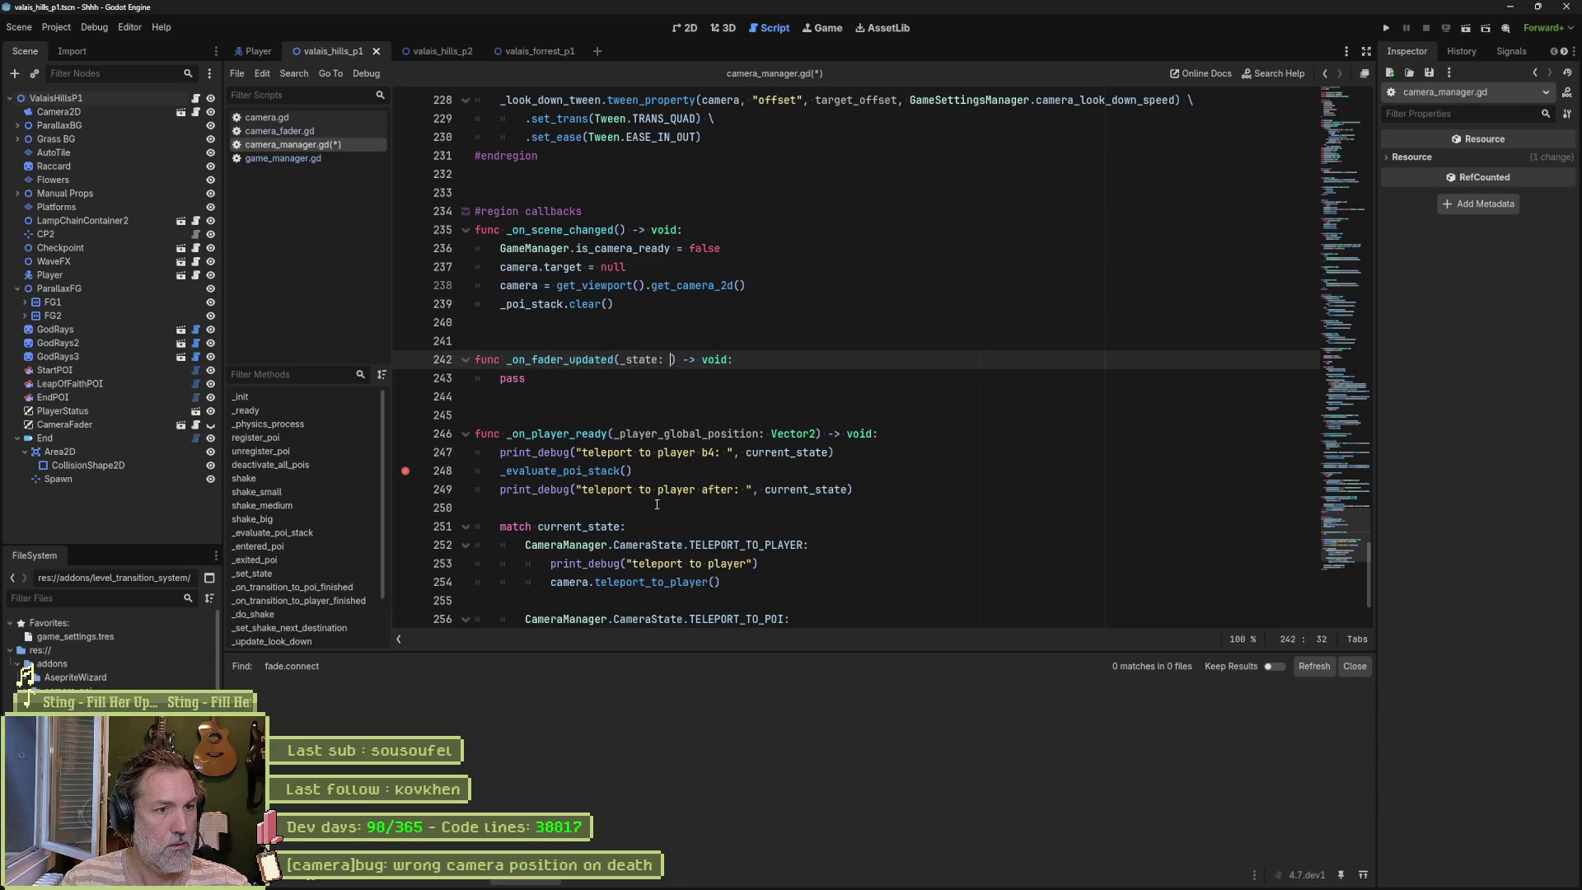
type("EventBus")
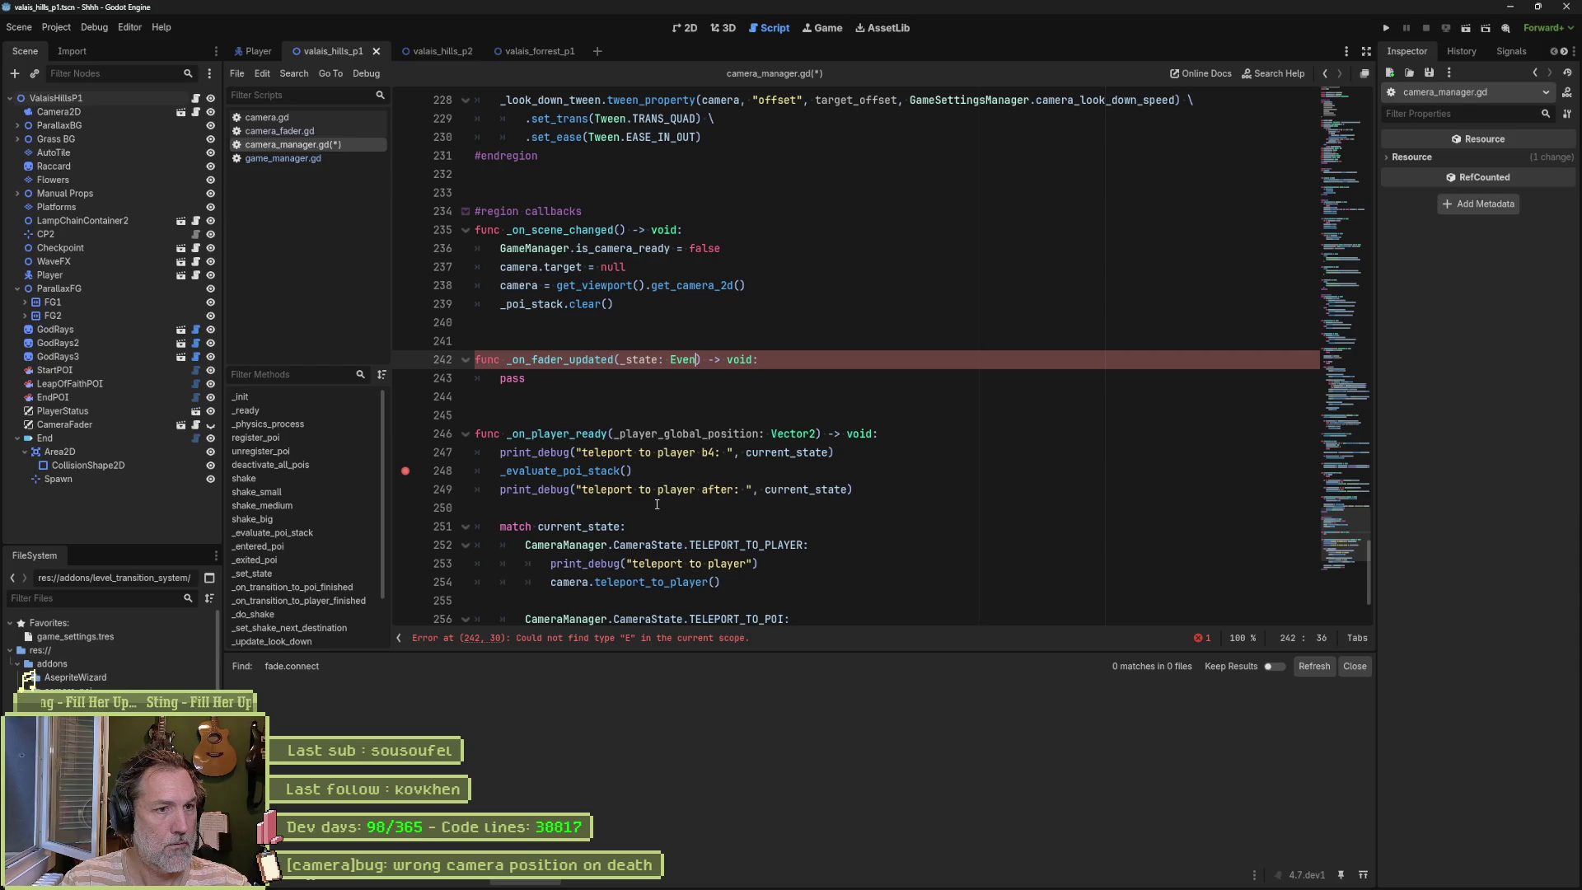
type(".")
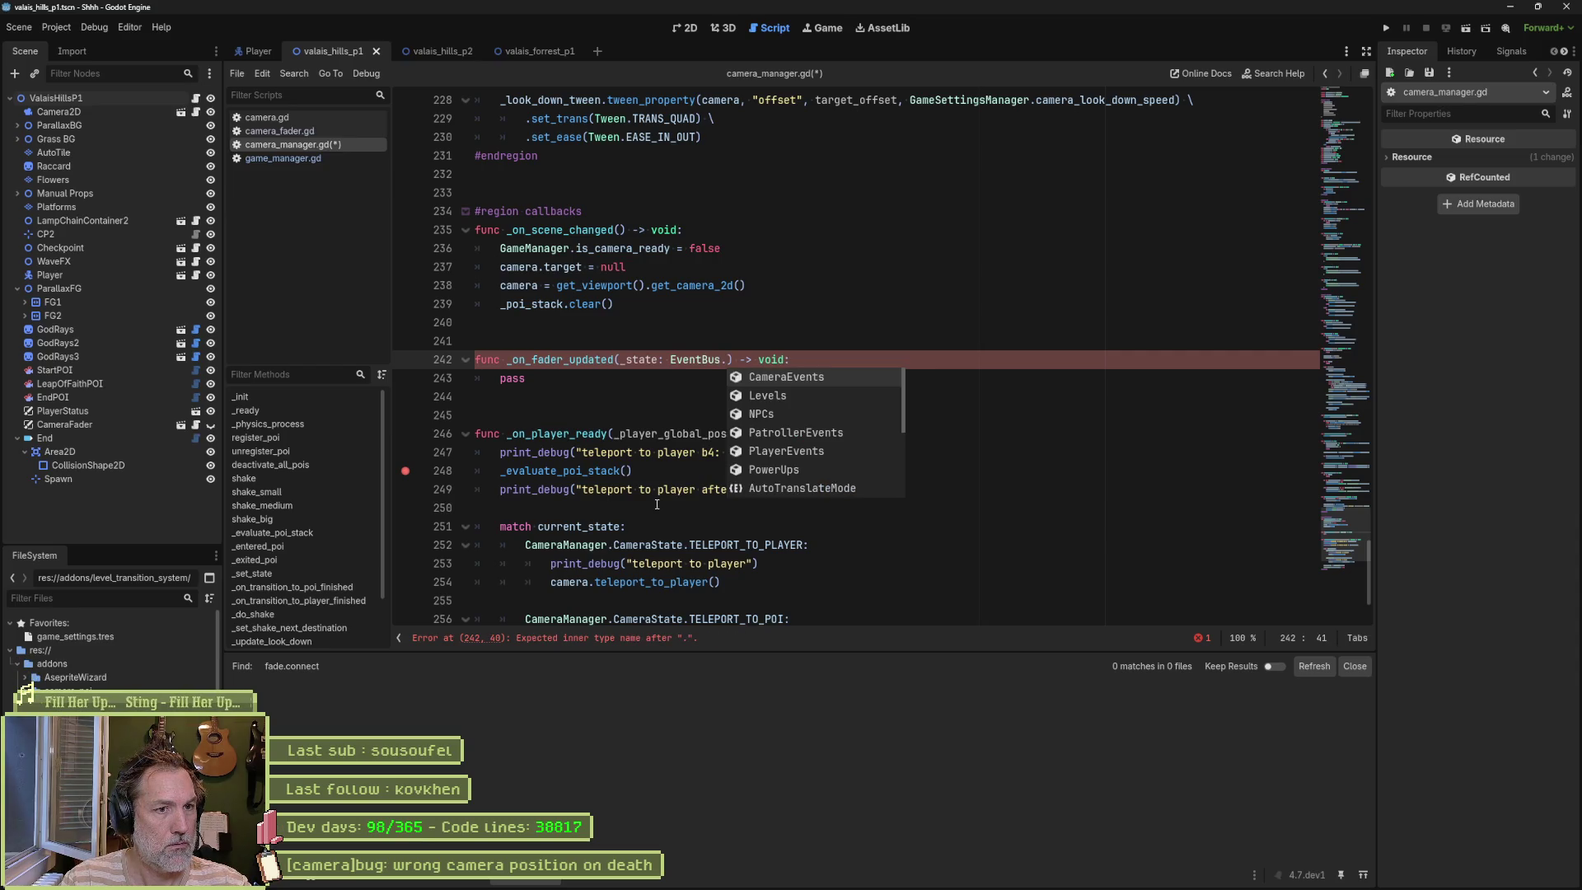
type("camer")
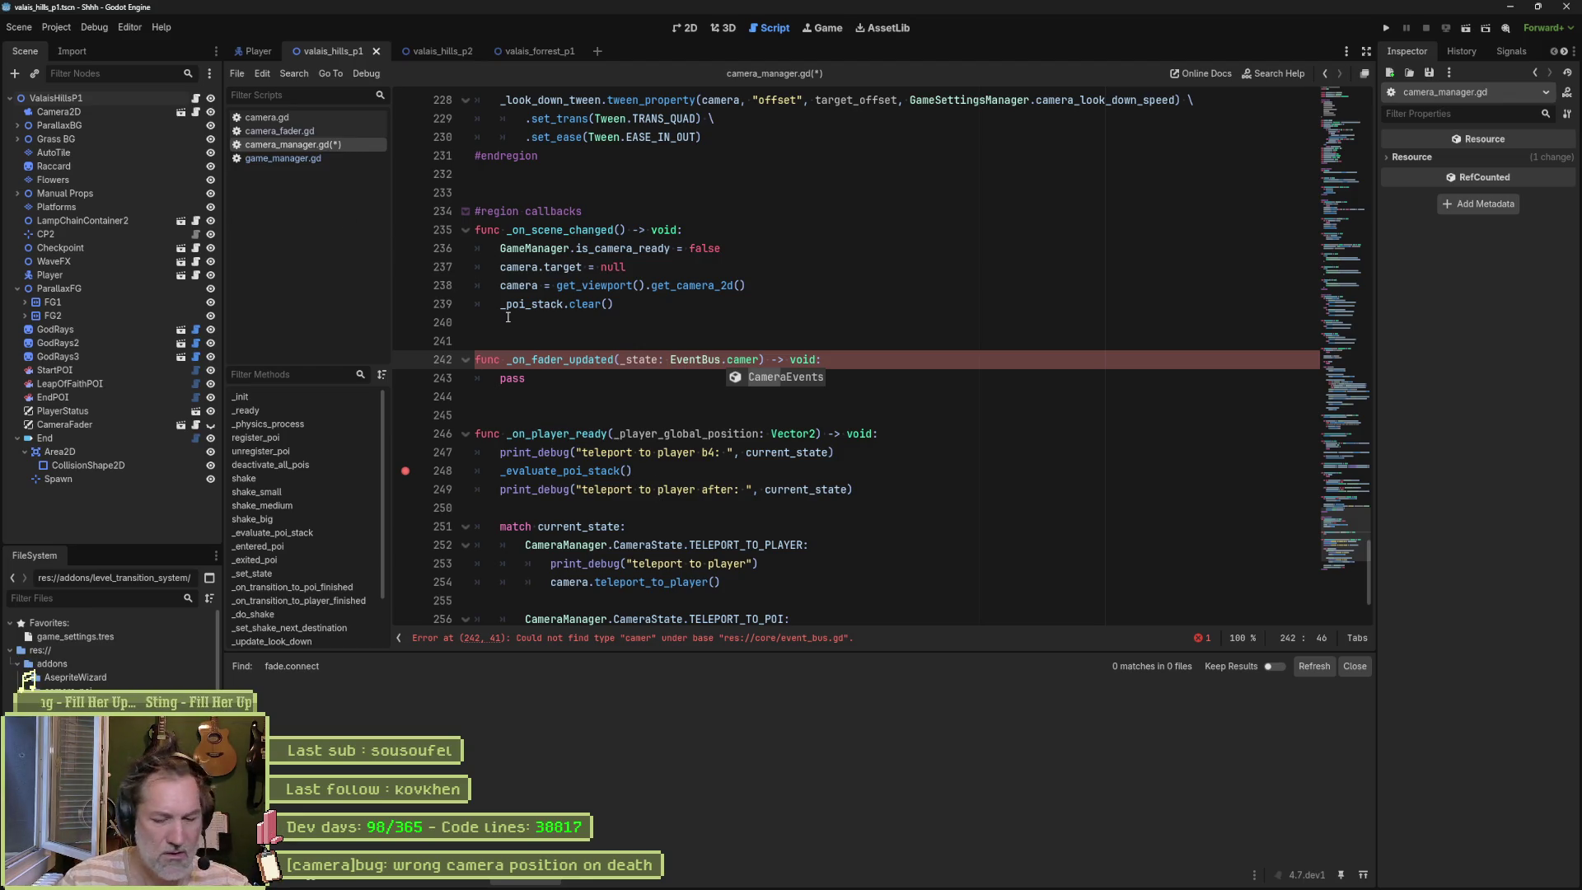
key("shift+alt+o")
type("event")
key("Return")
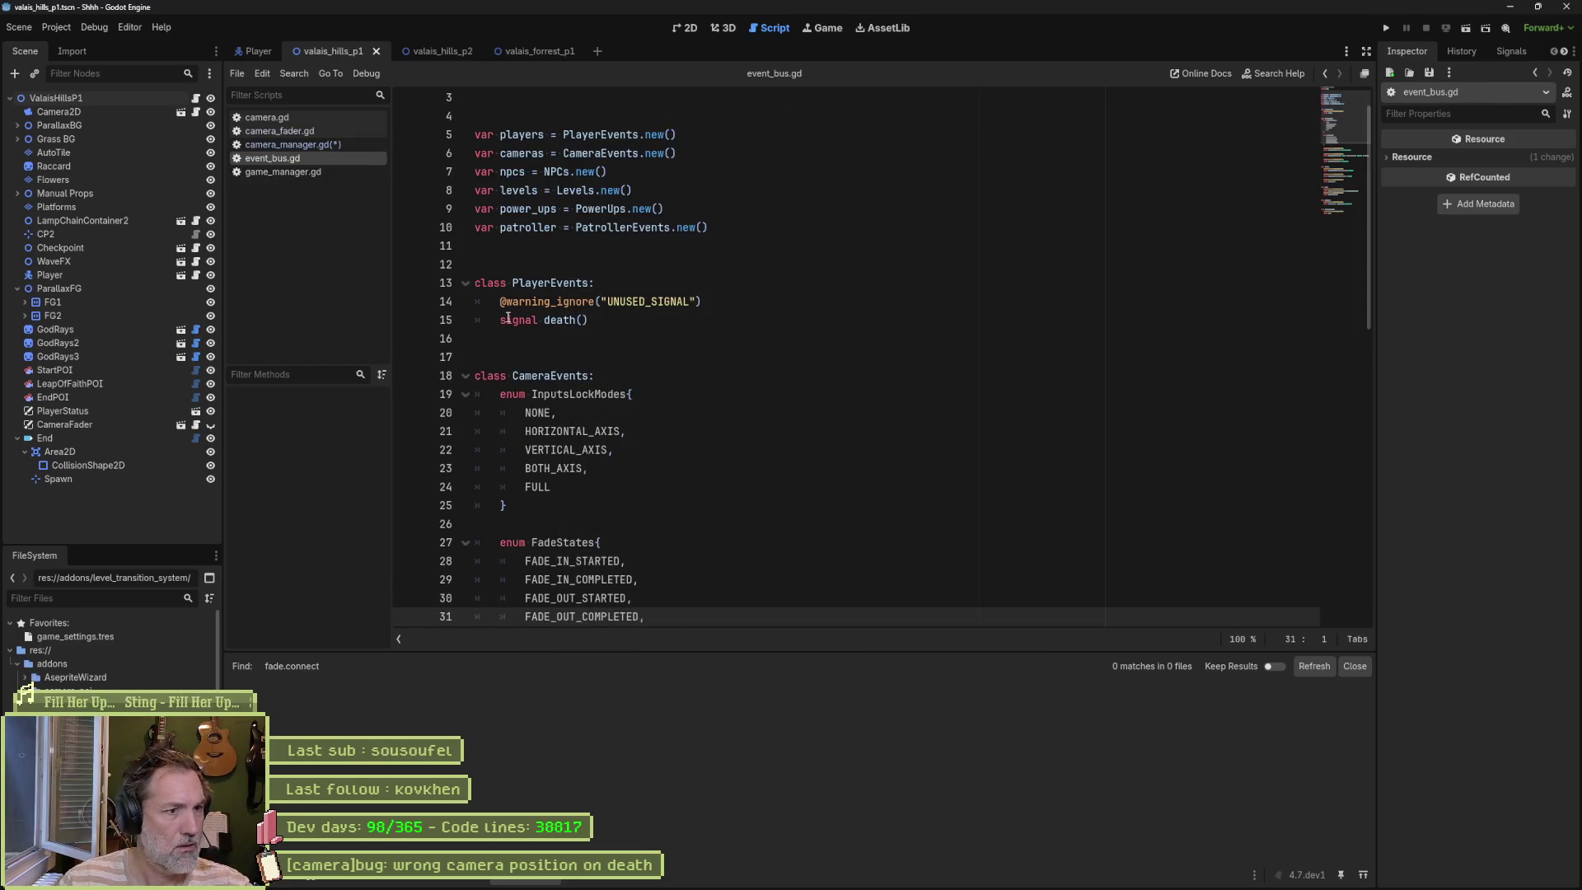
Step: Check cameras and FadeStates in event_bus.gd, completing the parameter type as EventBus.cameras.FadeStates
double_click(522, 153)
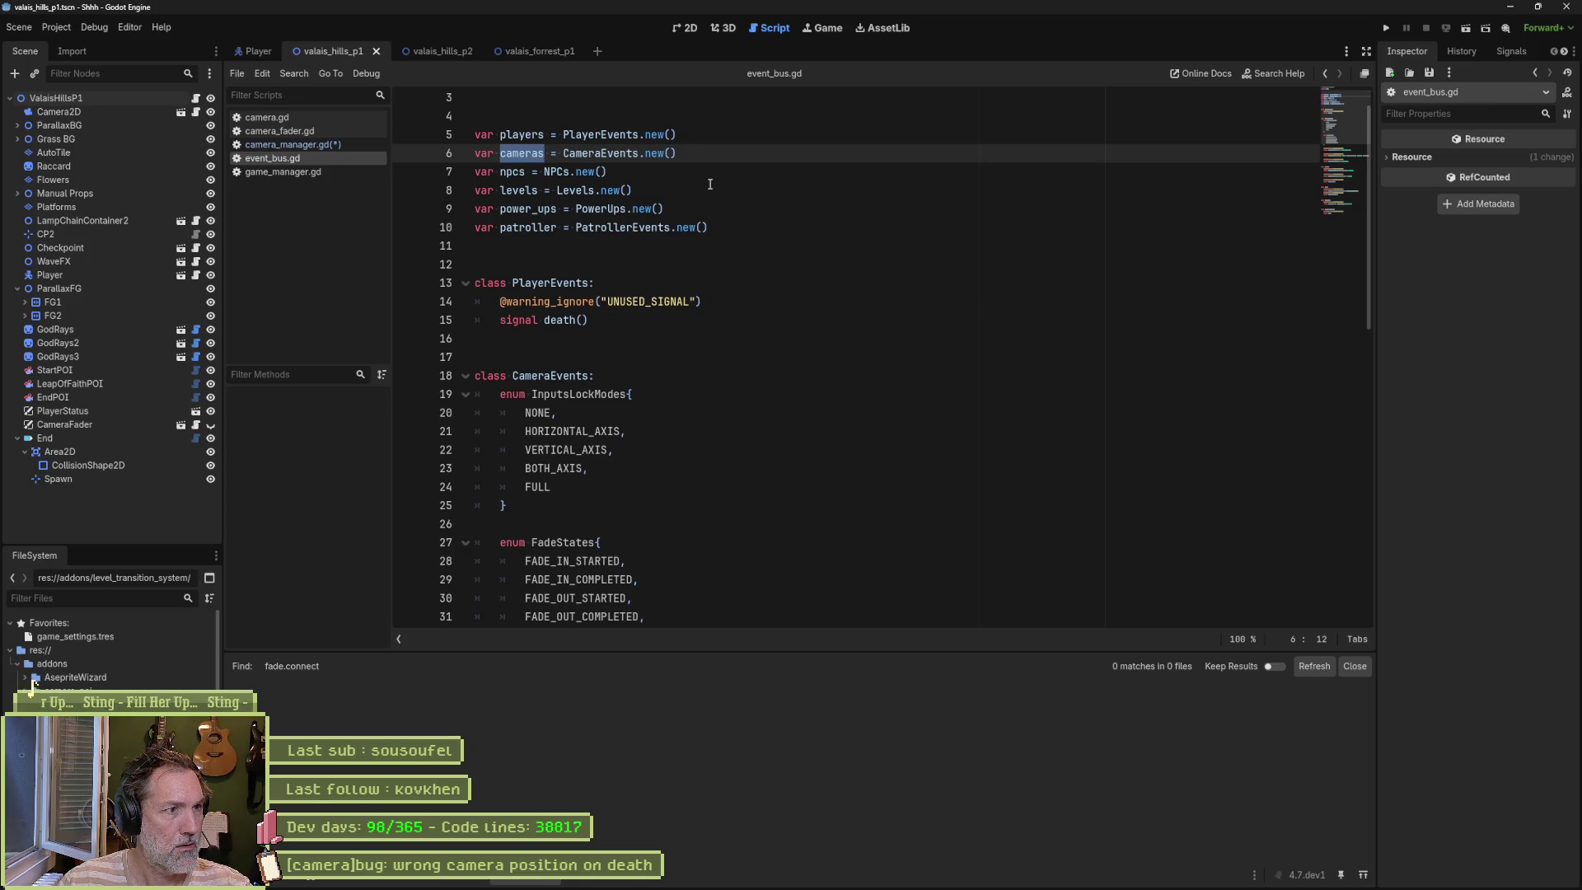
left_click(341, 147)
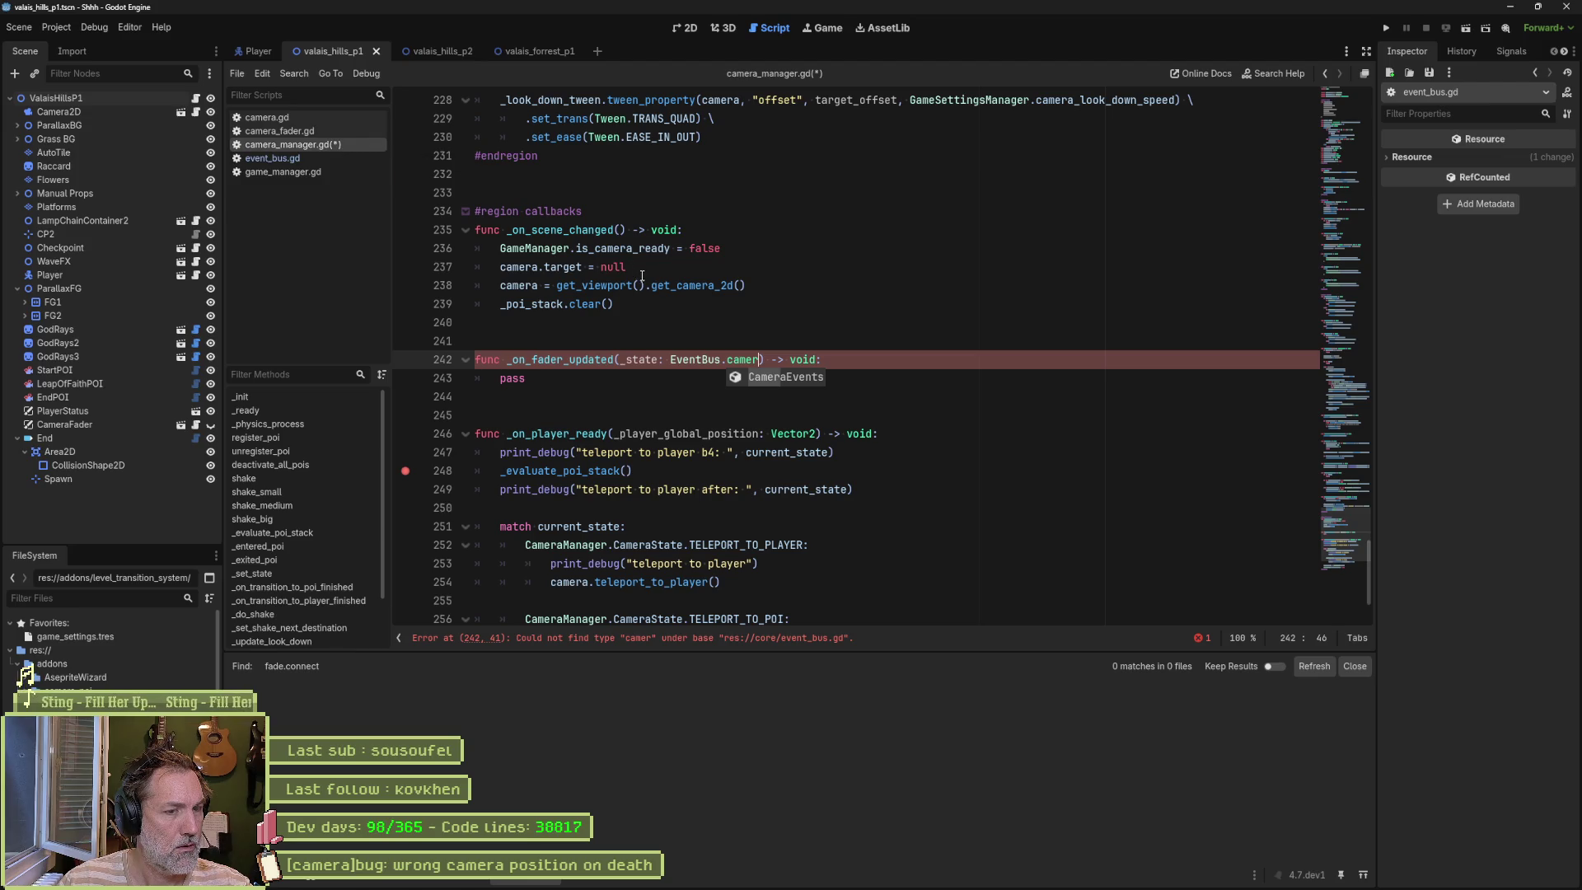
type("as")
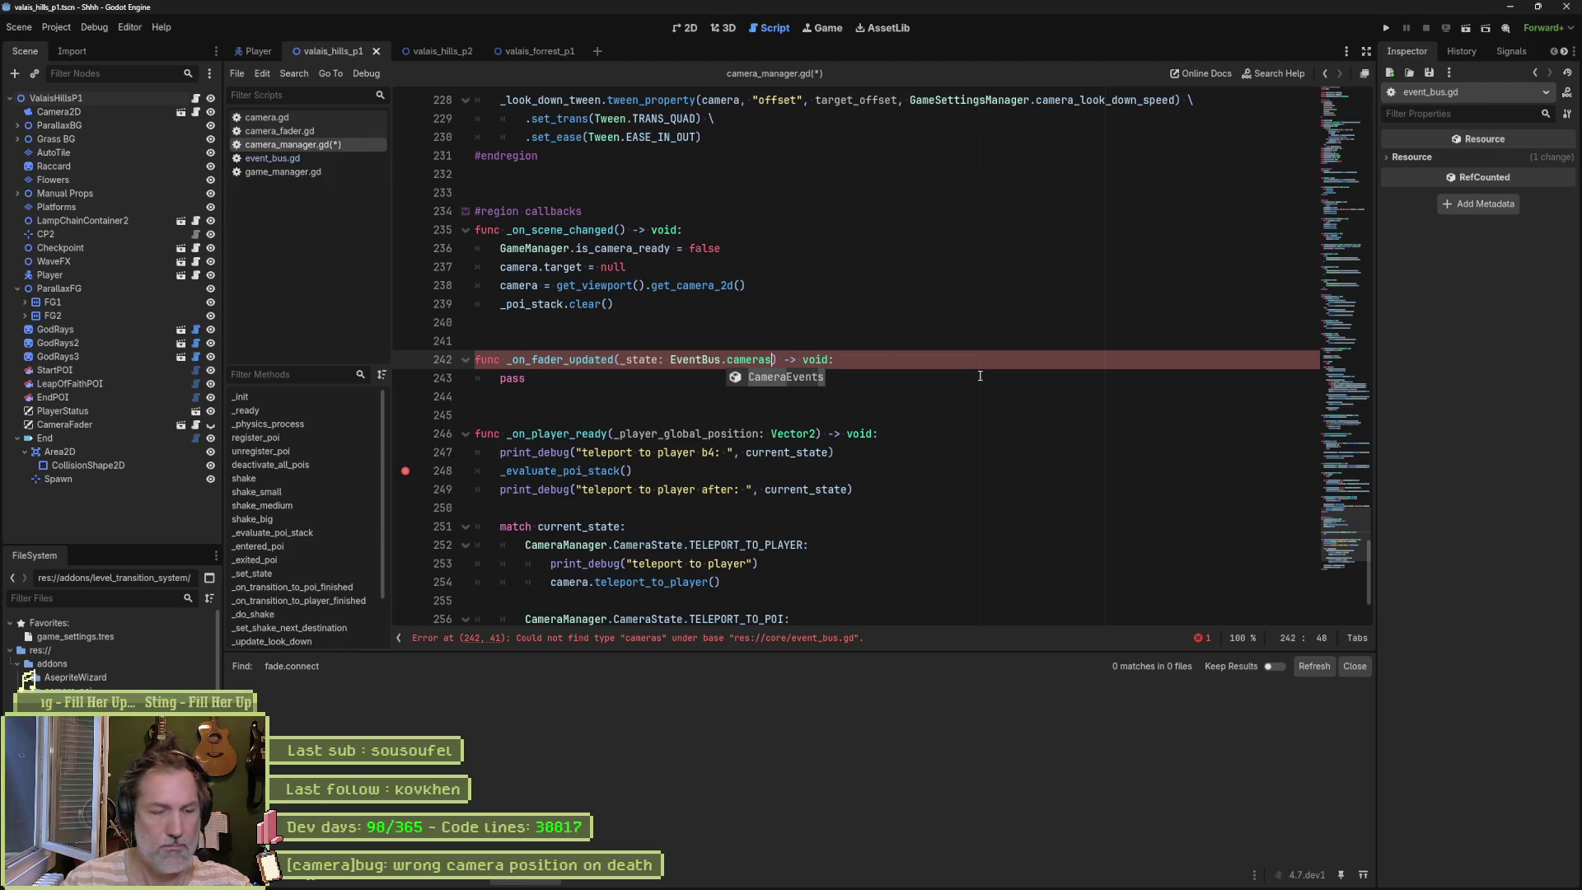
type(".")
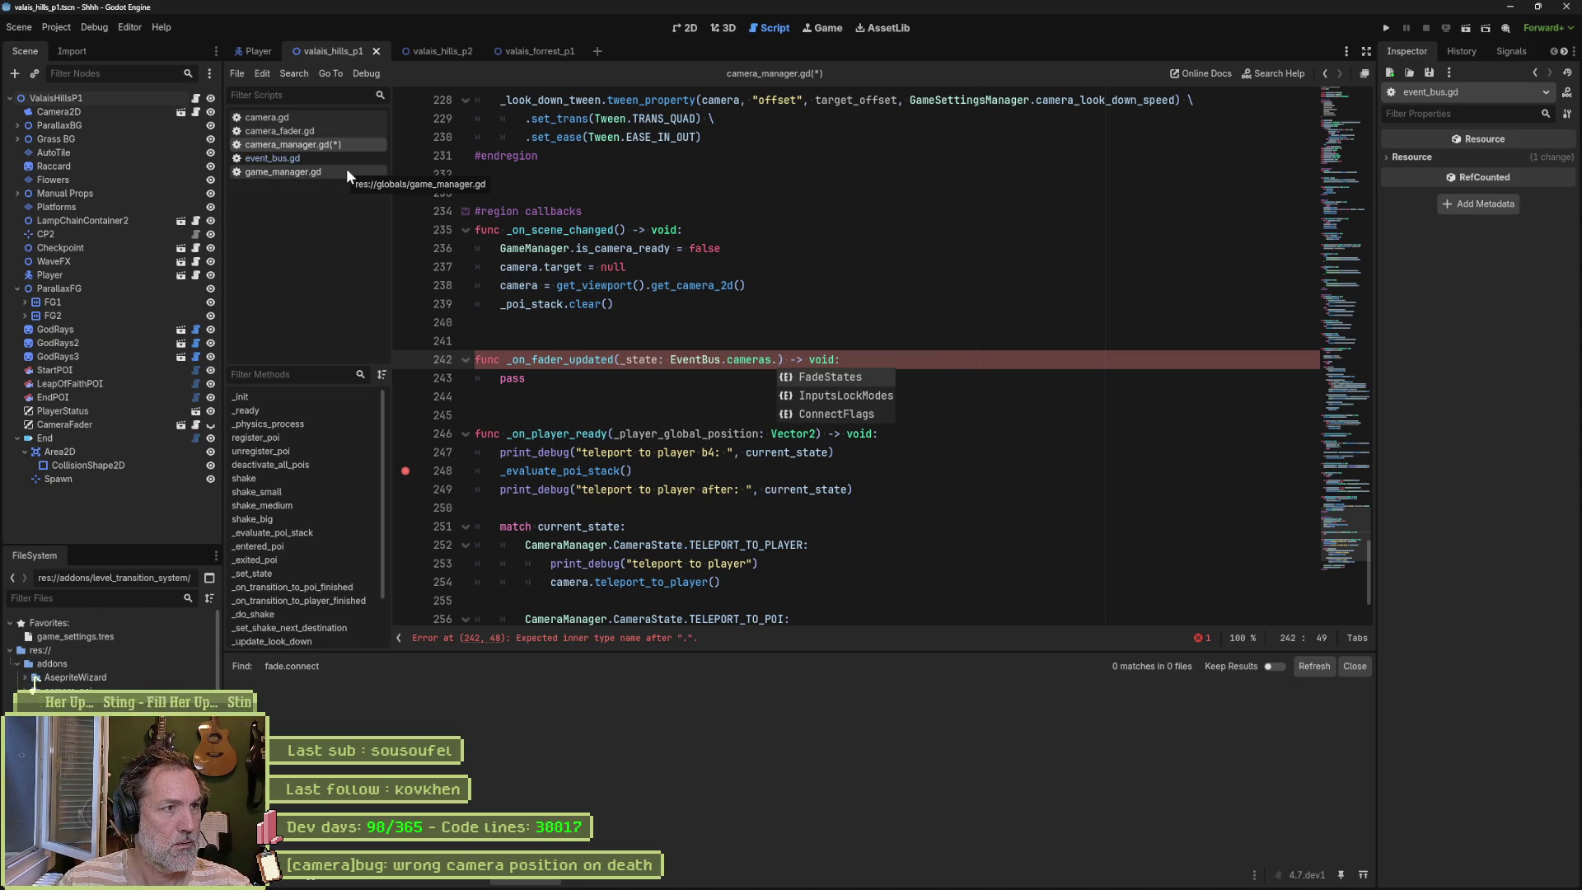
left_click(315, 158)
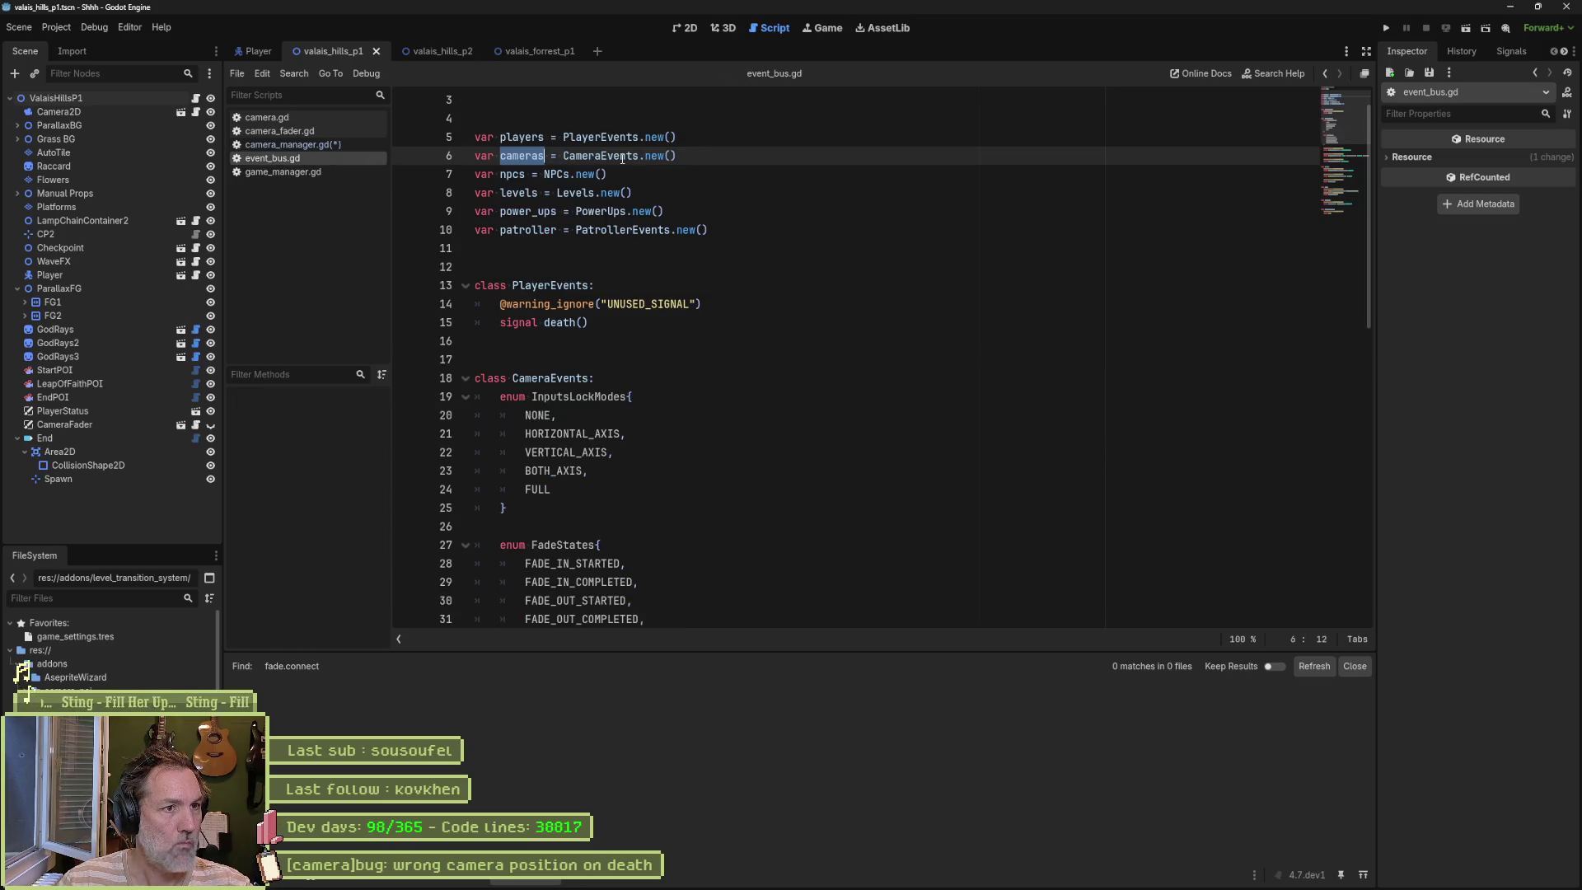
scroll(628, 374, "down", 3)
scroll(629, 375, "down", 2)
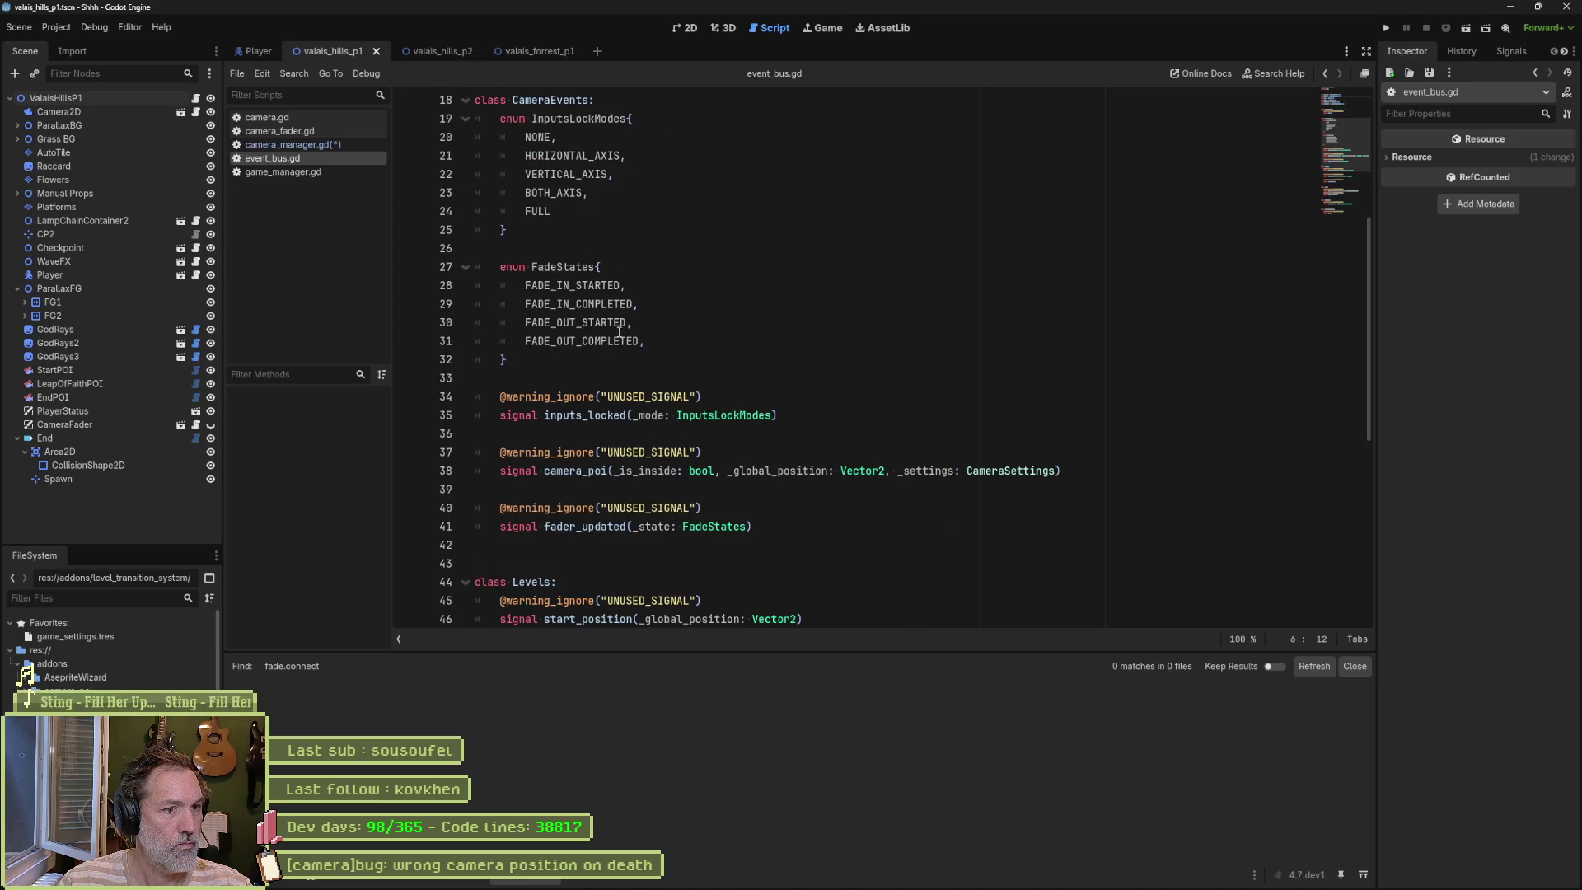
double_click(575, 267)
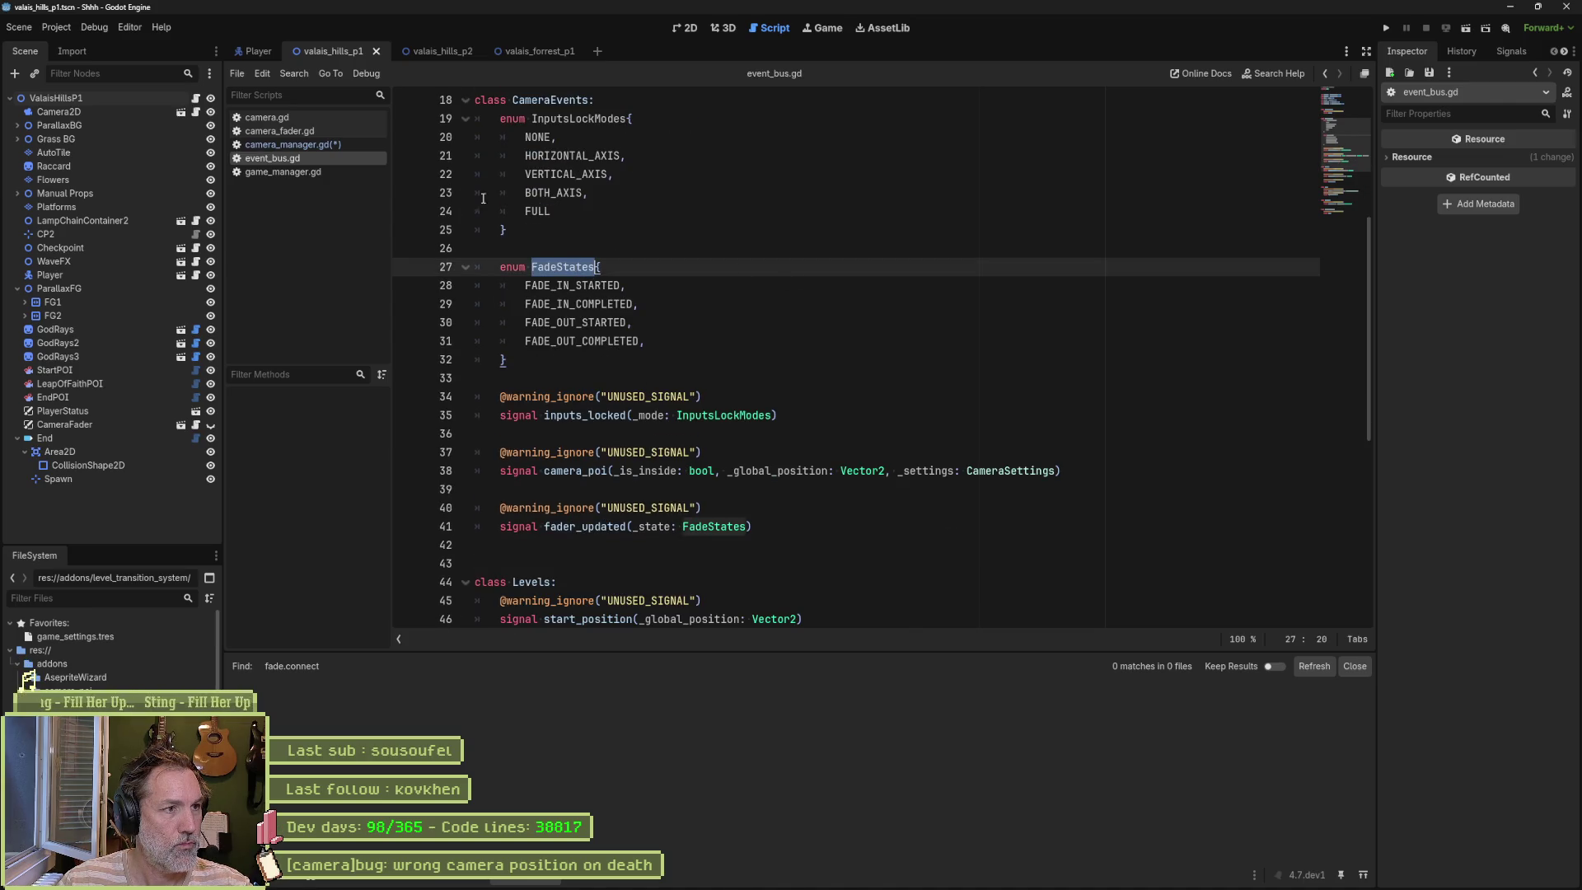
left_click(356, 146)
left_click(819, 376)
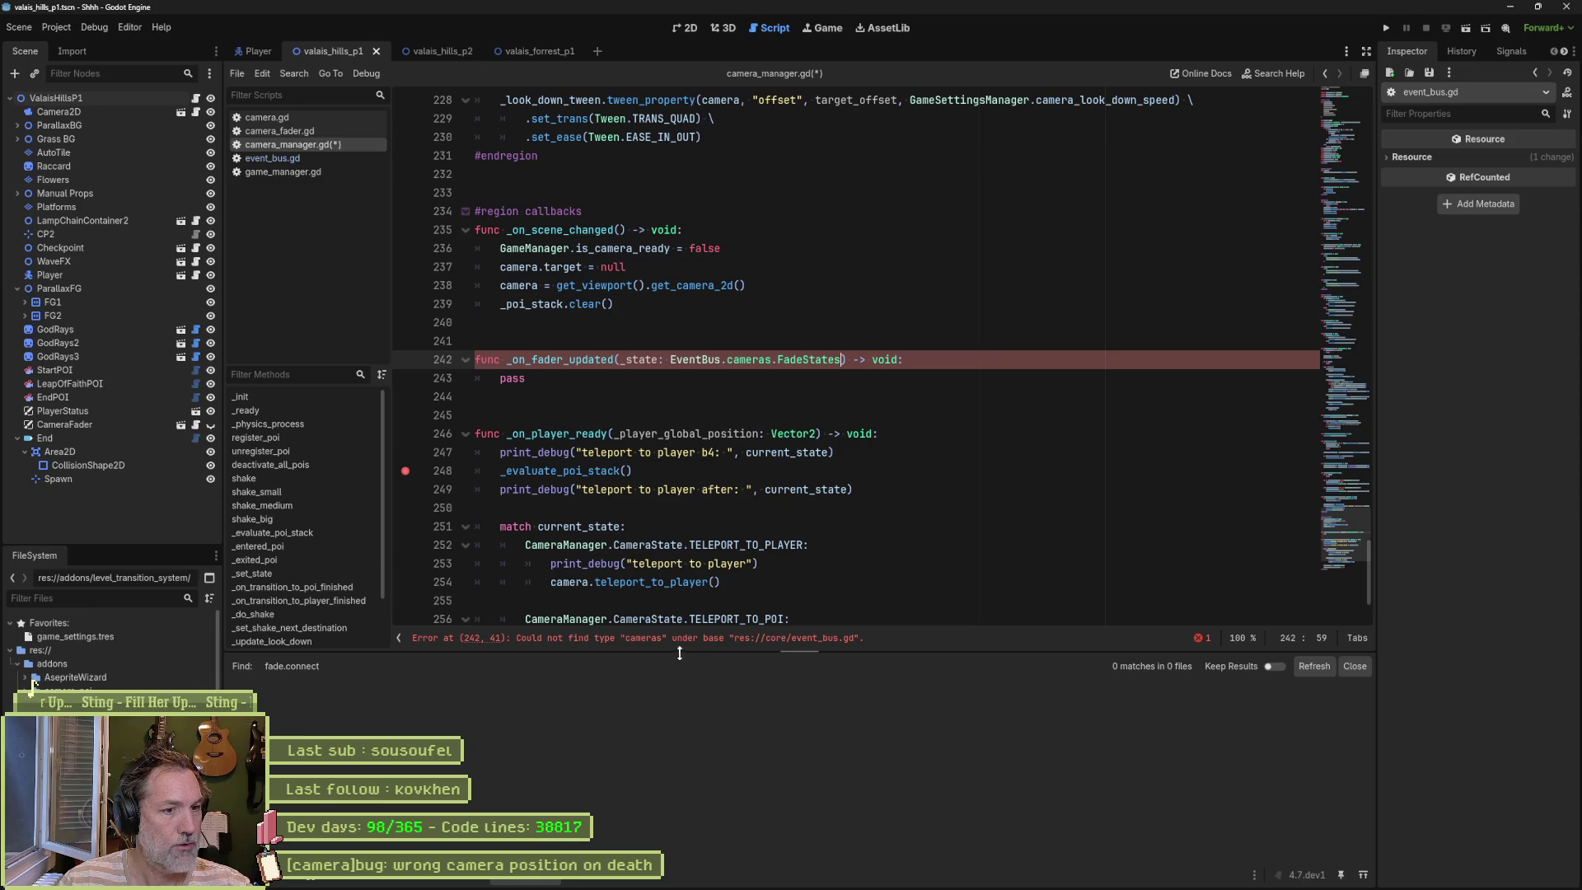
left_click(323, 159)
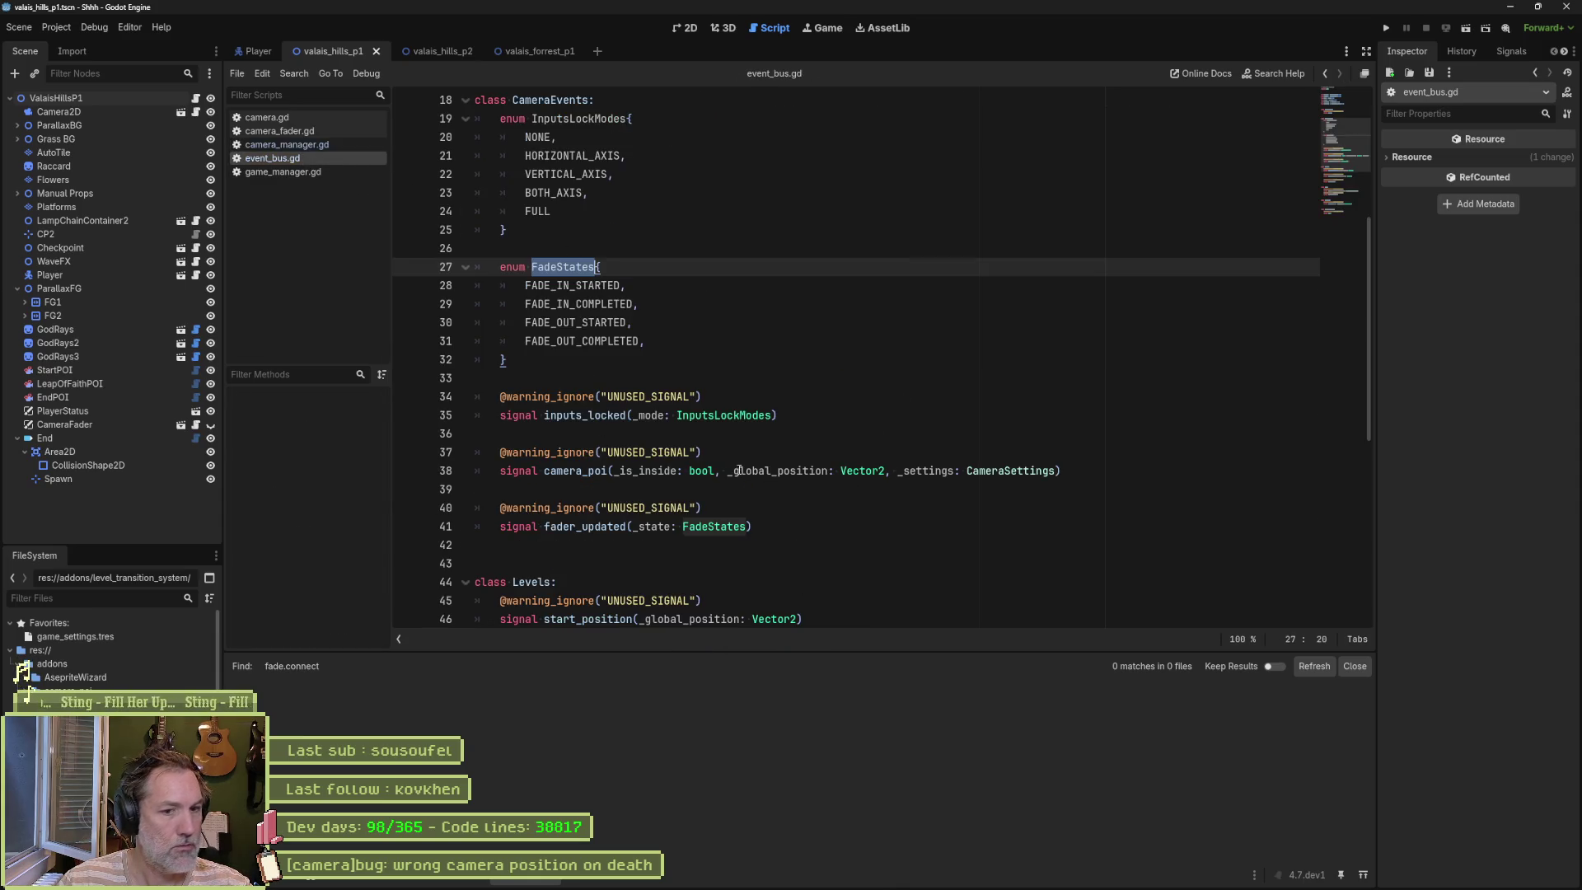
Step: Run the game with F6 from camera_fader.gd to test the fader updates
mouse_move(742, 422)
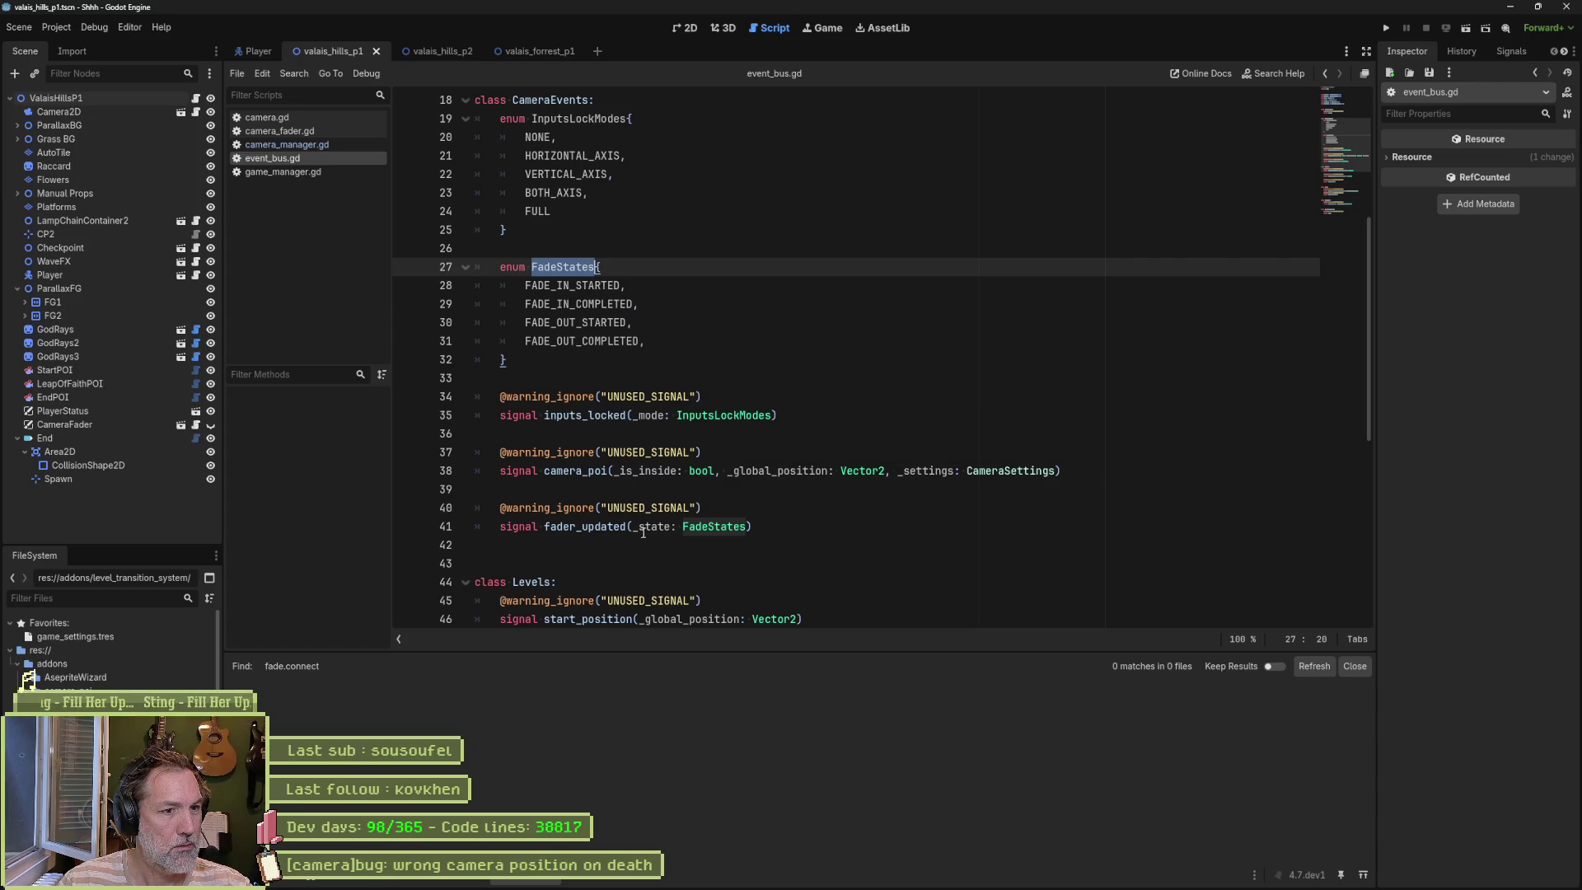
left_click(759, 529)
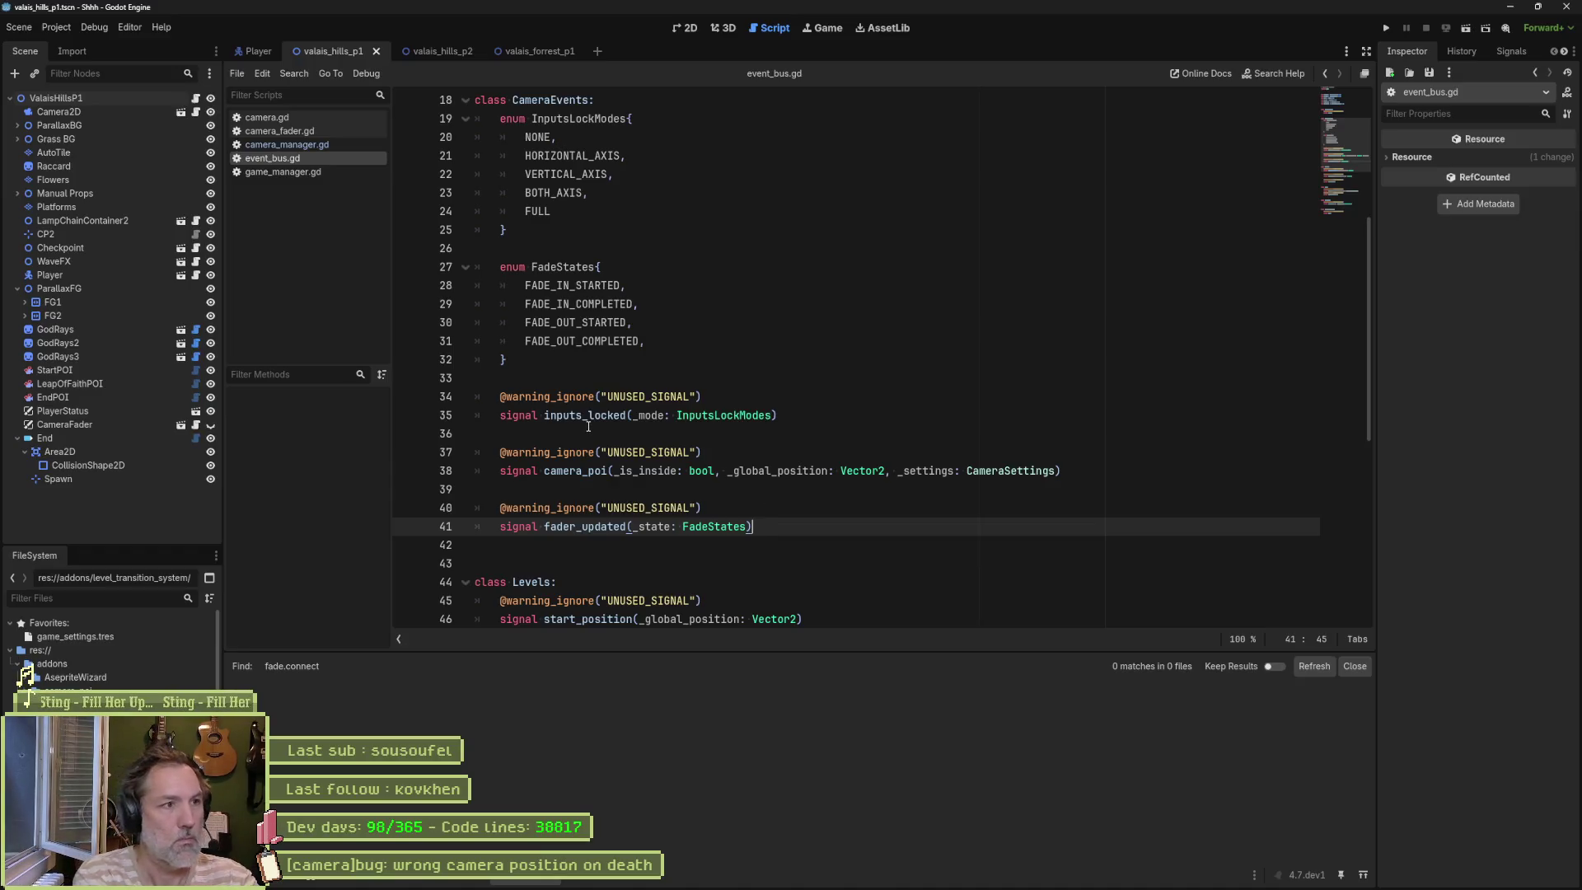
left_click(277, 131)
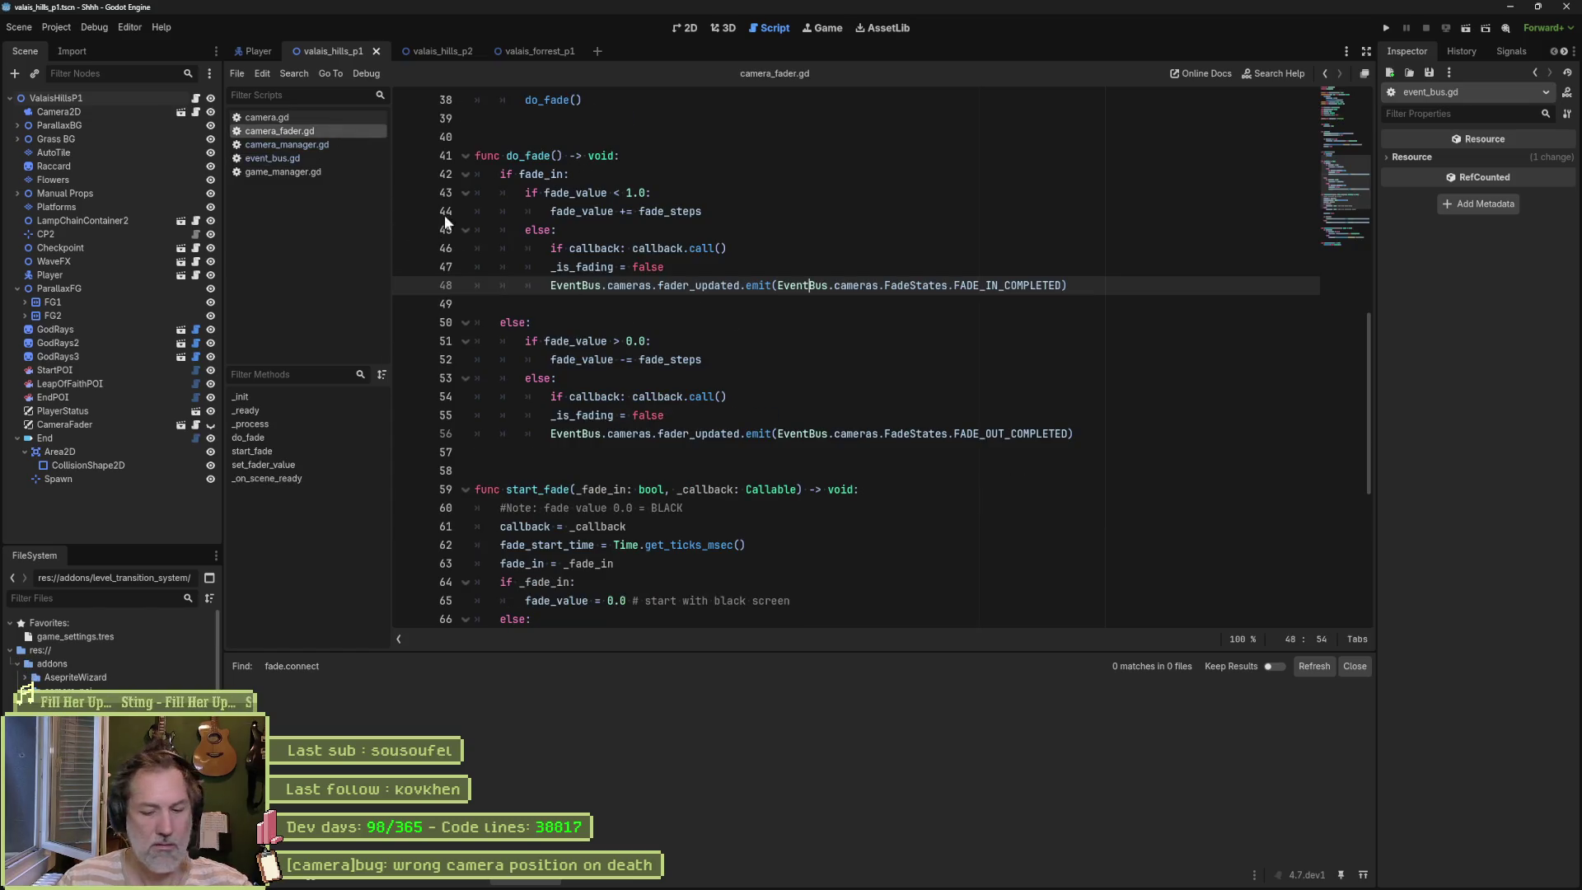
key("F6")
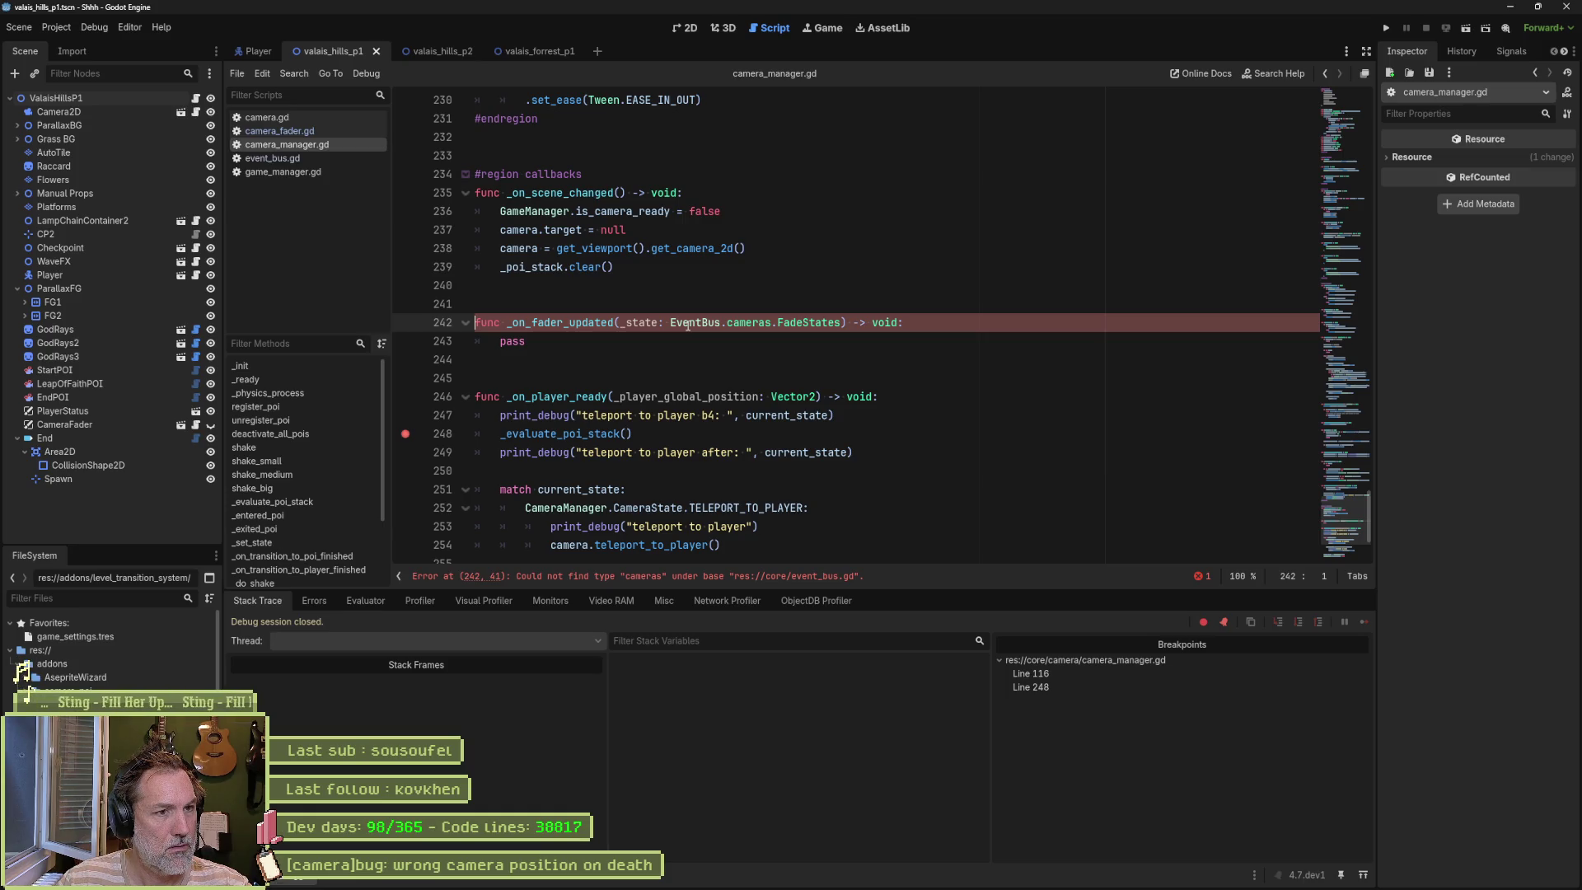
mouse_move(671, 322)
left_mouse_down()
mouse_move(842, 322)
mouse_move(688, 322)
mouse_move(835, 322)
mouse_move(739, 322)
mouse_move(773, 322)
left_mouse_up()
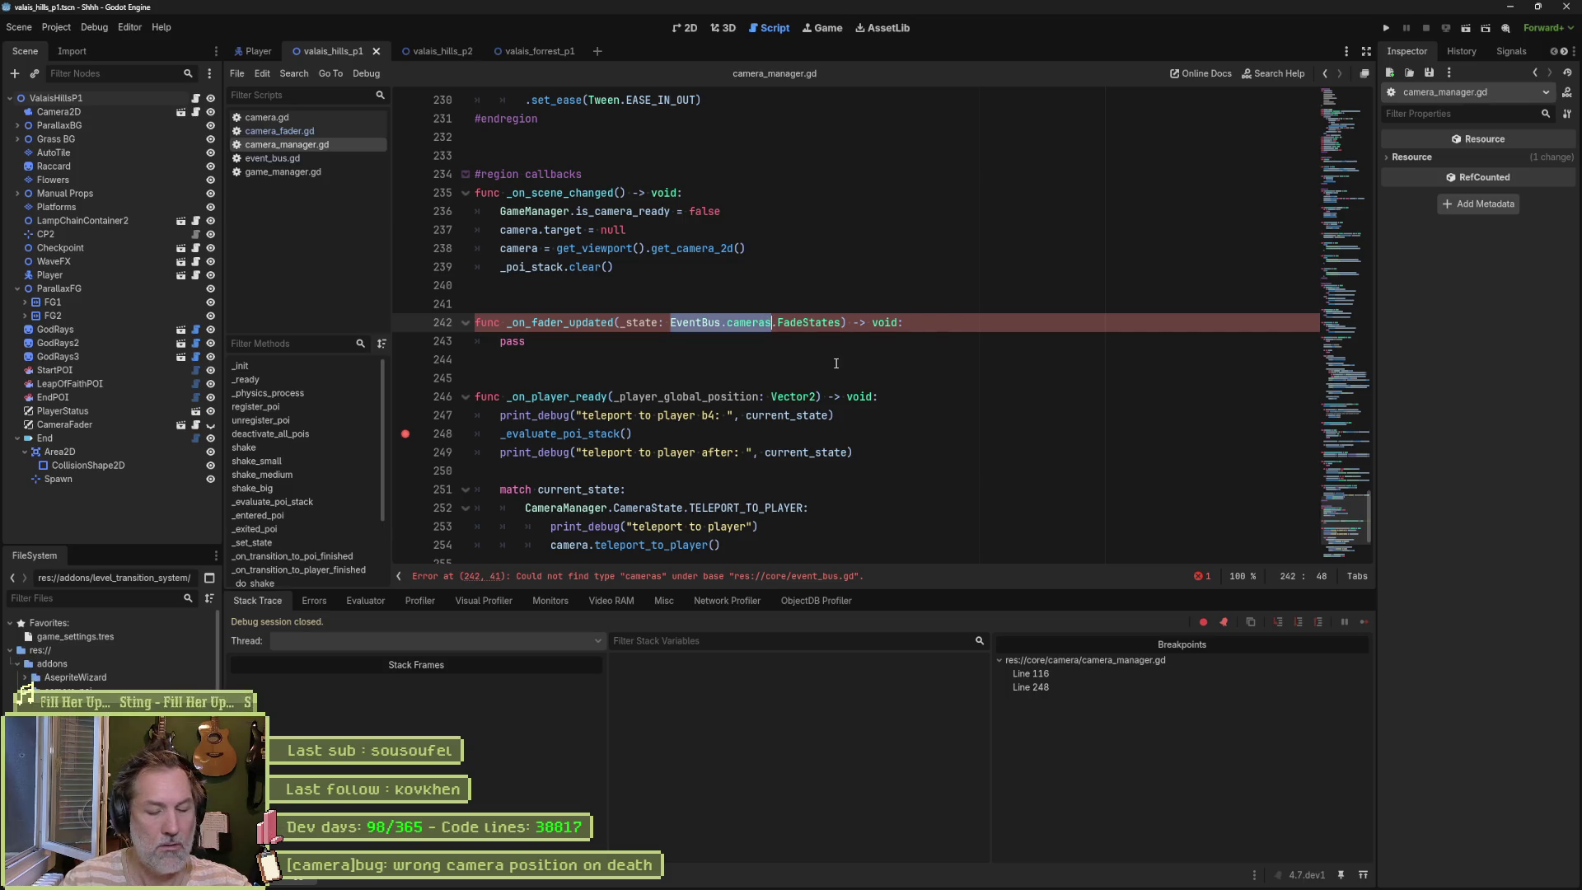
type("Cam")
key("Return")
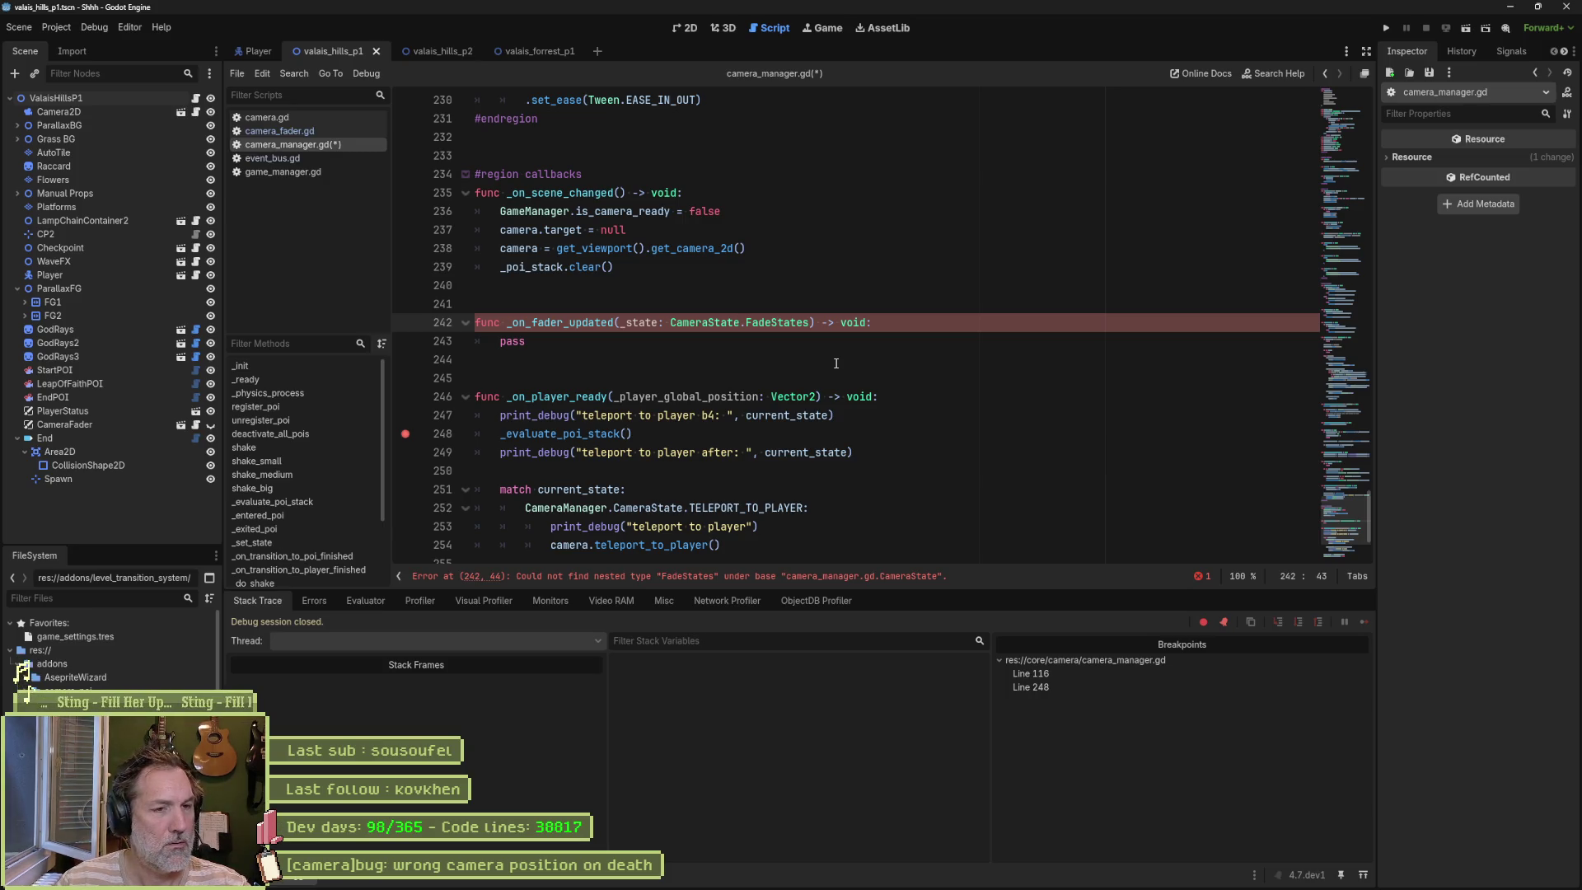
key("ctrl+BackSpace")
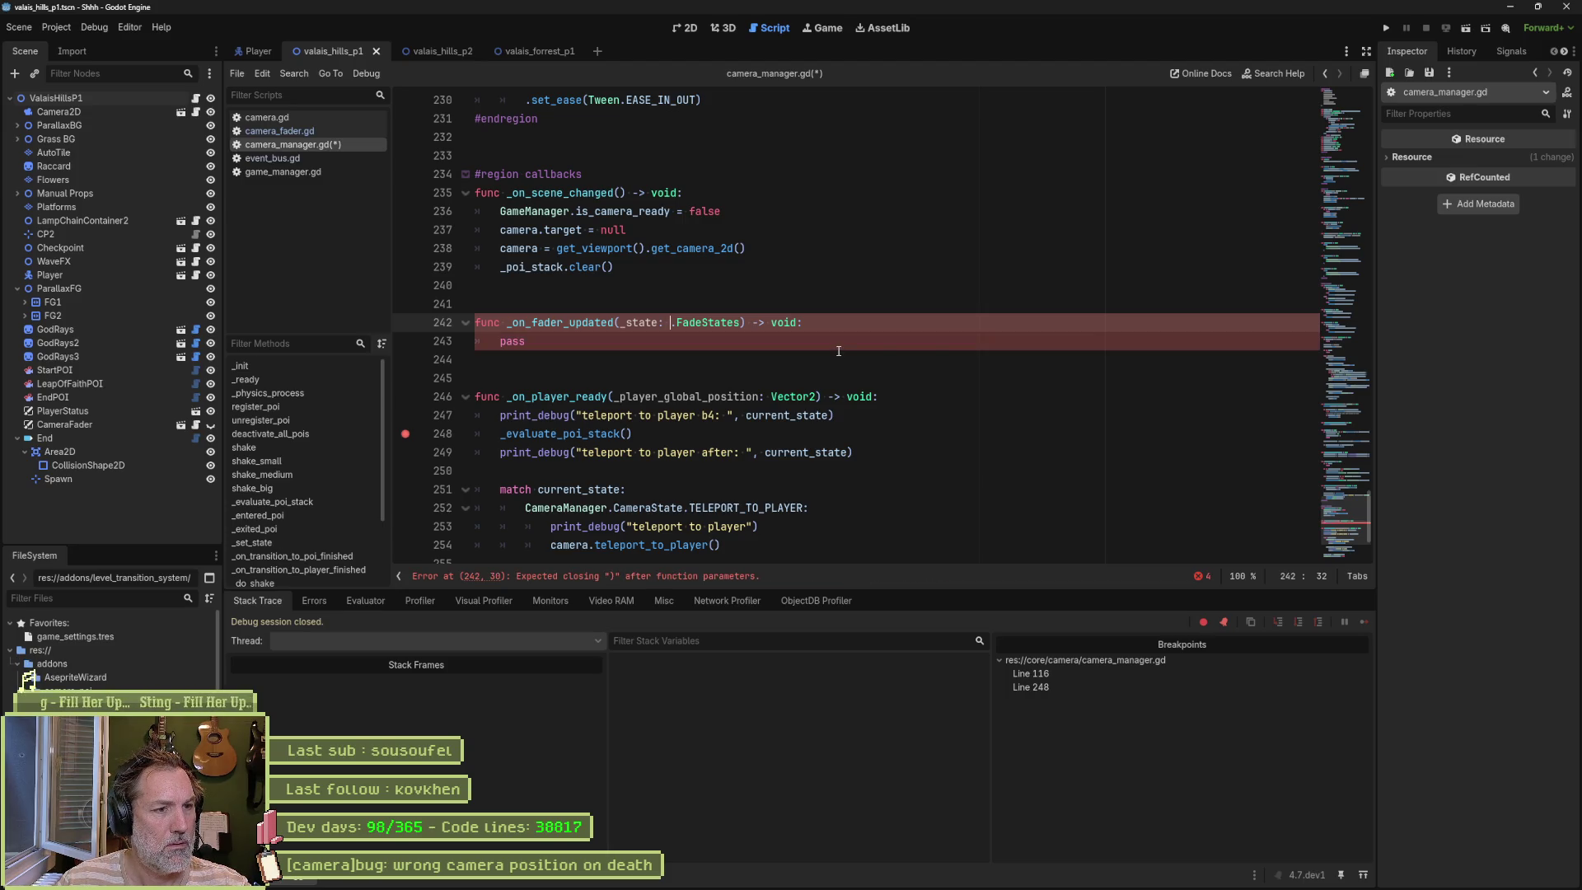
type("EventBus.cameras")
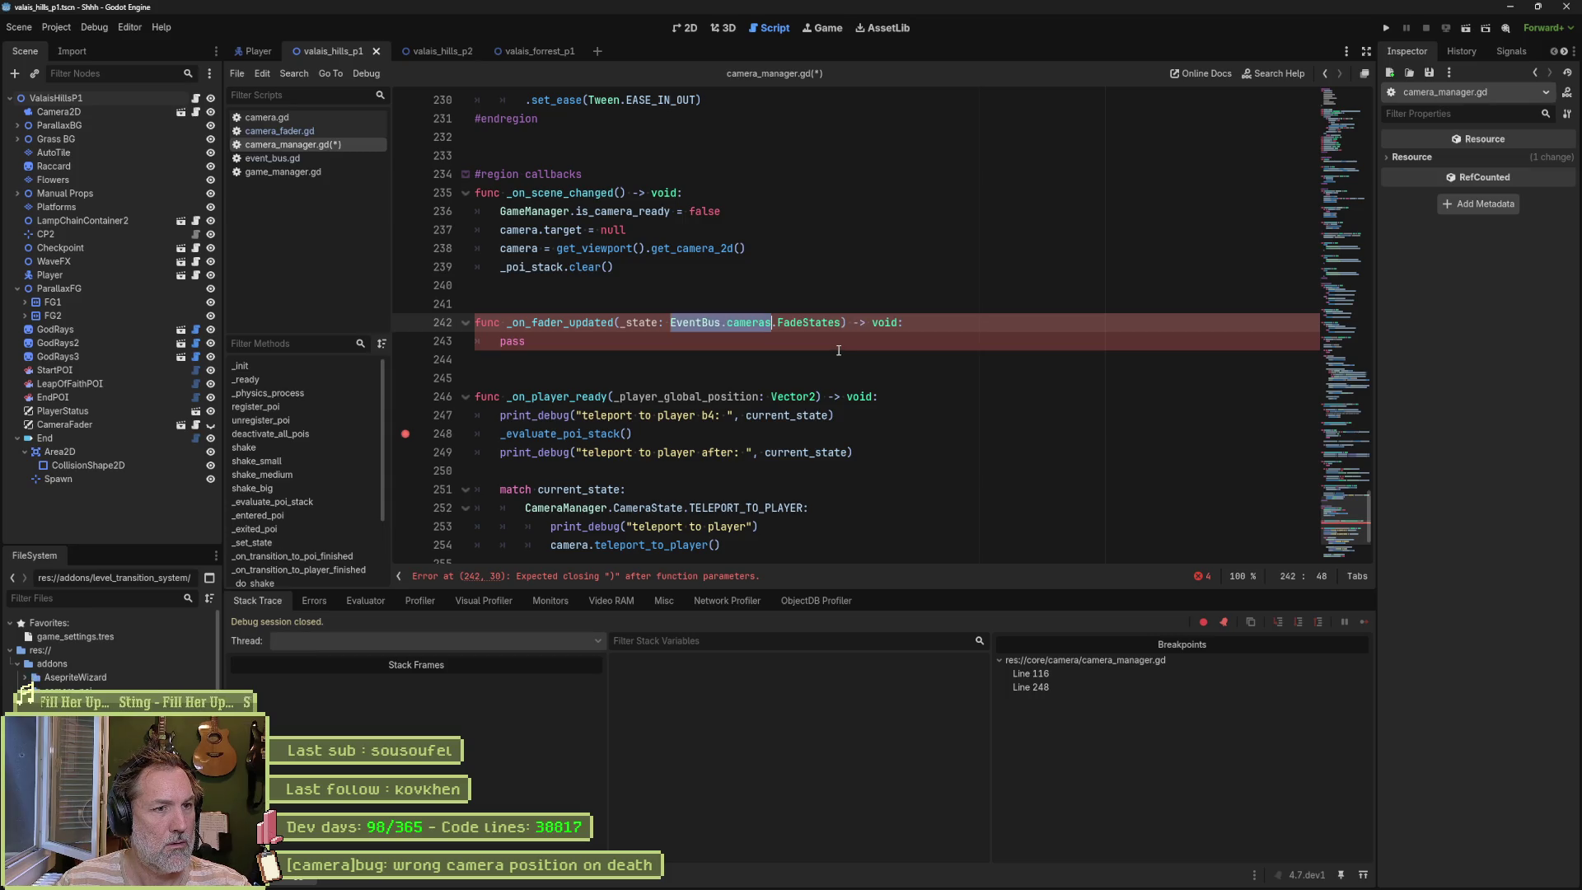
left_click(831, 341)
key("ctrl+s")
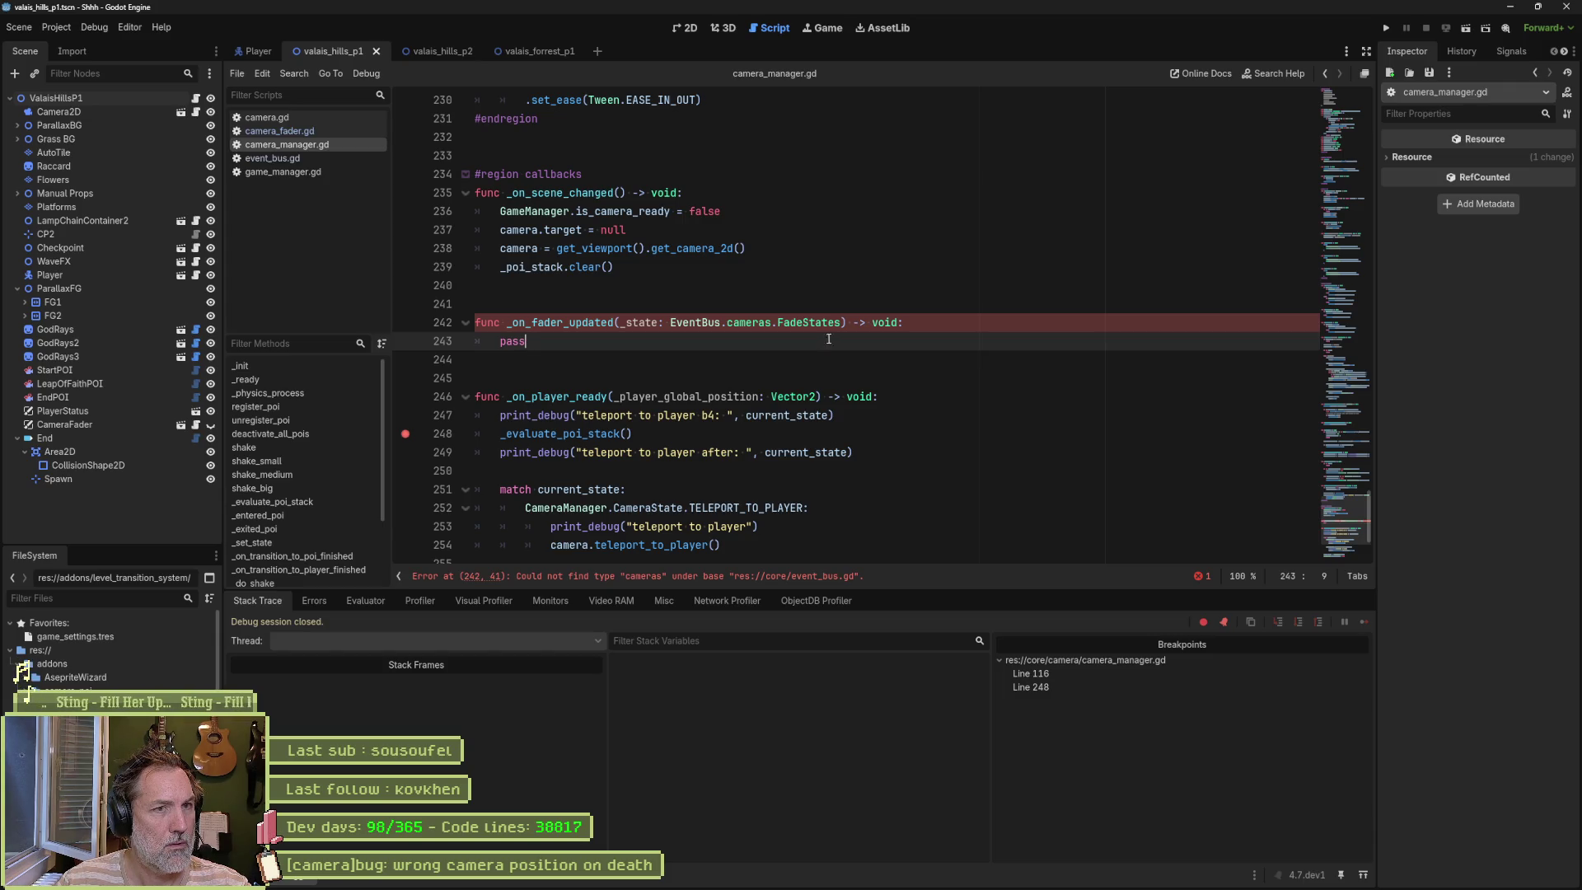
scroll(828, 339, "up", 3)
Step: Add a temporary EventBus.cameras.FadeStates line in _ready via autocomplete, then delete it
left_click(1363, 264)
left_click(1347, 152)
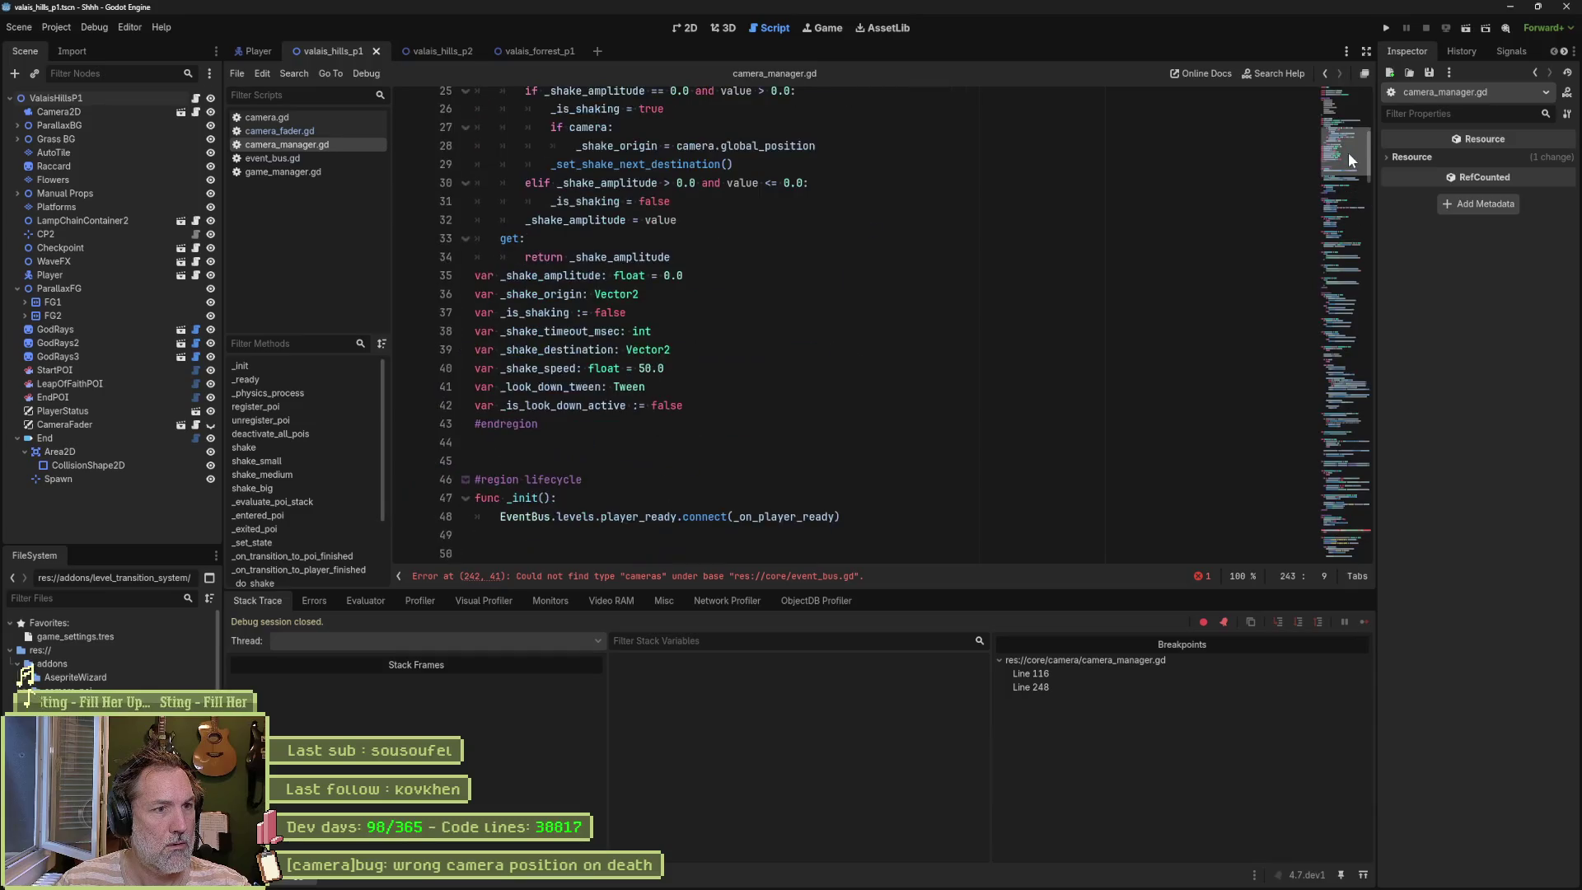
left_click_drag(1348, 151, 1347, 195)
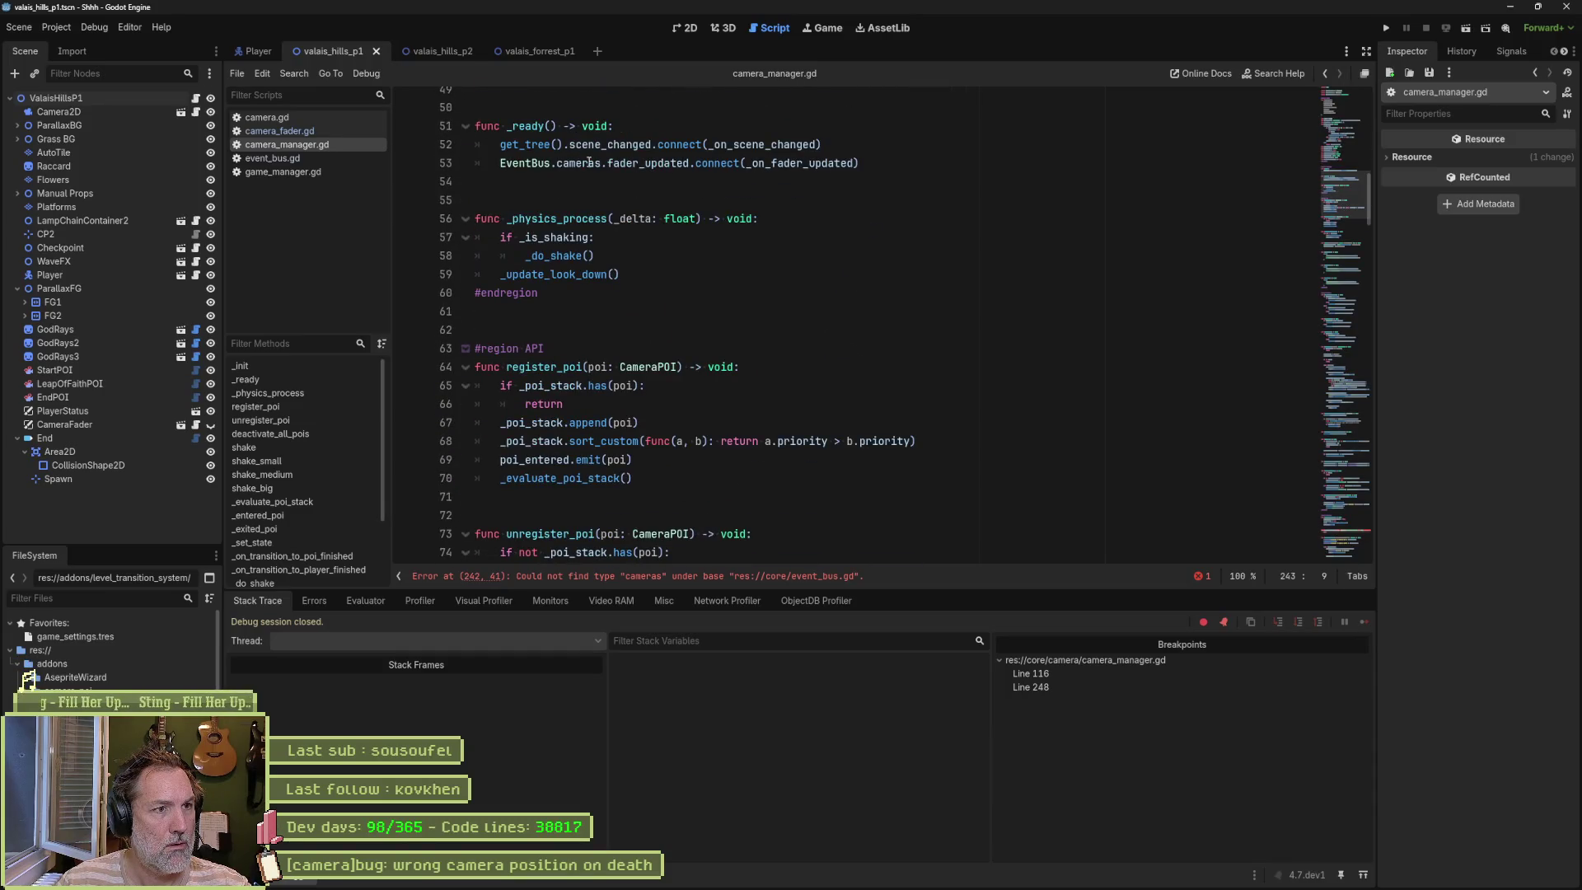
mouse_move(511, 162)
left_mouse_down()
mouse_move(574, 145)
mouse_move(603, 163)
left_mouse_up()
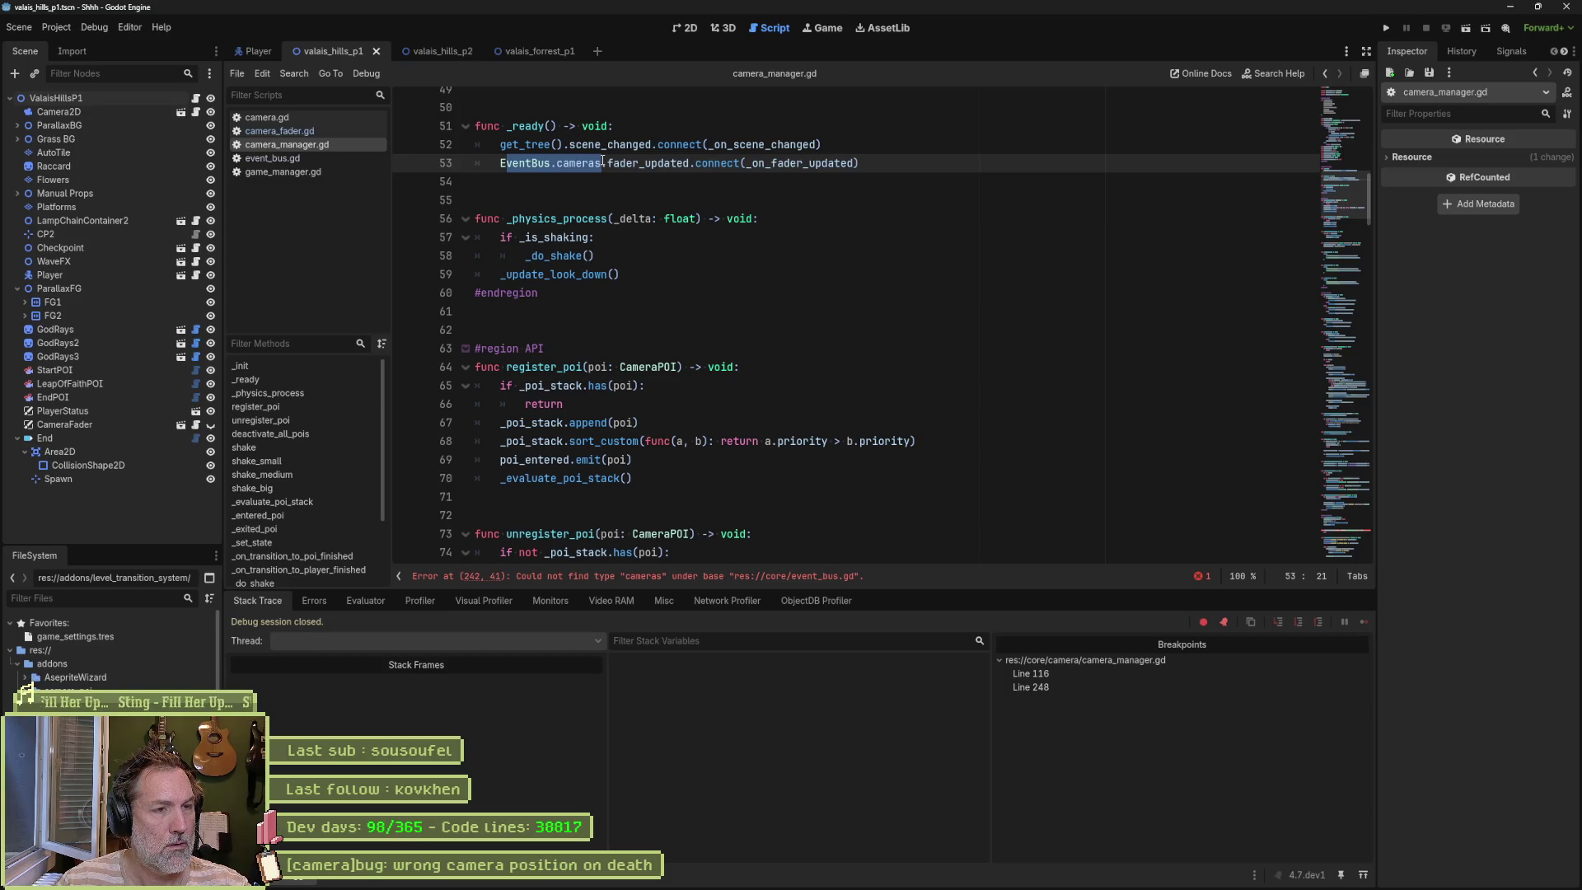
left_click(633, 162)
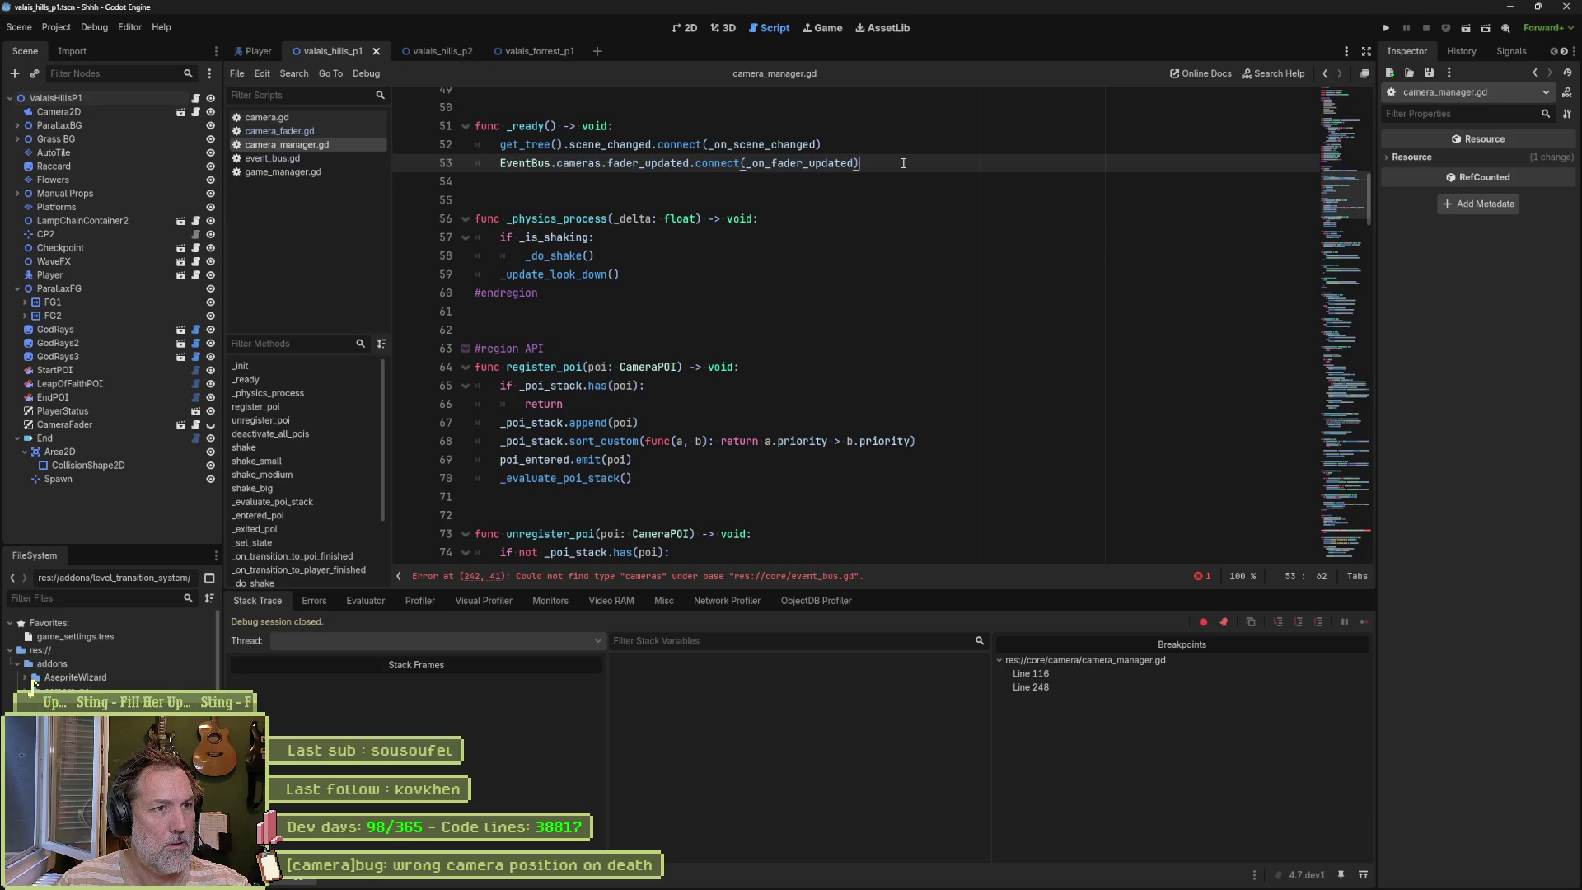
key("Return")
type("Even")
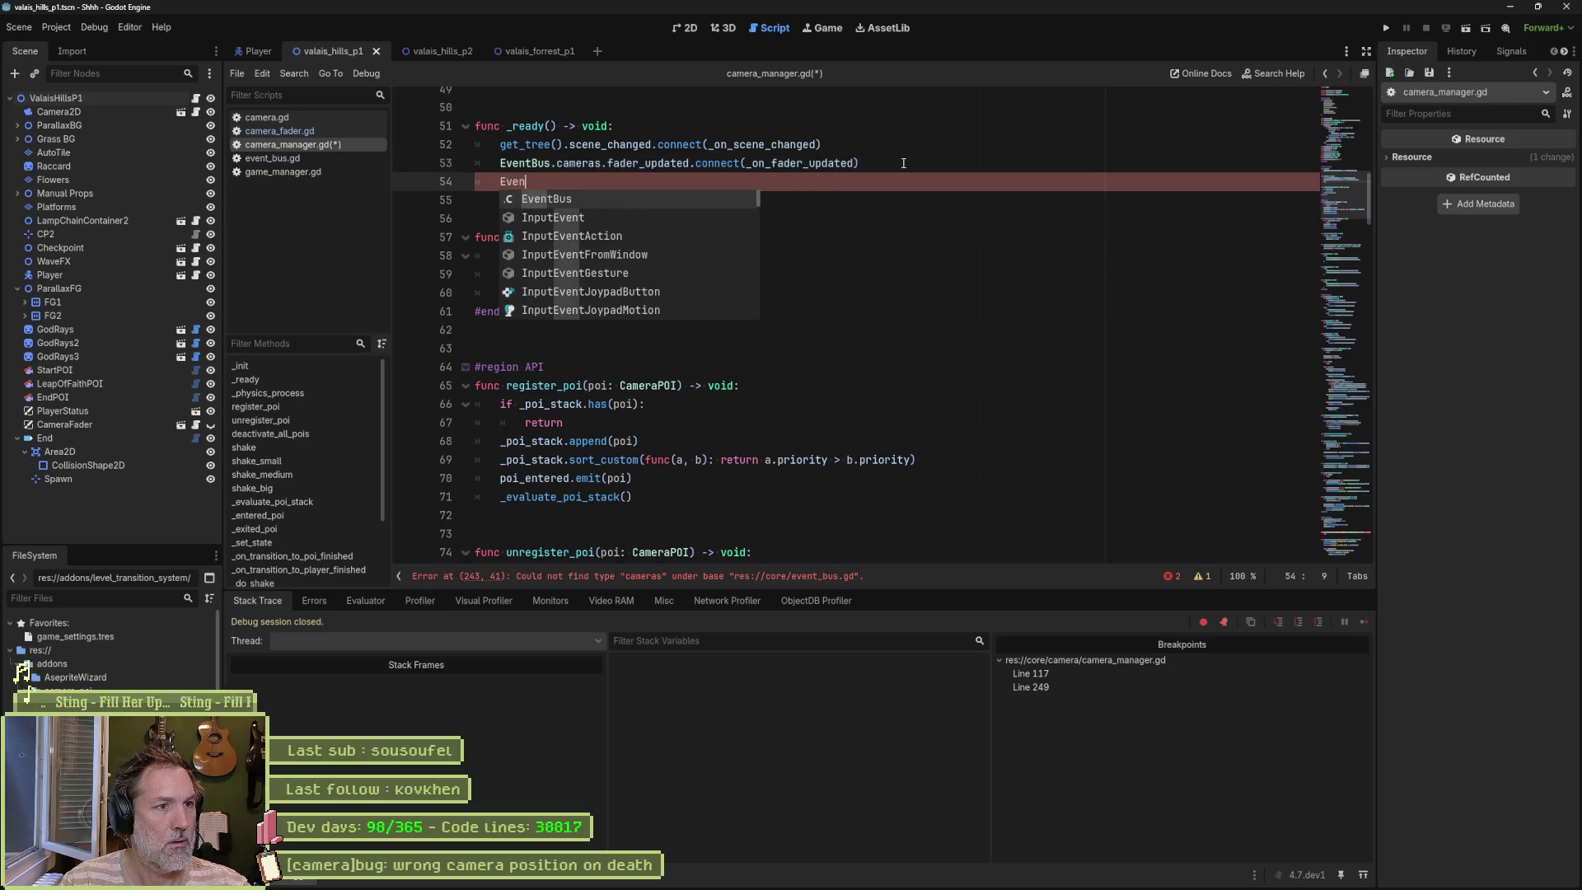
key("Return")
type(".ca")
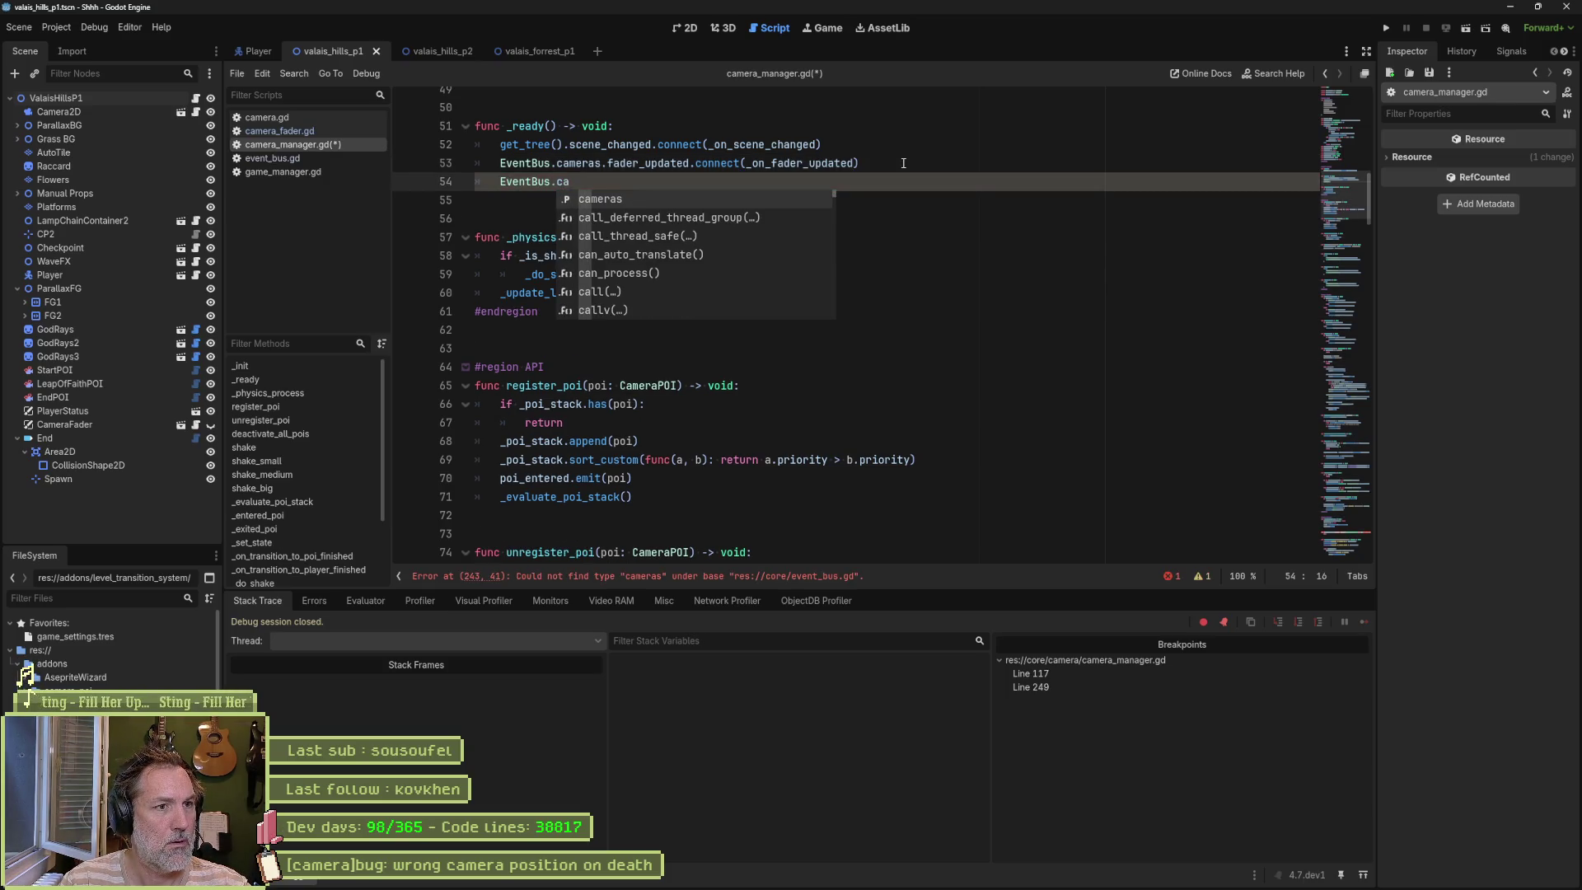
key("Return")
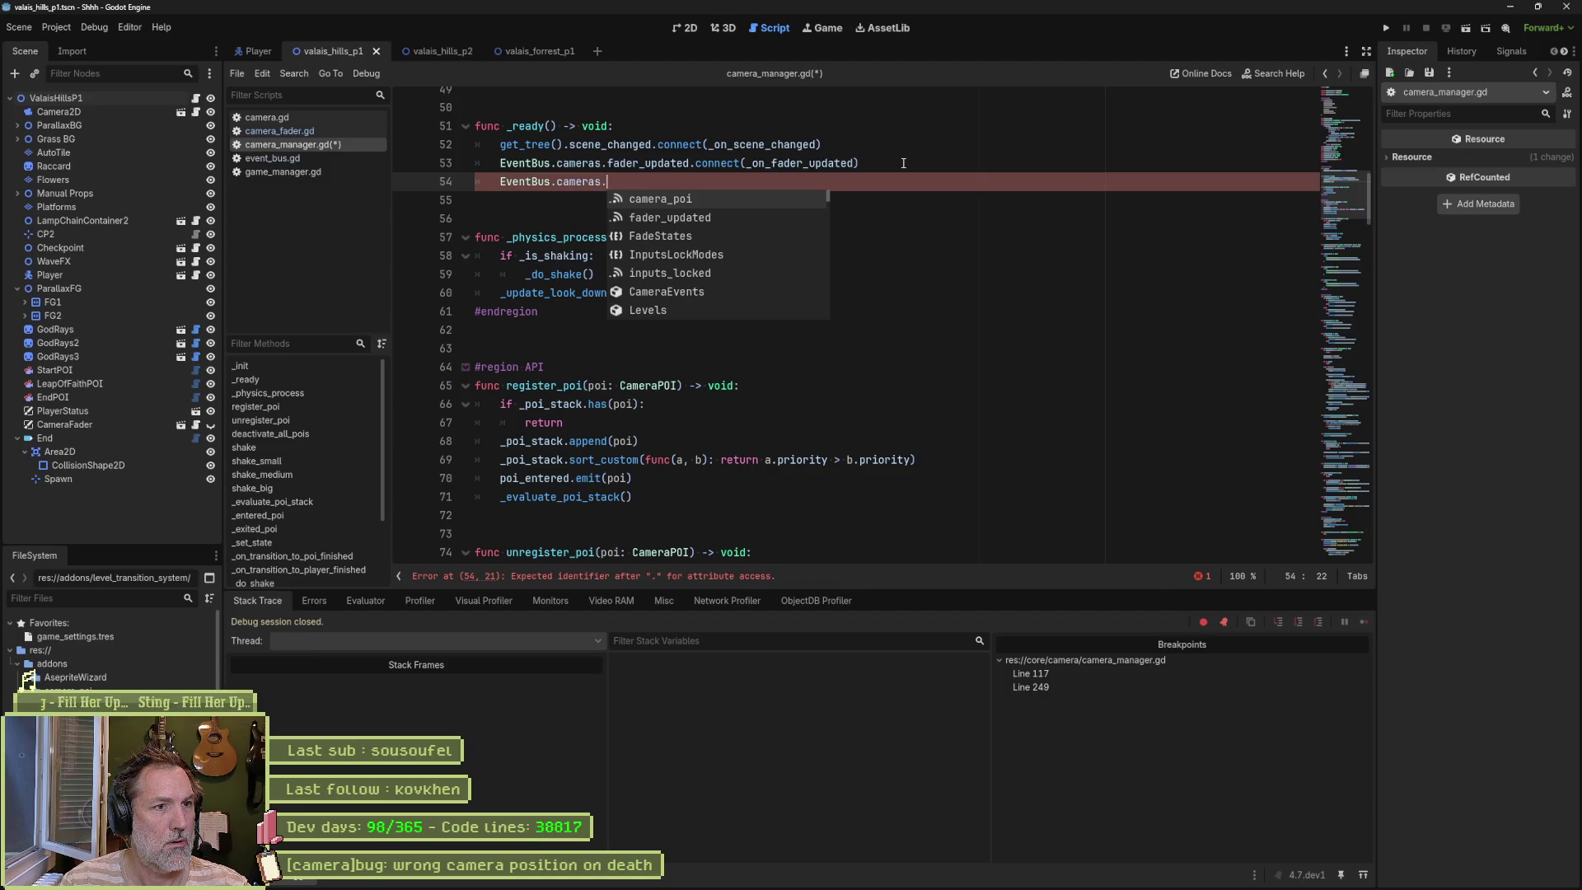
key("Down")
key("Down")
key("Return")
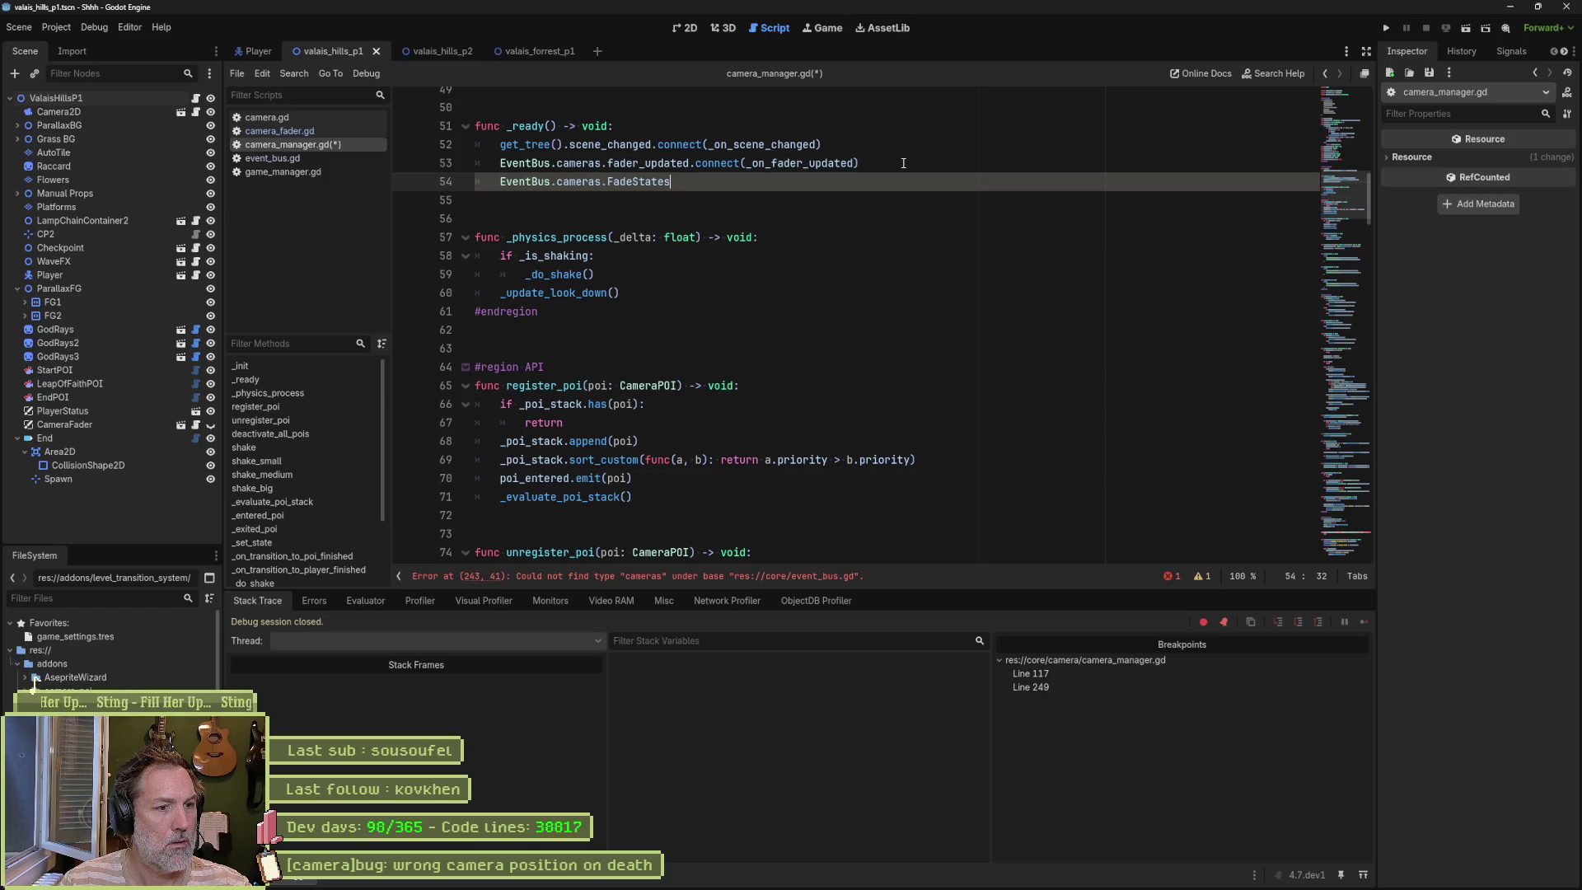
left_click_drag(671, 182, 499, 182)
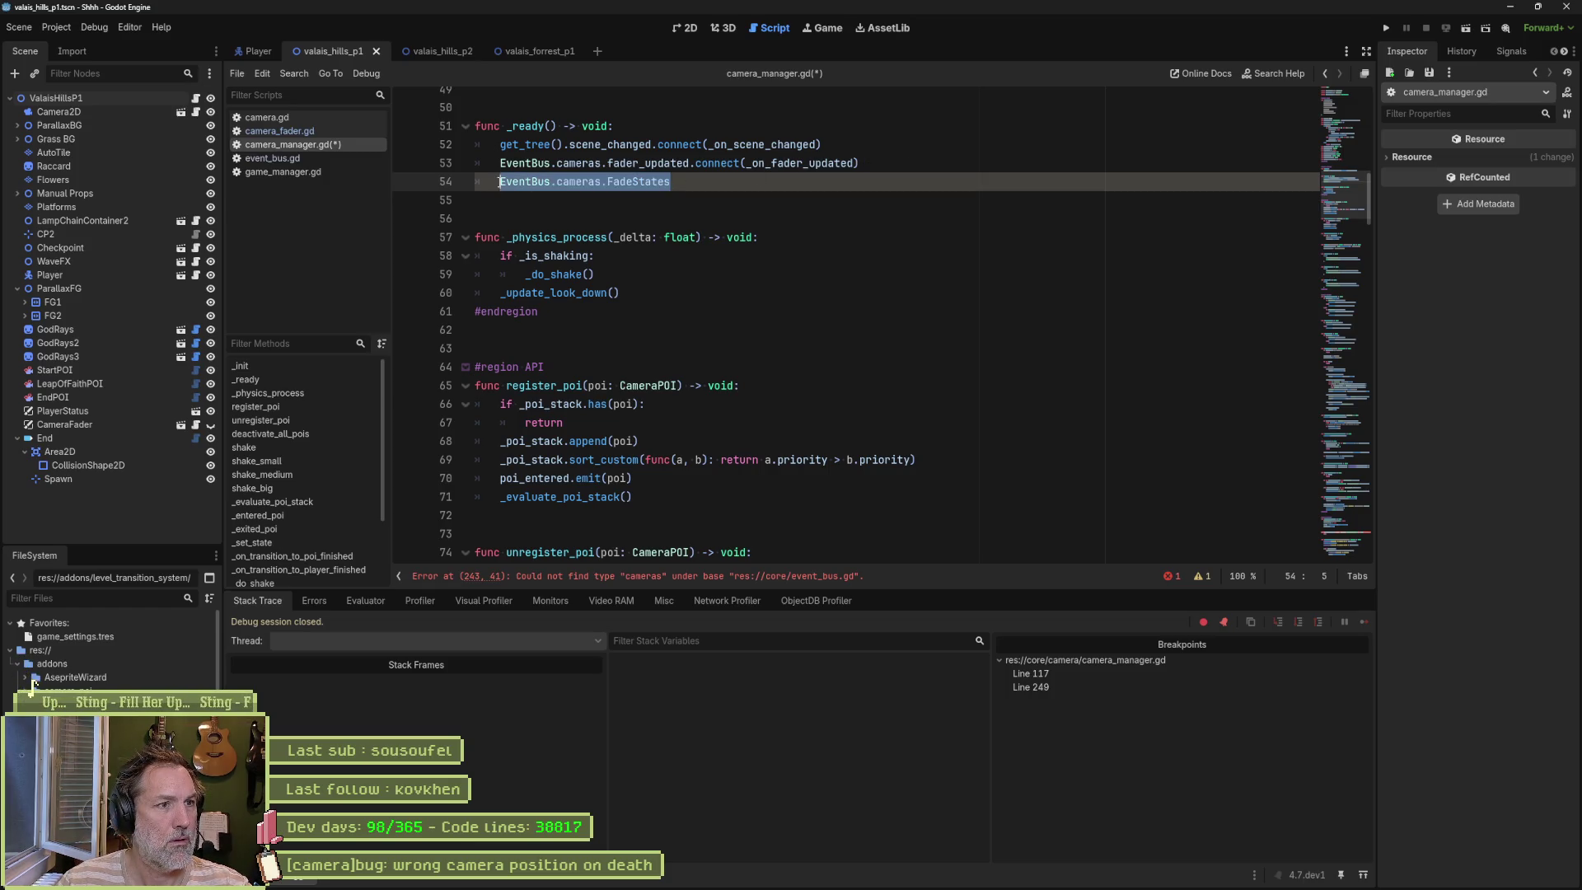
key("Delete")
key("Delete")
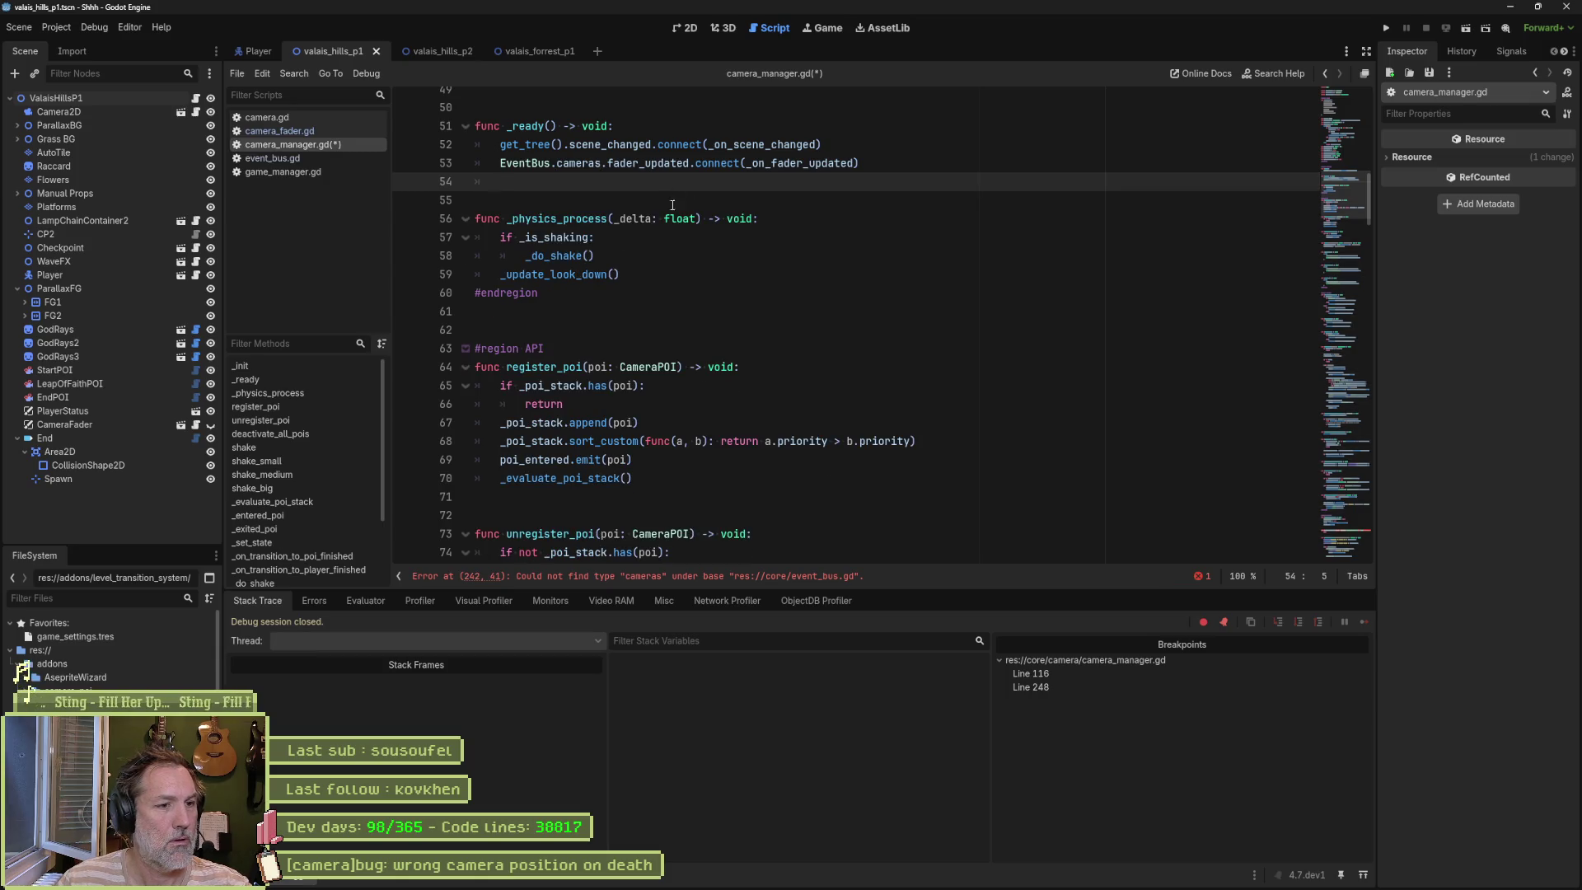
Step: Inspect the line 242 error's parameter type and select the whole _on_fader_updated callback
left_click(663, 577)
double_click(696, 322)
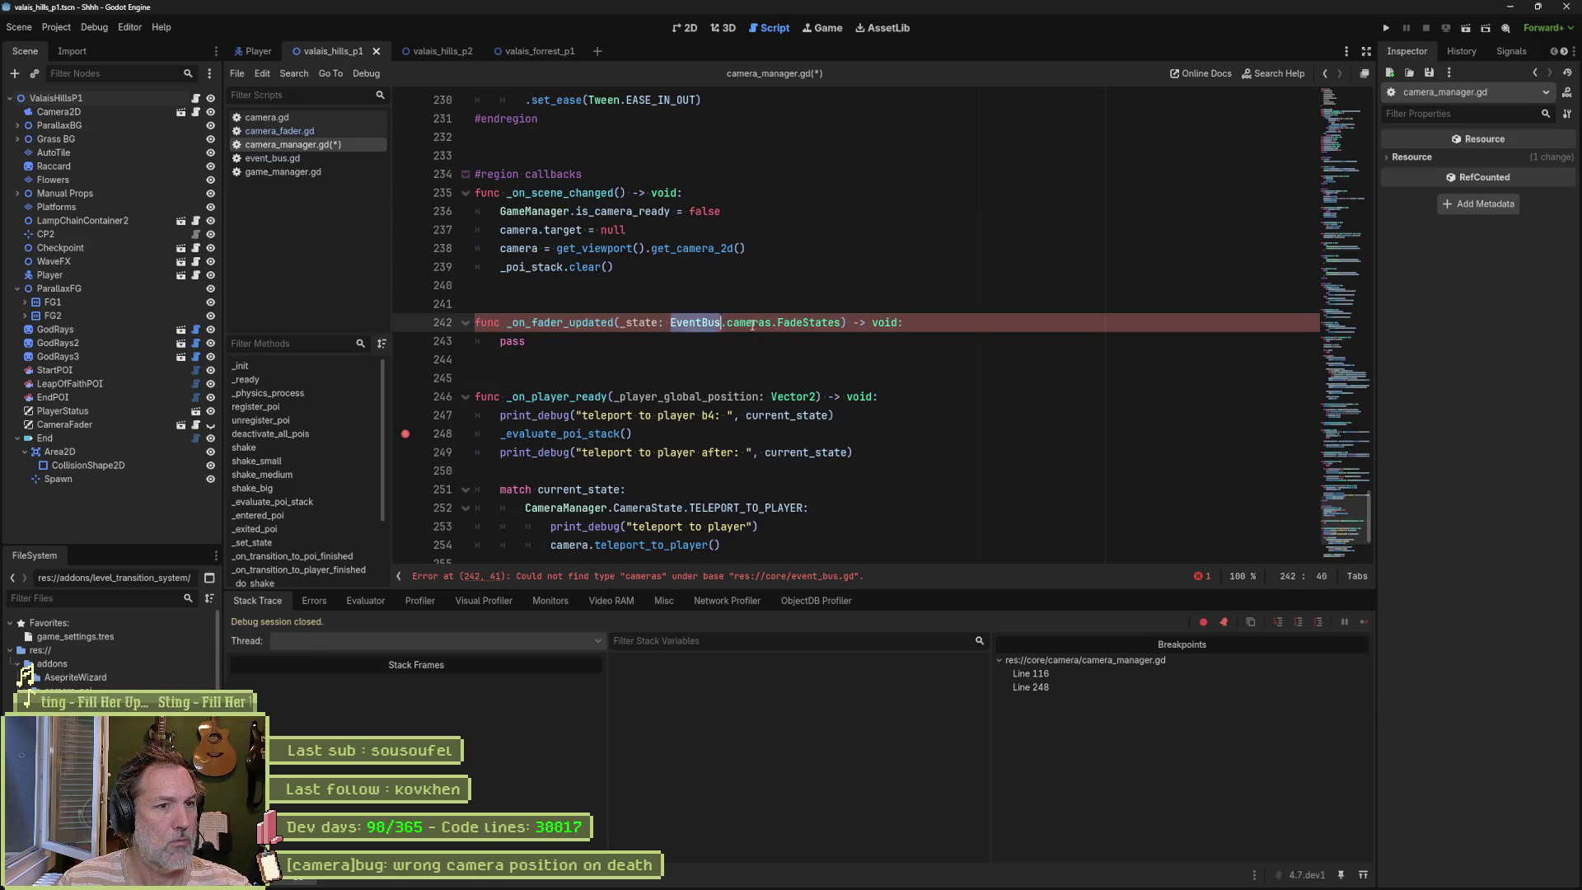
mouse_move(841, 322)
left_mouse_down()
mouse_move(670, 322)
mouse_move(841, 322)
left_mouse_up()
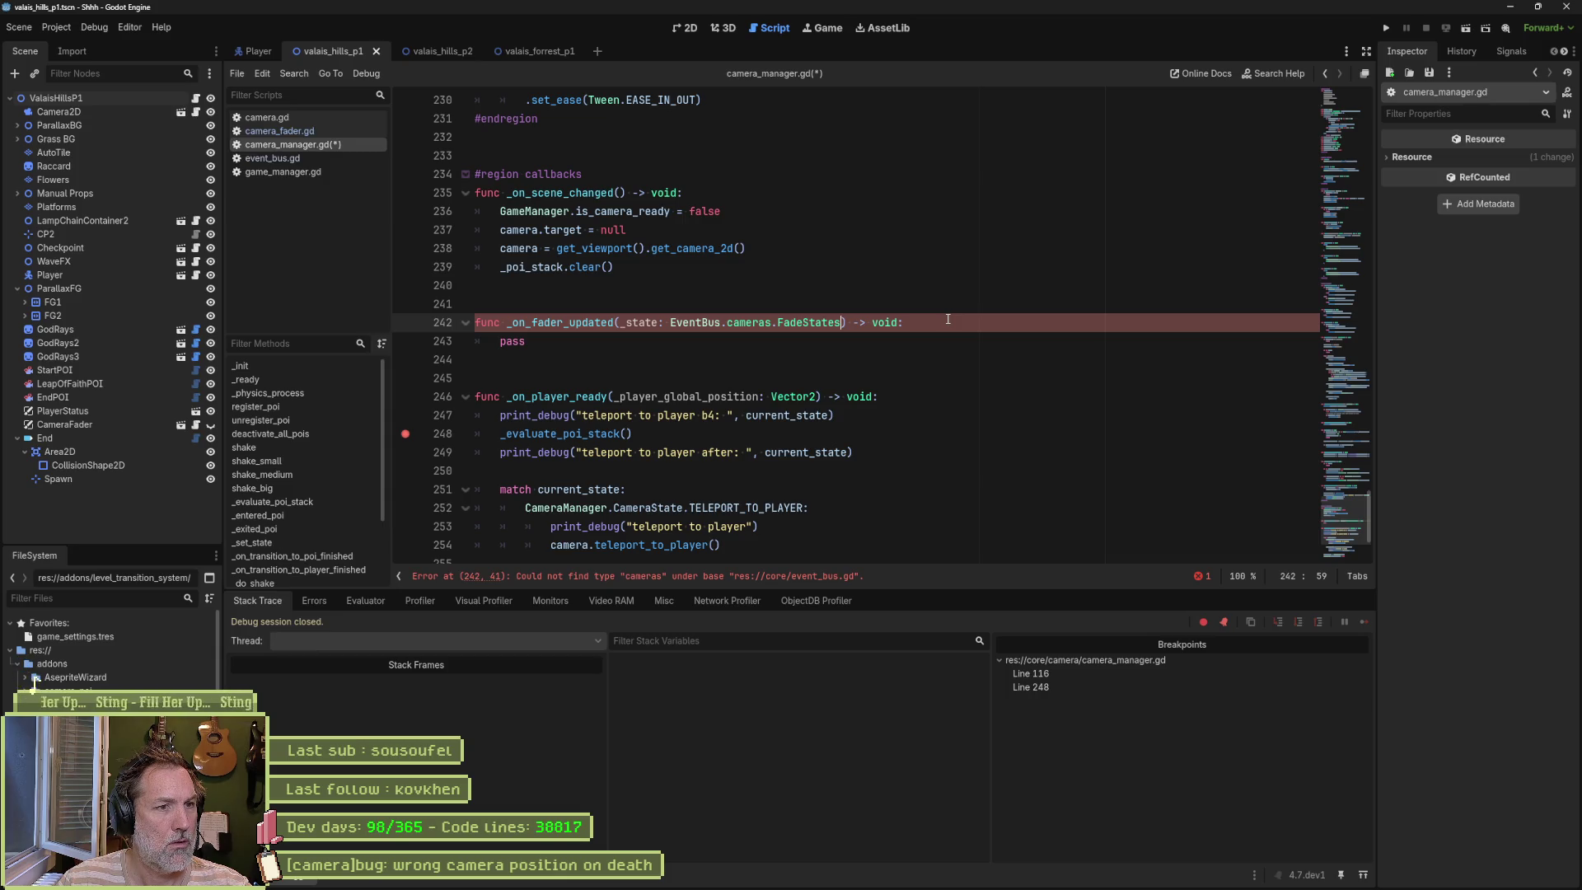
left_click(947, 320)
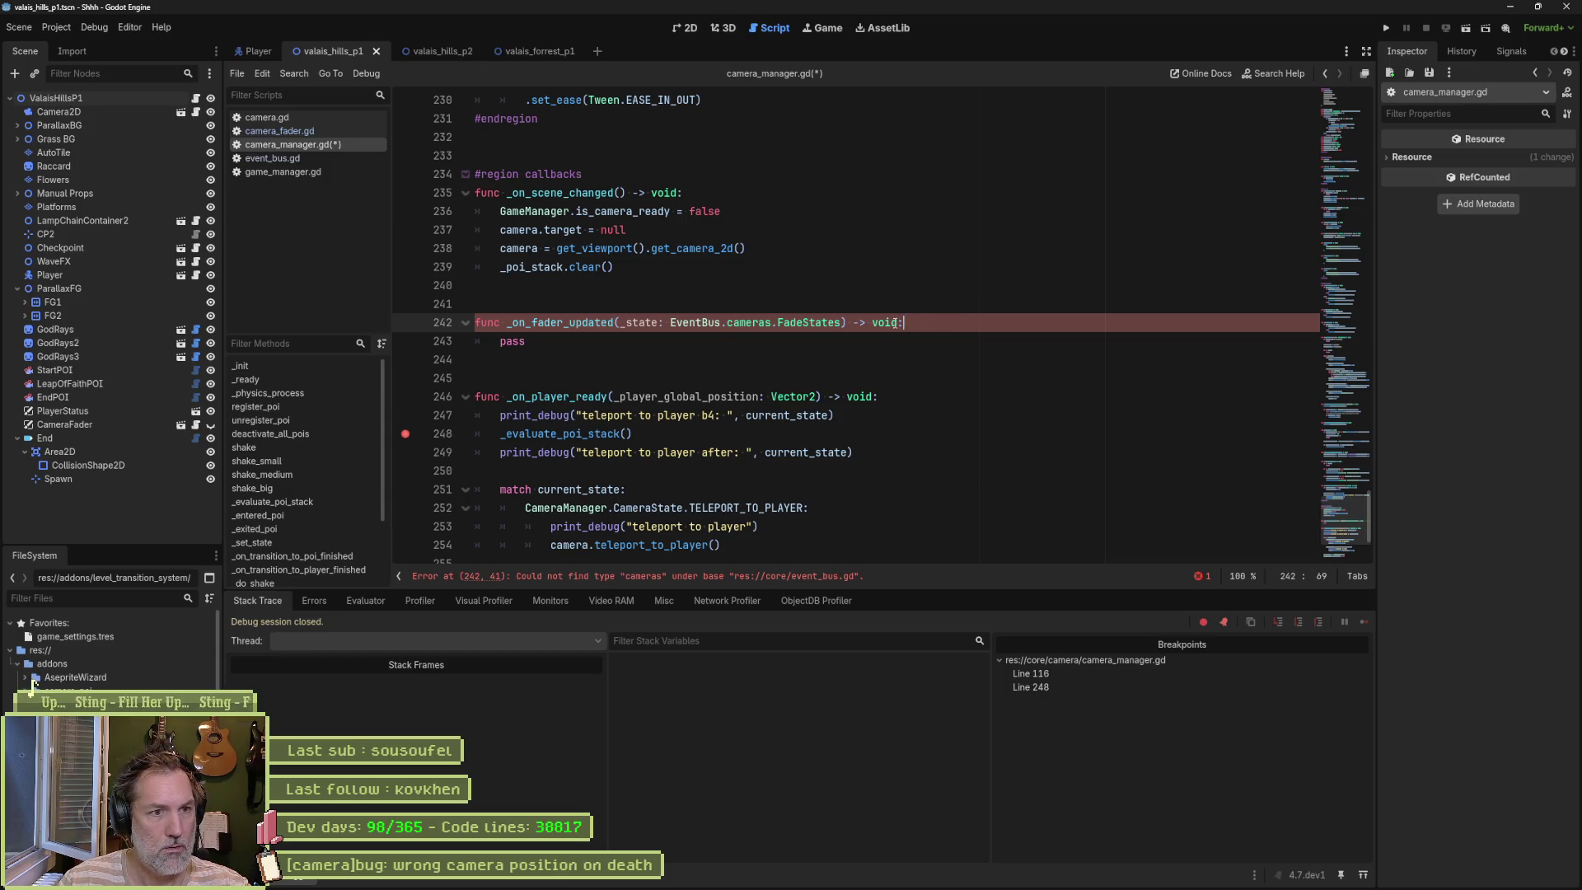
left_click(449, 324, "shift")
left_click_drag(537, 340, 476, 303)
key("ctrl+c")
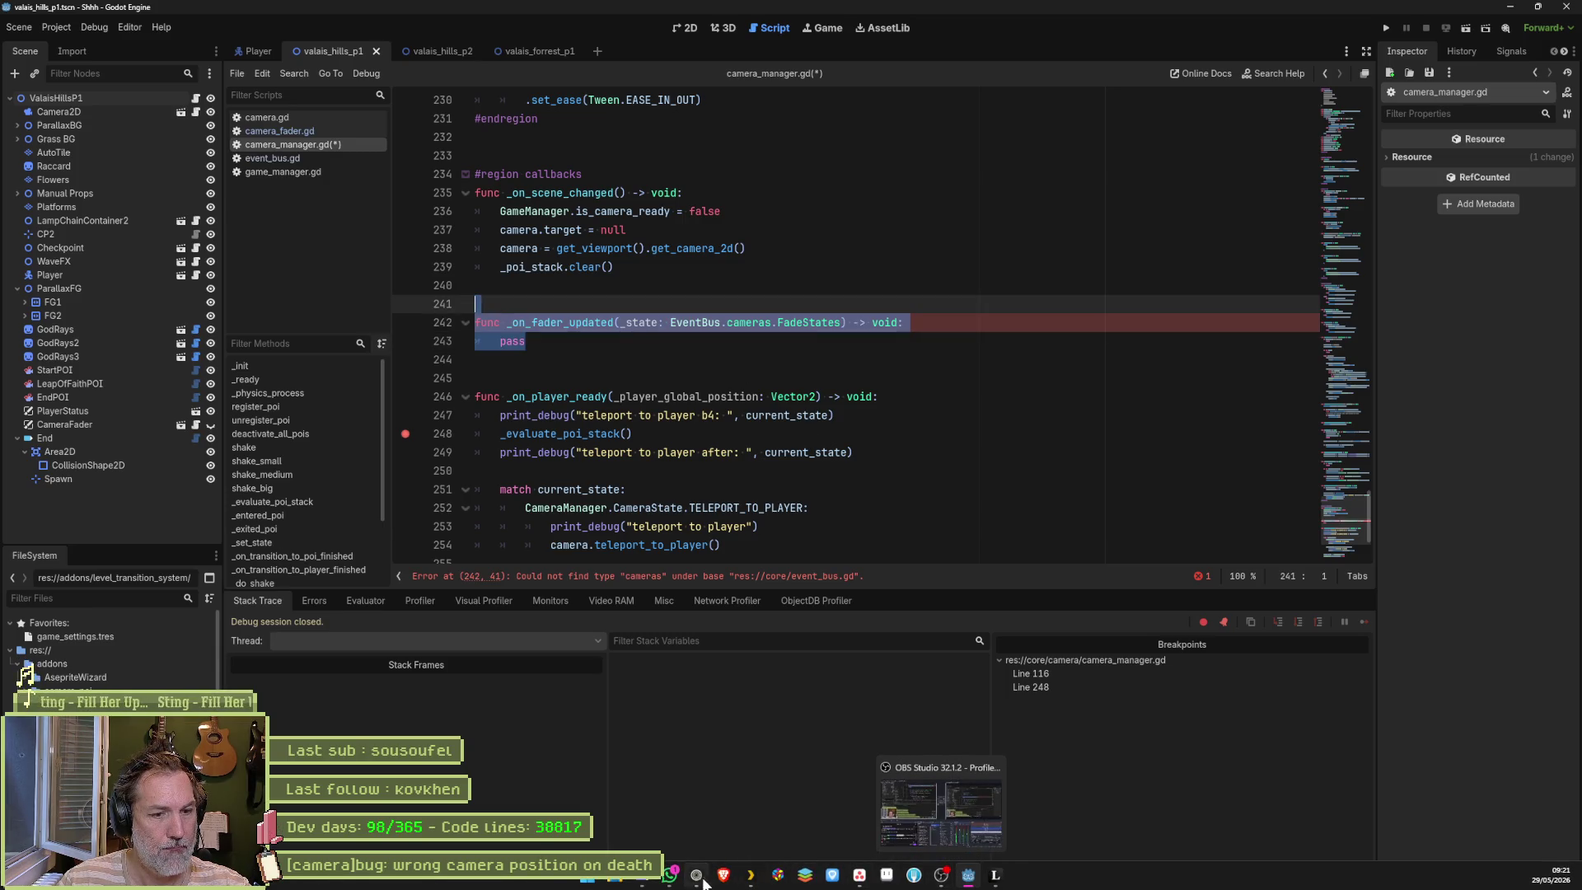
Step: Start a Claude message saying the FadeStates type isn't found, with the pasted callback code
left_click(696, 874)
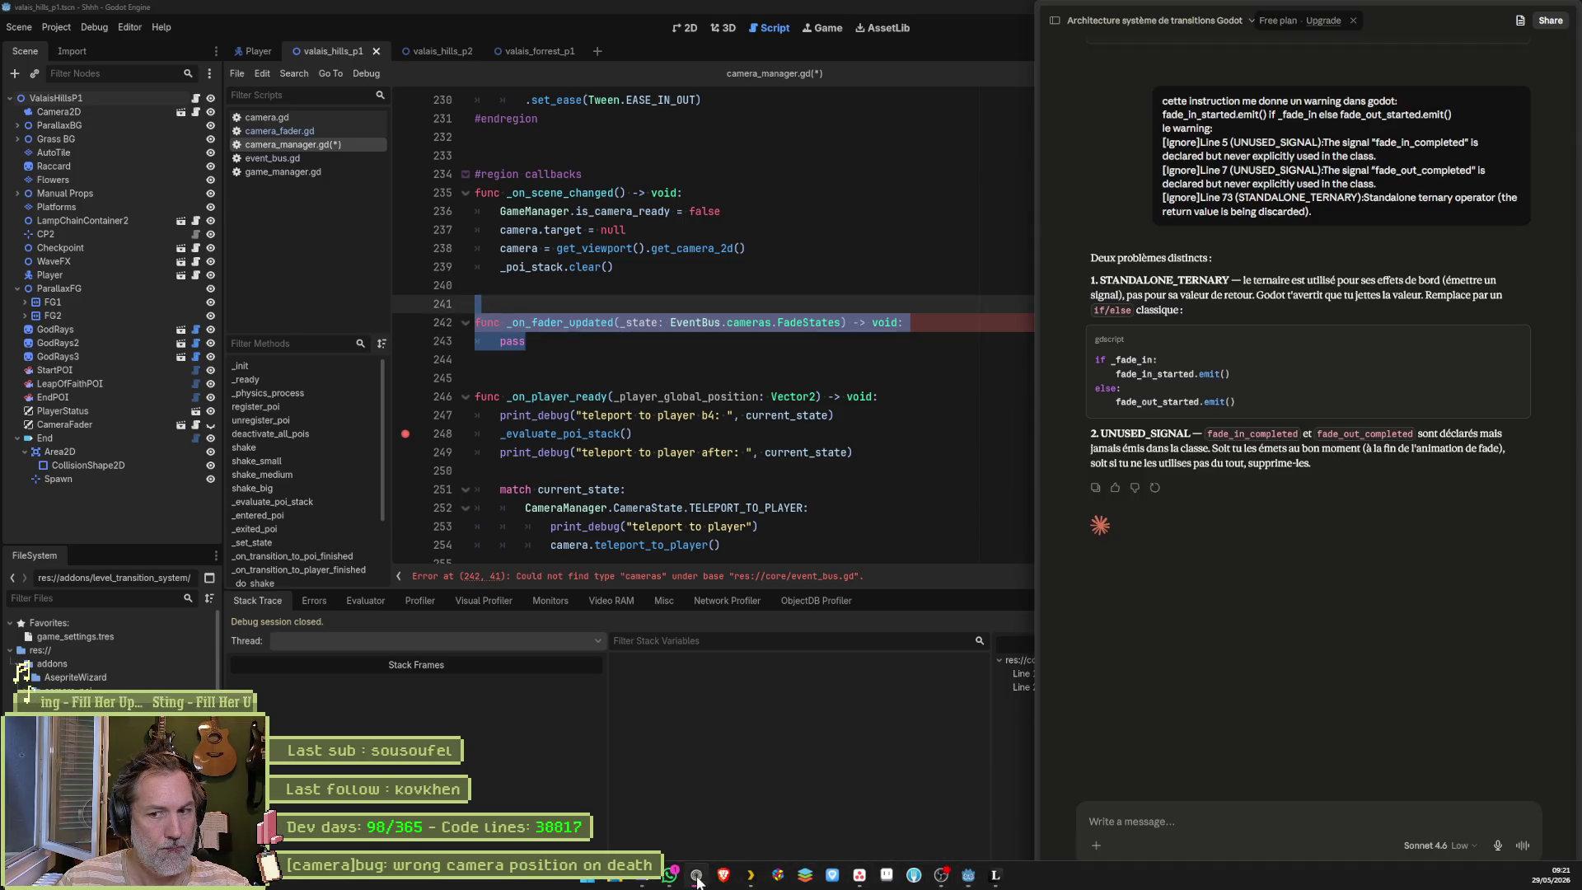
left_click(1214, 808)
type("Il me di")
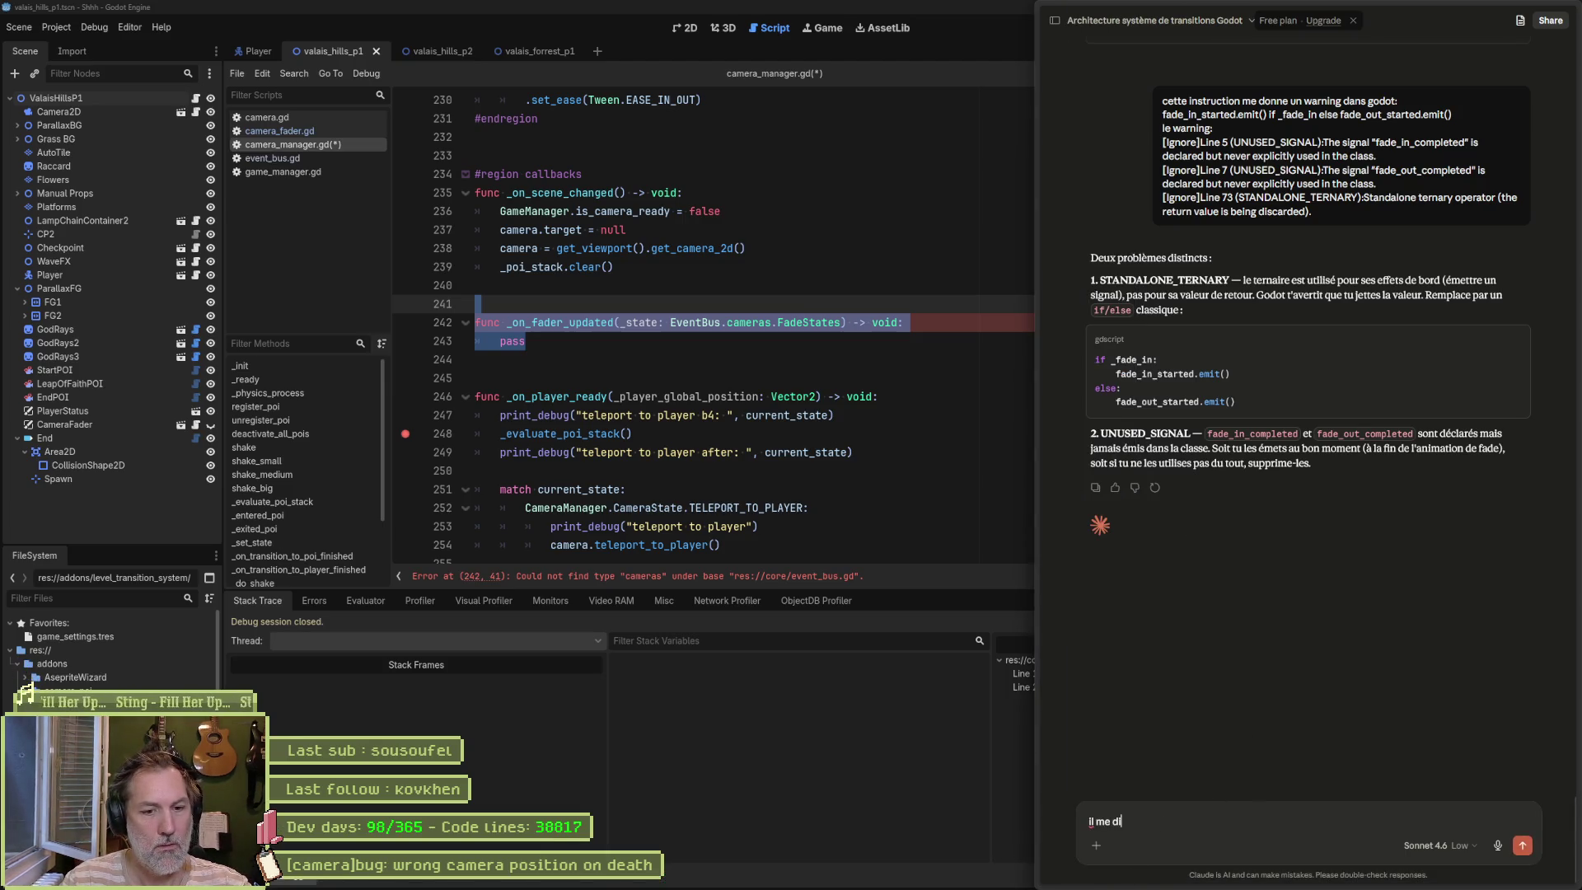
type("t qu-il ne trouve pas l")
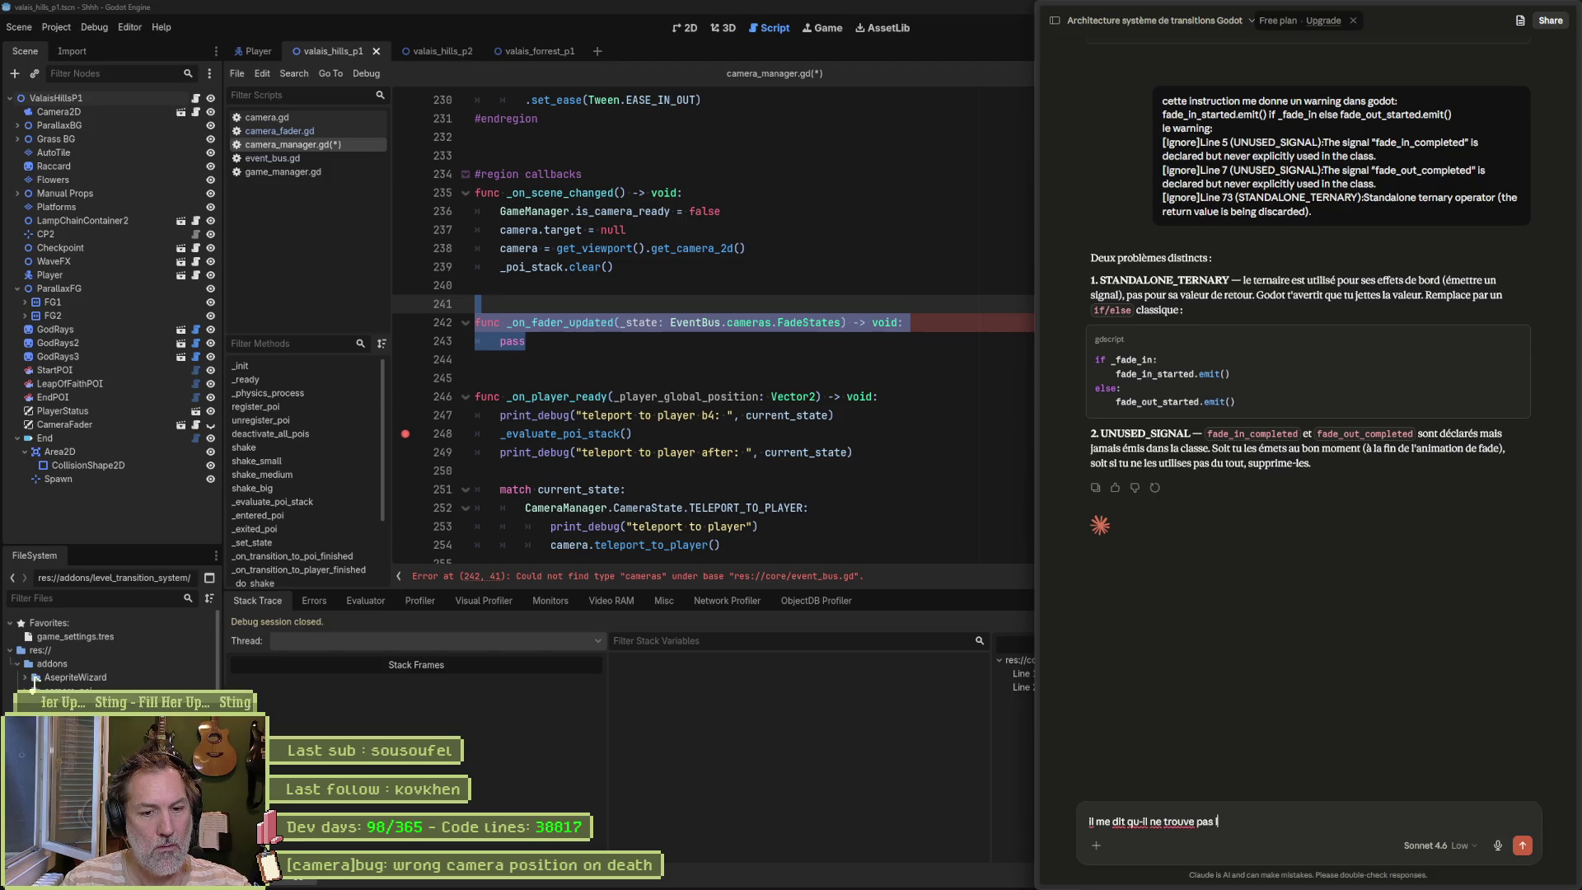
type("e type ")
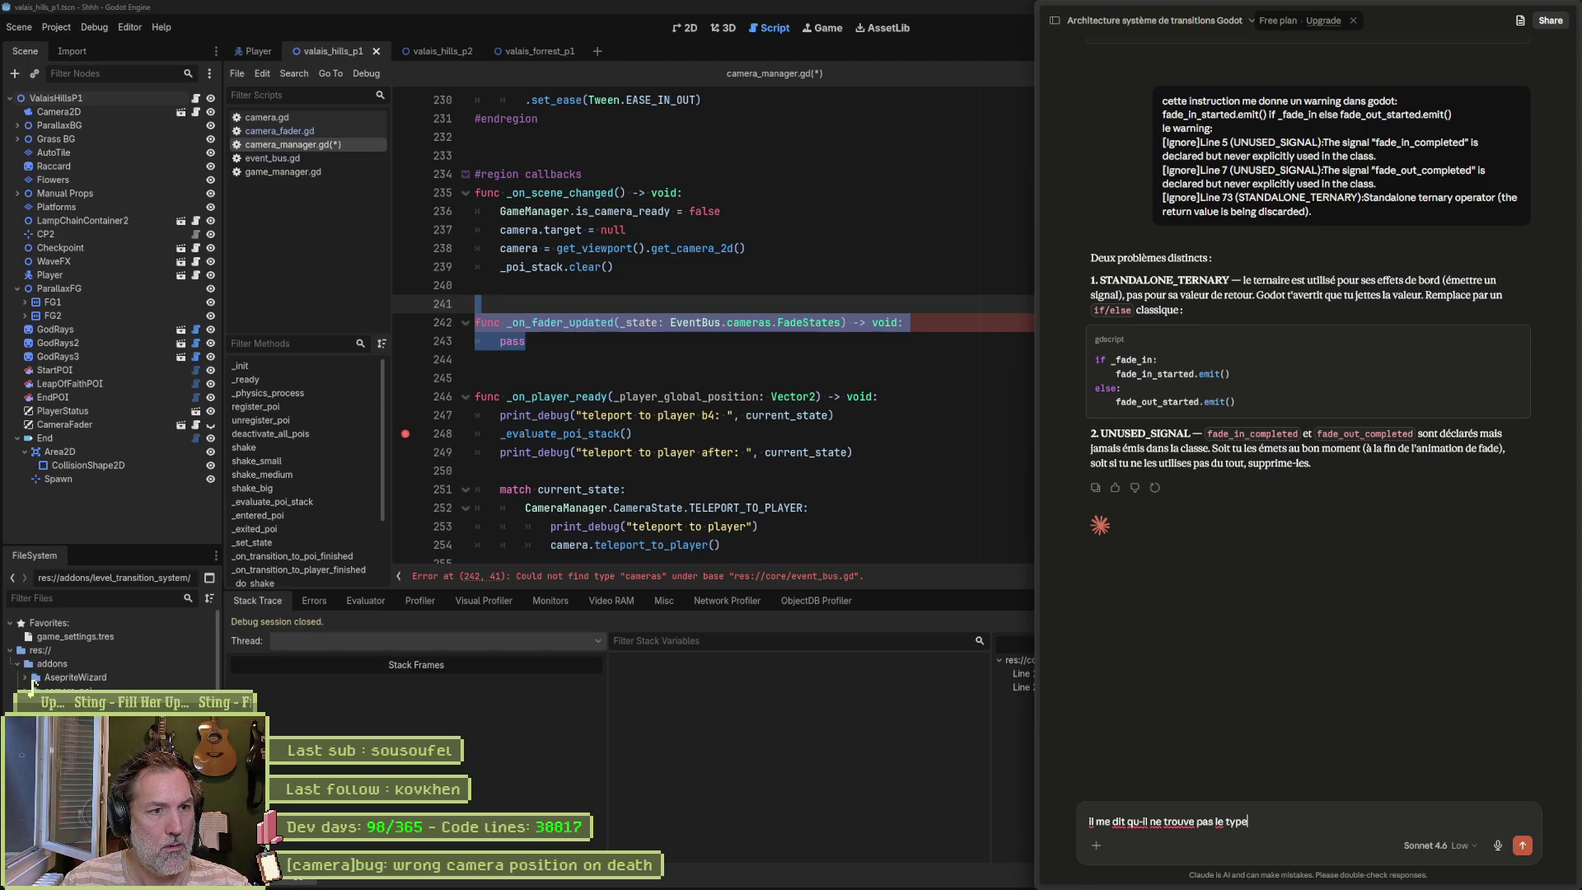
type("FadeStates")
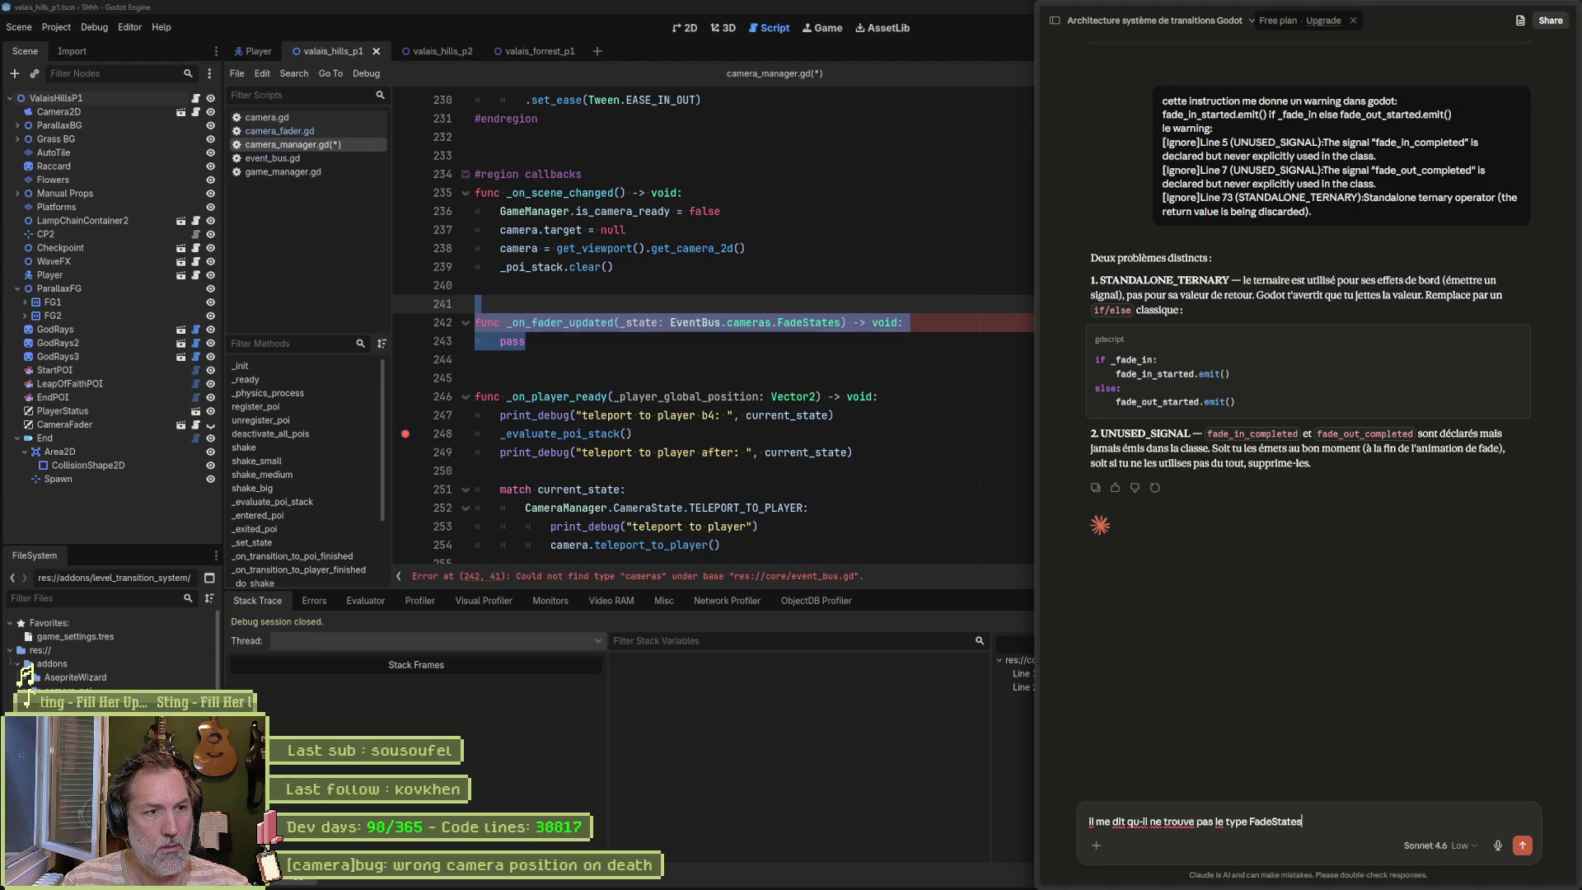
type("...")
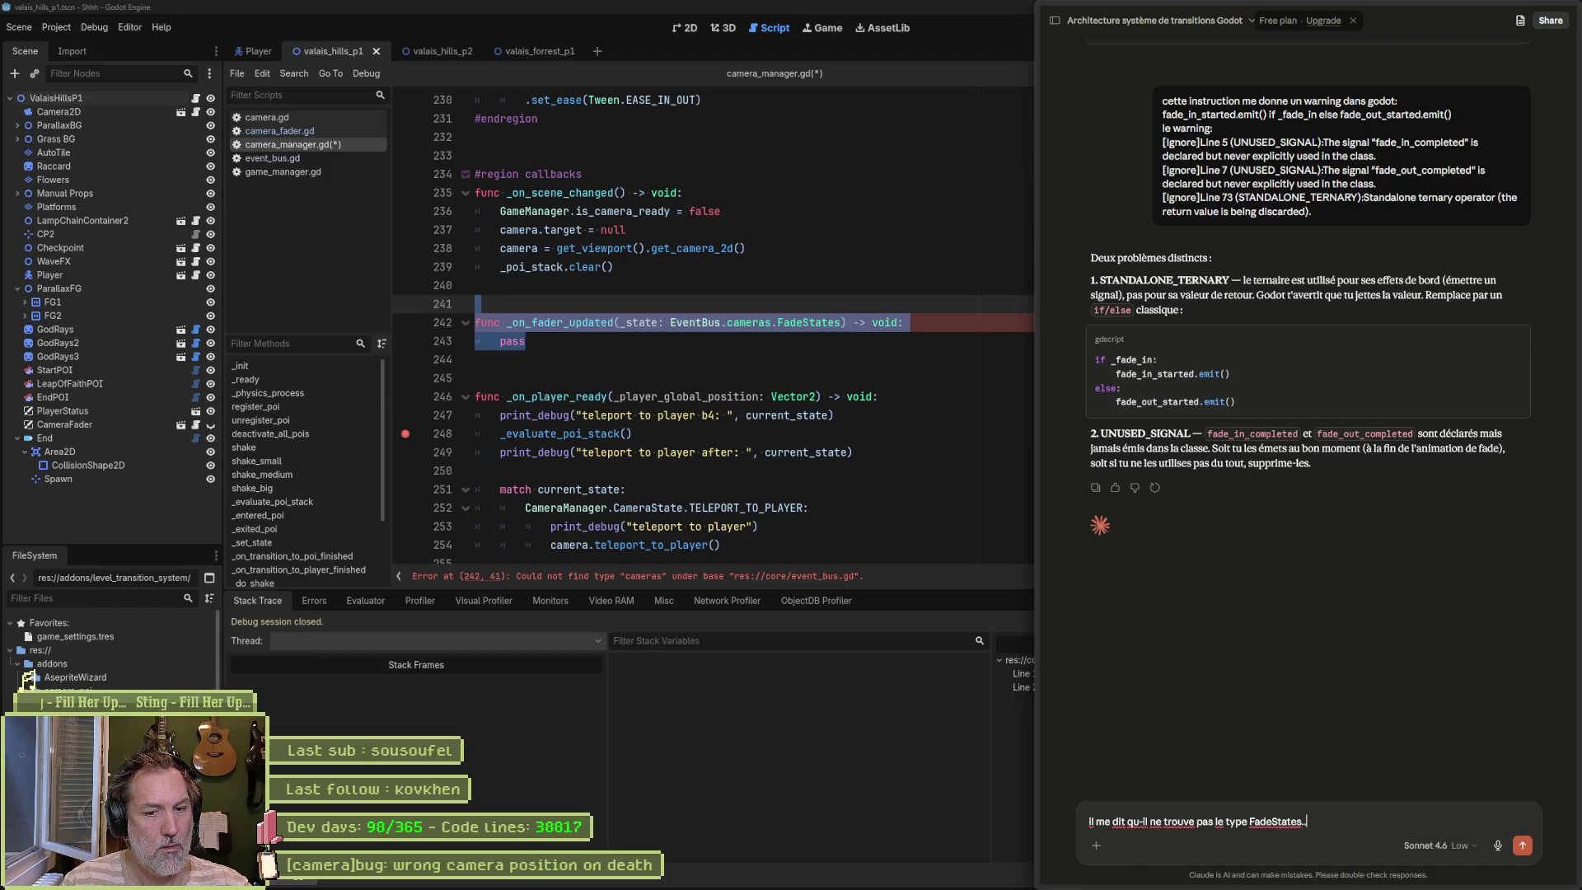
key("shift+Return")
key("shift+Return")
key("ctrl+v")
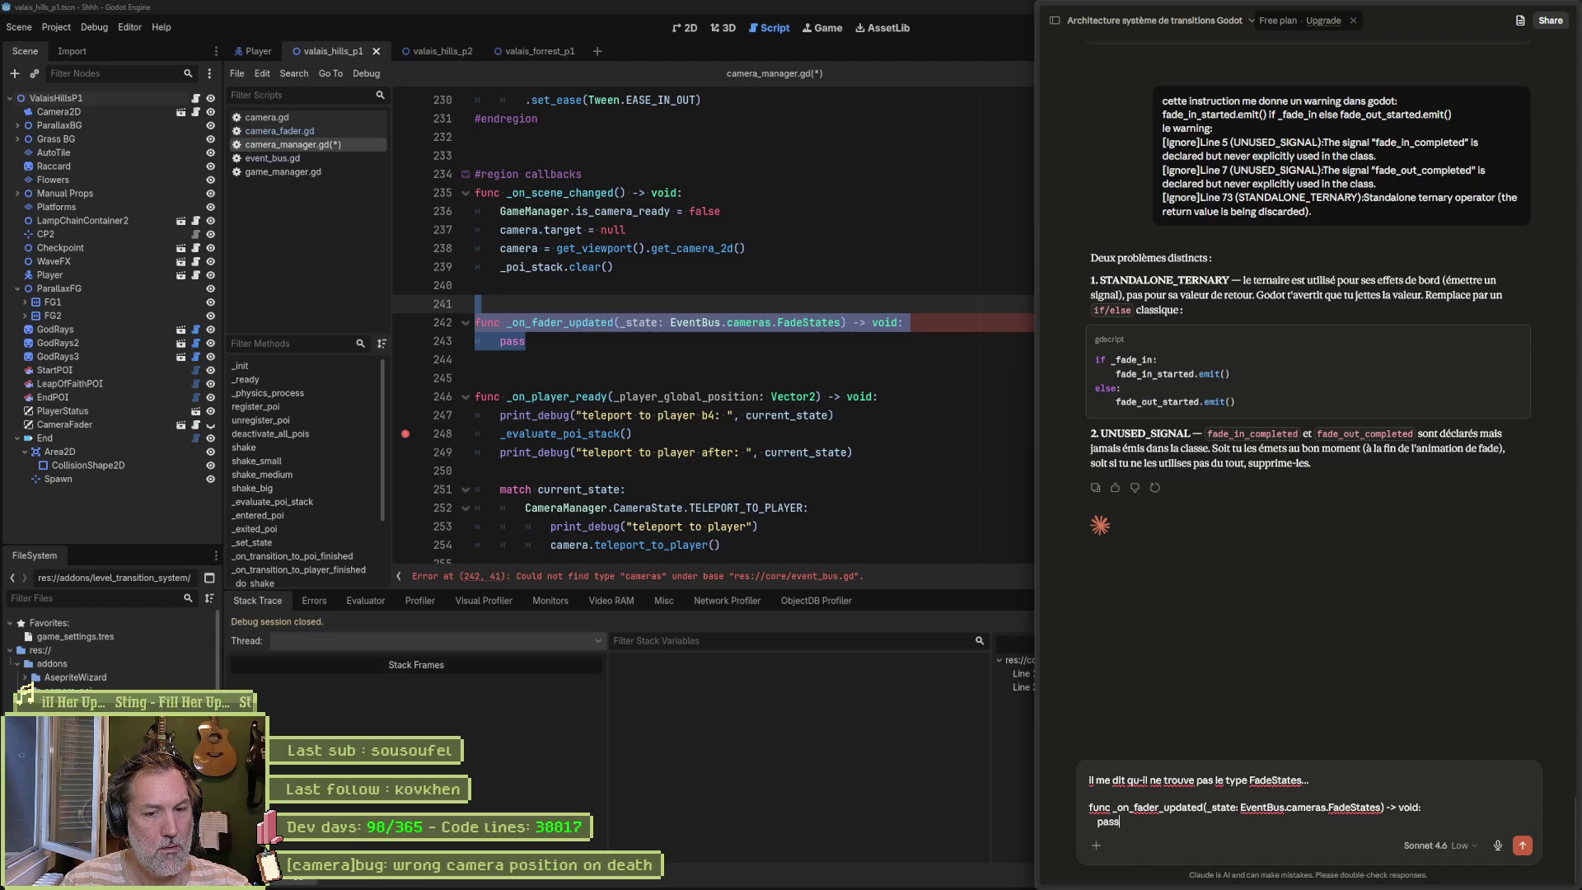
key("shift+Return")
key("shift+Return")
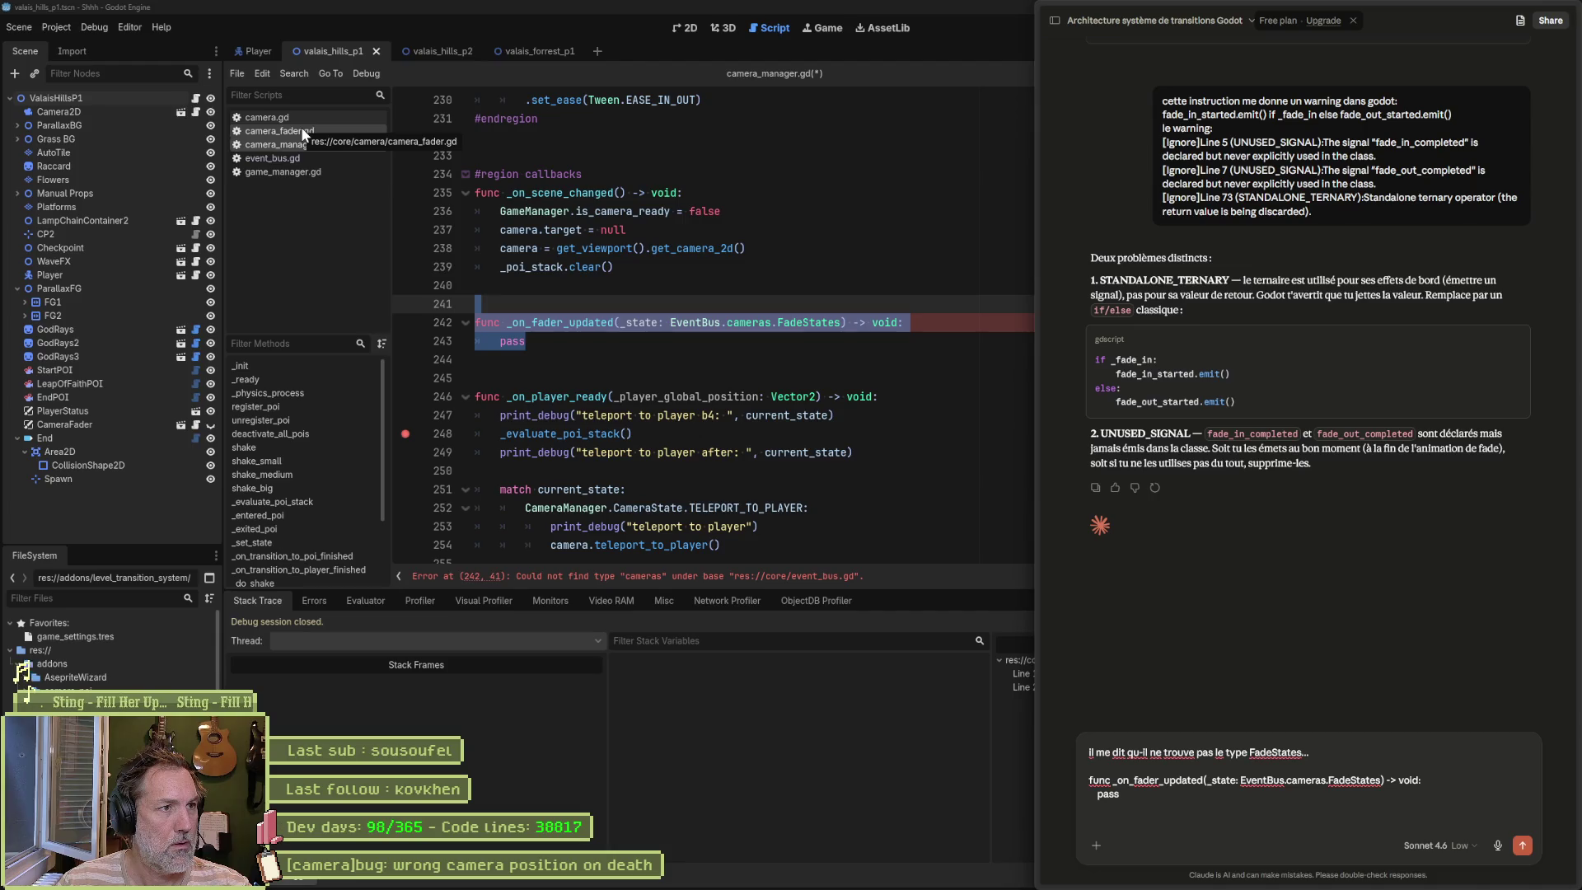
Step: Add the full event_bus.gd script to the message, send it, and read Claude's reply
left_click(284, 155)
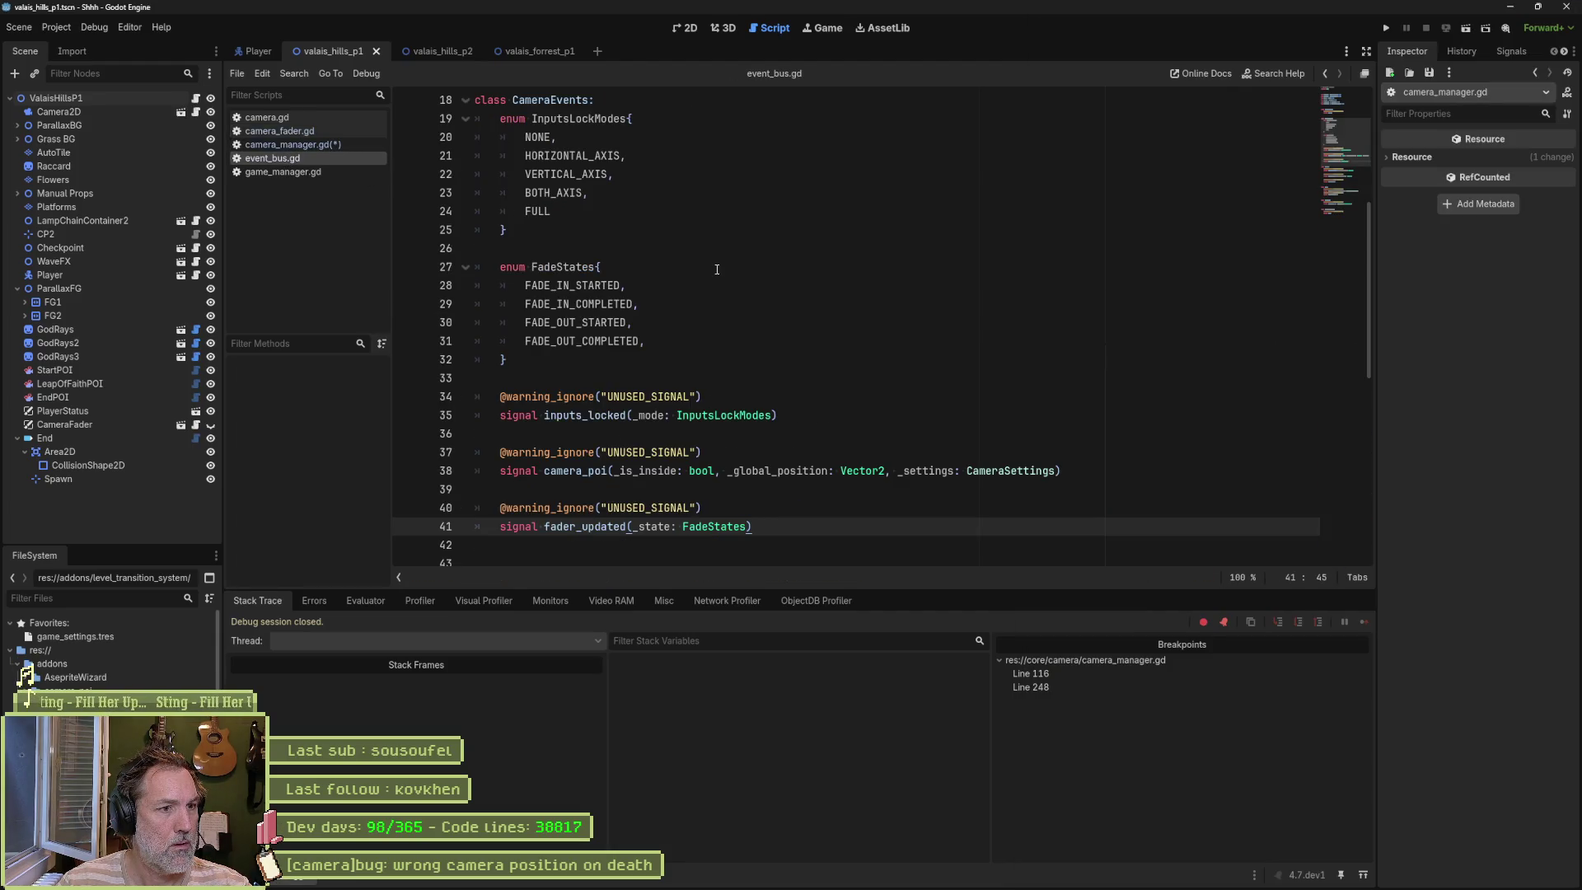
key("ctrl+a")
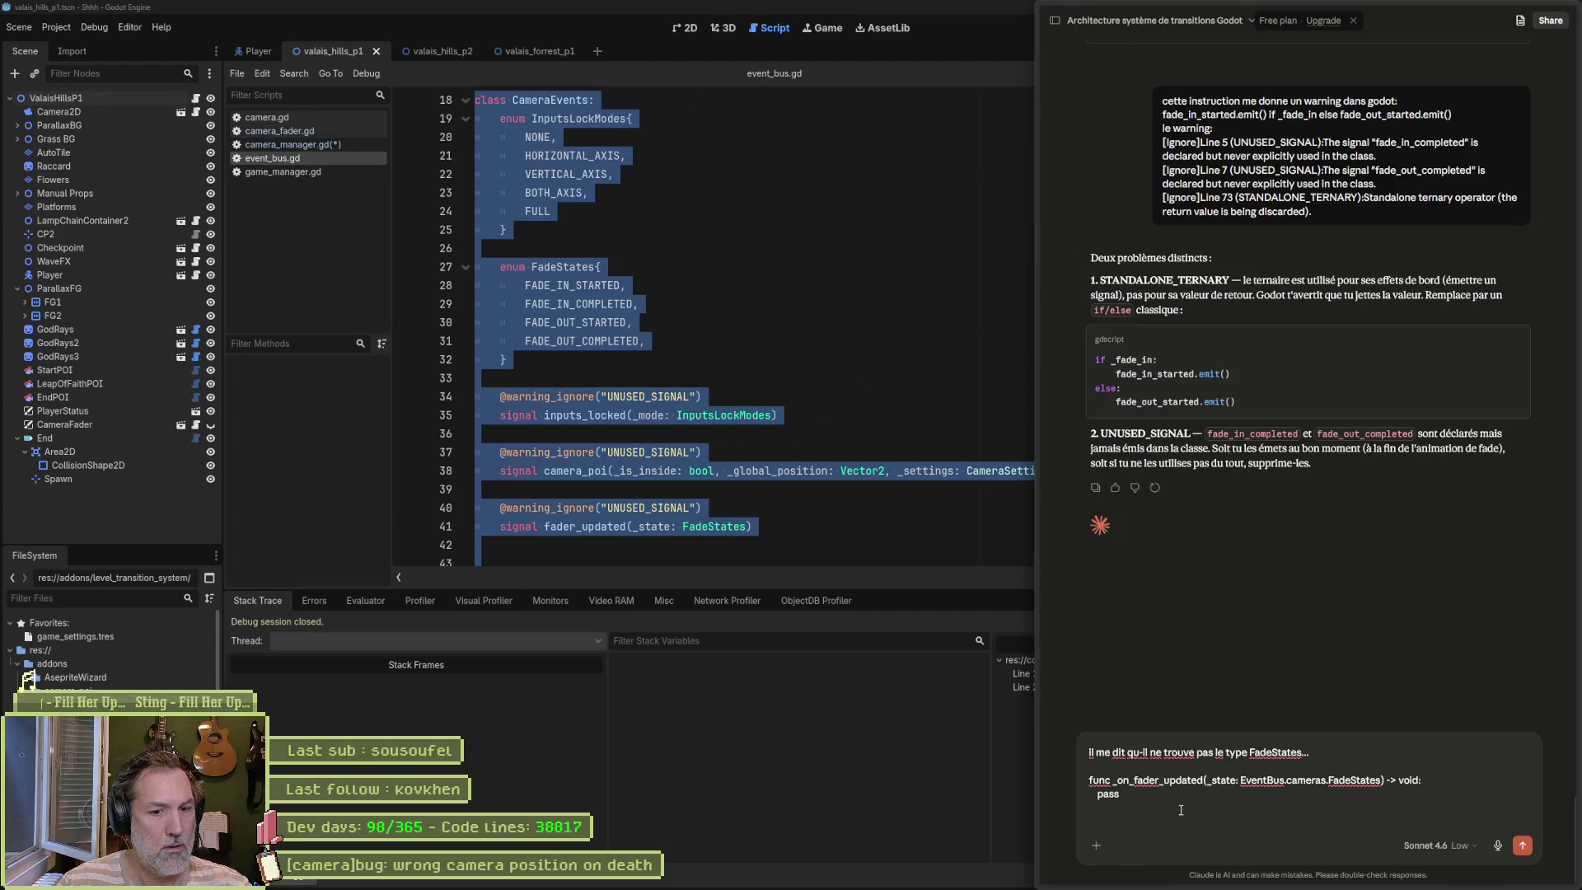
left_click(1165, 821)
type("m")
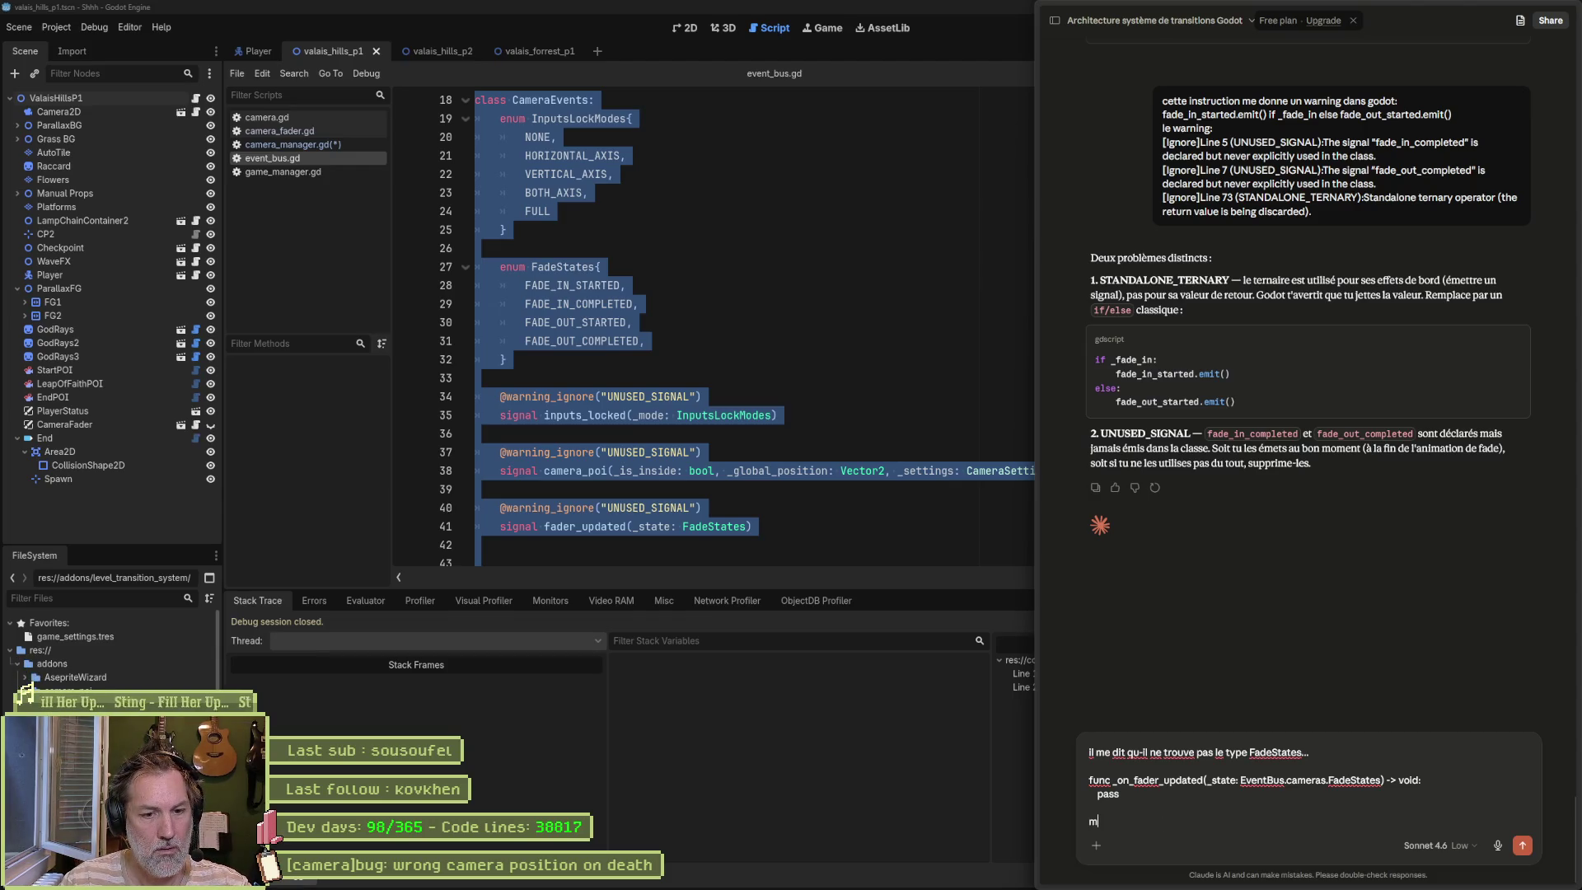
type("on script Even")
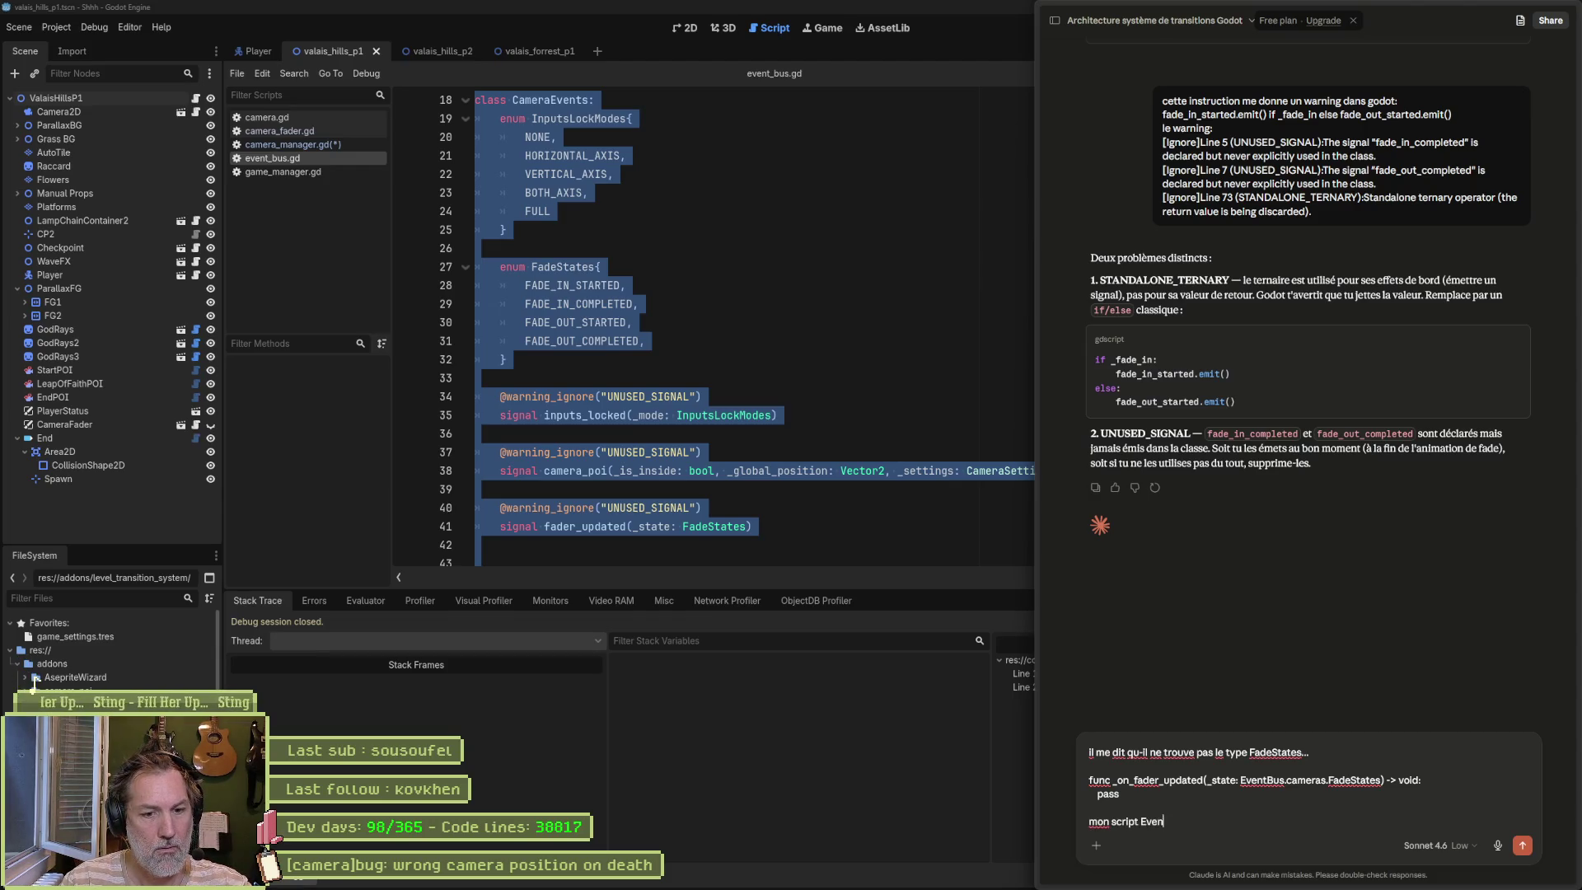
type("tBus :")
key("ctrl+v")
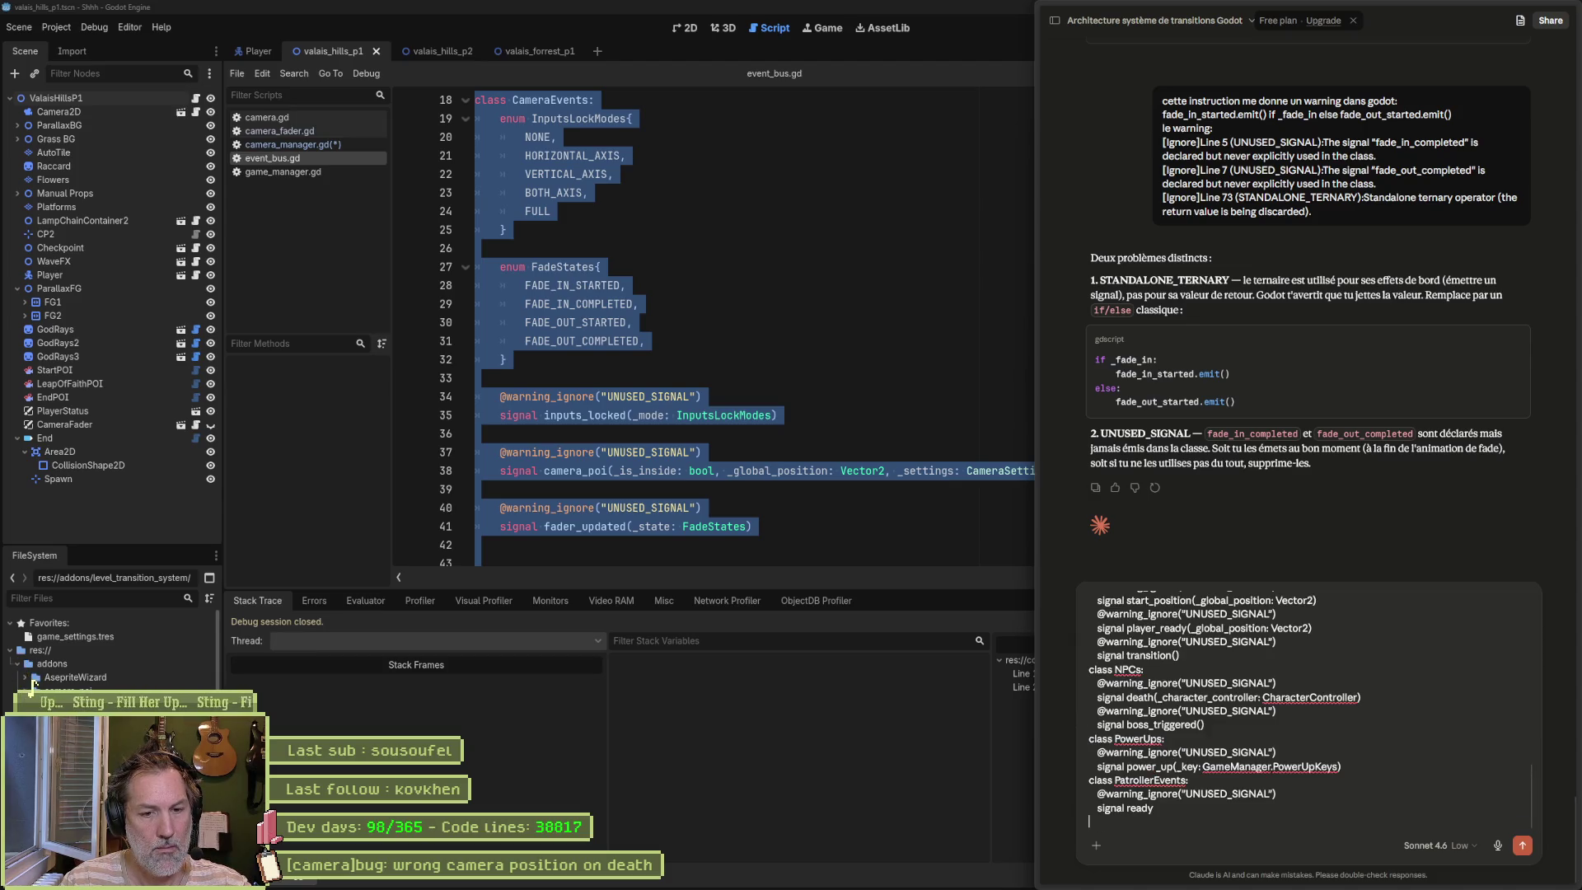
key("Return")
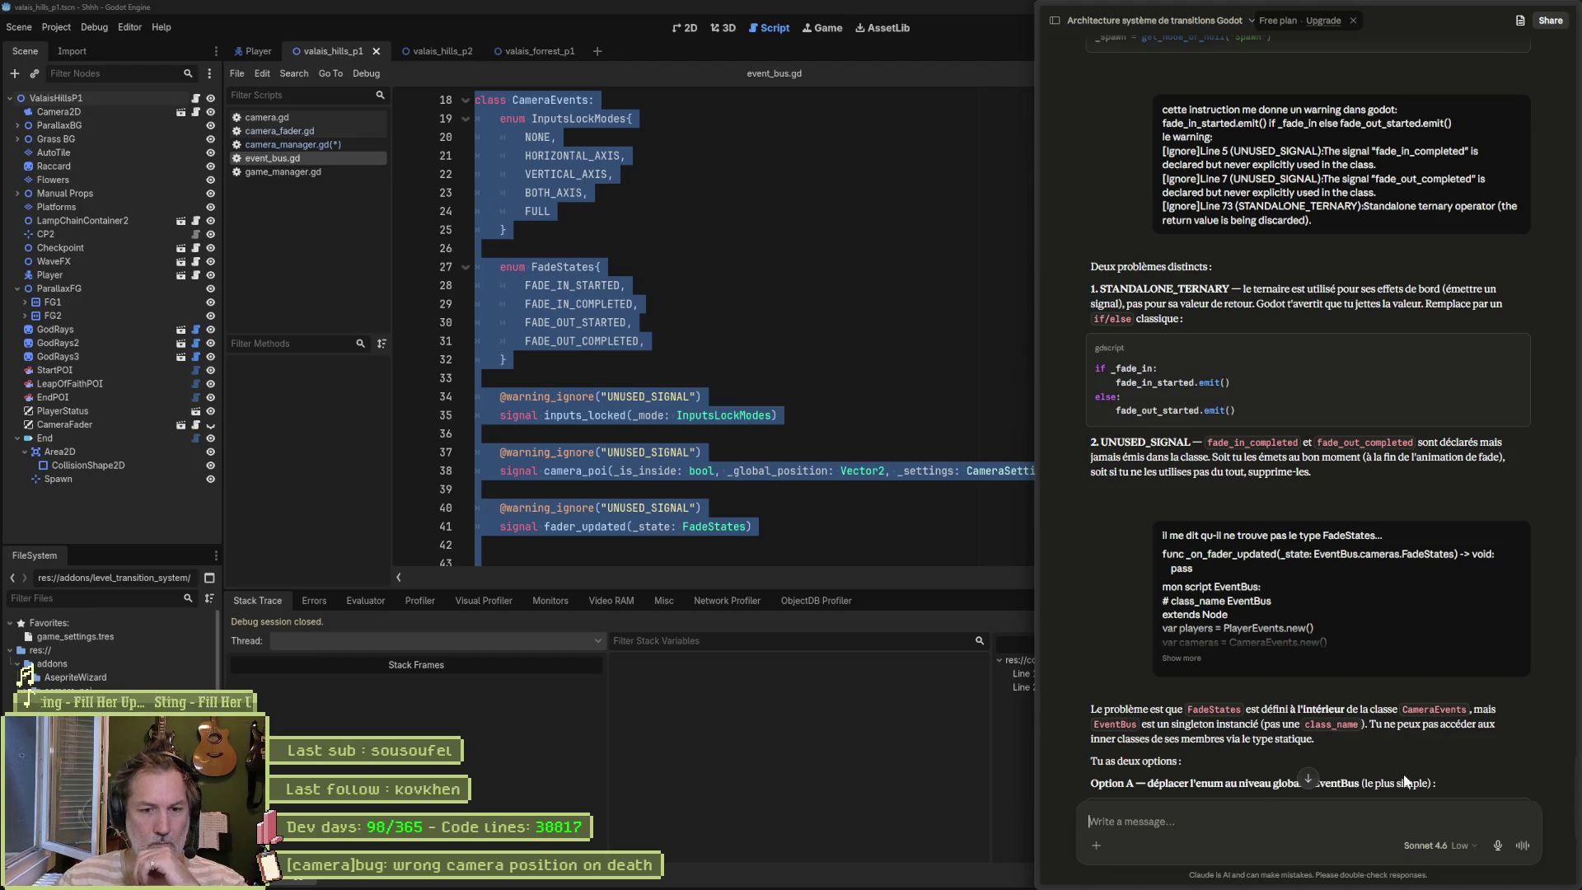
scroll(1393, 715, "down", 1)
scroll(1503, 719, "down", 5)
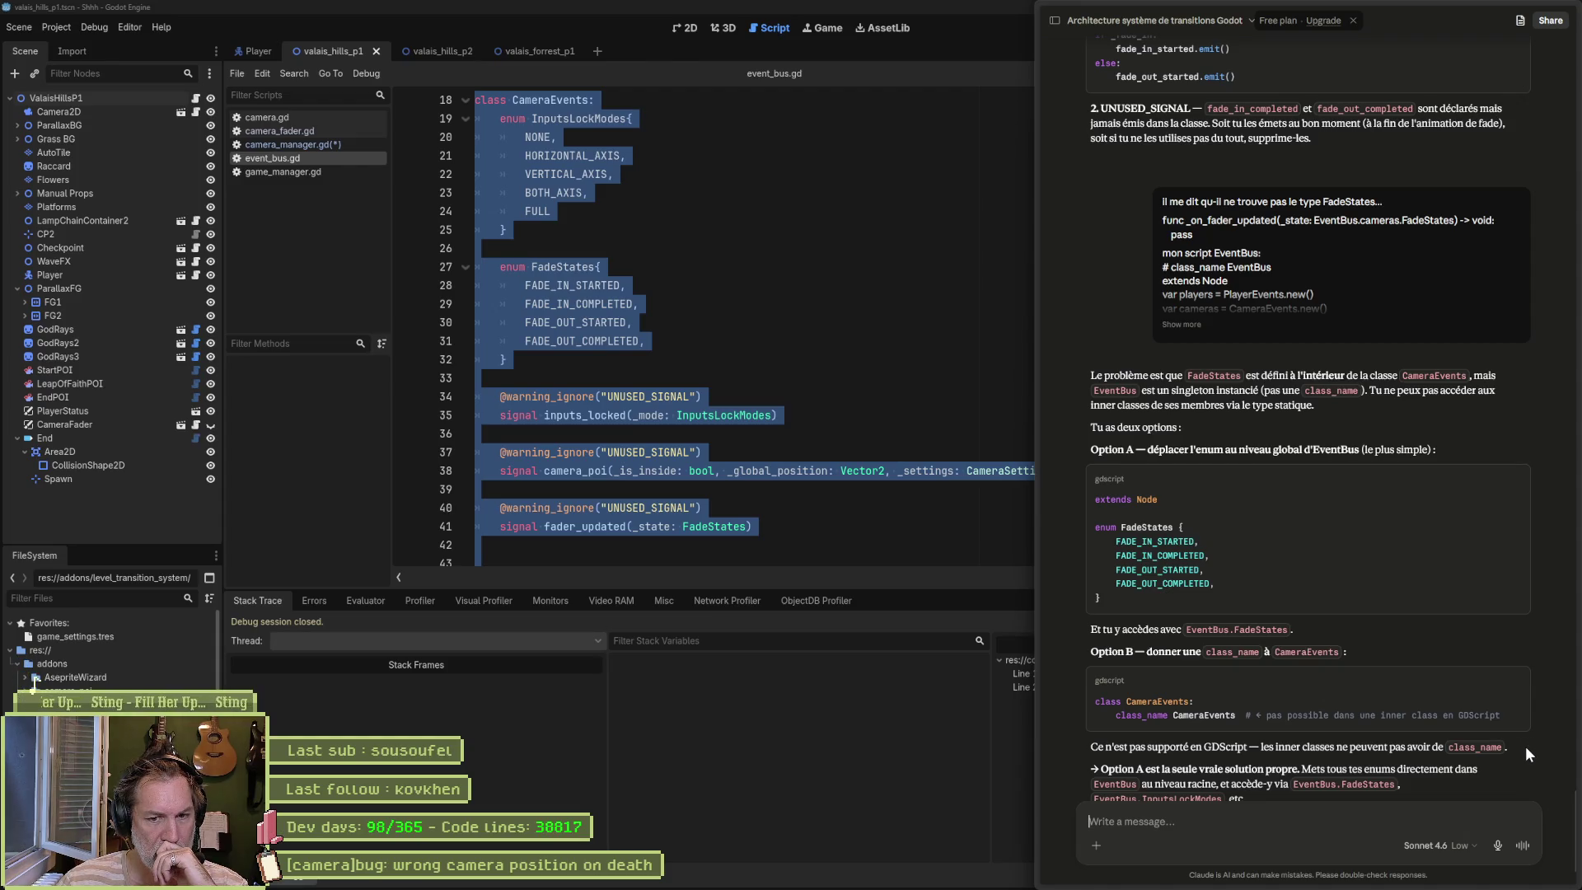
left_click(766, 381)
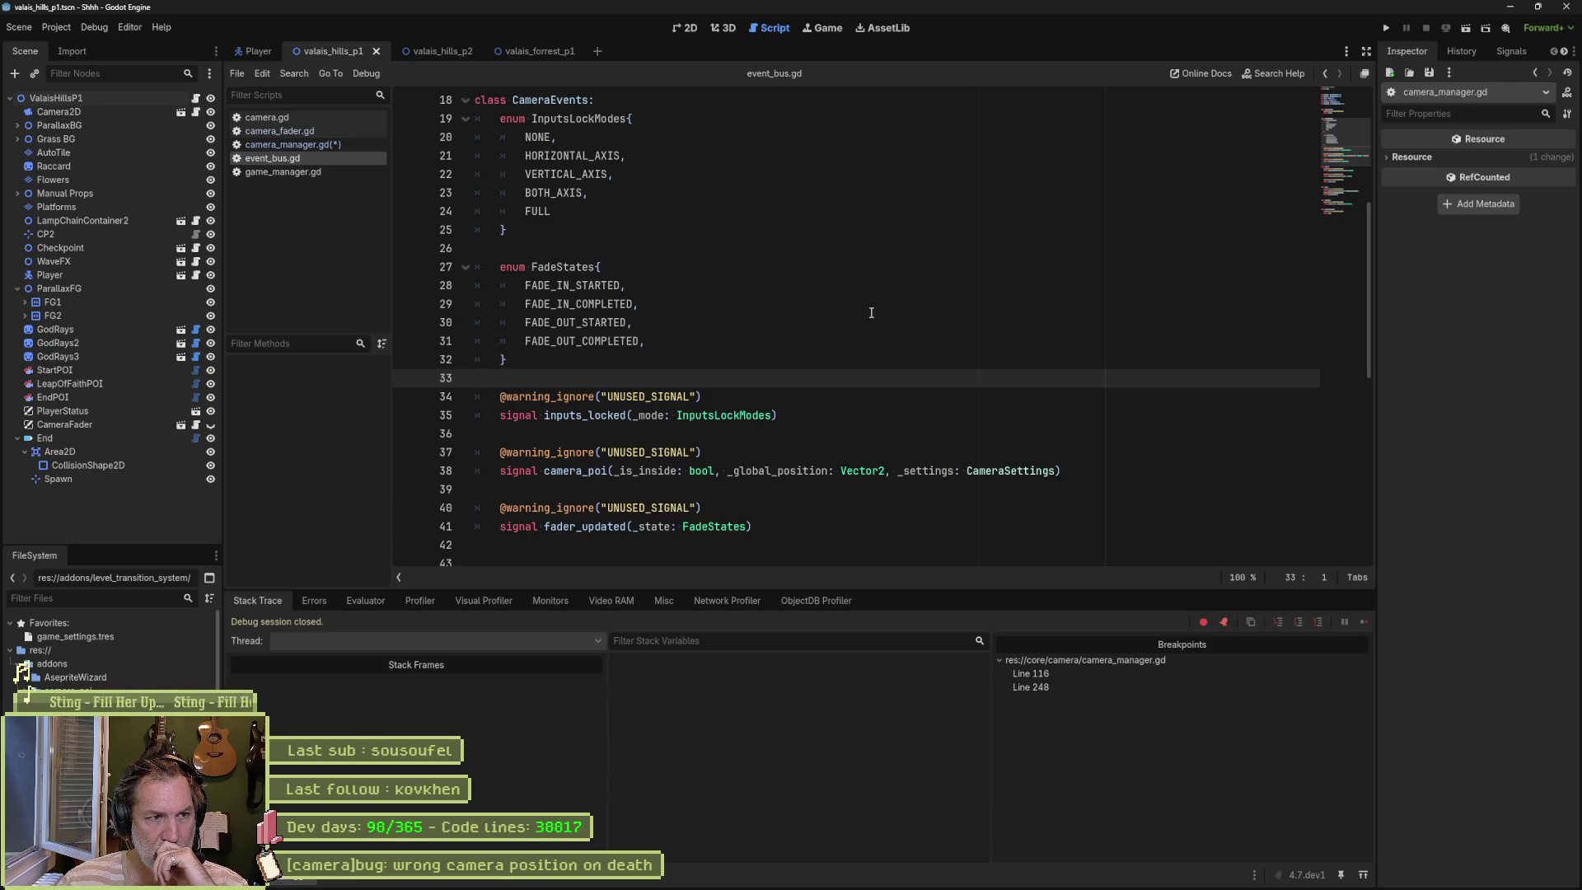
Step: Switch to camera_manager.gd and select the _init function connecting to EventBus.levels.player_ready
scroll(863, 339, "up", 3)
scroll(863, 339, "up", 1)
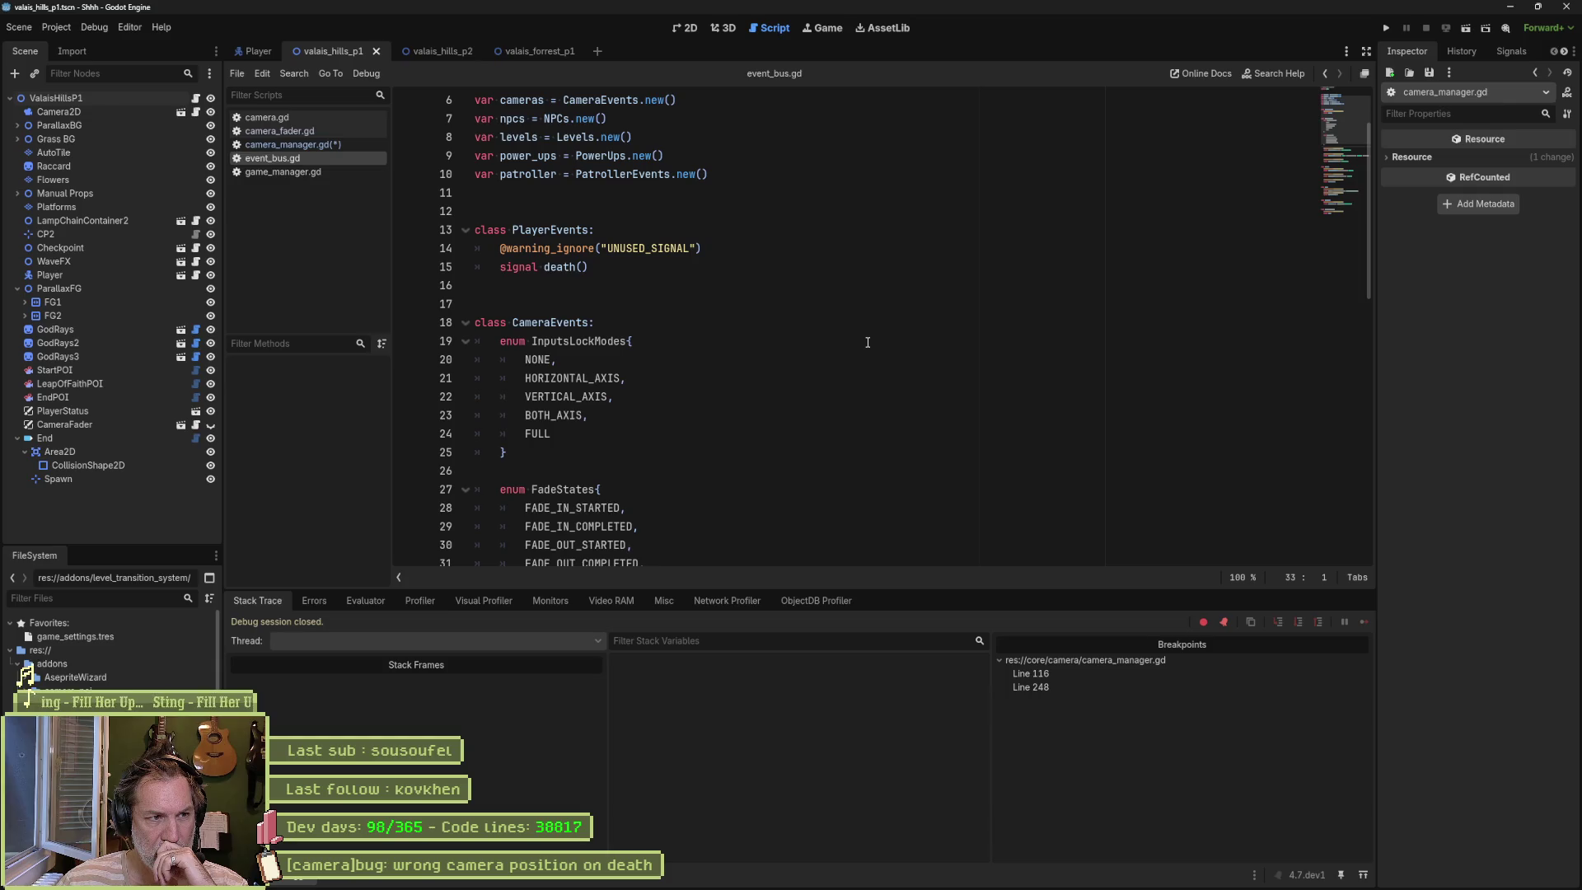
scroll(867, 342, "up", 2)
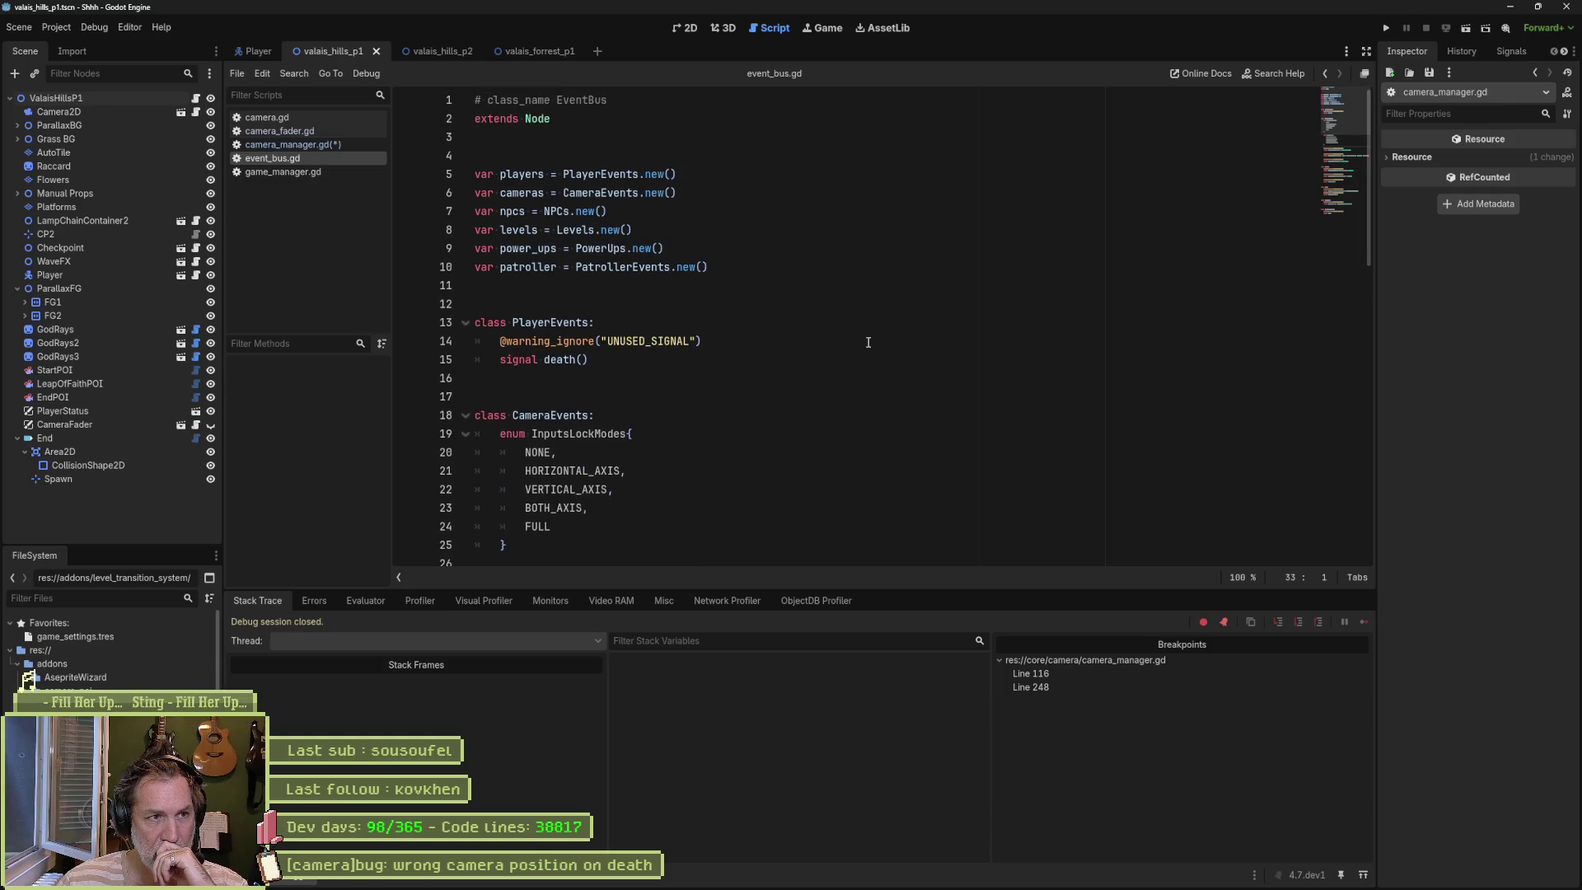
scroll(867, 342, "down", 2)
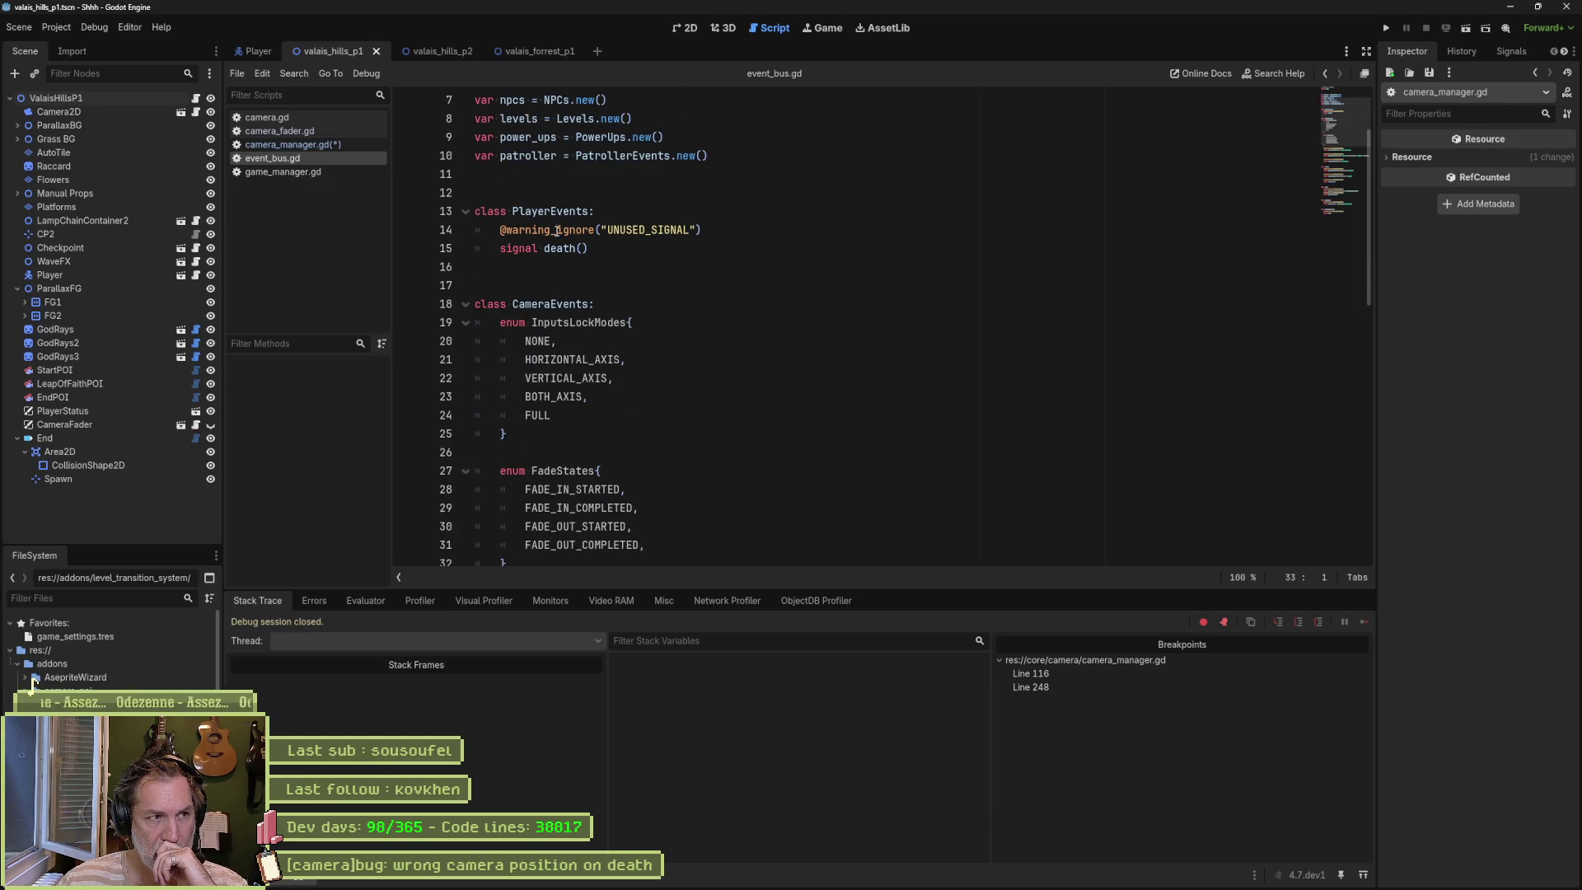
left_click(295, 145)
scroll(761, 269, "up", 12)
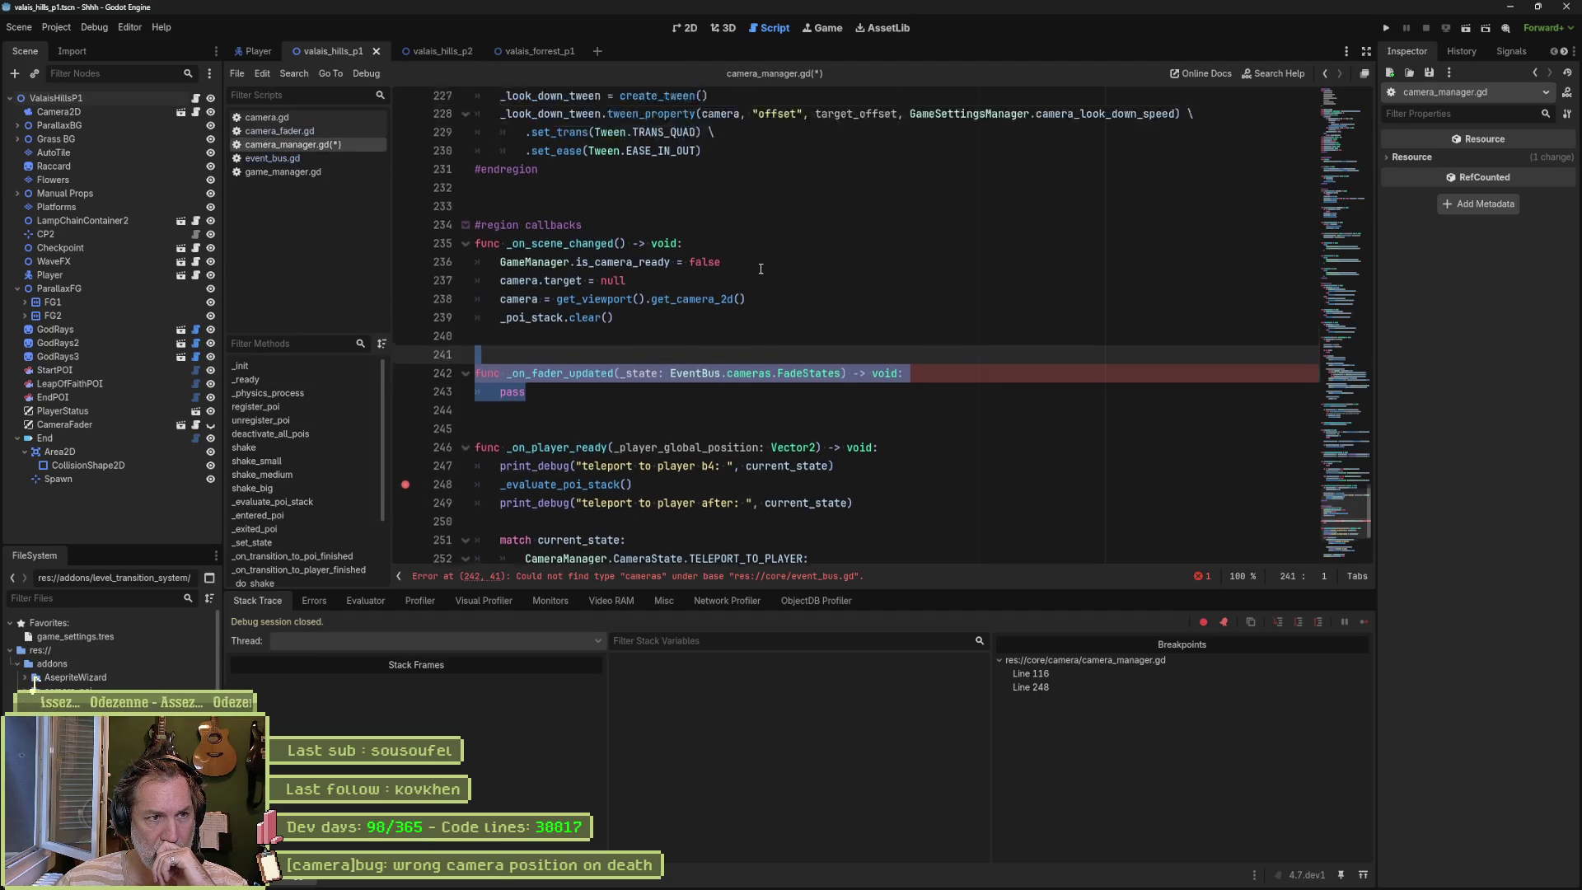
scroll(795, 272, "up", 10)
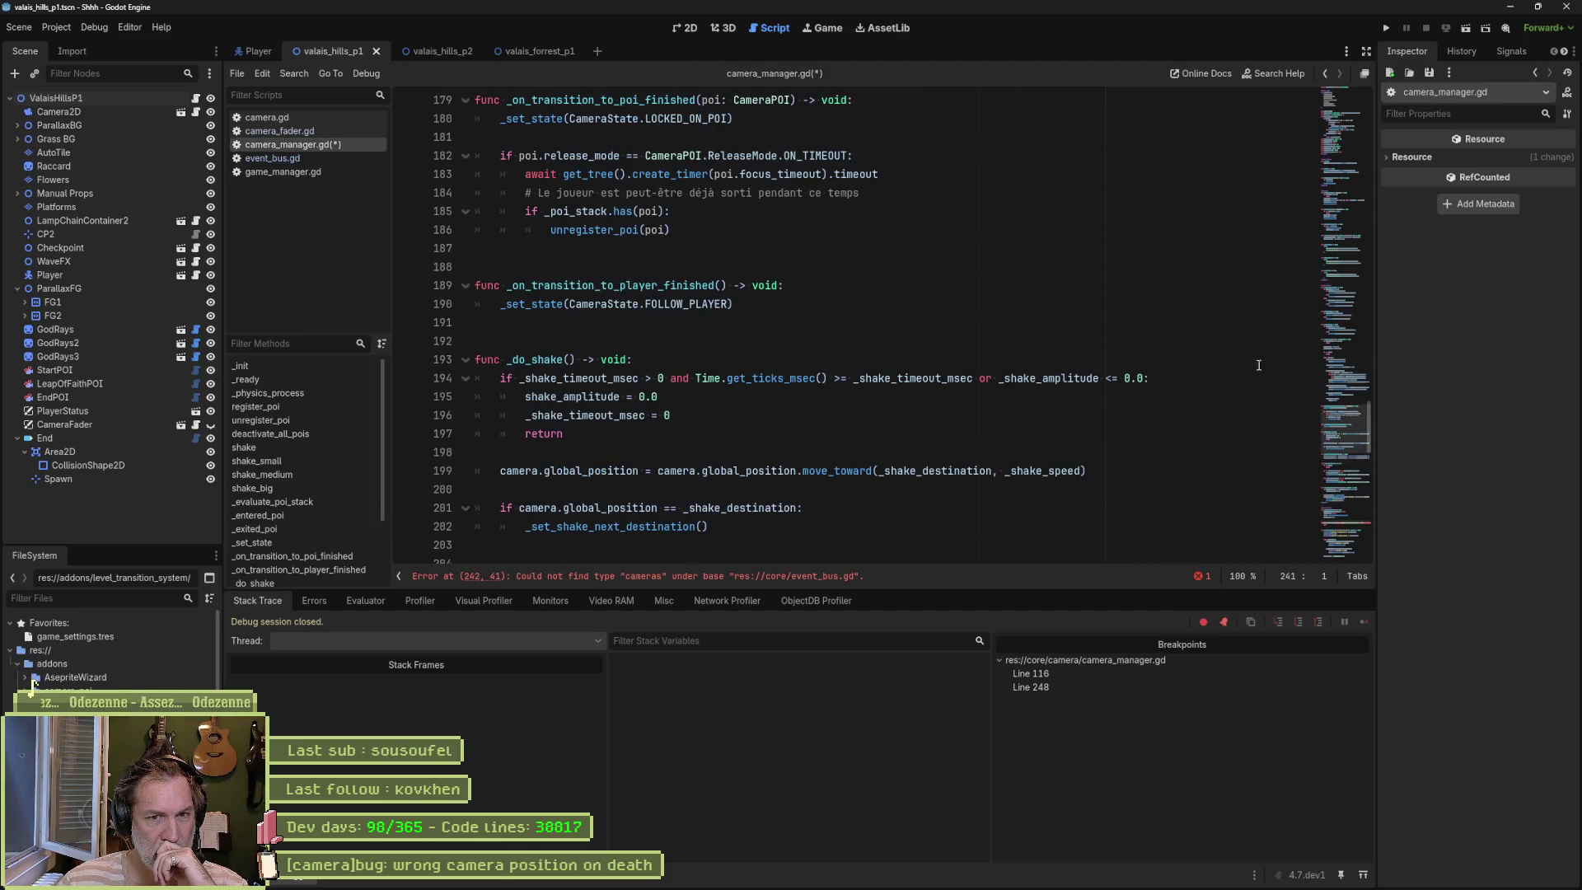
mouse_move(1349, 318)
left_mouse_down()
mouse_move(1336, 150)
mouse_move(1341, 178)
left_mouse_up()
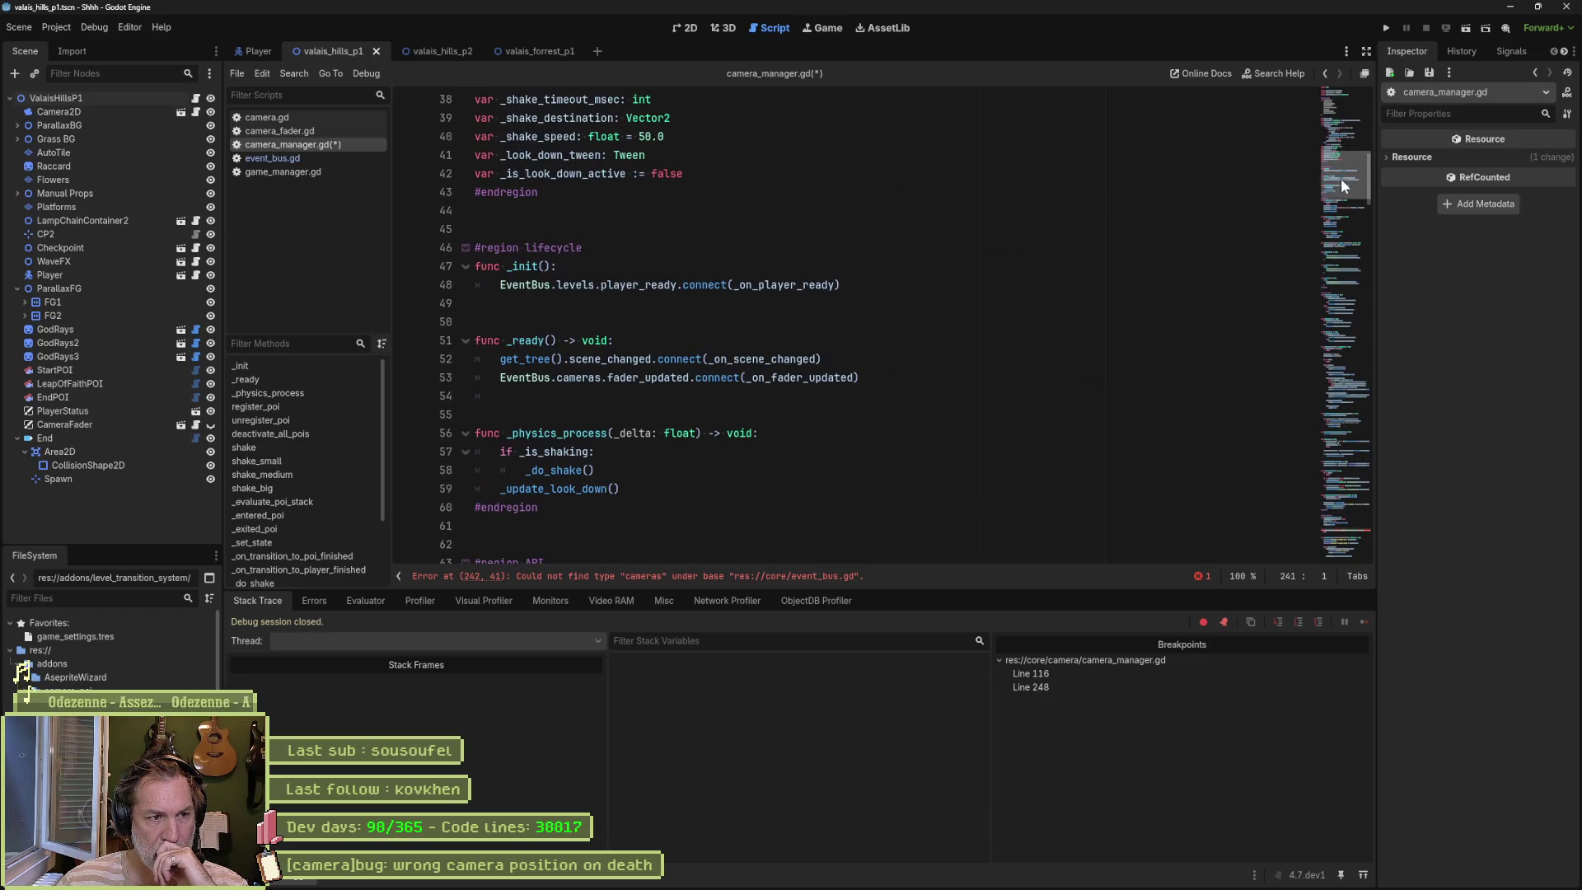
left_click_drag(849, 285, 451, 272)
key("ctrl+c")
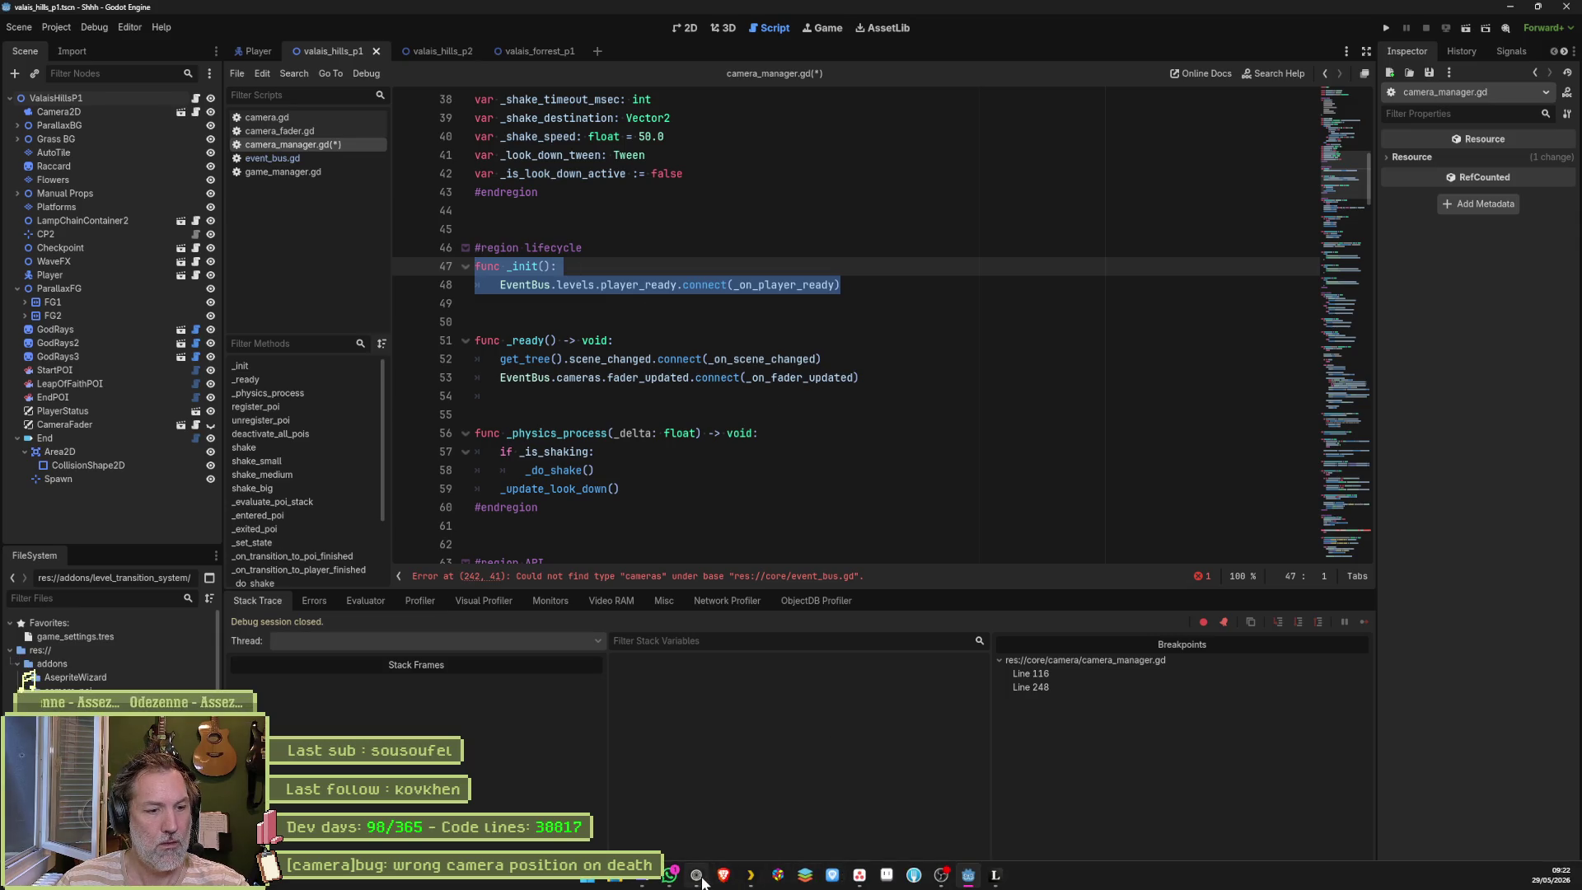
Step: Tell Claude EventBus is reachable in camera_manager.gd's _init, paste that _init code, and send
left_click(702, 881)
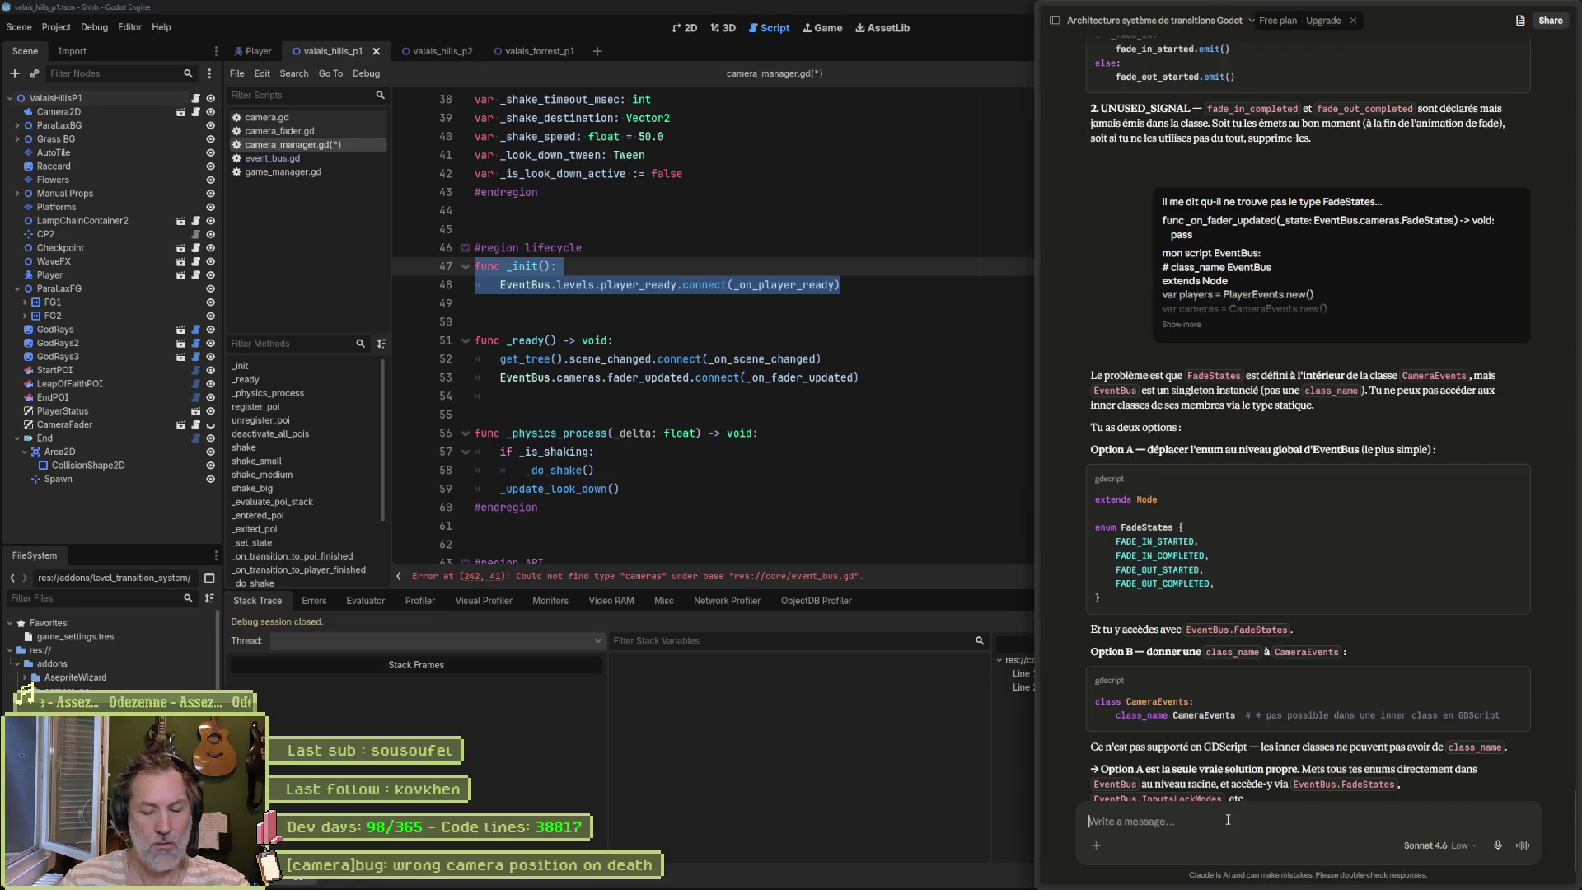
type("e peux")
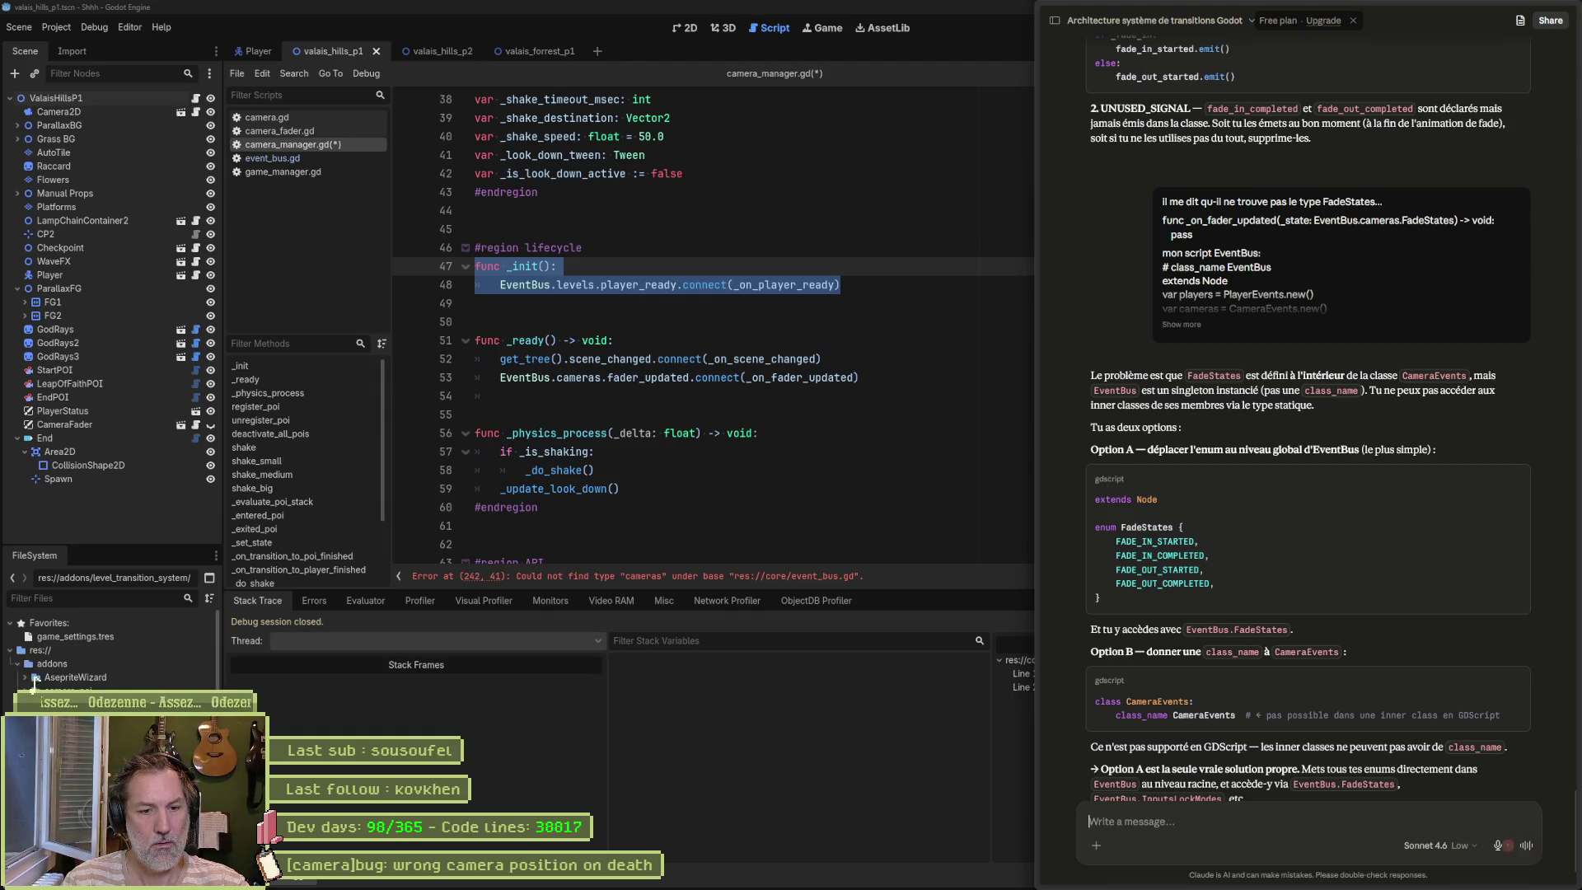
key("Home")
type("j")
key("End")
type("pourtant")
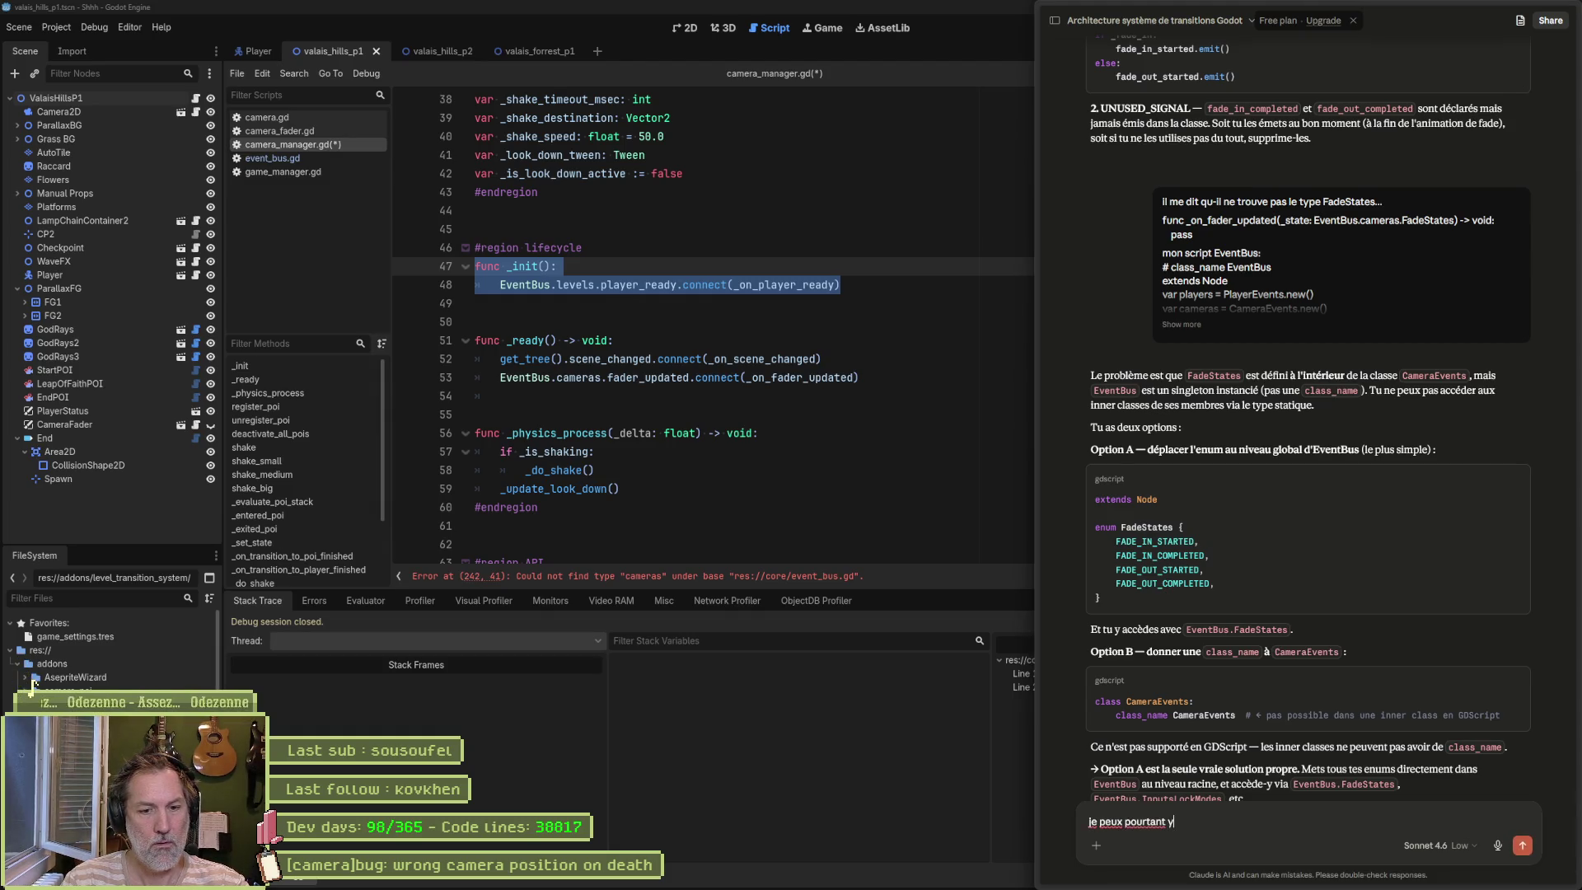
type("er dans le")
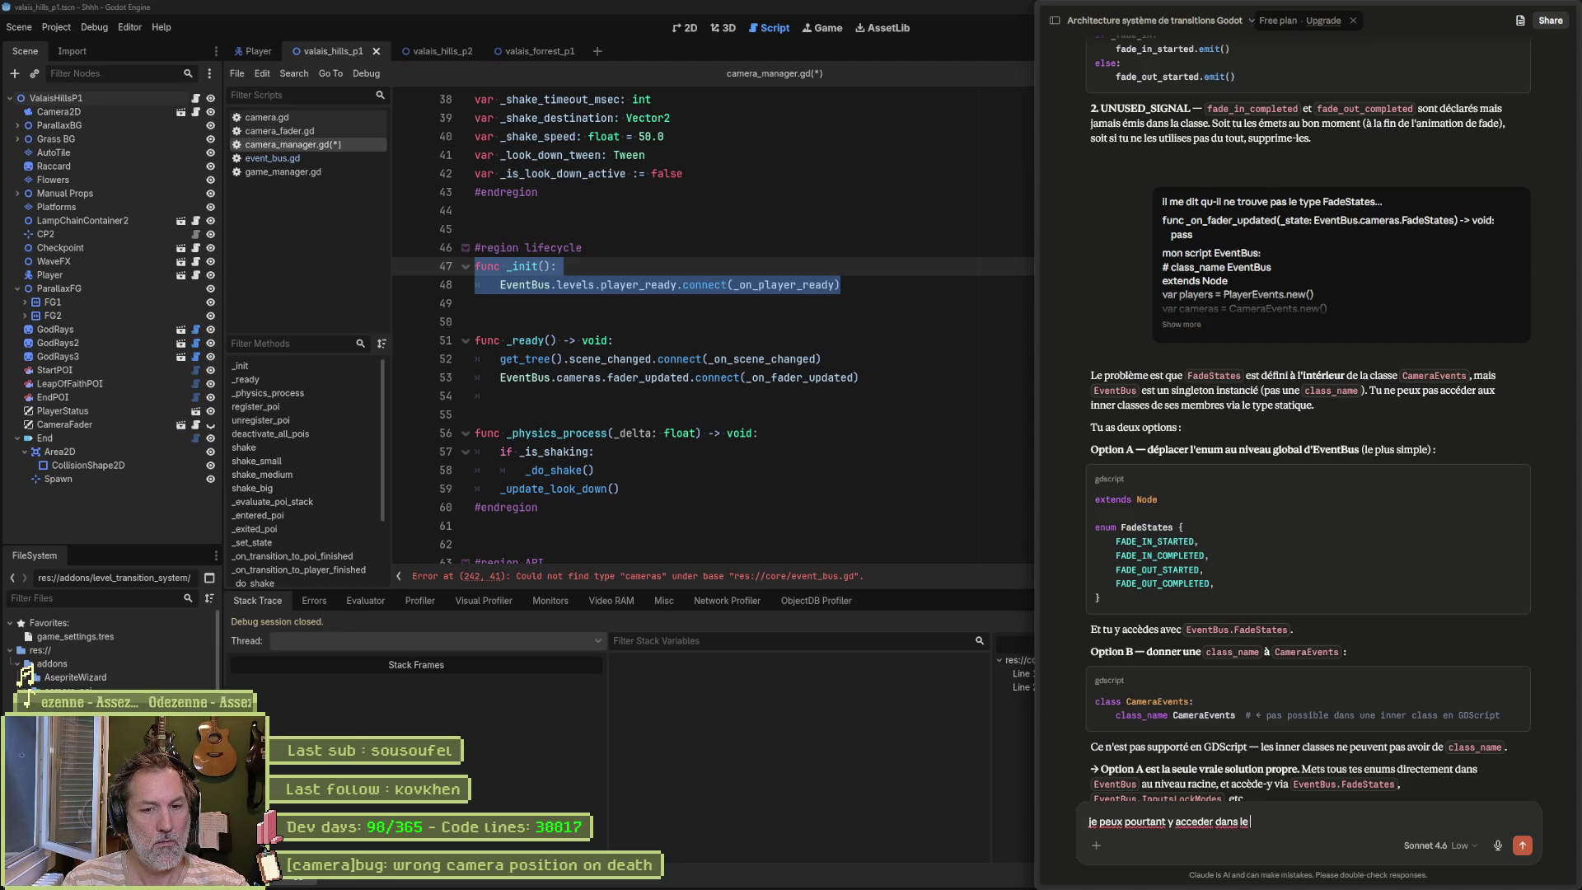
type("_init de m")
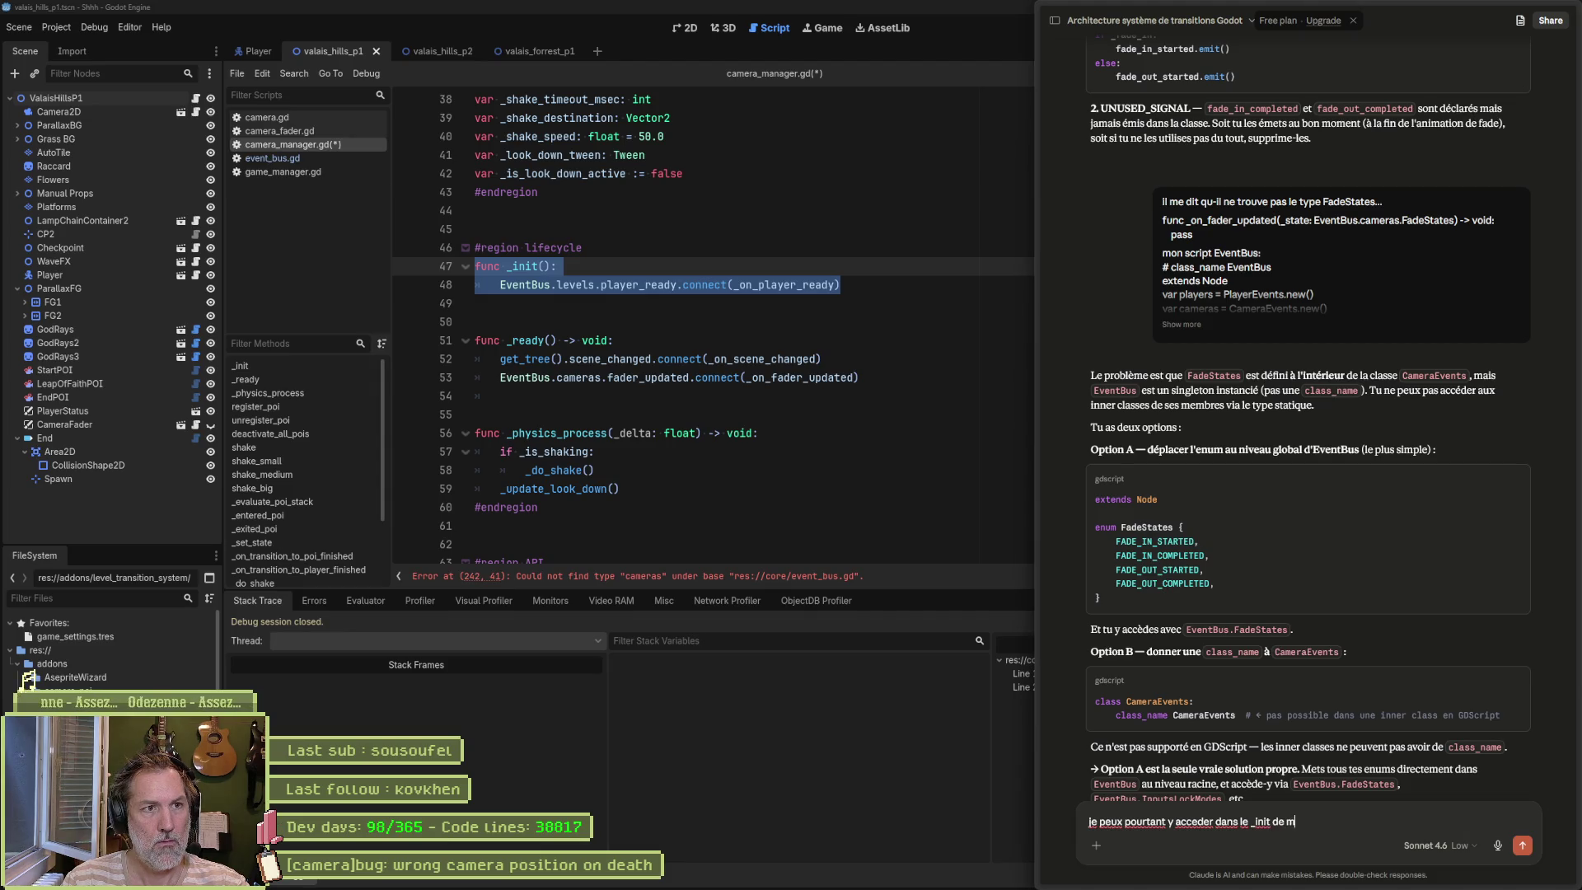
type("on camera_ma")
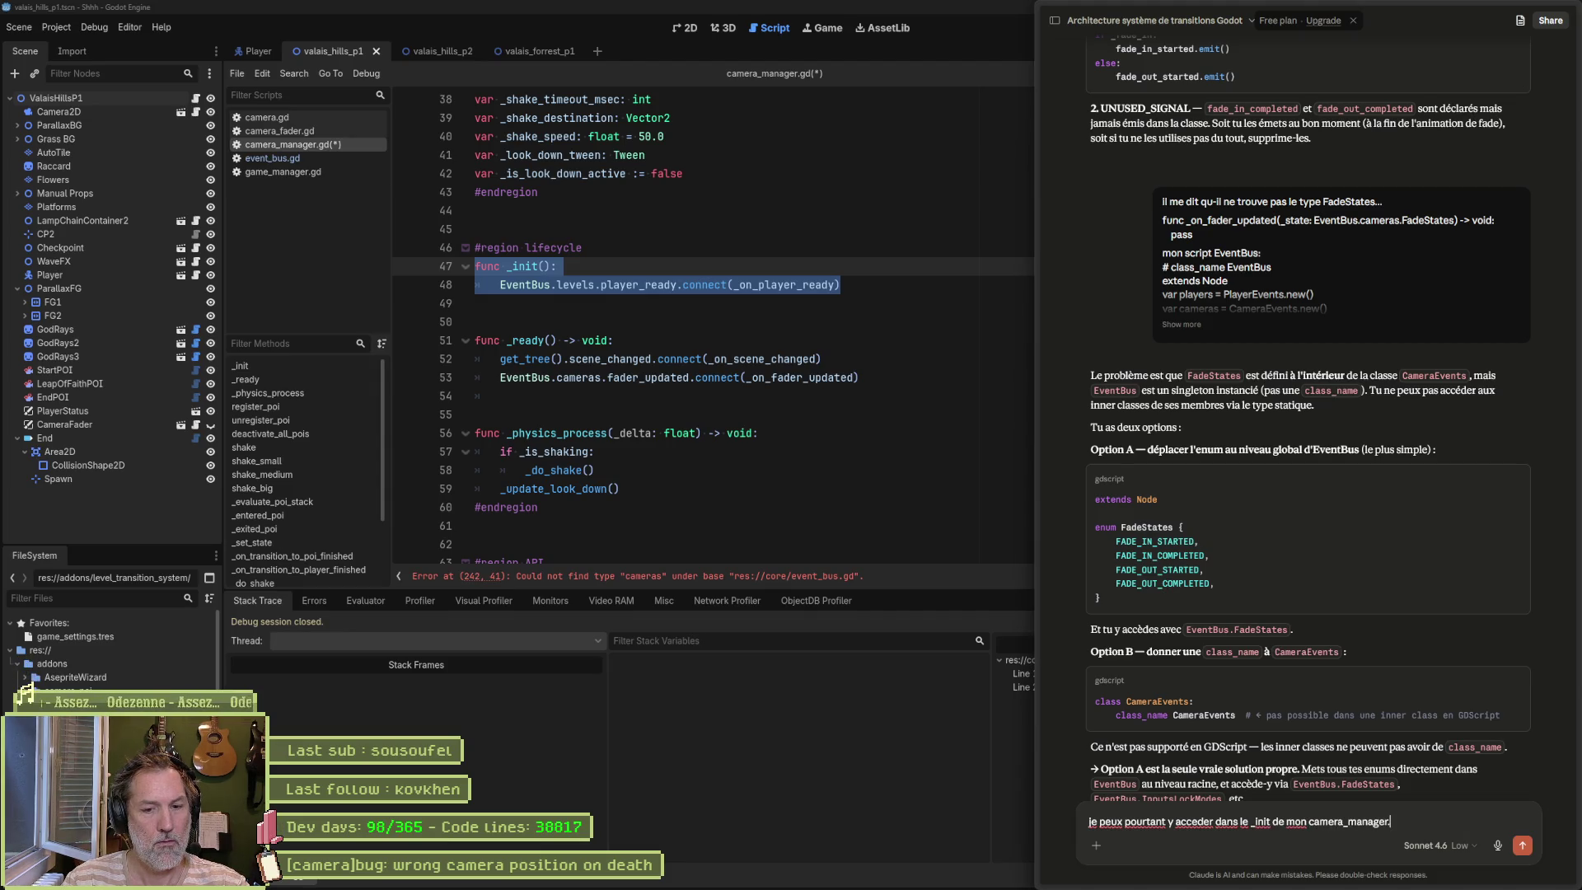
type("nager.gd:")
key("shift+Return")
key("ctrl+v")
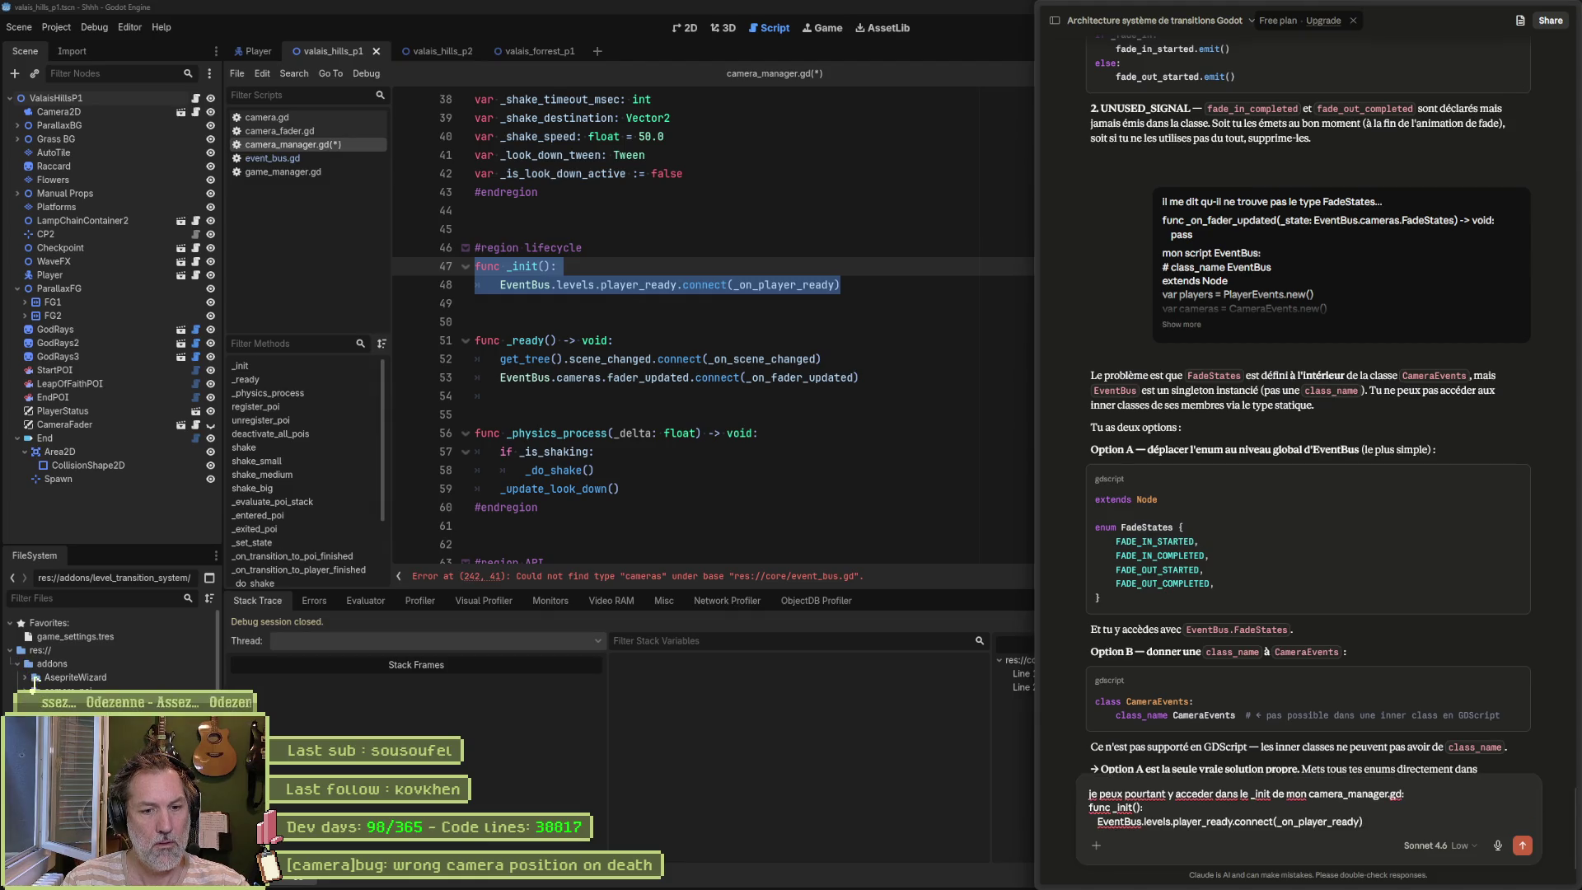
key("Return")
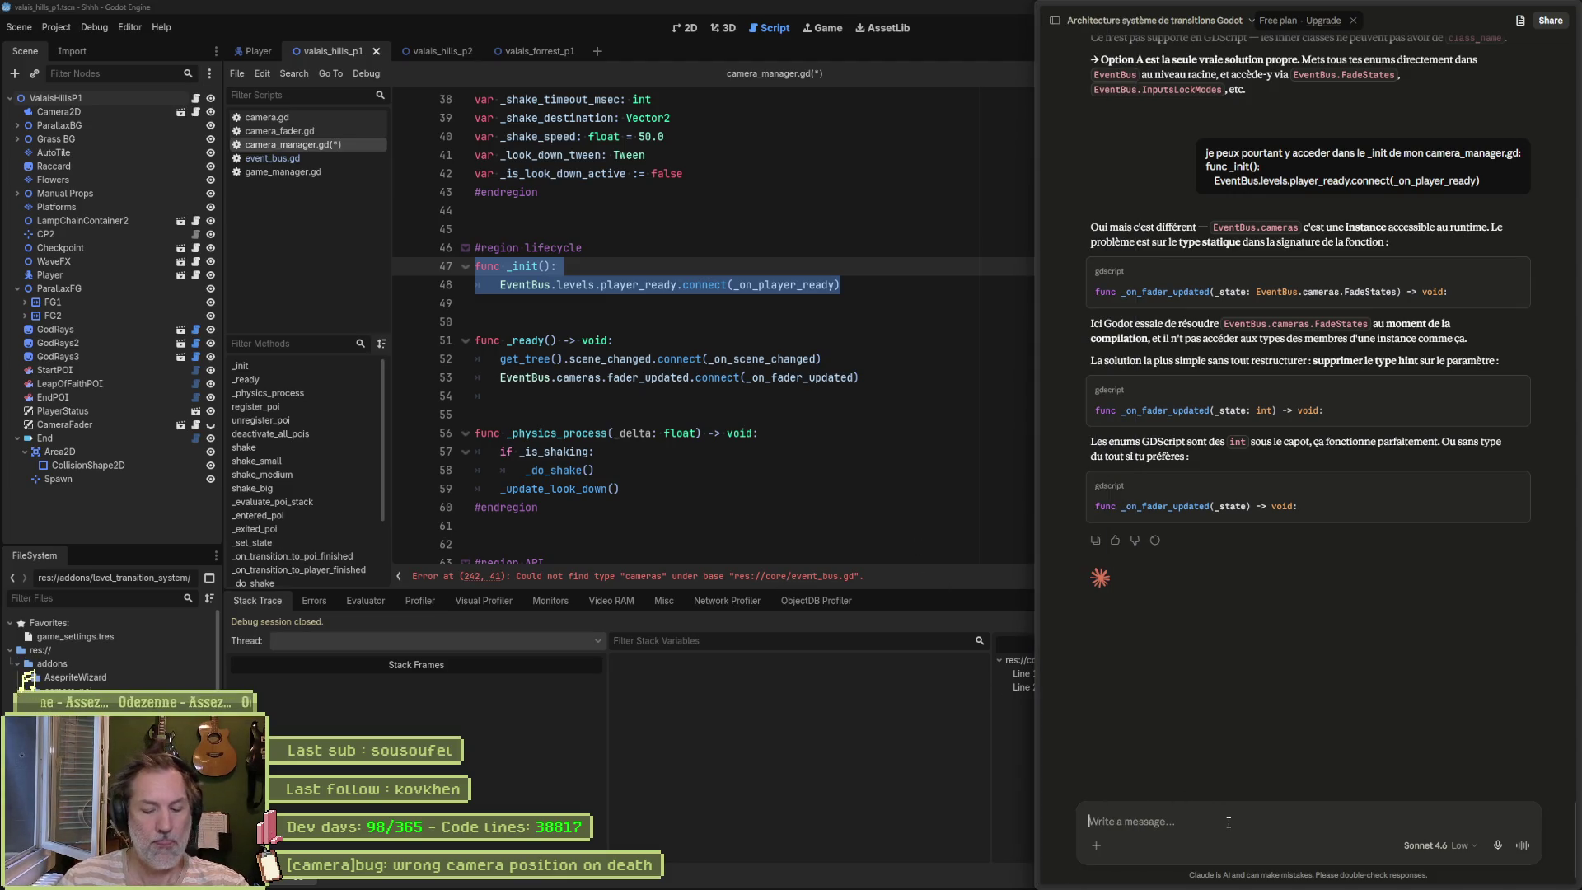
Step: Ask Claude whether the FadeStates enum should be moved into camera_fader.gd
type("est/ce que je devrais me")
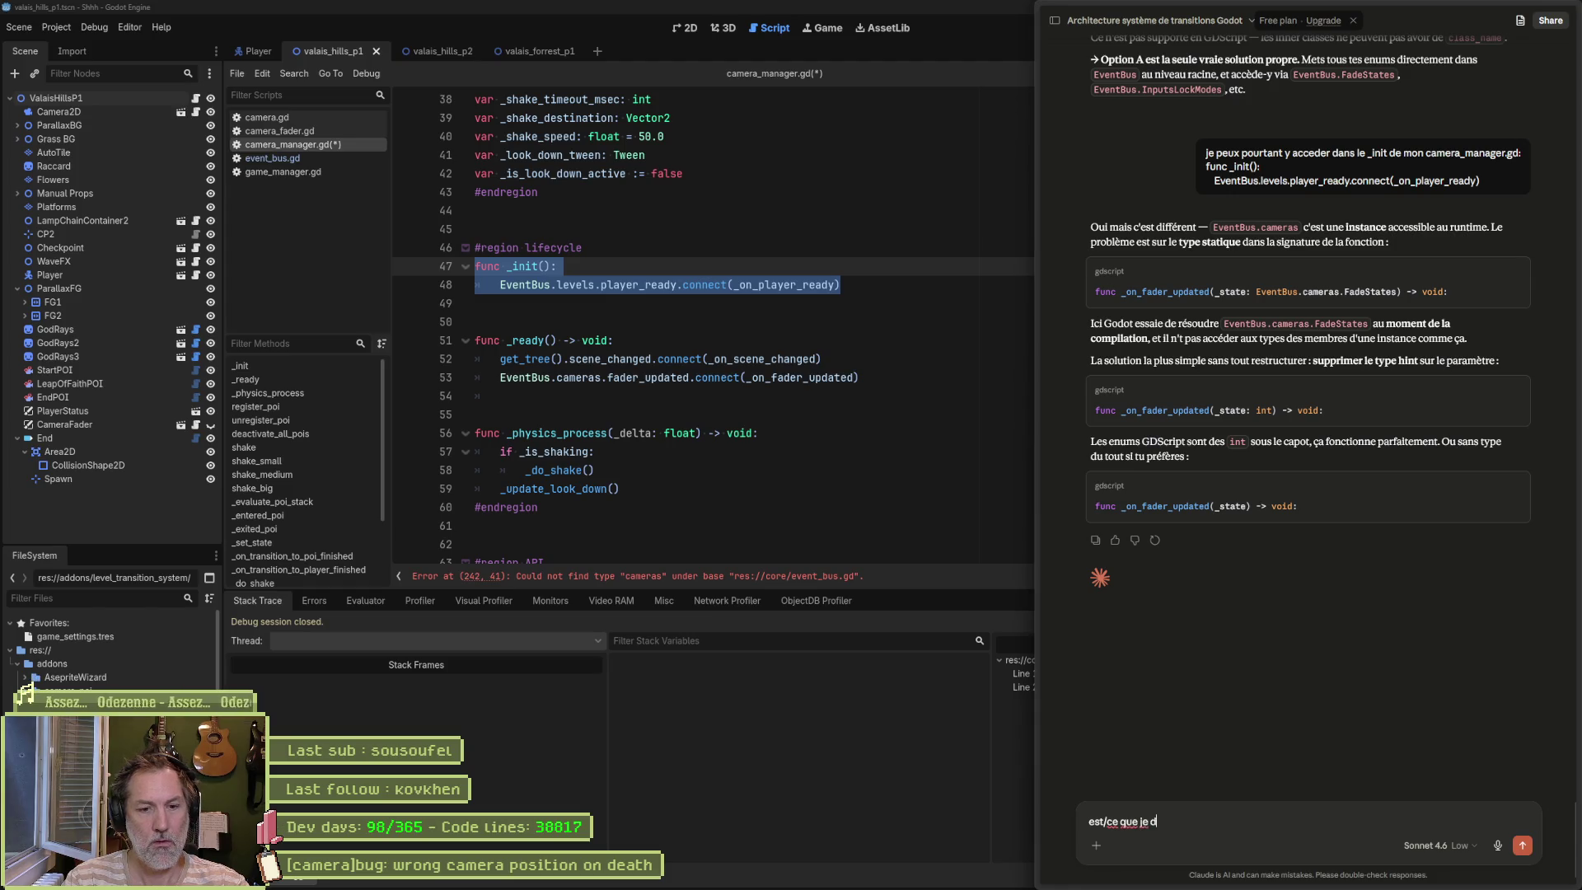
type("ttre cet e")
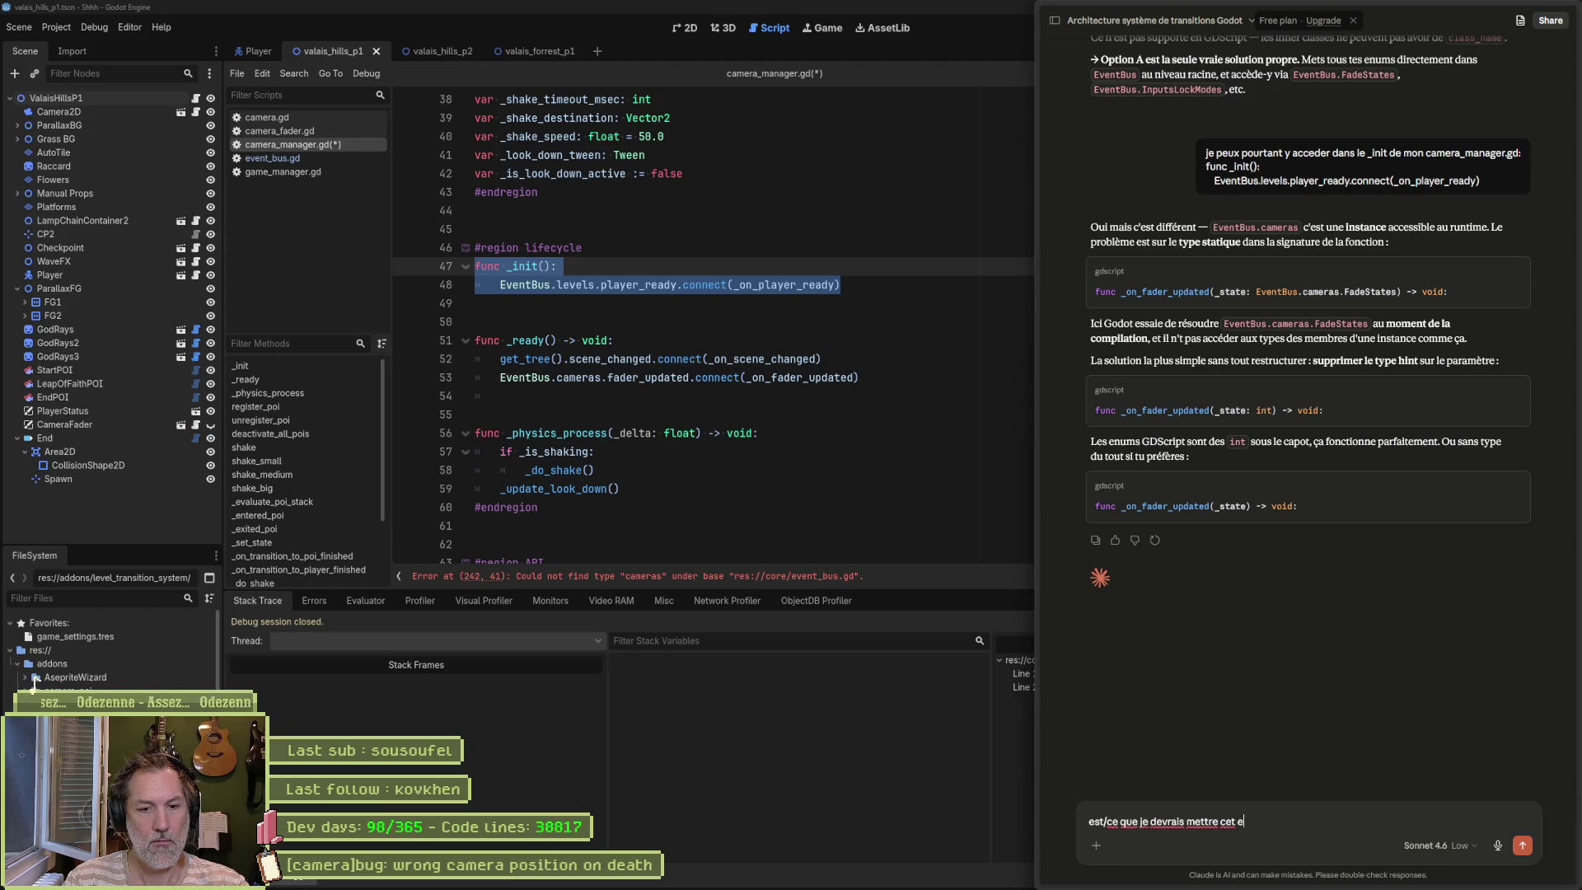
type("num dans")
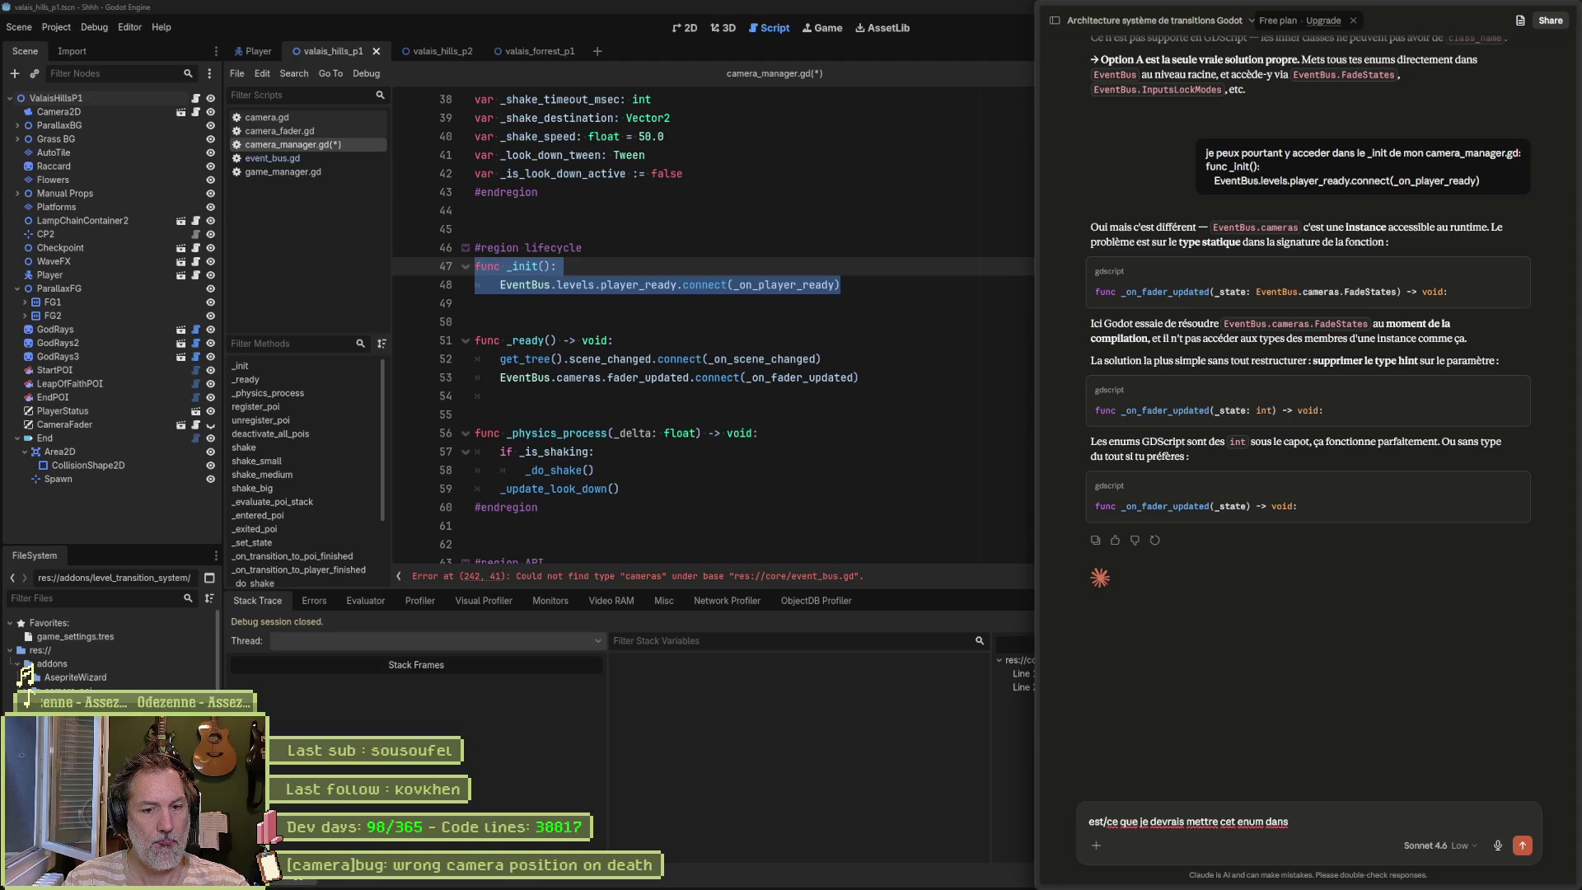
type(" camera_fader.gd ?")
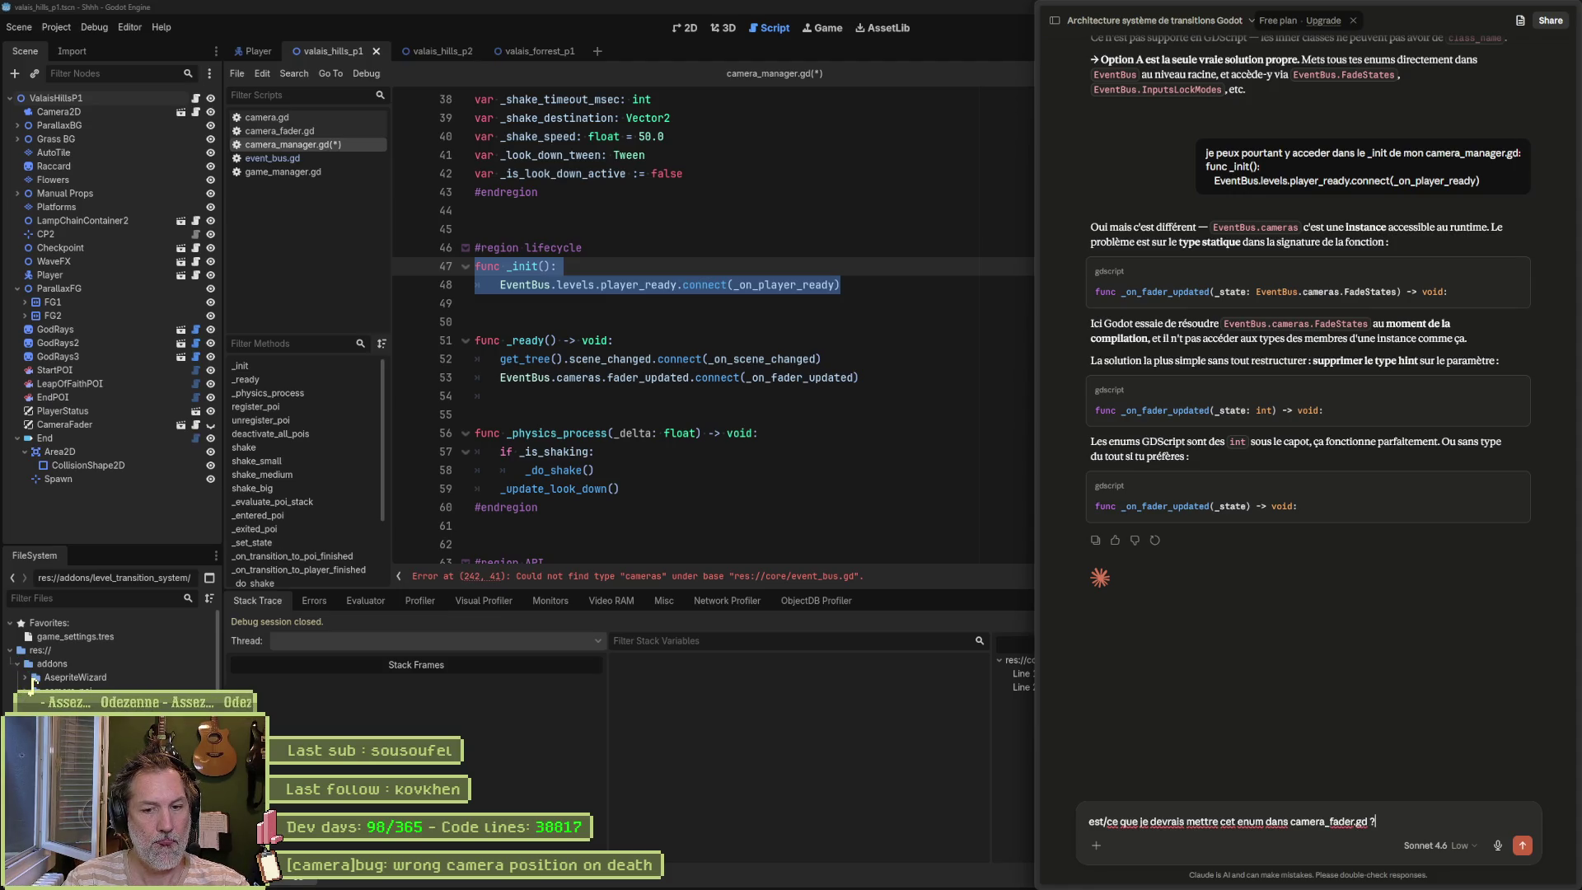
key("Return")
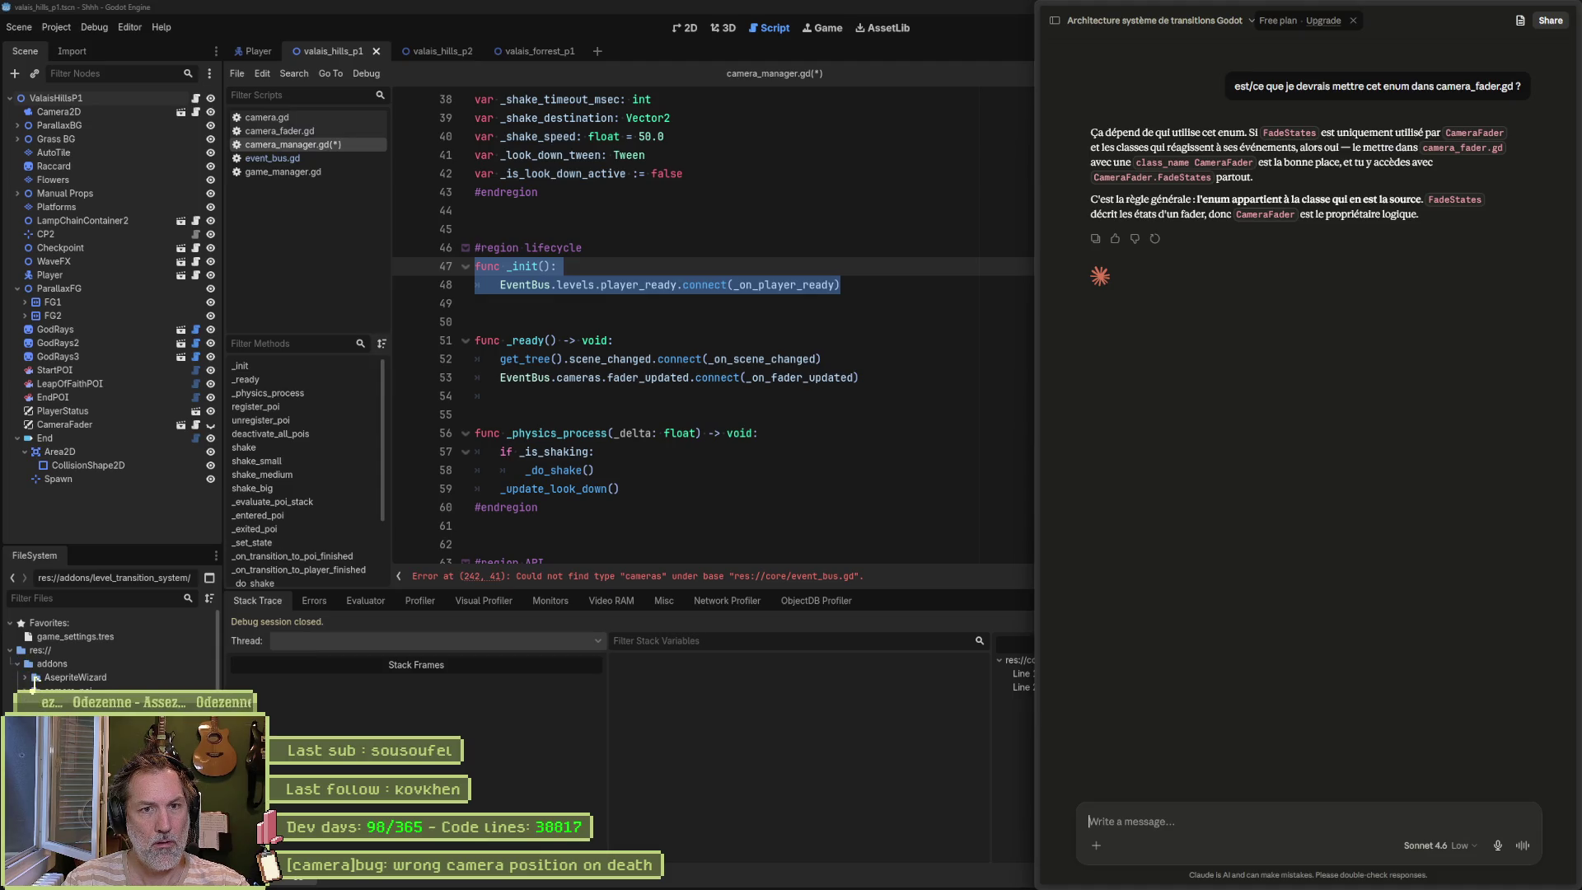
Step: Select the FadeStates enum in event_bus.gd and comment out the old copy
left_click(723, 359)
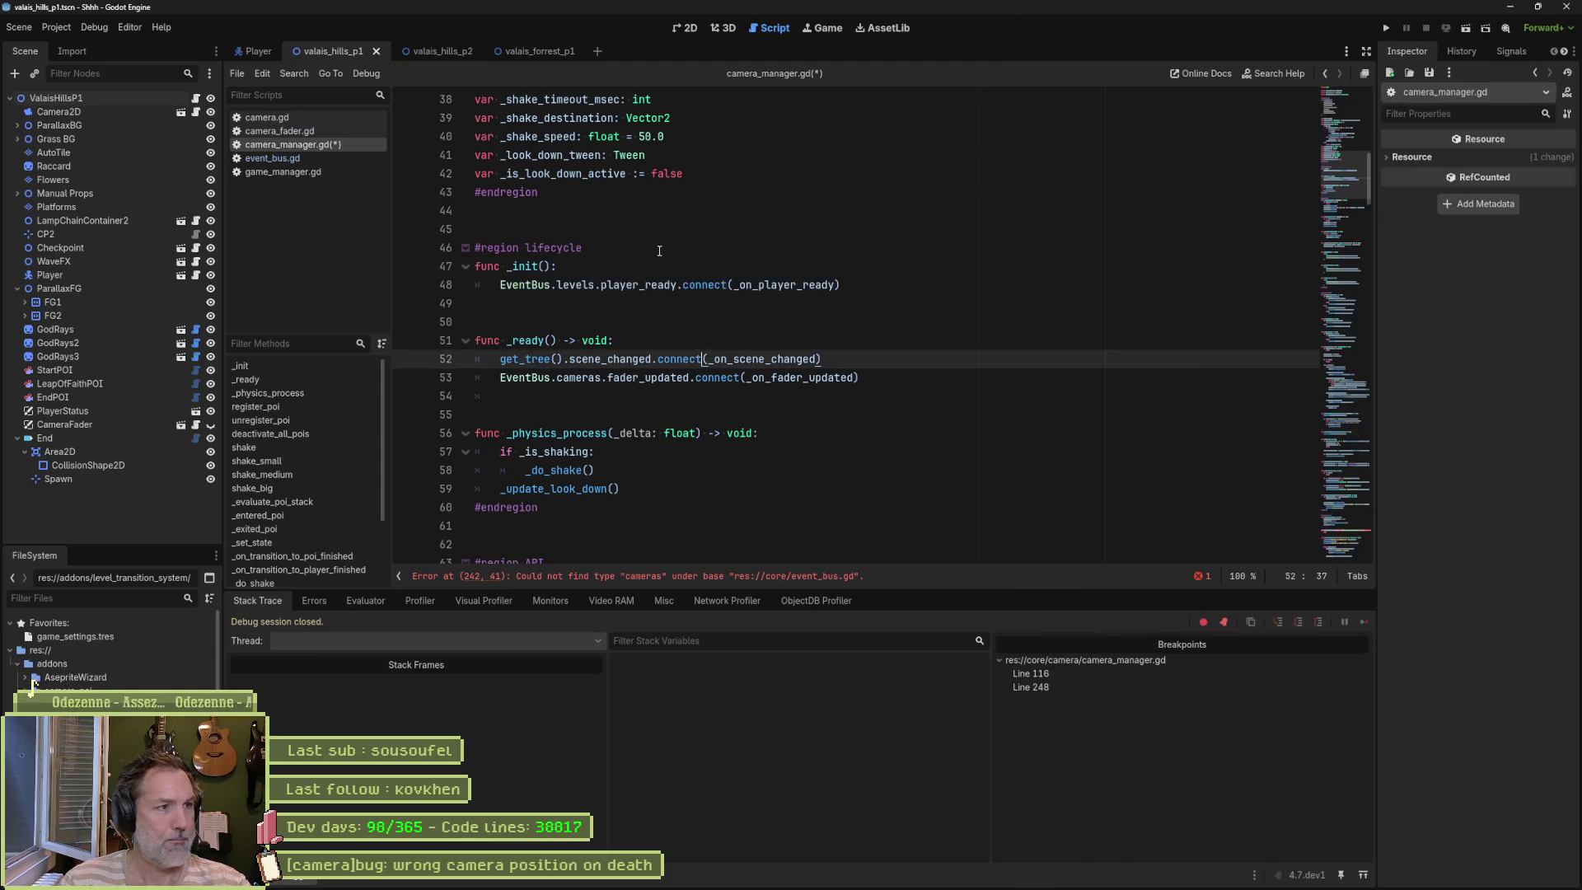
left_click(278, 158)
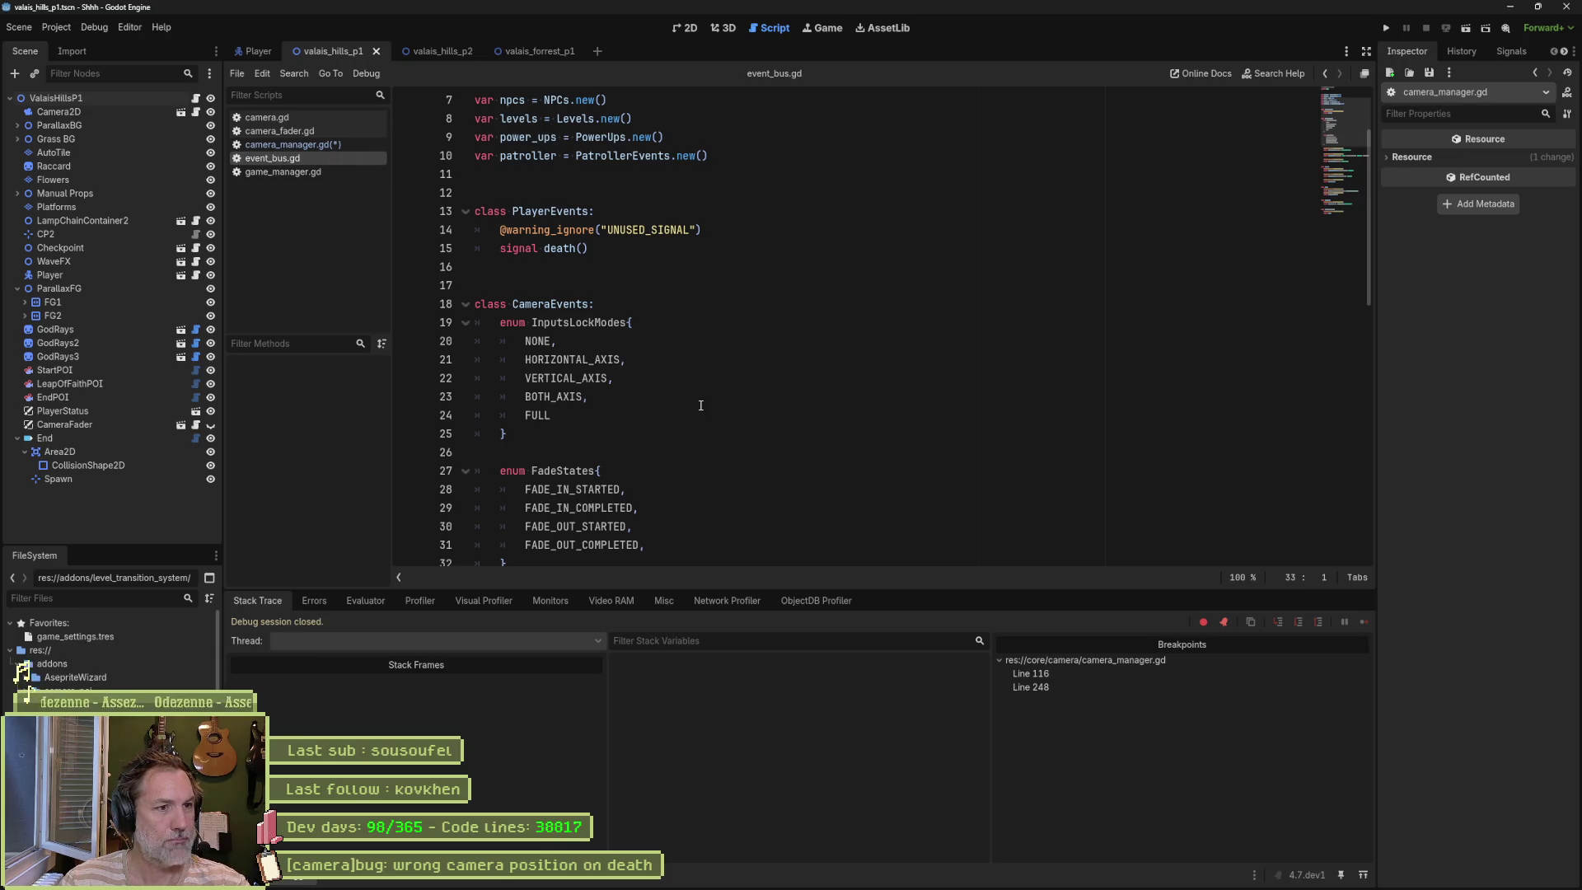
left_click(675, 414)
mouse_move(520, 402)
left_mouse_down()
mouse_move(498, 272)
mouse_move(506, 285)
left_mouse_up()
key("ctrl+c")
left_click(590, 304)
left_click(572, 395, "shift")
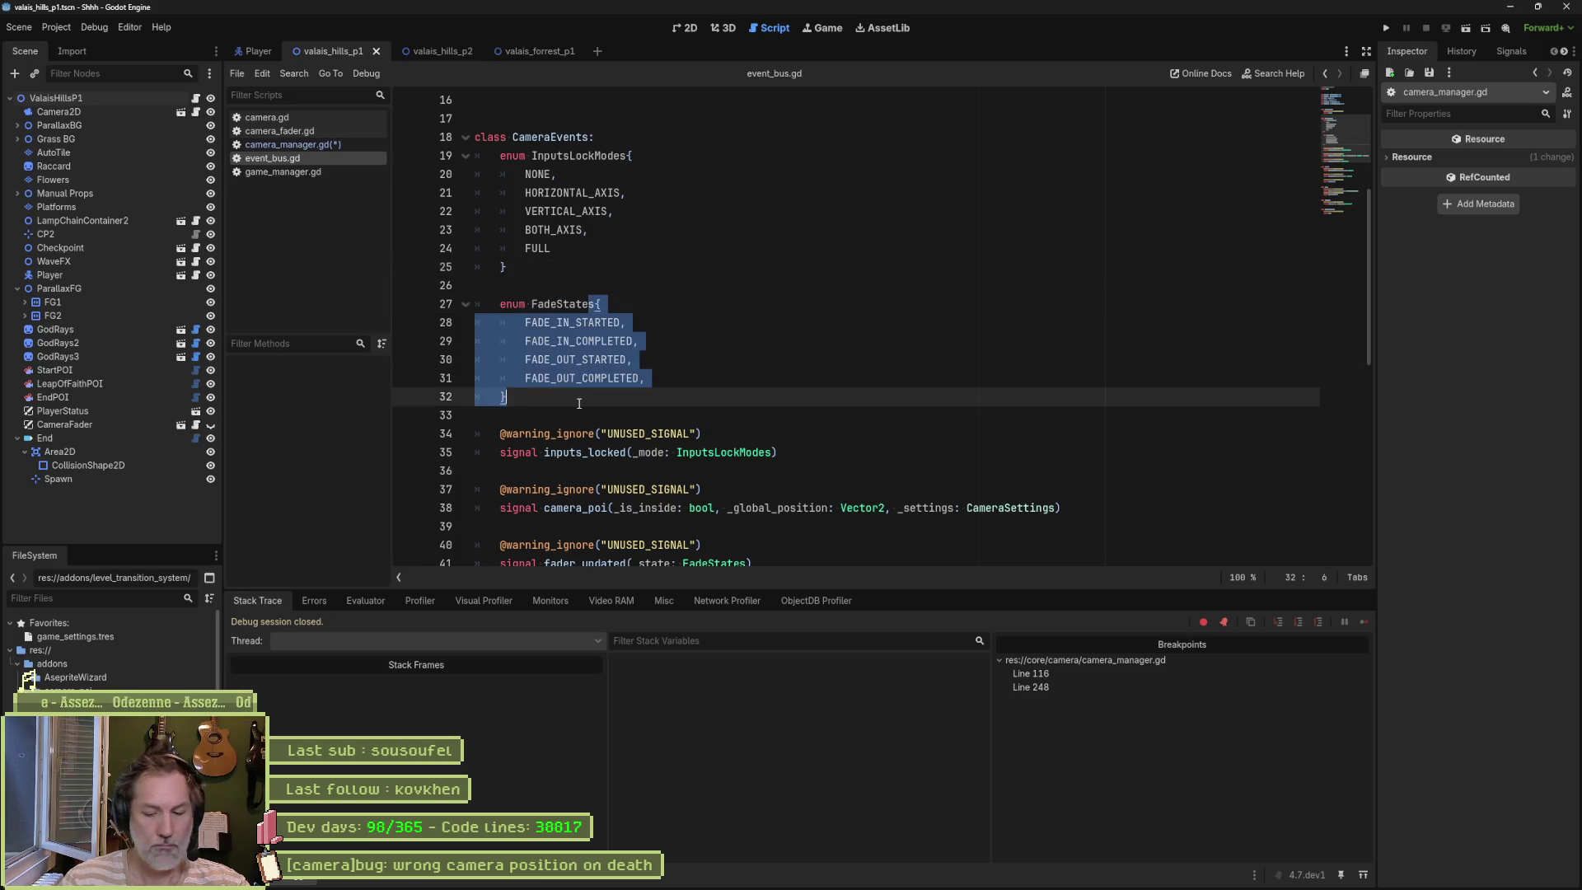
key("ctrl+k")
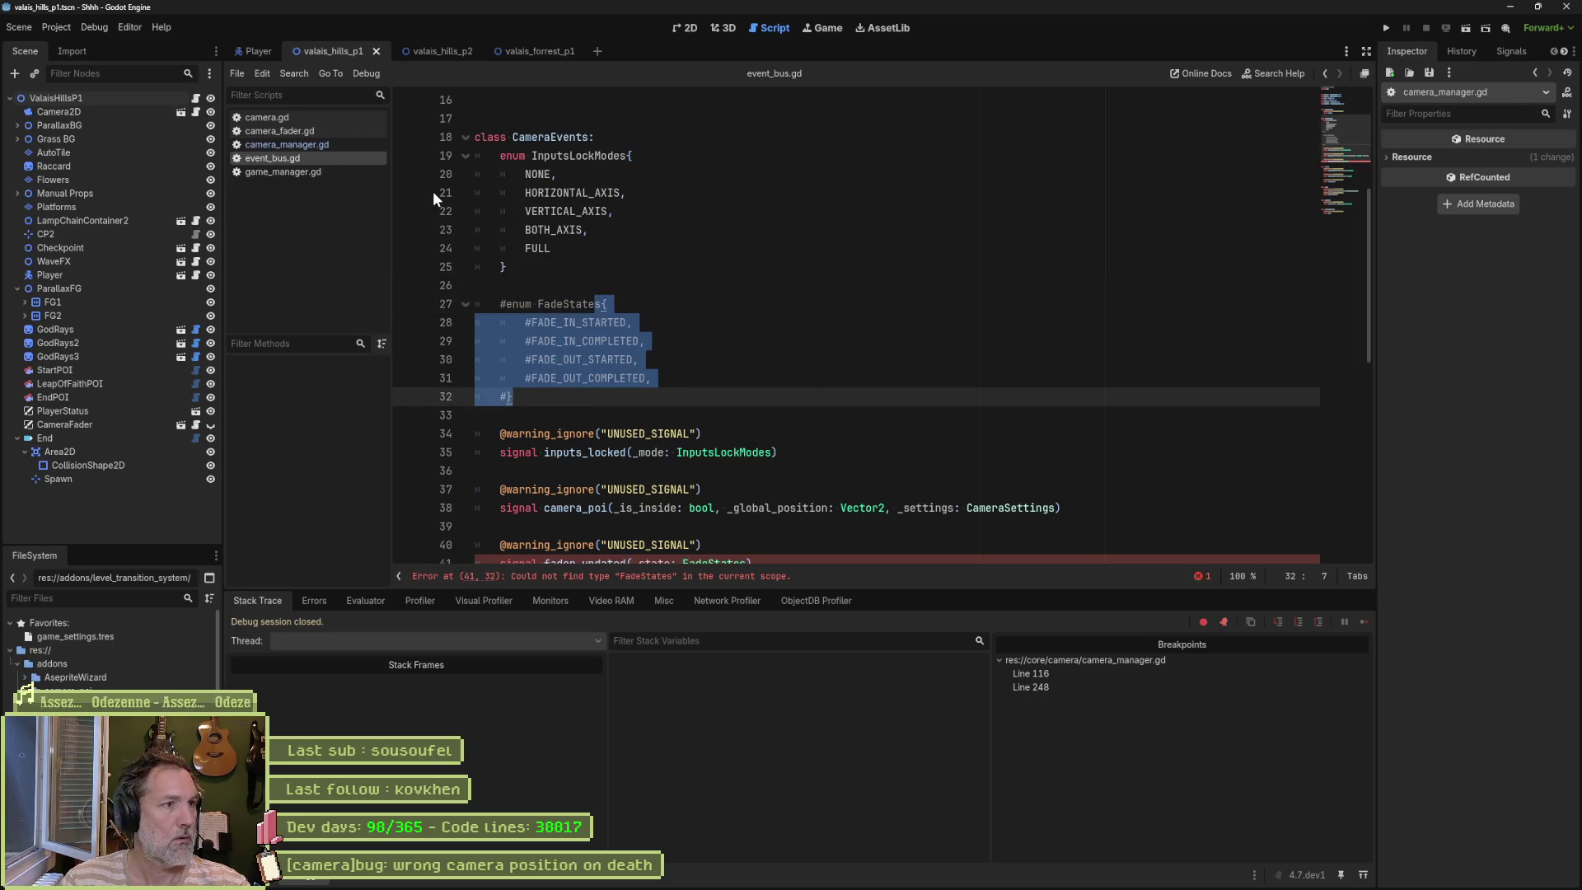
Step: Paste FadeStates into camera_fader.gd below color_rect as an unindented top-level enum and save
left_click(279, 131)
scroll(1277, 189, "up", 12)
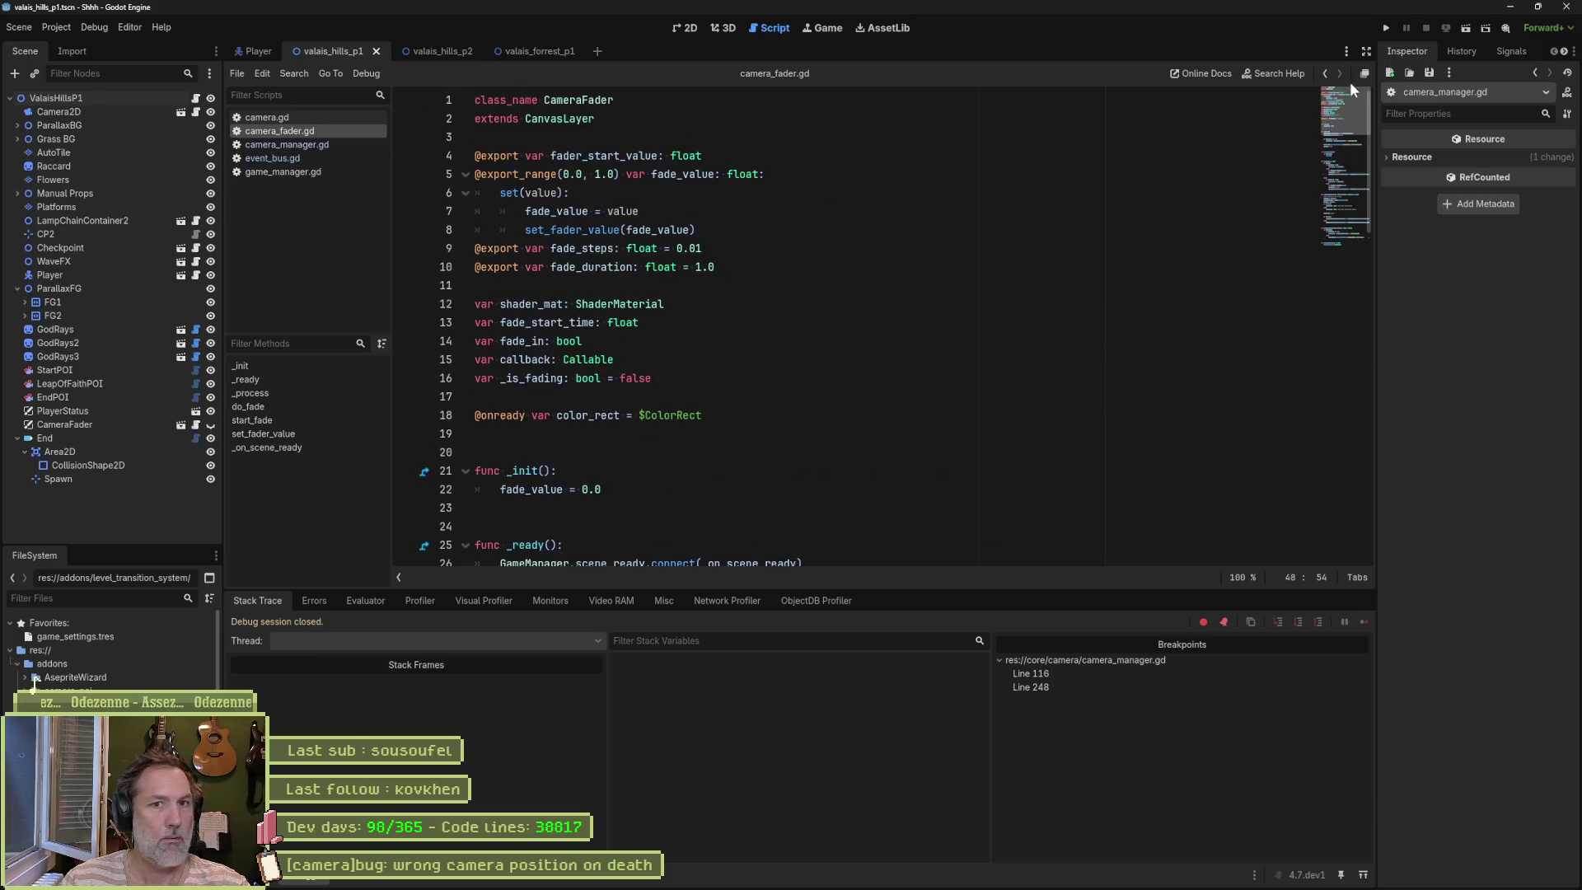
left_click(579, 432)
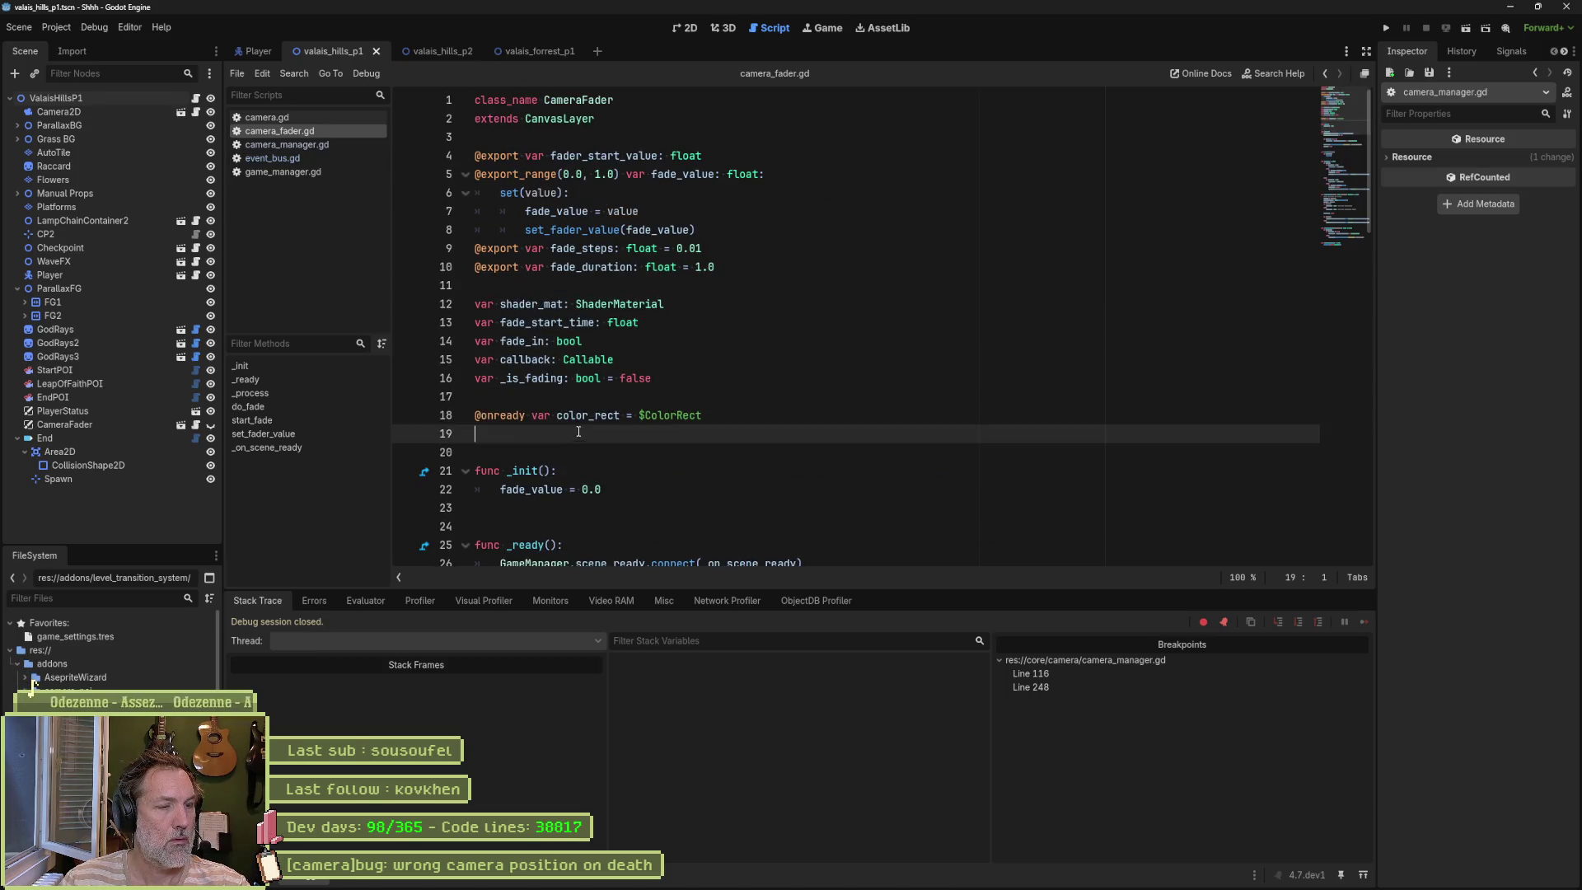
key("ctrl+v")
scroll(641, 415, "down", 2)
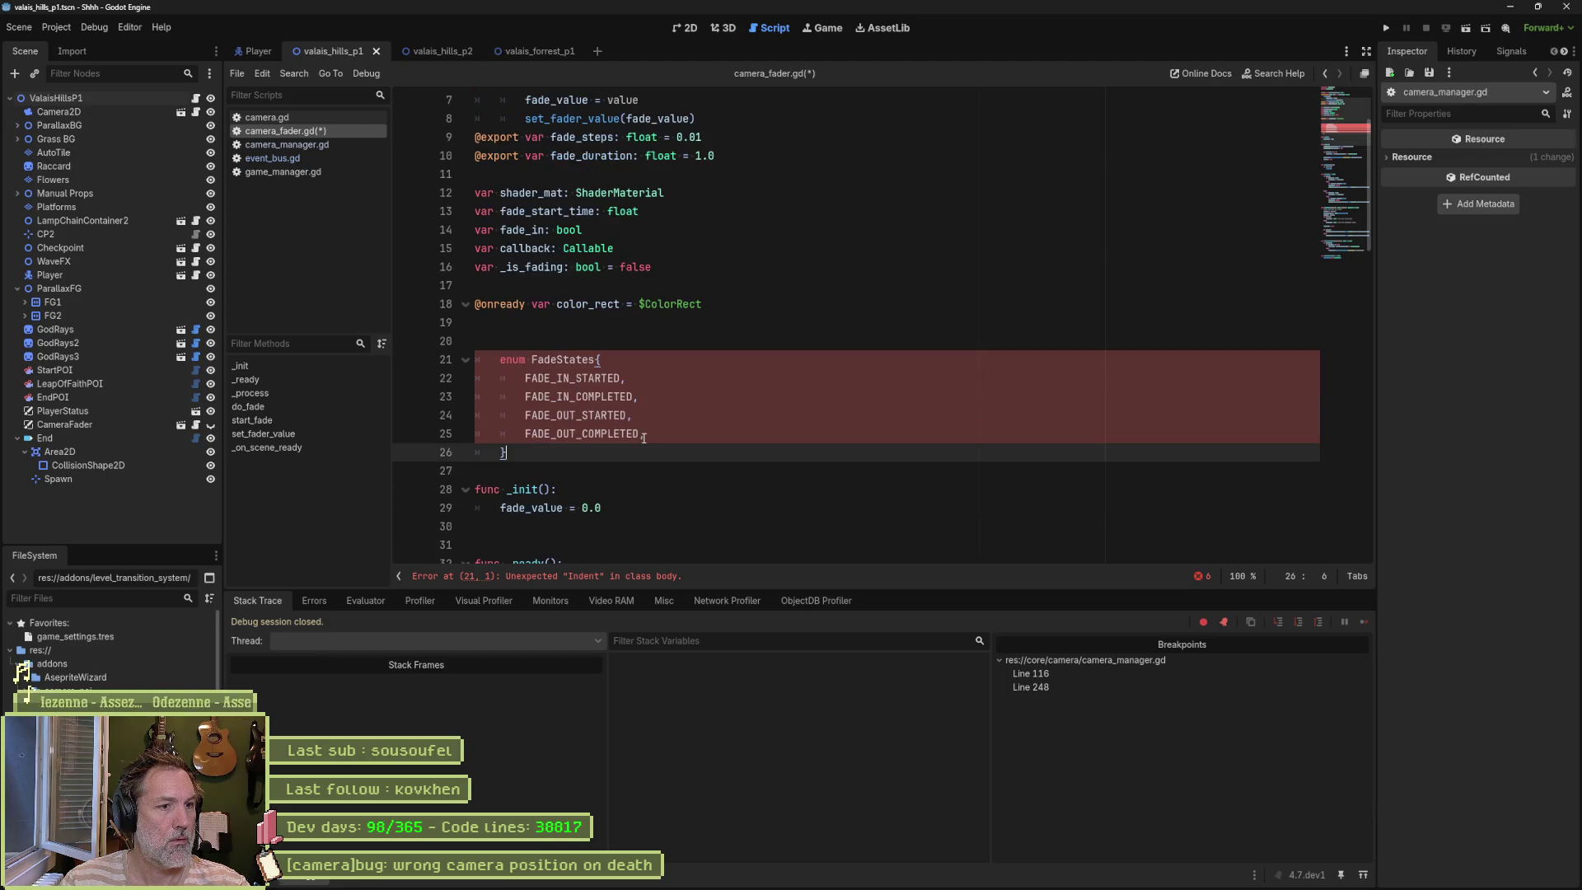
left_click_drag(511, 453, 587, 356)
key("shift+Tab")
left_click(581, 333)
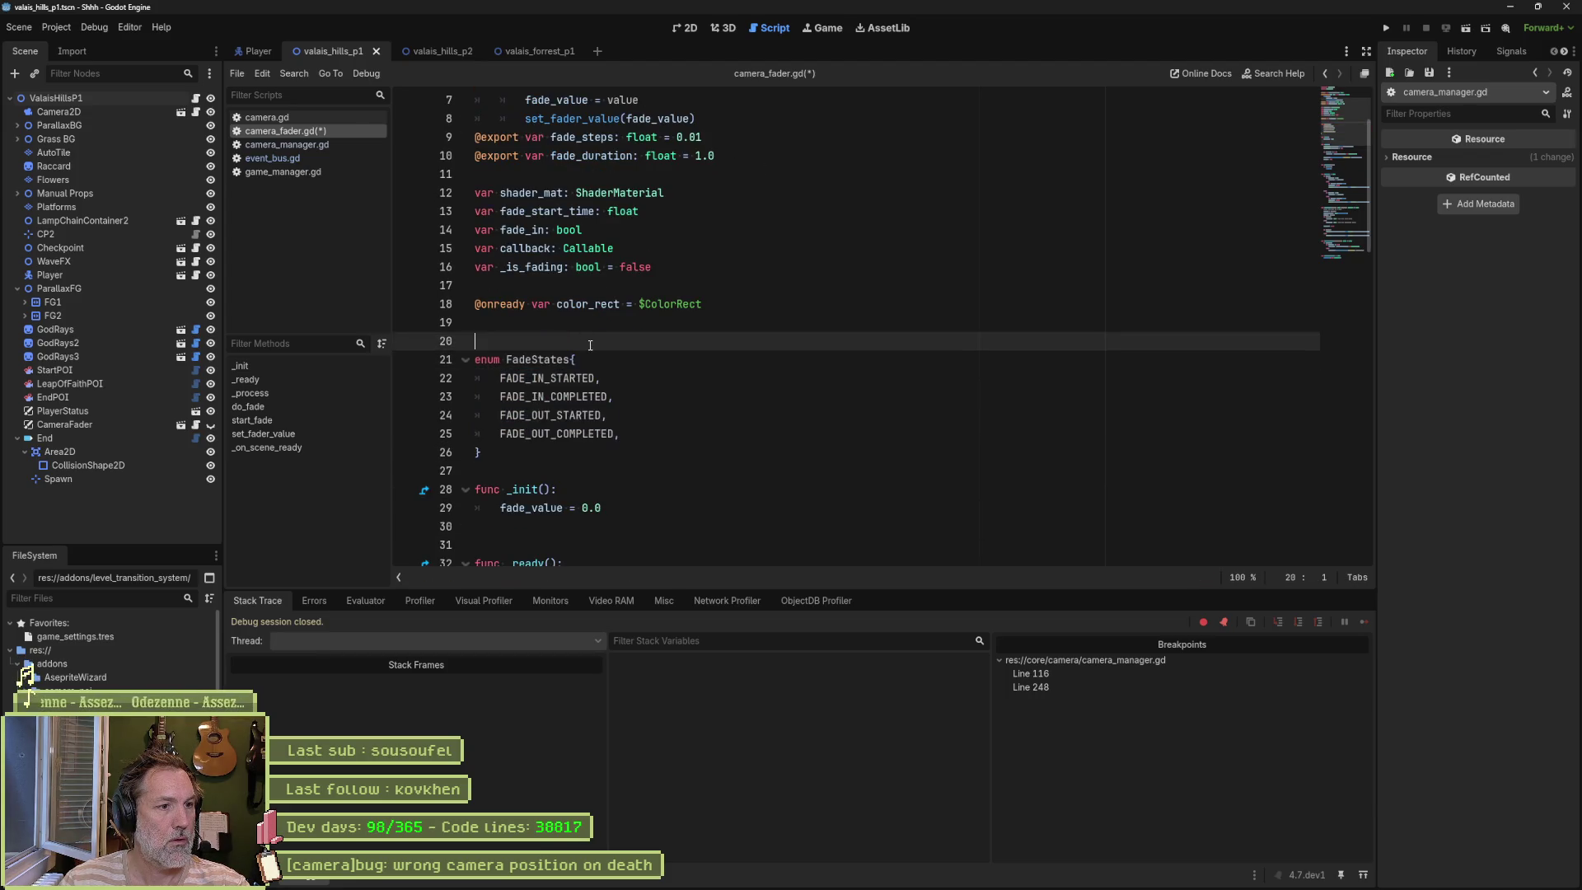
key("Delete")
key("Down")
key("Down")
key("Down")
key("Return")
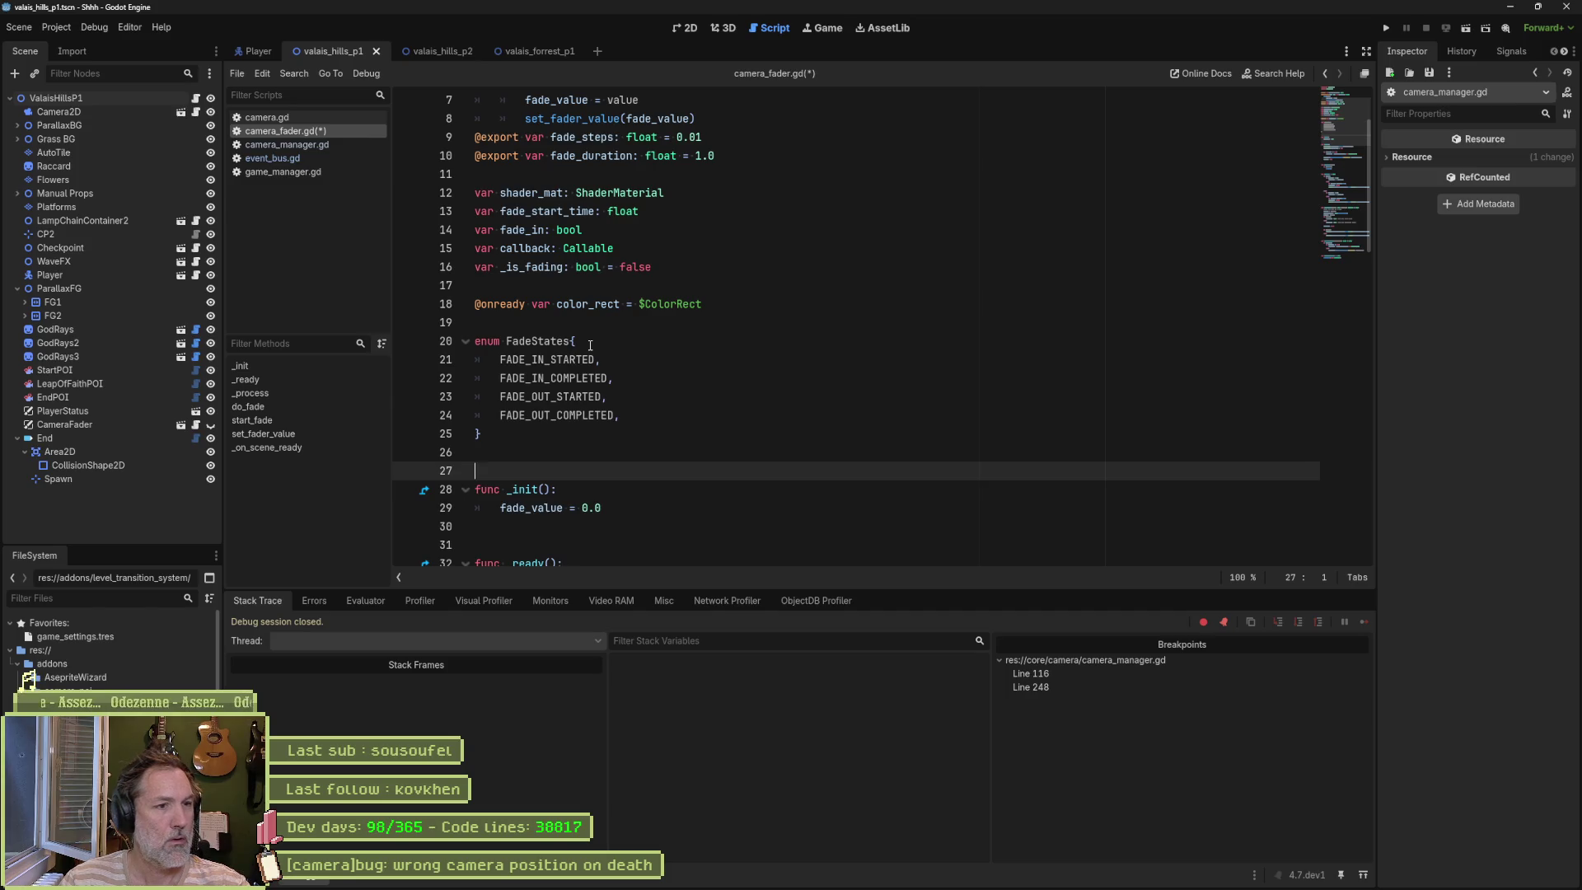
key("ctrl+s")
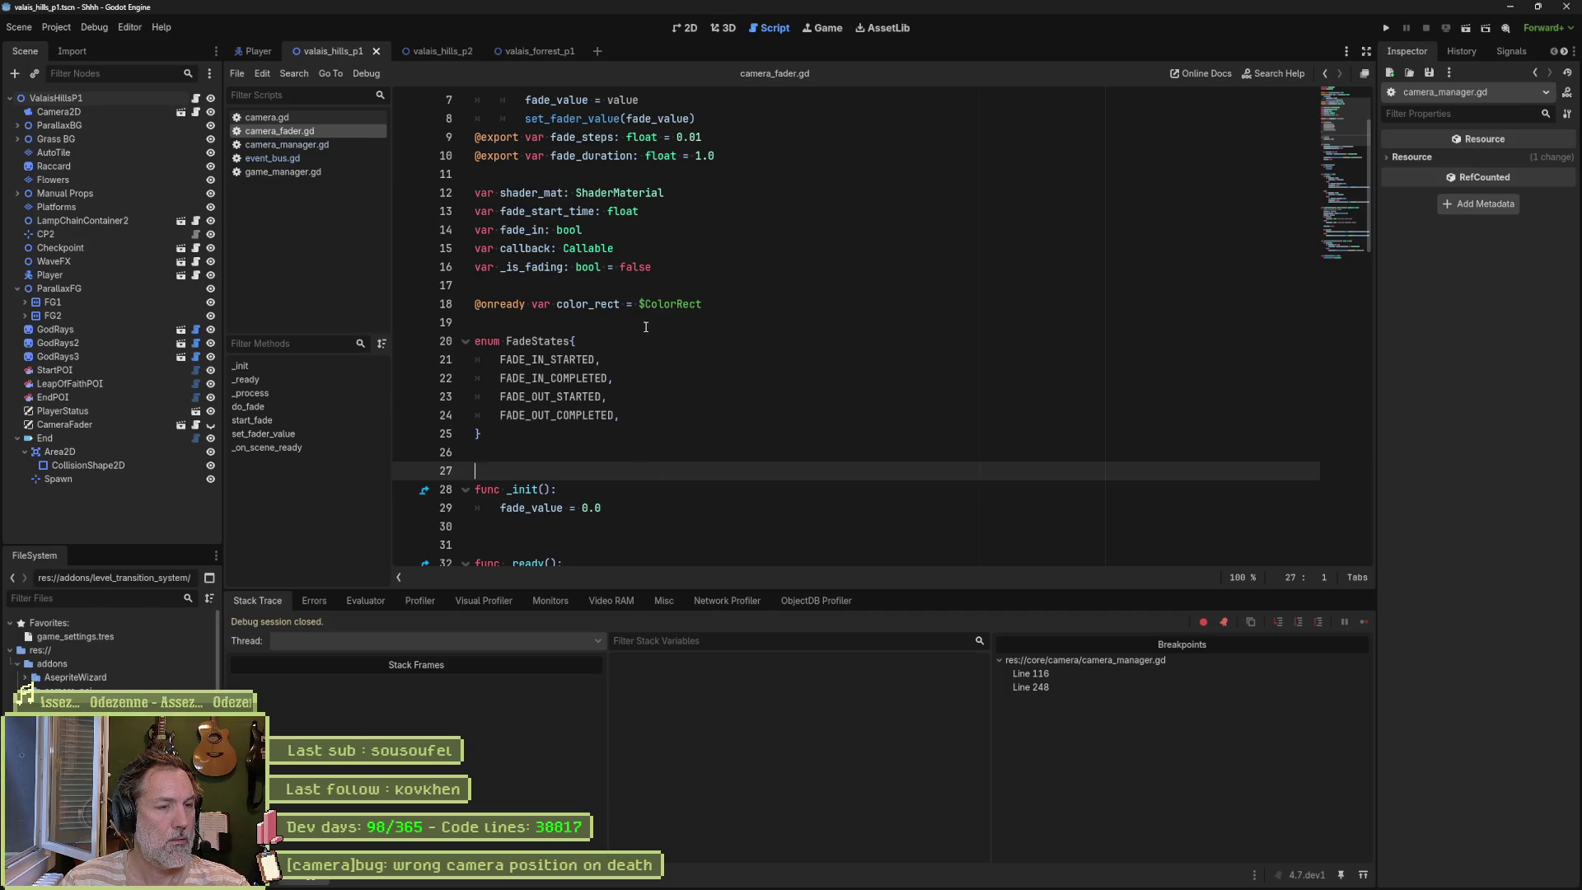
left_click(511, 432)
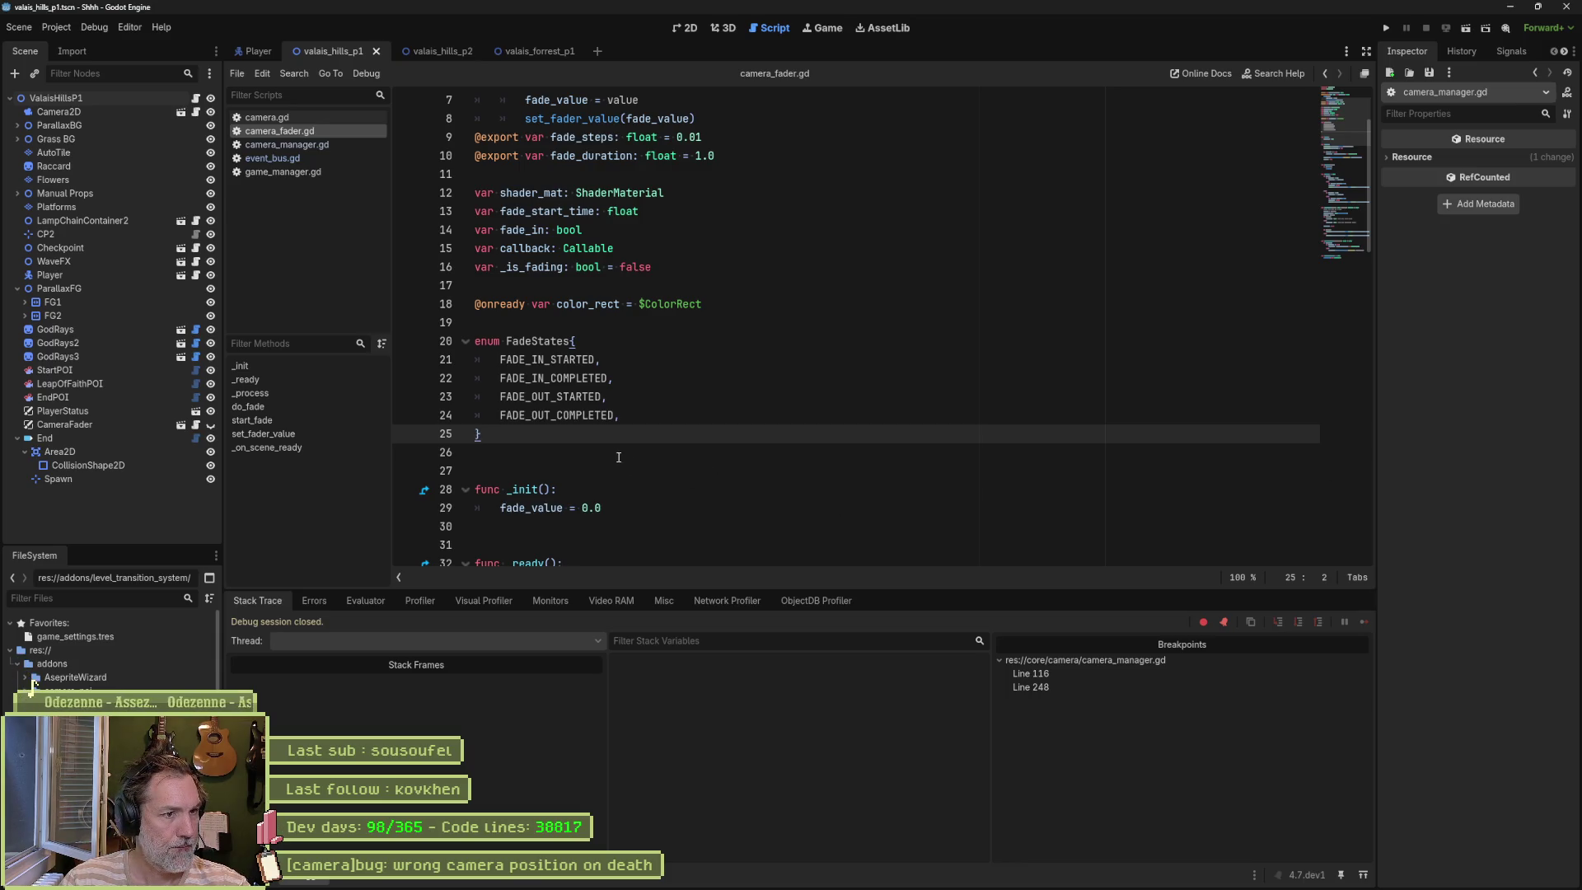
Step: Change the EventBus.cameras type prefix to CameraFader on camera_manager.gd line 242 and save
left_click(311, 146)
left_click(635, 570)
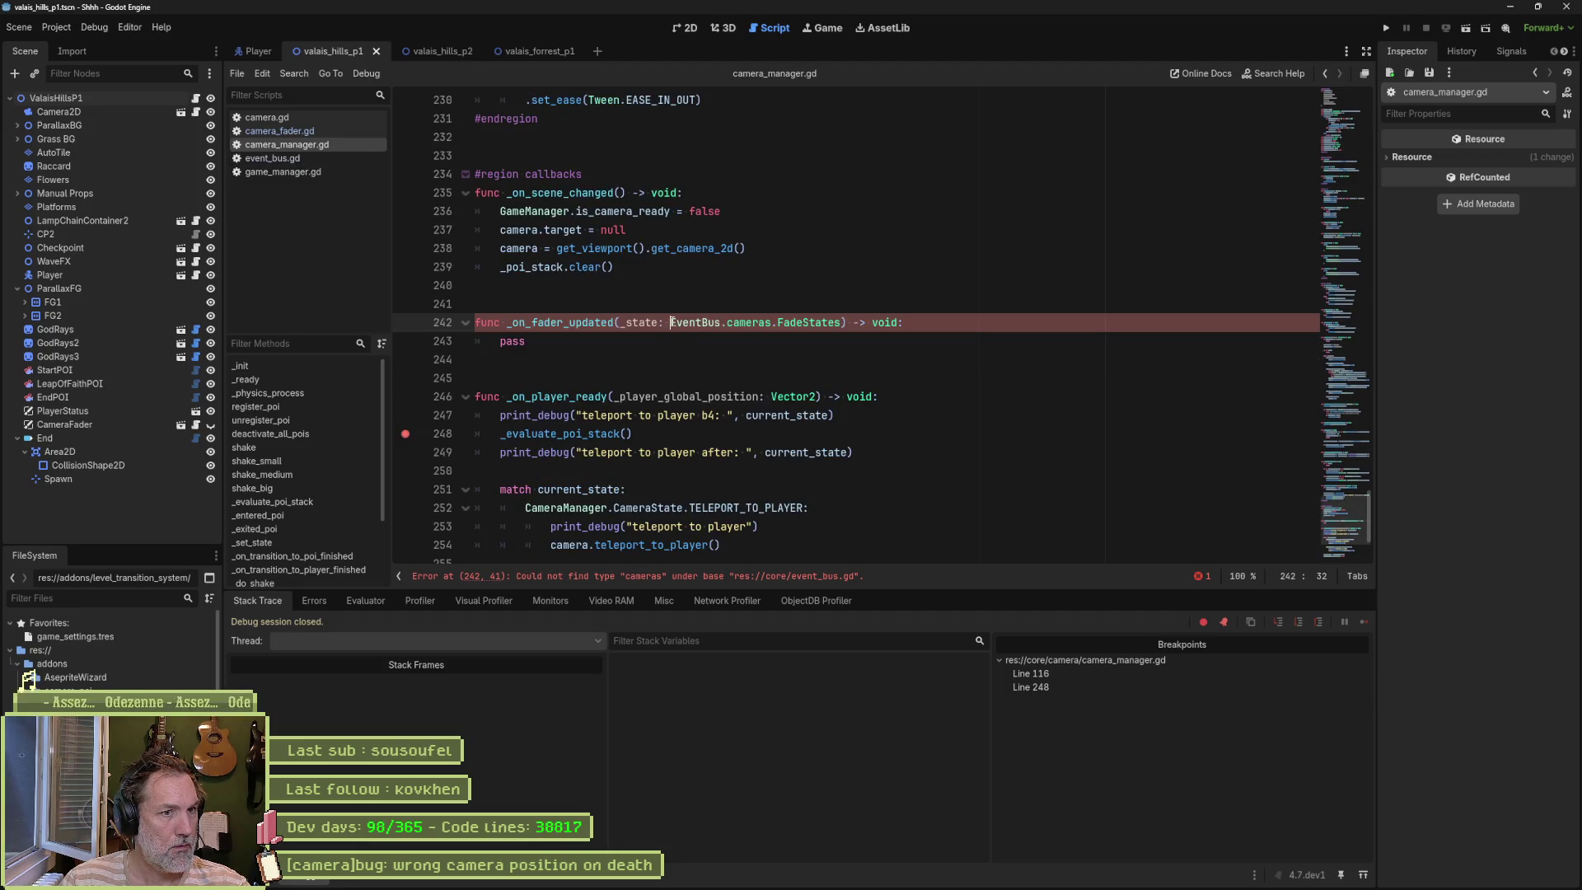
left_click_drag(672, 322, 761, 320)
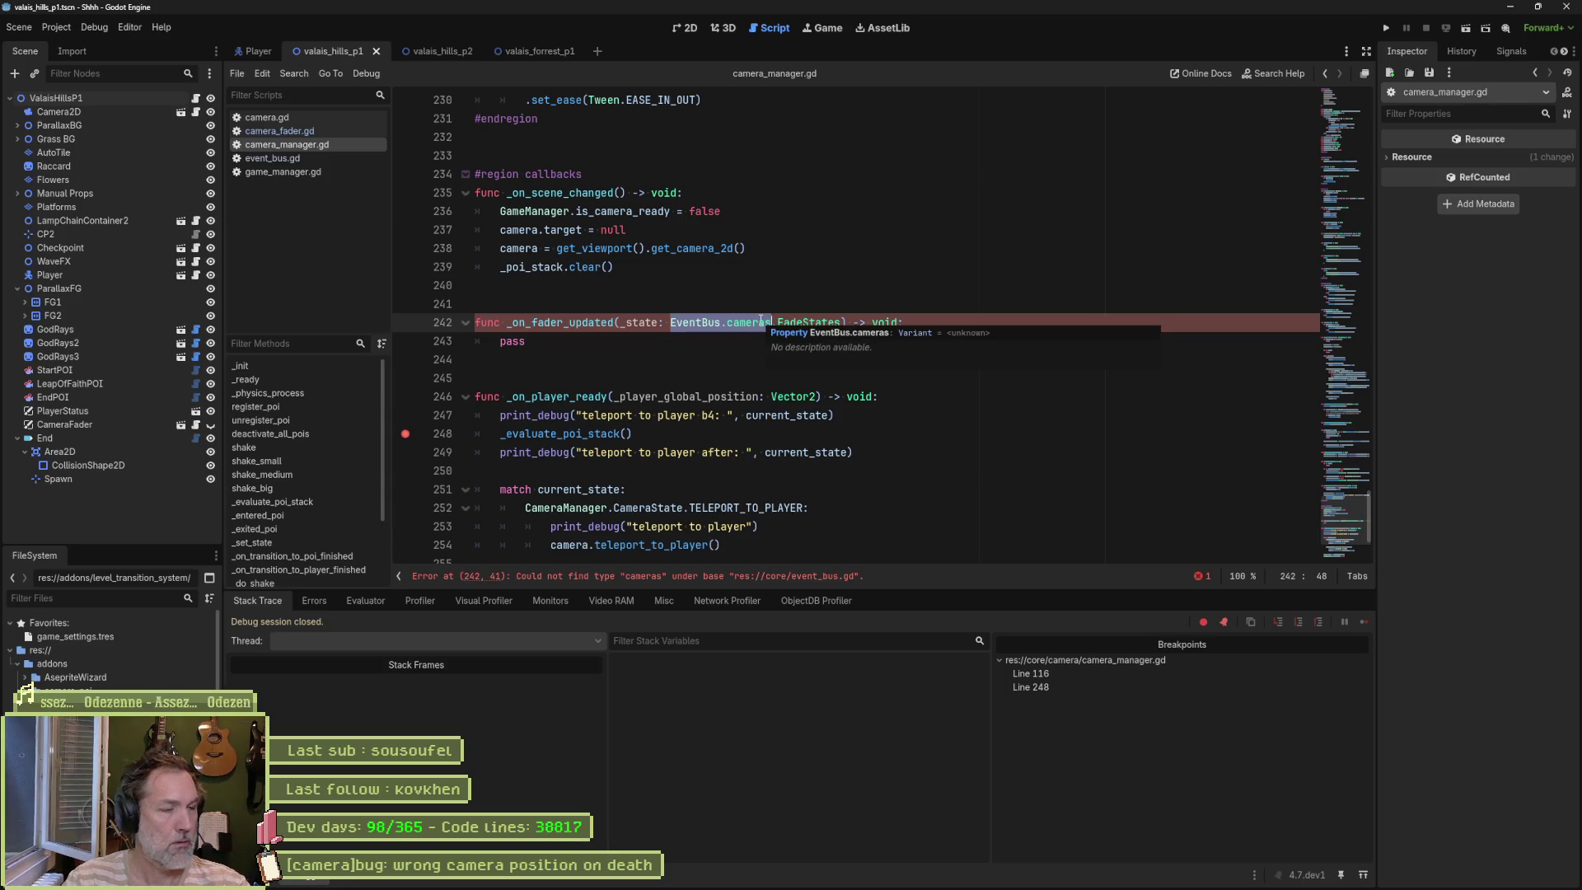
type("CameraFader")
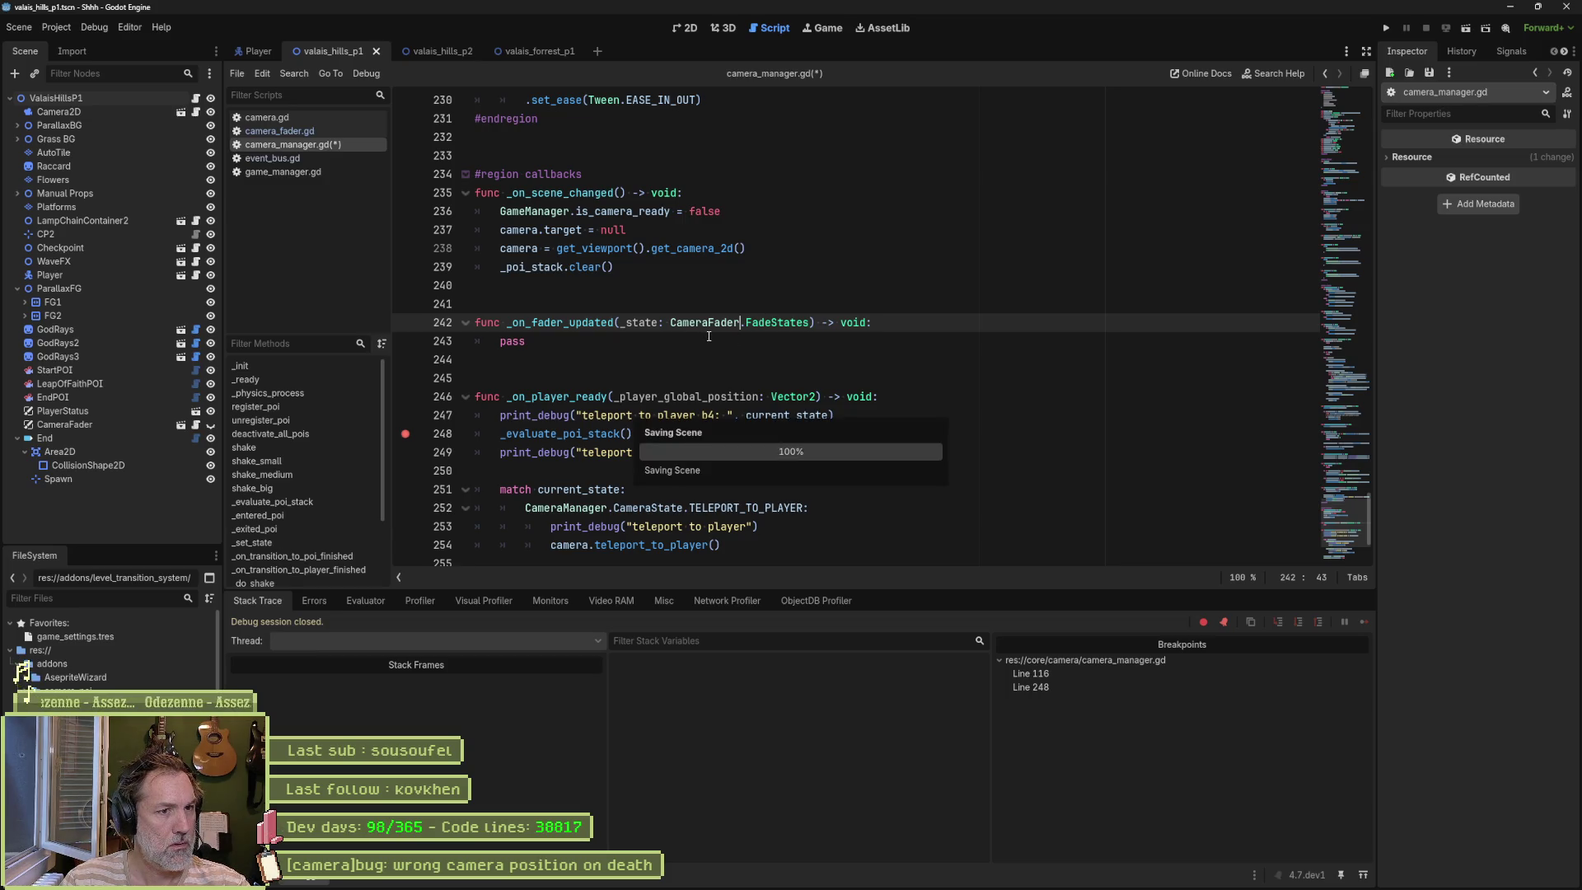
key("ctrl+s")
left_click(1336, 146)
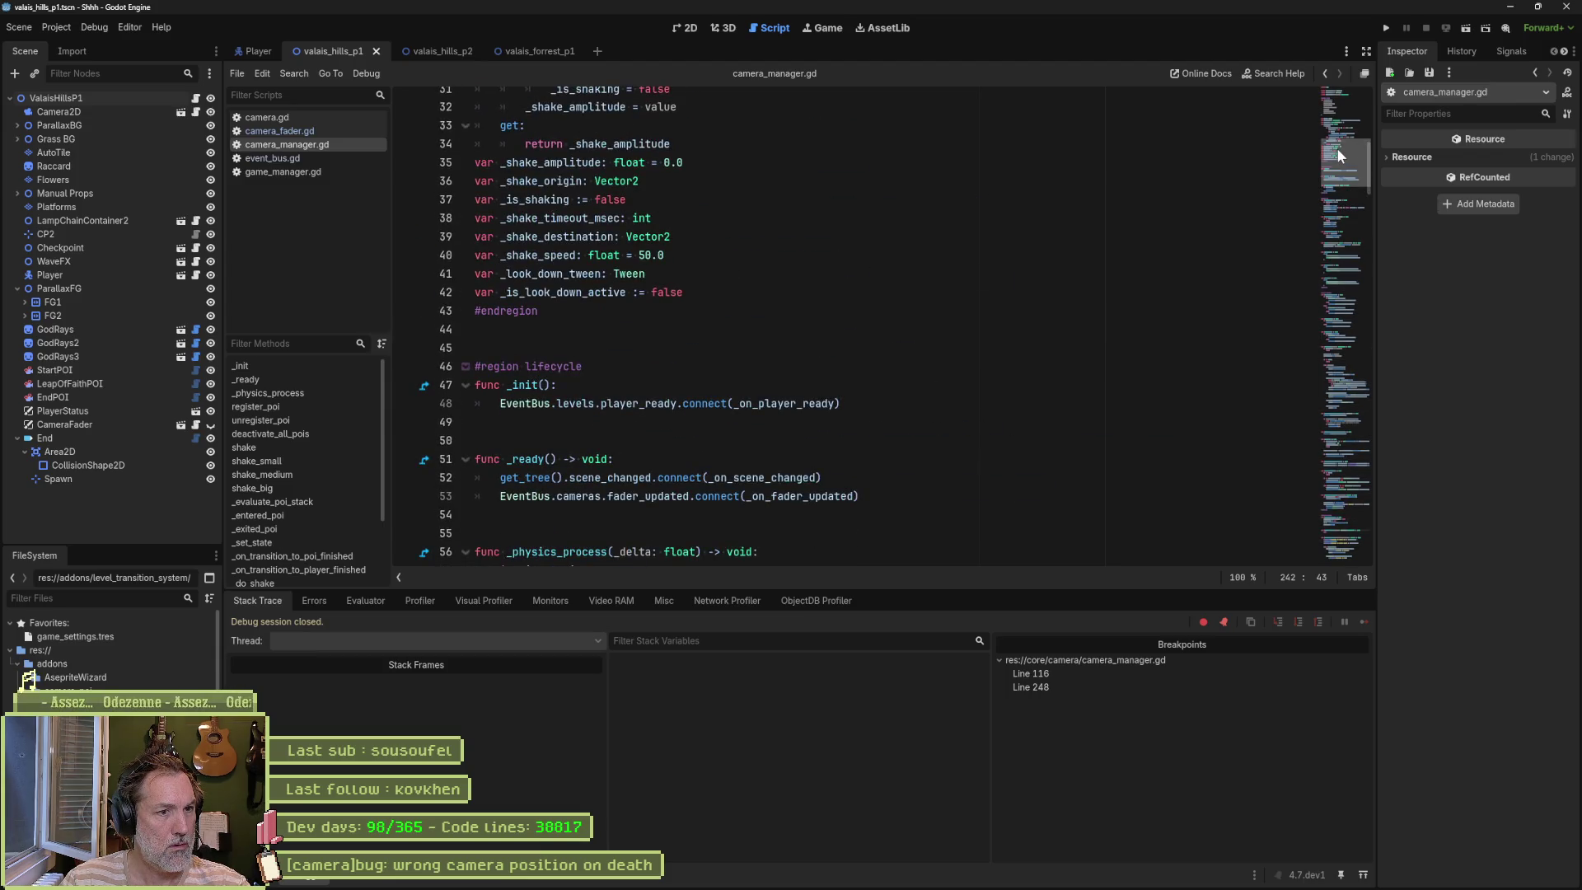
left_click(304, 131)
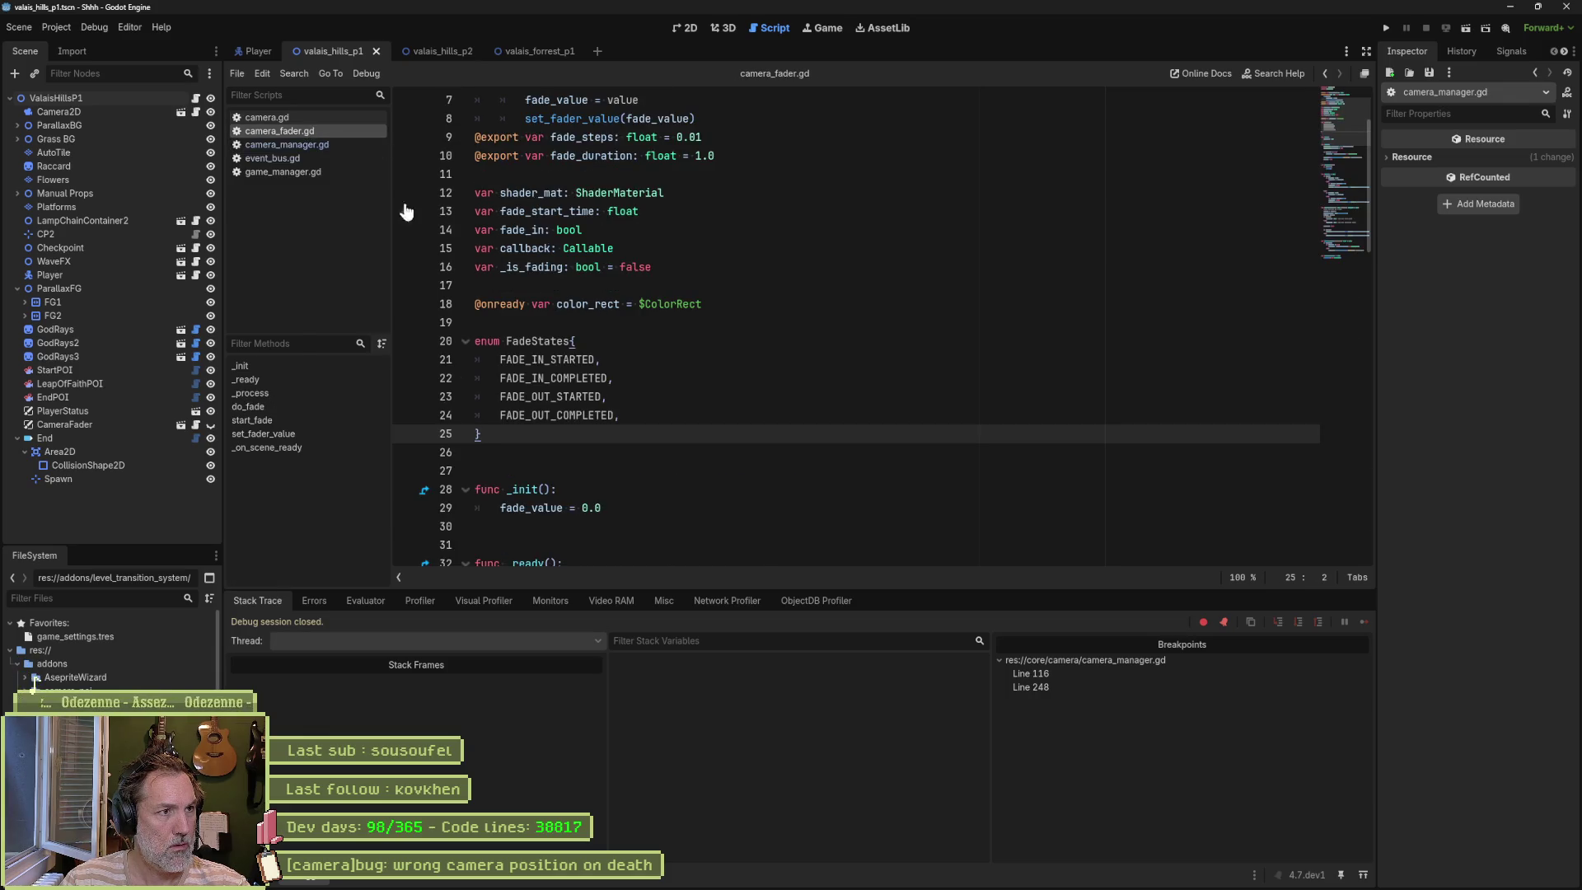
Step: Retype the fader_updated signal in event_bus.gd to CameraFader.FadeStates and save
left_click(280, 158)
scroll(716, 376, "down", 4)
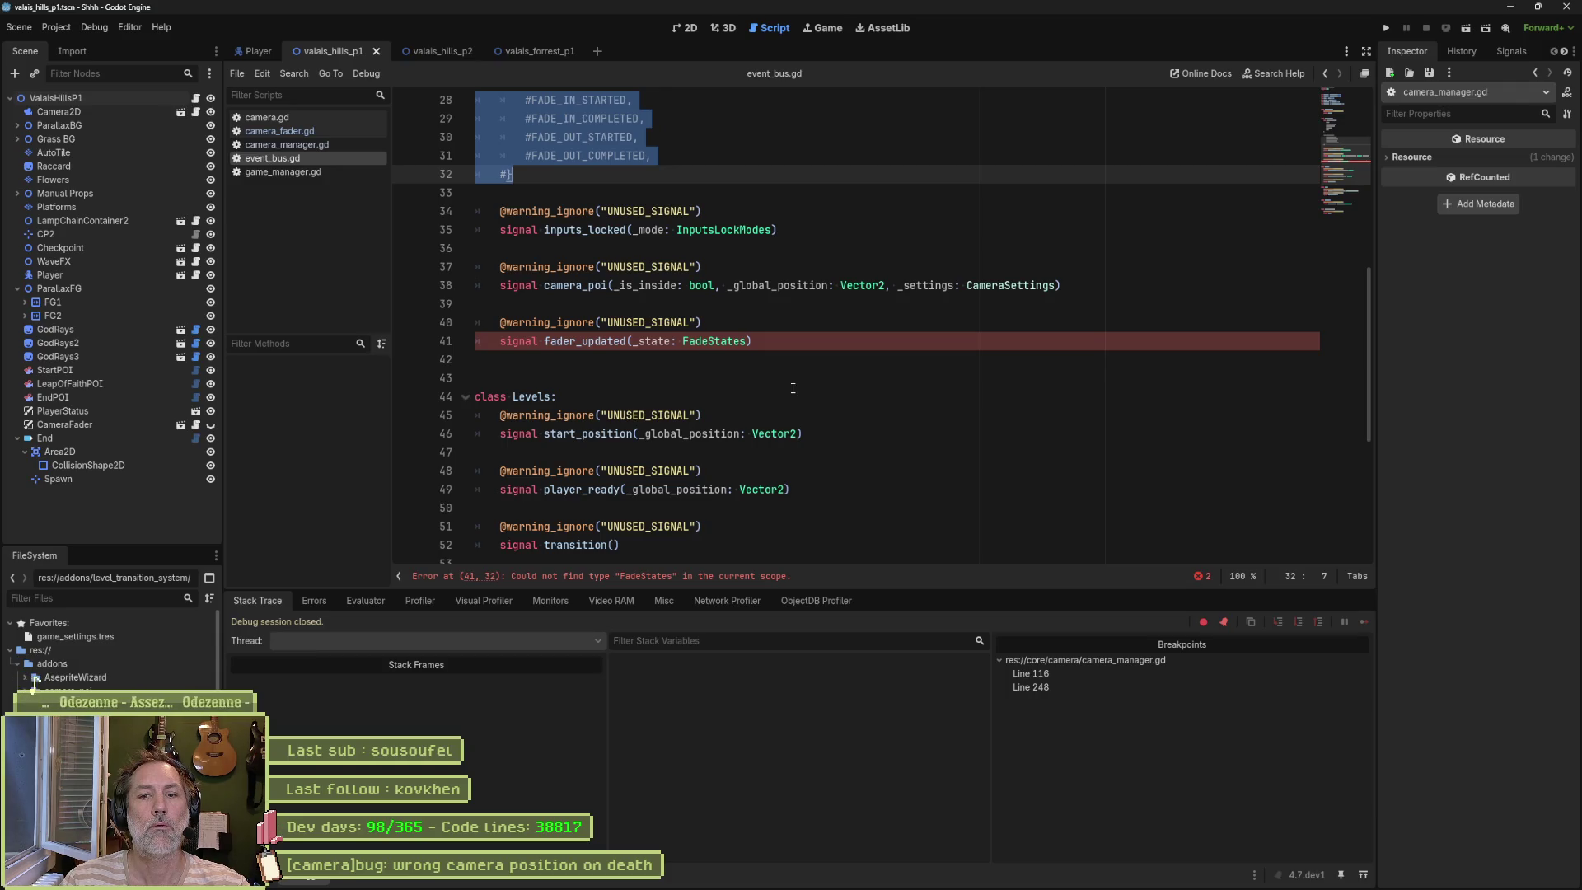
mouse_move(789, 341)
left_mouse_down()
mouse_move(1121, 313)
mouse_move(1130, 288)
mouse_move(1072, 323)
left_mouse_up()
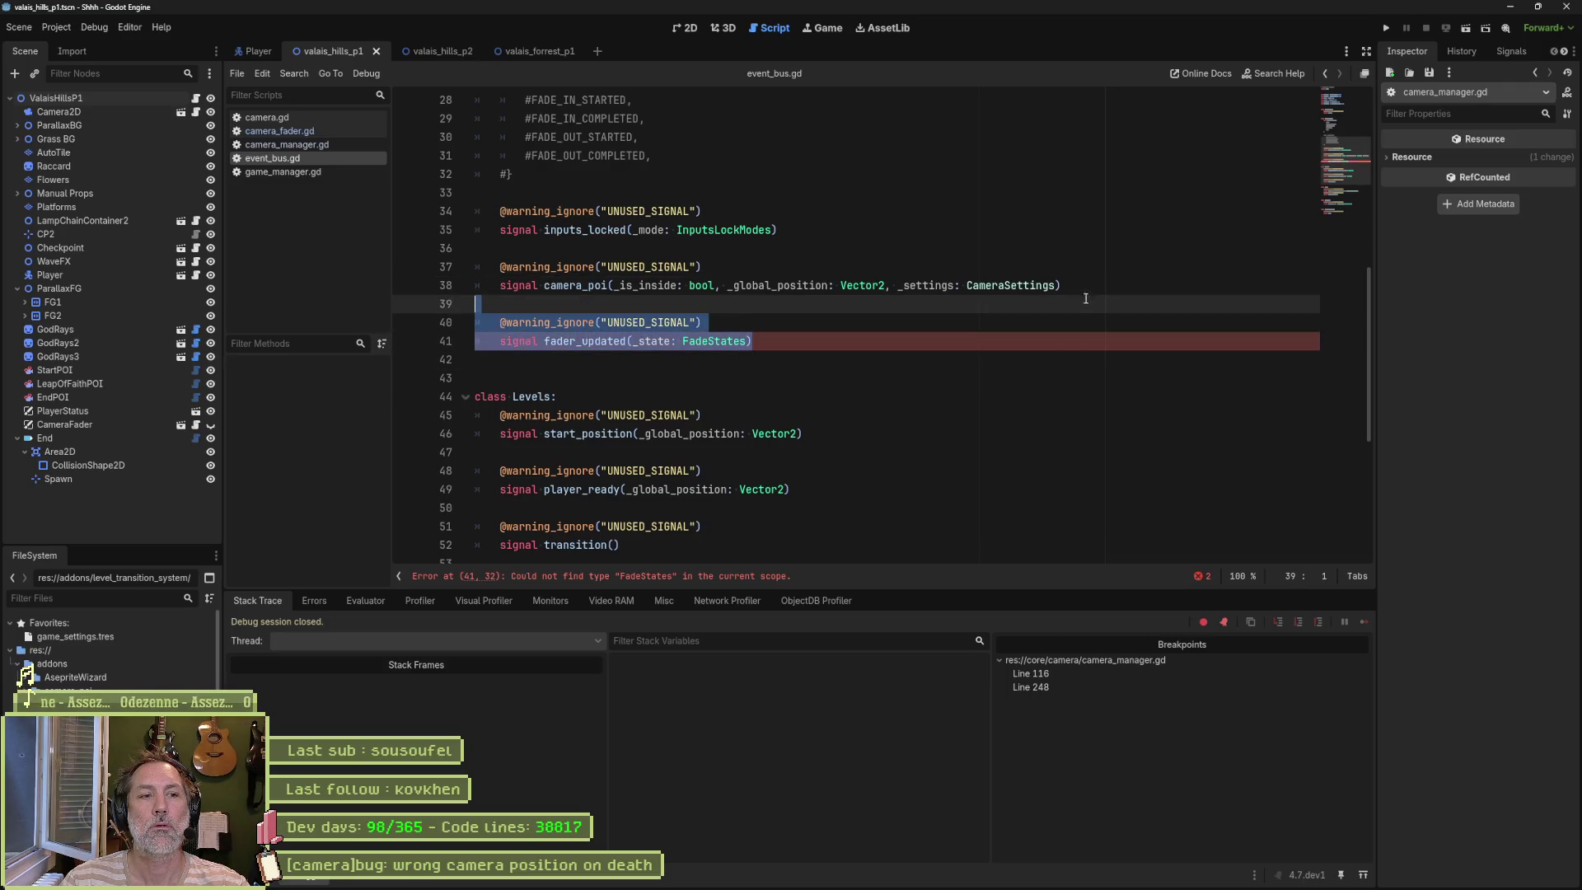
left_click(973, 329)
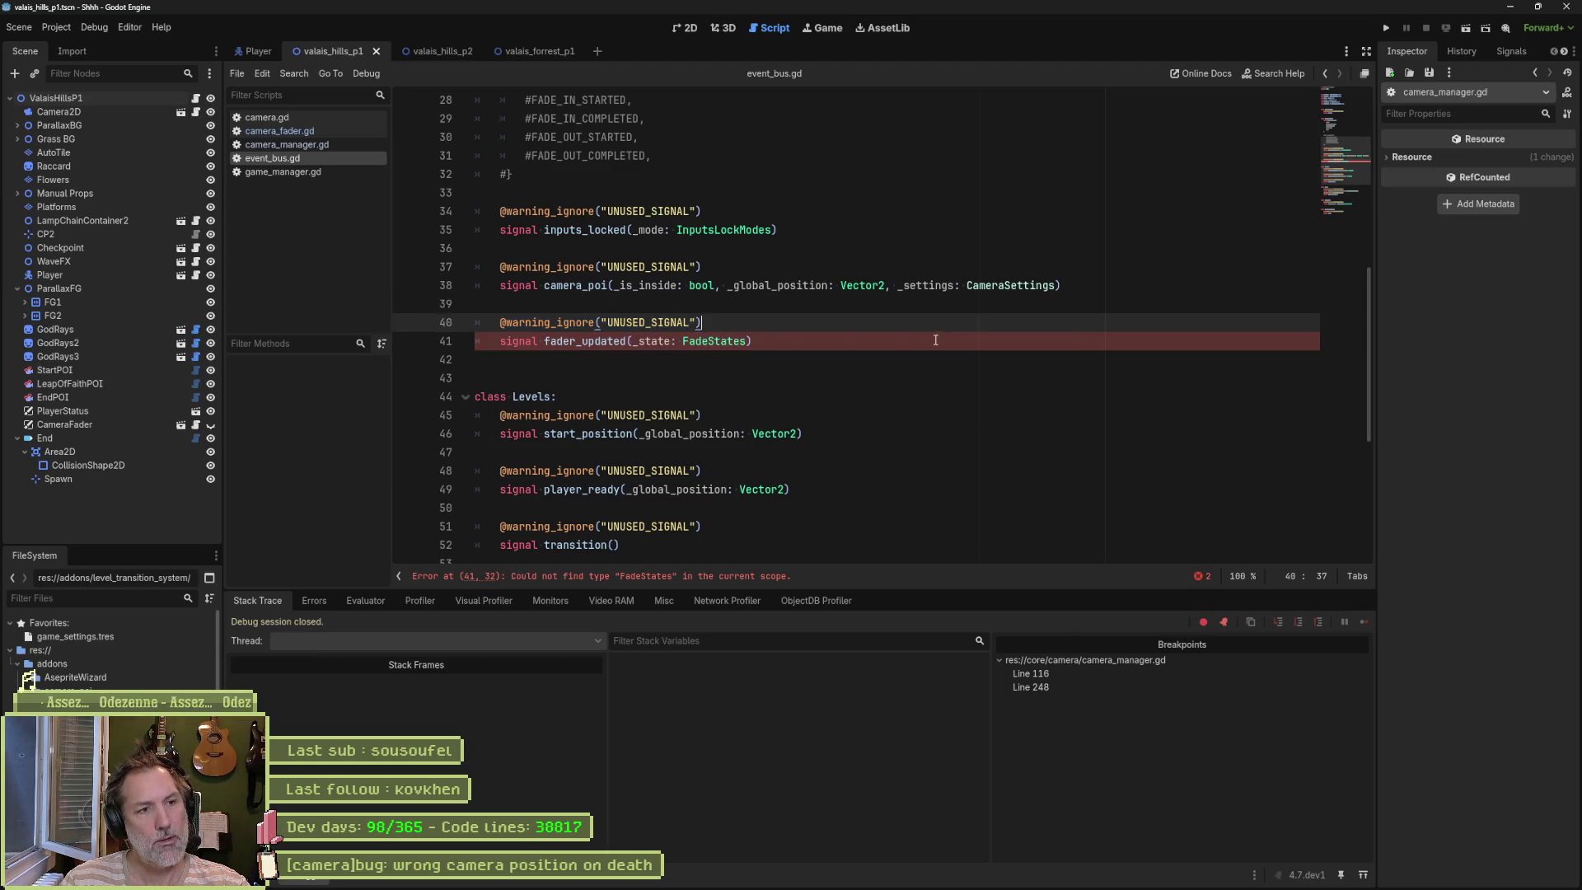
left_click(793, 337)
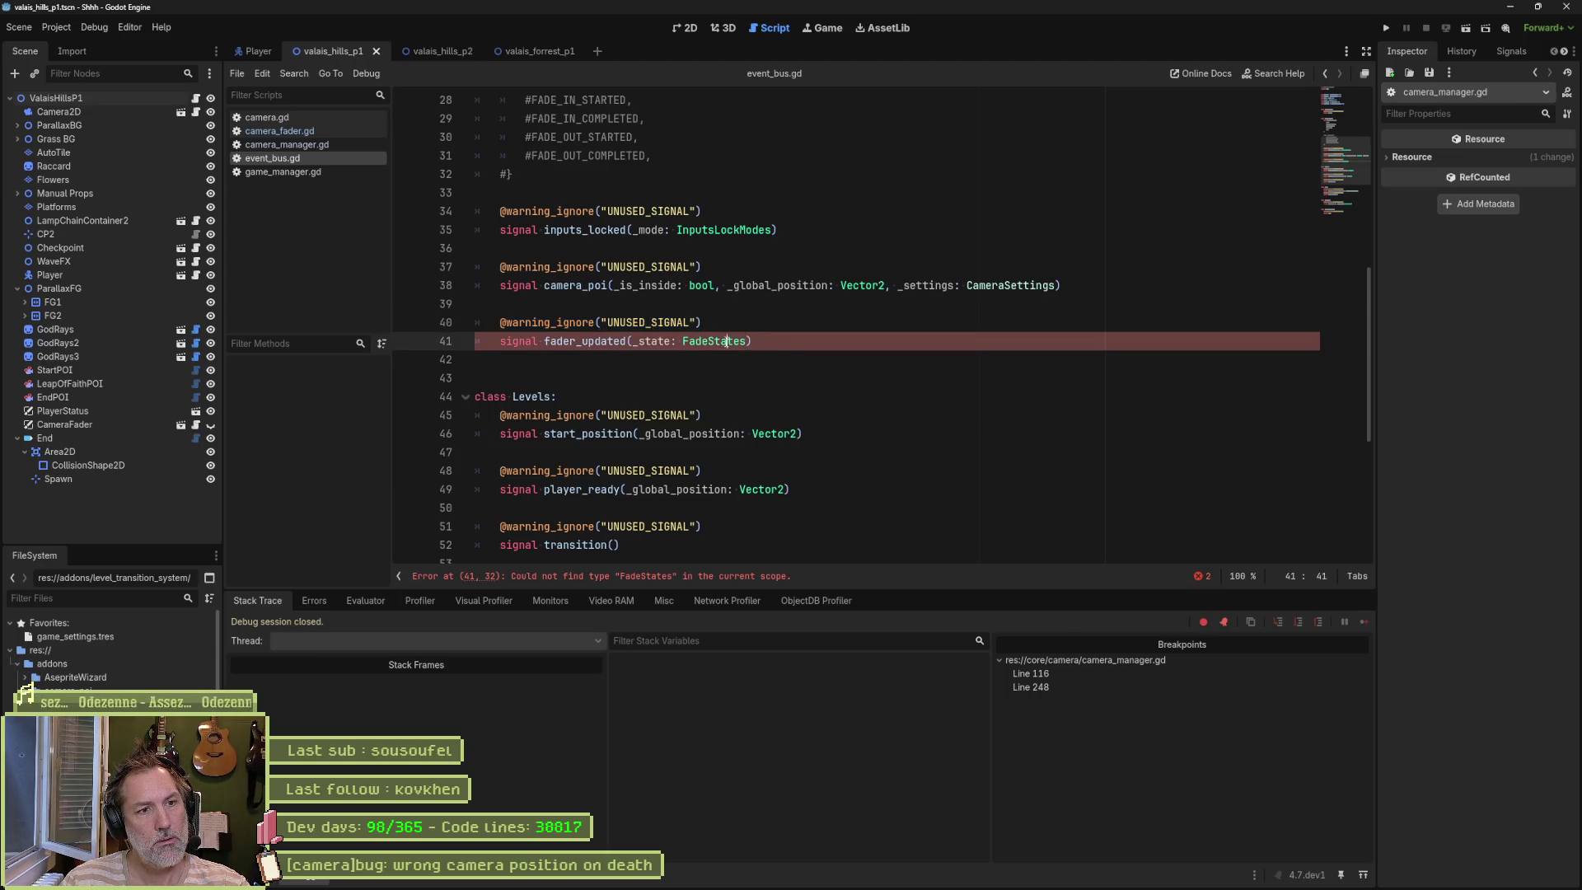
key("Left")
key("ctrl+d")
key("Left")
type("cameraf")
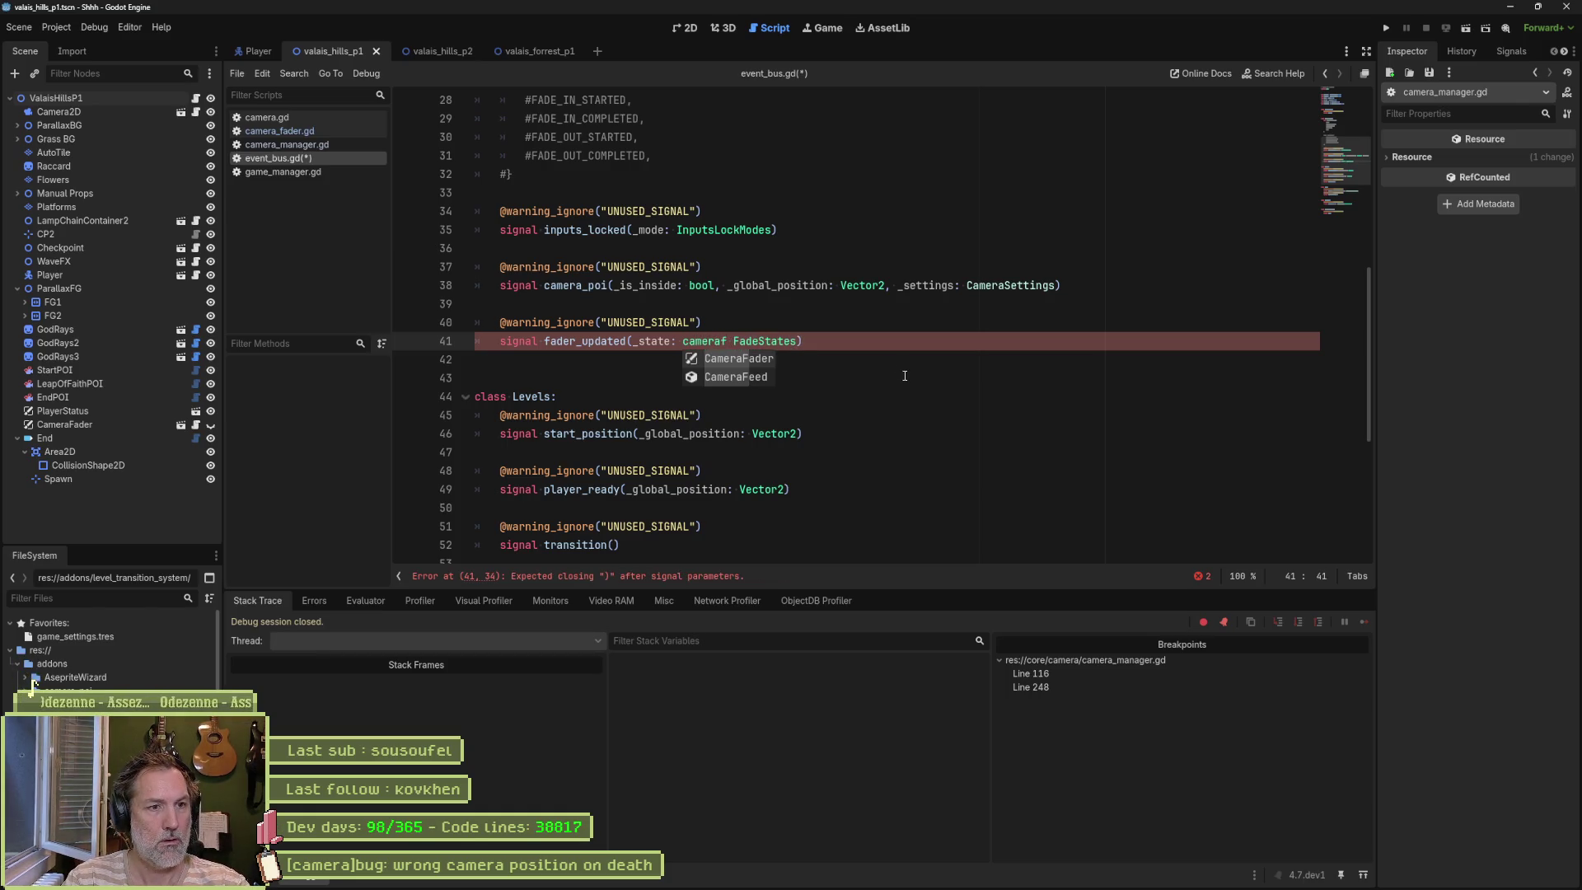
key("Return")
type(".")
key("ctrl+s")
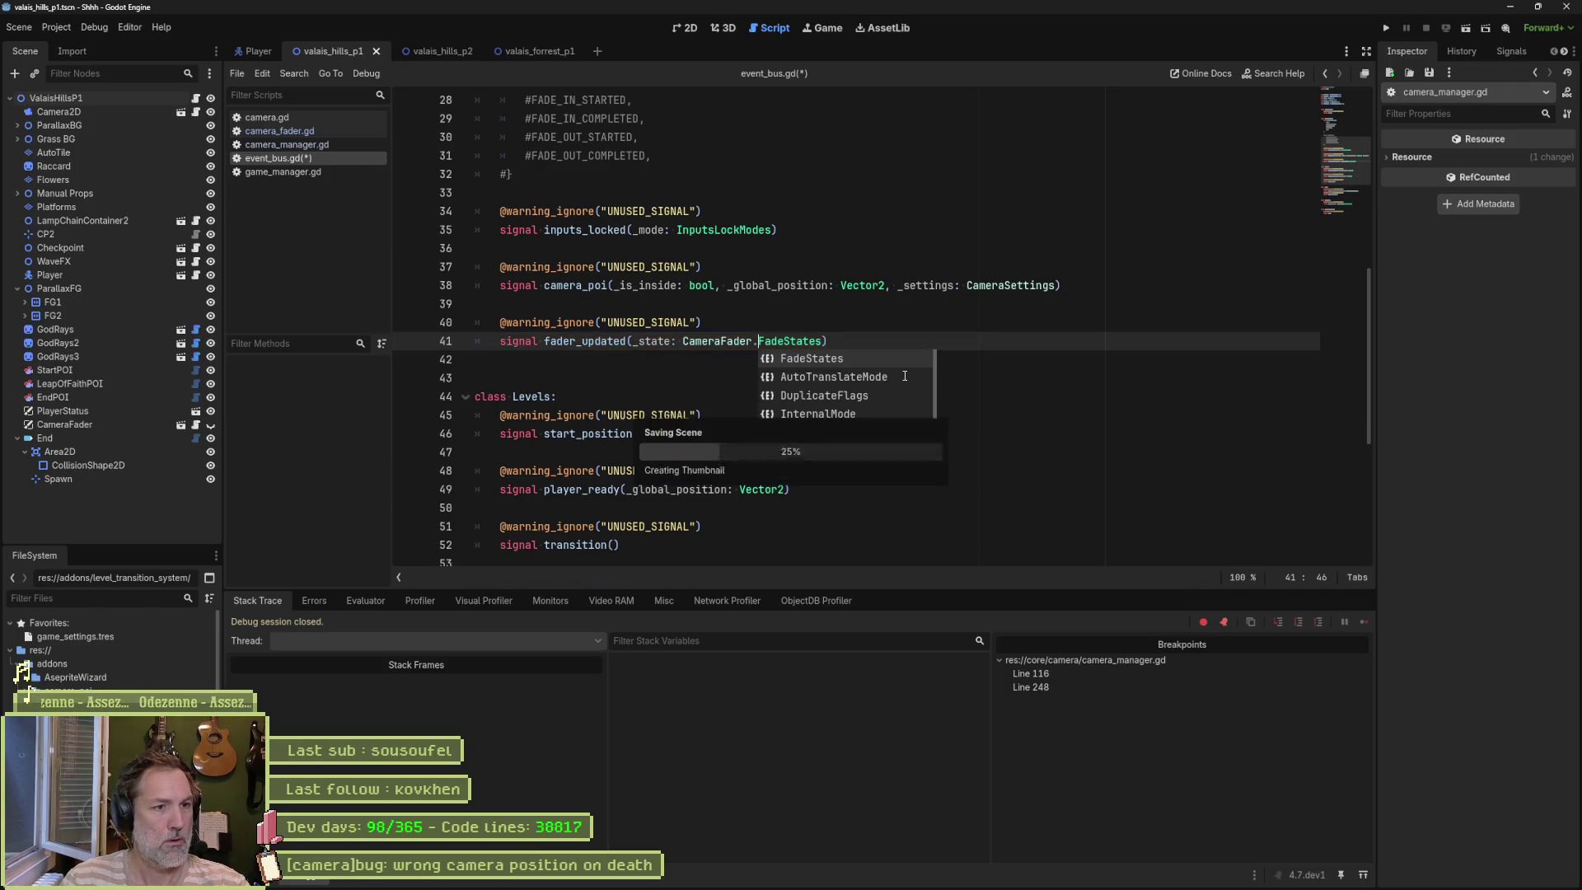
key("Escape")
key("Up")
key("Up")
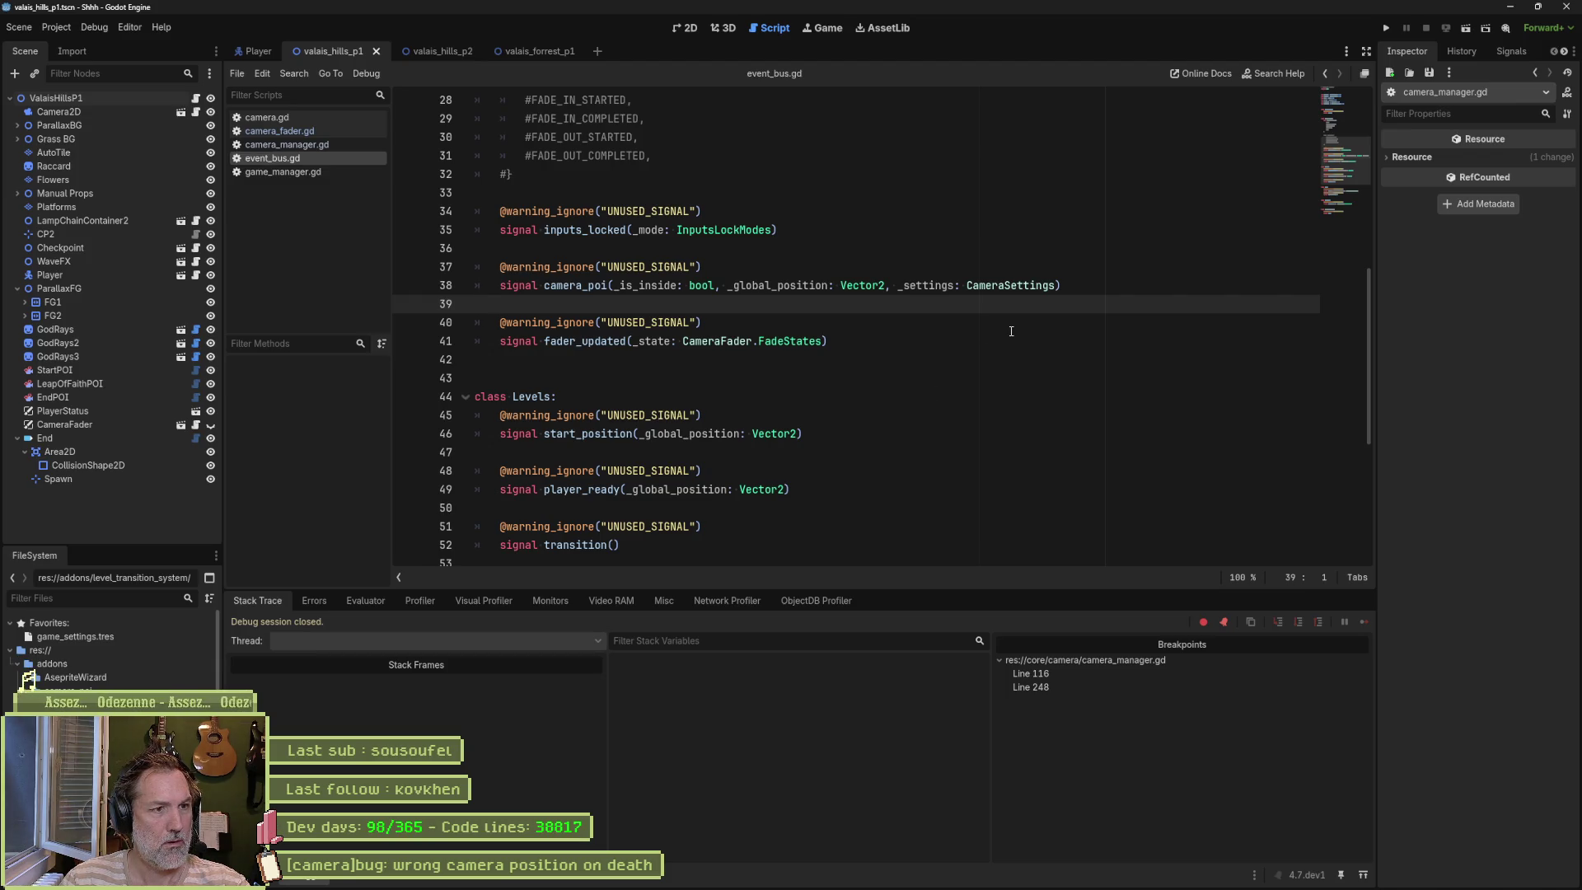
Step: Delete the commented-out FadeStates block from event_bus.gd
scroll(625, 233, "up", 3)
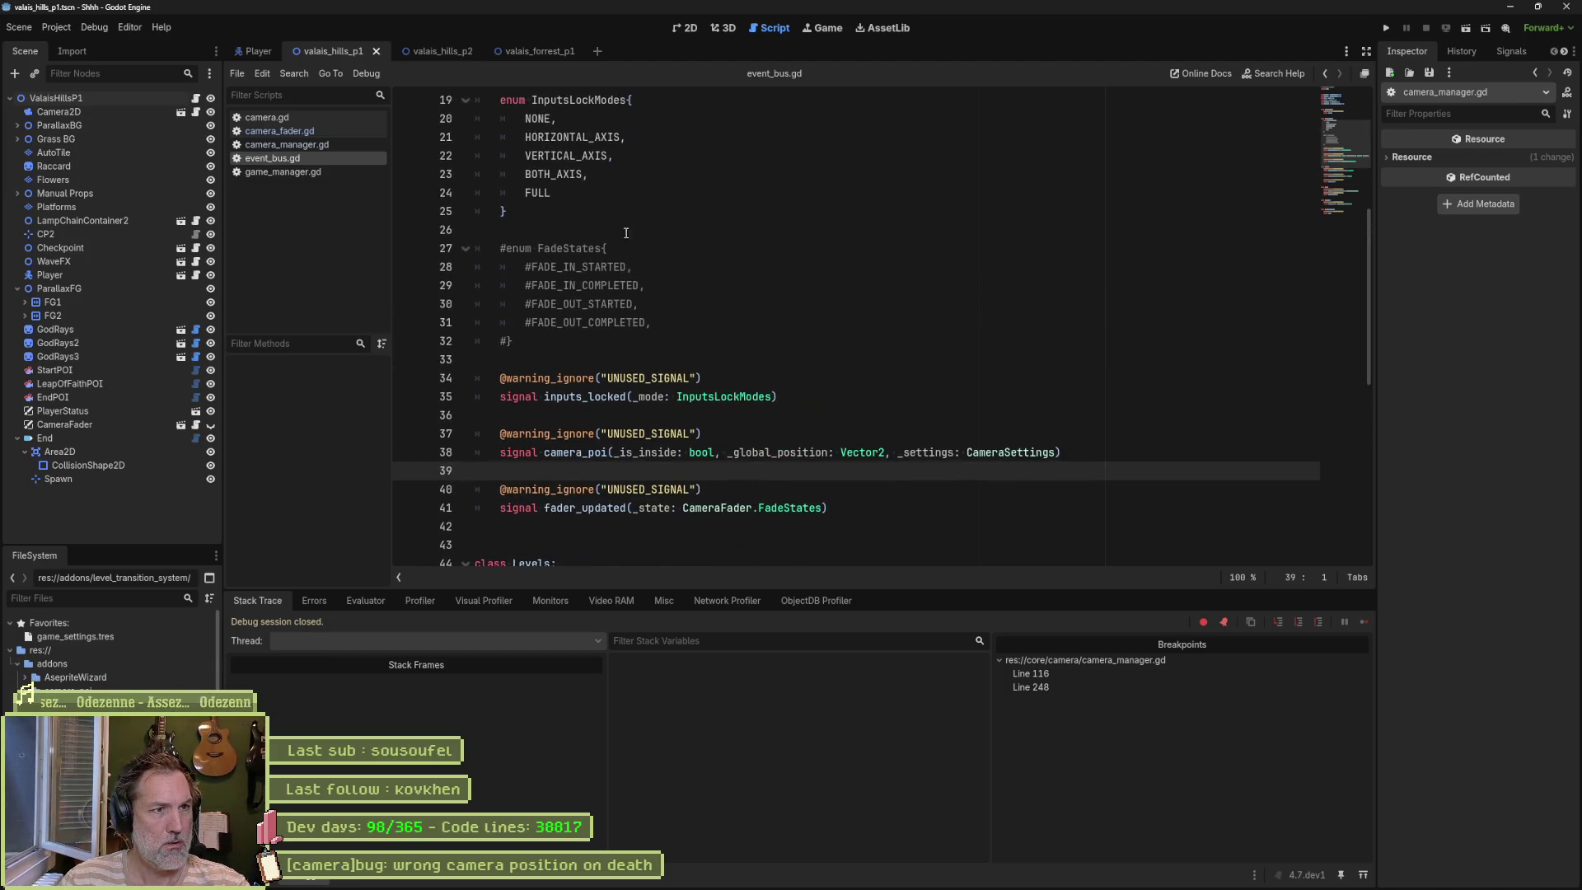
left_click_drag(561, 336, 592, 210)
key("Delete")
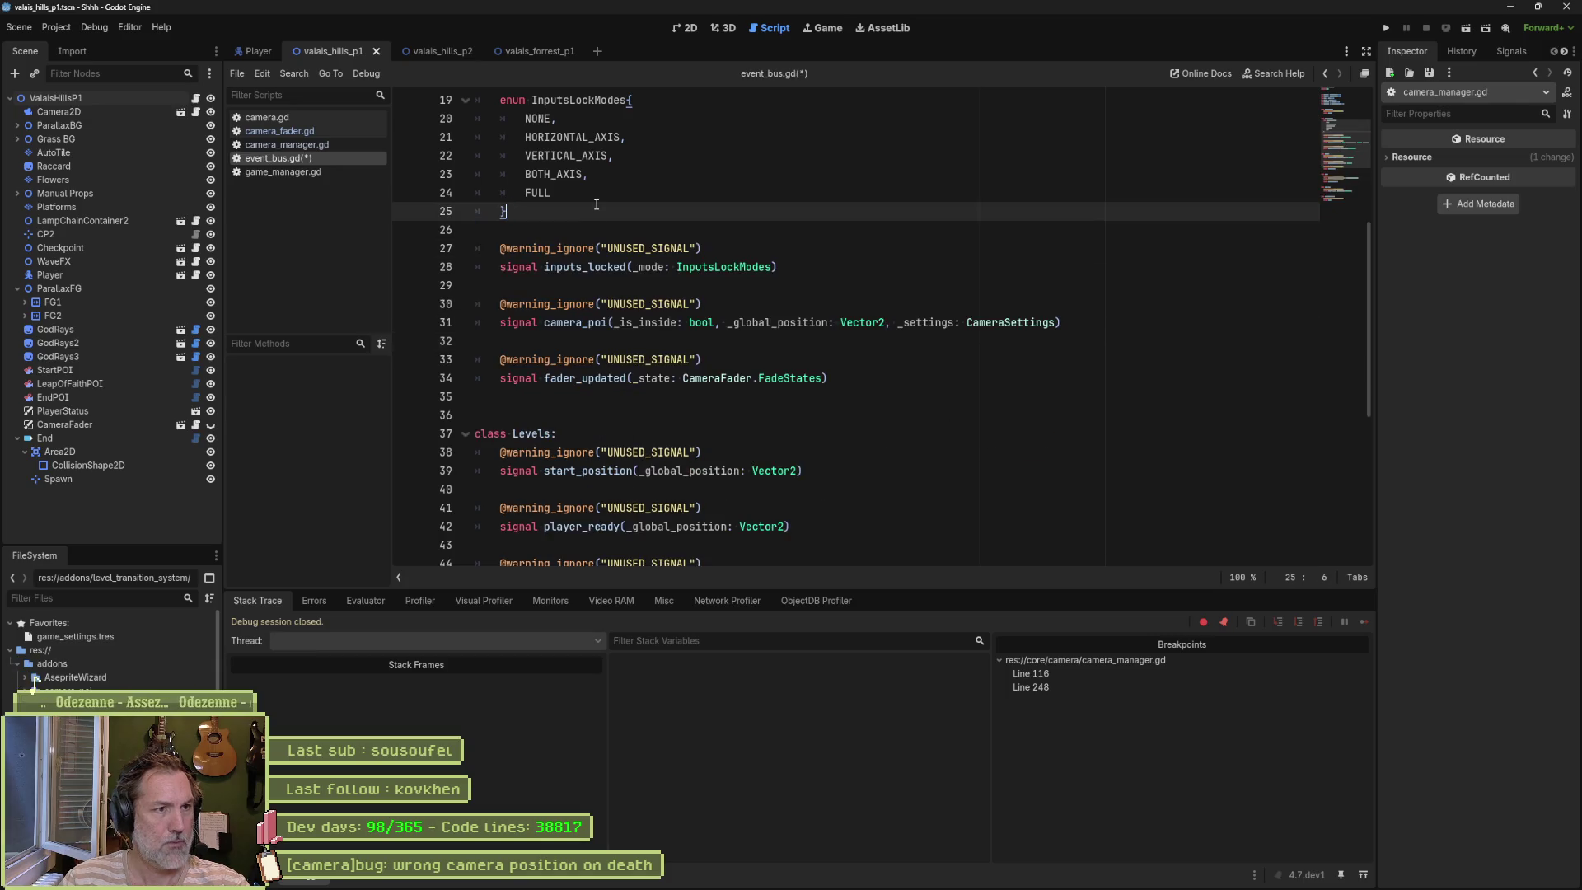
left_click(737, 367)
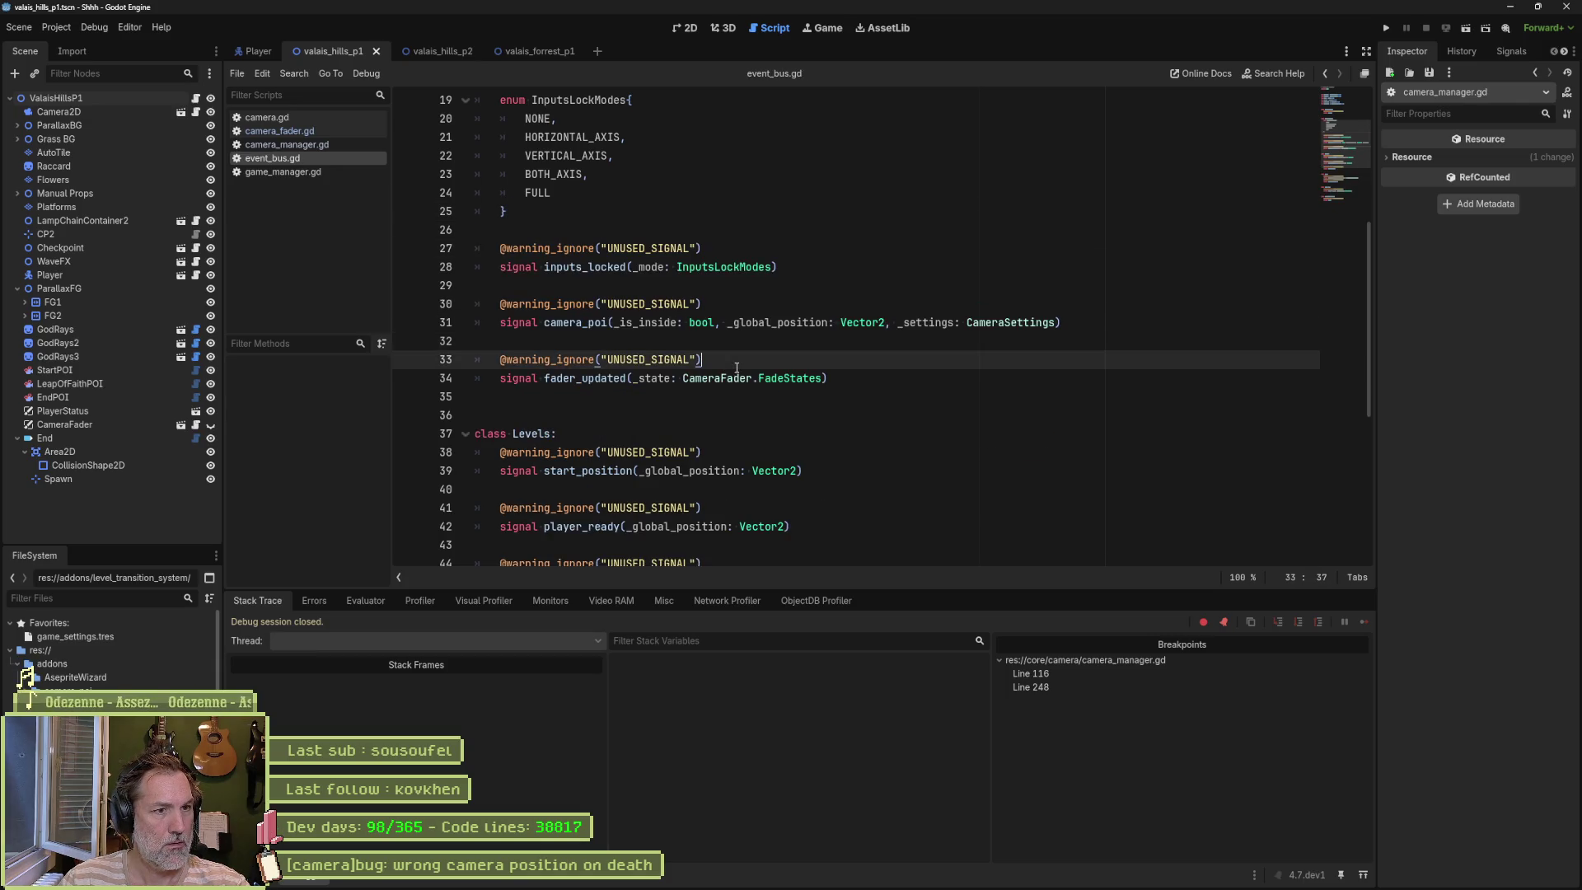
left_click(290, 145)
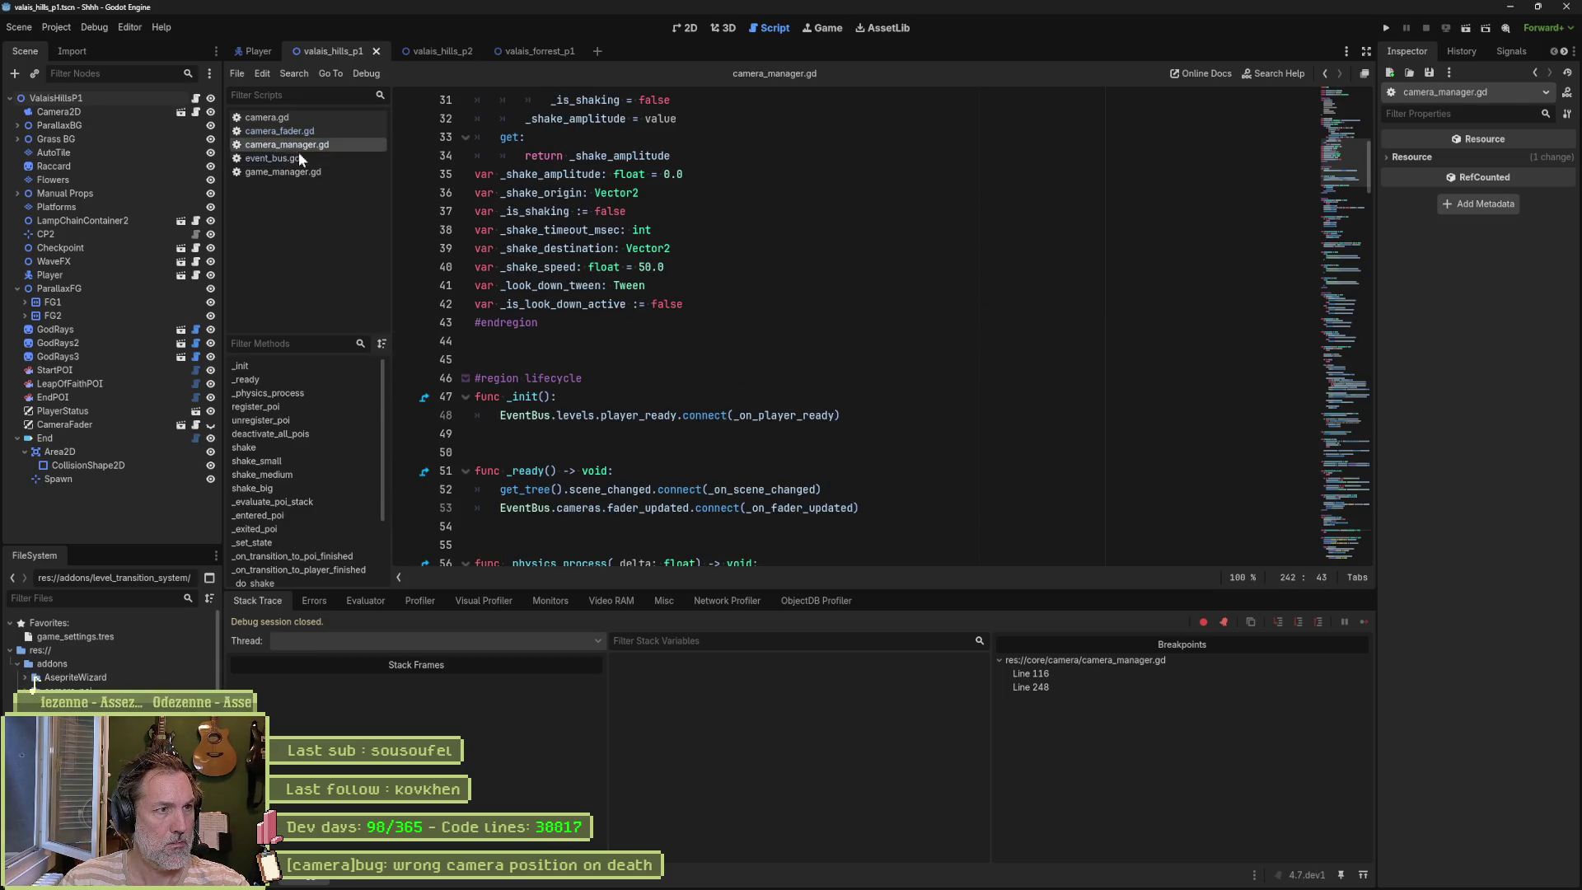
Step: Add print_debug("fader updated state: ", _state) to _on_fader_updated, remove pass, save, and run
left_click(785, 415)
left_click(806, 508, "ctrl")
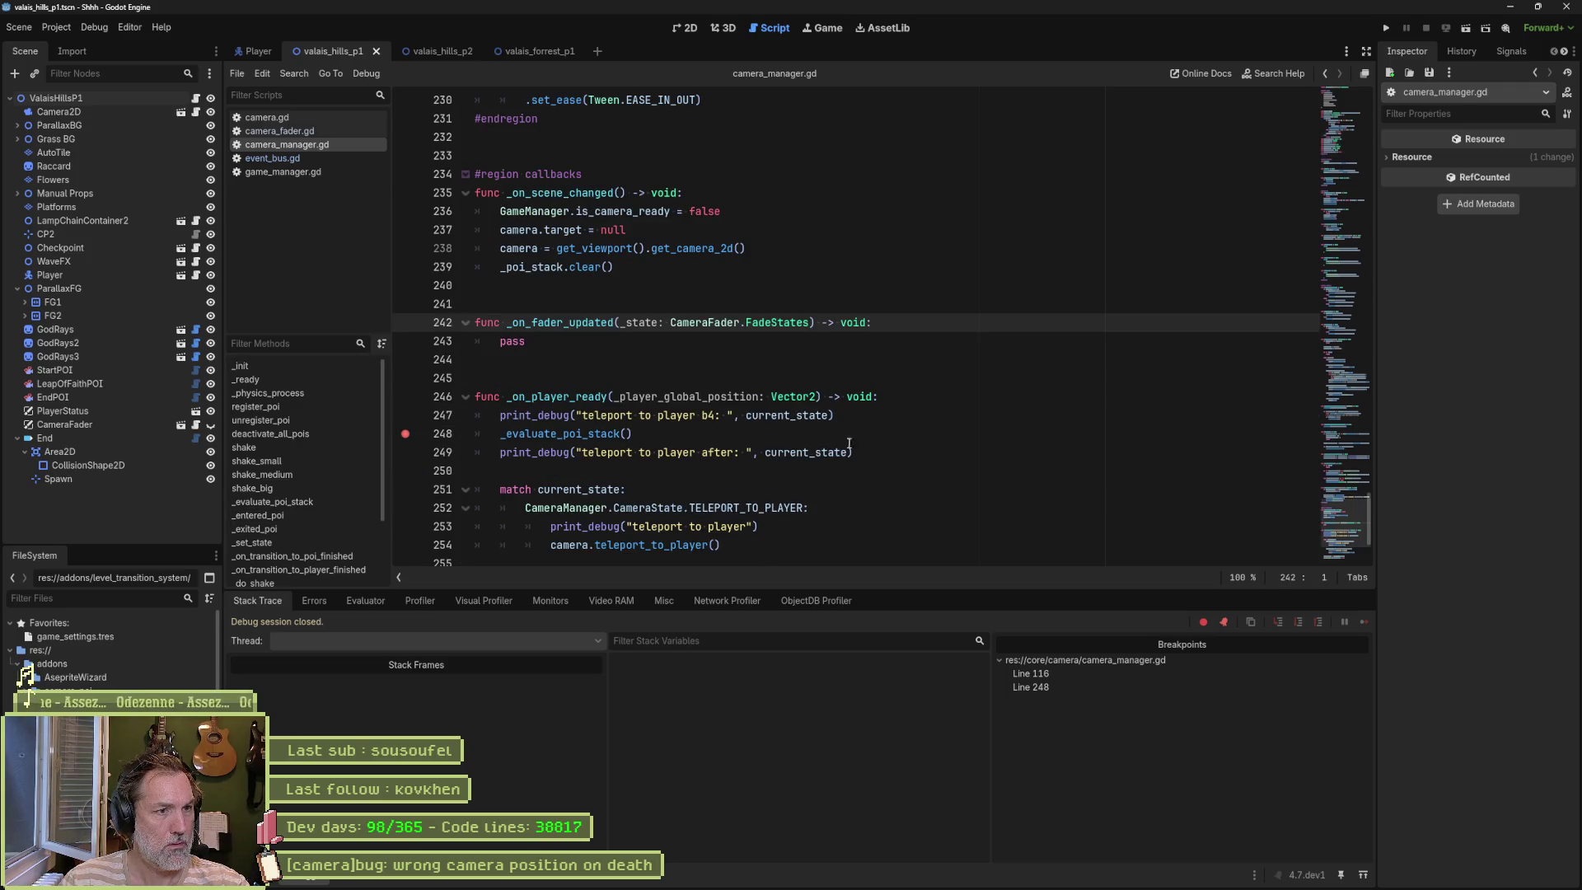
left_click(883, 331)
key("Return")
type("p")
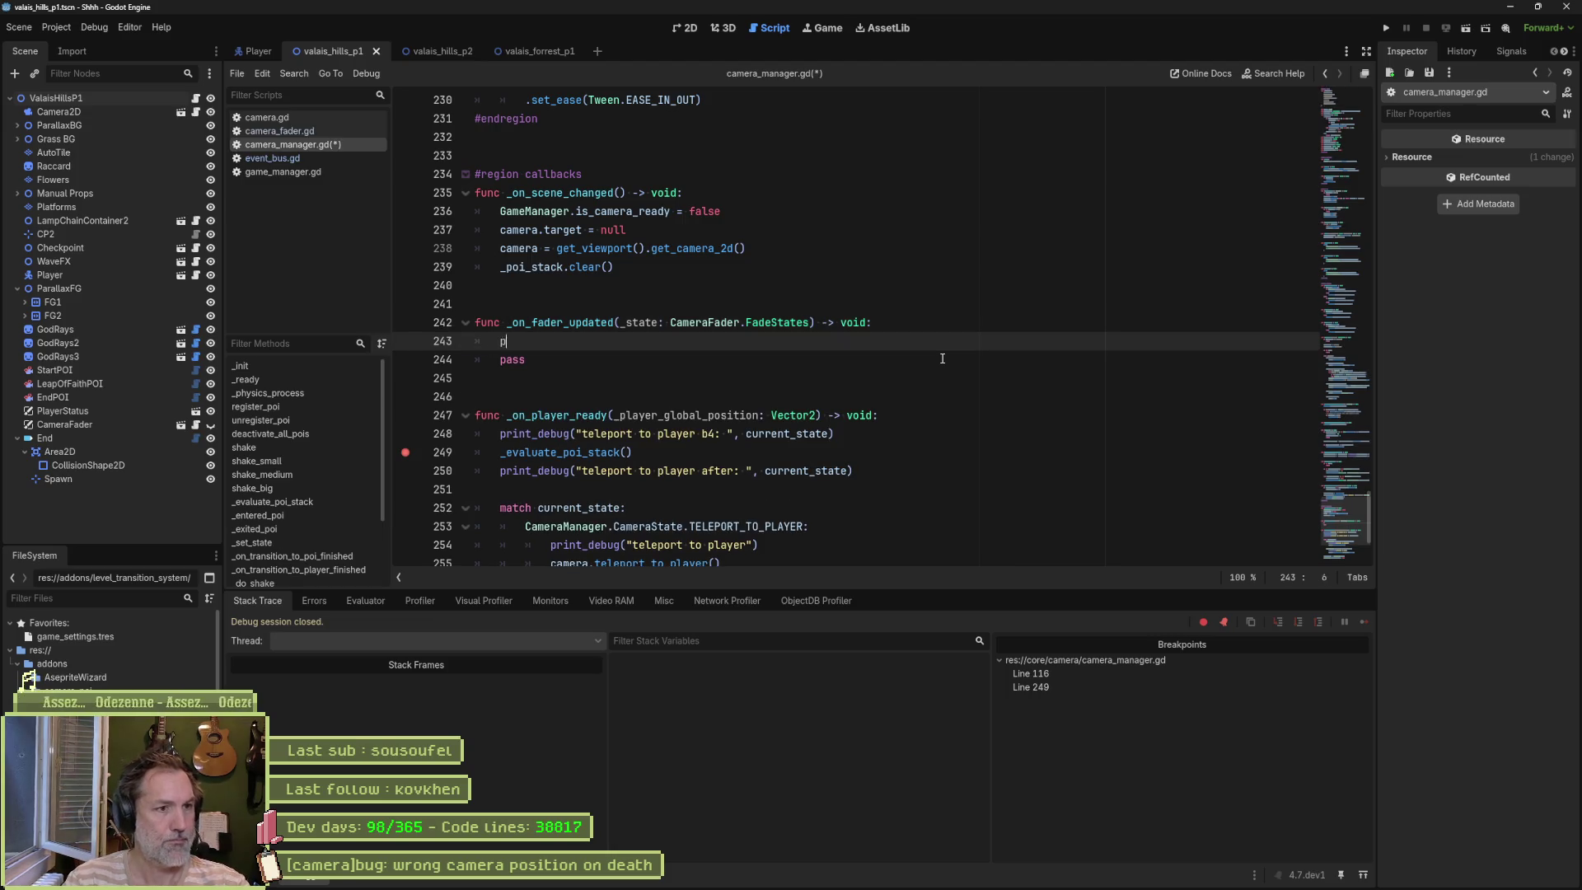
type("rint_de")
key("Return")
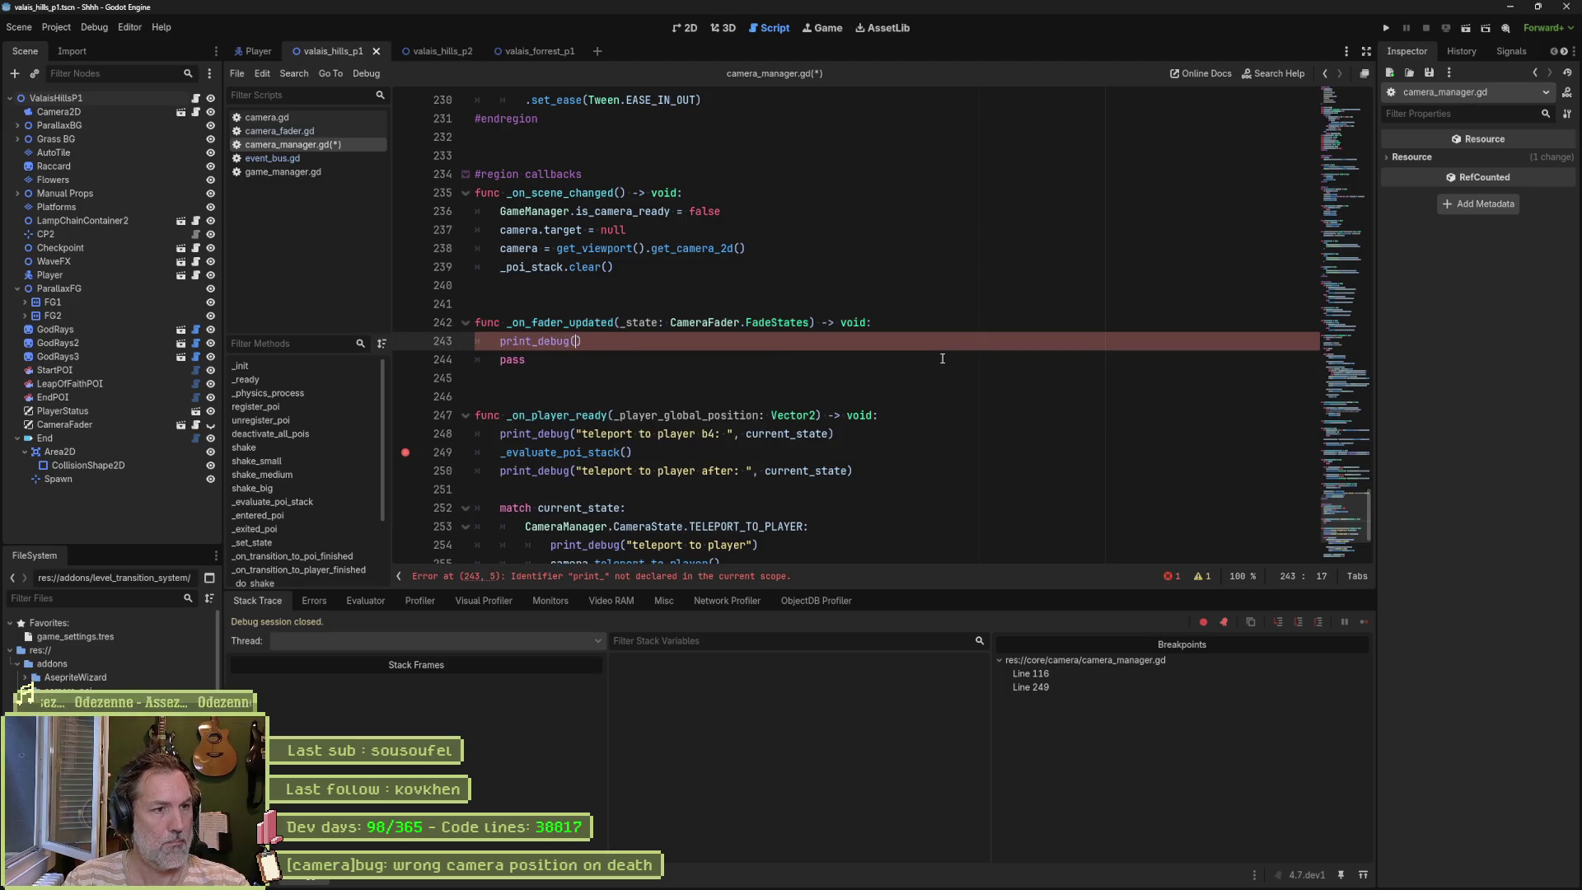
type("\"f")
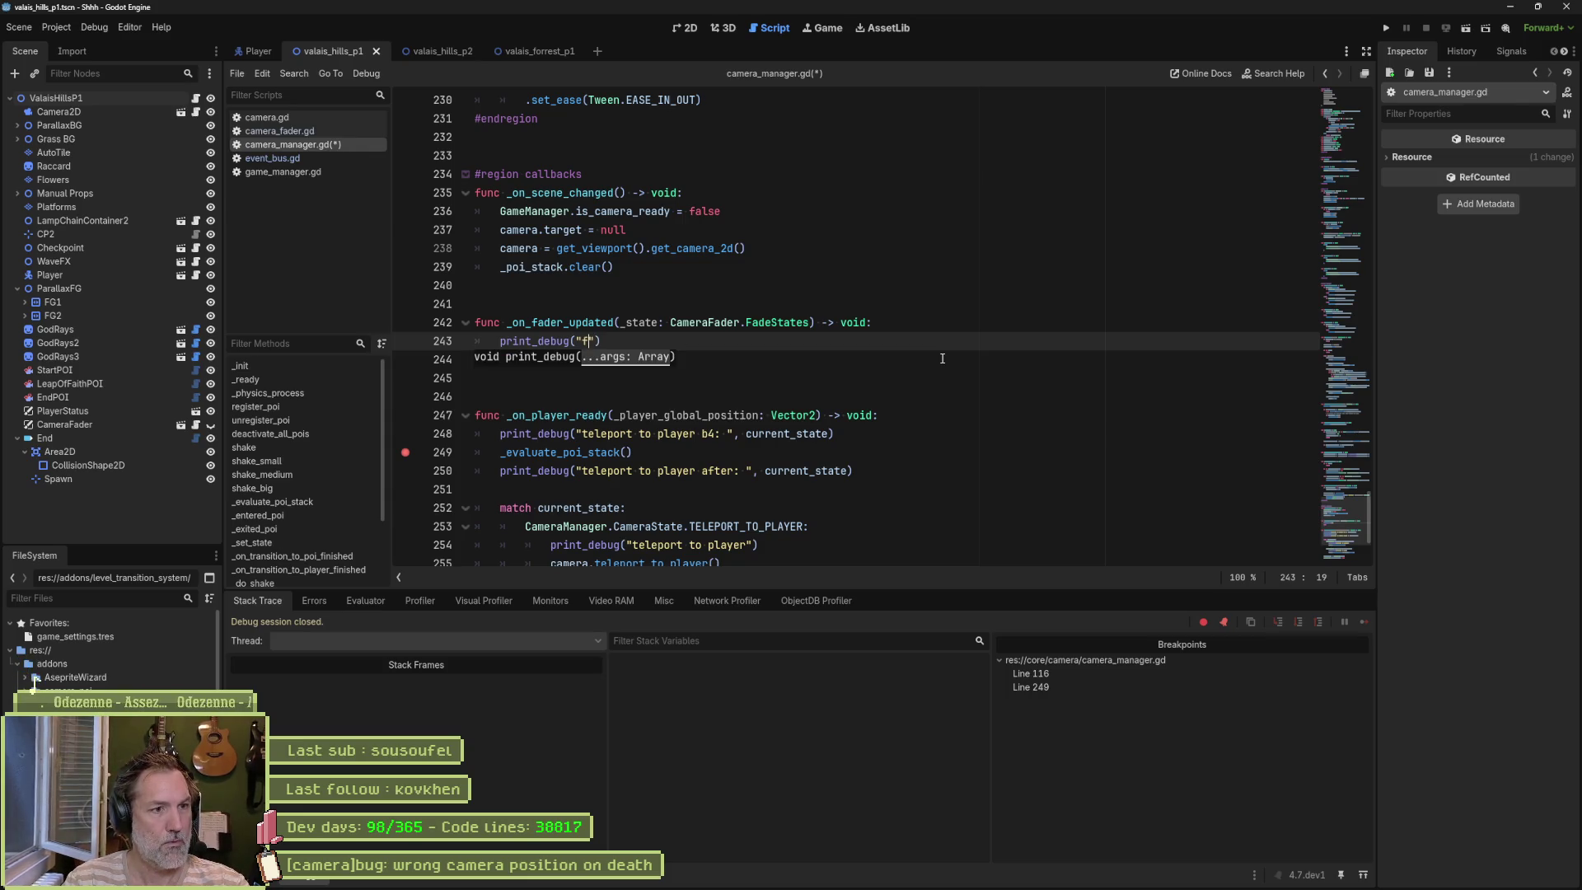
key("BackSpace")
key("BackSpace")
type("der updated")
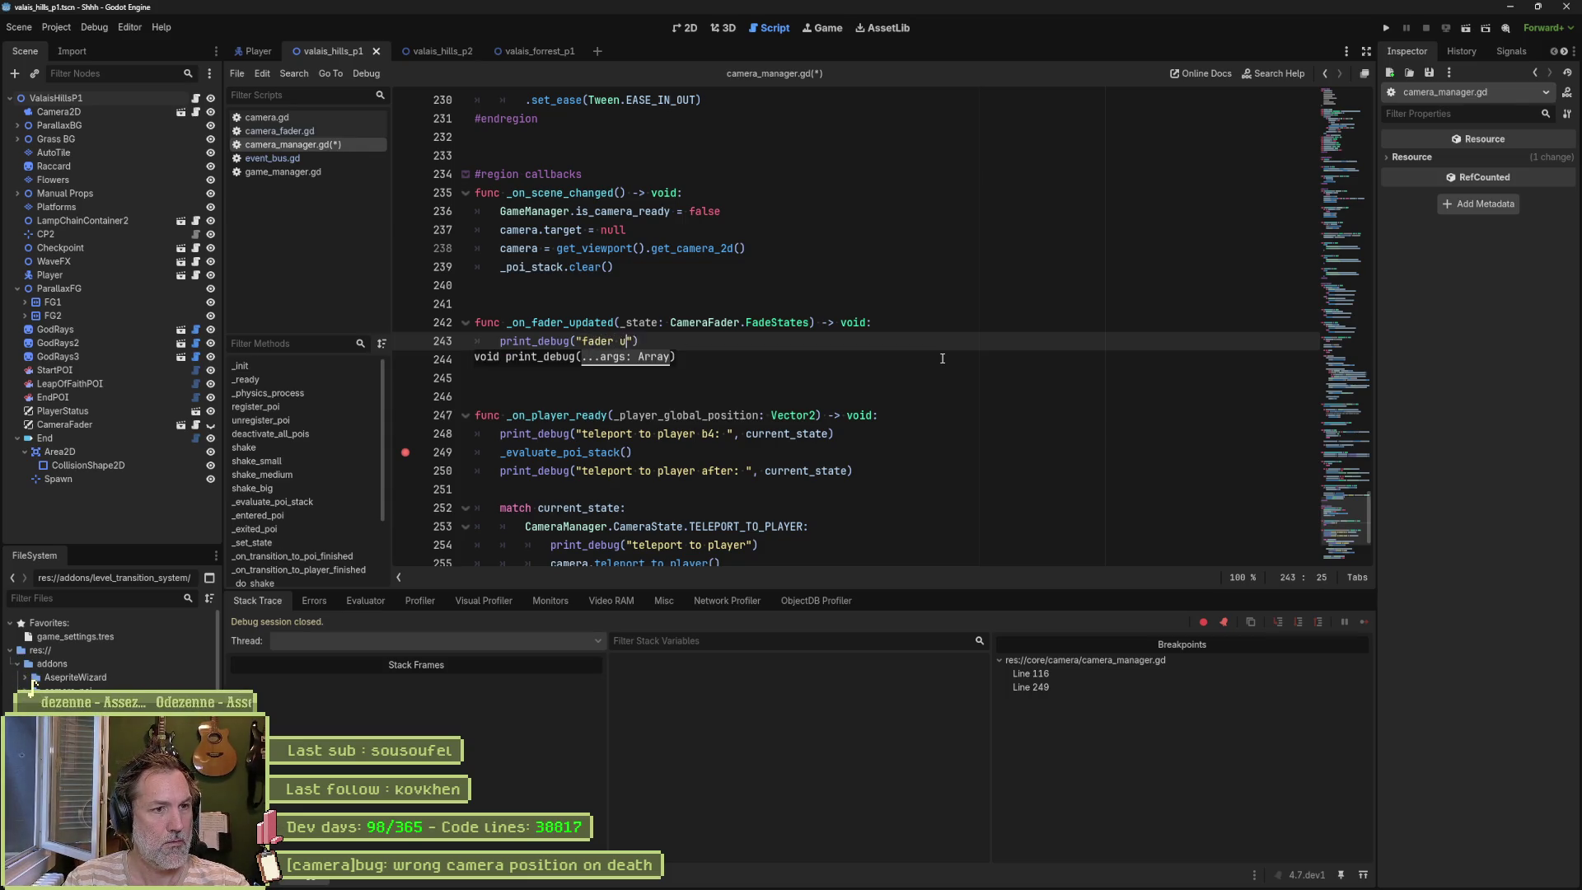
type(" st")
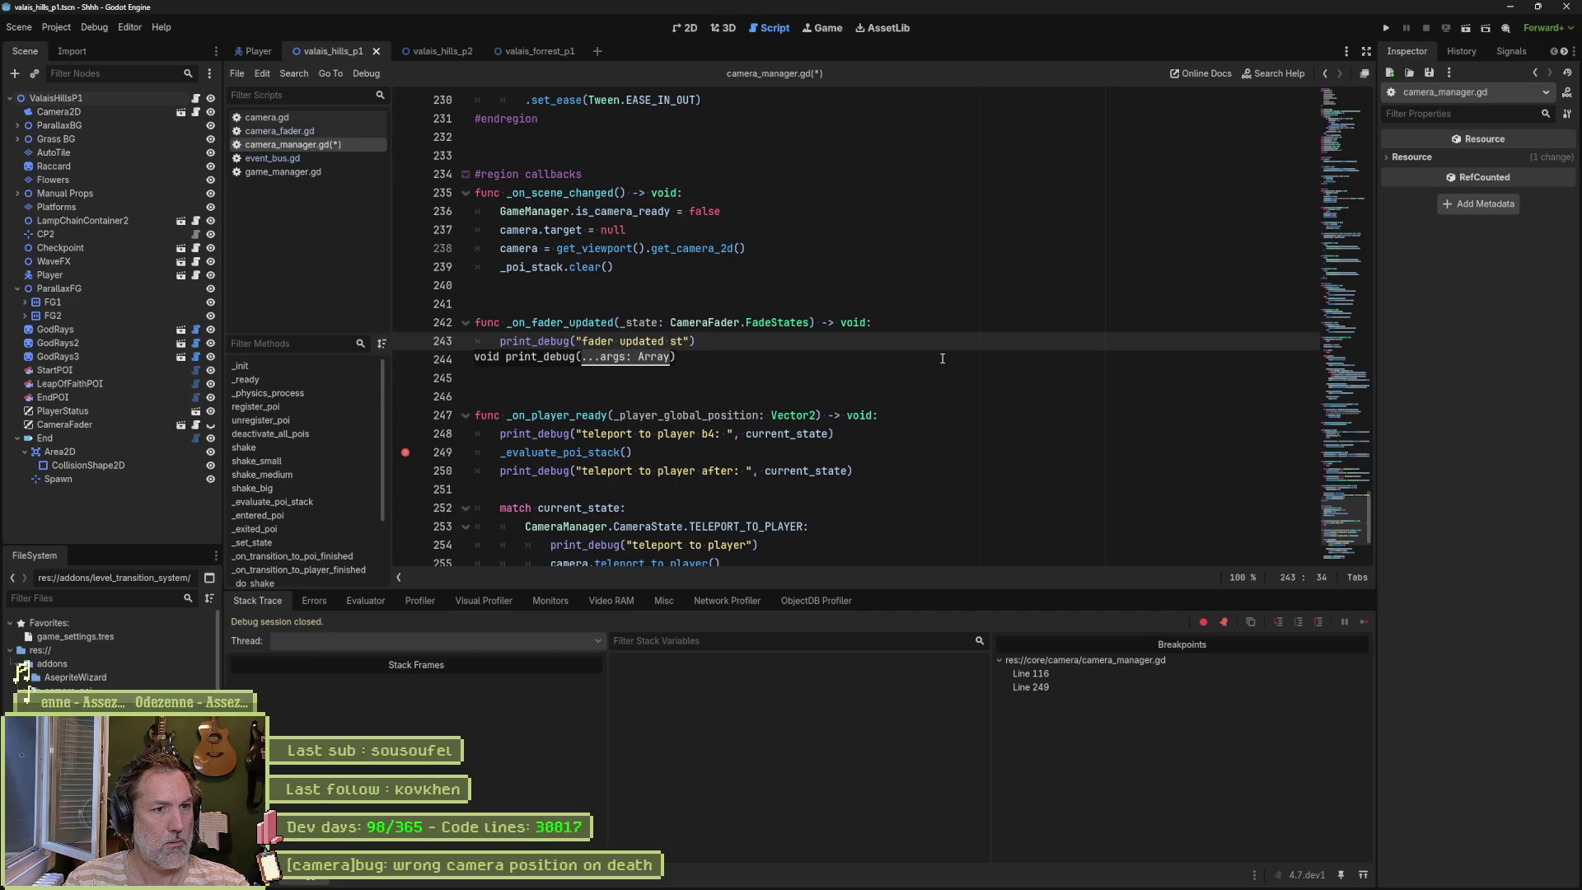
type(": \" ")
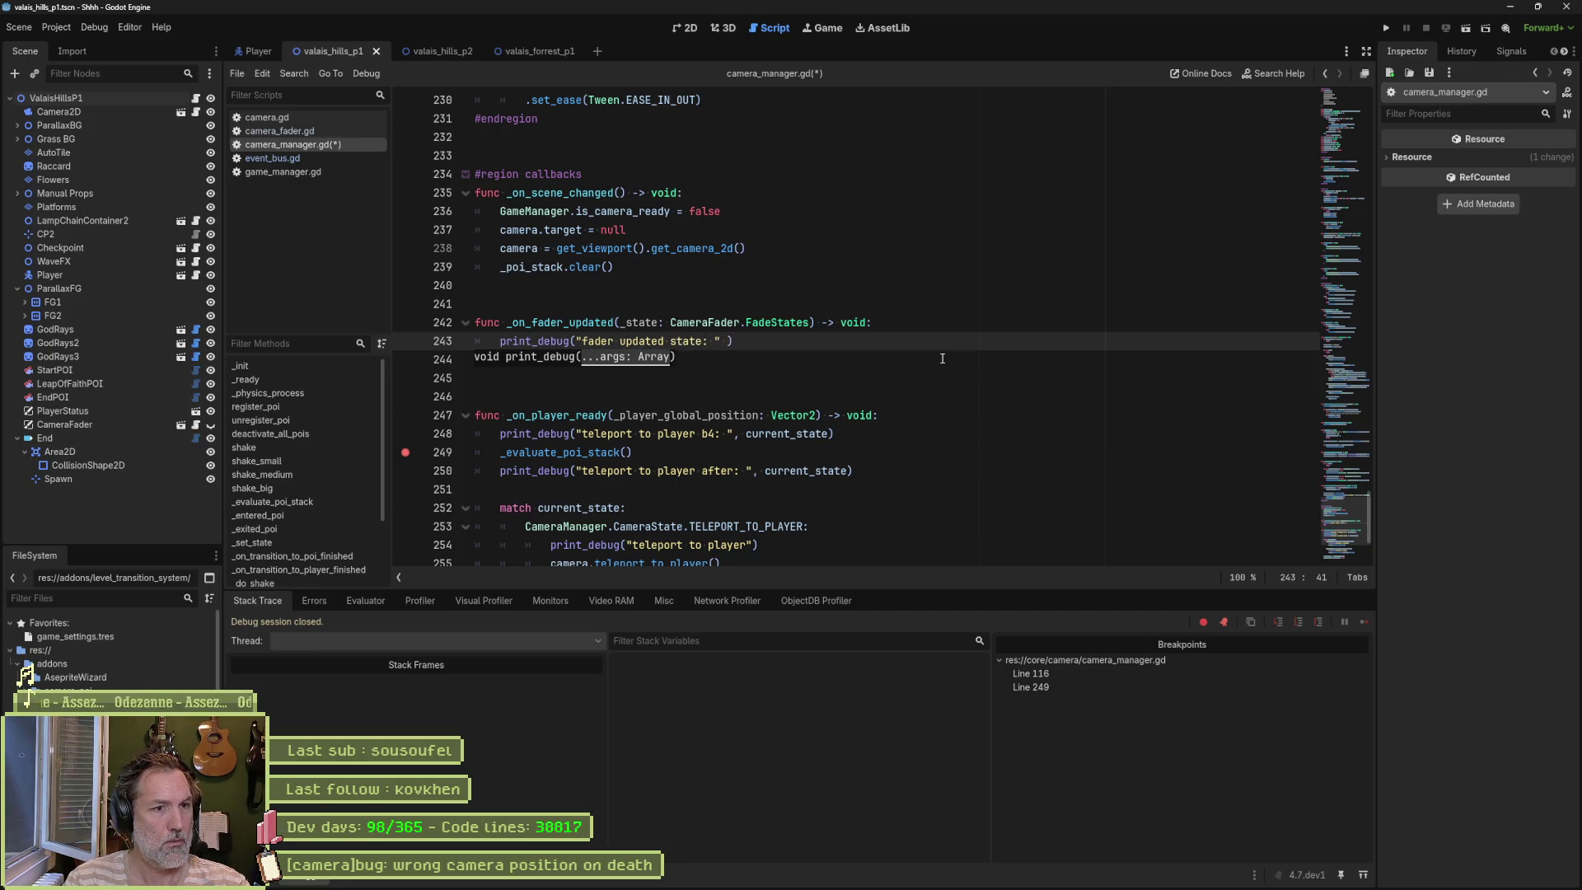
type(": ")
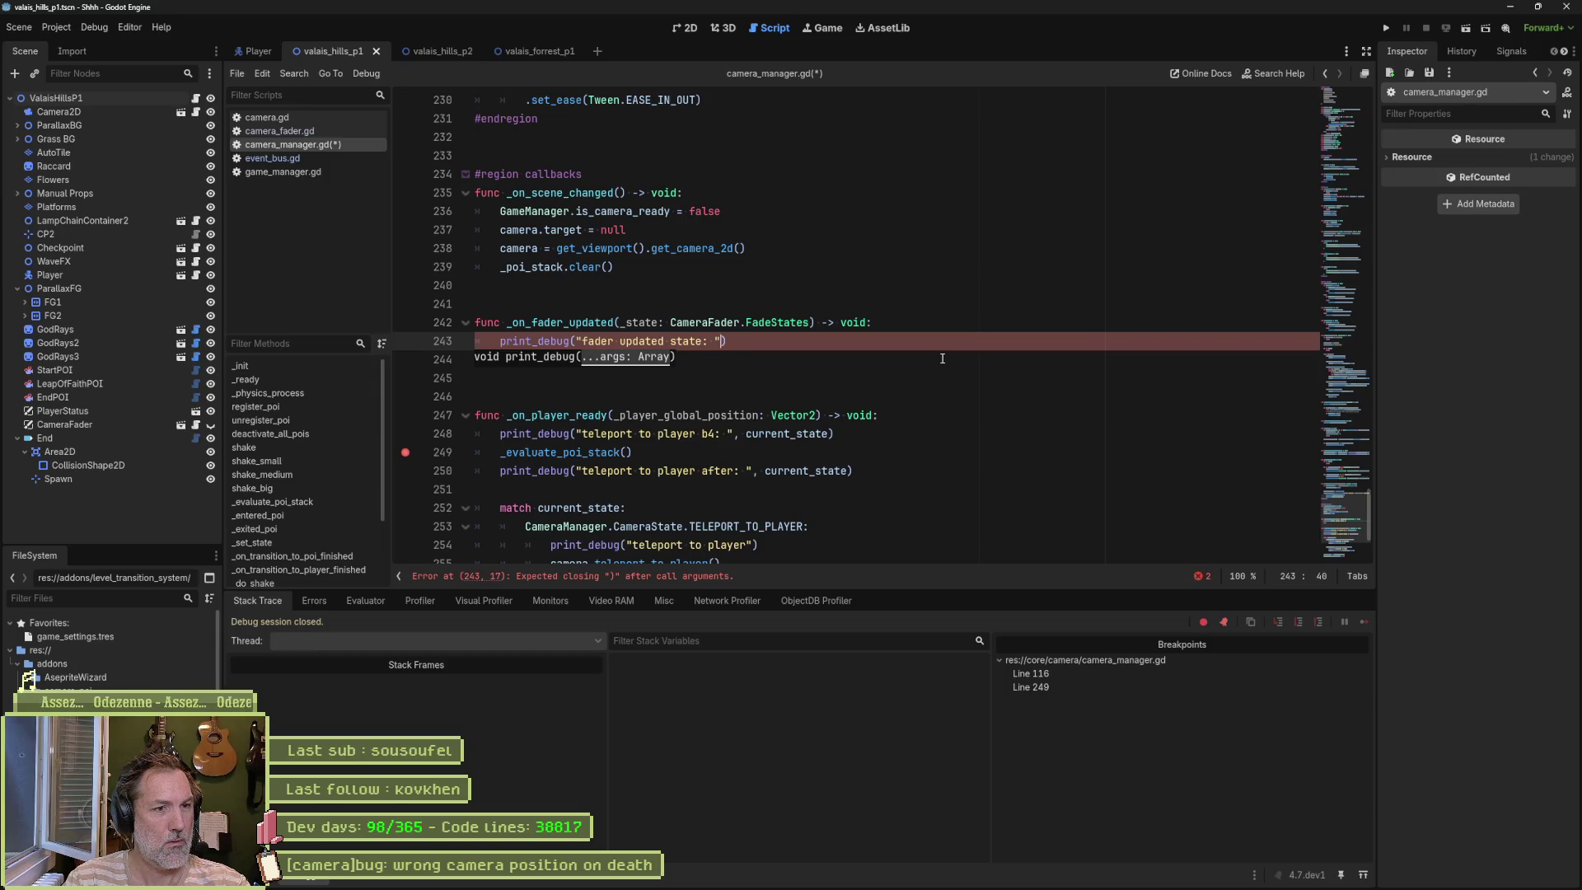
type(", _state")
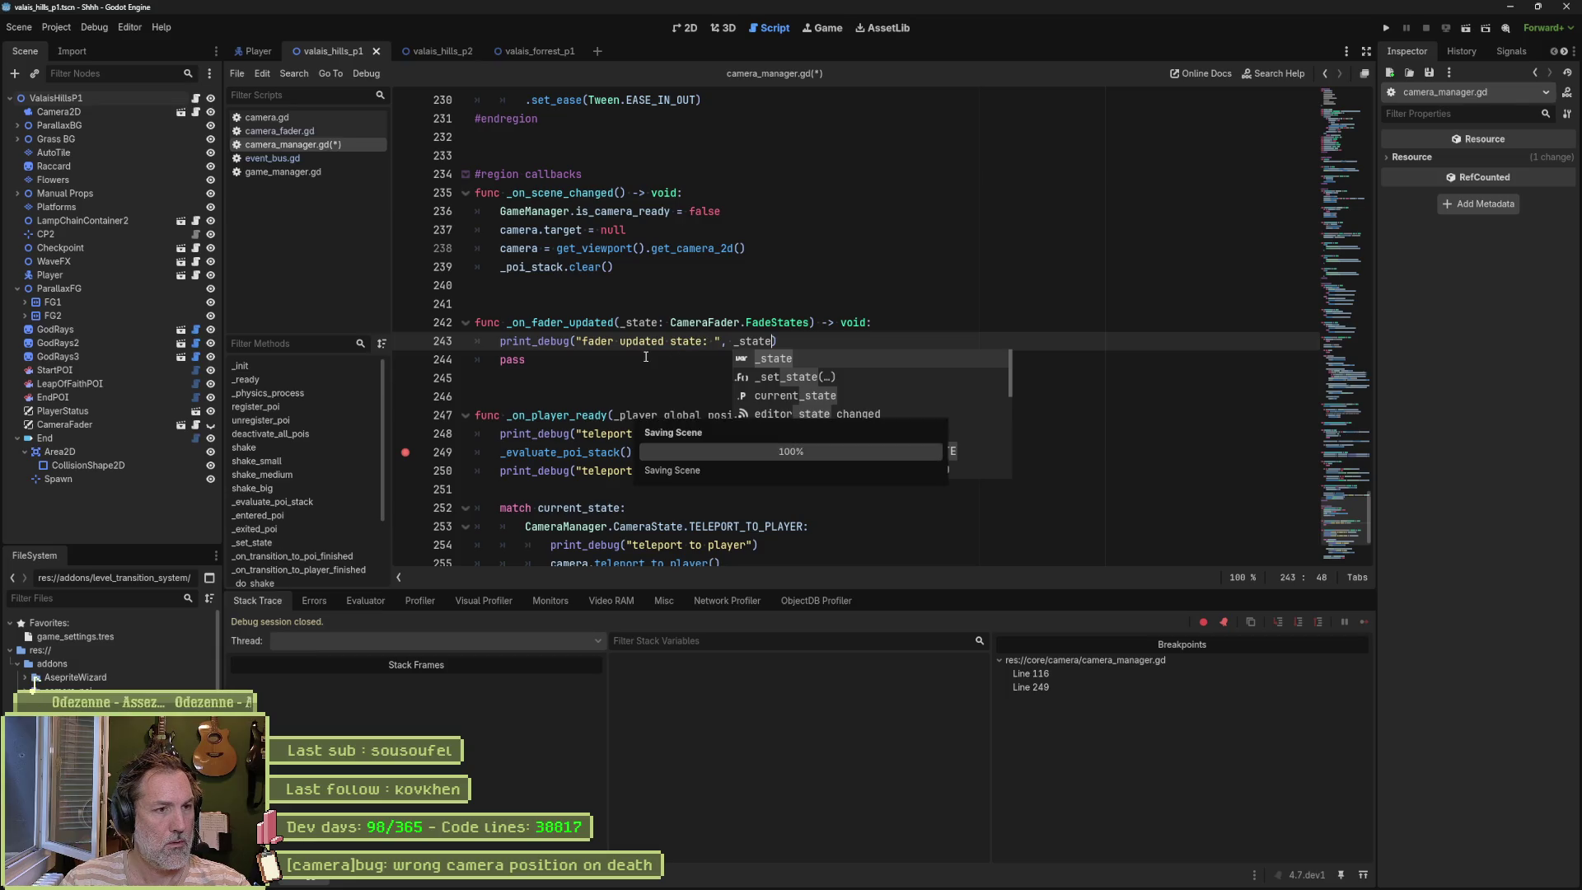
key("Escape")
key("Down")
key("ctrl+shift+k")
key("ctrl+s")
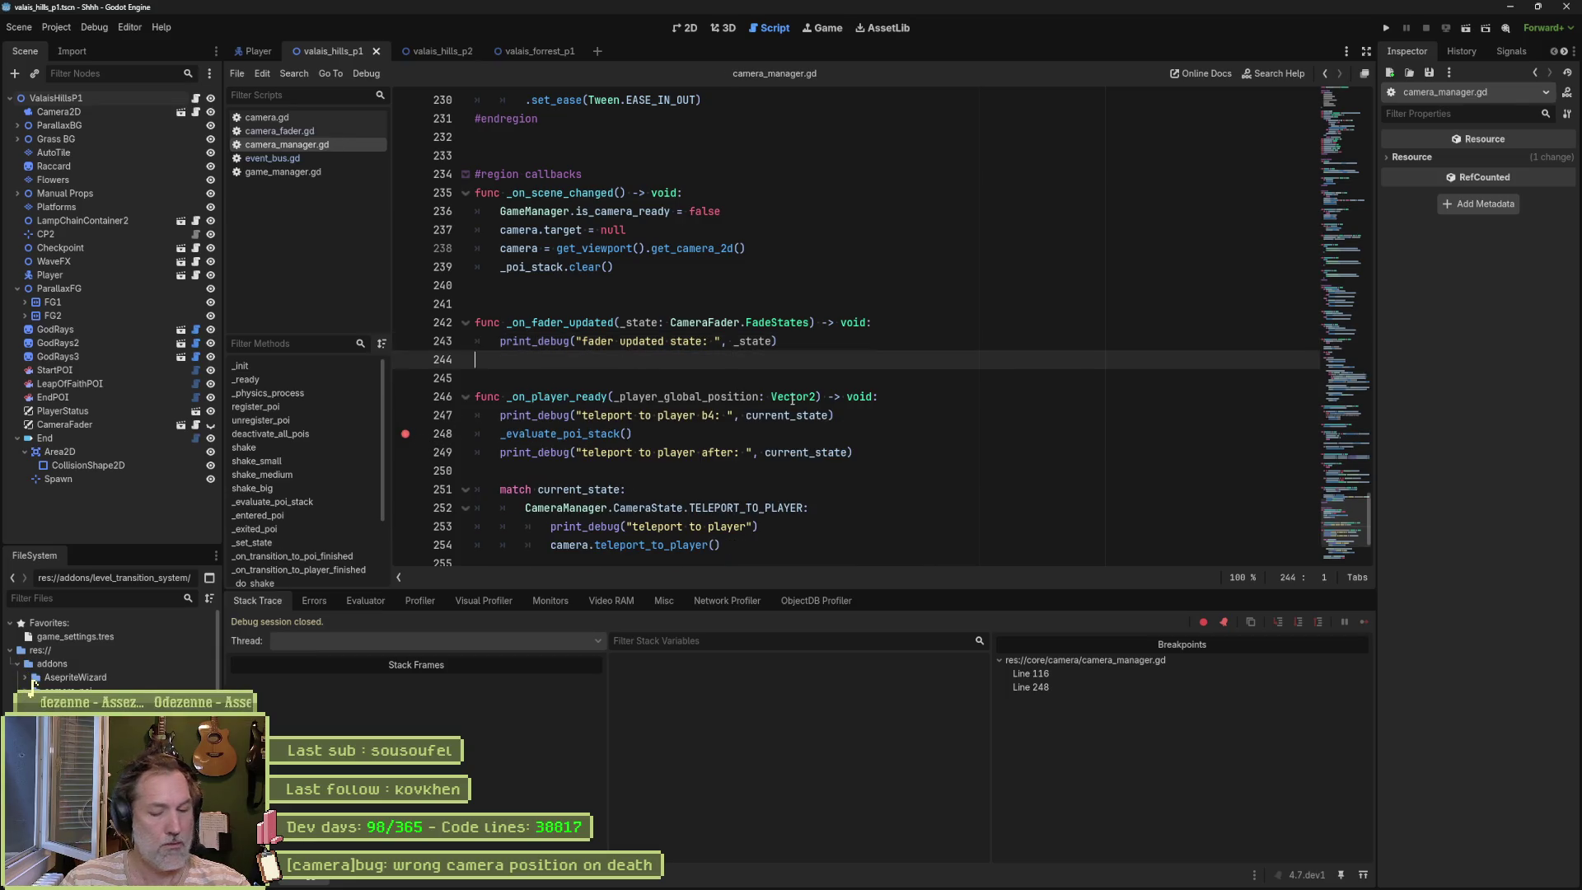
key("F6")
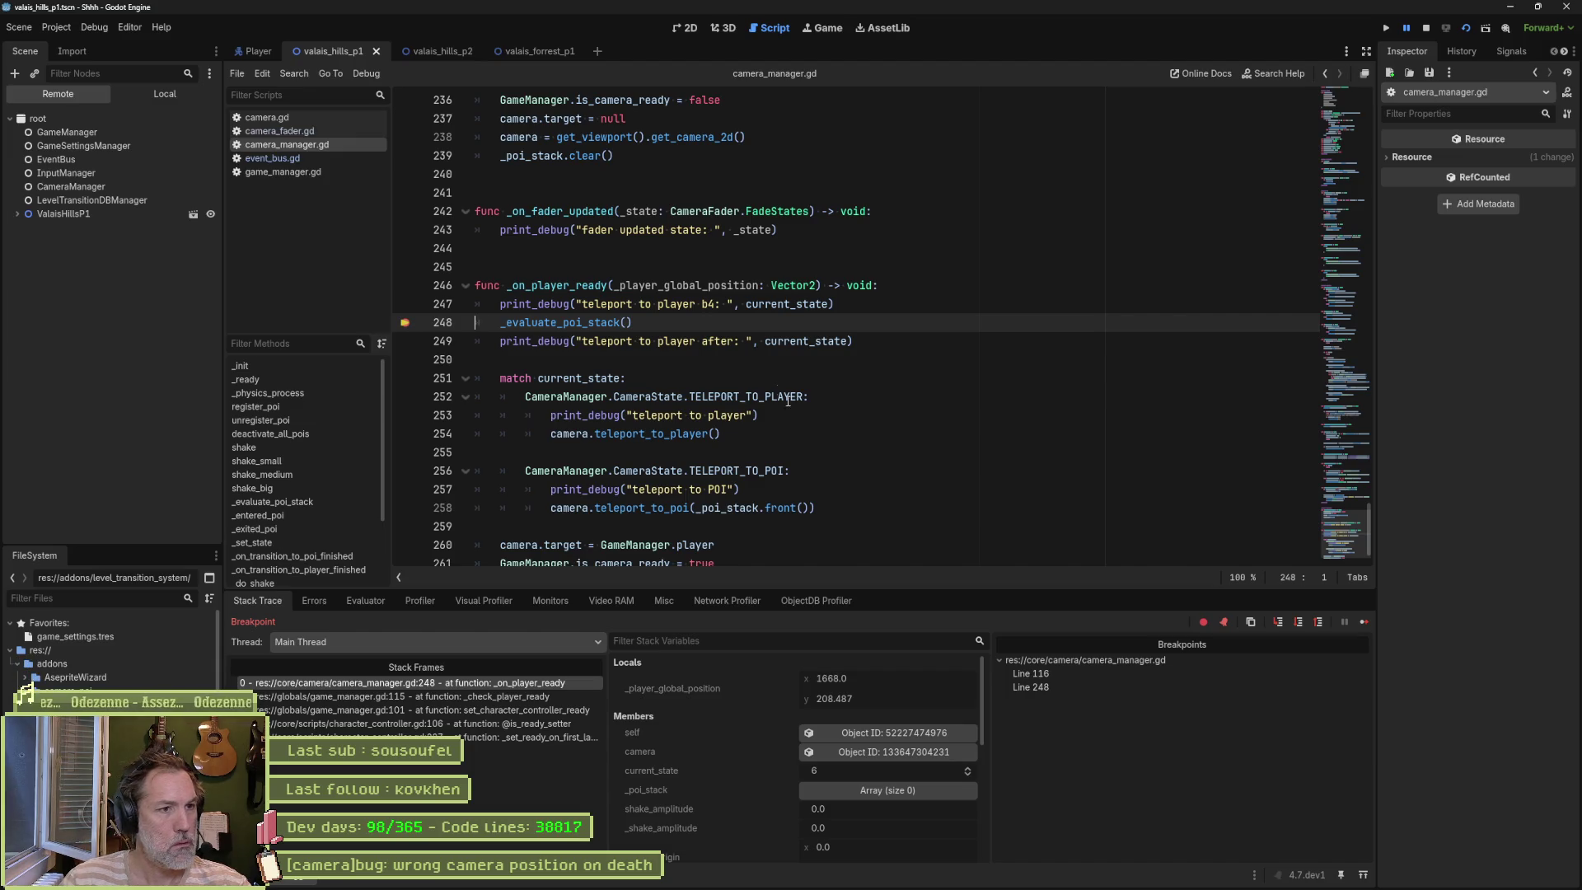
Step: Remove breakpoints on lines 248 and 116, continuing until the FadeStates error at camera_fader.gd line 79
left_click(405, 324)
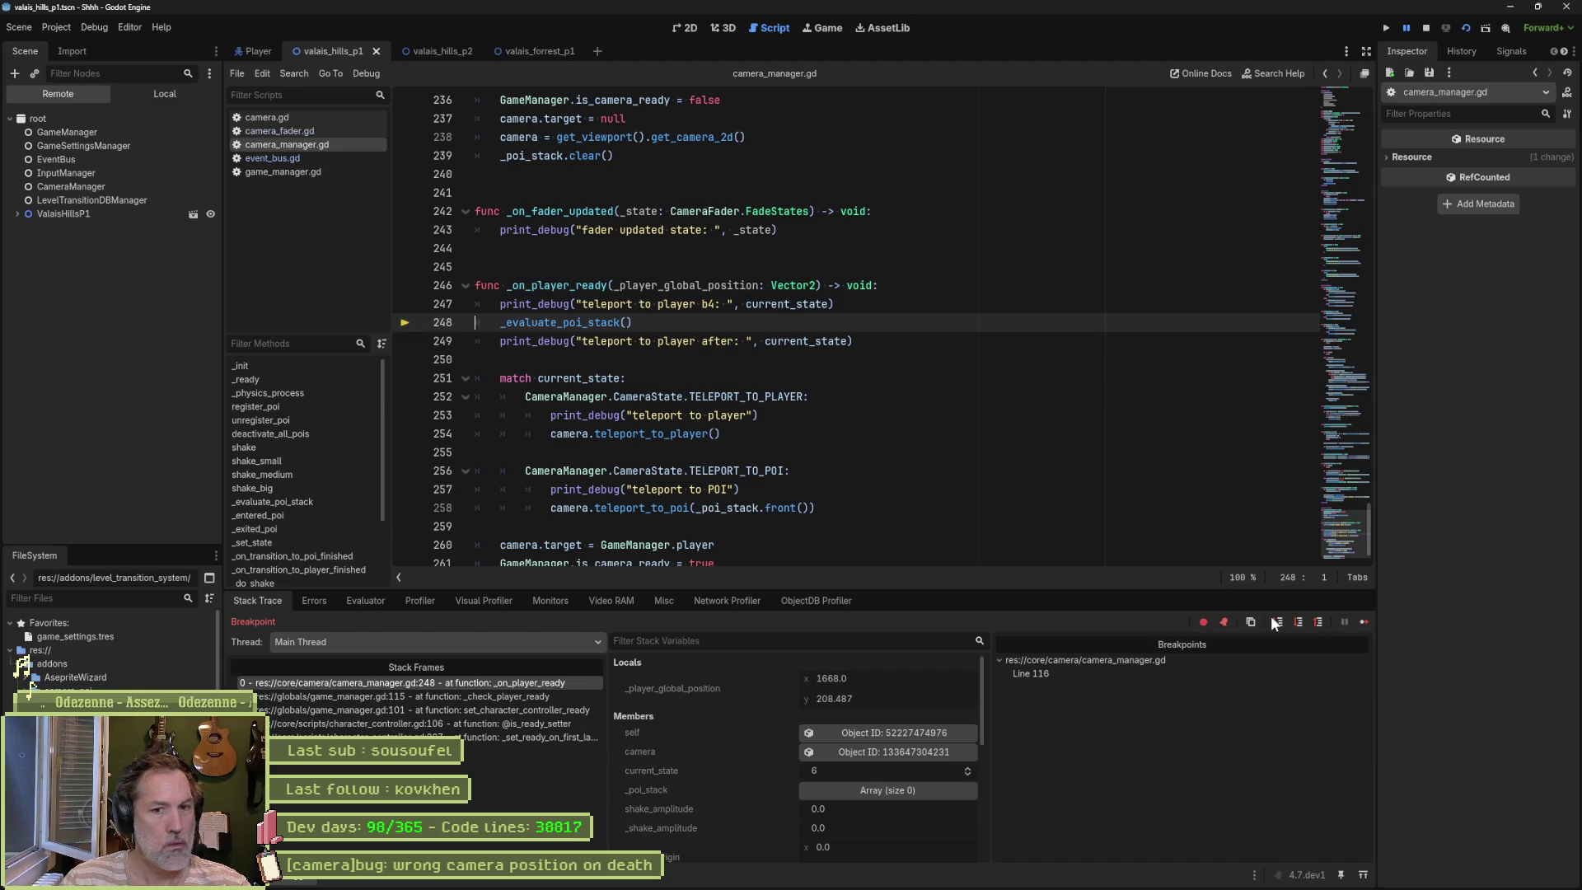
left_click(1363, 622)
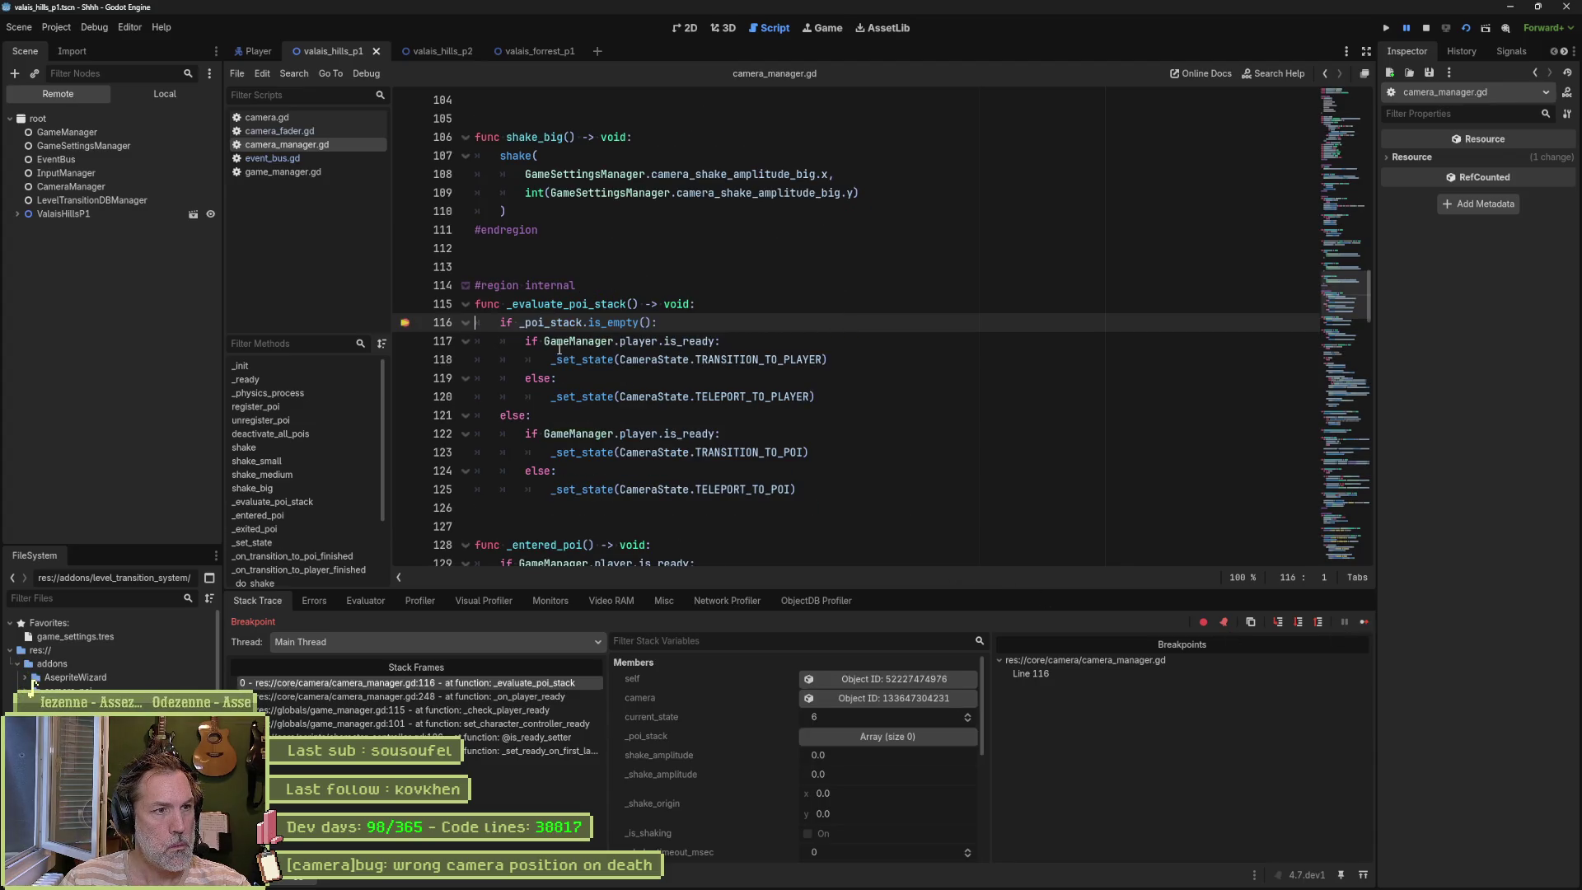
left_click(405, 322)
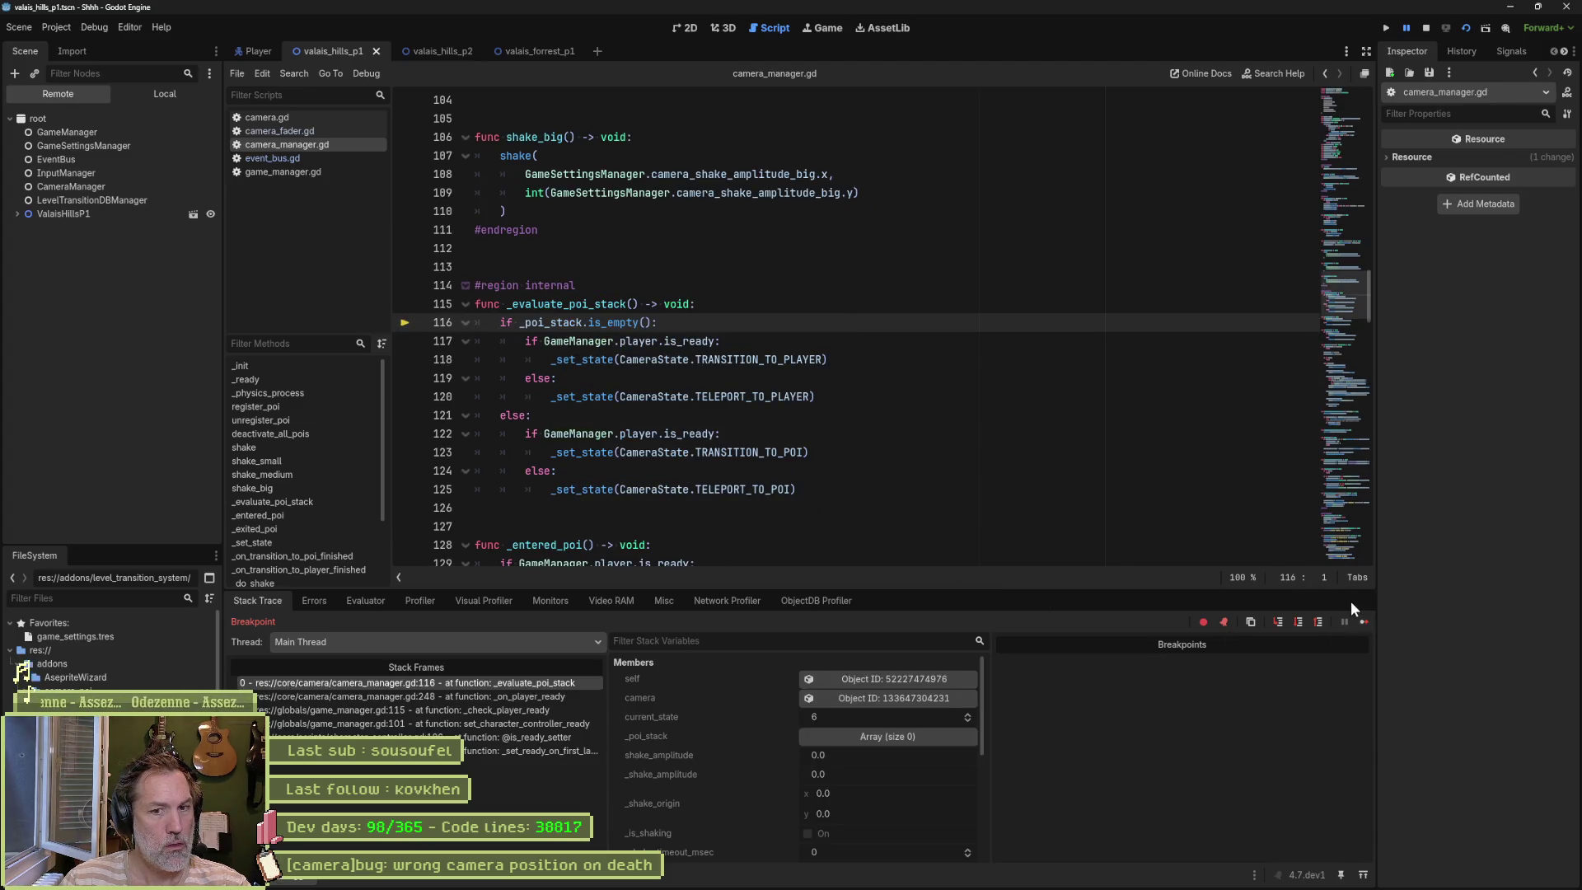
left_click(1364, 622)
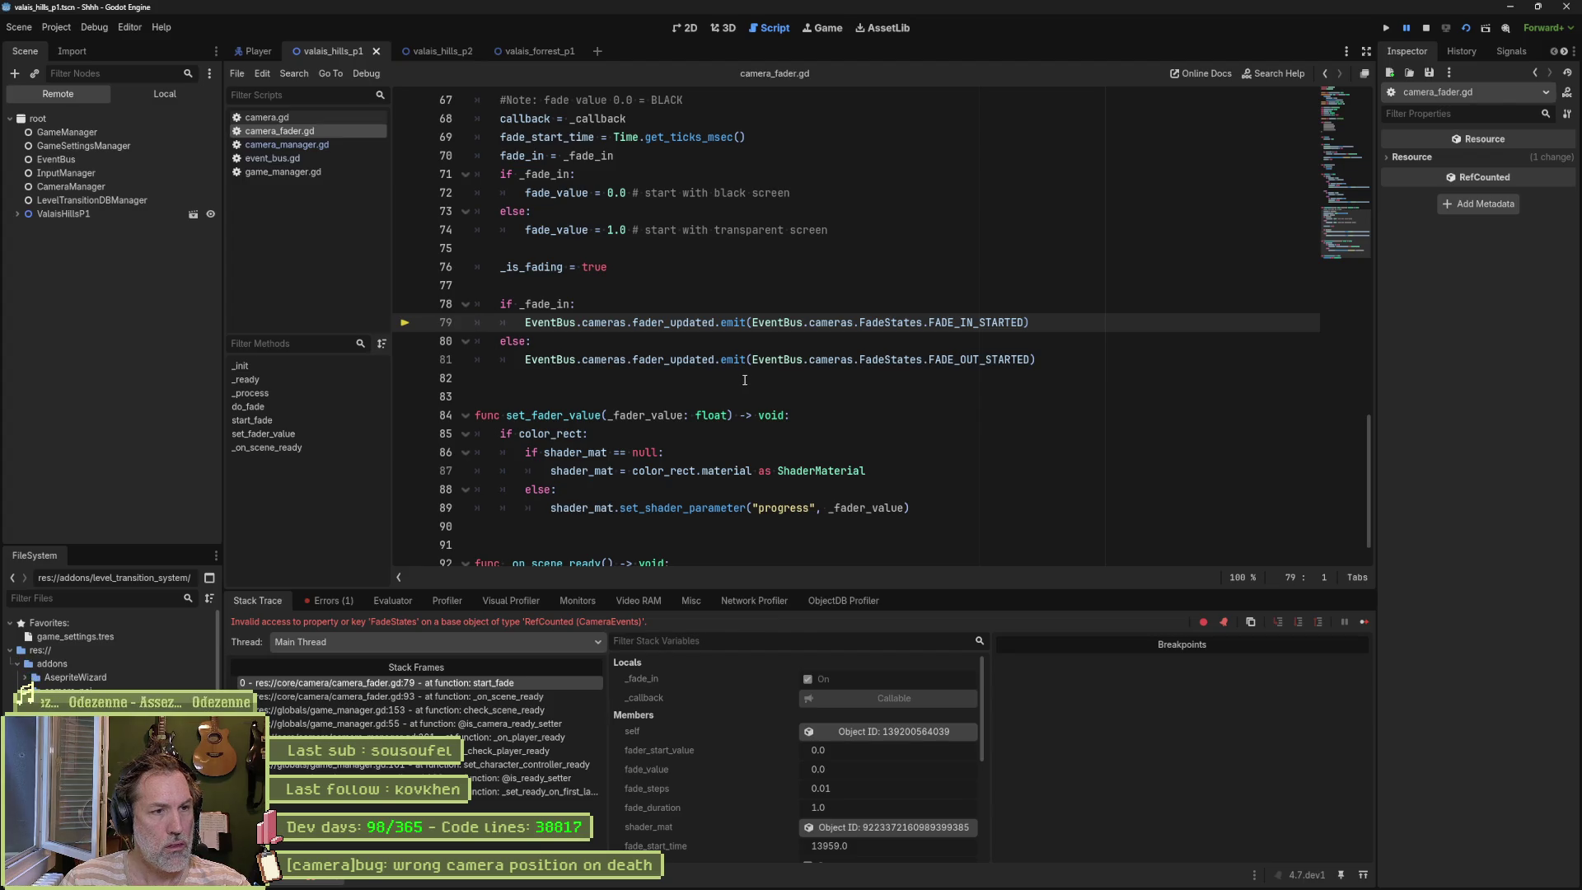
Step: Stop debugging, replace all EventBus.cameras.FadeStates with CameraFader.FadeStates, and rerun the scene
key("F8")
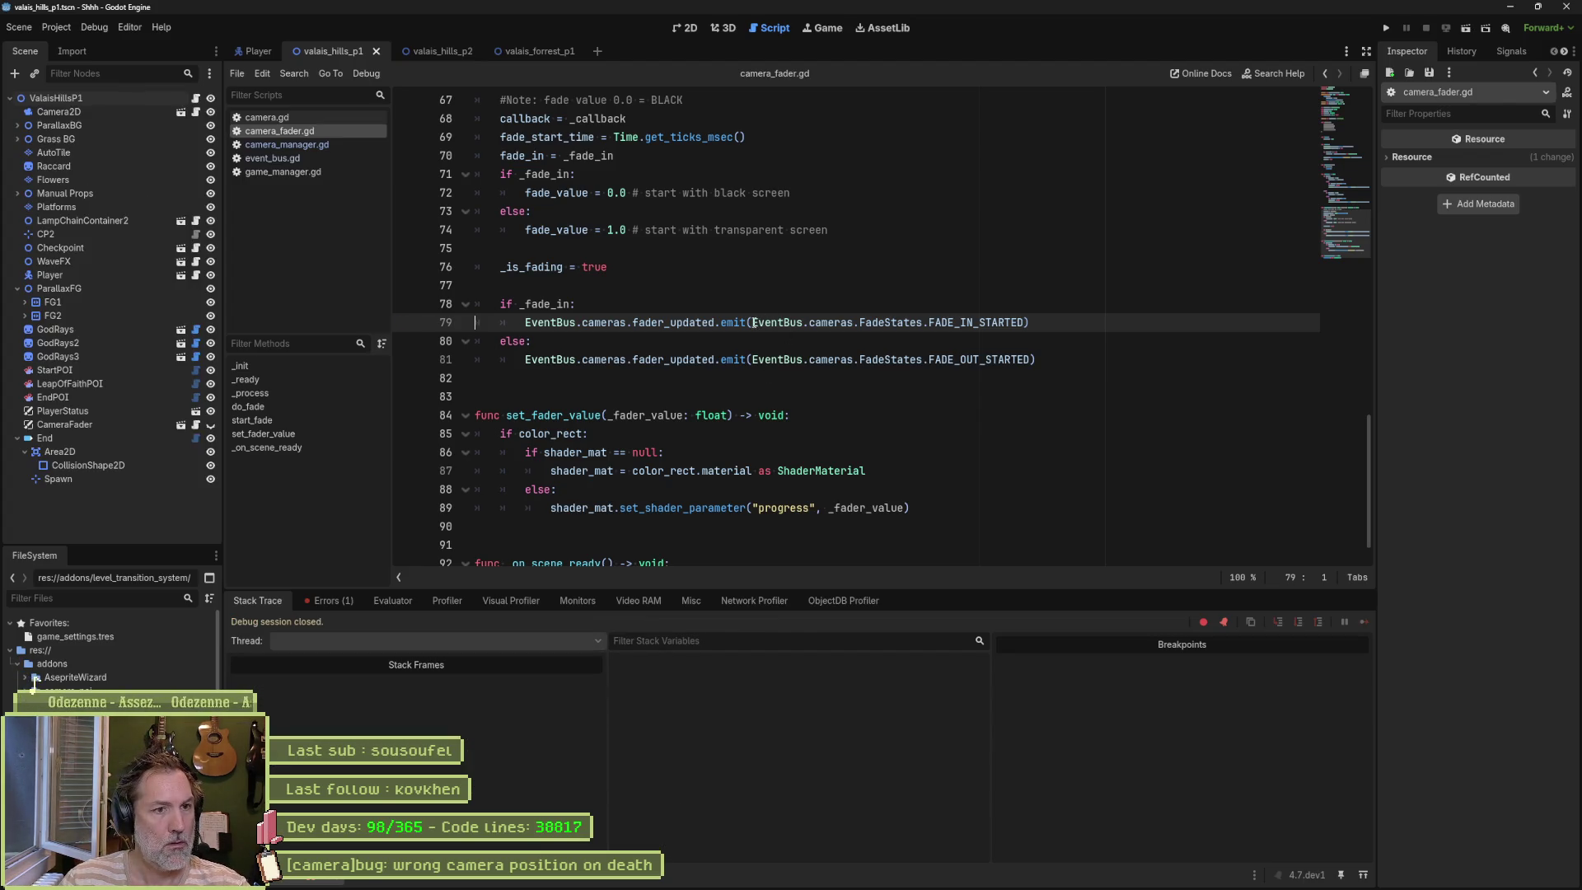
left_click_drag(752, 322, 923, 322)
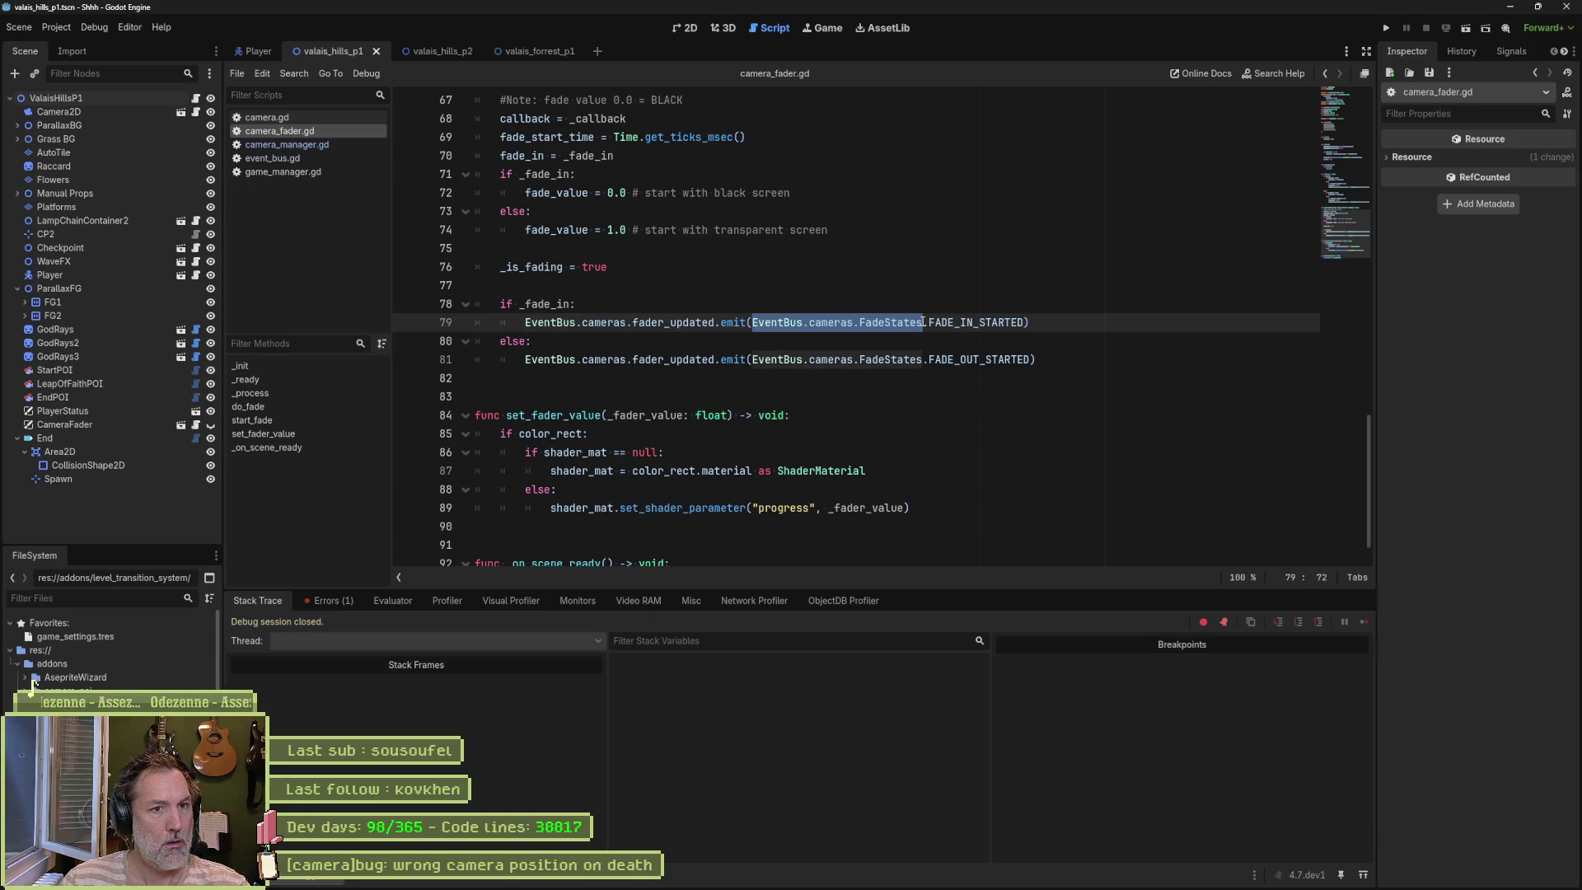
key("ctrl+shift+r")
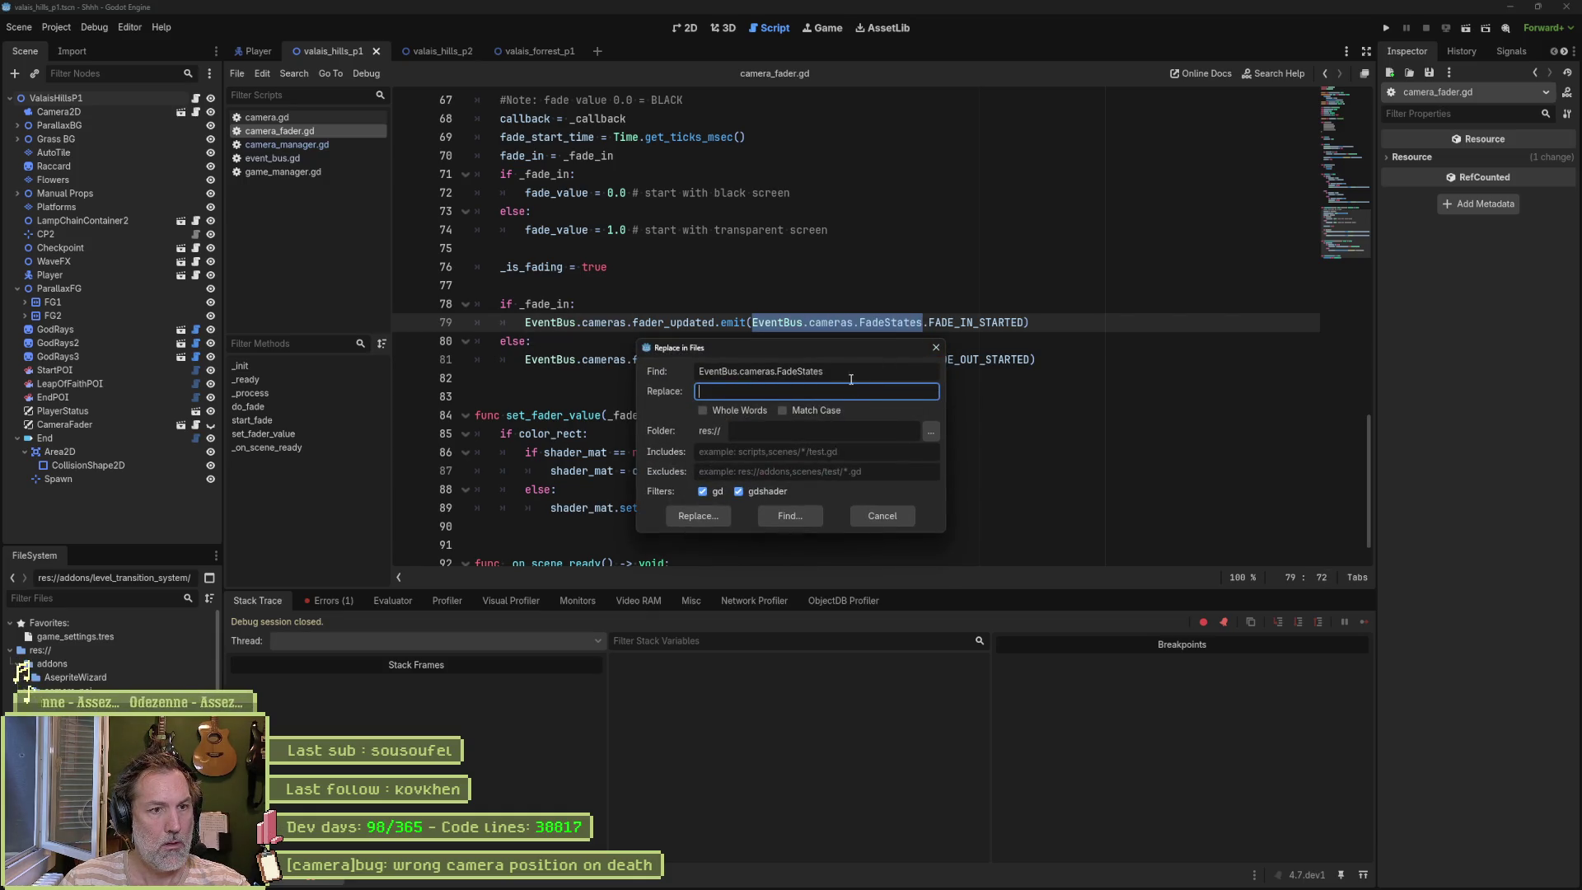
type("CameraFa")
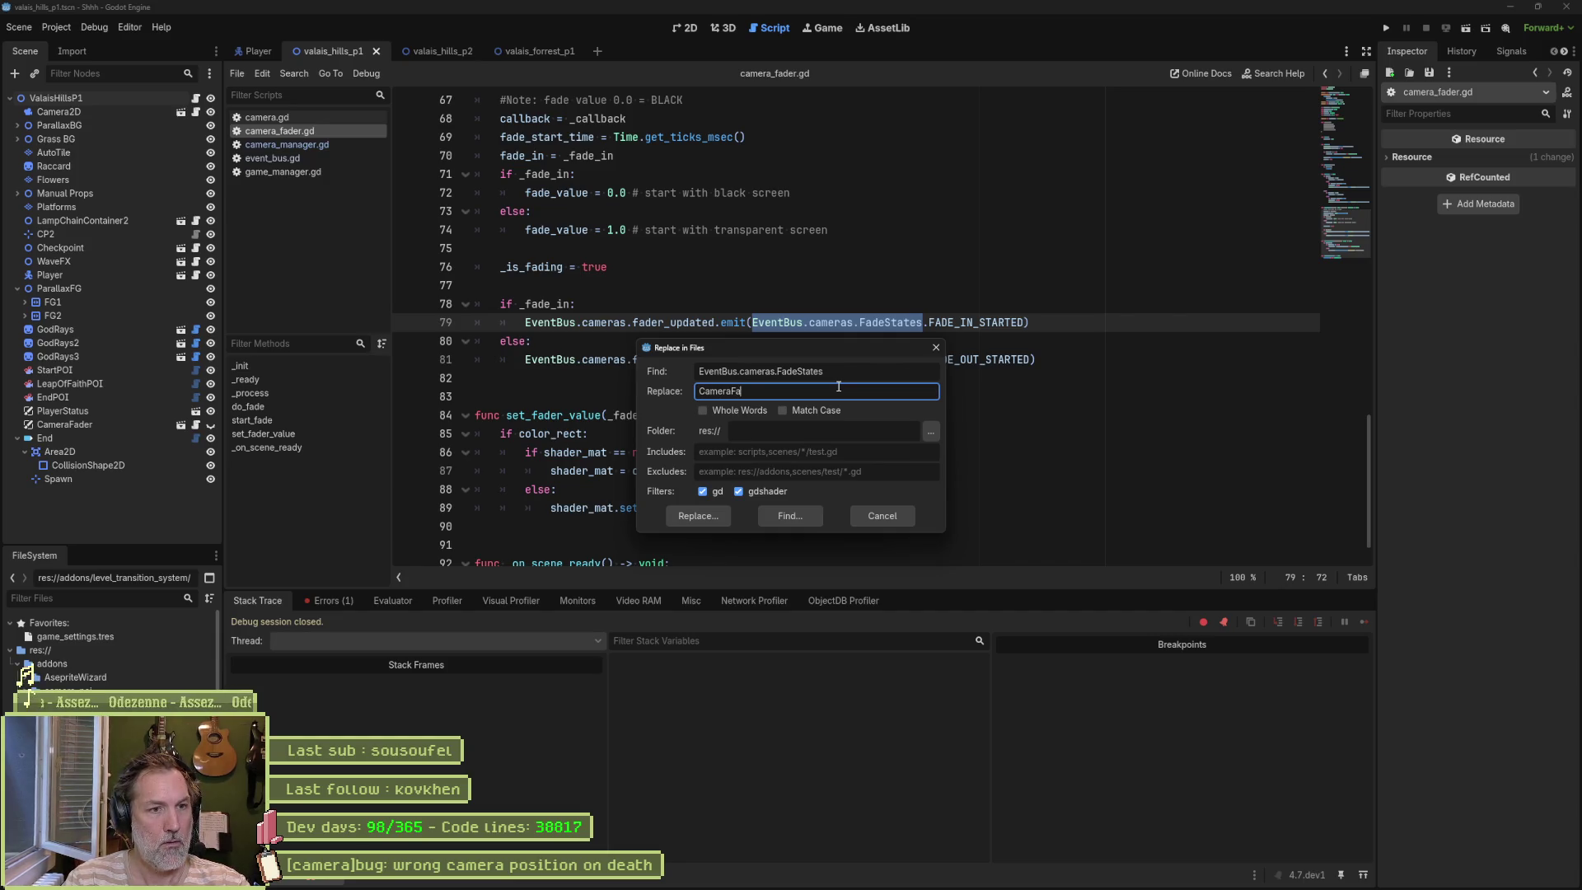
type("der.FadeStates")
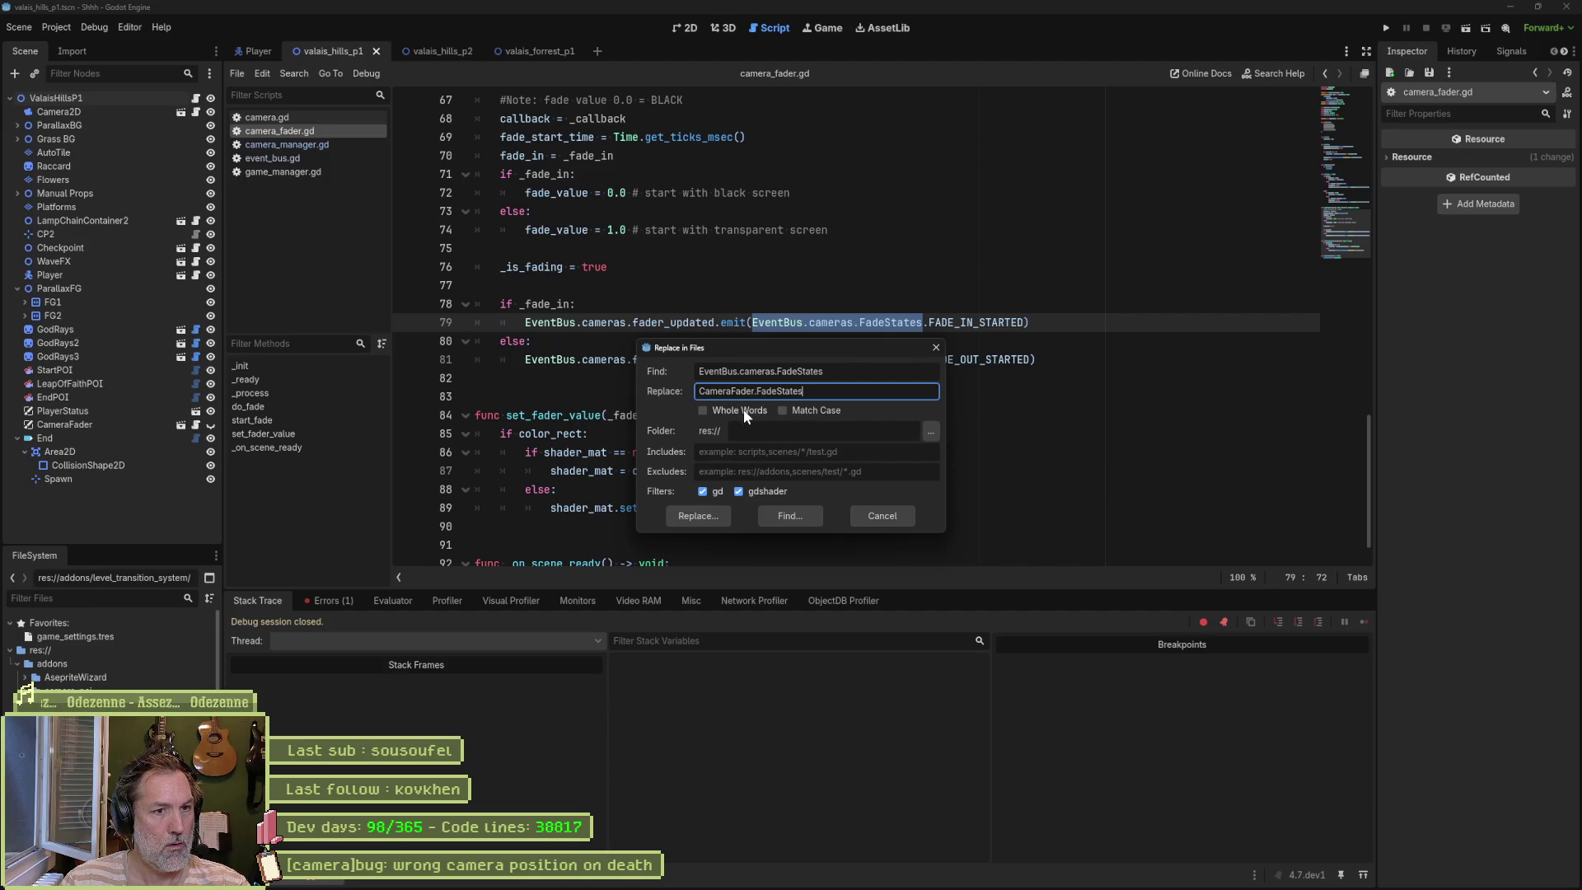
left_click(714, 517)
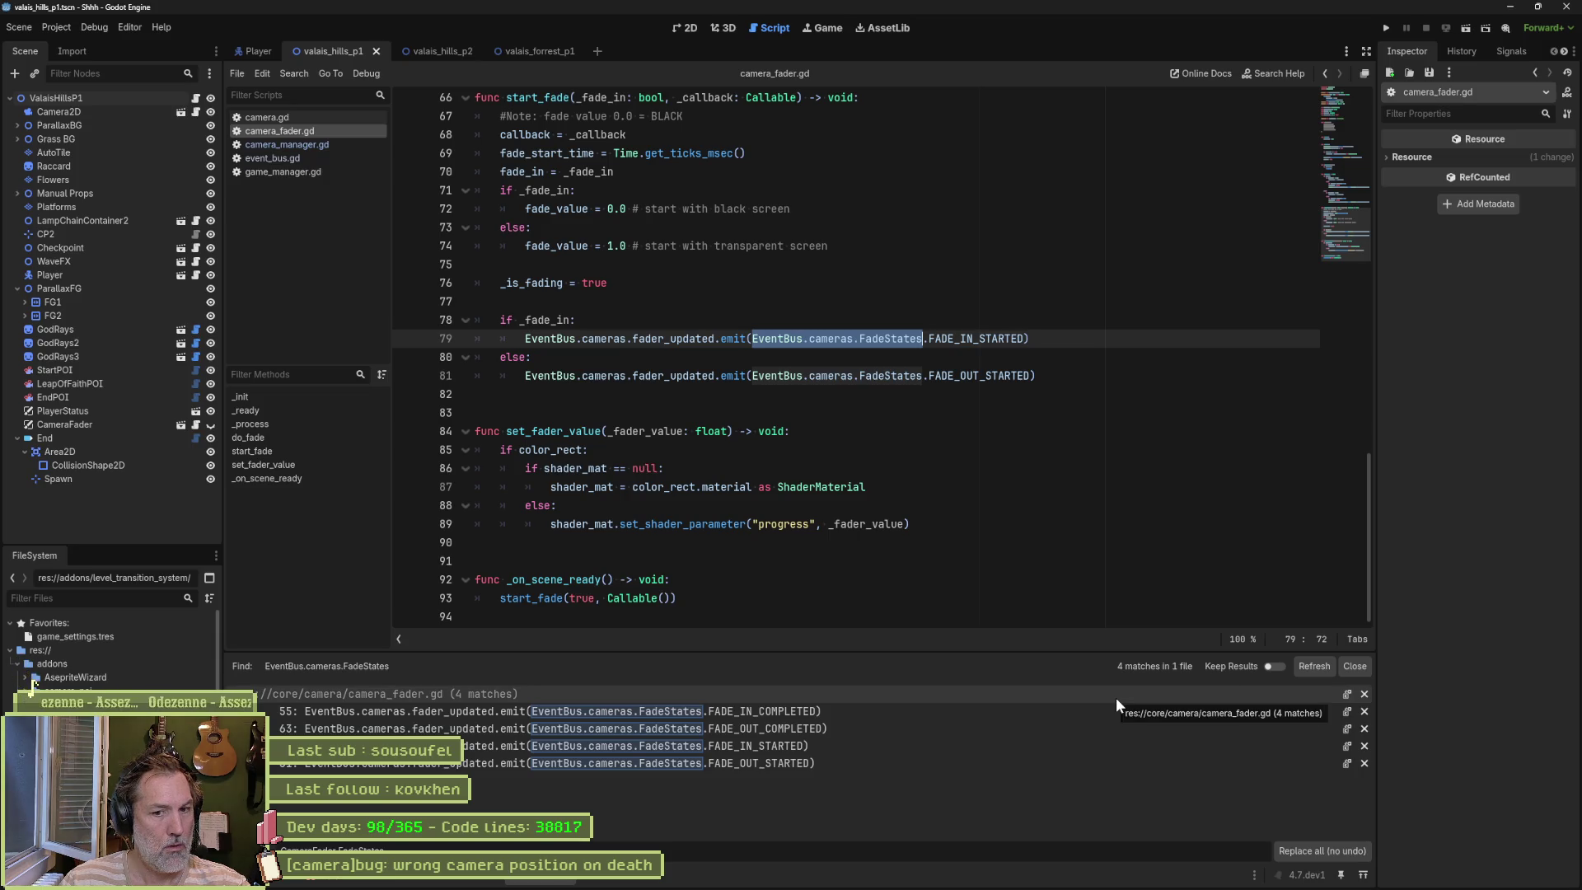
left_click(1310, 849)
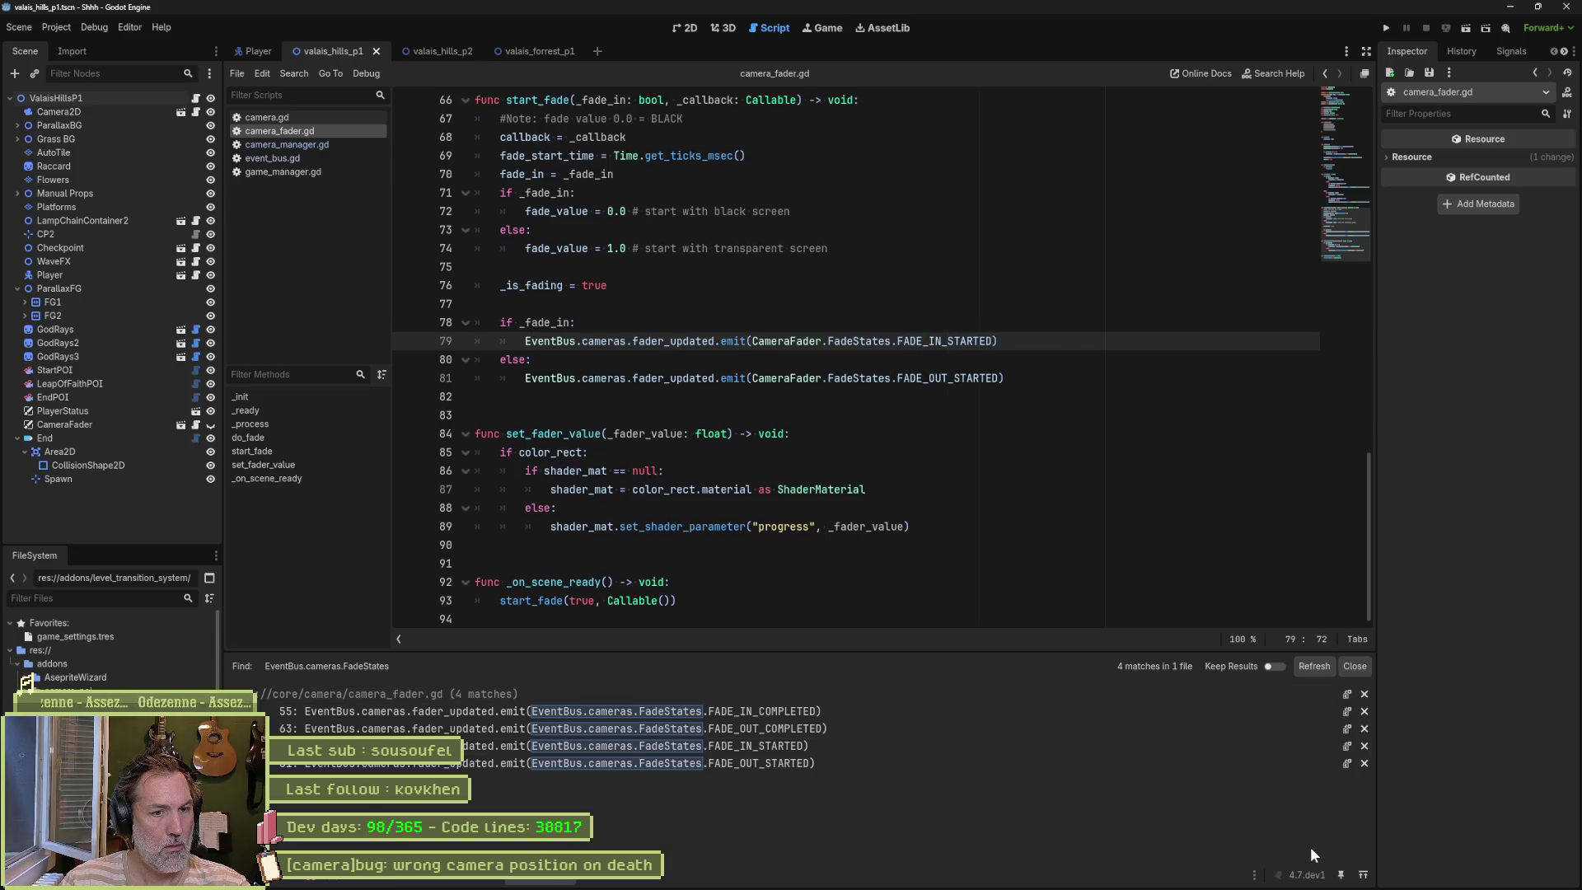
left_click(1355, 665)
key("F6")
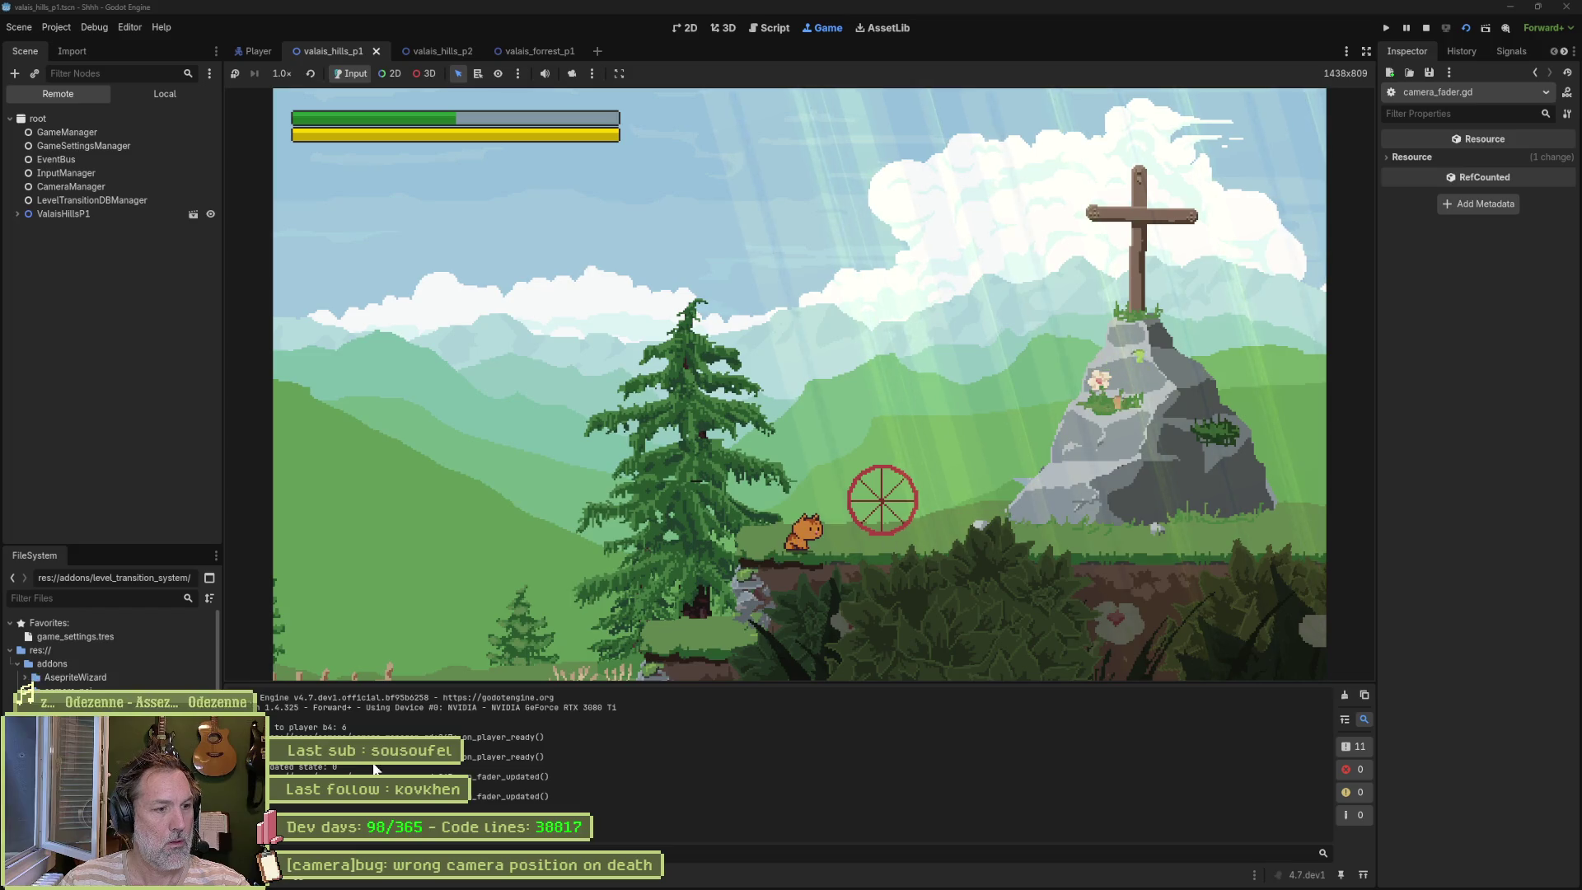
Step: Clear the output, walk the cat off the ledge to log fader states 2 and 3, then stop
key("Right")
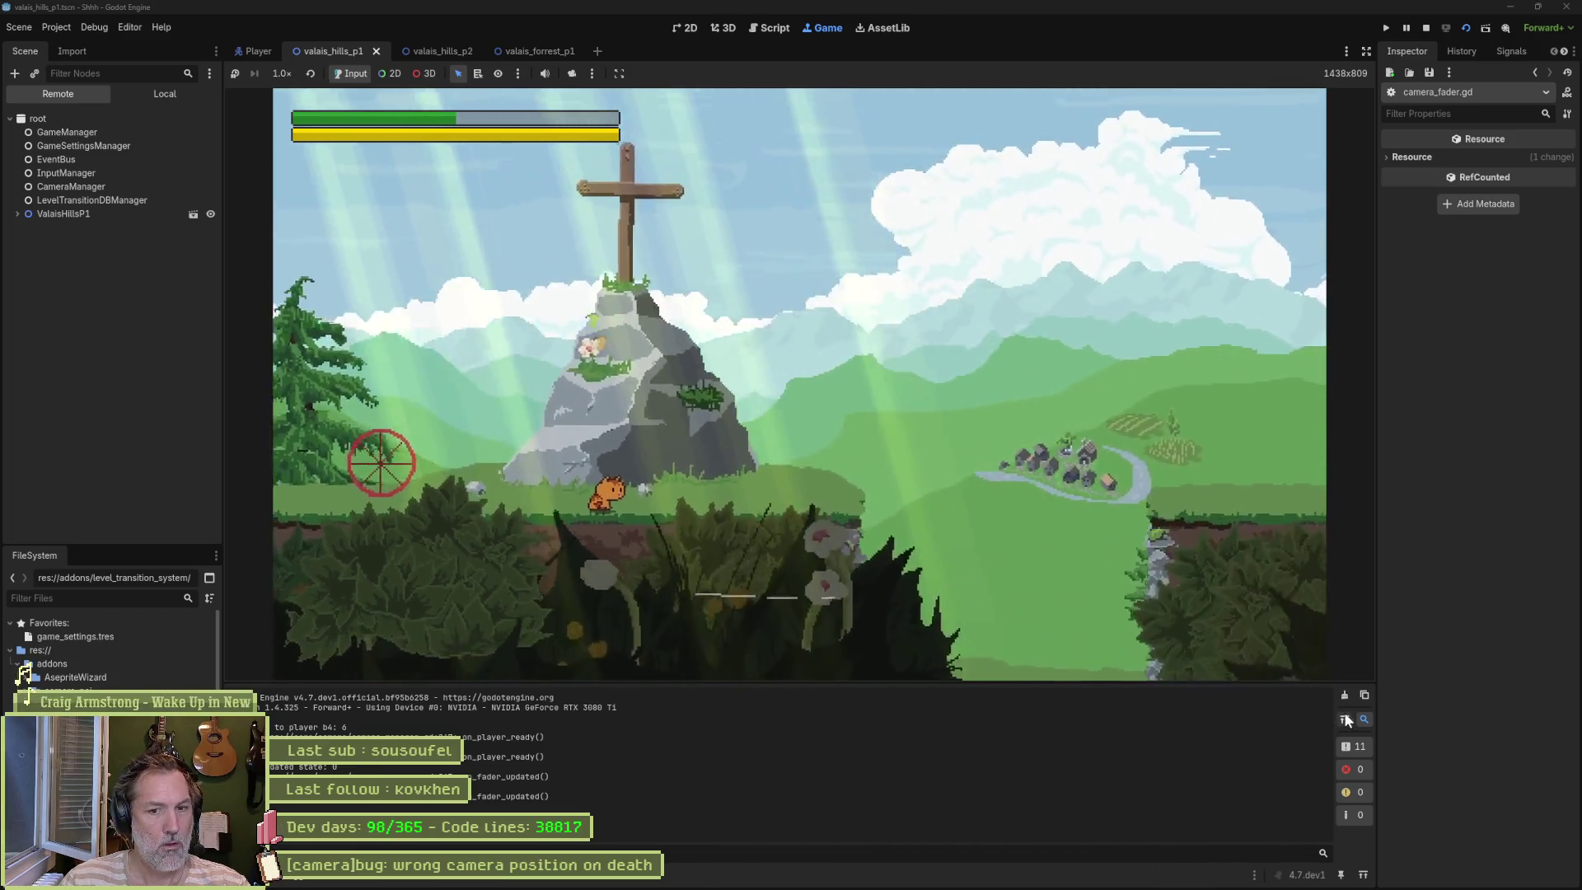
left_click(1345, 720)
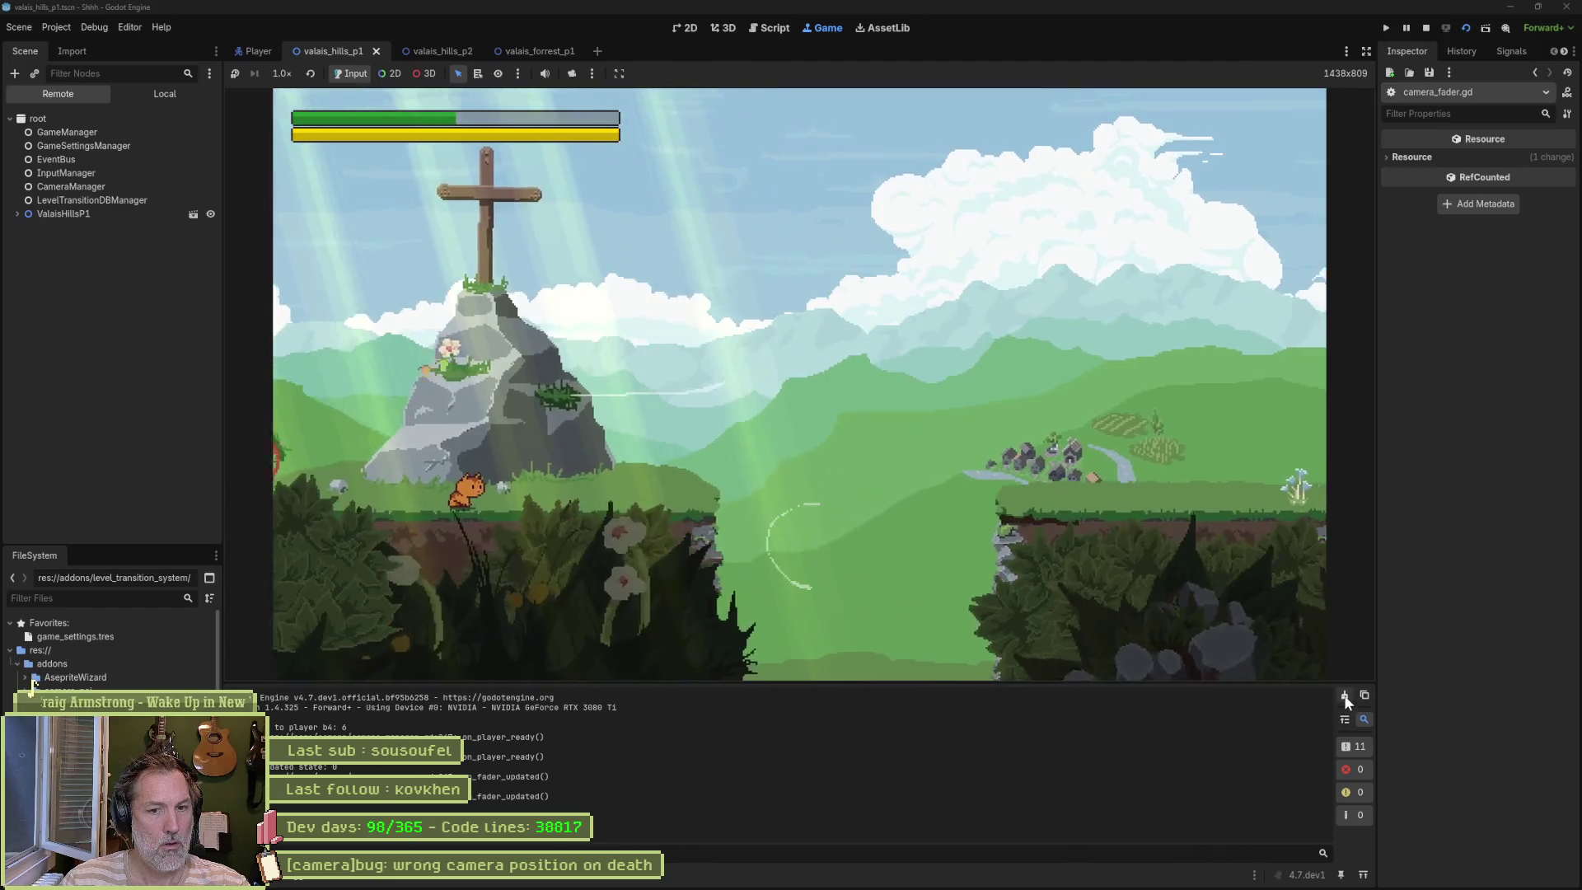
key("Right")
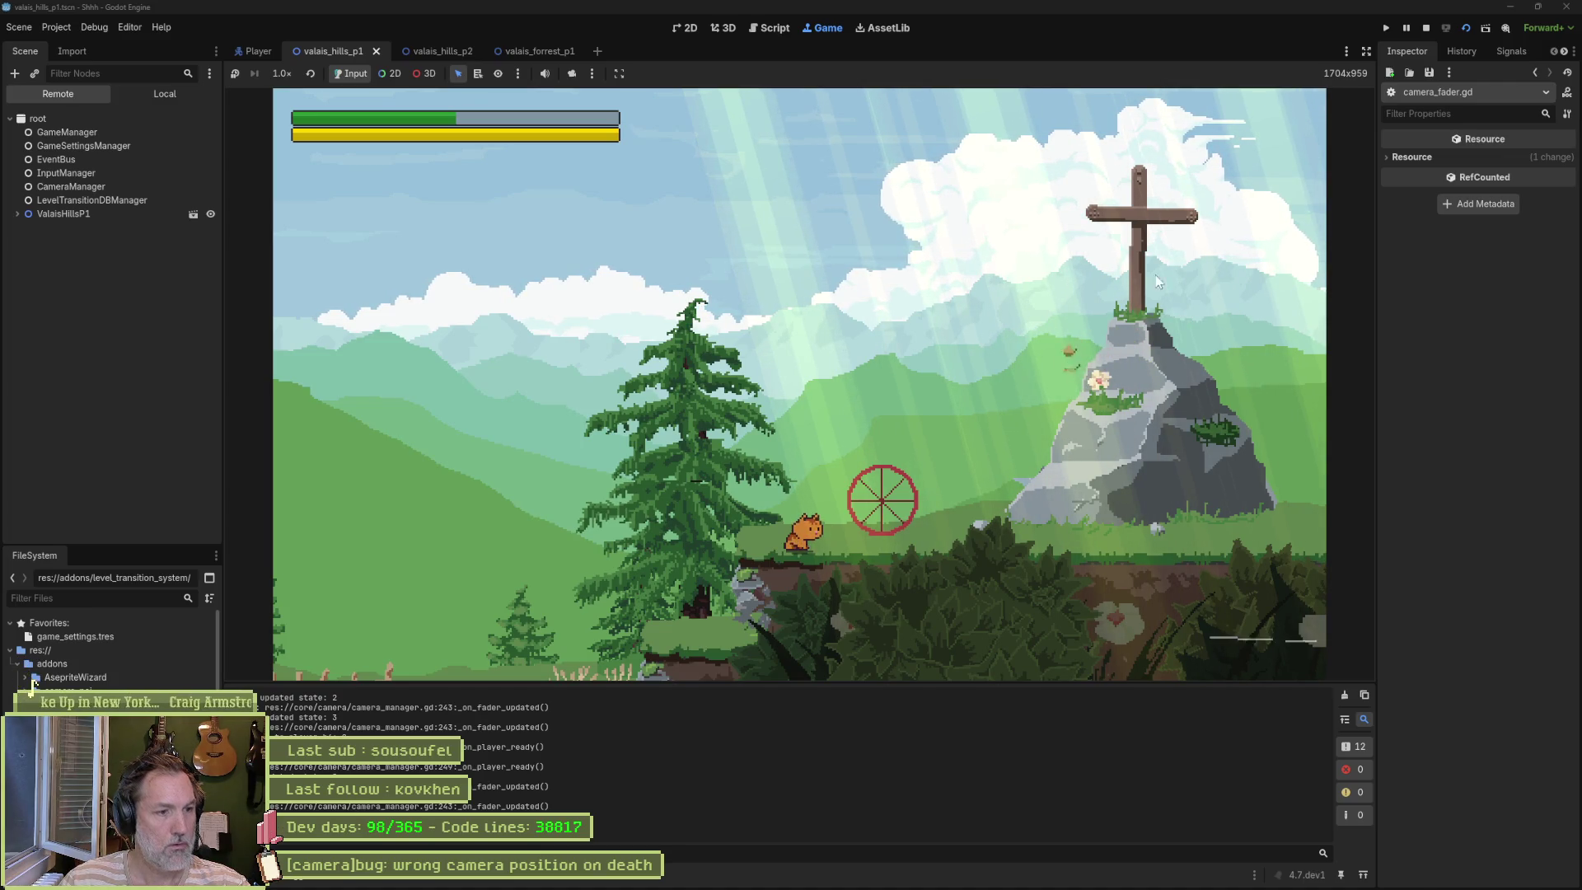
left_click(1425, 28)
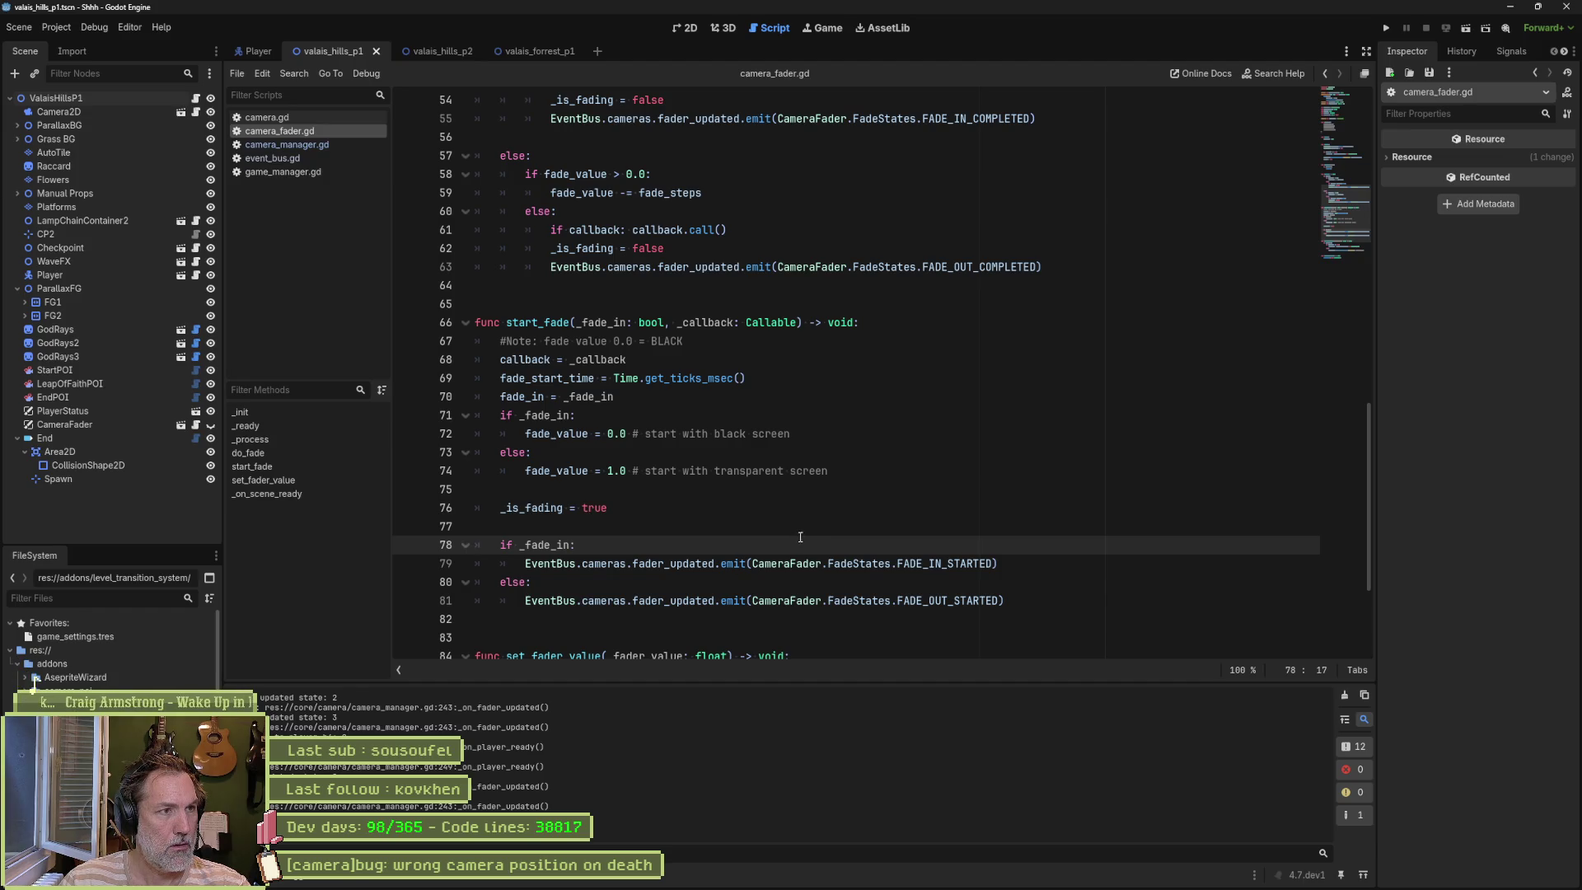
Step: Switch to camera_manager.gd and jump to _on_fader_updated, which prints the fader state
left_click(295, 145)
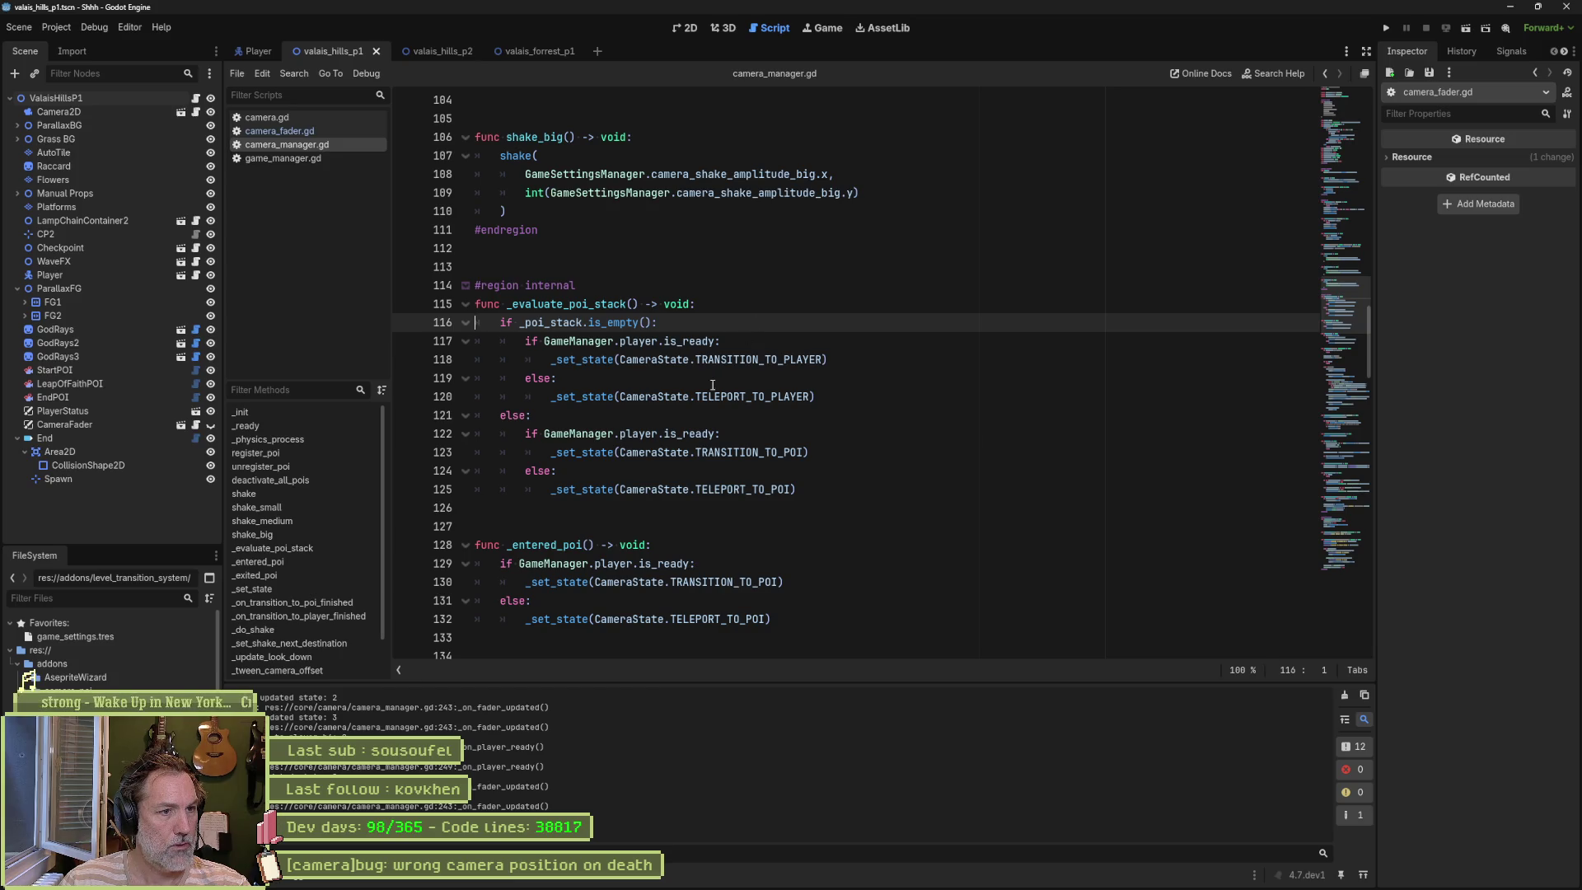
scroll(277, 663, "down", 3)
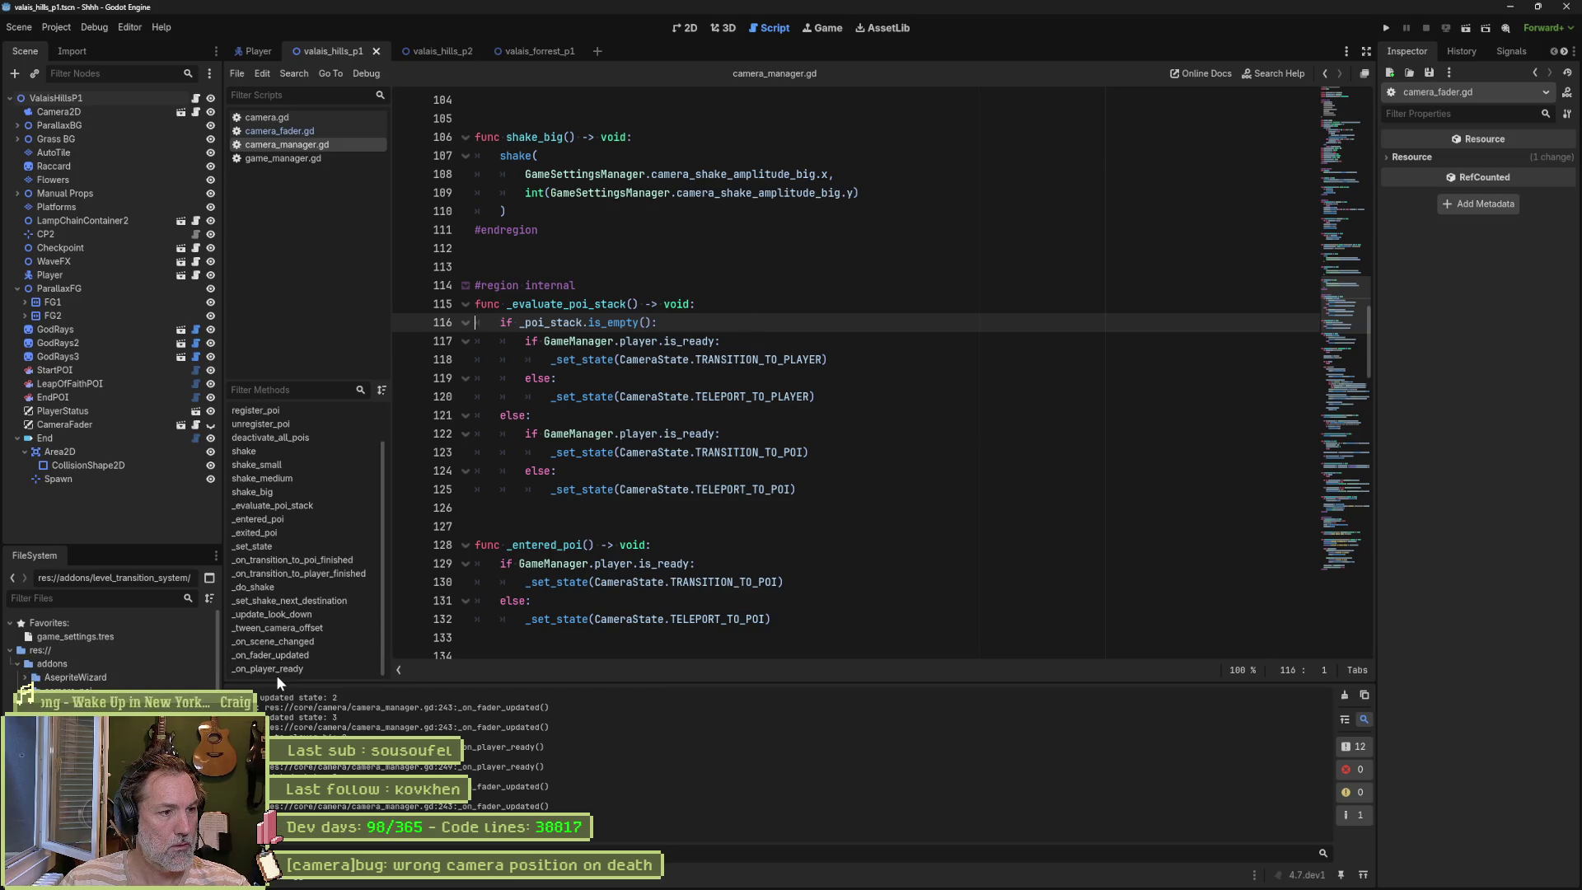
left_click(295, 655)
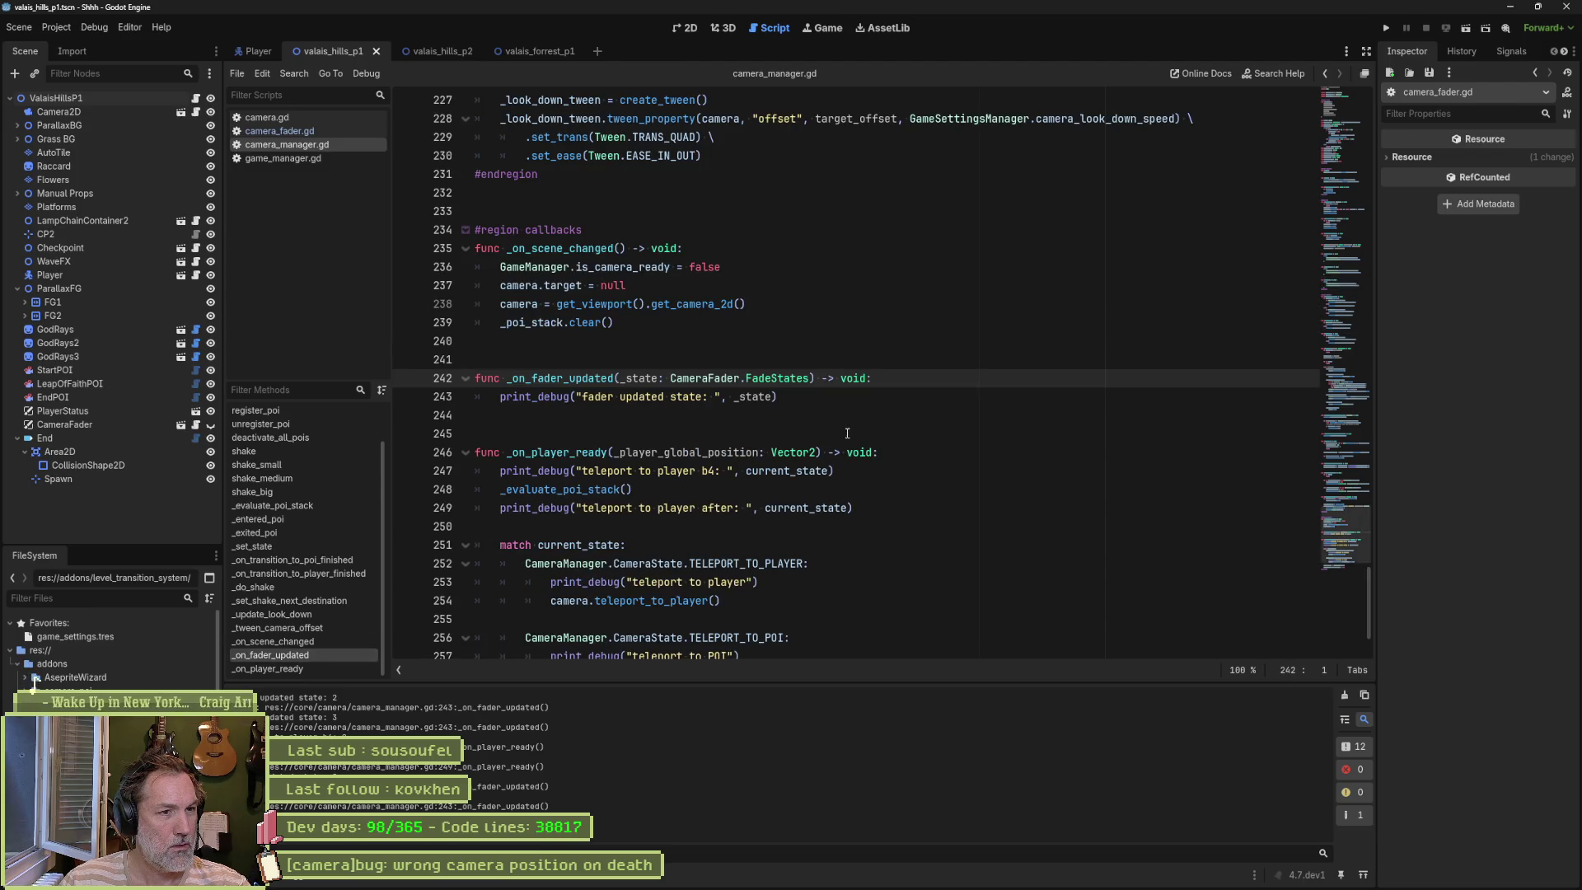
scroll(898, 408, "down", 2)
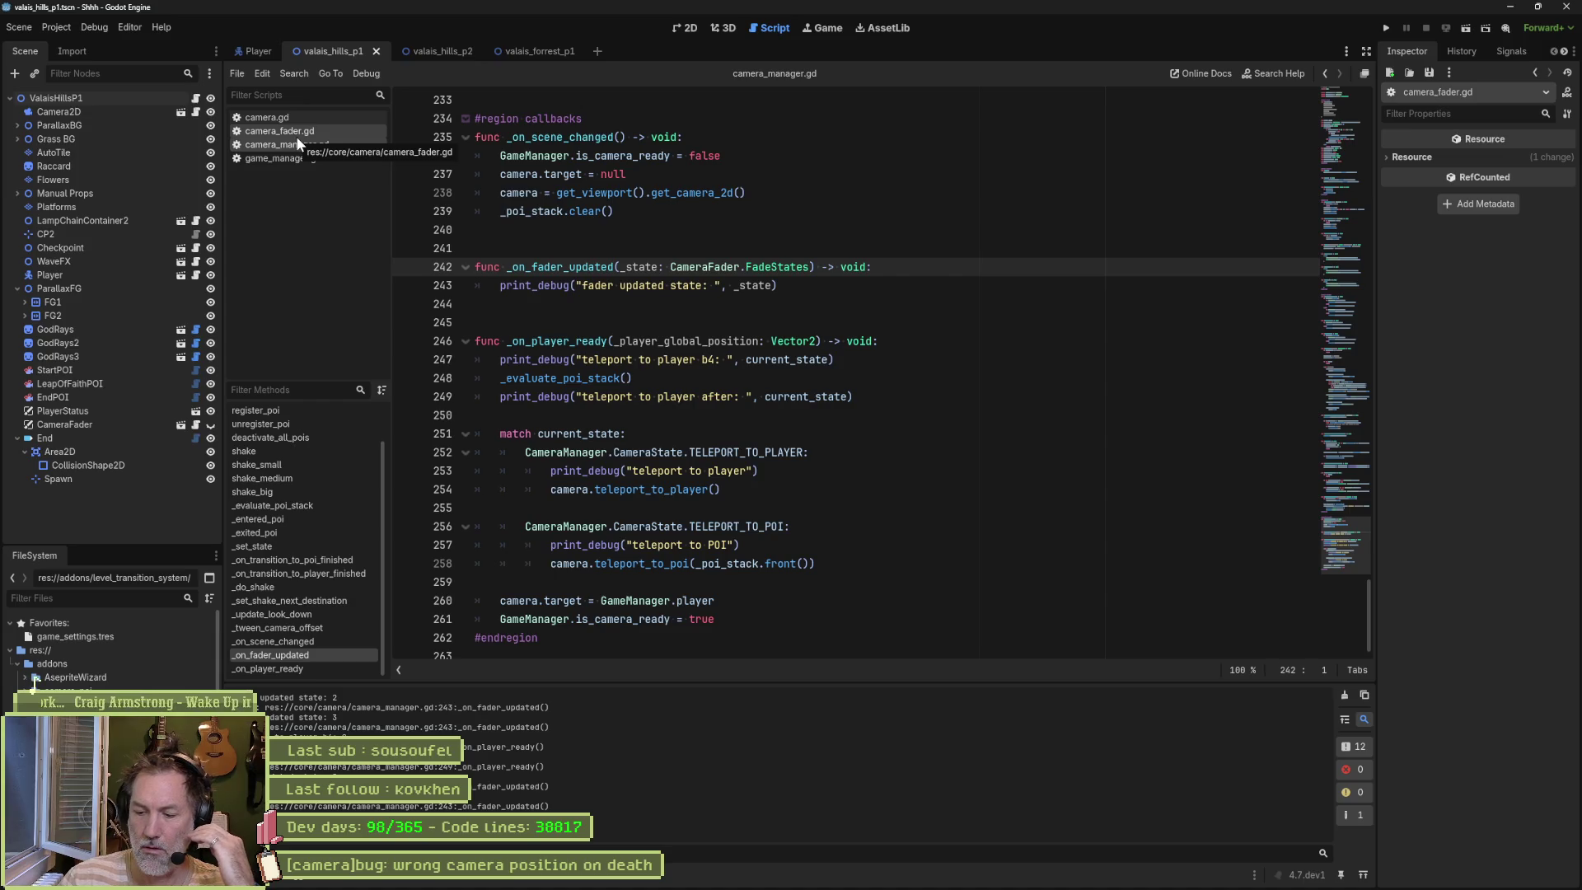
mouse_move(517, 181)
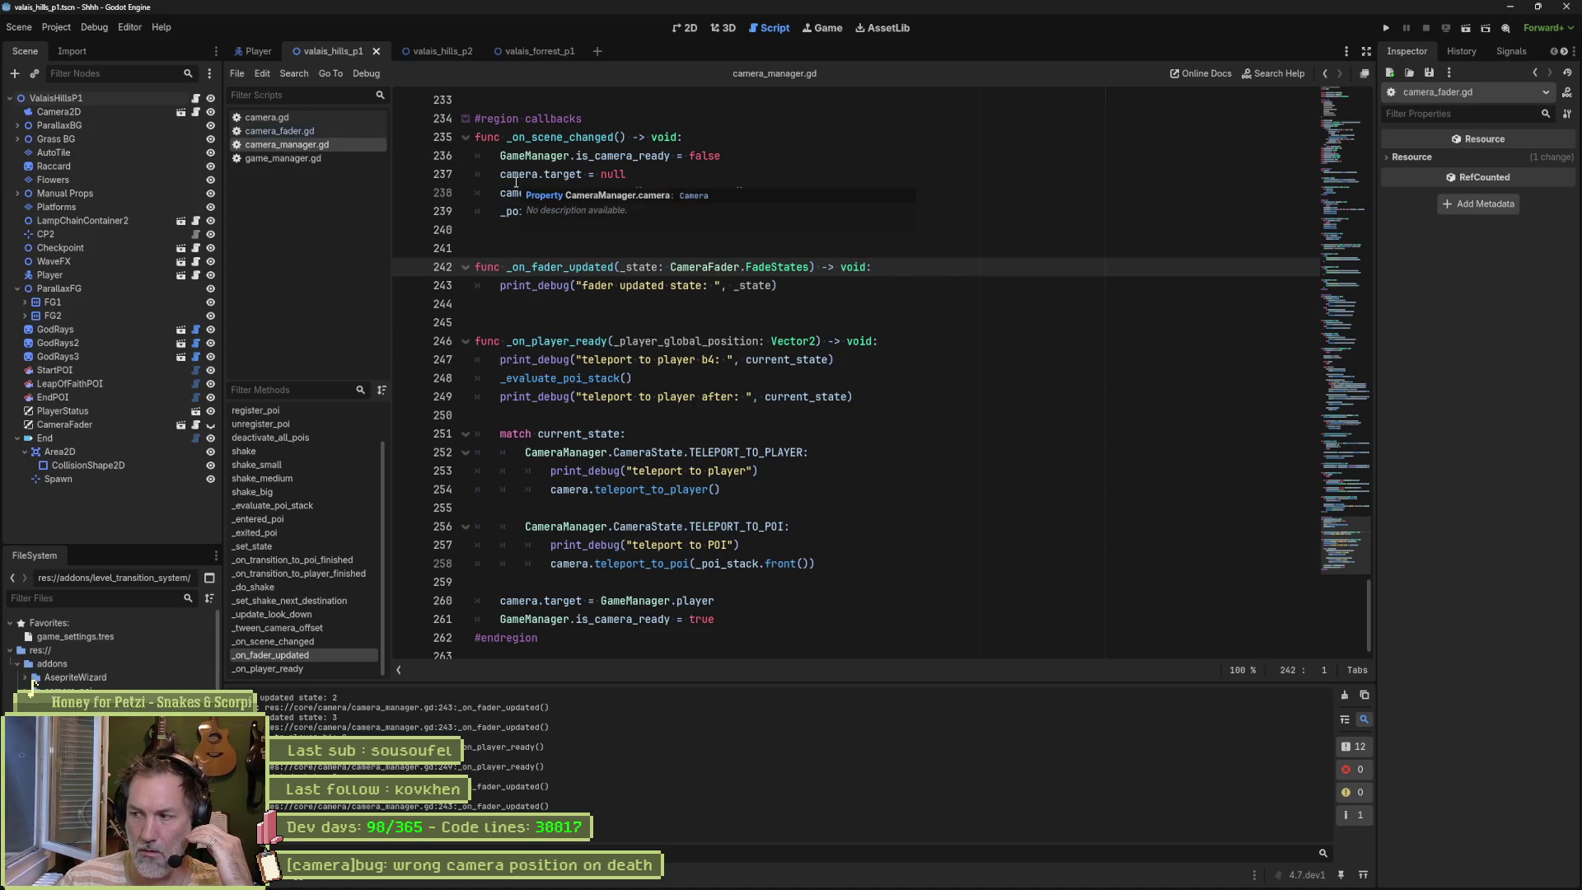
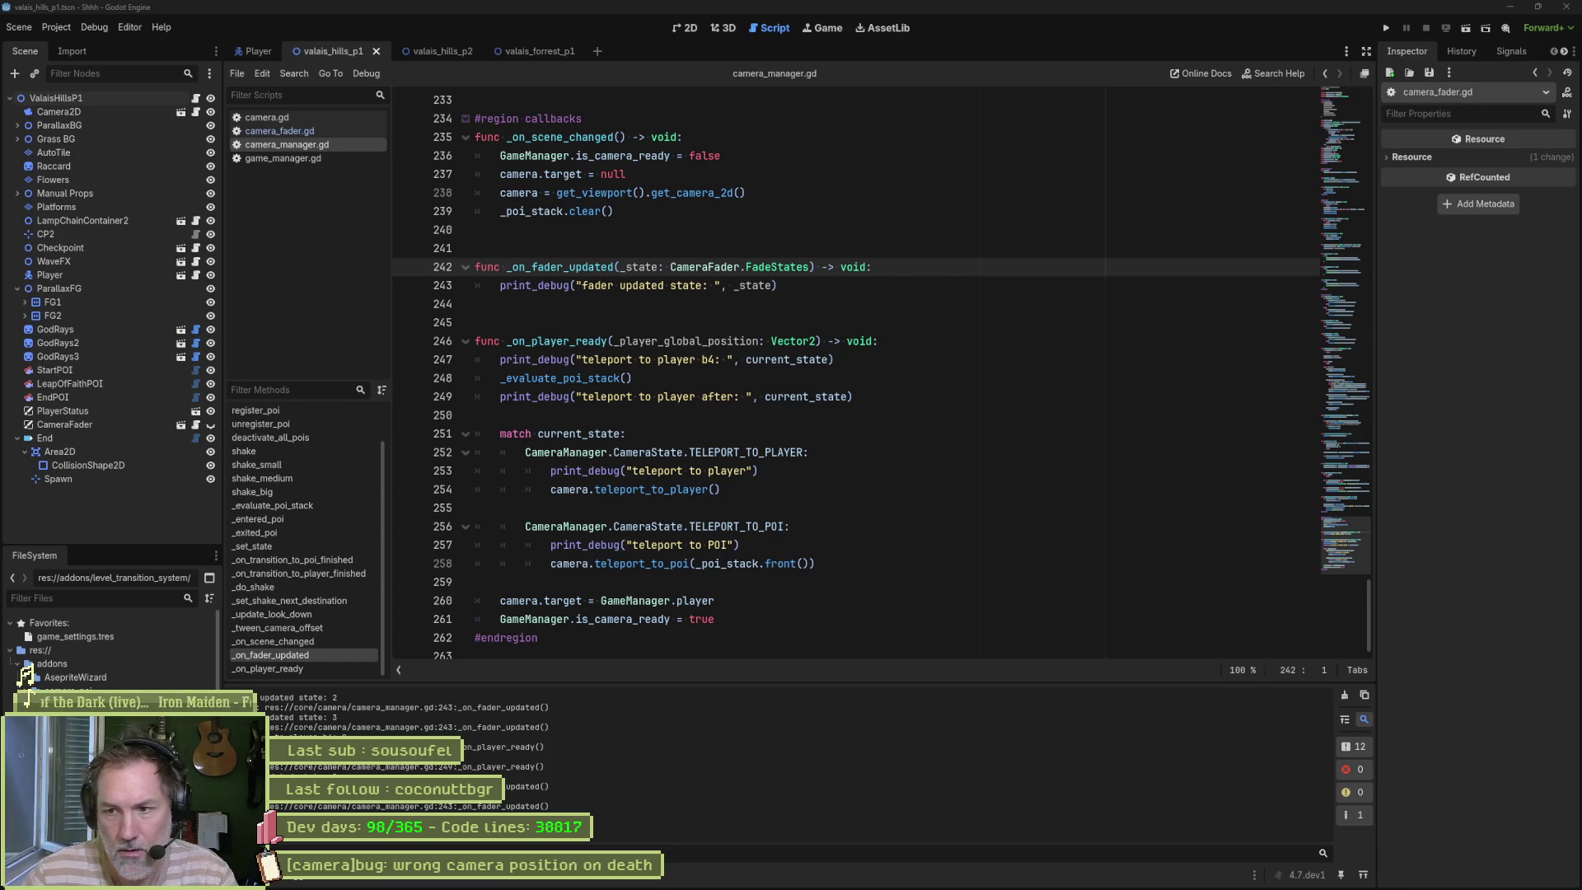
left_click(903, 540)
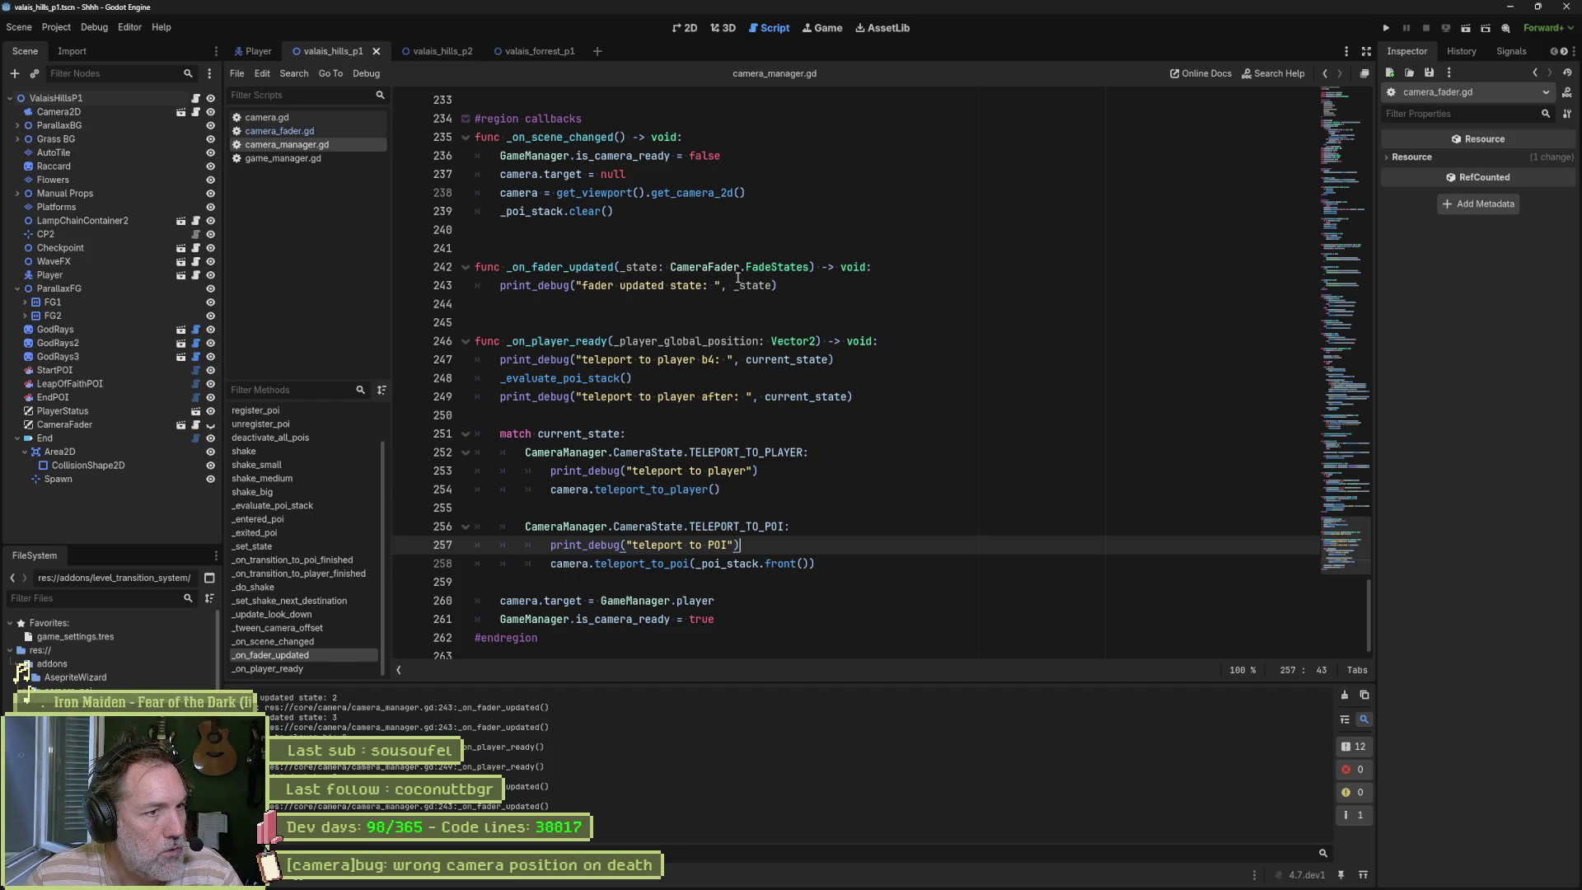
left_click(806, 267)
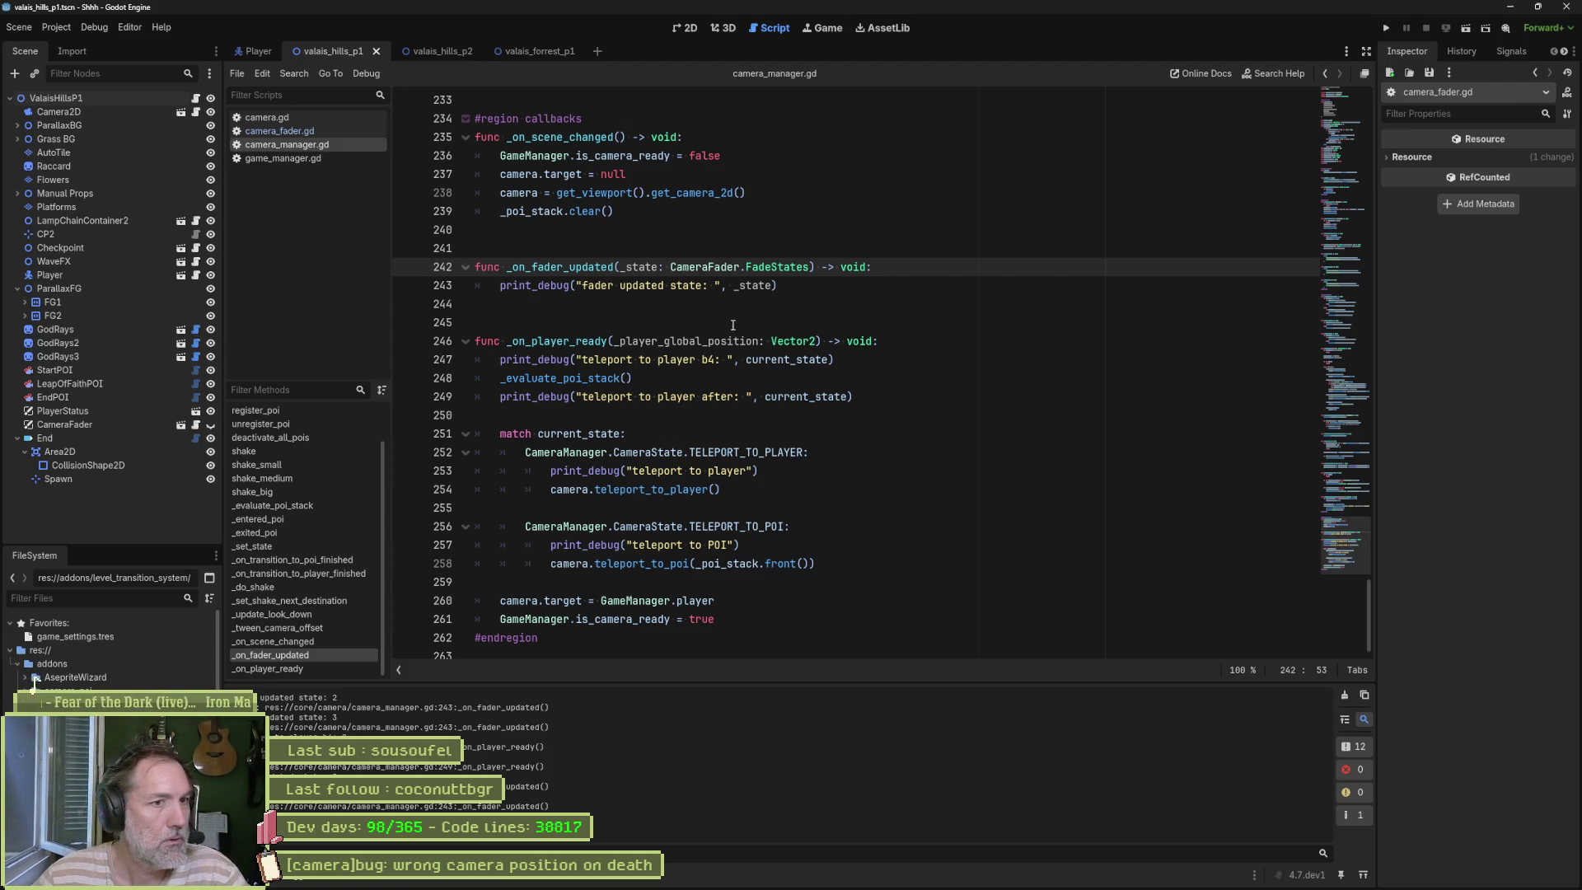
double_click(753, 285)
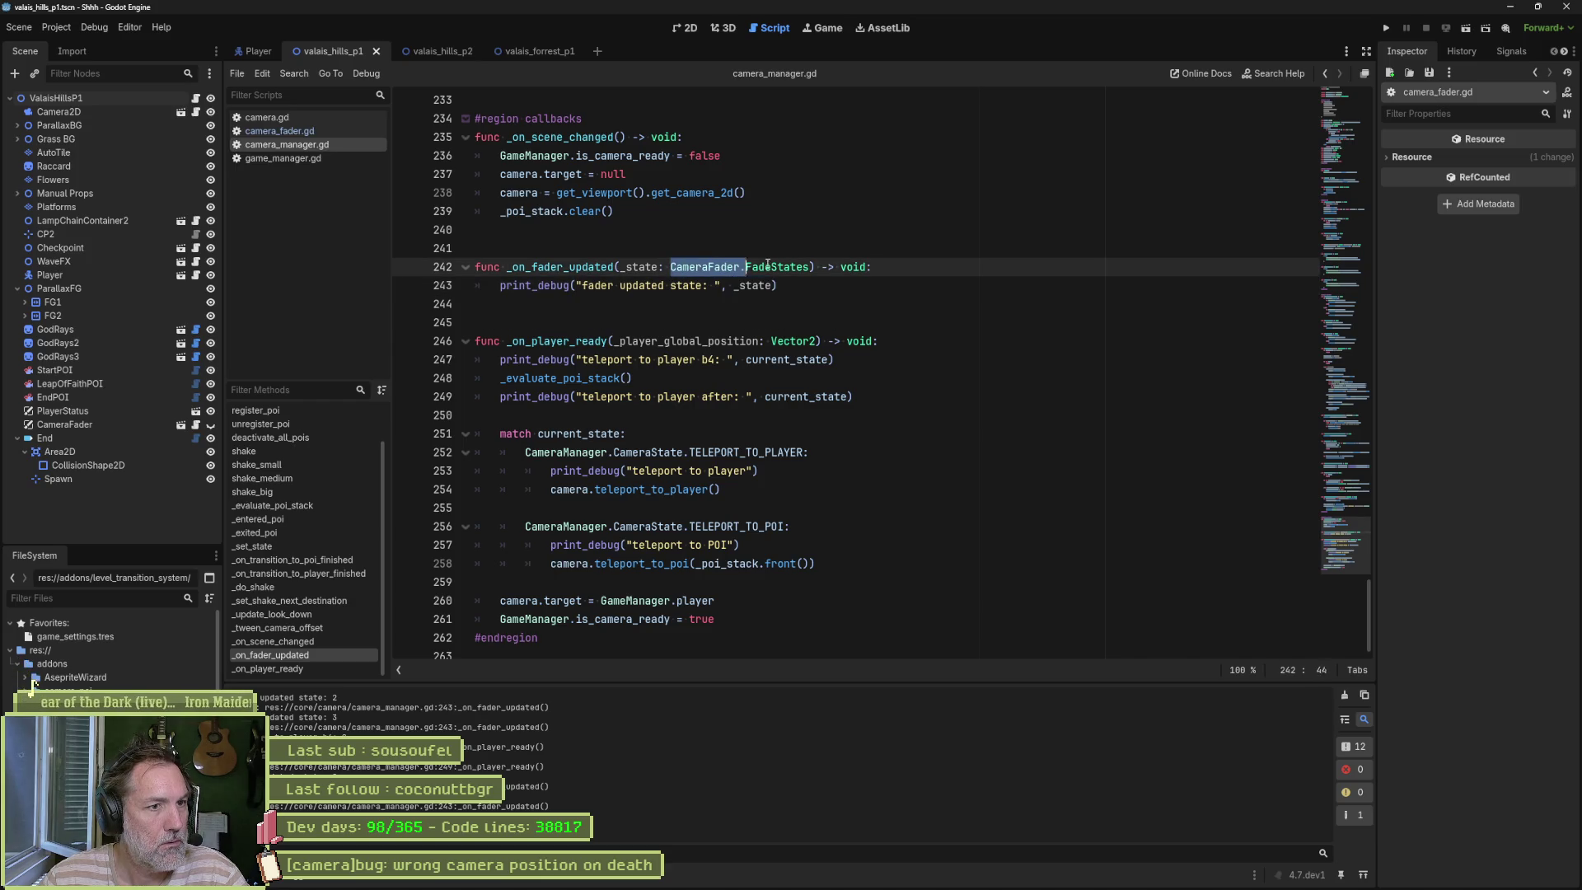